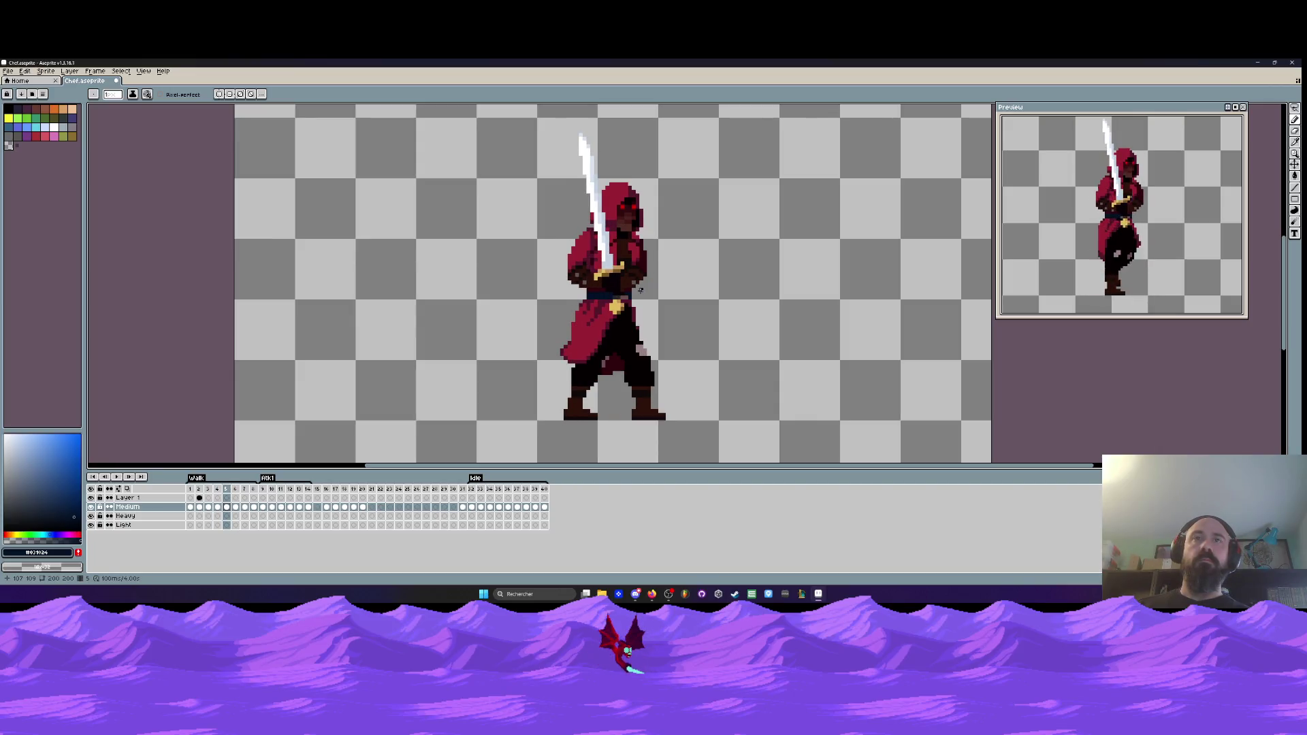
# - Review the attack and raised-sword poses, then return to frame 1 and step to frame 5
pyautogui.click(262, 489)
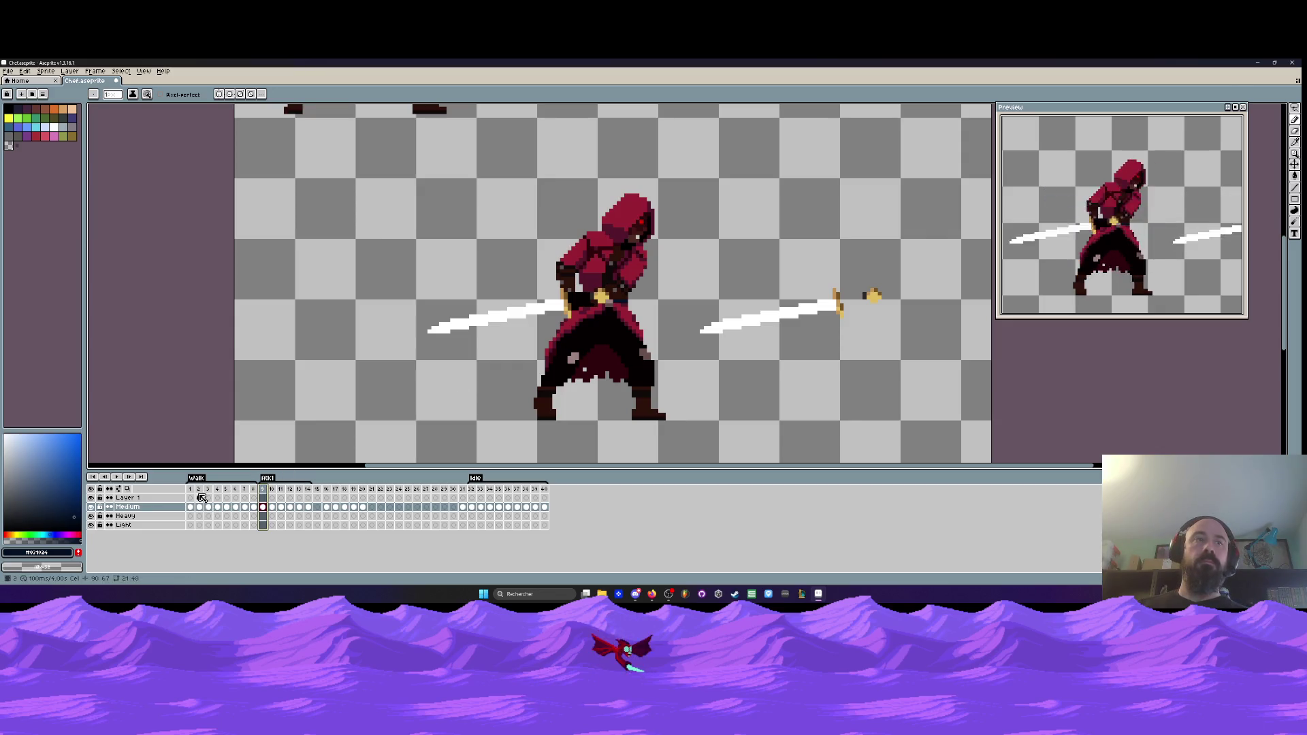
pyautogui.click(328, 499)
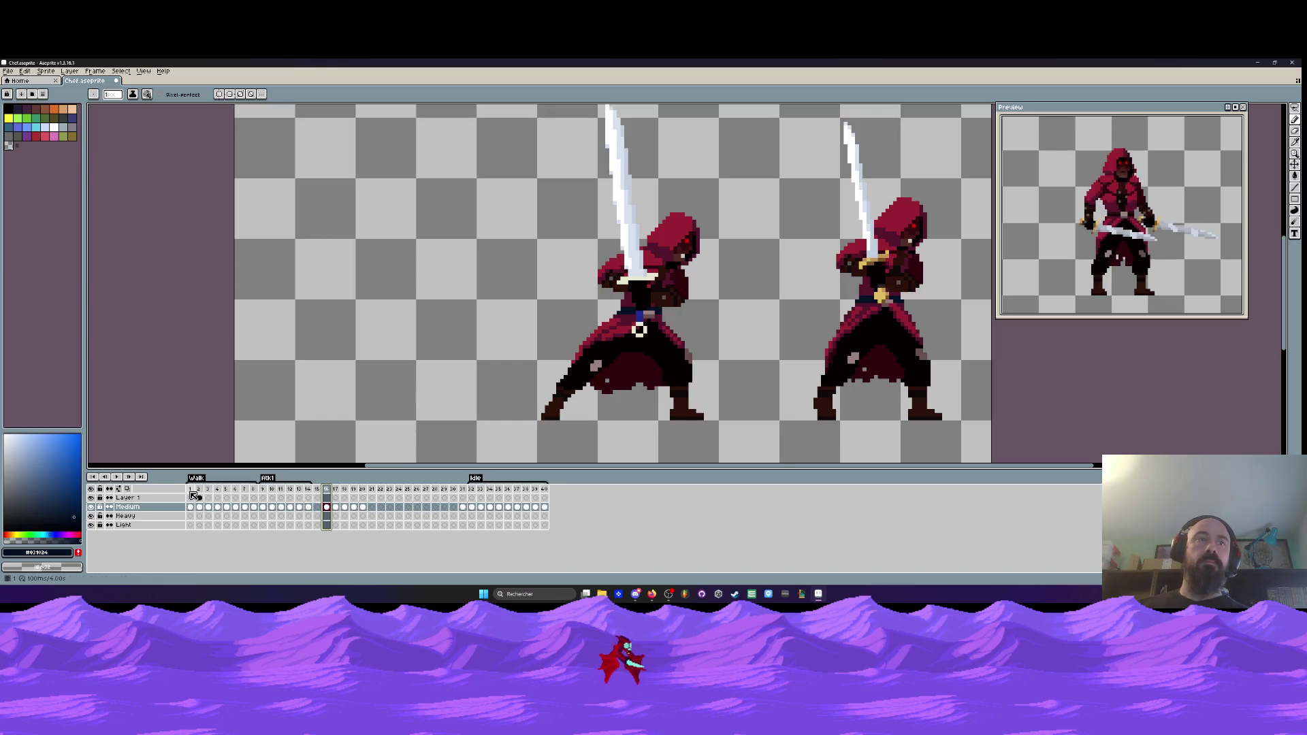
pyautogui.click(193, 495)
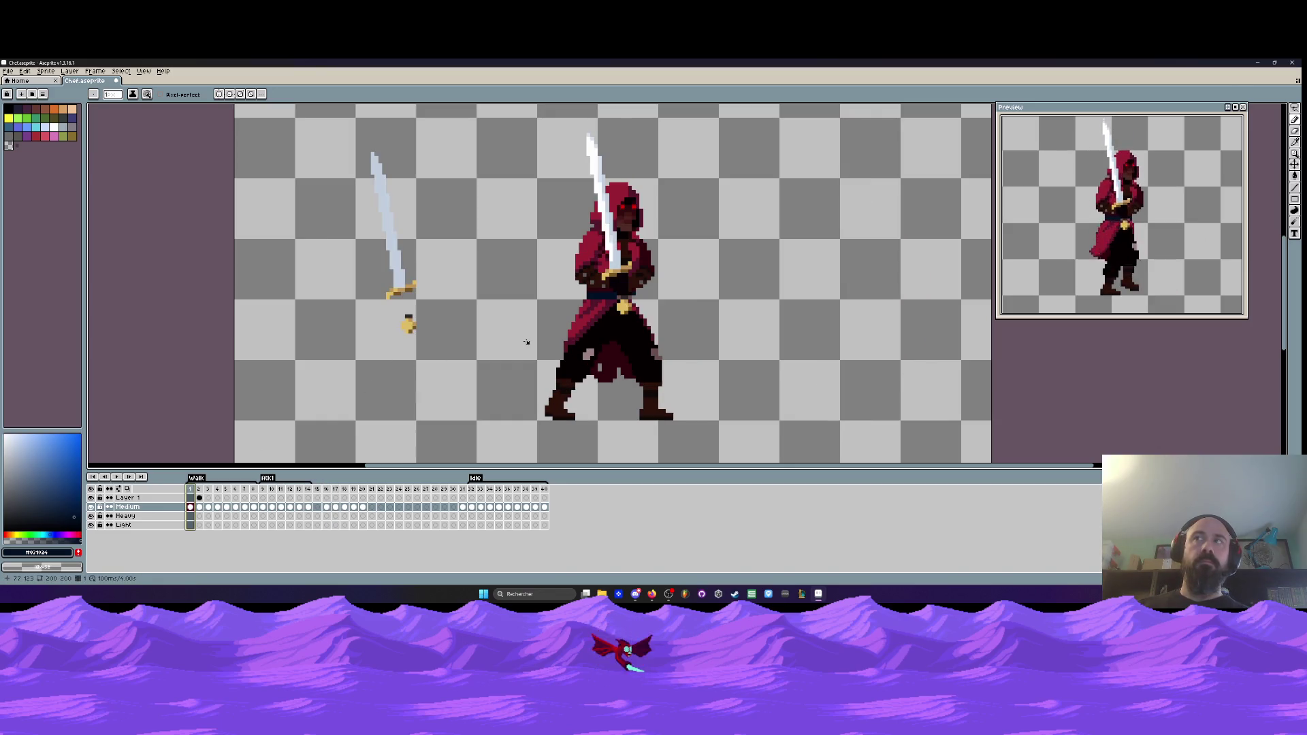
pyautogui.press('Right')
pyautogui.press('Right')
pyautogui.press('Right')
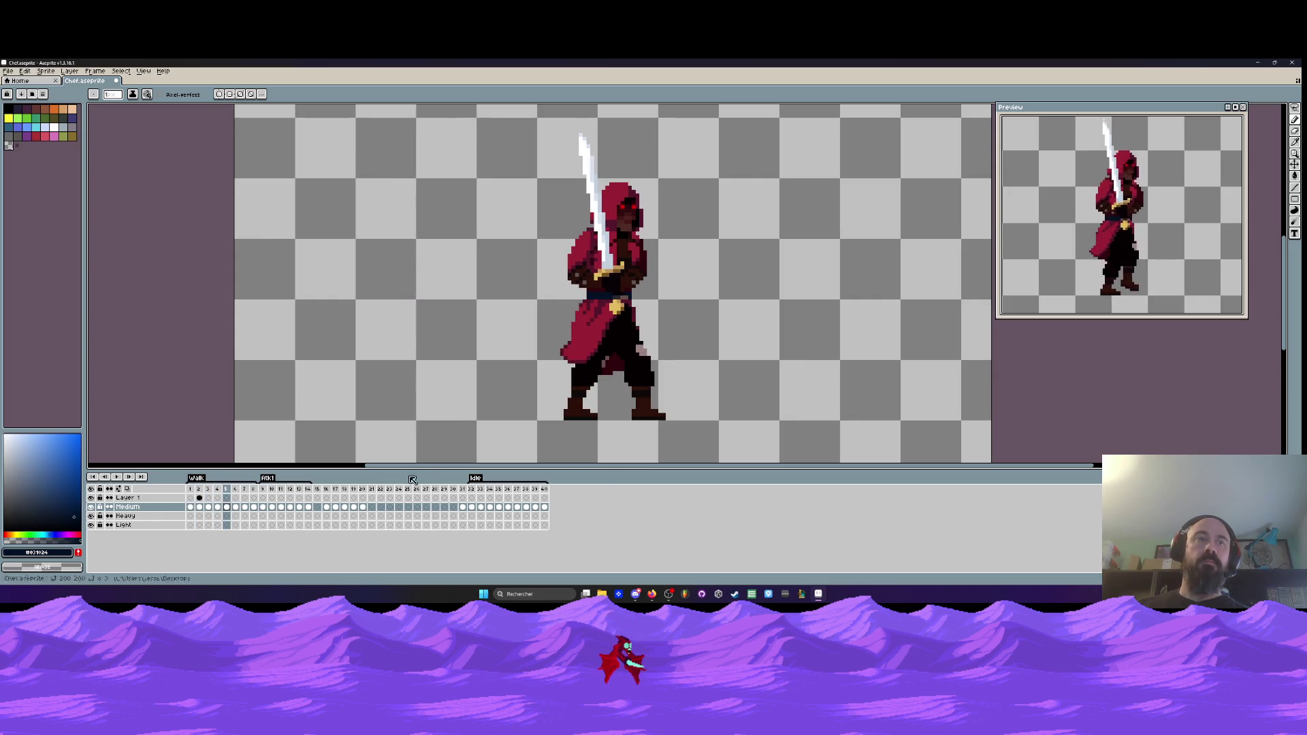
# - Darken part of the gold buckle and lasso-select the swordsman's upper body
pyautogui.scroll(4, 555, 354)
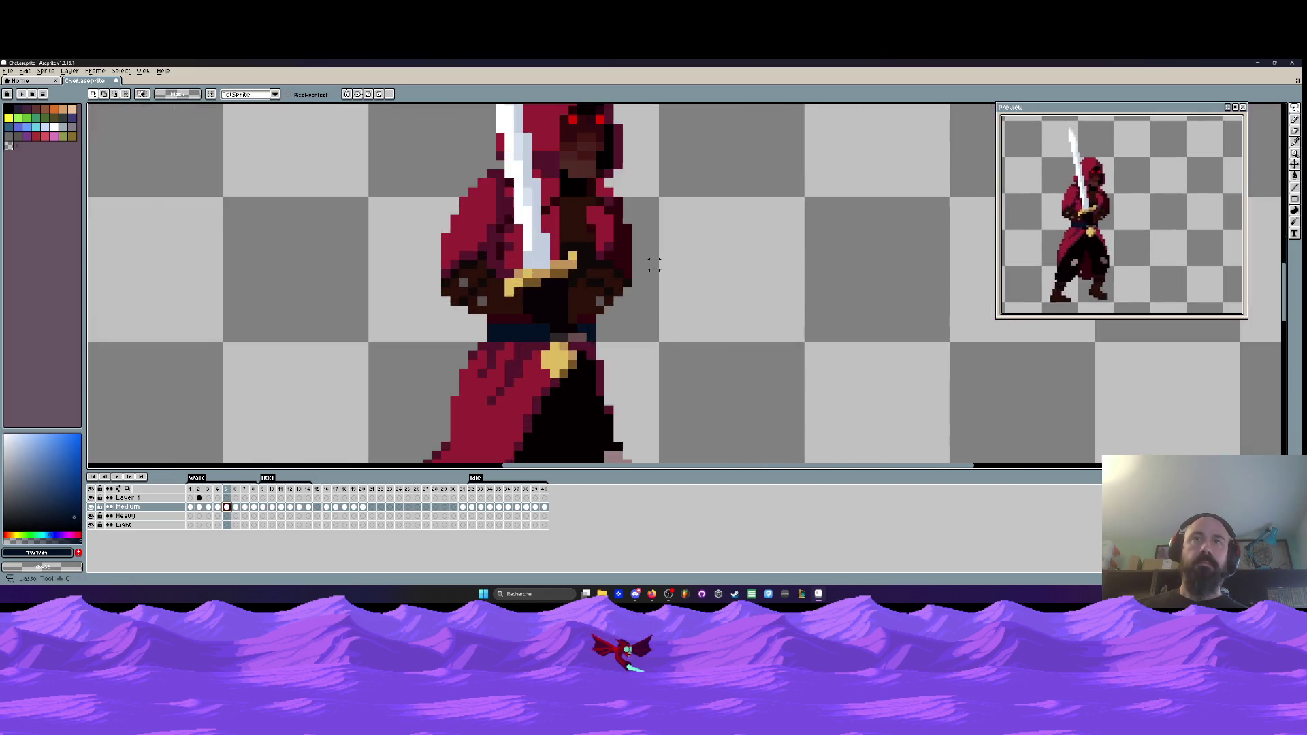
pyautogui.moveTo(582, 356); pyautogui.dragTo(546, 385)
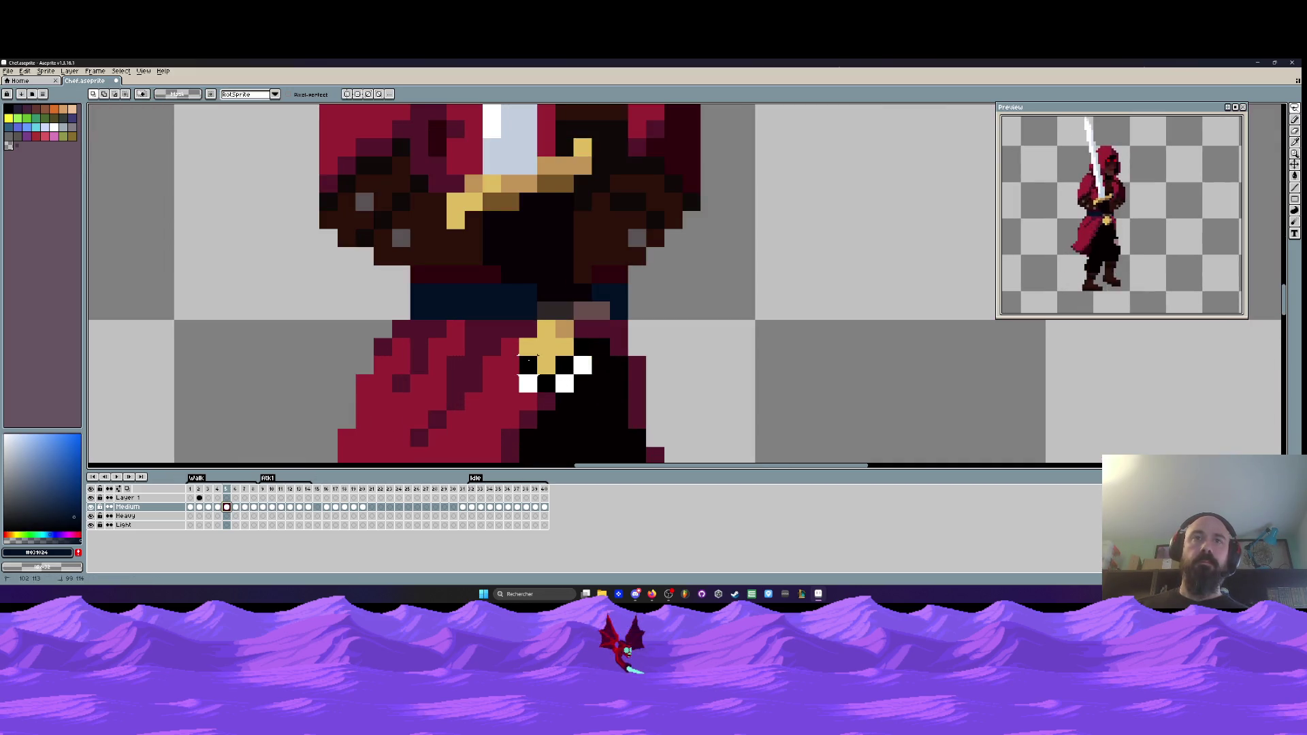
pyautogui.moveTo(545, 320)
pyautogui.mouseDown()
pyautogui.moveTo(409, 312)
pyautogui.moveTo(525, 170)
pyautogui.moveTo(538, 343)
pyautogui.moveTo(439, 354)
pyautogui.mouseUp()
pyautogui.scroll(-5, 409, 311)
pyautogui.scroll(2, 537, 343)
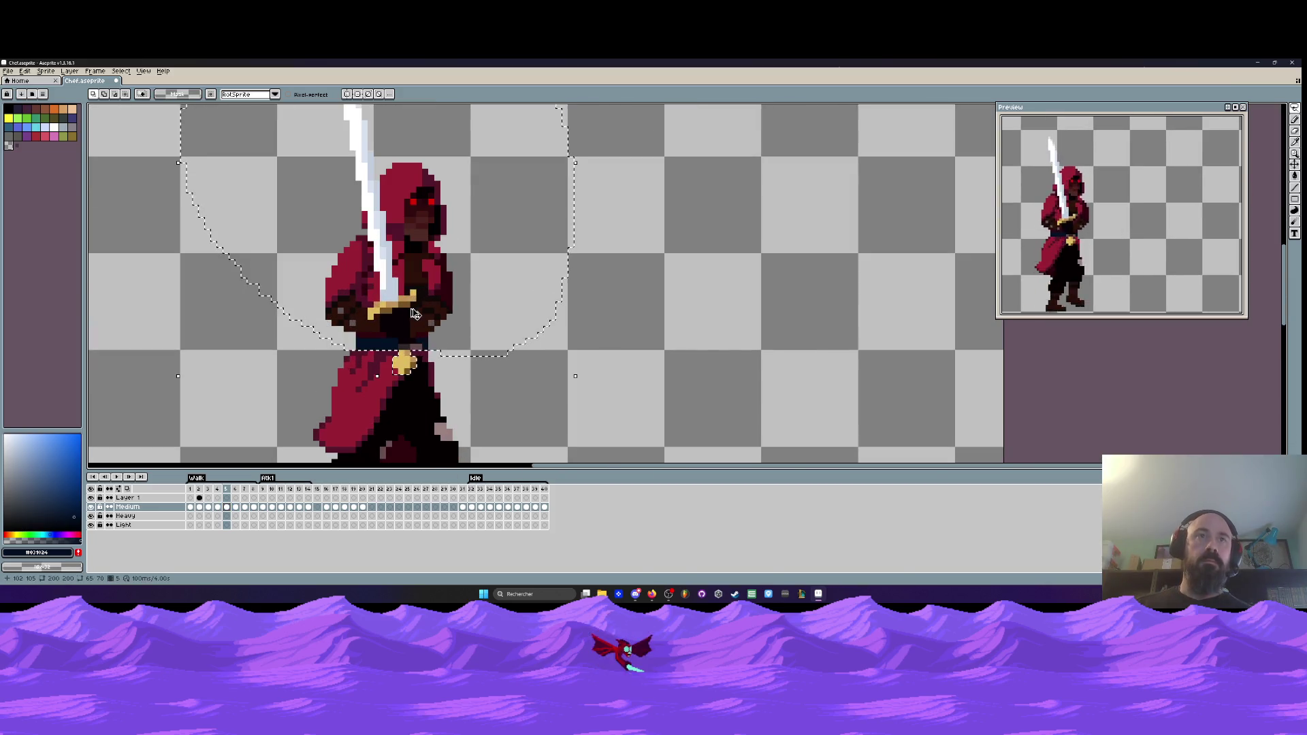
# - Copy the upper body into Layer 1's frame 6, placed left of the walking figure
pyautogui.click(235, 497)
pyautogui.scroll(-2, 474, 317)
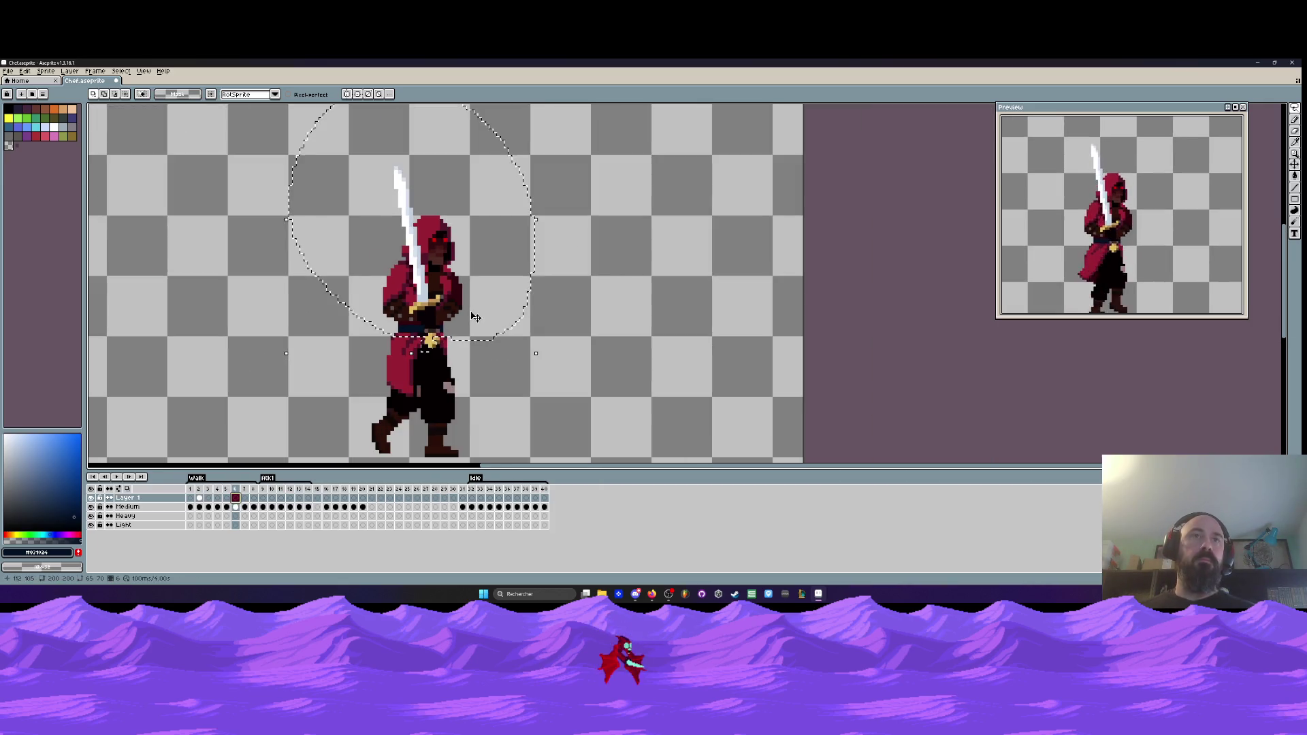
pyautogui.hotkey('ctrl', 'c')
pyautogui.hotkey('ctrl', 'v')
pyautogui.moveTo(429, 284); pyautogui.dragTo(297, 284)
pyautogui.press('Return')
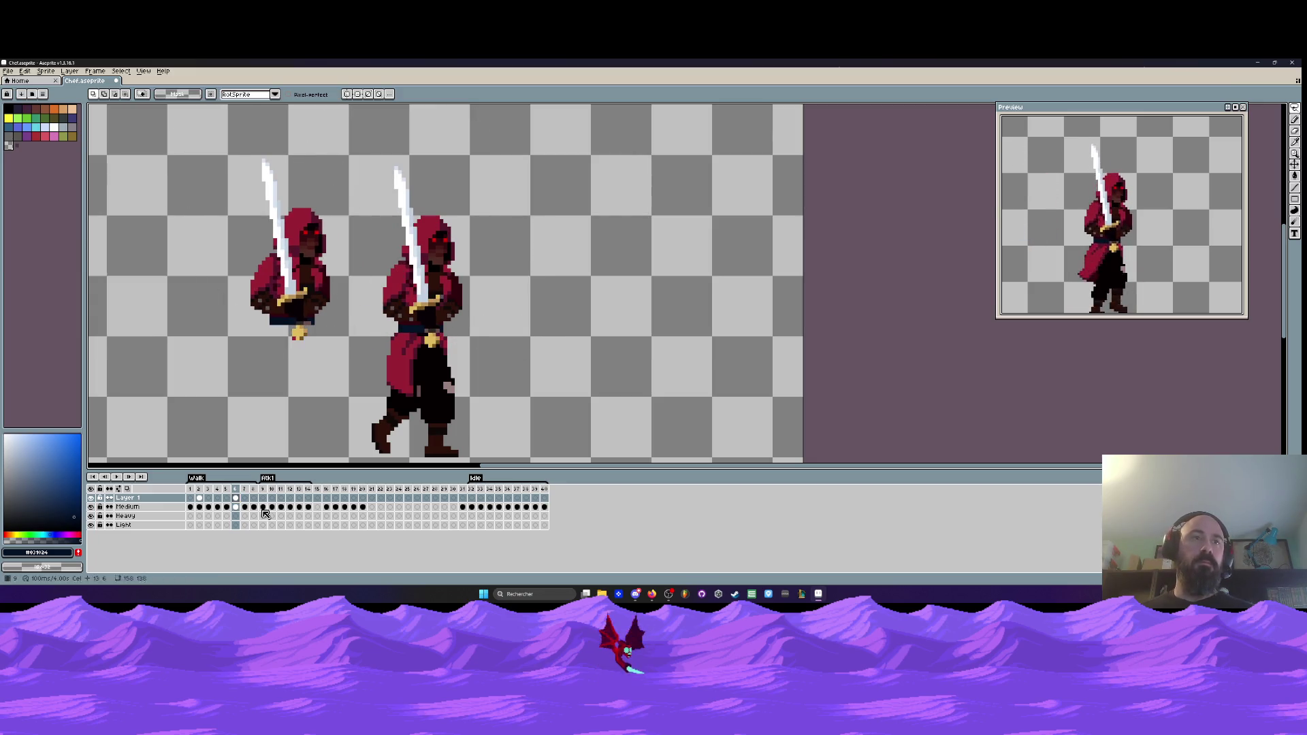
# - Flip through frames 1 to 6 to compare the walk poses
pyautogui.click(239, 507)
pyautogui.press('-')
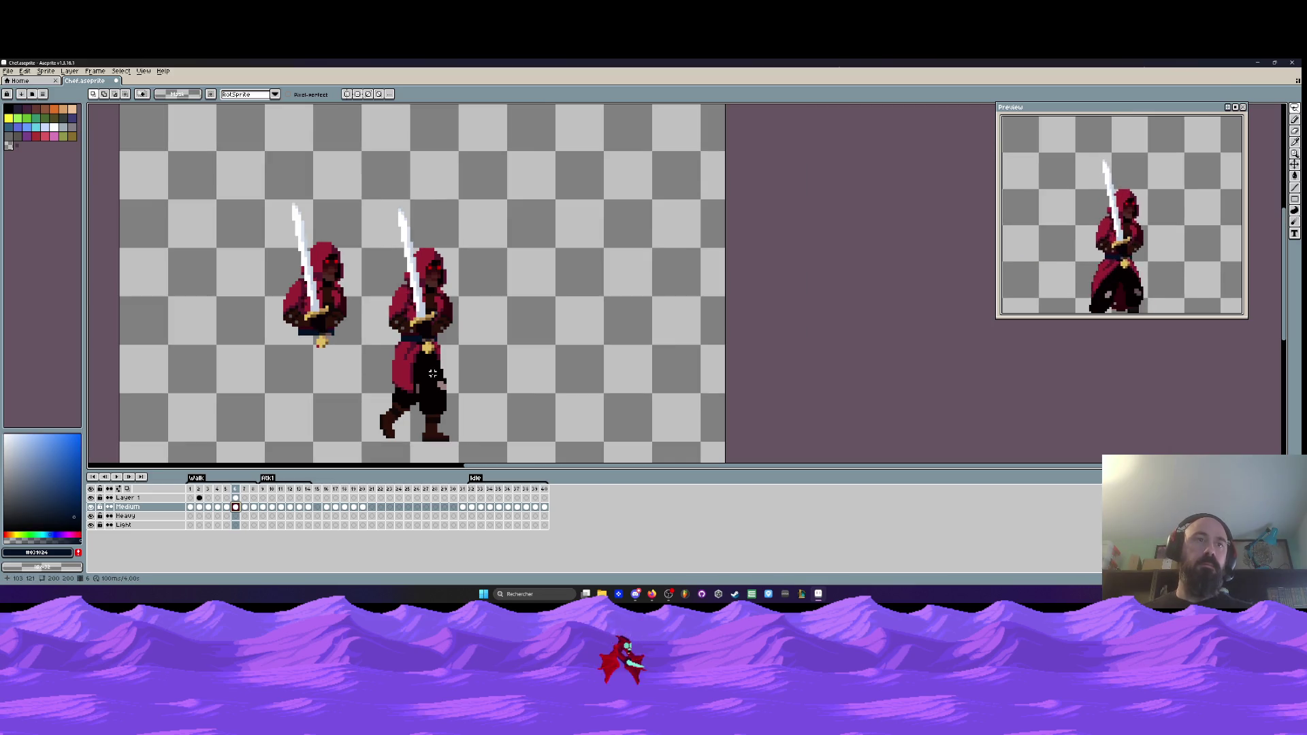
pyautogui.click(227, 507)
pyautogui.press('Left')
pyautogui.press('Left')
pyautogui.press('Left')
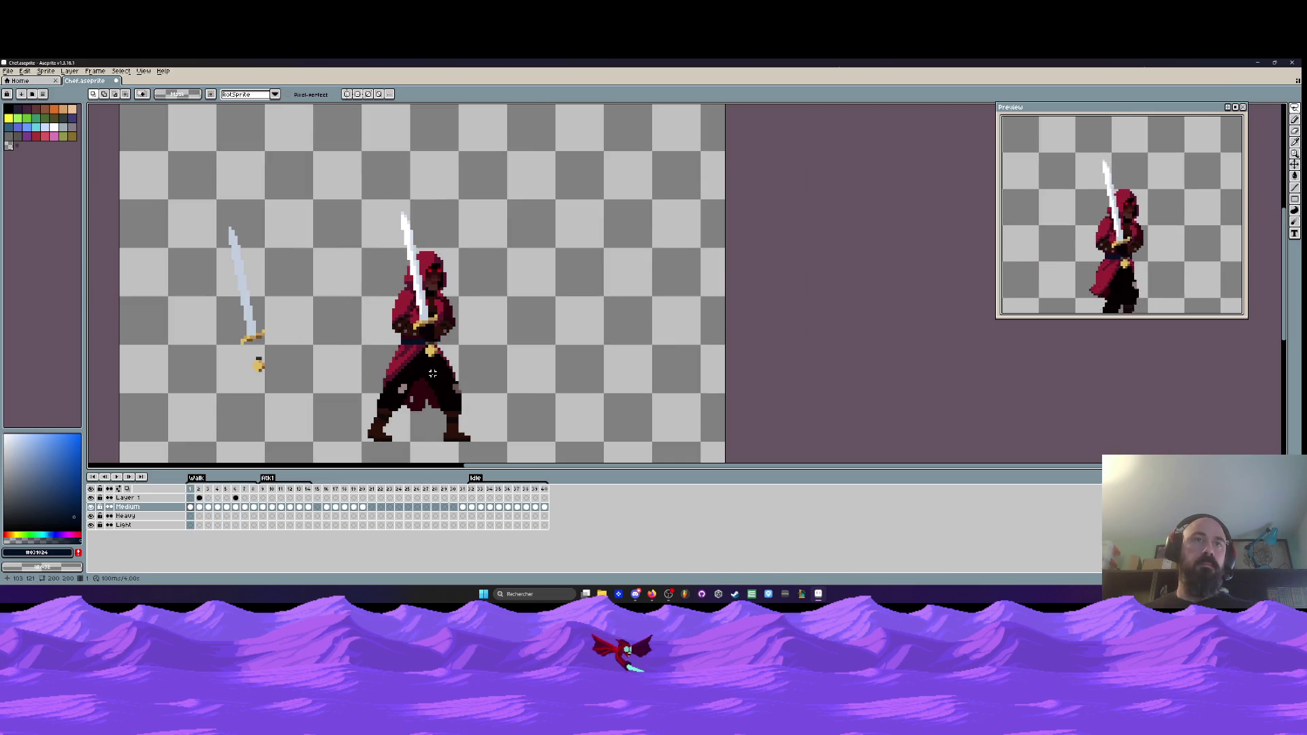
pyautogui.press('Right')
pyautogui.press('Left')
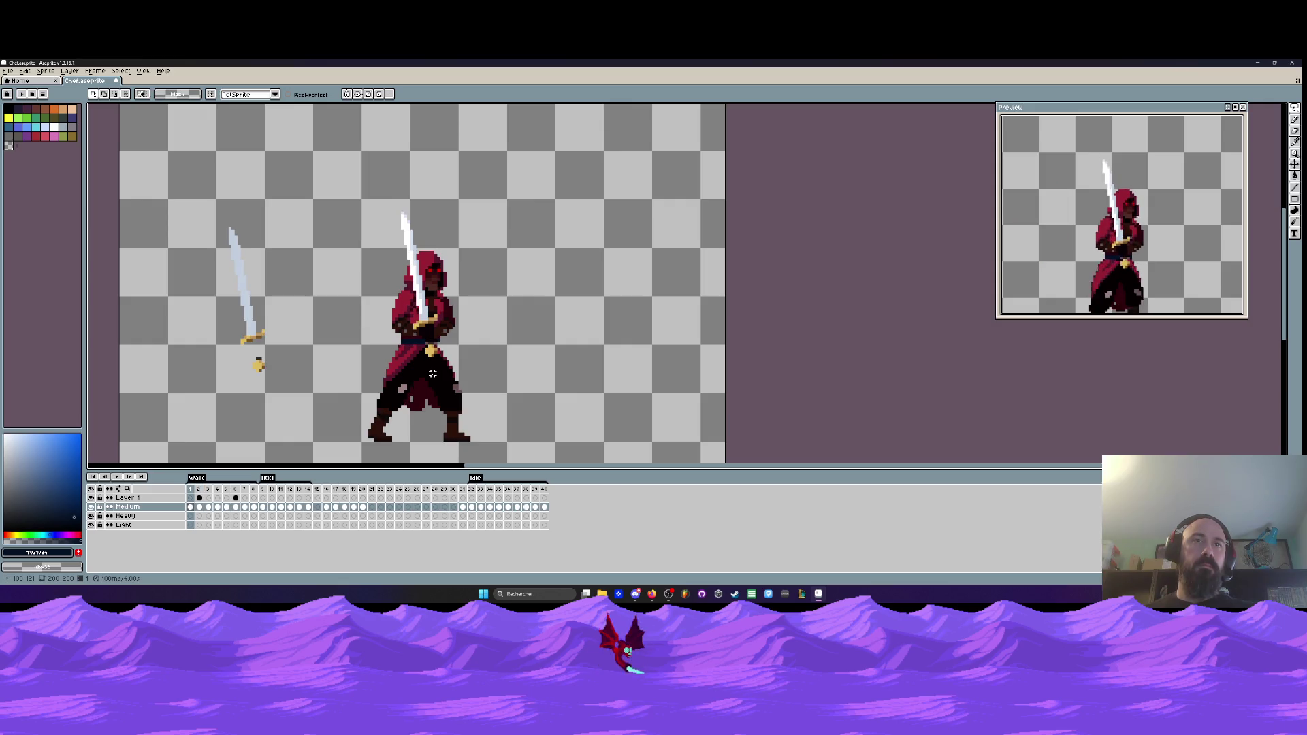
pyautogui.press('Right')
pyautogui.press('Right')
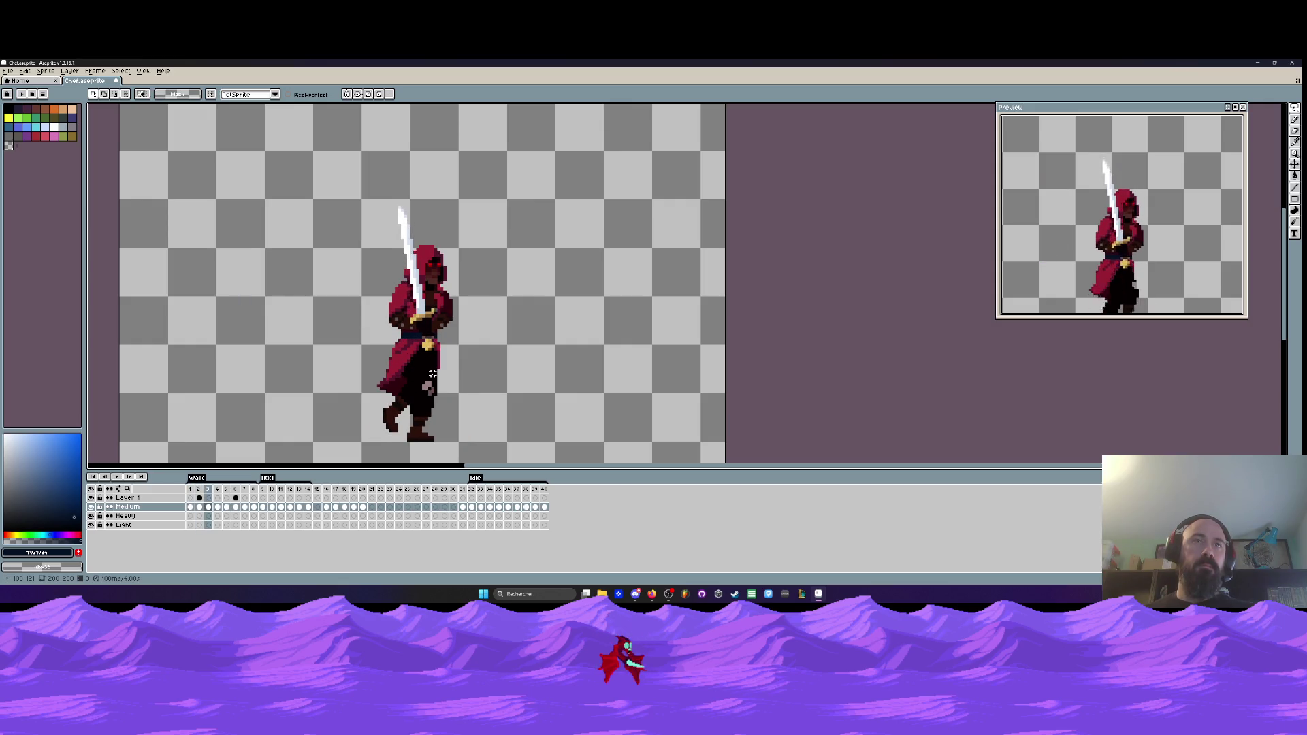
pyautogui.press('Right')
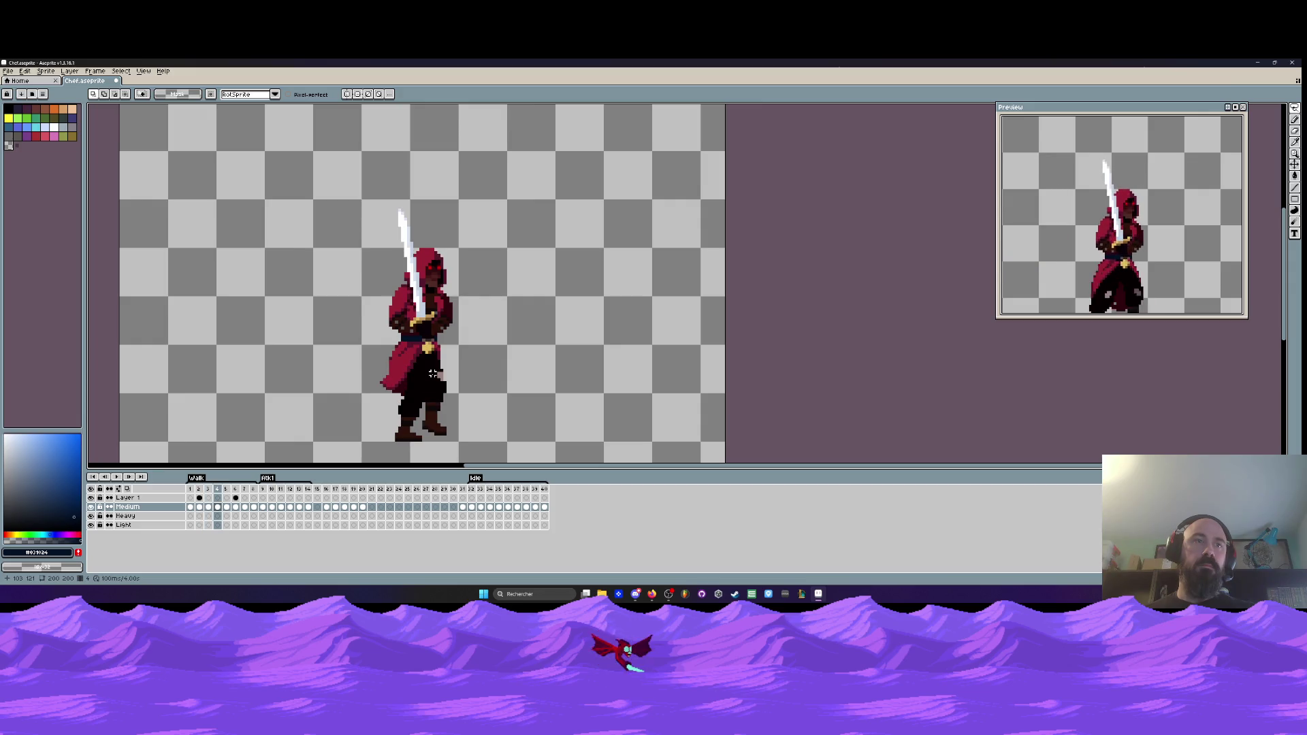
pyautogui.press('Right')
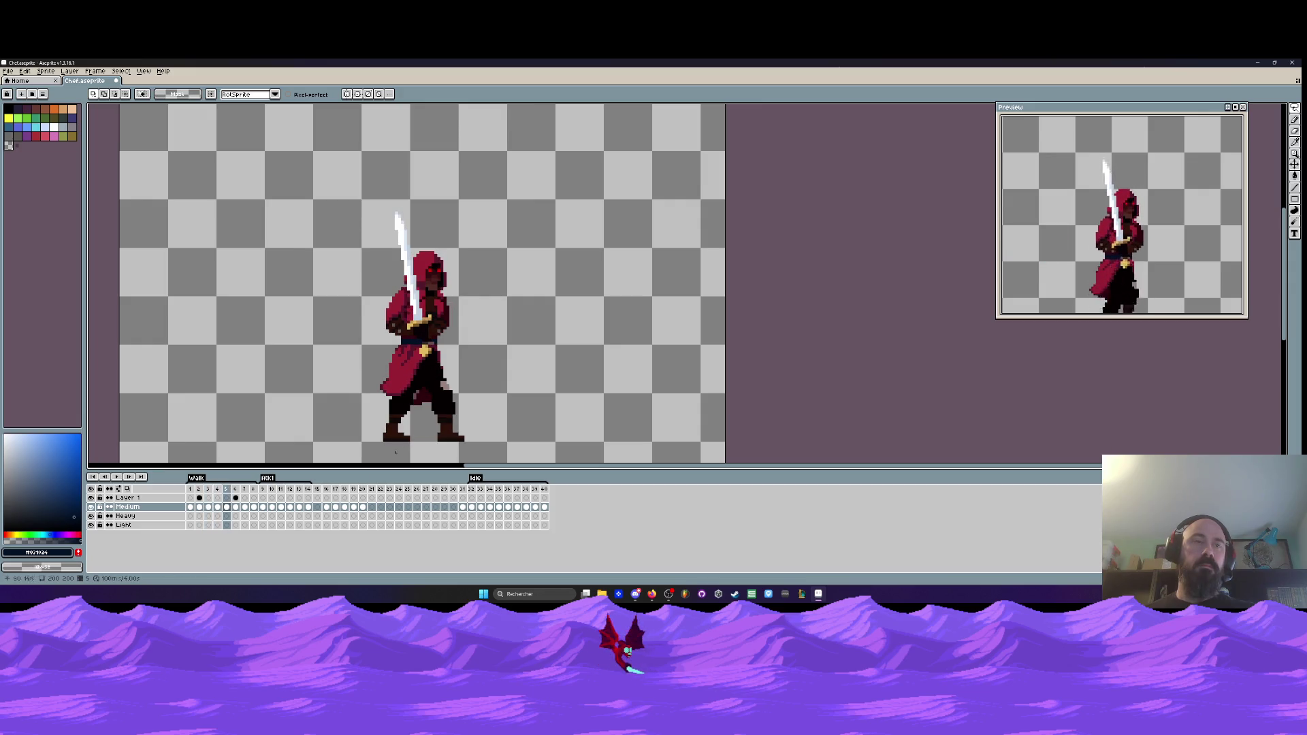
pyautogui.press('Right')
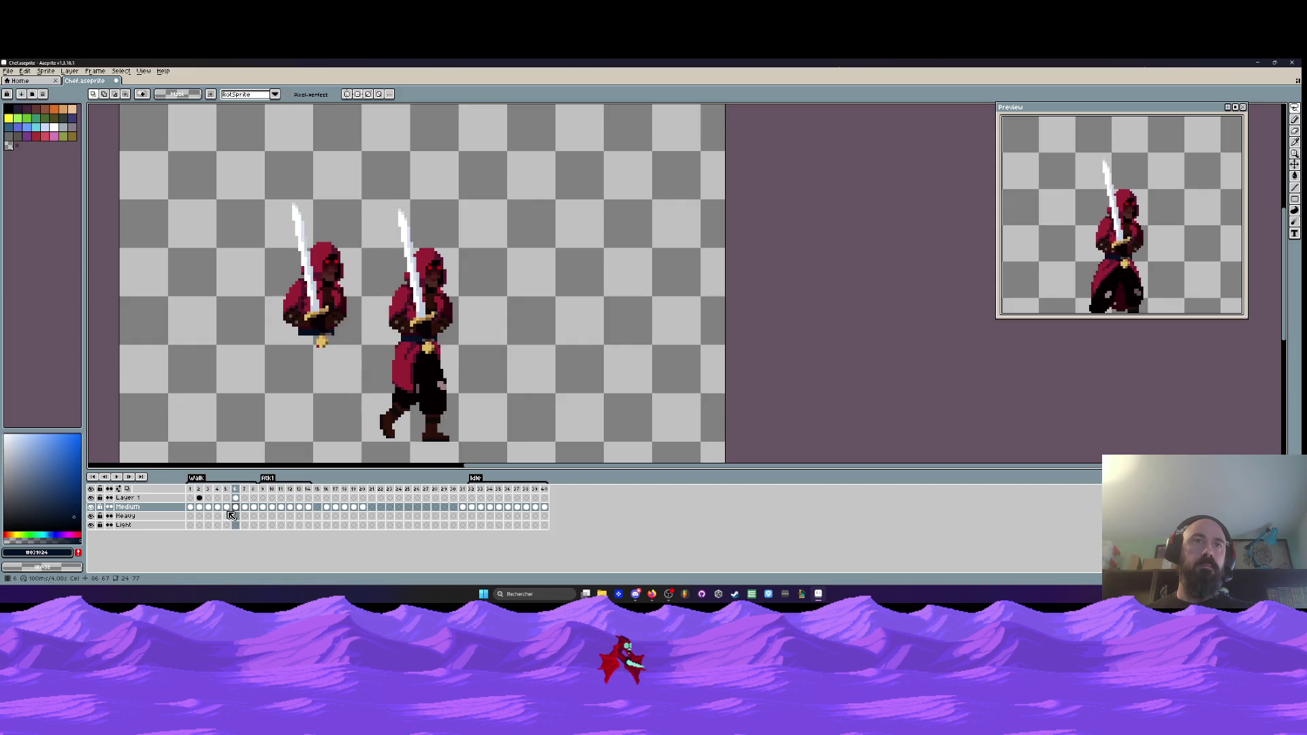
# - Select the Medium layer's frame 6 cel and switch to the pencil
pyautogui.click(236, 498)
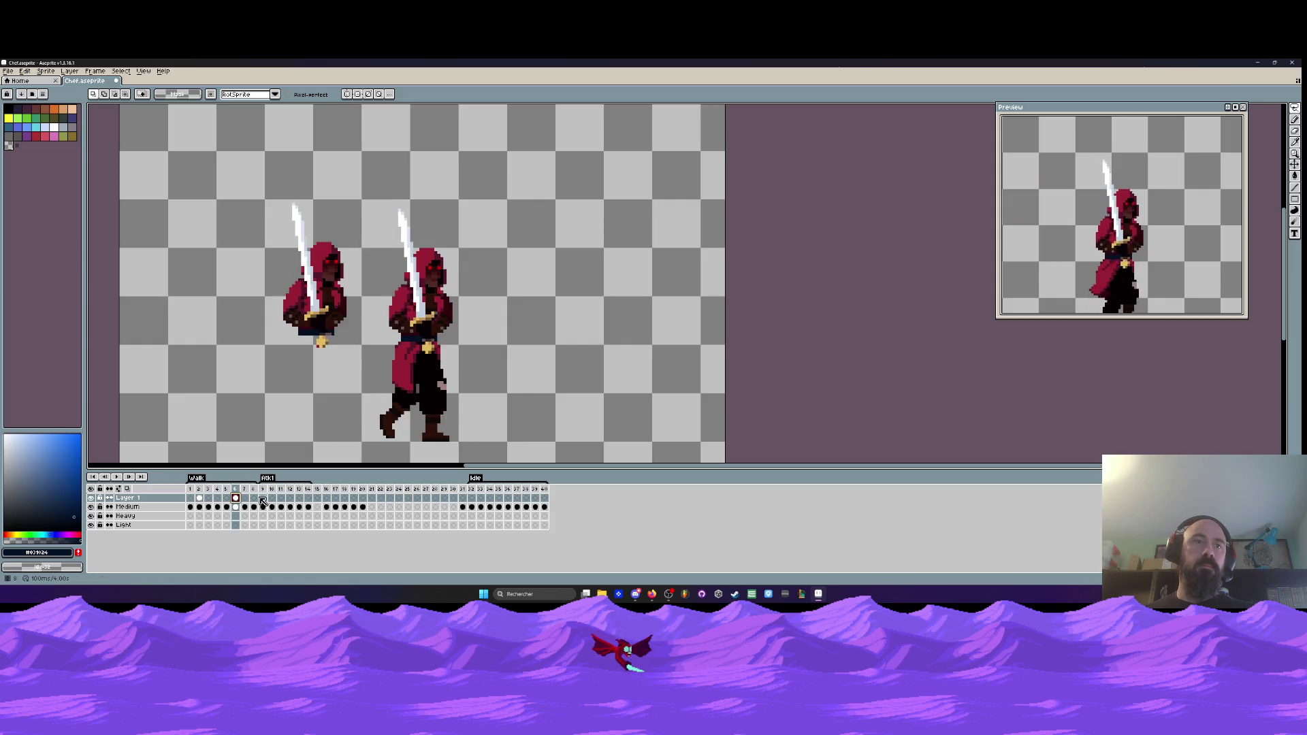
pyautogui.click(235, 507)
pyautogui.press('b')
pyautogui.scroll(2, 420, 265)
# - Erase the original figure's head, hood and blade on frame 6
pyautogui.moveTo(470, 225)
pyautogui.mouseDown()
pyautogui.moveTo(402, 265)
pyautogui.moveTo(409, 343)
pyautogui.mouseUp()
pyautogui.moveTo(343, 310)
pyautogui.mouseDown()
pyautogui.moveTo(363, 219)
pyautogui.moveTo(402, 273)
pyautogui.moveTo(368, 296)
pyautogui.moveTo(463, 300)
pyautogui.mouseUp()
pyautogui.moveTo(372, 109)
pyautogui.mouseDown()
pyautogui.moveTo(379, 239)
pyautogui.moveTo(456, 248)
pyautogui.mouseUp()
pyautogui.scroll(-3, 376, 140)
pyautogui.scroll(5, 334, 206)
pyautogui.scroll(-3, 487, 225)
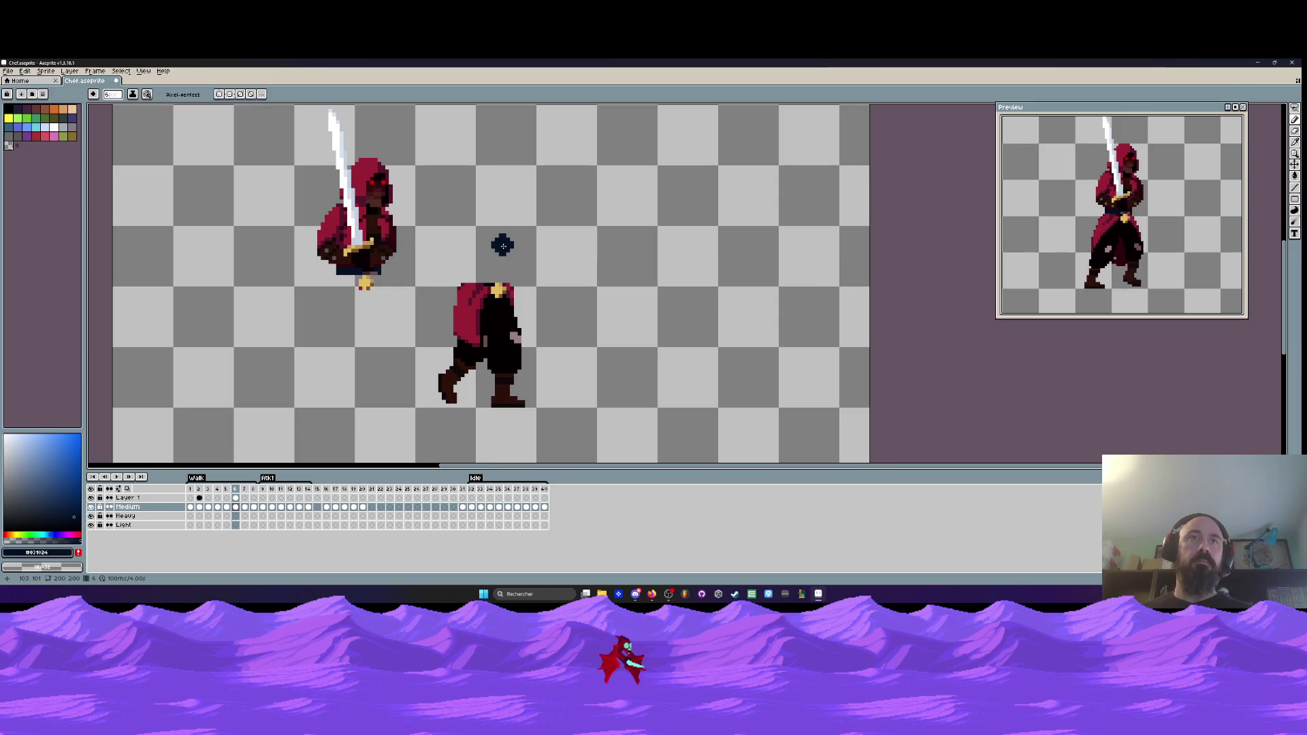
# - Marquee-select the upper-body copy on Layer 1 and move it down onto the legs
pyautogui.press('m')
pyautogui.scroll(-1, 477, 249)
pyautogui.moveTo(317, 117); pyautogui.dragTo(435, 322)
pyautogui.scroll(1, 402, 243)
pyautogui.scroll(-1, 402, 243)
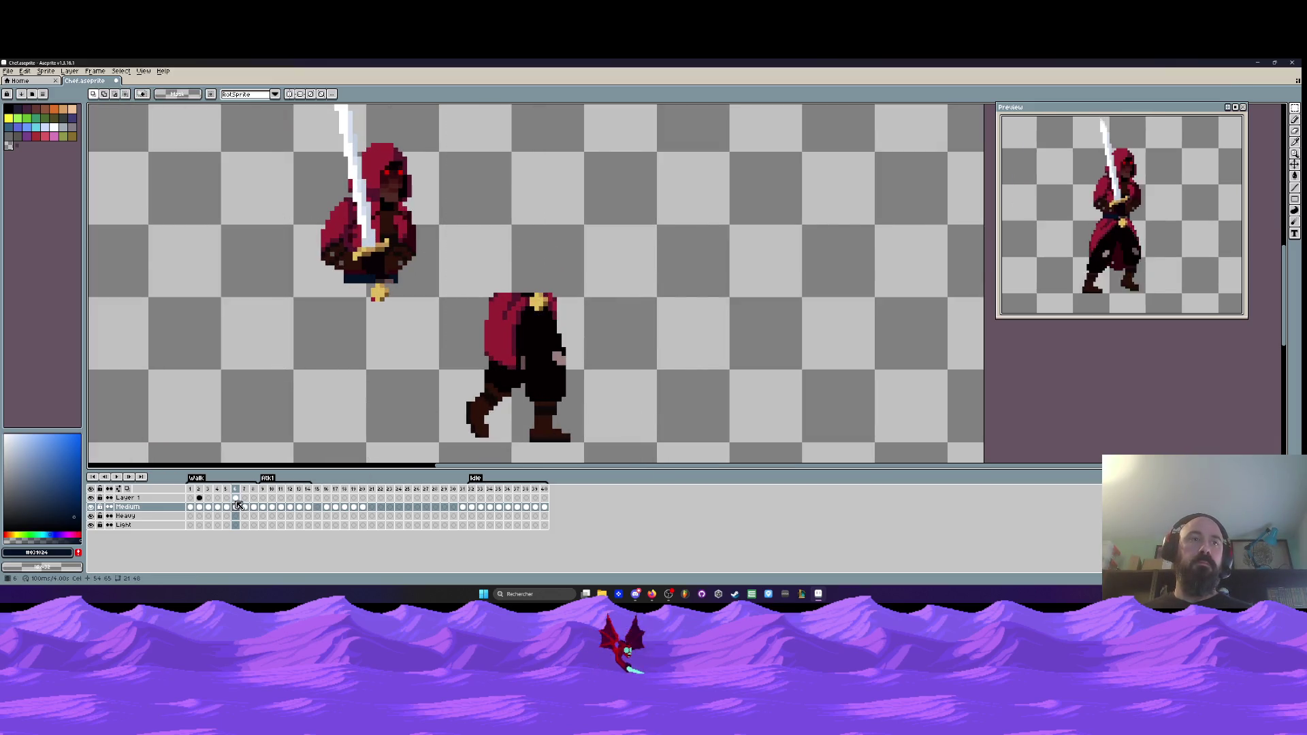
pyautogui.press('Up')
pyautogui.scroll(1, 273, 336)
pyautogui.moveTo(291, 141); pyautogui.dragTo(379, 320)
pyautogui.moveTo(337, 259); pyautogui.dragTo(458, 295)
pyautogui.scroll(1, 425, 286)
pyautogui.scroll(2, 449, 285)
pyautogui.scroll(-3, 460, 300)
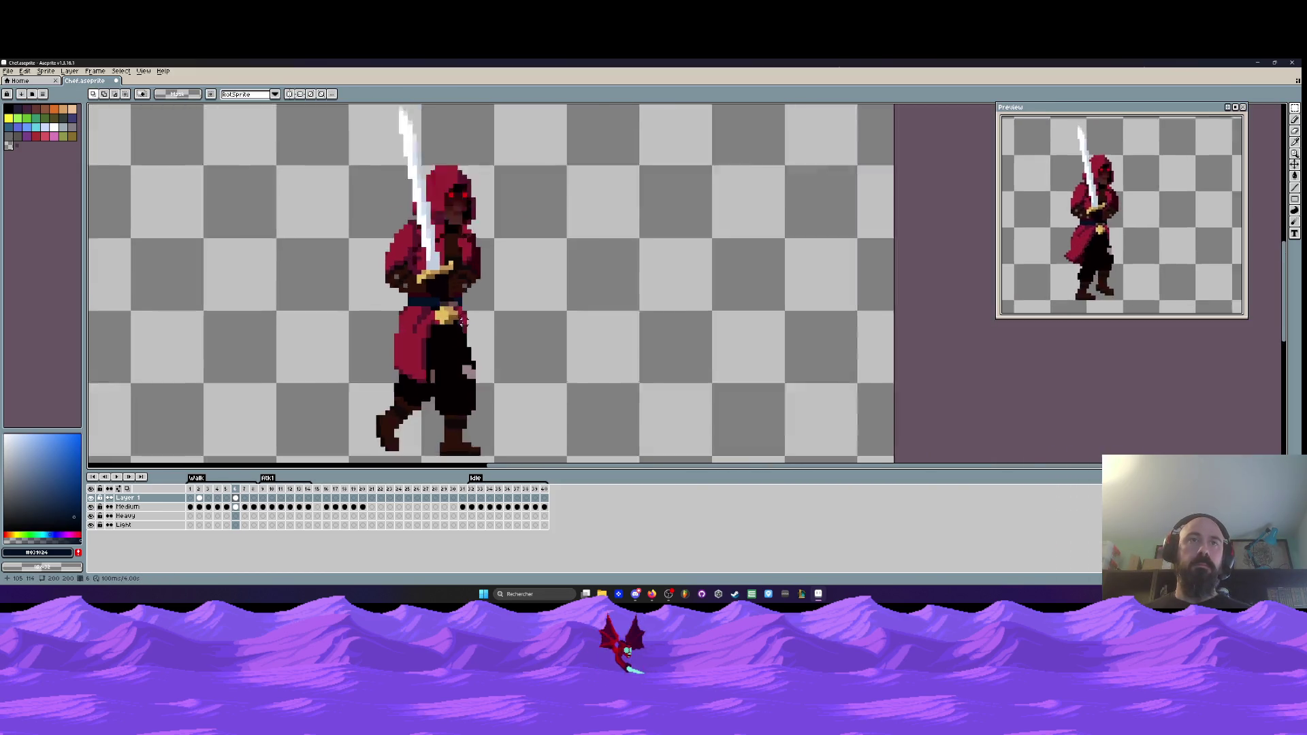
pyautogui.scroll(3, 463, 320)
# - Darken the buckle with black picked from the sprite, then pick dark red #53162b
pyautogui.press('i')
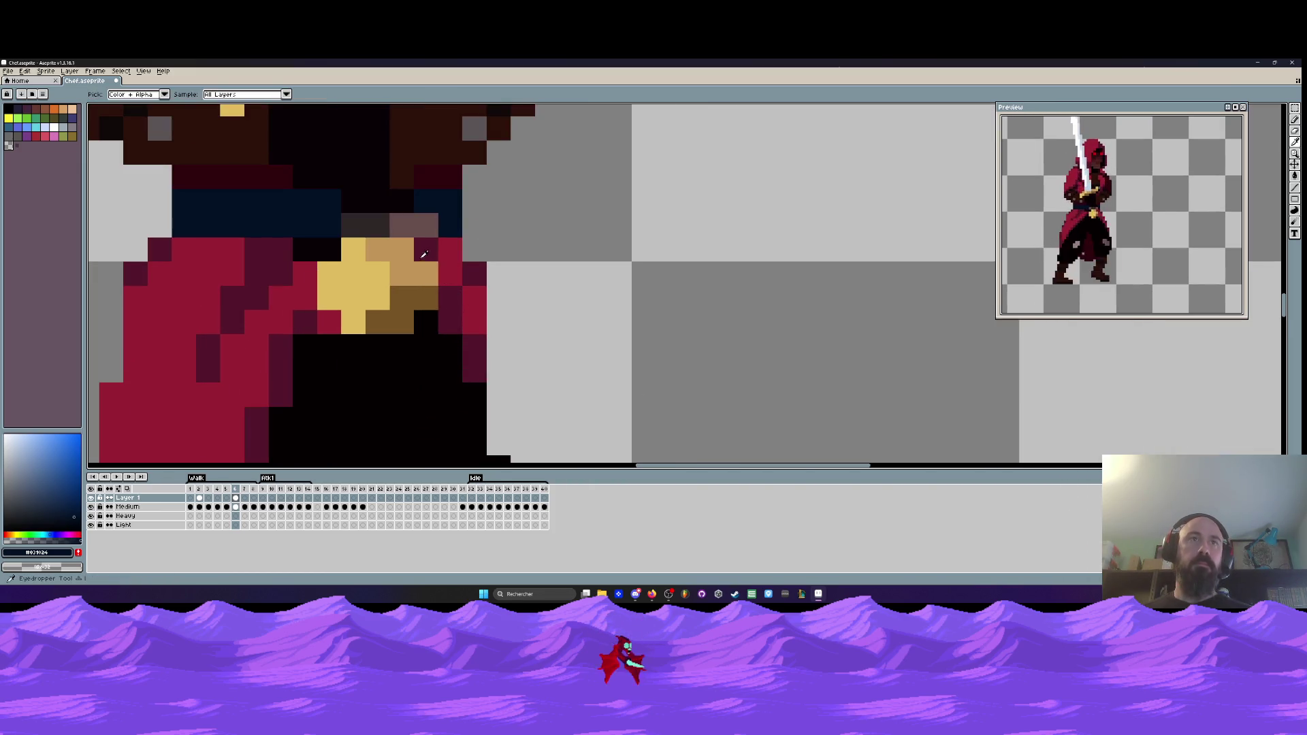
pyautogui.click(426, 349)
pyautogui.press('b')
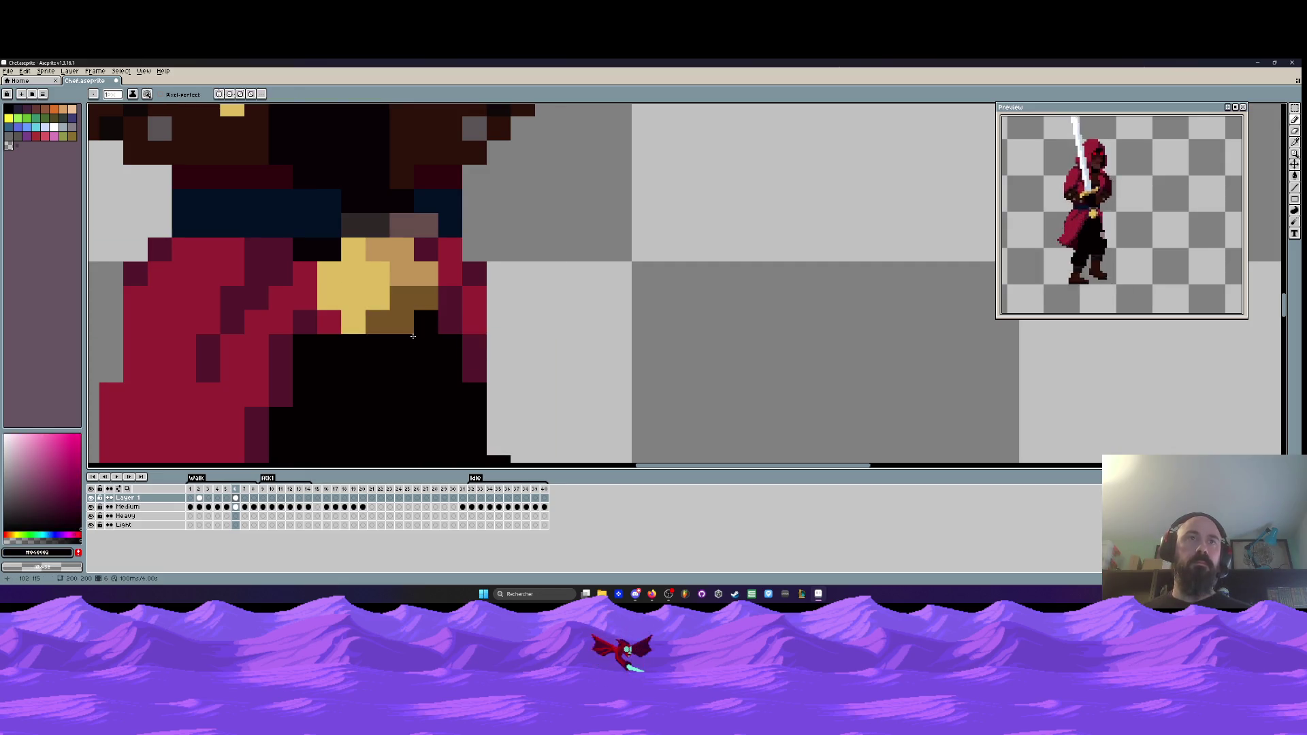
pyautogui.moveTo(413, 312)
pyautogui.mouseDown()
pyautogui.moveTo(426, 273)
pyautogui.moveTo(401, 250)
pyautogui.mouseUp()
pyautogui.scroll(-3, 409, 259)
pyautogui.scroll(3, 421, 273)
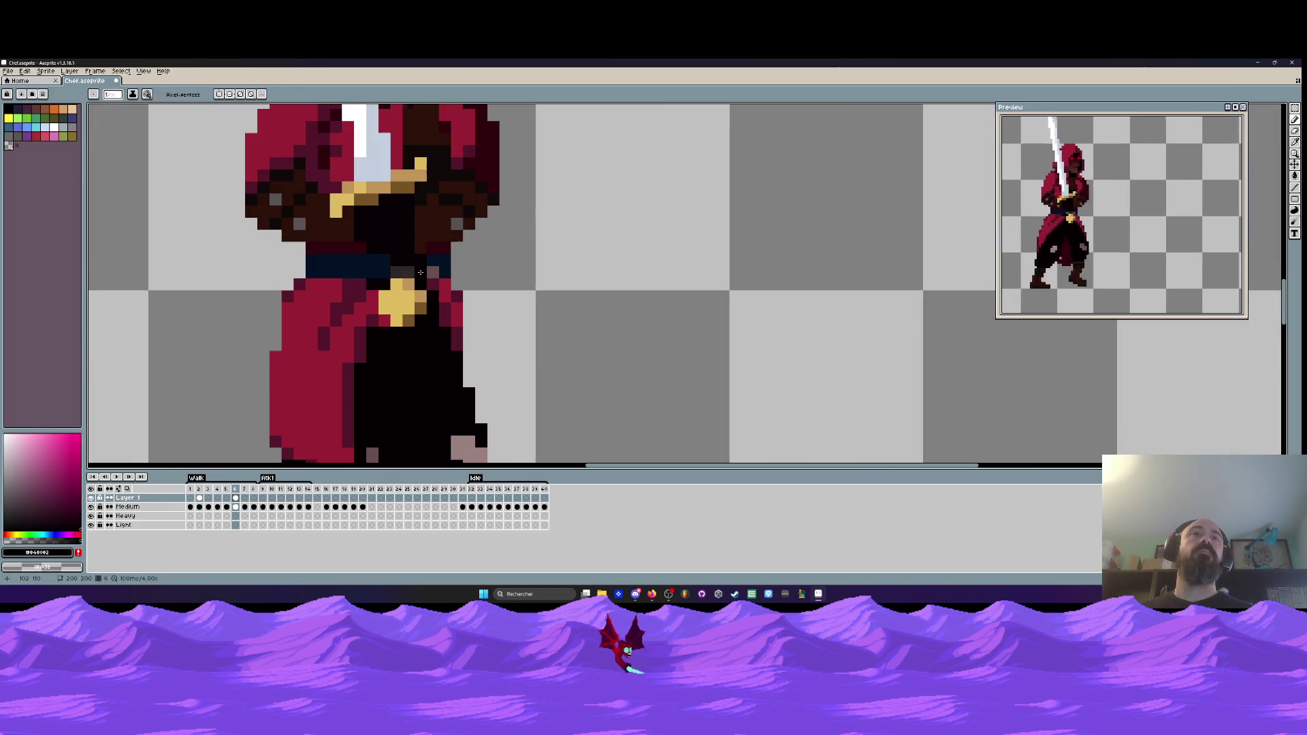
pyautogui.press('i')
pyautogui.click(359, 282)
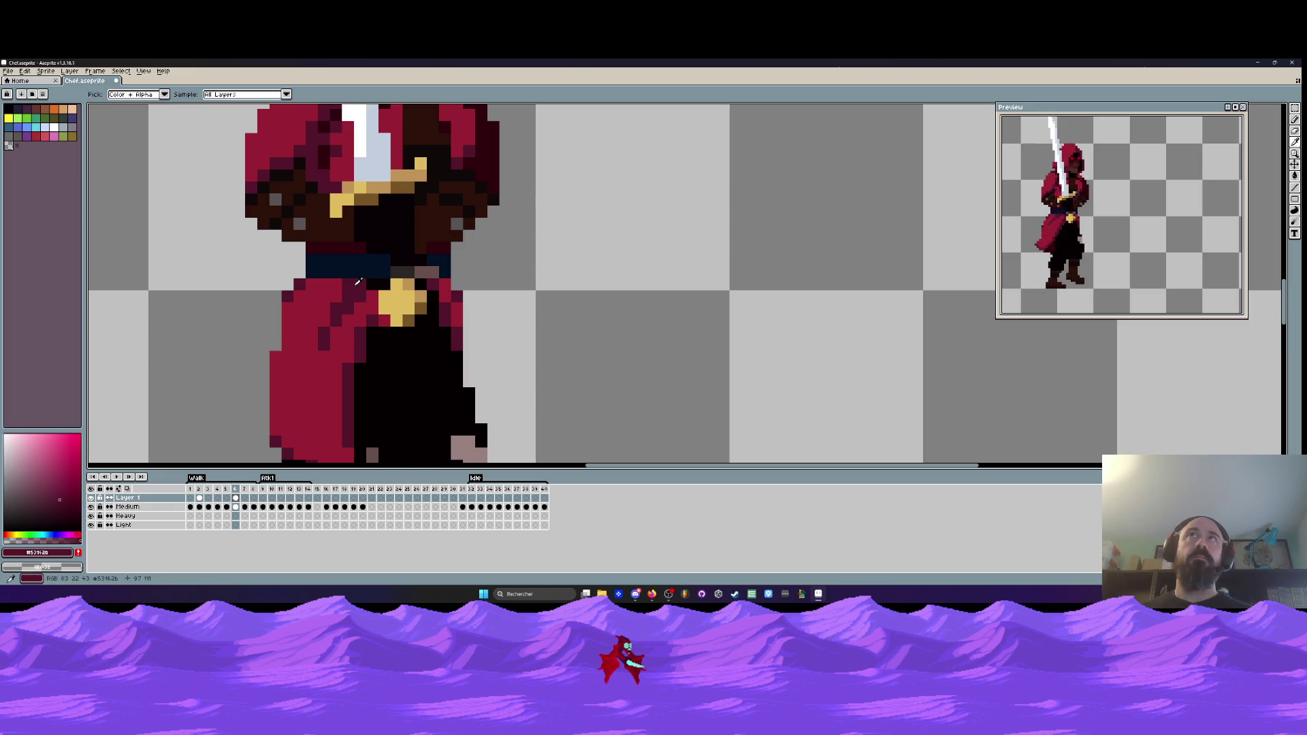
pyautogui.scroll(2, 359, 282)
pyautogui.press('b')
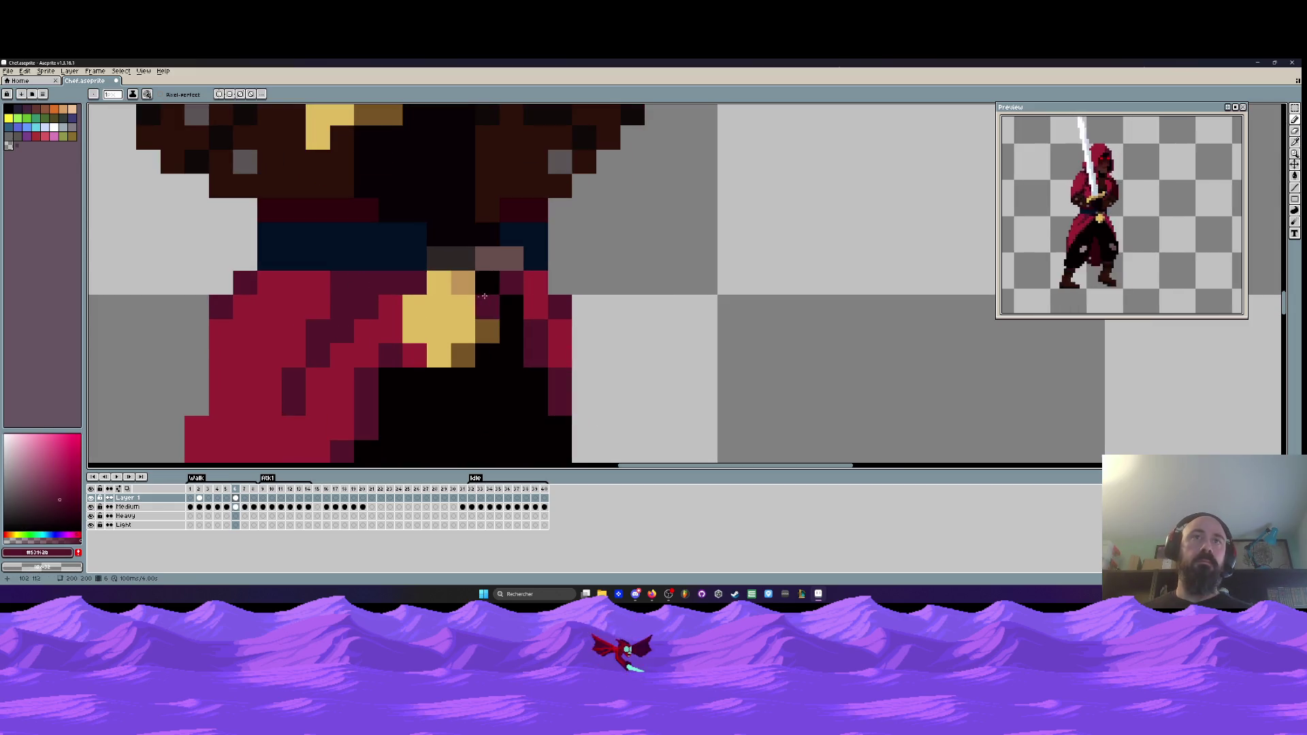
pyautogui.scroll(-3, 488, 284)
# - Flip between frames 5 and 6 to compare the retouched pose
pyautogui.press('Left')
pyautogui.press('Right')
pyautogui.press('Left')
pyautogui.press('Right')
pyautogui.press('Left')
pyautogui.press('Right')
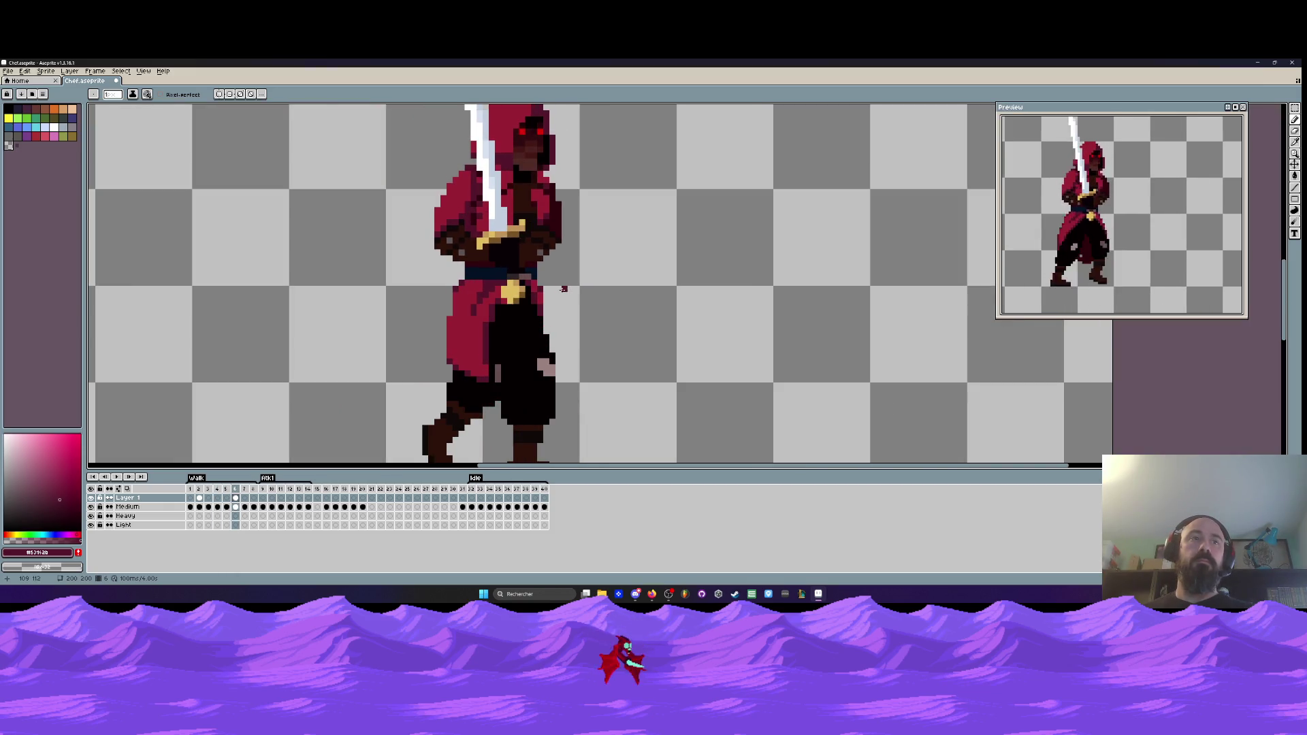
pyautogui.scroll(-1, 565, 272)
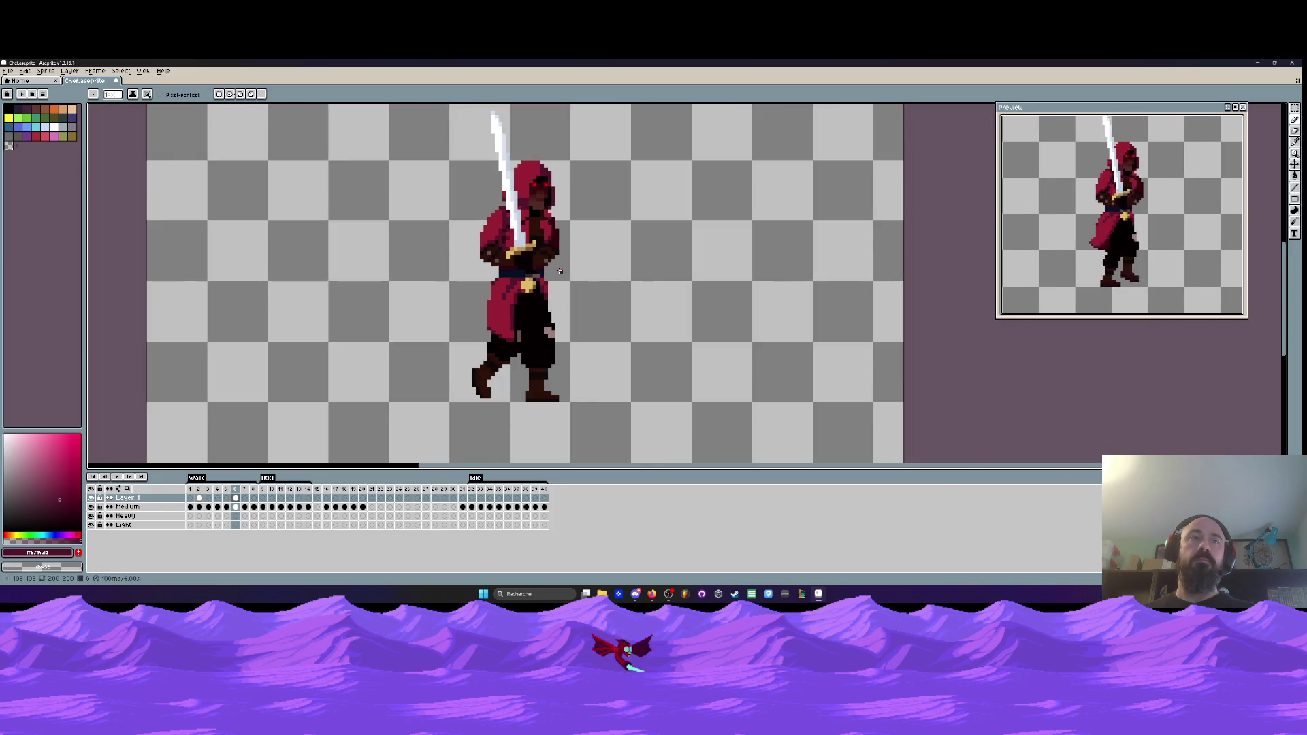
pyautogui.press('Return')
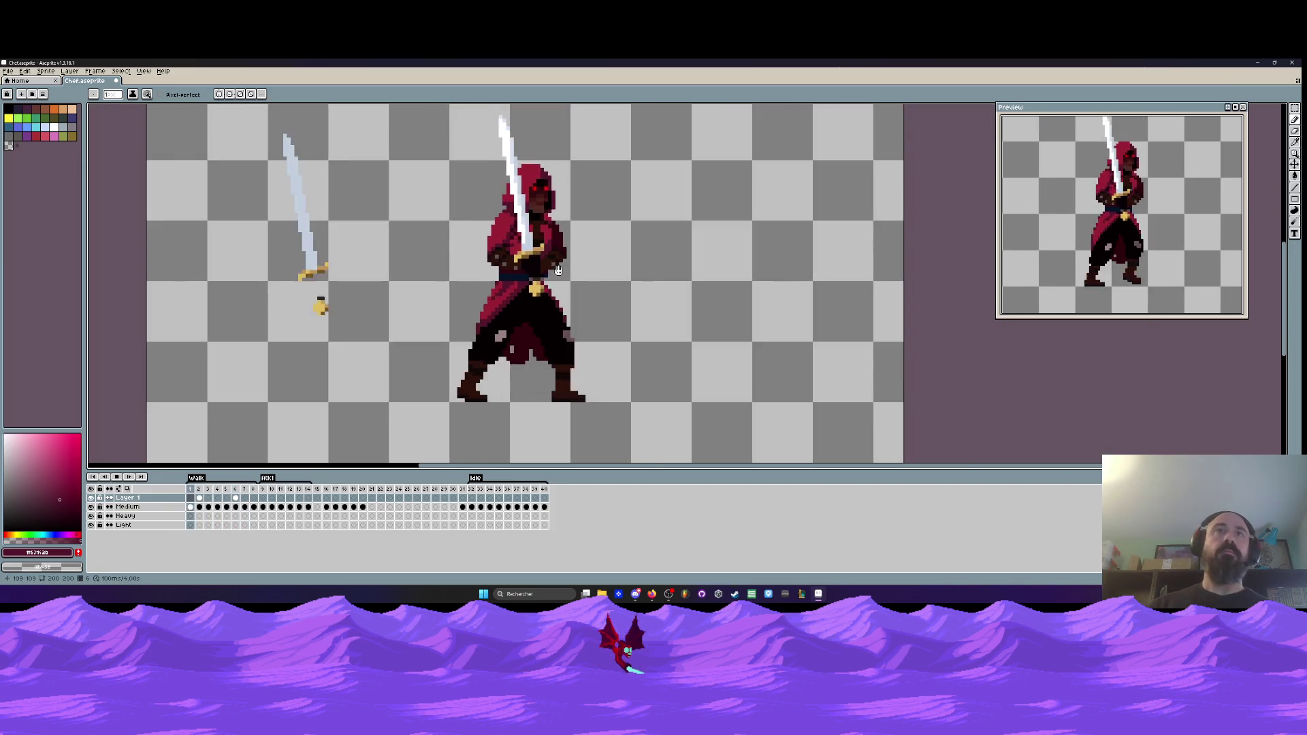
pyautogui.scroll(-1, 536, 223)
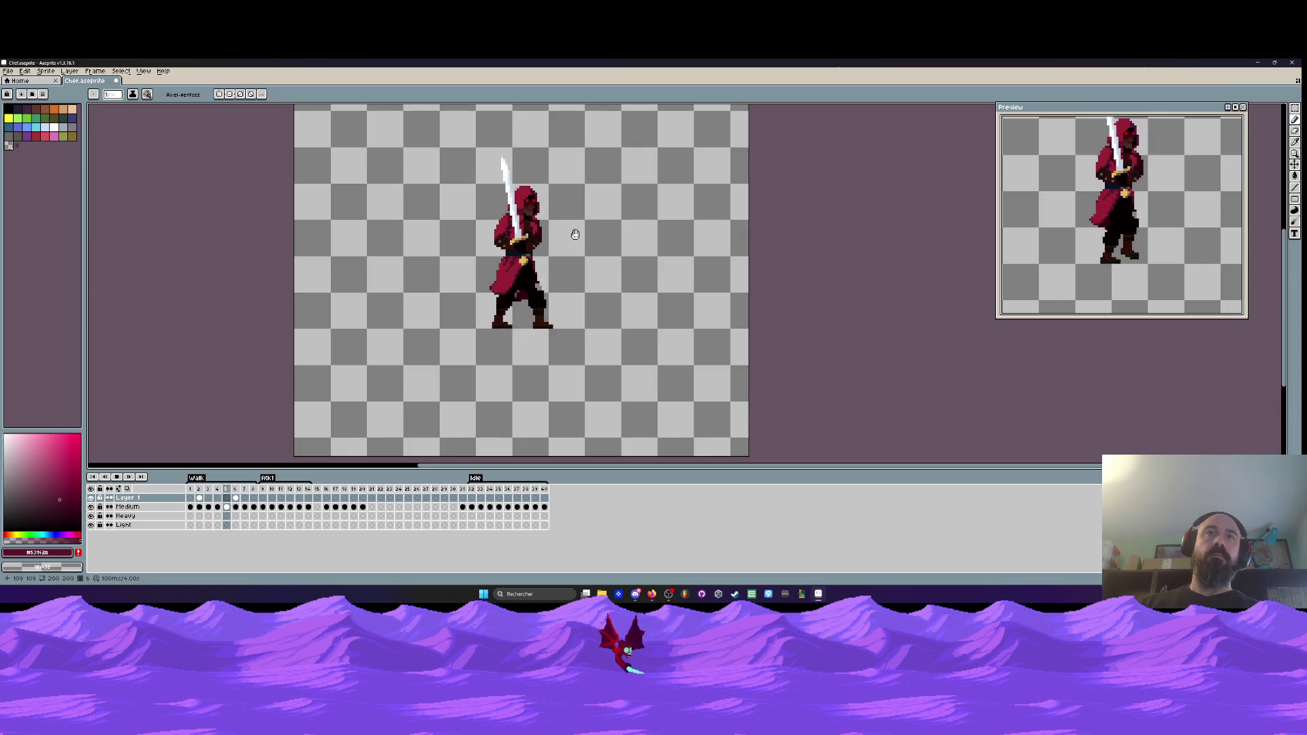
pyautogui.scroll(-1, 576, 234)
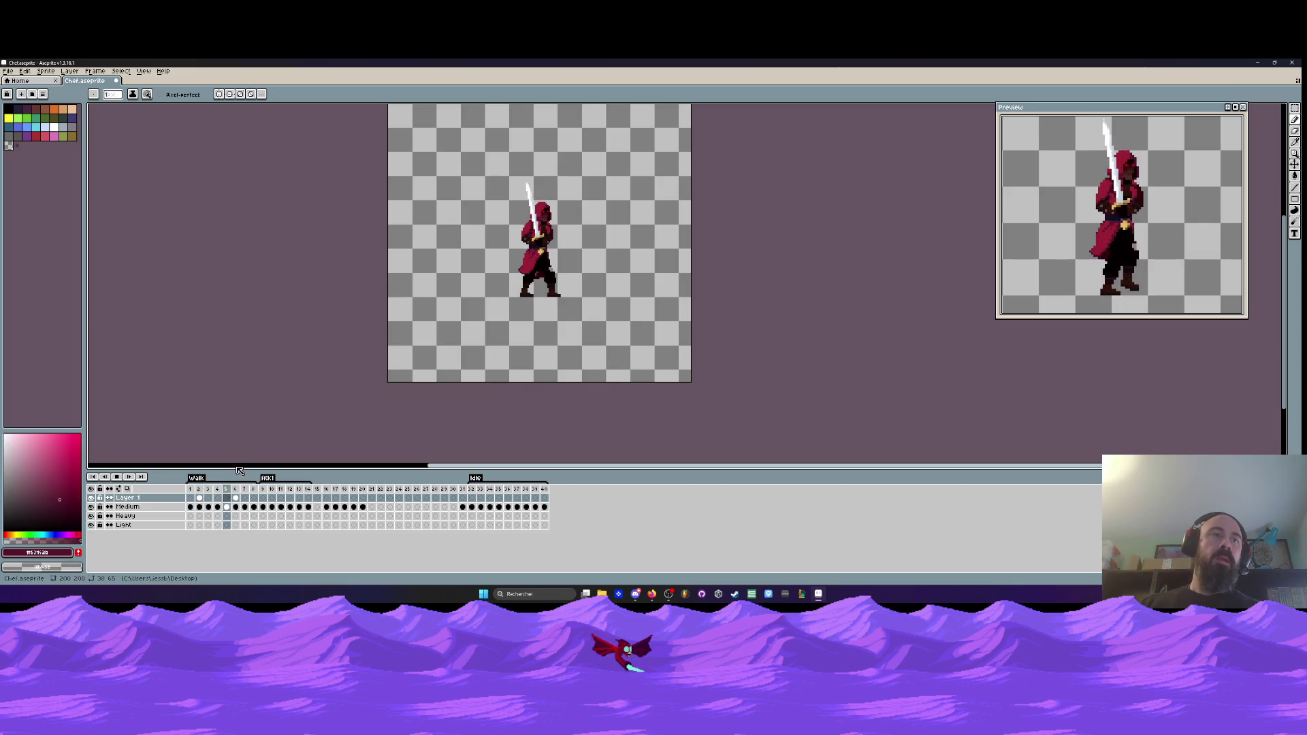
pyautogui.click(191, 515)
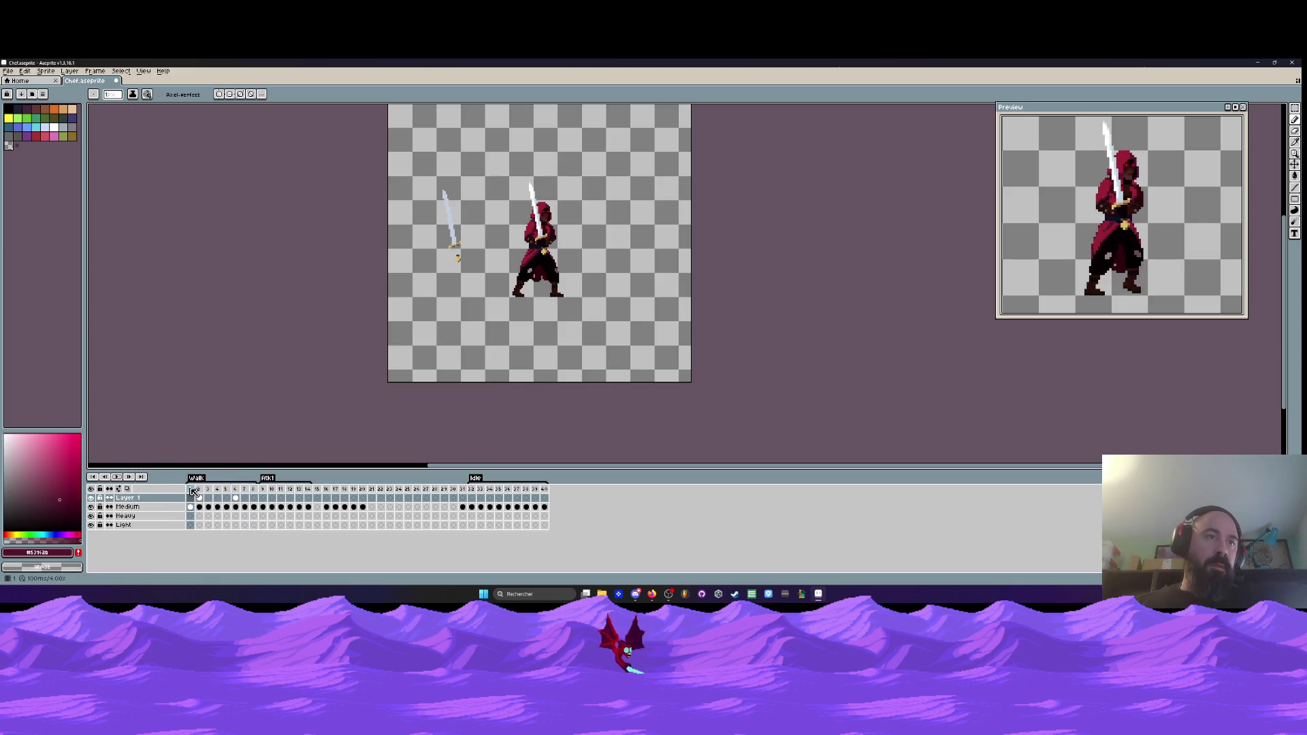
pyautogui.click(199, 490)
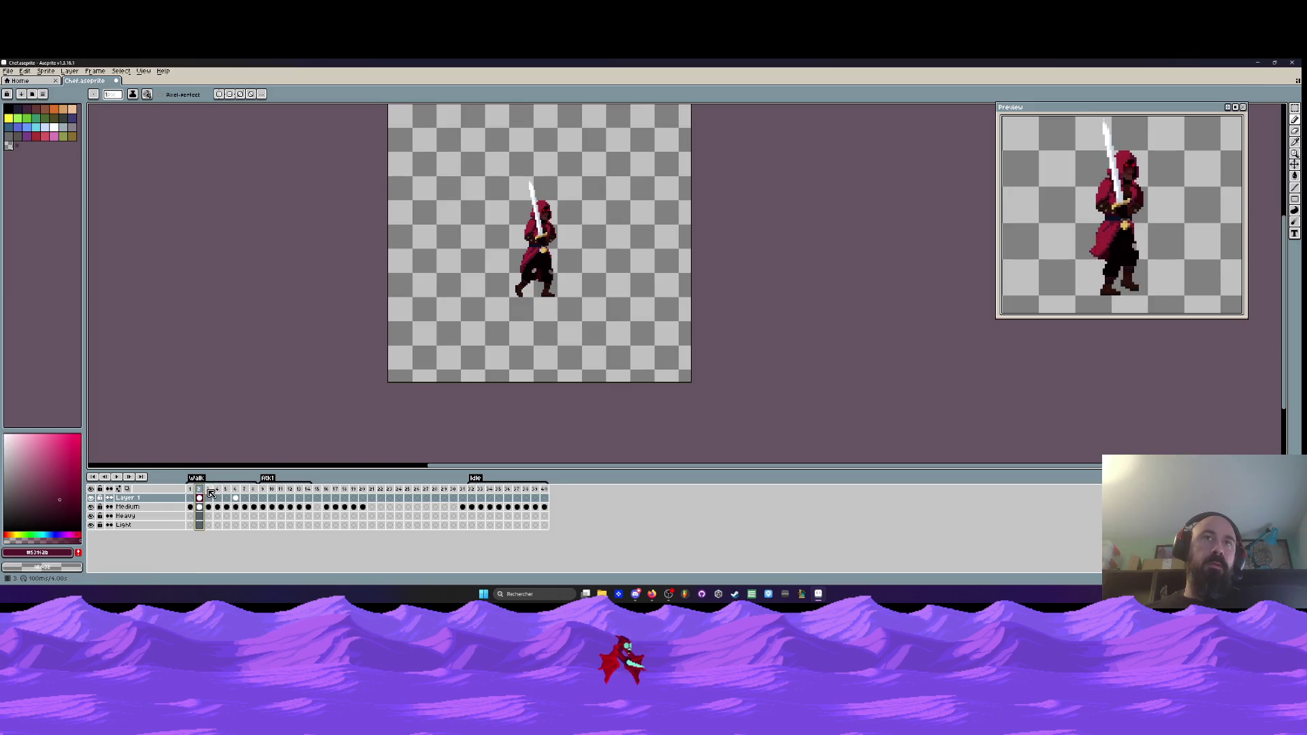
pyautogui.click(219, 490)
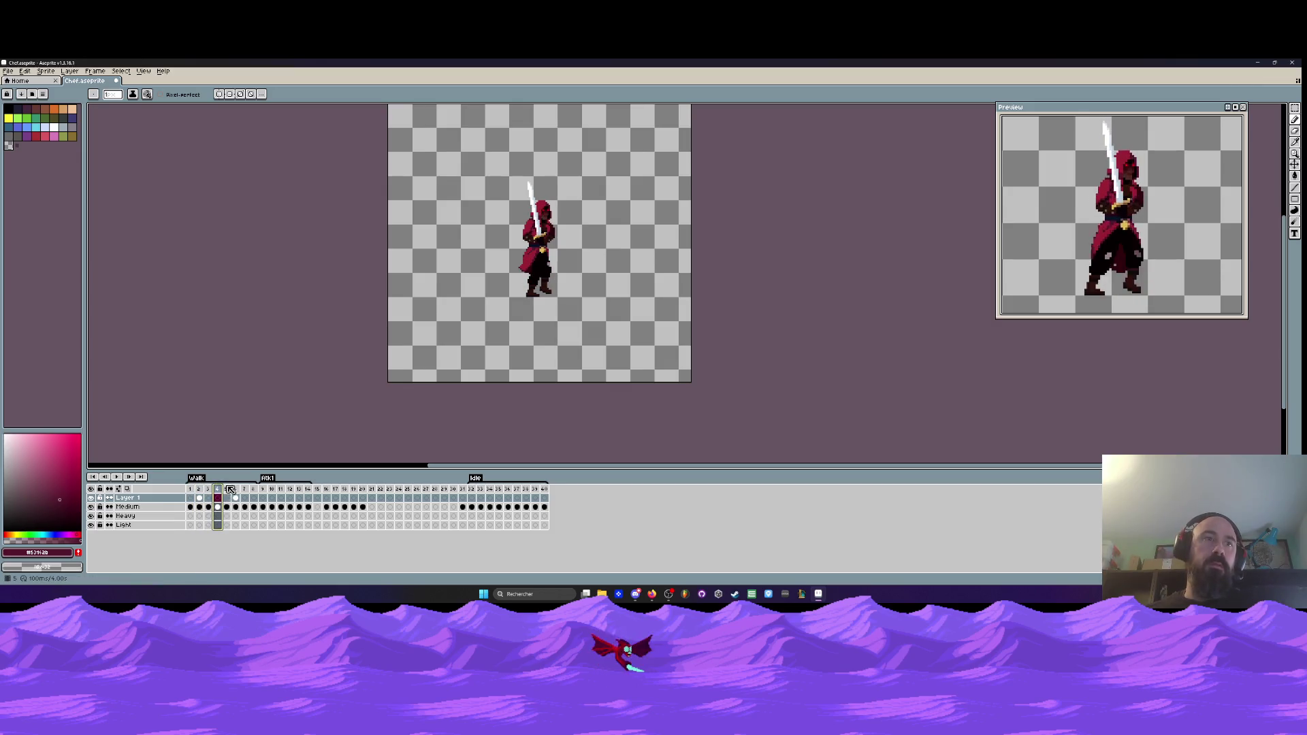
pyautogui.click(228, 489)
pyautogui.click(237, 490)
pyautogui.click(246, 490)
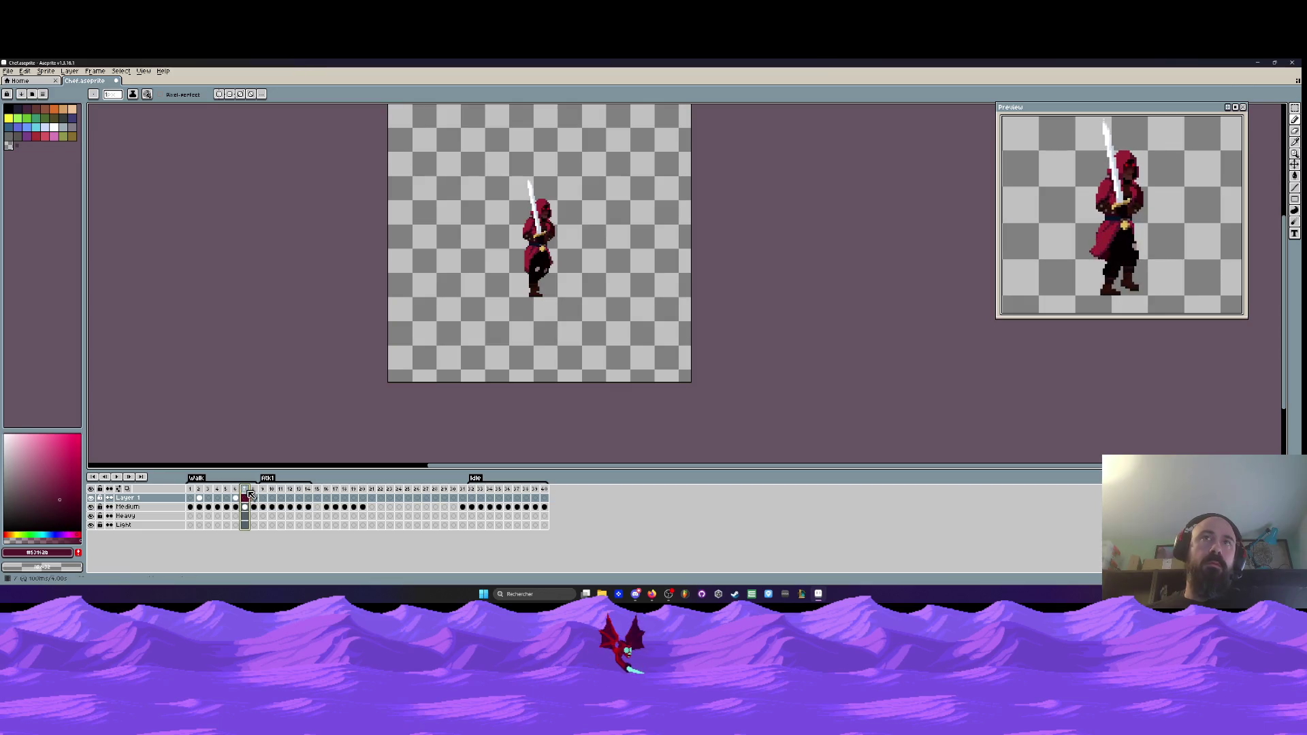
pyautogui.click(254, 490)
pyautogui.click(198, 490)
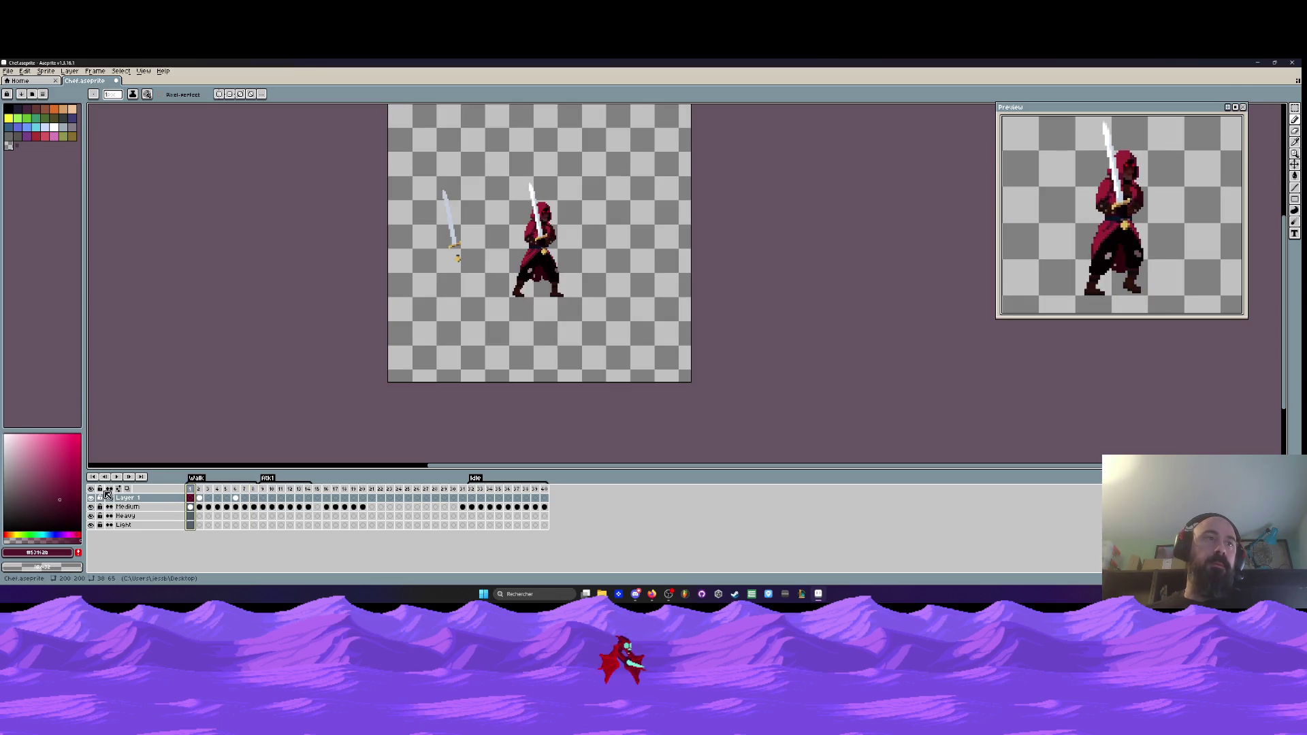
pyautogui.click(117, 477)
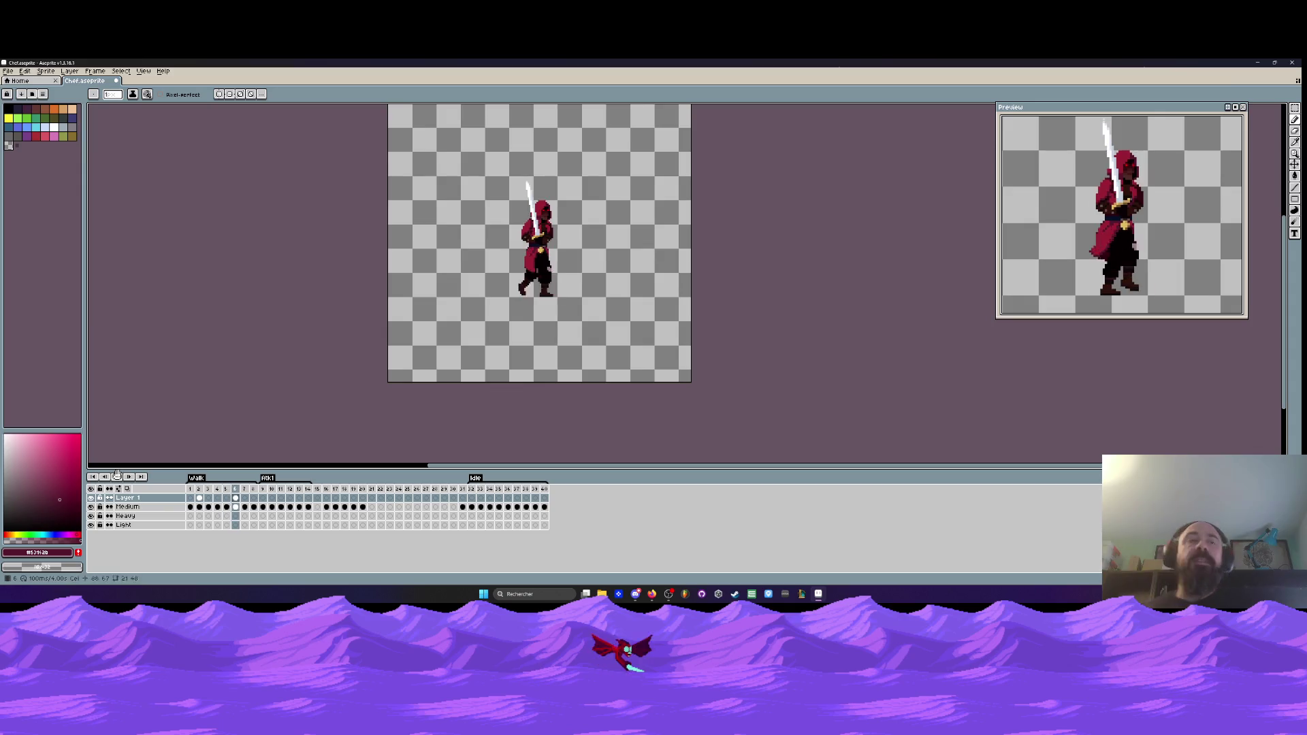
pyautogui.click(144, 460)
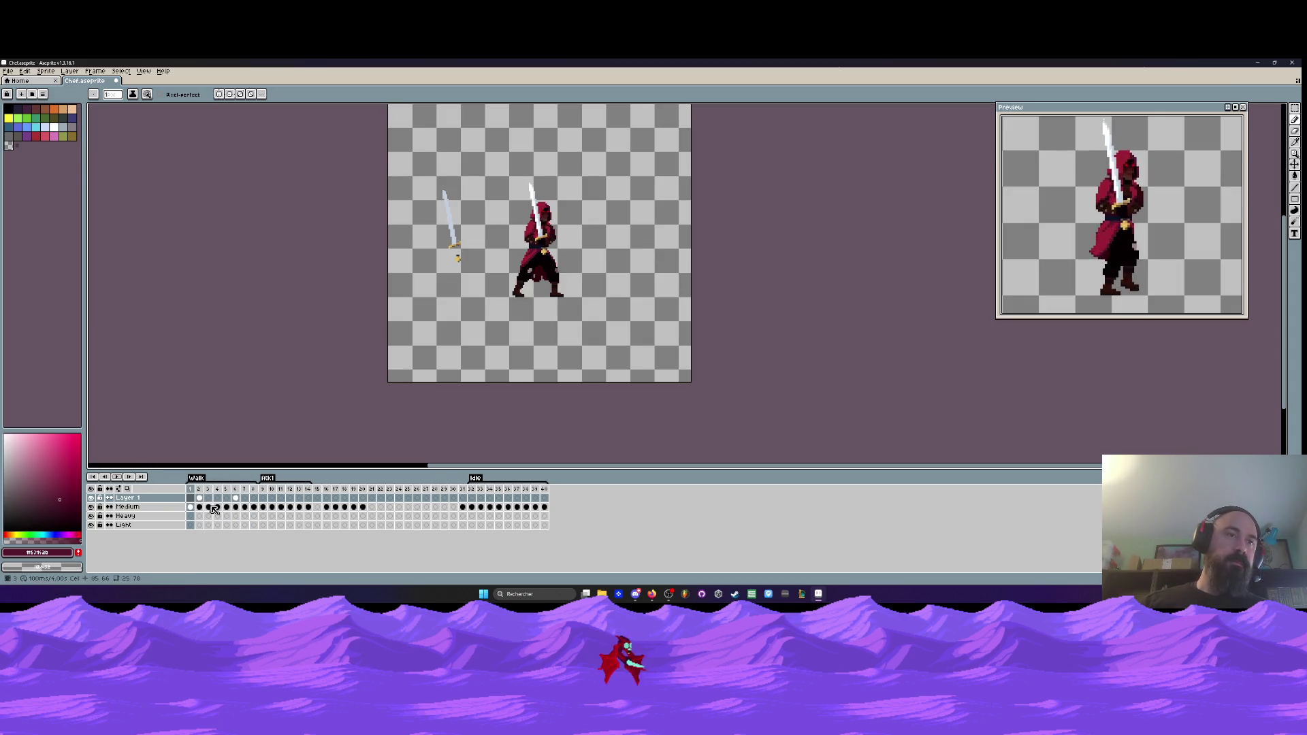
pyautogui.click(206, 504)
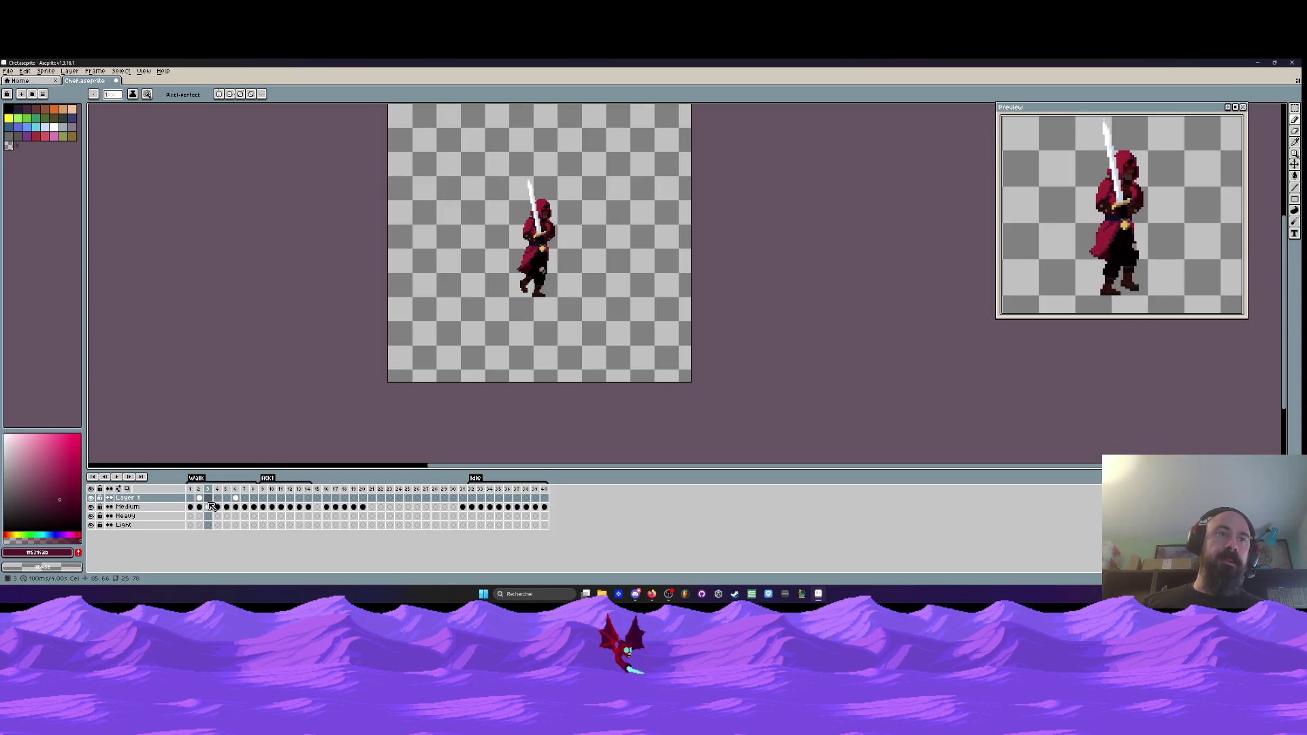
pyautogui.click(200, 499)
pyautogui.press('Right')
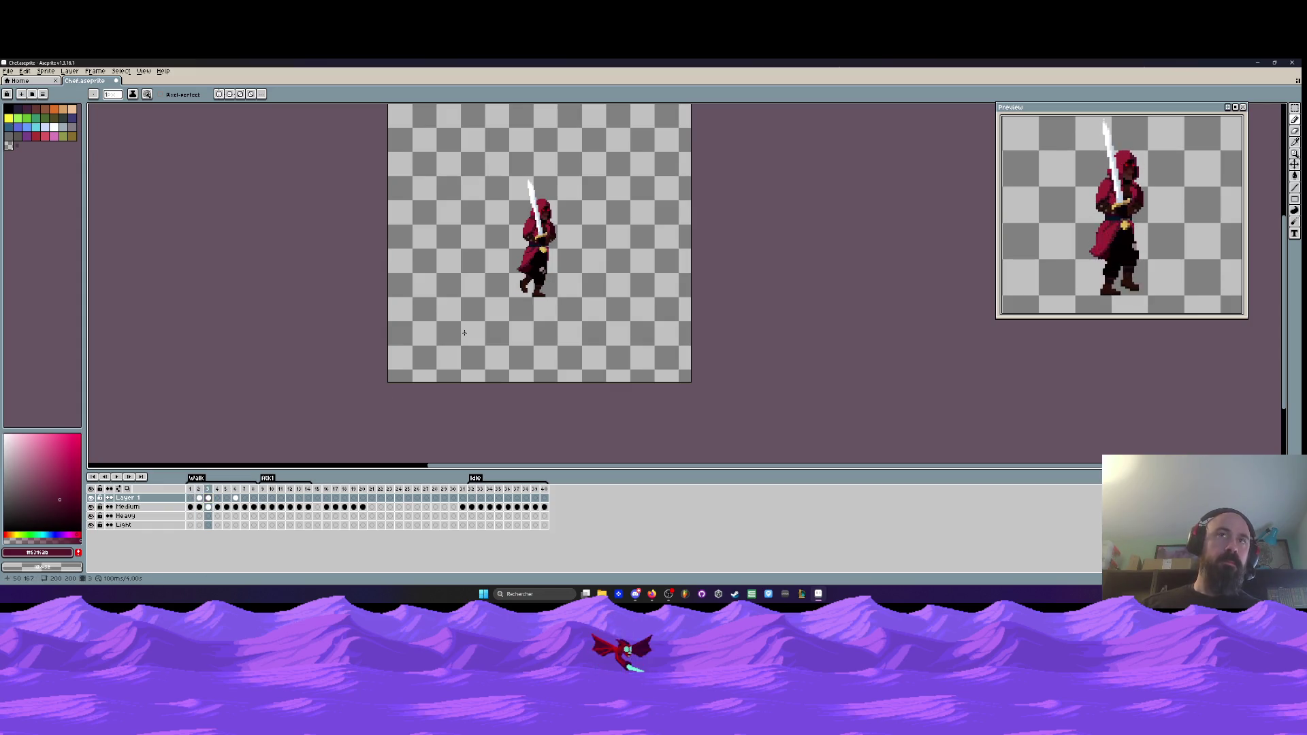
pyautogui.hotkey('ctrl', 'v')
# - Set the pasted upper body aside and erase the old sword, hood and head on frame 3
pyautogui.moveTo(467, 152); pyautogui.dragTo(419, 152)
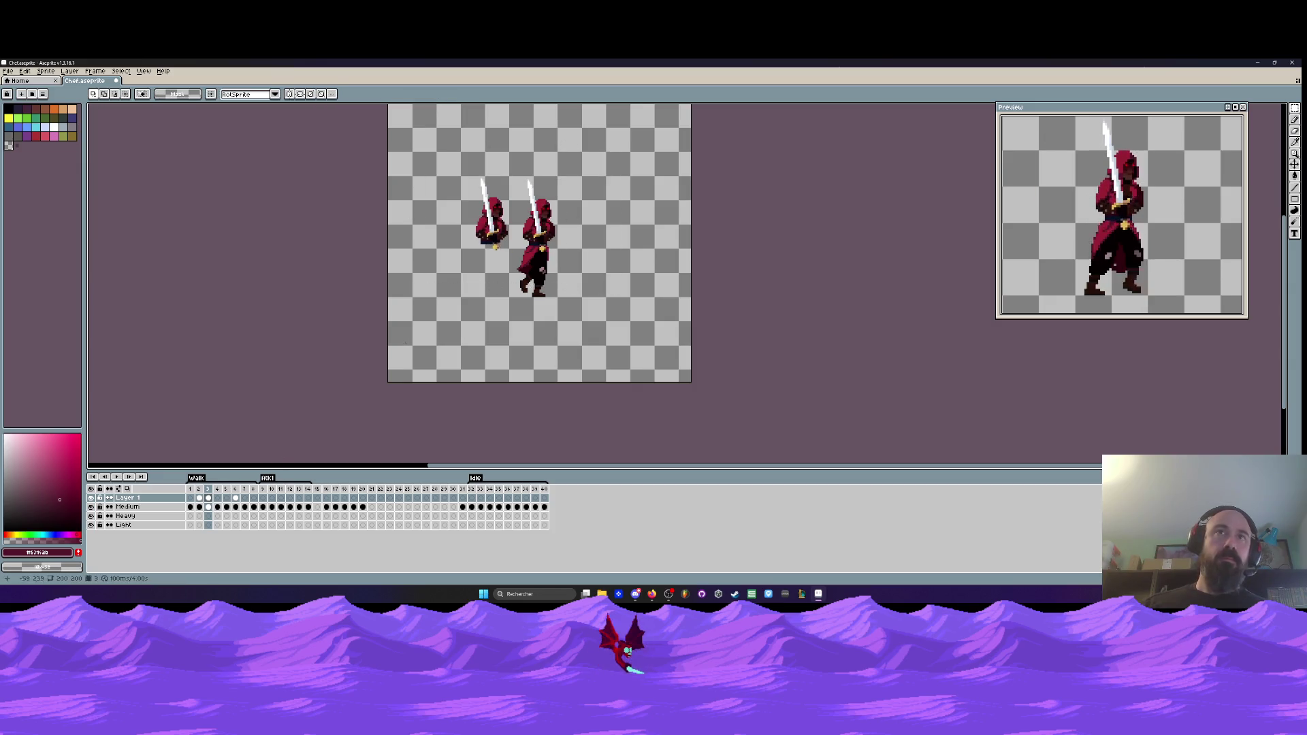
pyautogui.click(213, 509)
pyautogui.scroll(3, 505, 208)
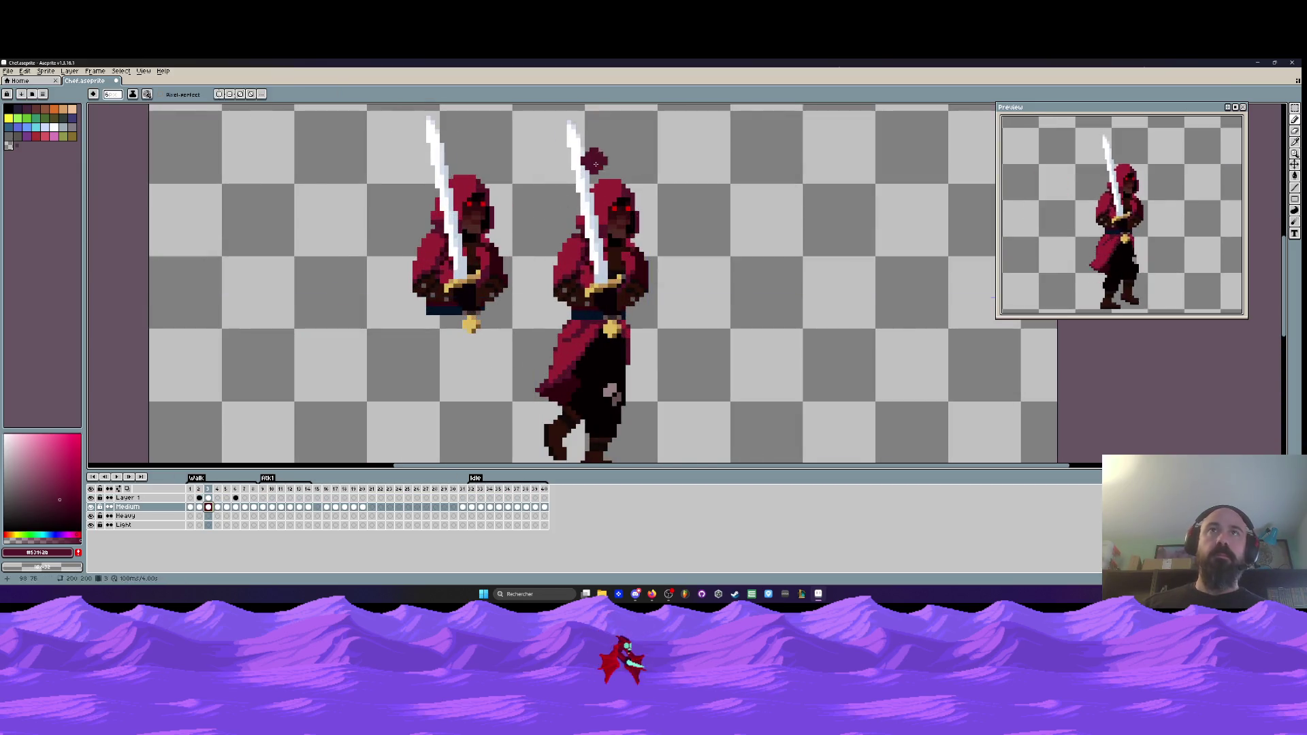
pyautogui.moveTo(567, 142)
pyautogui.mouseDown()
pyautogui.moveTo(612, 197)
pyautogui.moveTo(579, 245)
pyautogui.moveTo(634, 255)
pyautogui.moveTo(579, 286)
pyautogui.moveTo(586, 334)
pyautogui.moveTo(691, 287)
pyautogui.moveTo(661, 334)
pyautogui.moveTo(586, 354)
pyautogui.mouseUp()
pyautogui.scroll(2, 592, 272)
pyautogui.scroll(-3, 484, 298)
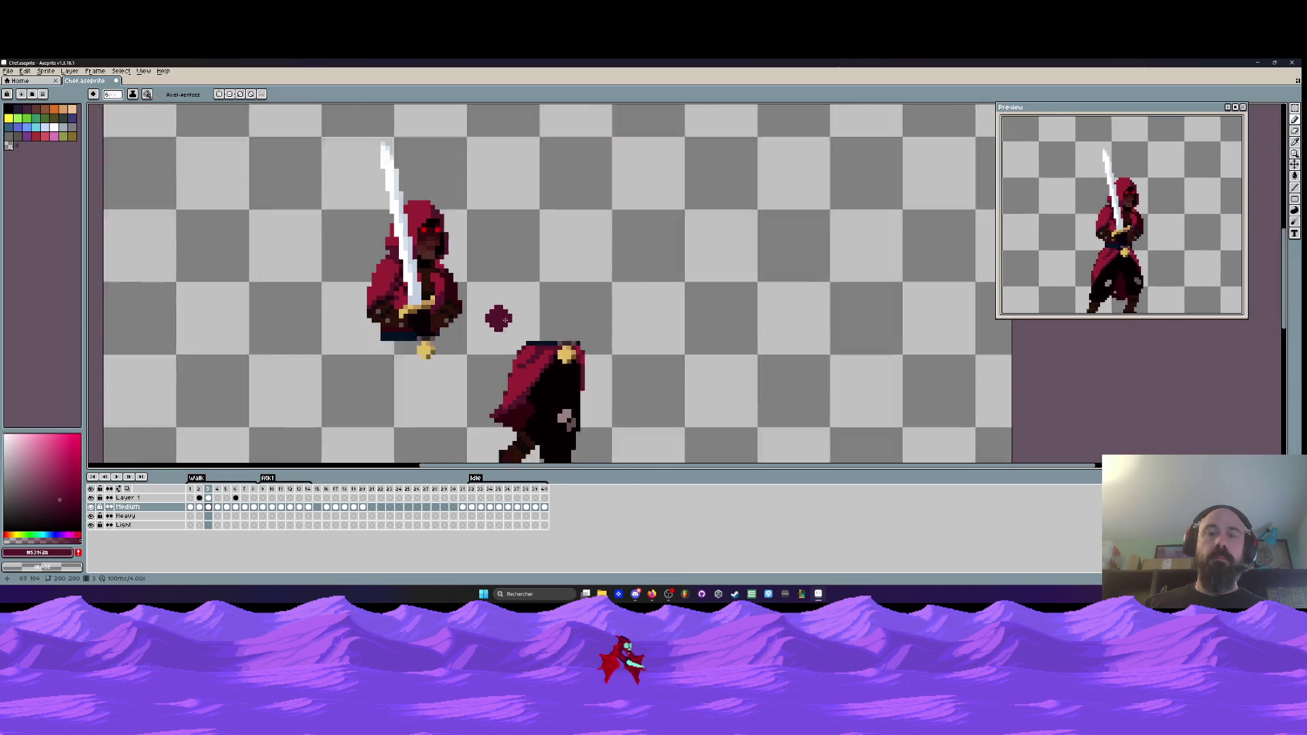
# - Try moving the marquee-selected sword figure onto the body, then undo the attempt
pyautogui.press('m')
pyautogui.moveTo(387, 182); pyautogui.dragTo(488, 381)
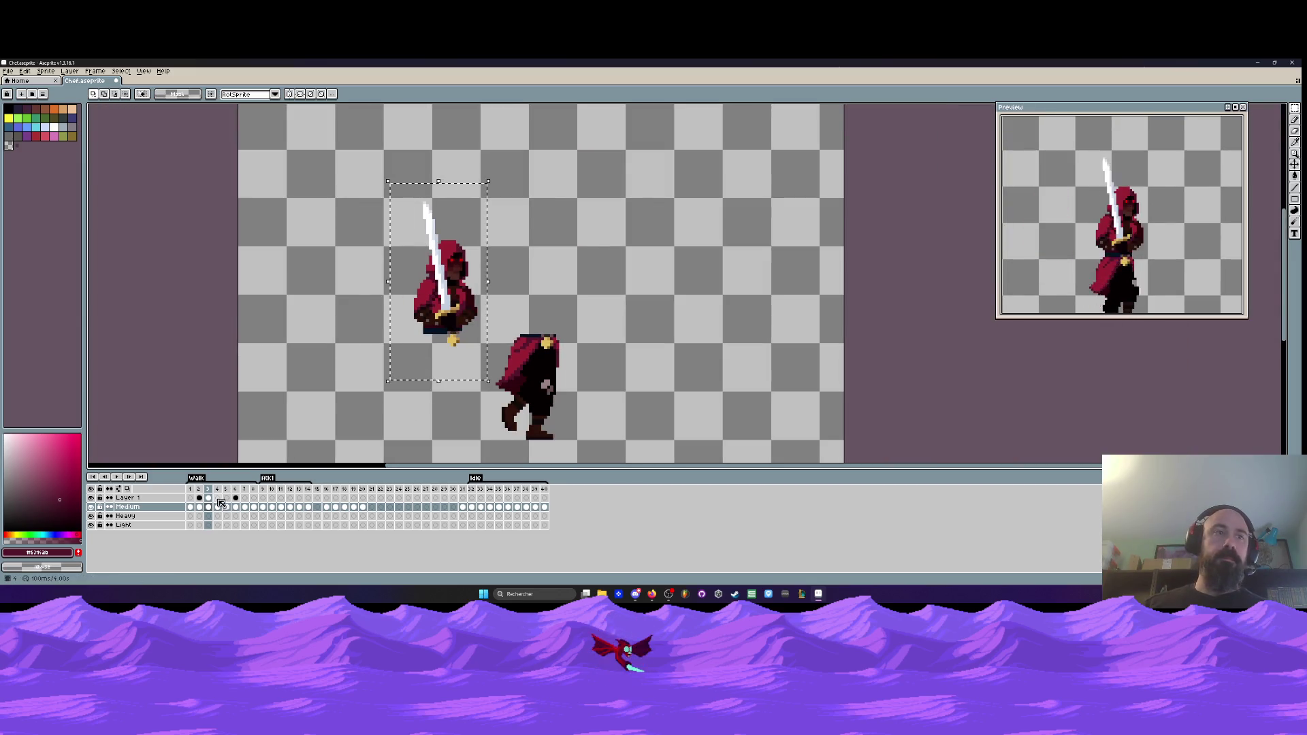
pyautogui.press('Up')
pyautogui.scroll(1, 507, 322)
pyautogui.moveTo(415, 272); pyautogui.dragTo(545, 286)
pyautogui.scroll(2, 551, 299)
pyautogui.moveTo(584, 325)
pyautogui.mouseDown()
pyautogui.moveTo(573, 311)
pyautogui.moveTo(531, 344)
pyautogui.moveTo(583, 321)
pyautogui.mouseUp()
pyautogui.scroll(-2, 582, 321)
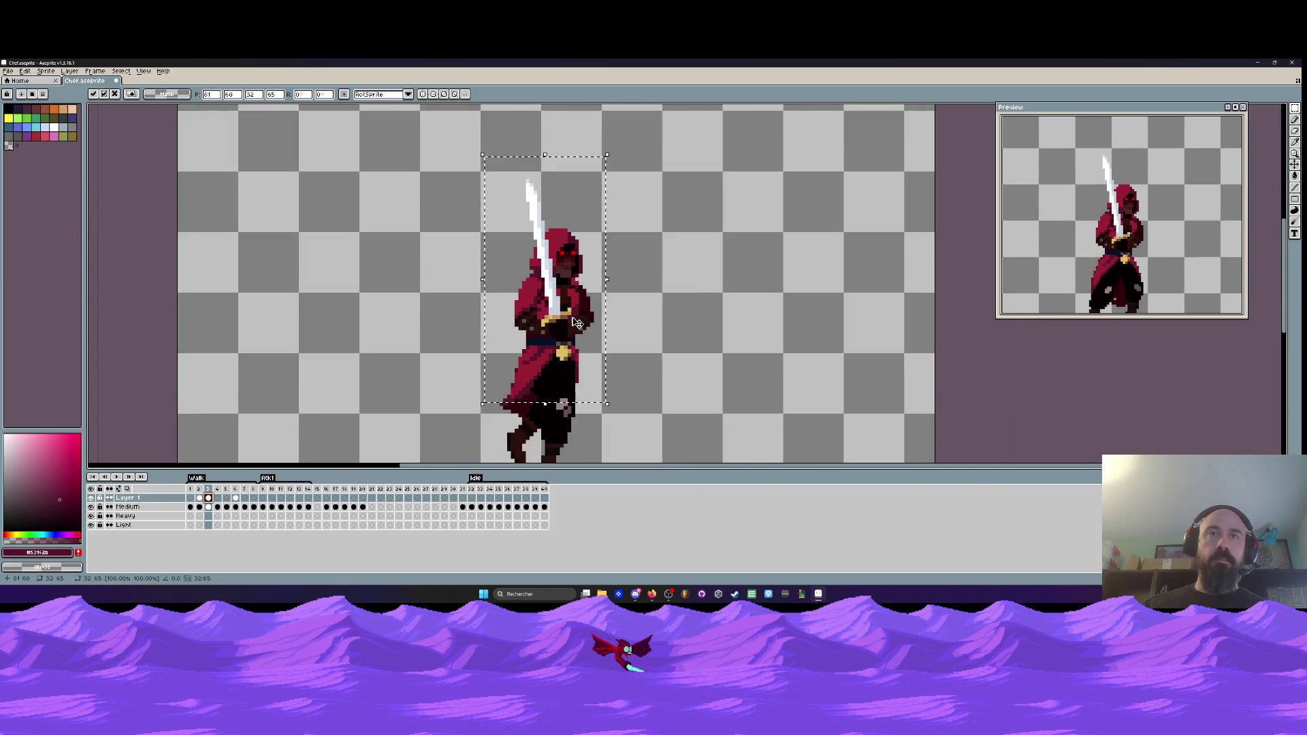
pyautogui.hotkey('ctrl', 'z')
pyautogui.hotkey('ctrl', 'z')
pyautogui.hotkey('ctrl', 'z')
pyautogui.hotkey('ctrl', 'z')
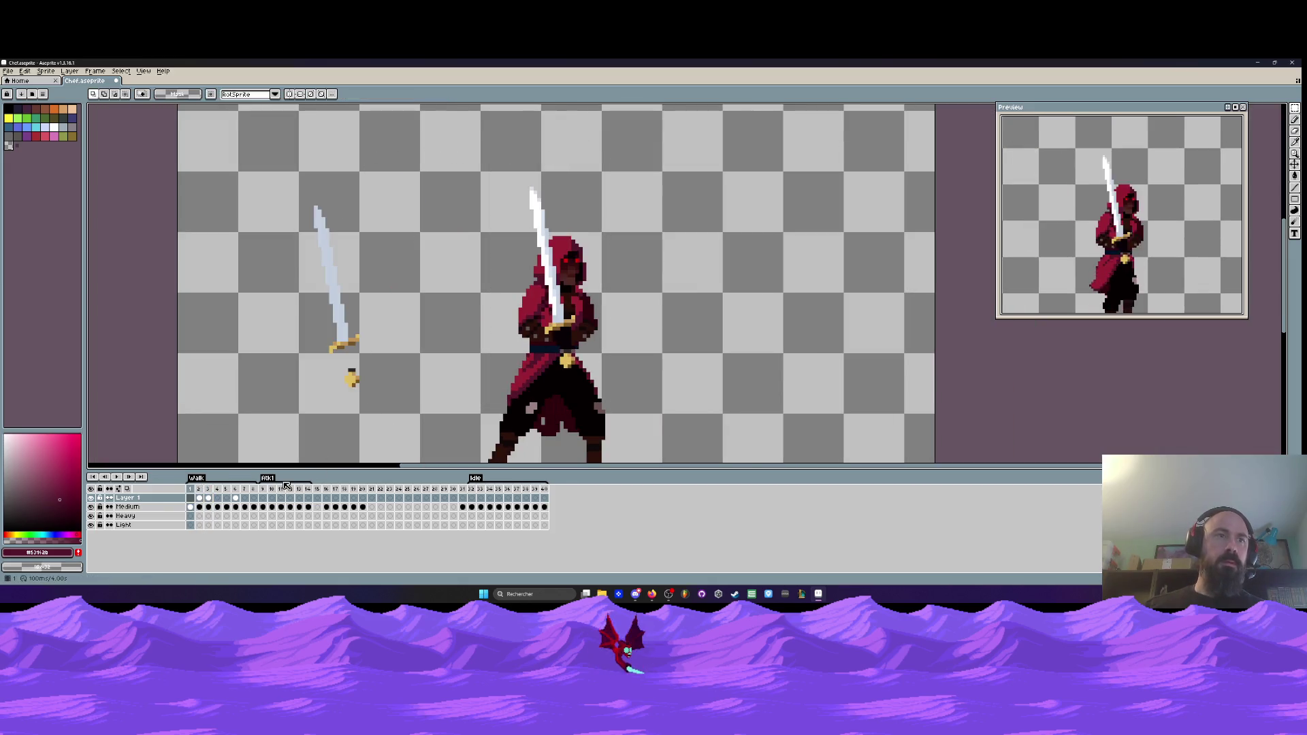
pyautogui.hotkey('ctrl', 'y')
pyautogui.hotkey('ctrl', 'y')
pyautogui.hotkey('ctrl', 'y')
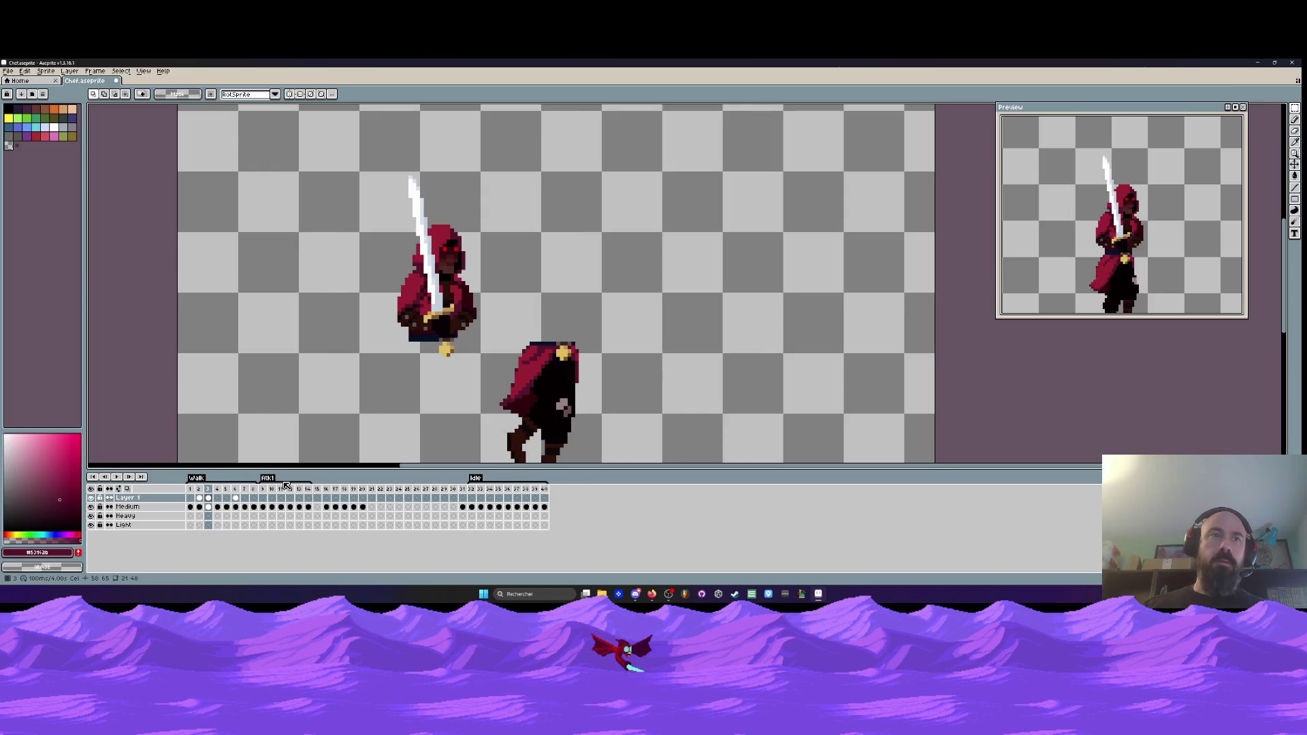
pyautogui.hotkey('ctrl', 'z')
pyautogui.hotkey('ctrl', 'z')
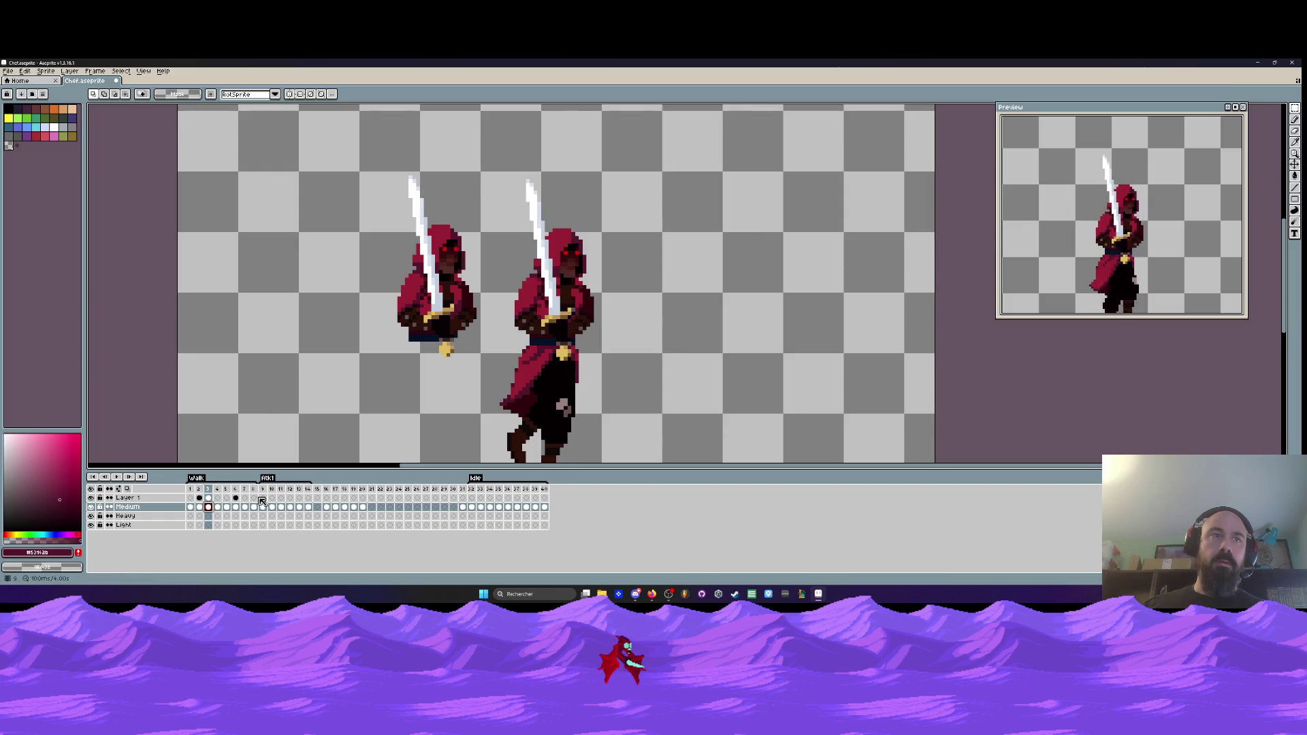
# - On Layer 1's frame 3, move the sword figure onto the lower body and commit it
pyautogui.click(208, 498)
pyautogui.moveTo(294, 160)
pyautogui.mouseDown()
pyautogui.moveTo(365, 190)
pyautogui.moveTo(499, 393)
pyautogui.mouseUp()
pyautogui.moveTo(460, 313)
pyautogui.mouseDown()
pyautogui.moveTo(578, 319)
pyautogui.moveTo(449, 312)
pyautogui.moveTo(573, 319)
pyautogui.moveTo(479, 318)
pyautogui.mouseUp()
pyautogui.press('Return')
pyautogui.hotkey('ctrl', 'z')
pyautogui.hotkey('ctrl', 'y')
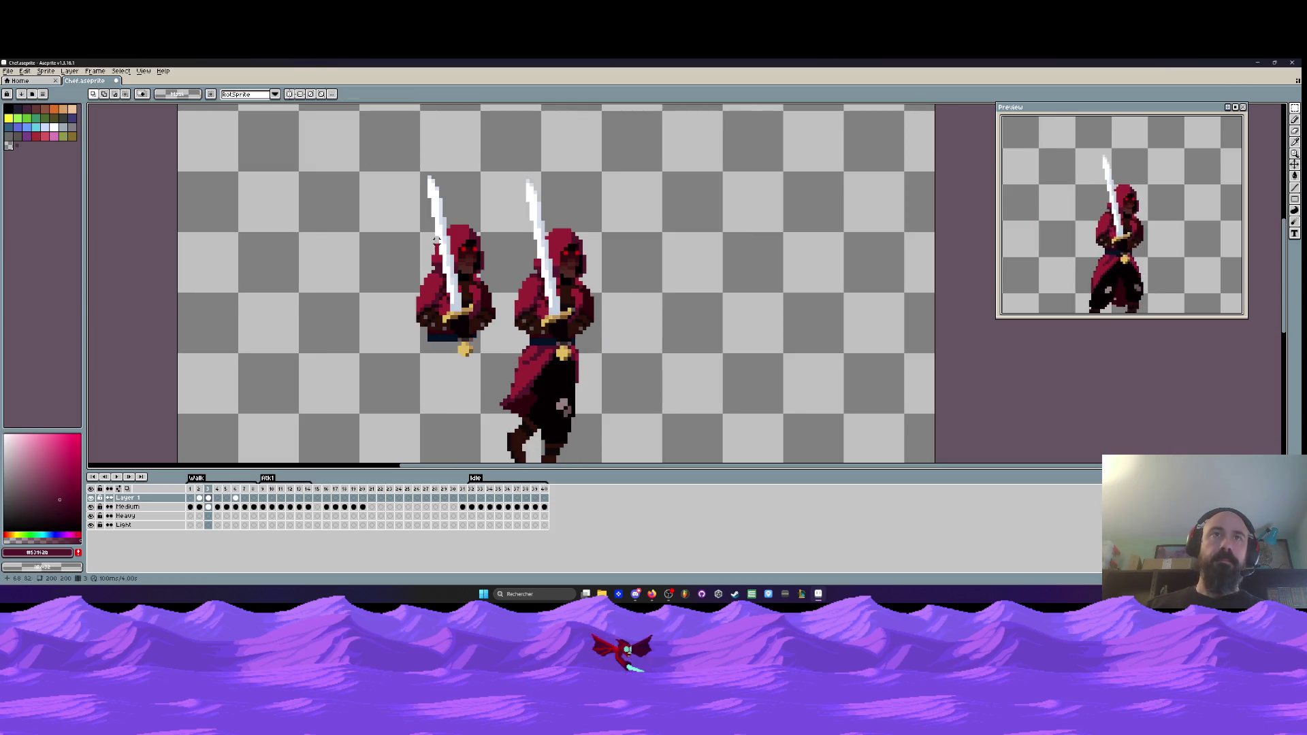
# - Reselect the sword figure and reposition it further right onto the lower body
pyautogui.press('Left')
pyautogui.press('Left')
pyautogui.press('Left')
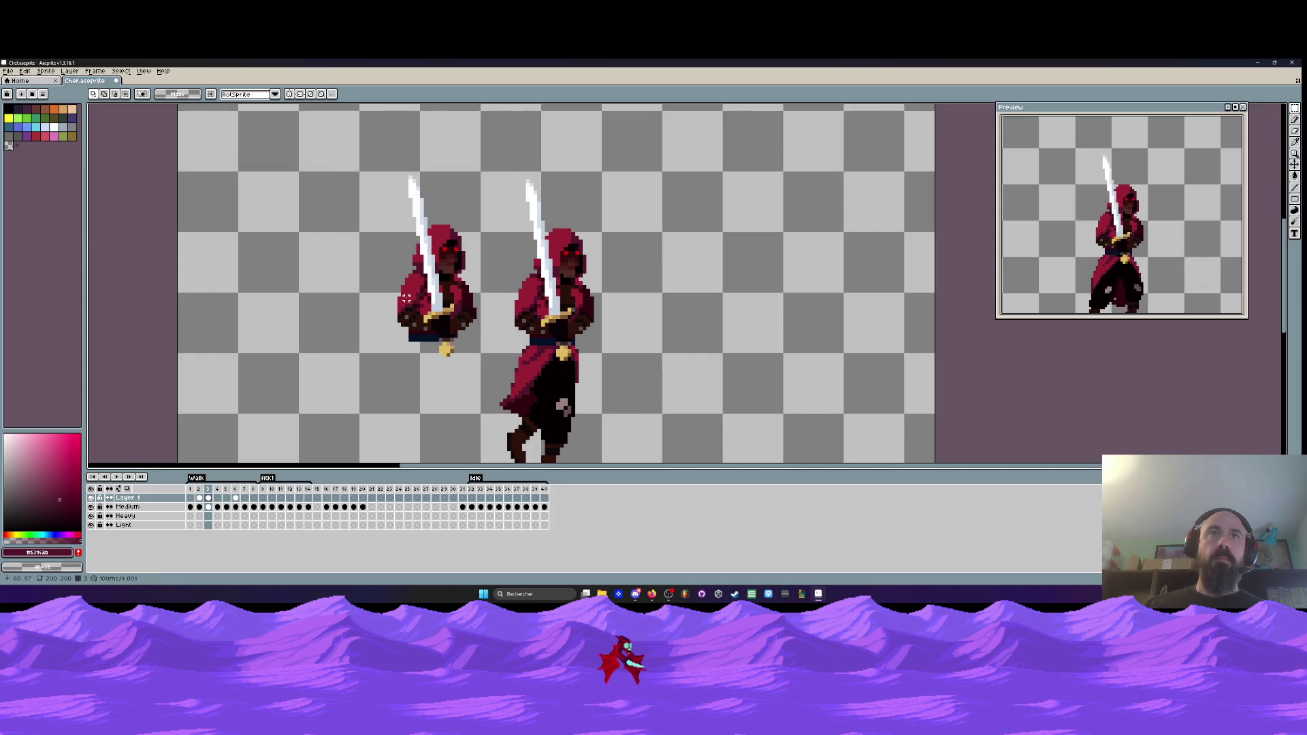
pyautogui.moveTo(366, 150)
pyautogui.mouseDown()
pyautogui.moveTo(496, 402)
pyautogui.moveTo(477, 401)
pyautogui.mouseUp()
pyautogui.moveTo(462, 314); pyautogui.dragTo(574, 319)
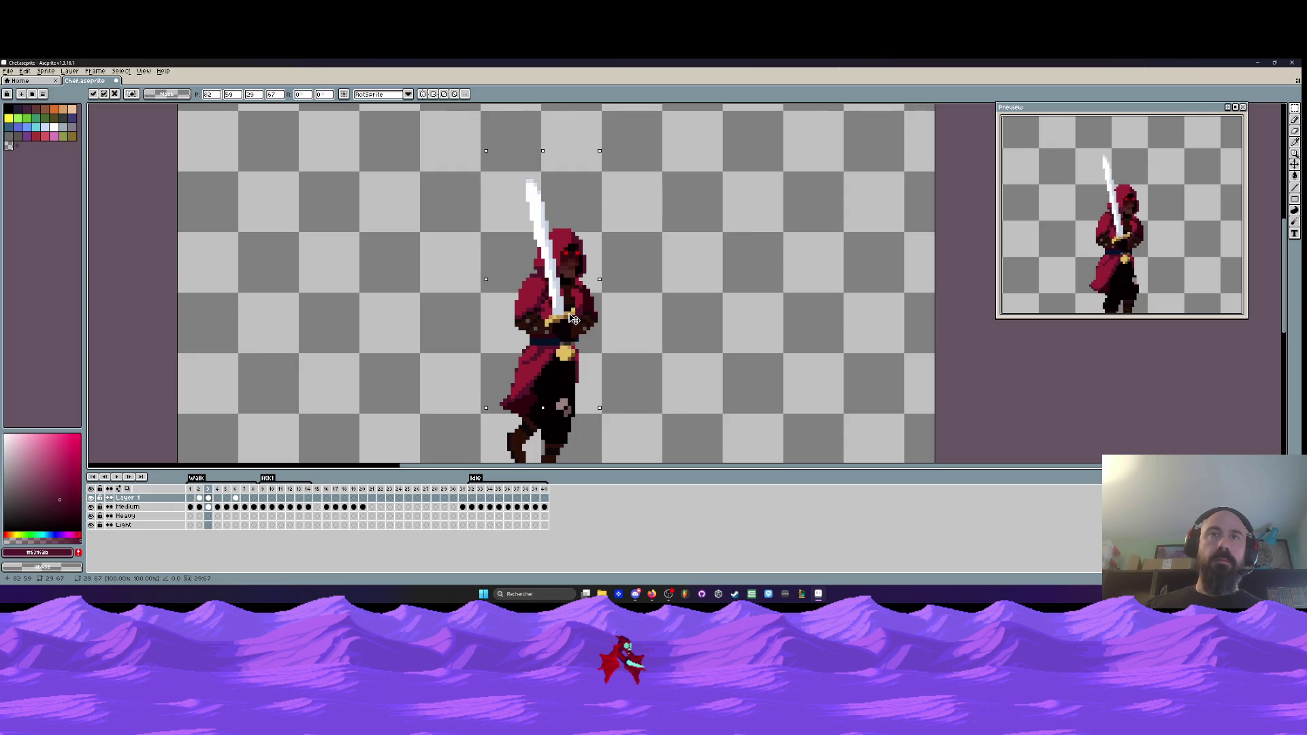
pyautogui.press('Return')
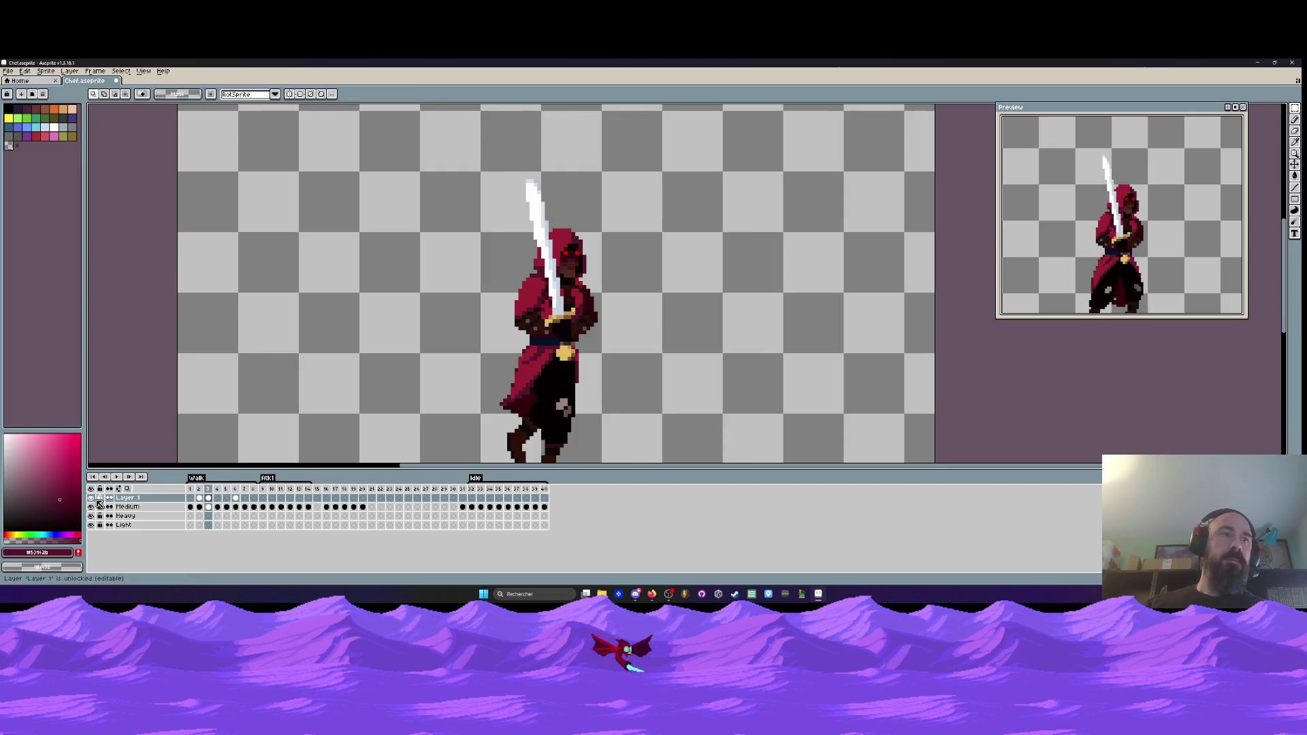
# - Erase leftover sword and hood pixels from frame 3's Medium body, then show Layer 1
pyautogui.press('b')
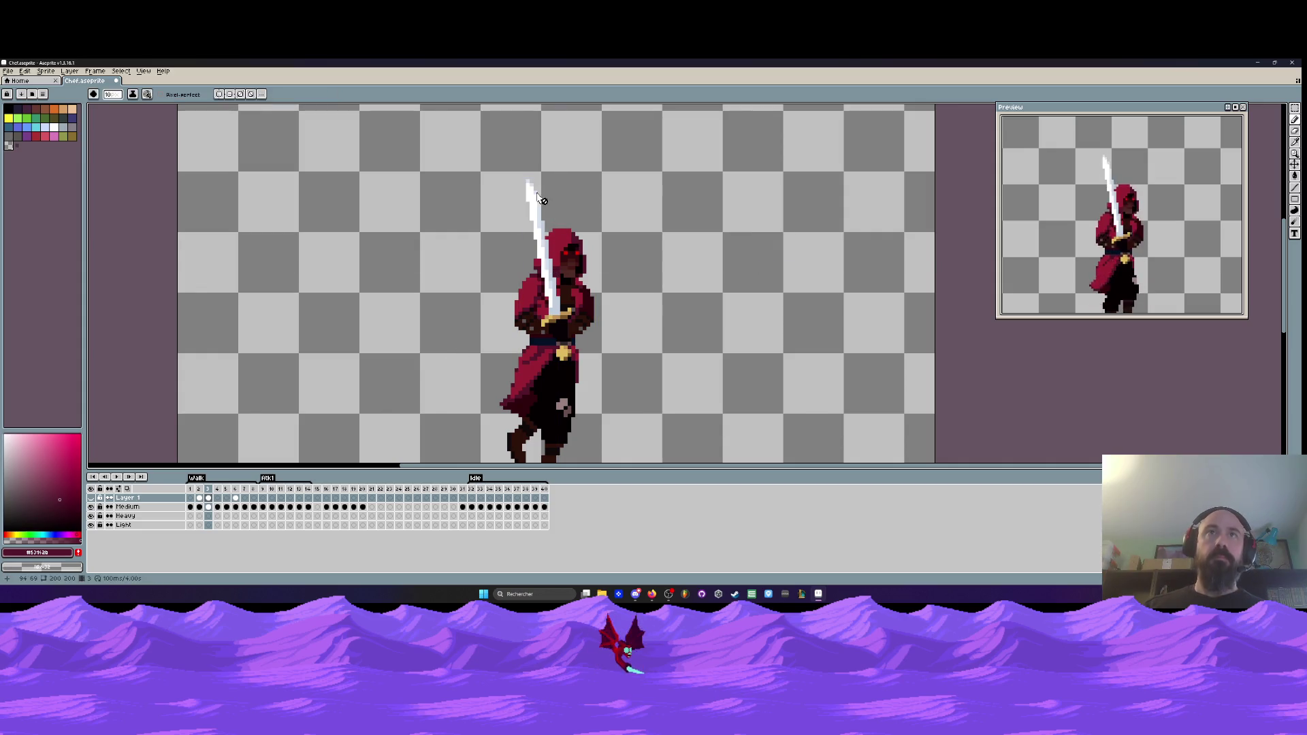
pyautogui.click(208, 507)
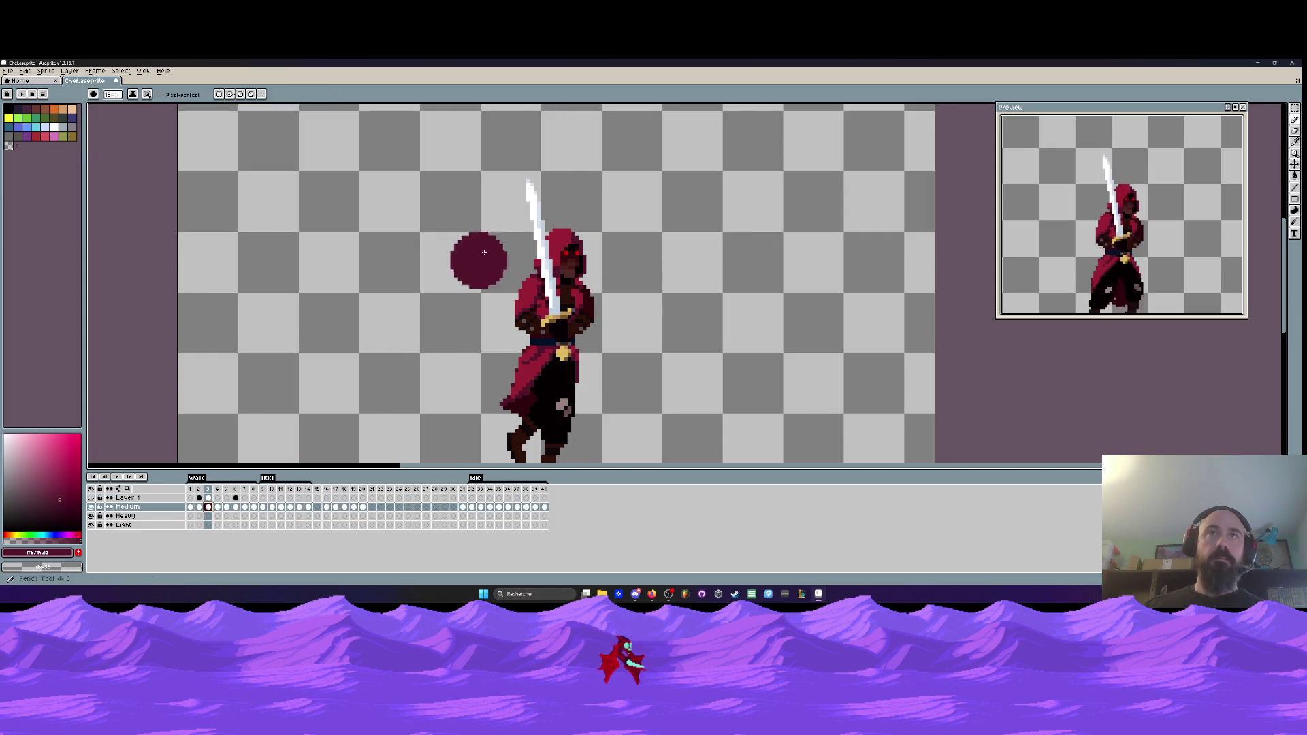
pyautogui.moveTo(537, 204); pyautogui.dragTo(548, 300)
pyautogui.scroll(3, 544, 293)
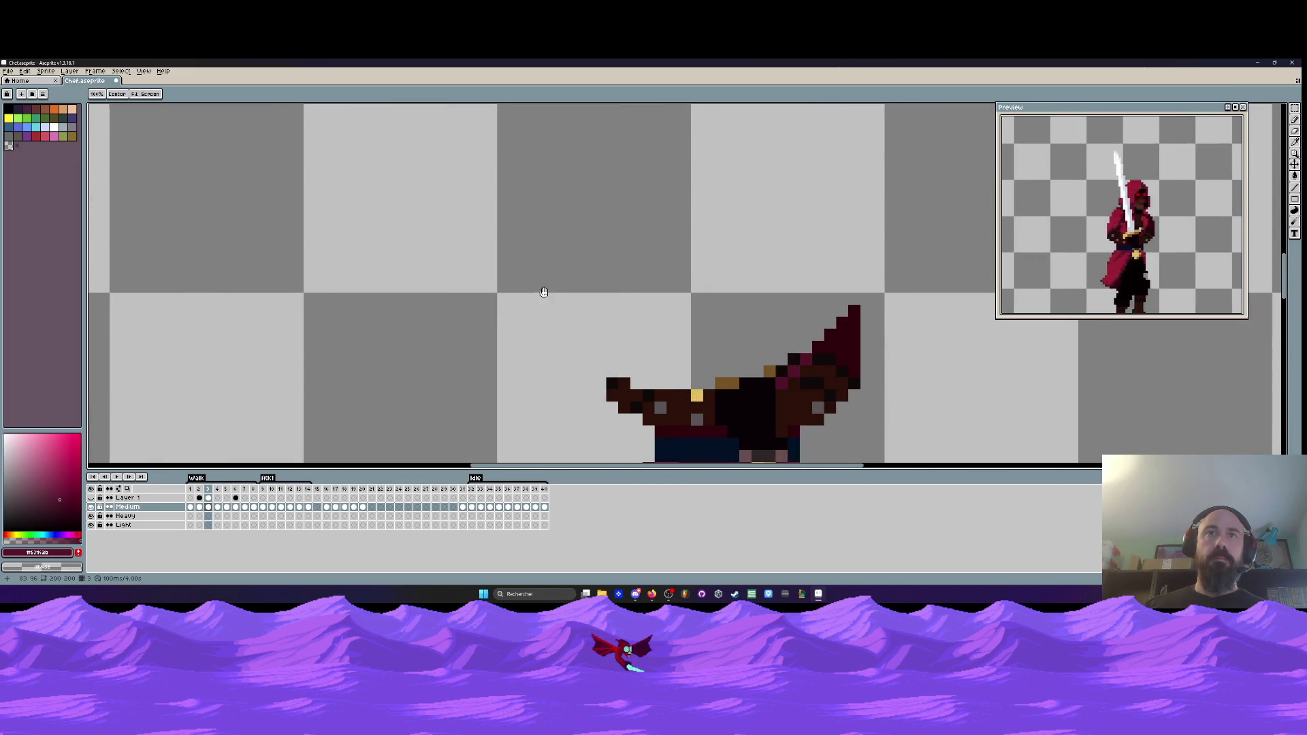
pyautogui.scroll(-3, 517, 286)
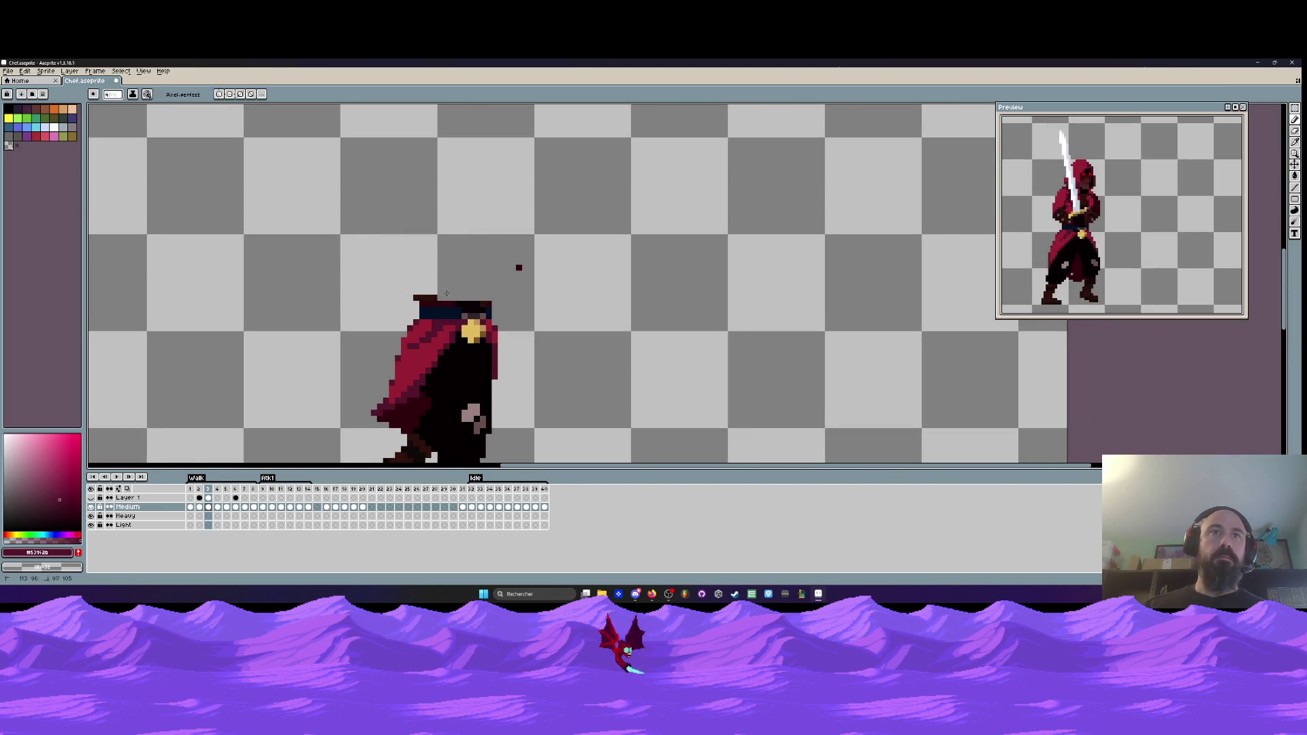
pyautogui.scroll(-2, 492, 289)
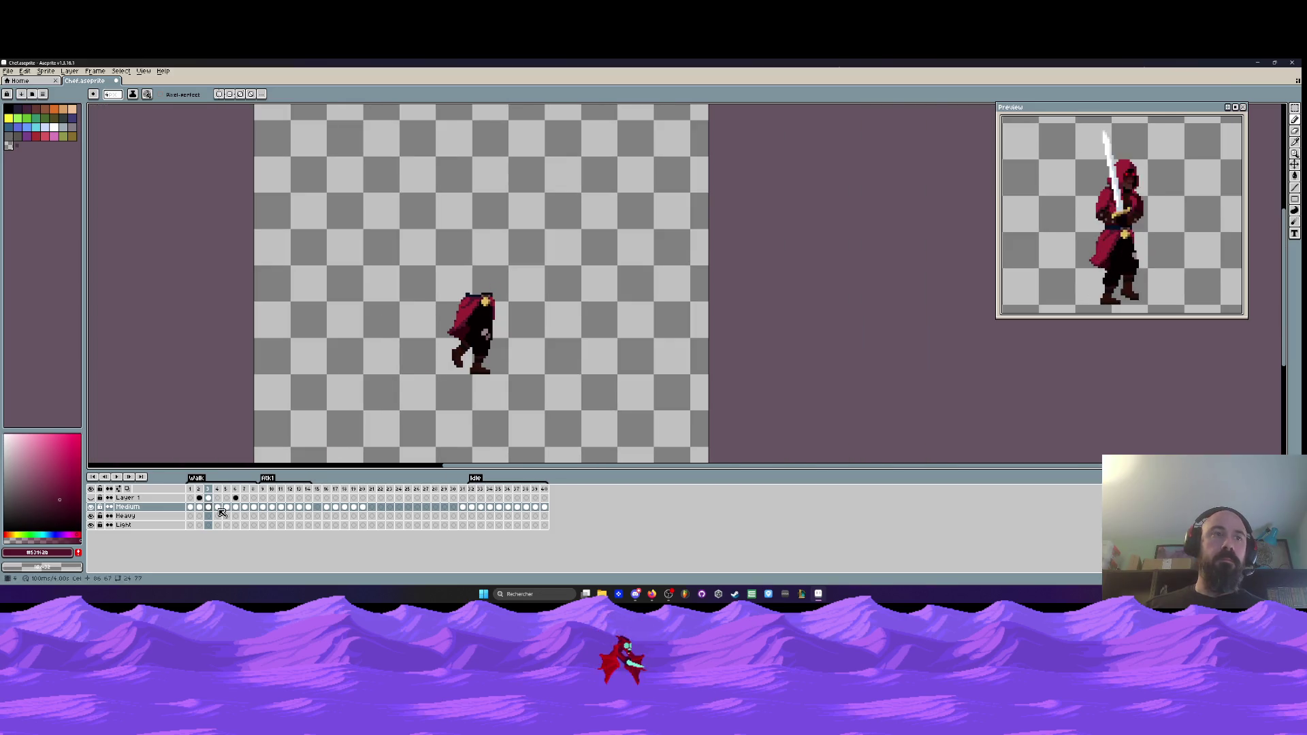
pyautogui.click(90, 497)
pyautogui.scroll(5, 507, 276)
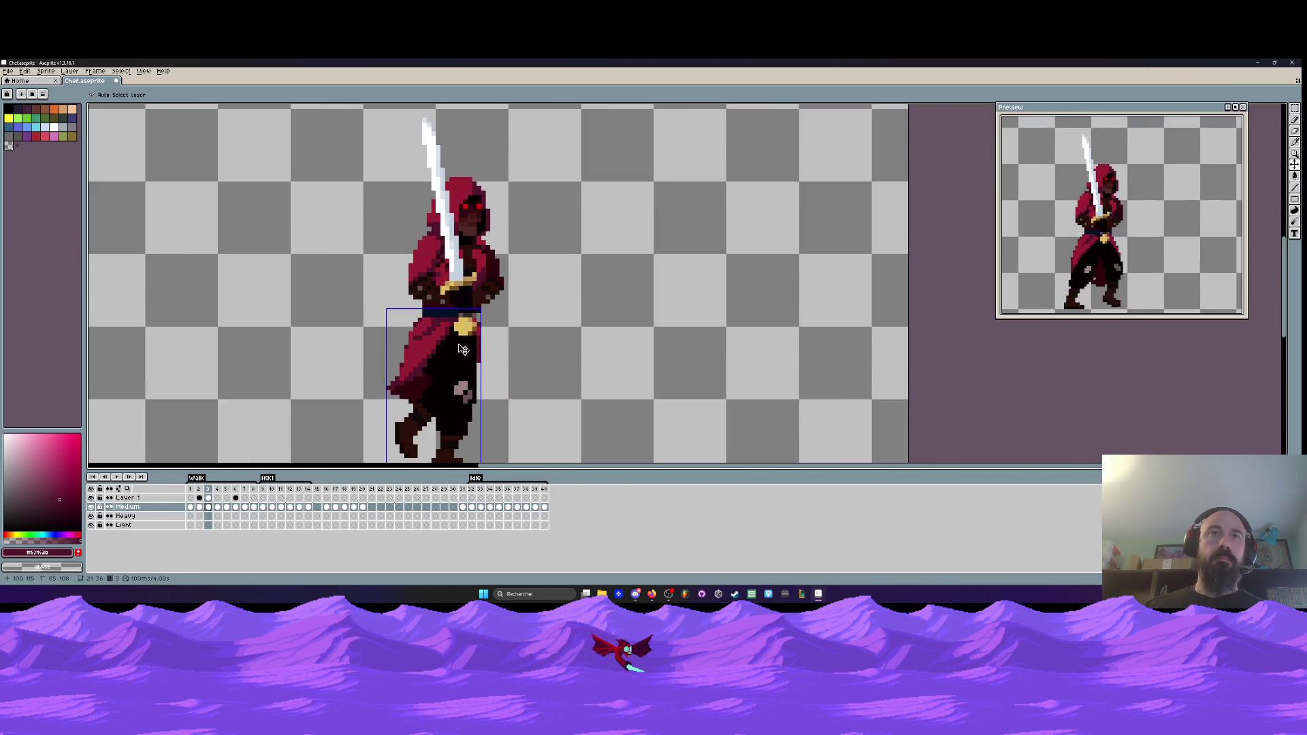
# - Pick near-black from the sprite, play the animation, and step to walk frame 3
pyautogui.keyDown('alt'); pyautogui.click(435, 340); pyautogui.keyUp('alt')
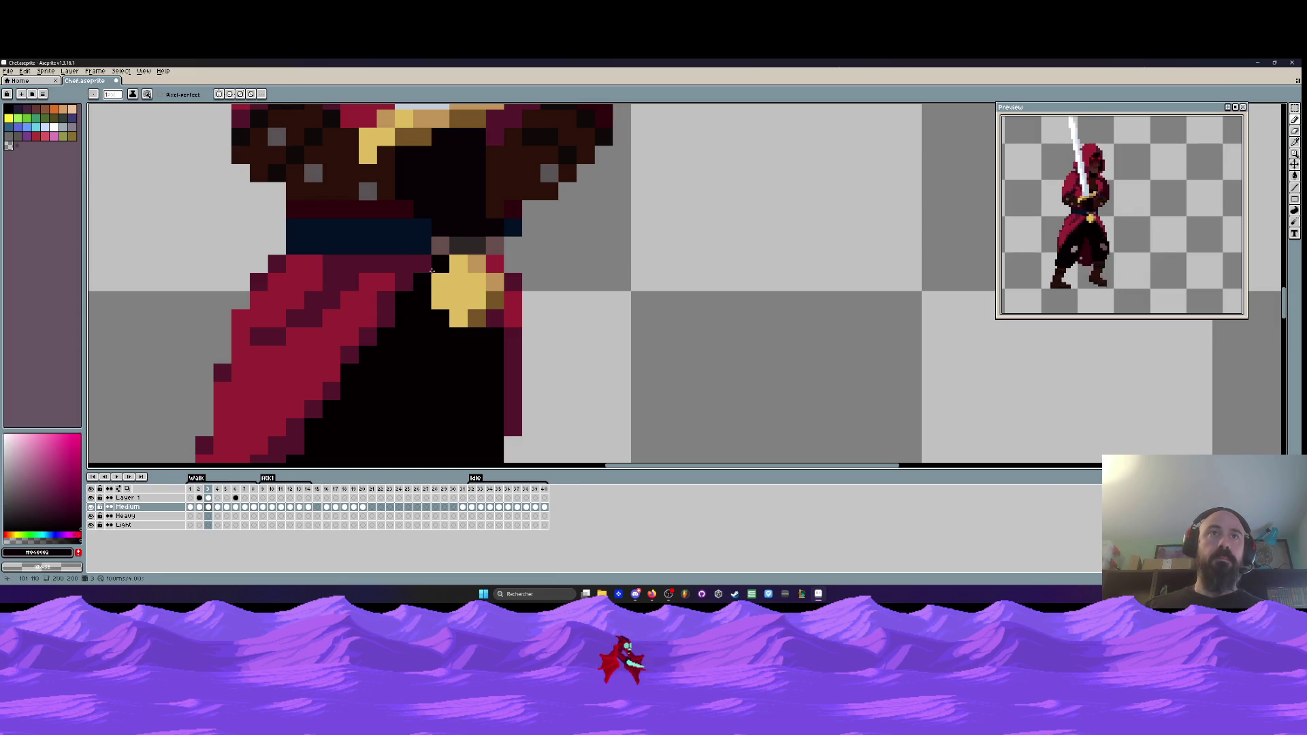
pyautogui.scroll(-5, 432, 271)
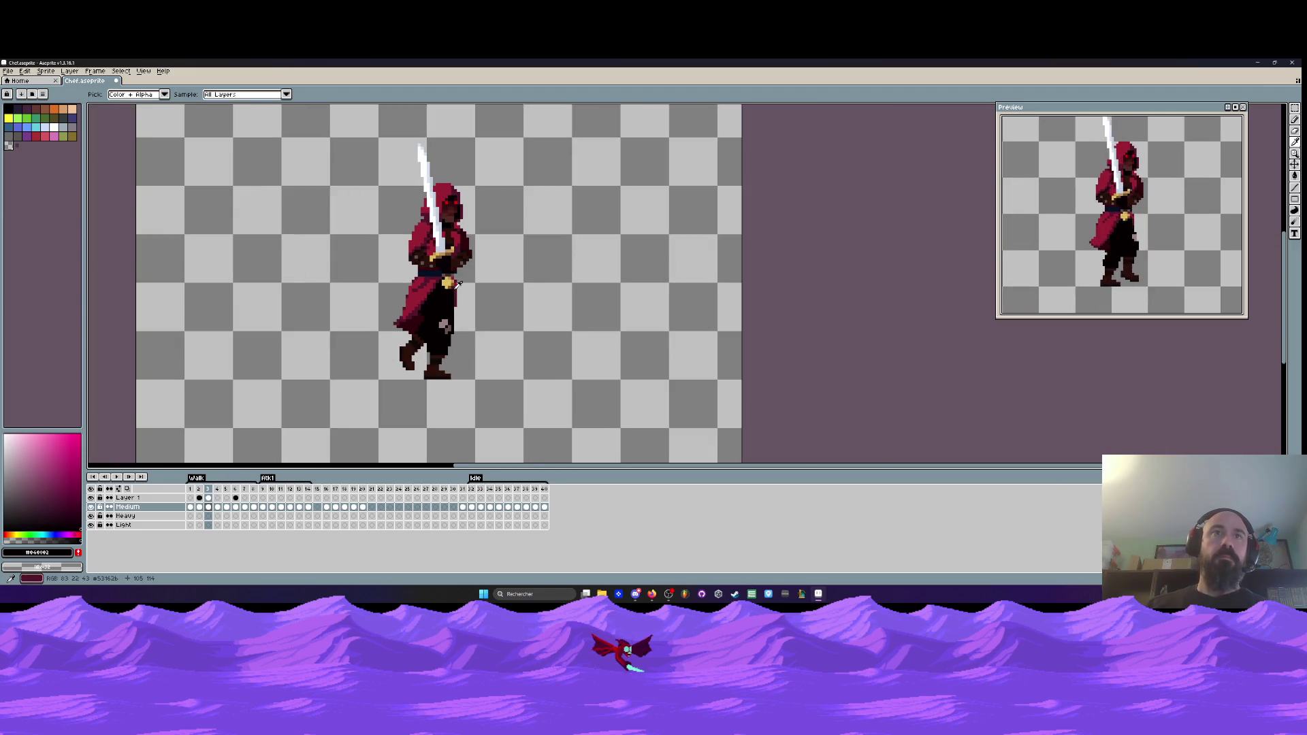
pyautogui.press('Return')
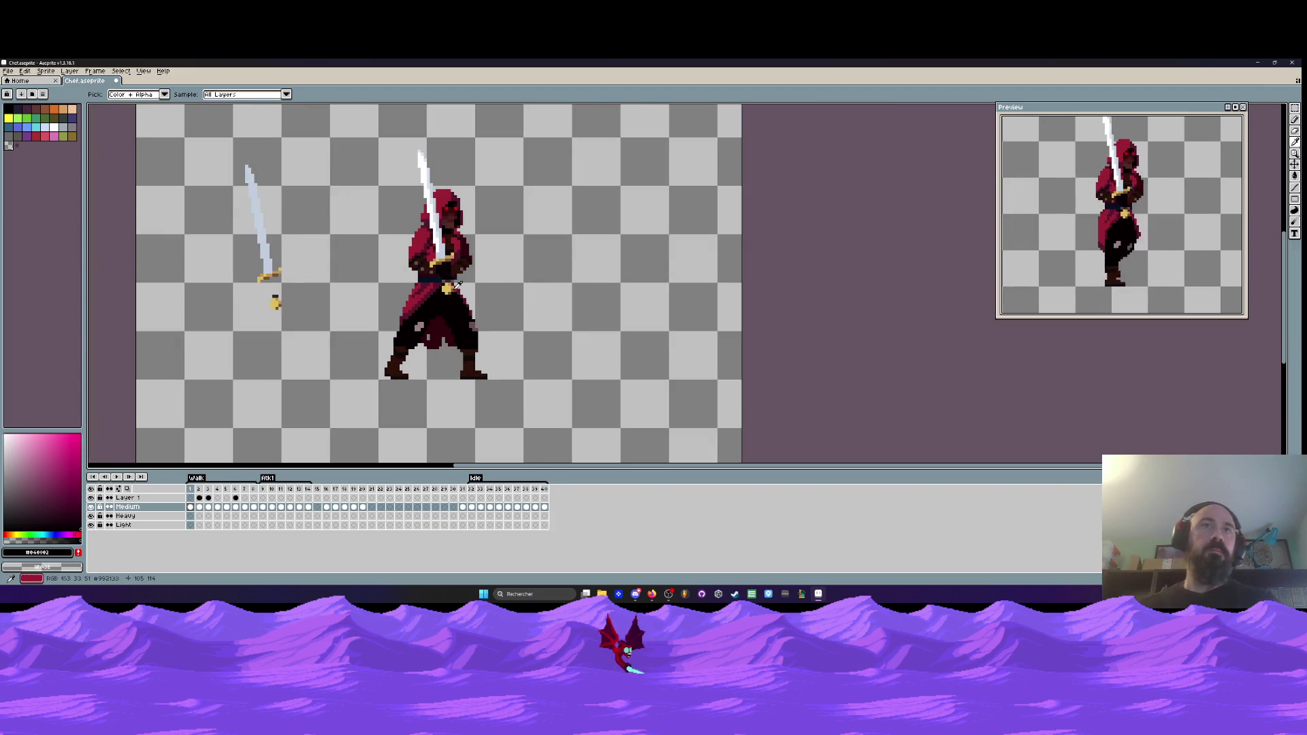
pyautogui.scroll(4, 452, 289)
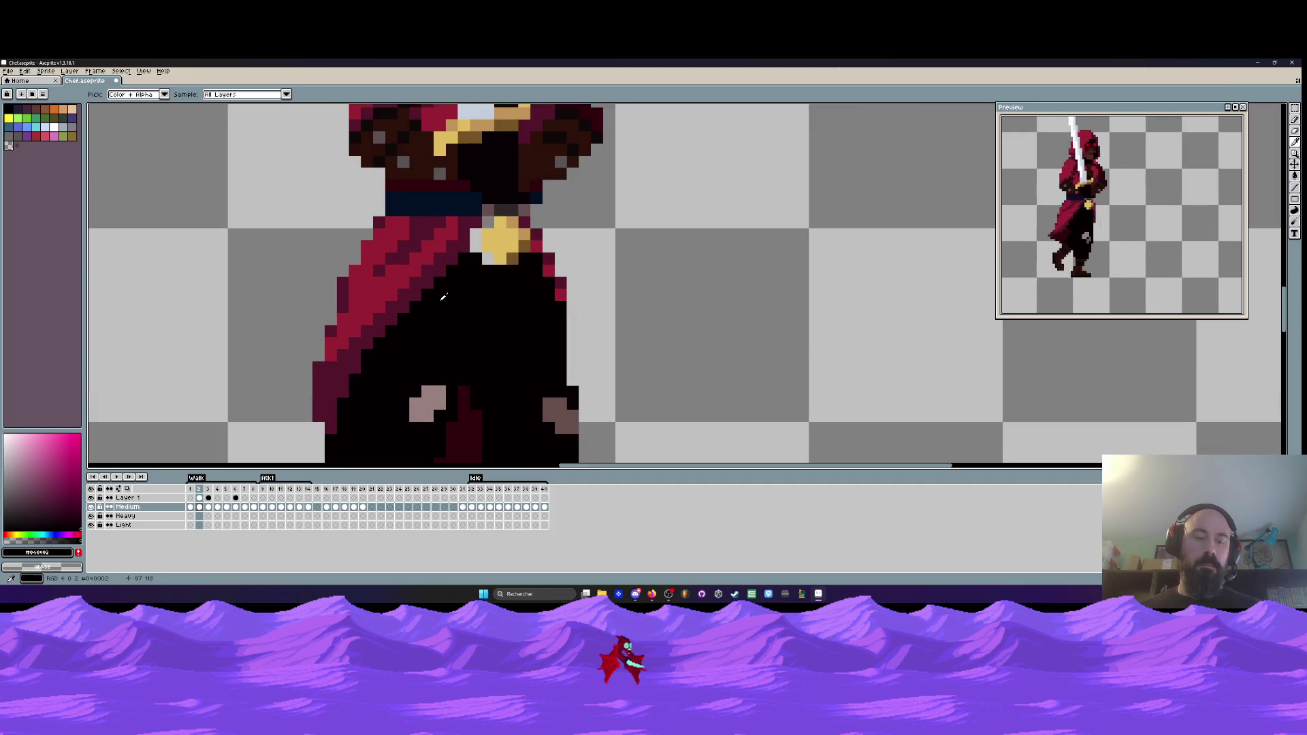
pyautogui.press('b')
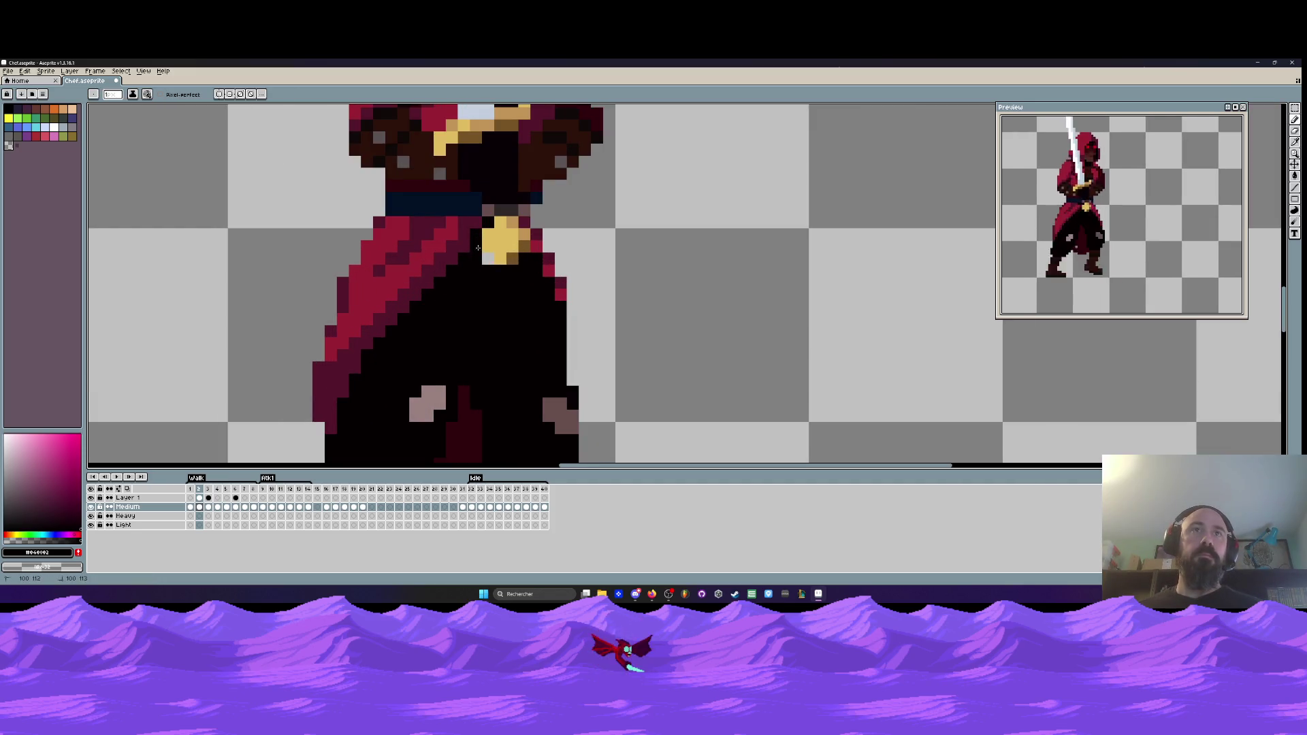
pyautogui.scroll(-3, 490, 258)
pyautogui.press('Left')
pyautogui.press('Right')
pyautogui.press('Right')
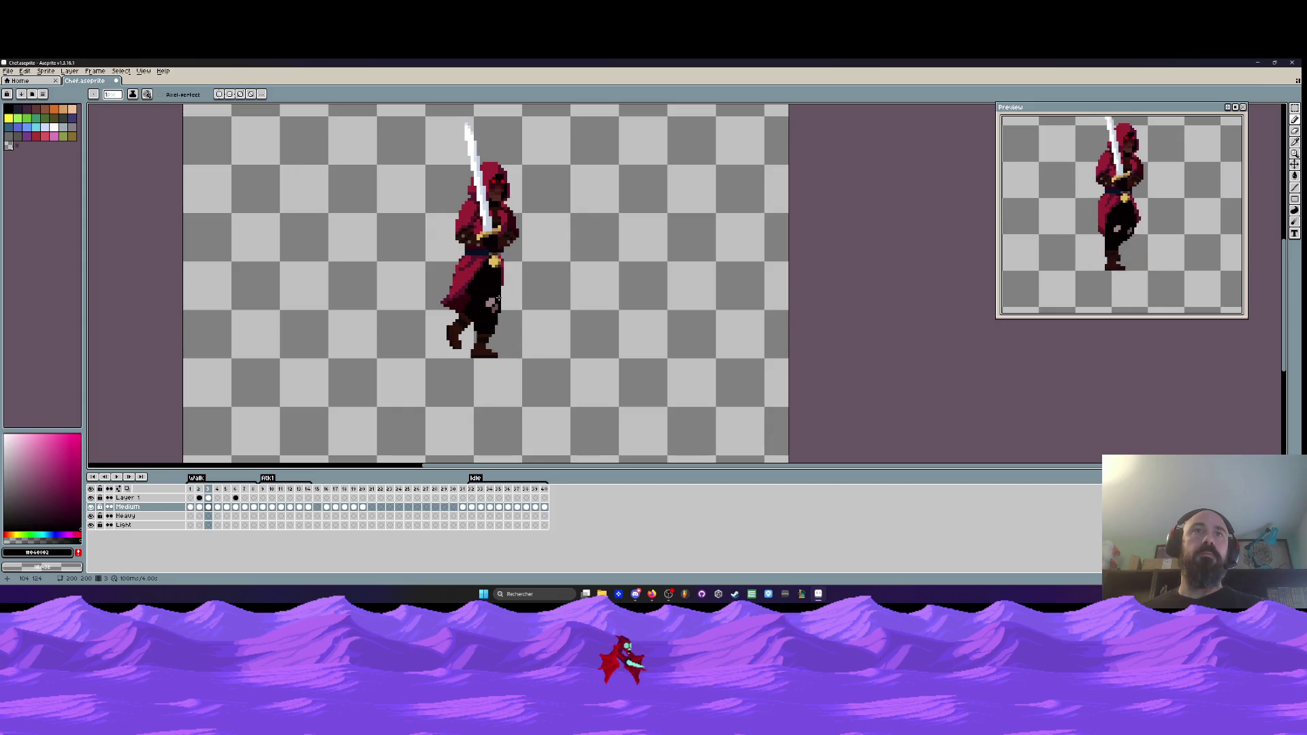
pyautogui.press('Right')
pyautogui.press('Right')
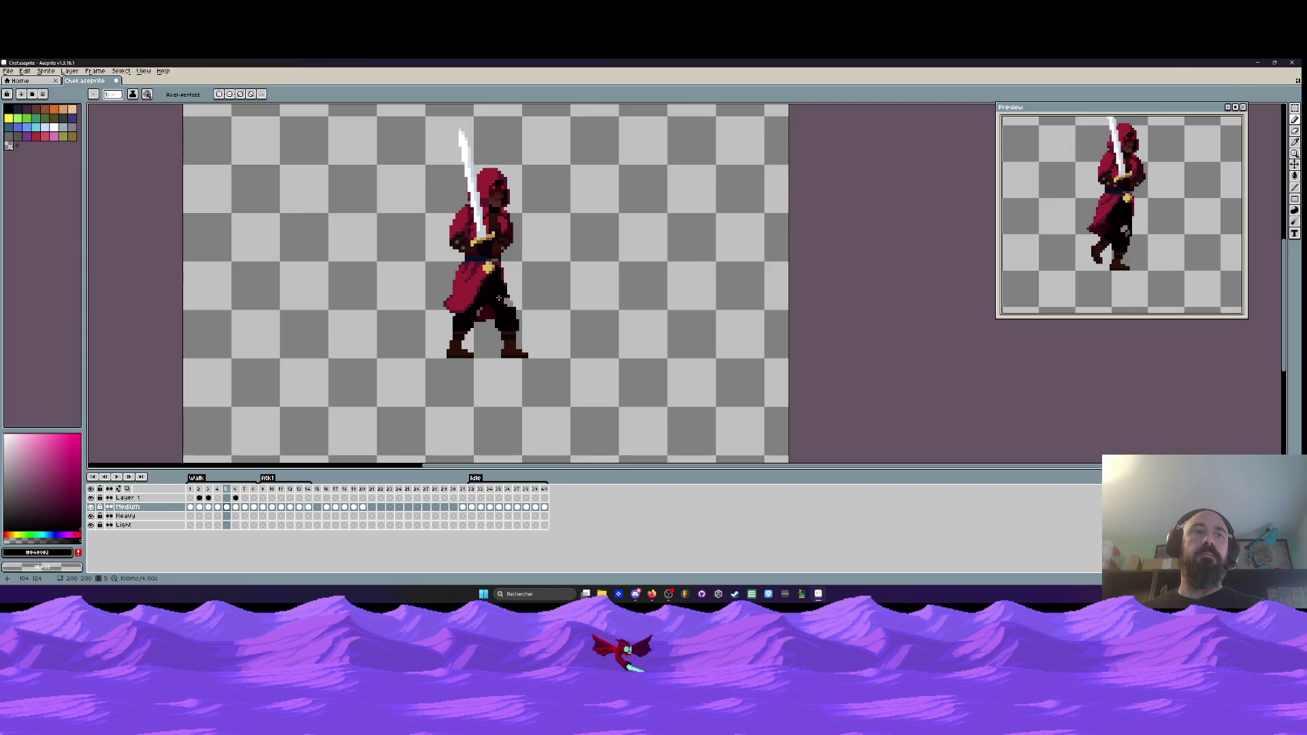
# - Paste the copied upper body into Layer 1's empty cel on frame 7
pyautogui.press('Right')
pyautogui.press('Right')
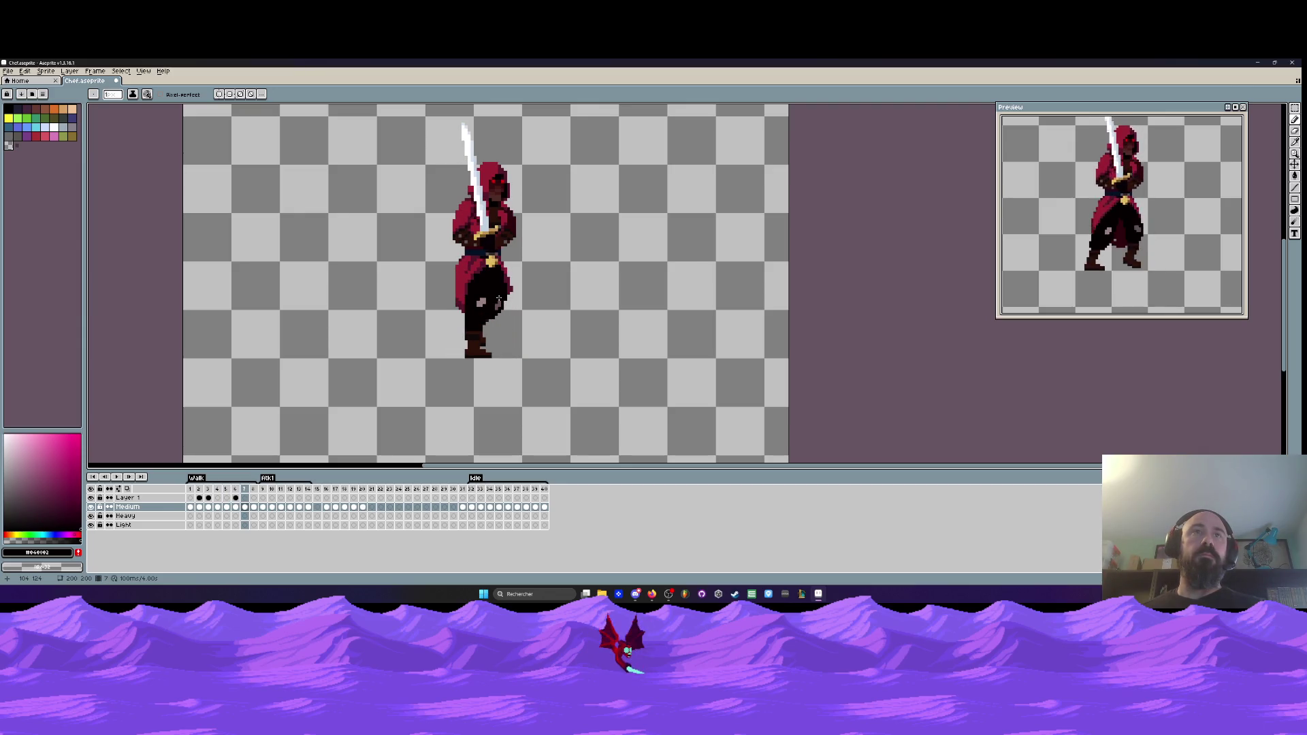
pyautogui.press('Left')
pyautogui.press('Left')
pyautogui.press('Right')
pyautogui.press('Right')
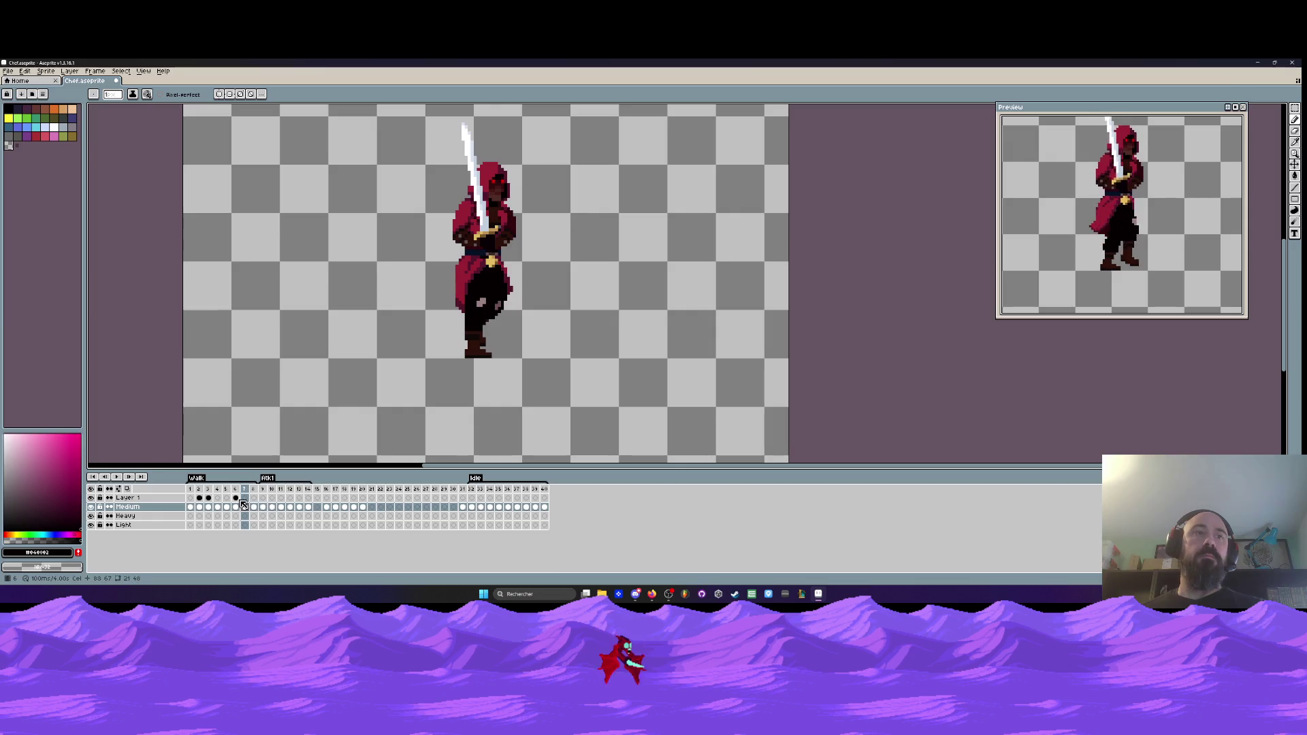
pyautogui.click(244, 498)
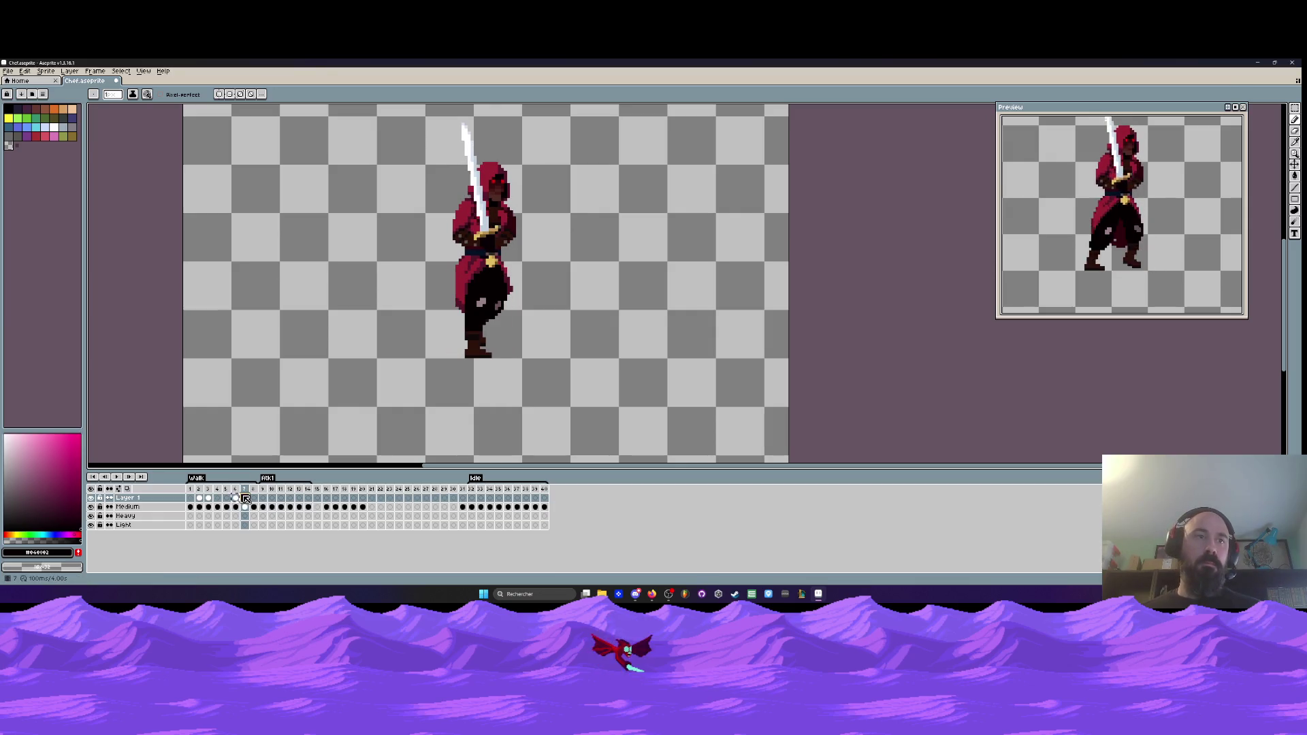
pyautogui.hotkey('ctrl', 'v')
pyautogui.press('Return')
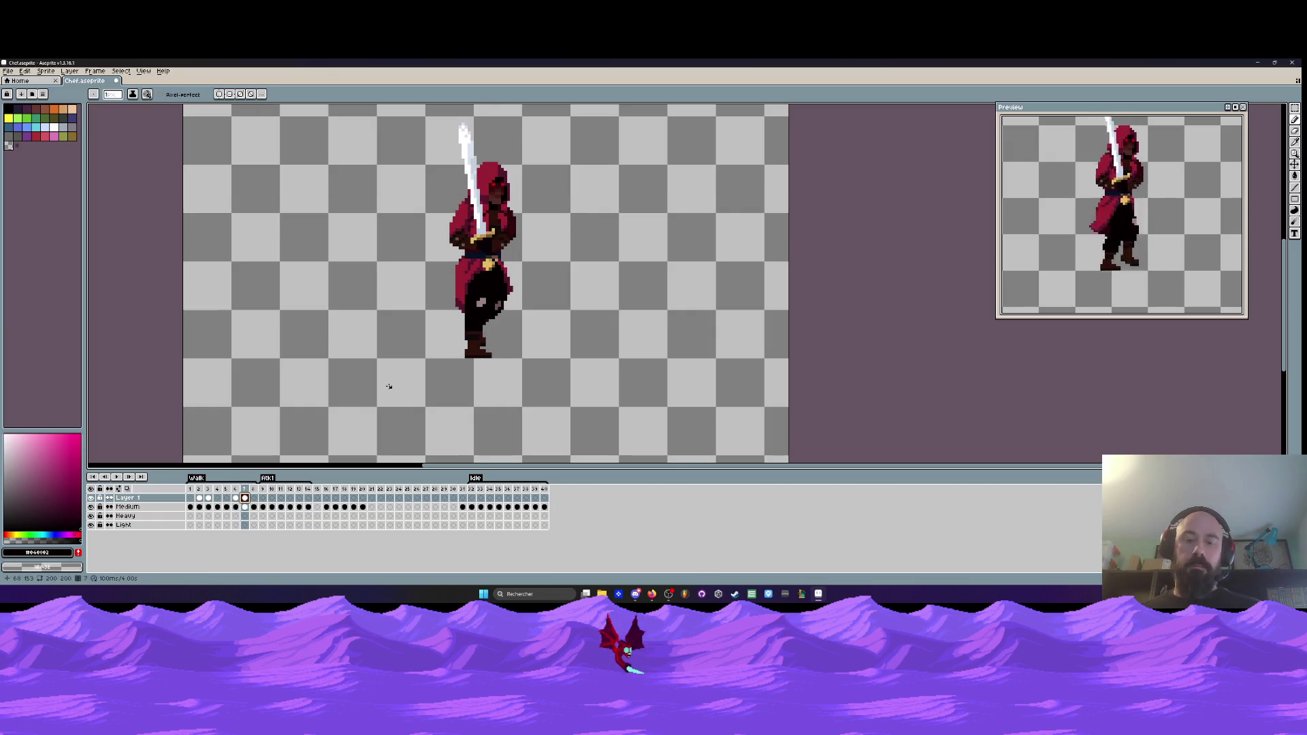
# - Move the pasted figure down 4 pixels and nudge it into alignment over the legs
pyautogui.hotkey('ctrl', 't')
pyautogui.scroll(-1, 436, 286)
pyautogui.scroll(2, 470, 245)
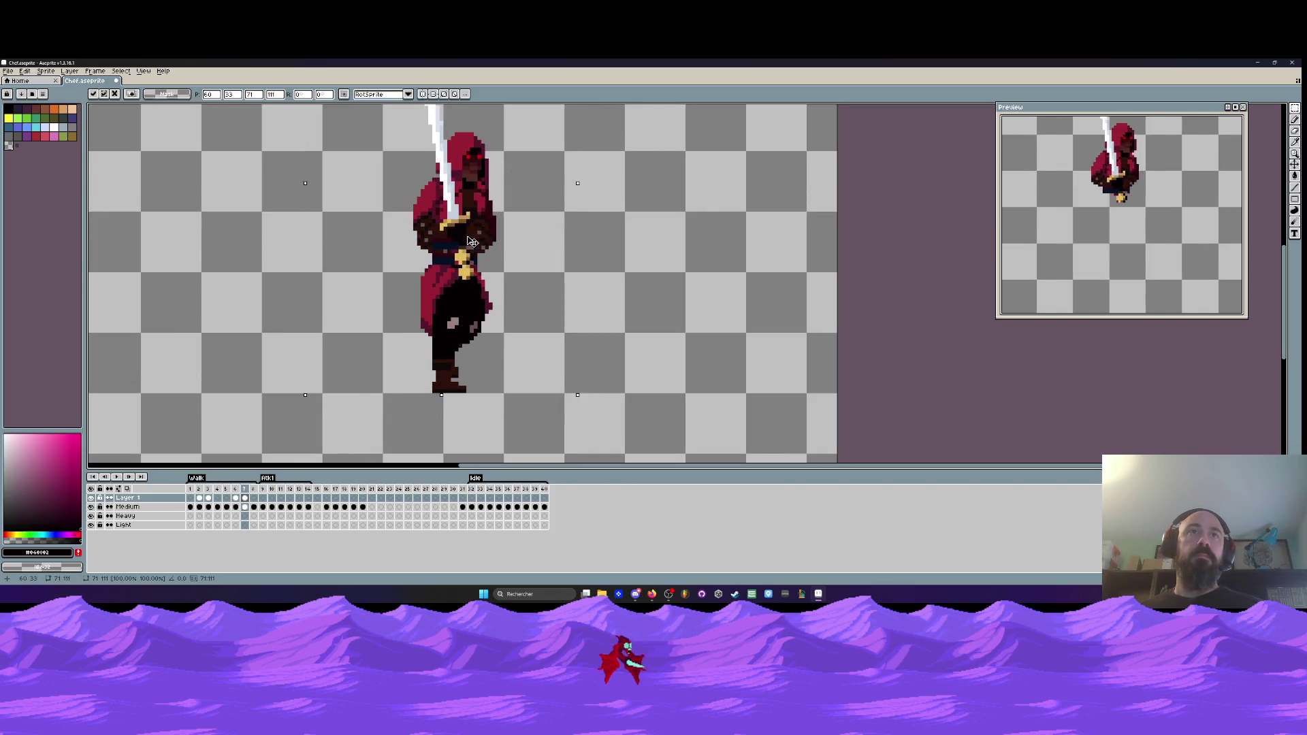
pyautogui.scroll(2, 472, 241)
pyautogui.moveTo(473, 241); pyautogui.dragTo(472, 271)
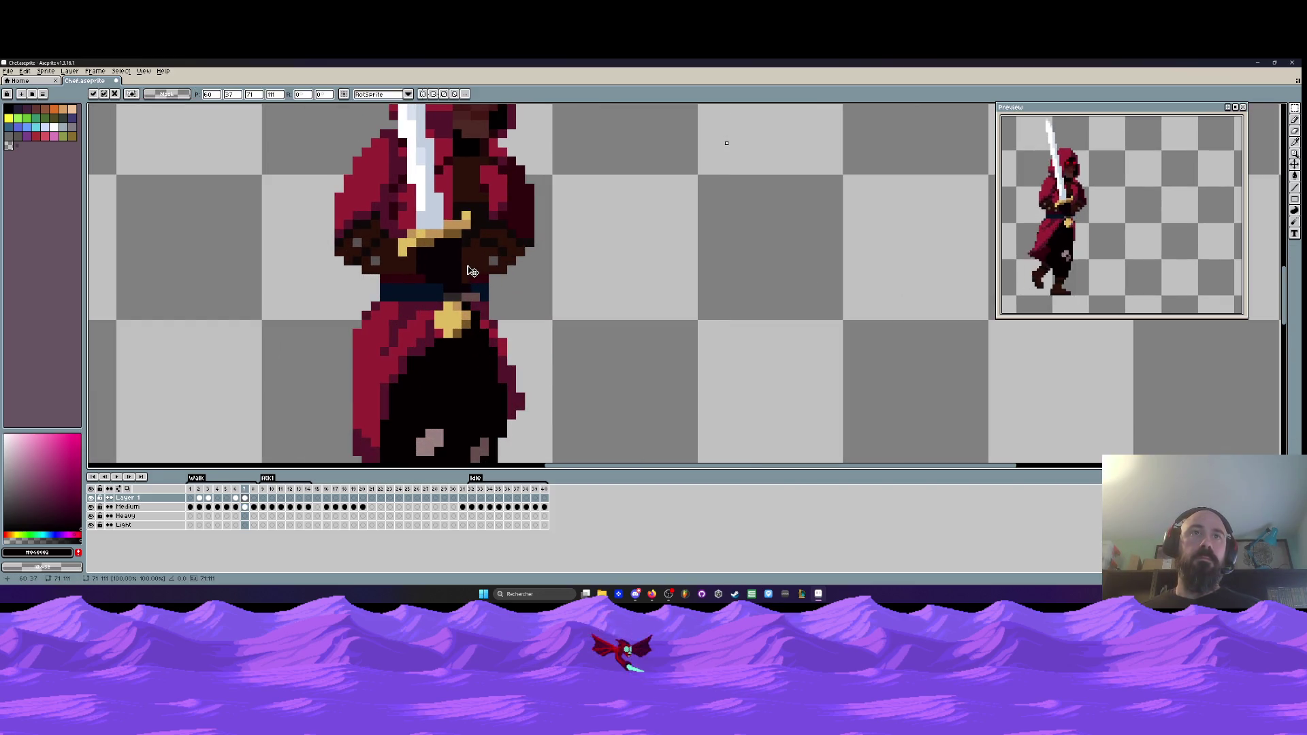
pyautogui.press('Left')
pyautogui.press('Right')
pyautogui.press('Left')
pyautogui.press('Right')
pyautogui.scroll(-3, 465, 272)
pyautogui.click(244, 507)
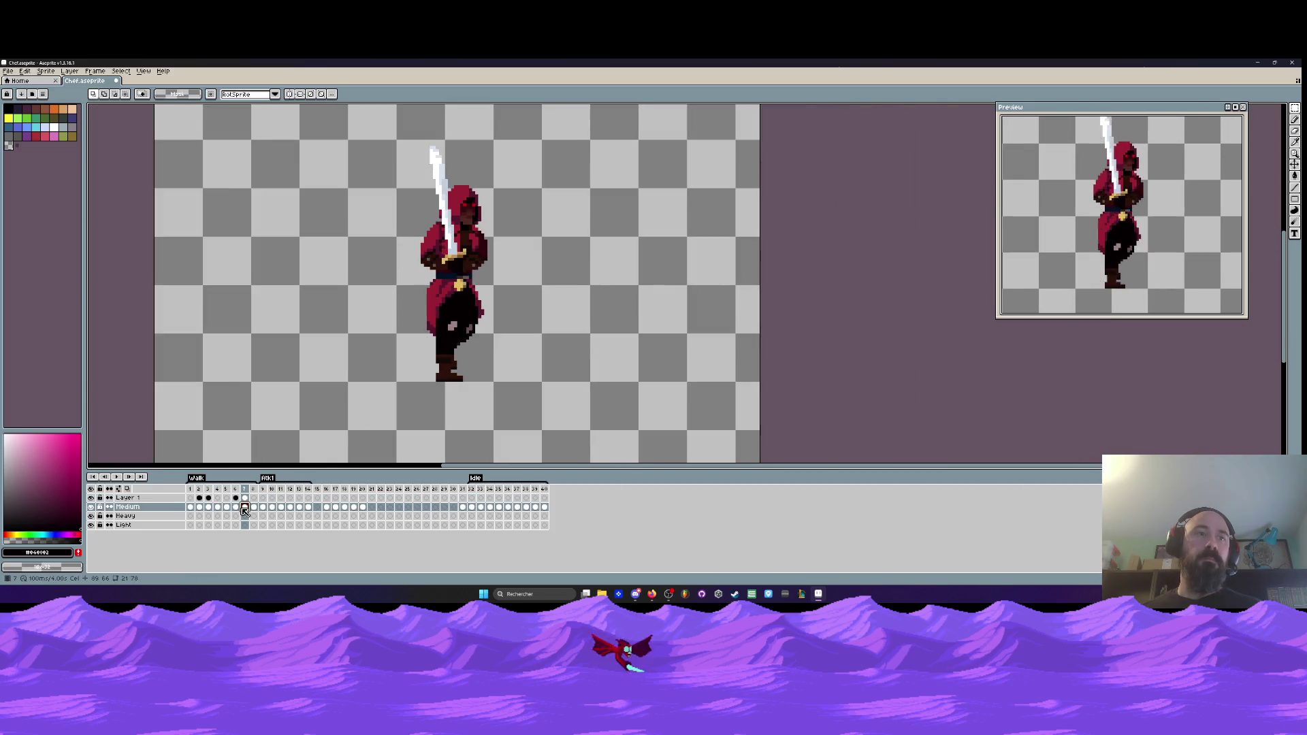
pyautogui.click(91, 498)
pyautogui.press('b')
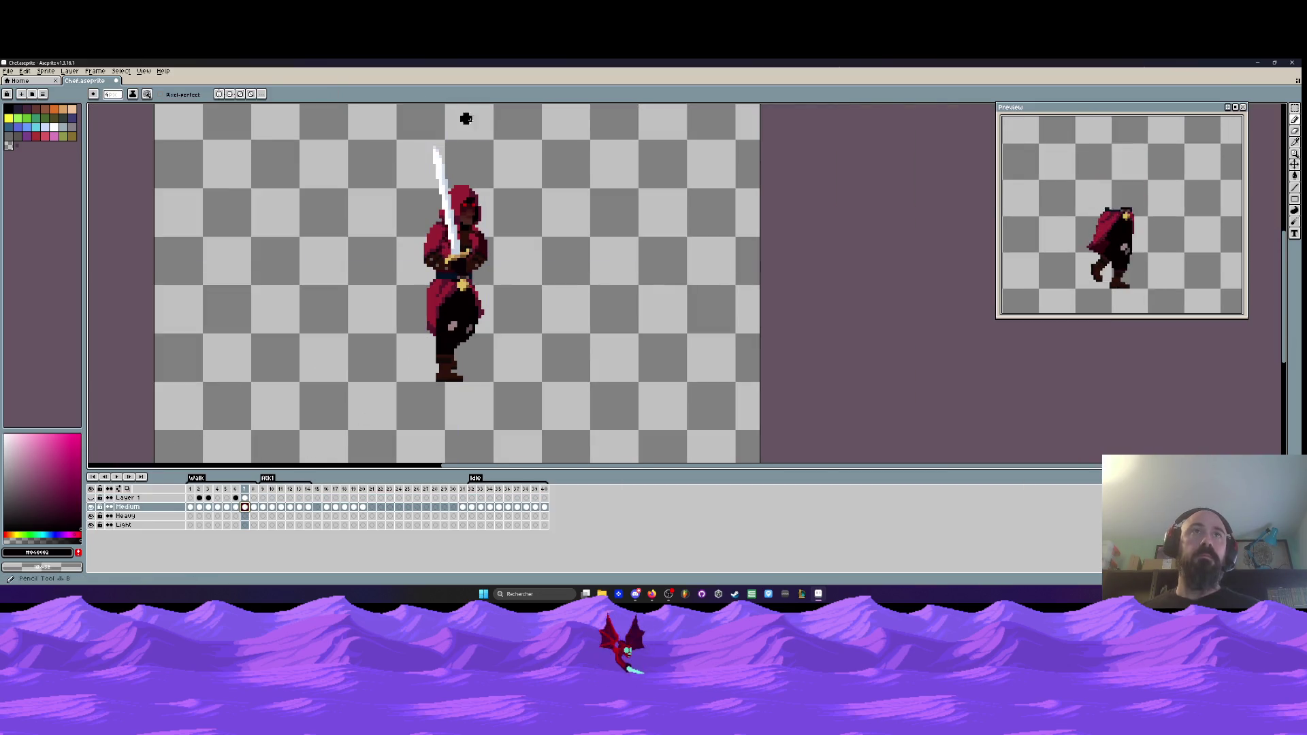
pyautogui.press('e')
pyautogui.moveTo(440, 141)
pyautogui.mouseDown()
pyautogui.moveTo(462, 243)
pyautogui.moveTo(430, 278)
pyautogui.mouseUp()
pyautogui.scroll(2, 461, 243)
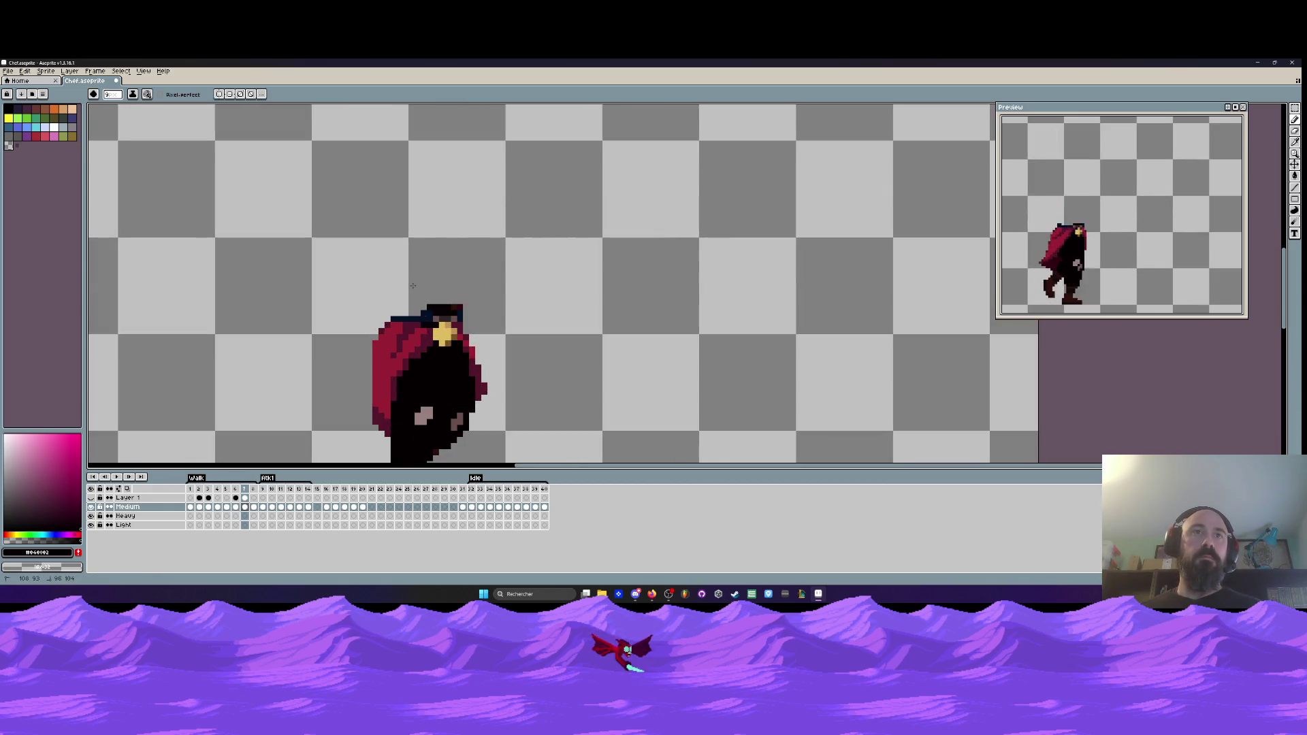
pyautogui.hotkey('ctrl', 'z')
pyautogui.hotkey('ctrl', 'z')
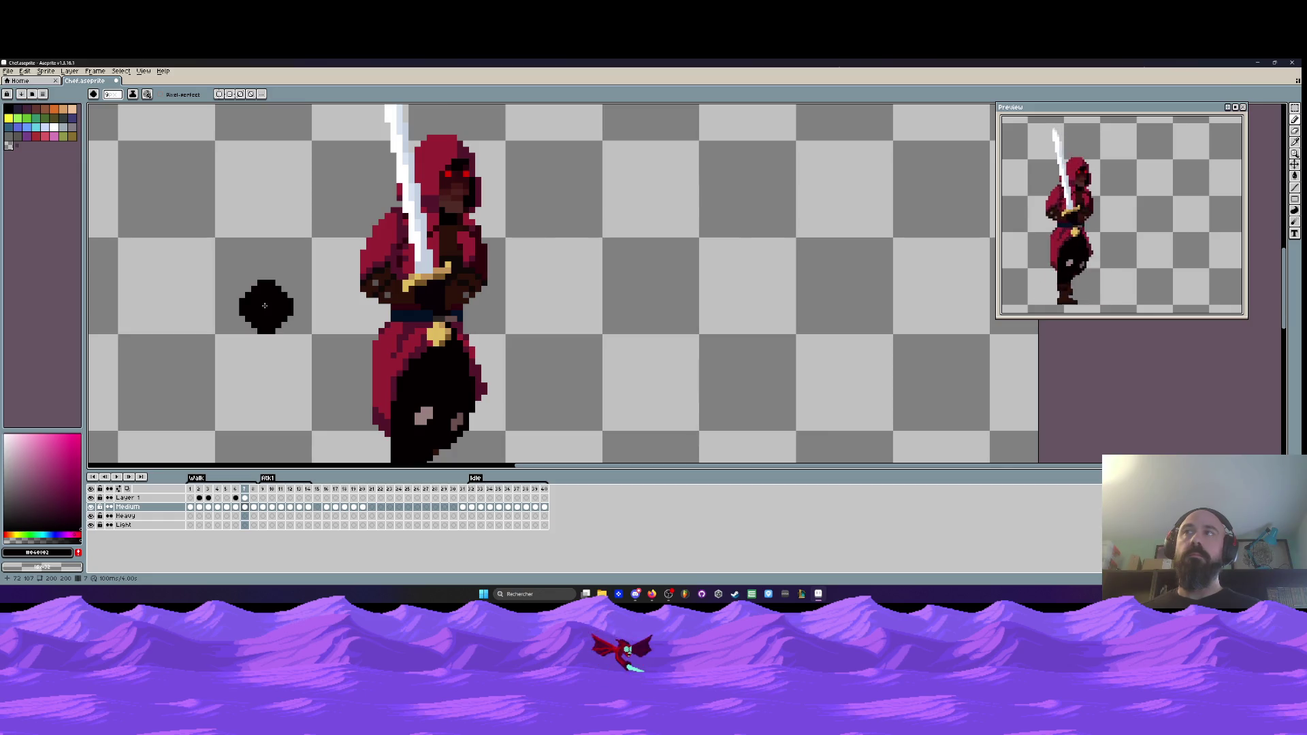
pyautogui.scroll(-2, 265, 306)
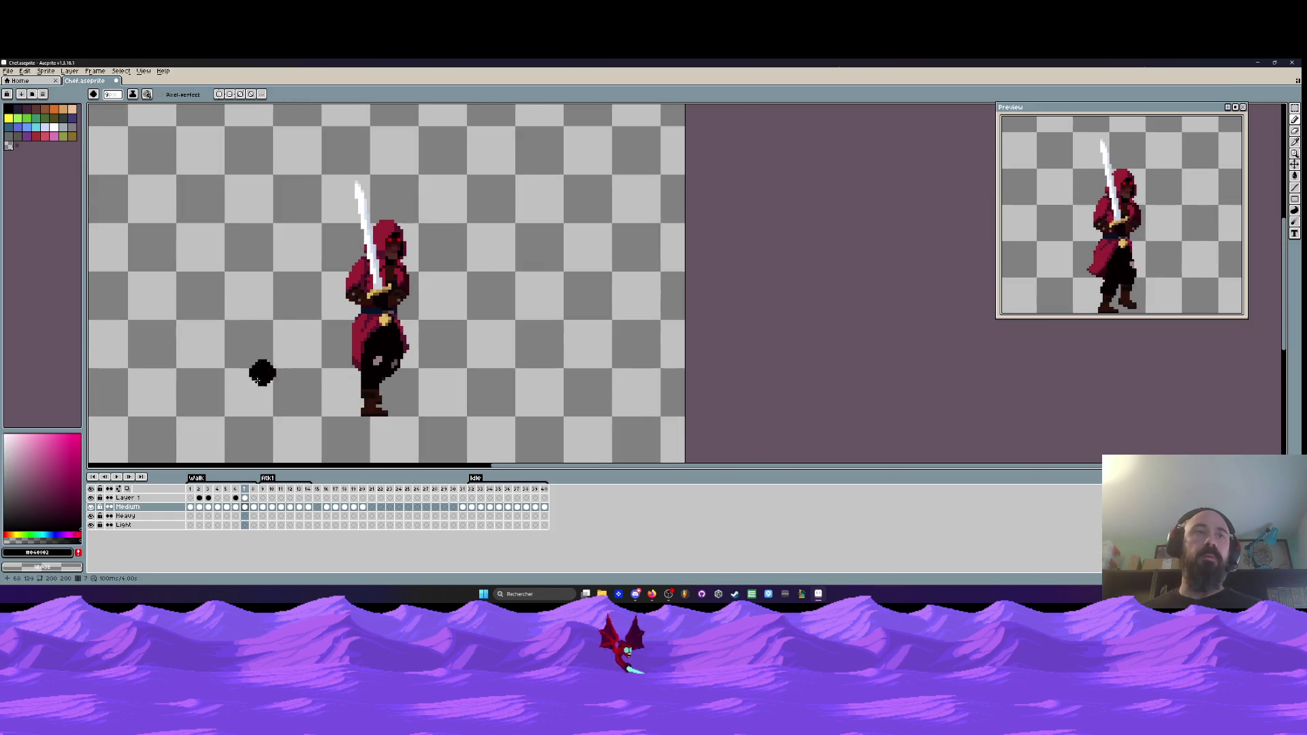
pyautogui.click(250, 498)
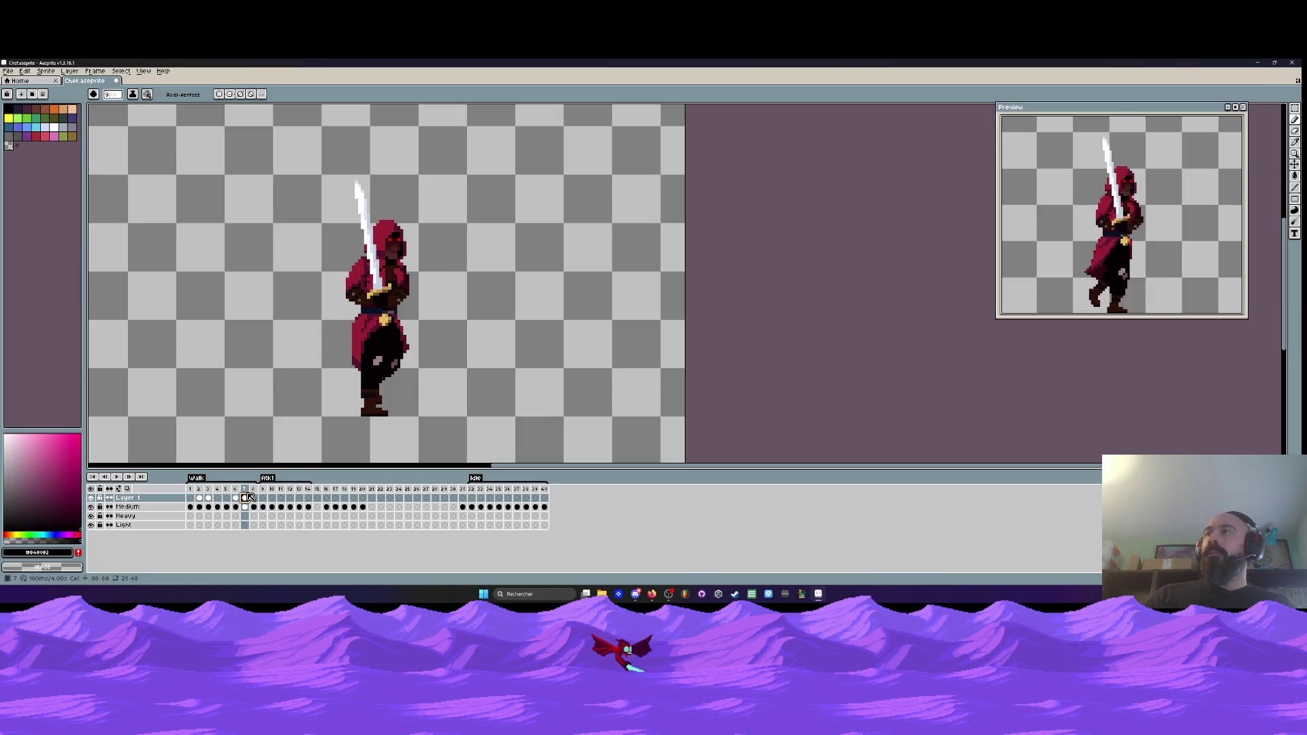
# - Play the walk animation, undo and redo recent edits, and clear the selection
pyautogui.click(119, 478)
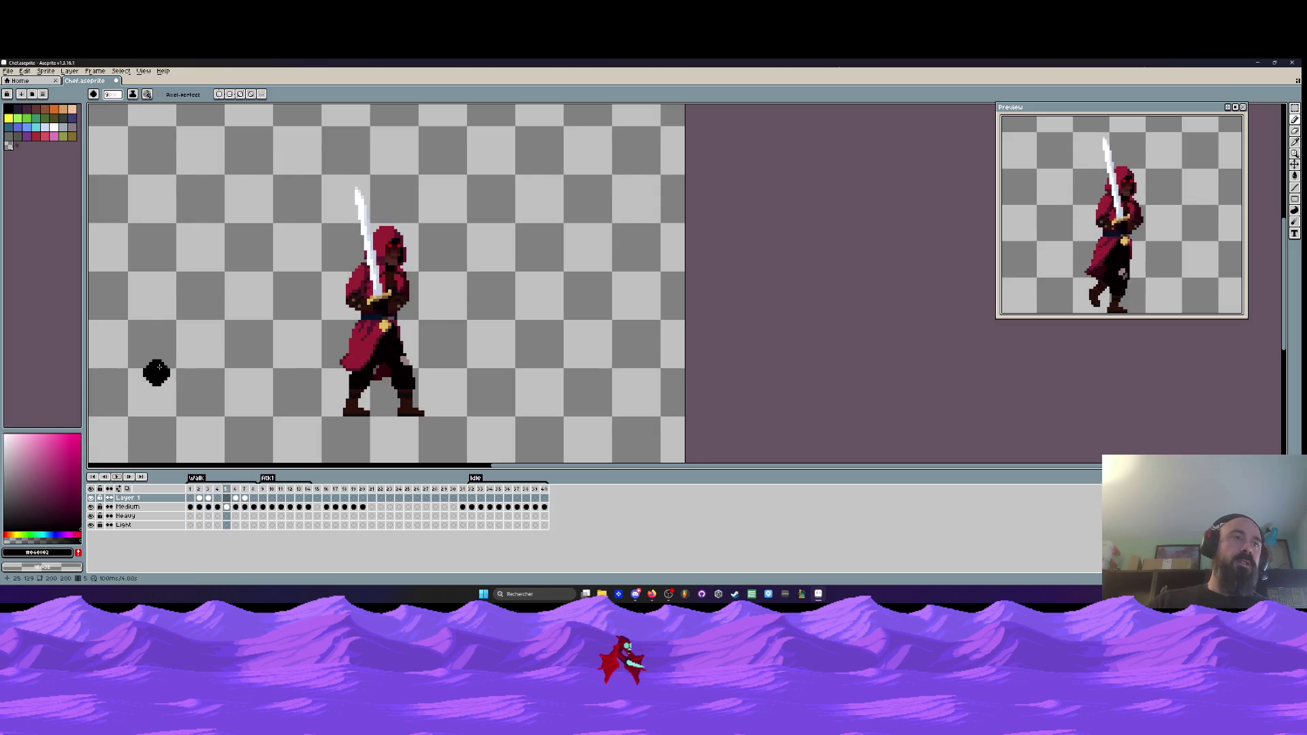
pyautogui.press('v')
pyautogui.press('Return')
pyautogui.hotkey('ctrl', 'z')
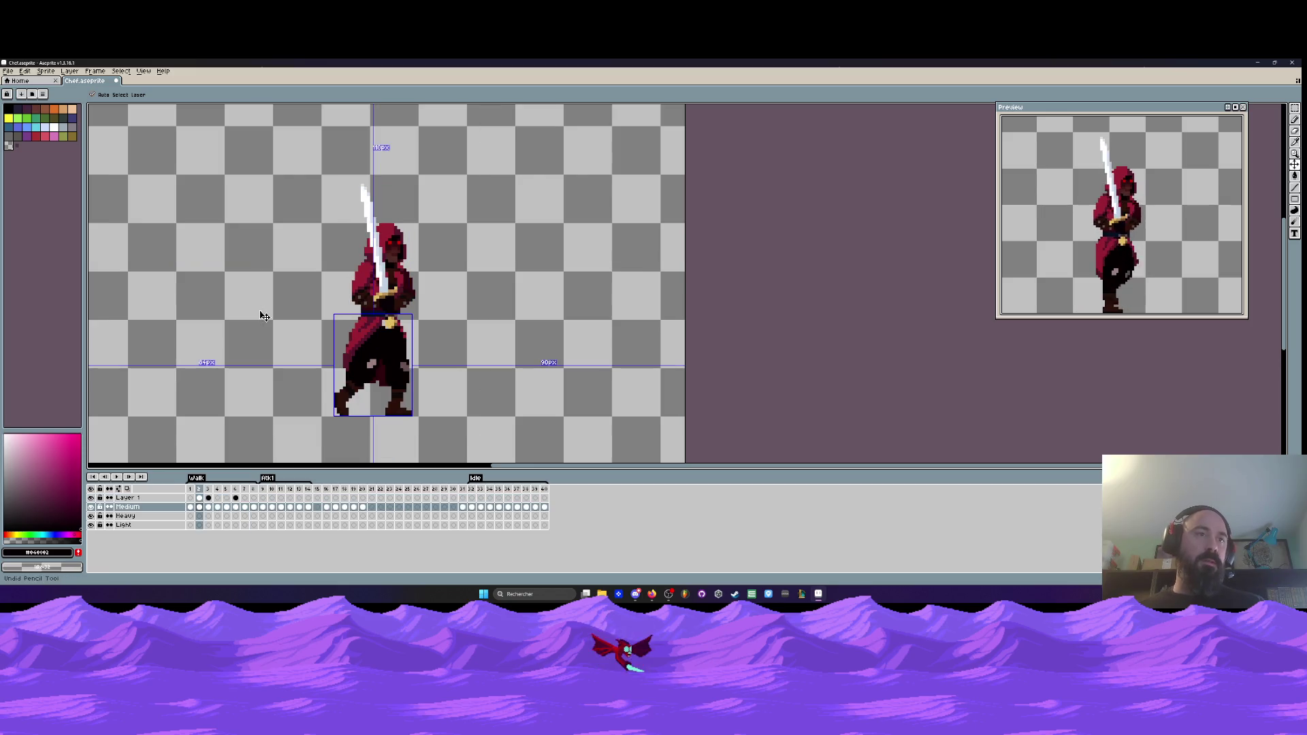
pyautogui.press('Right')
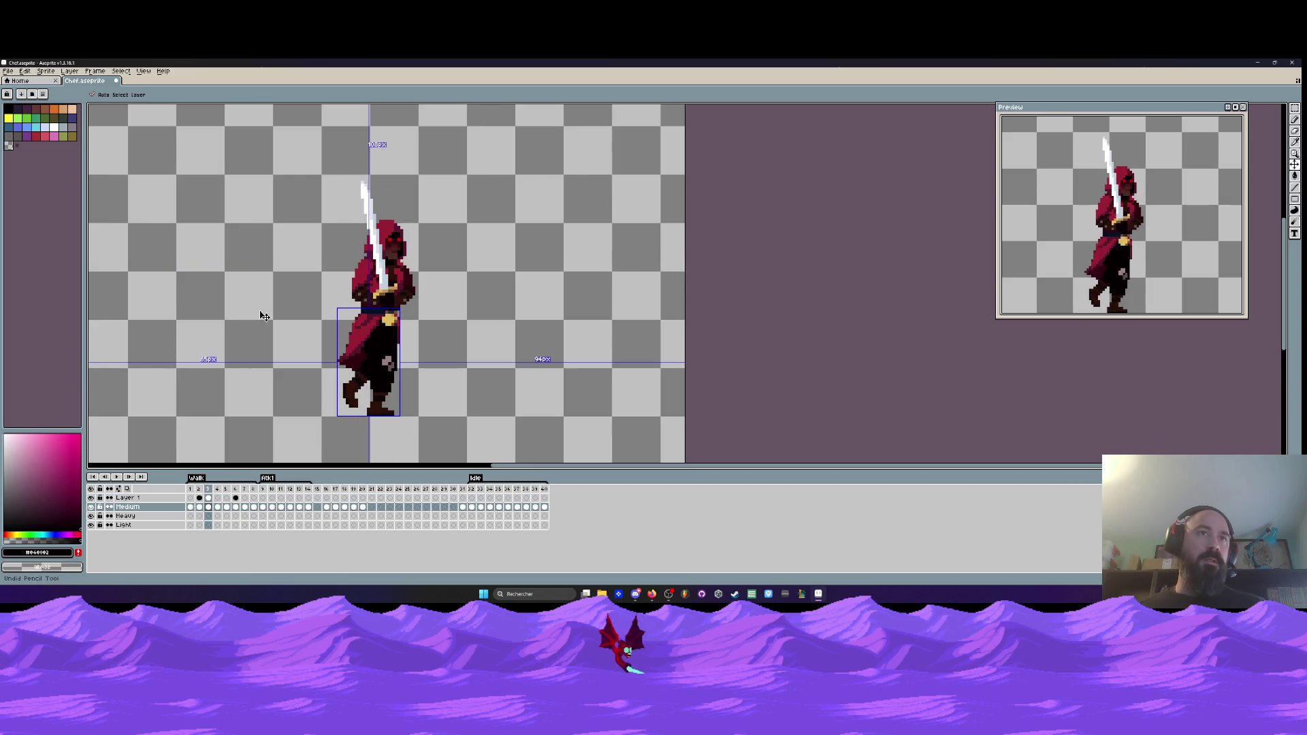
pyautogui.hotkey('ctrl', 'z')
pyautogui.hotkey('ctrl', 'z')
pyautogui.hotkey('ctrl', 'z')
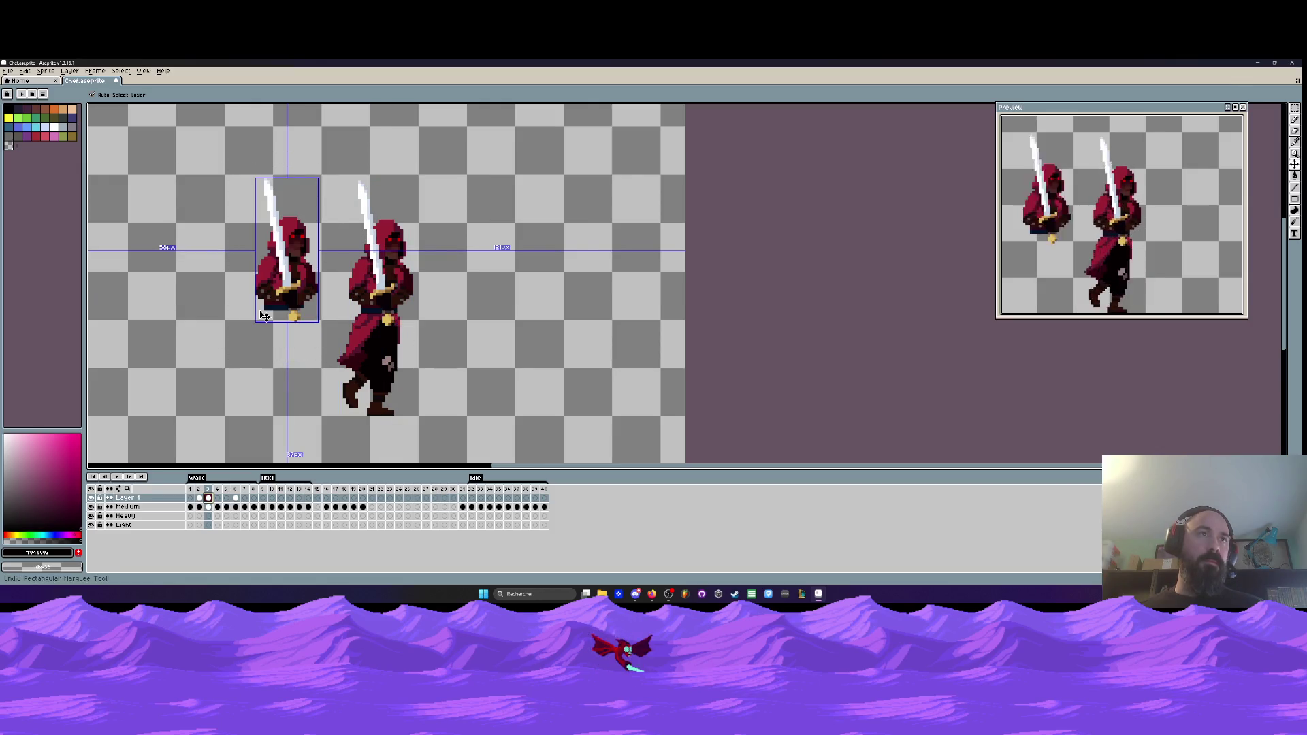
pyautogui.hotkey('ctrl', 'y')
pyautogui.hotkey('ctrl', 'y')
pyautogui.press('b')
pyautogui.hotkey('ctrl', 'd')
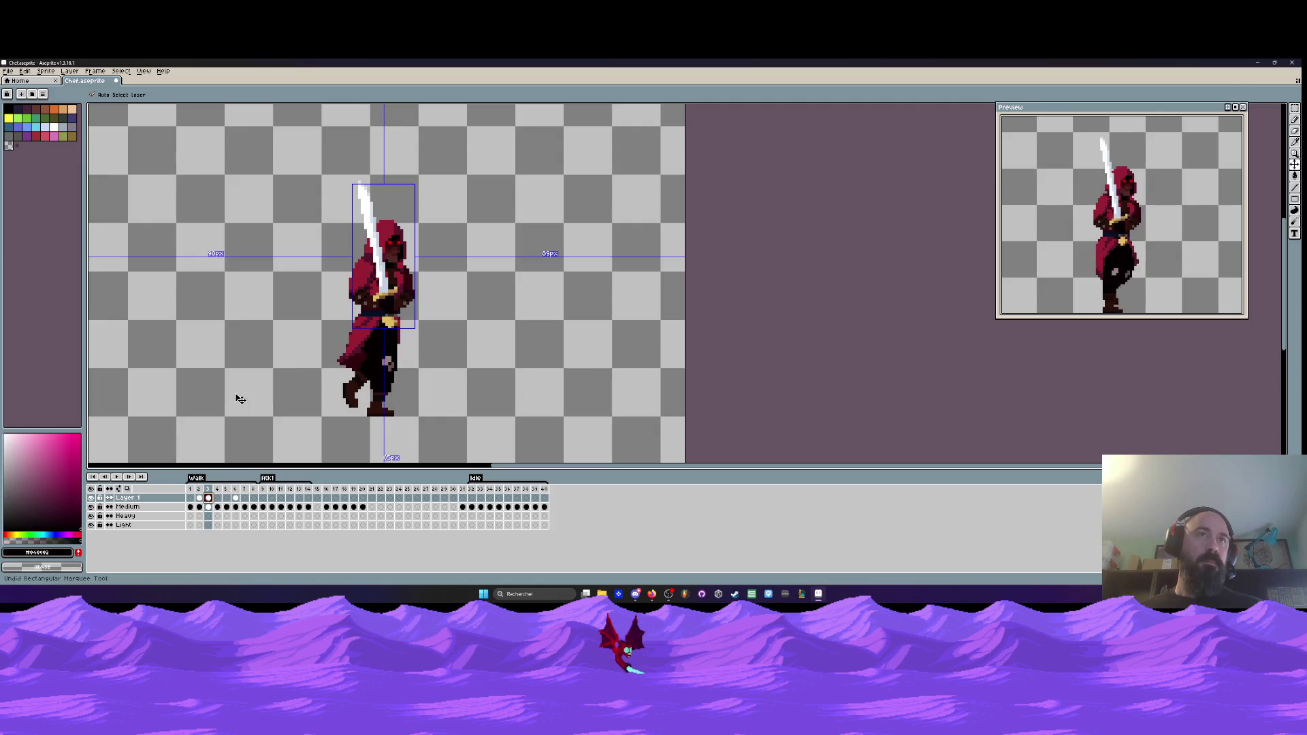
# - Play and stop the animation, then jump to Layer 1's Atk1 frame 9
pyautogui.click(117, 478)
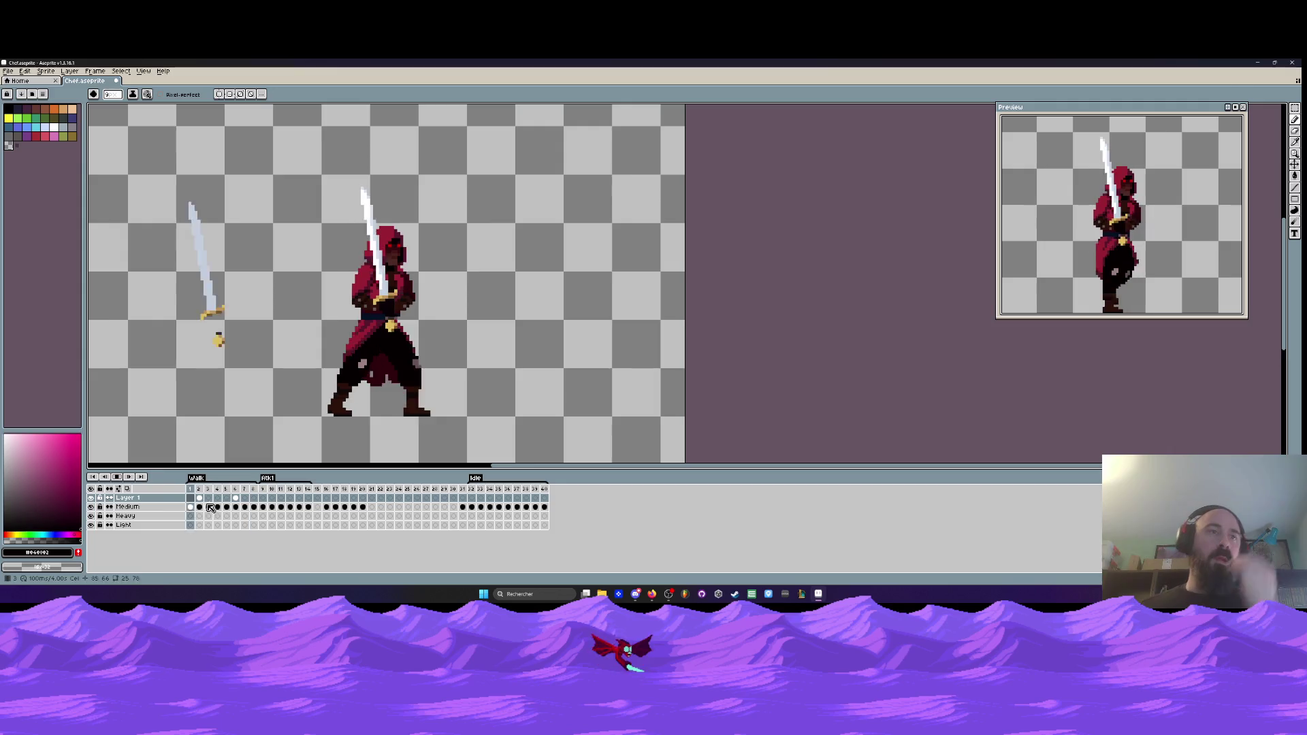
pyautogui.click(200, 499)
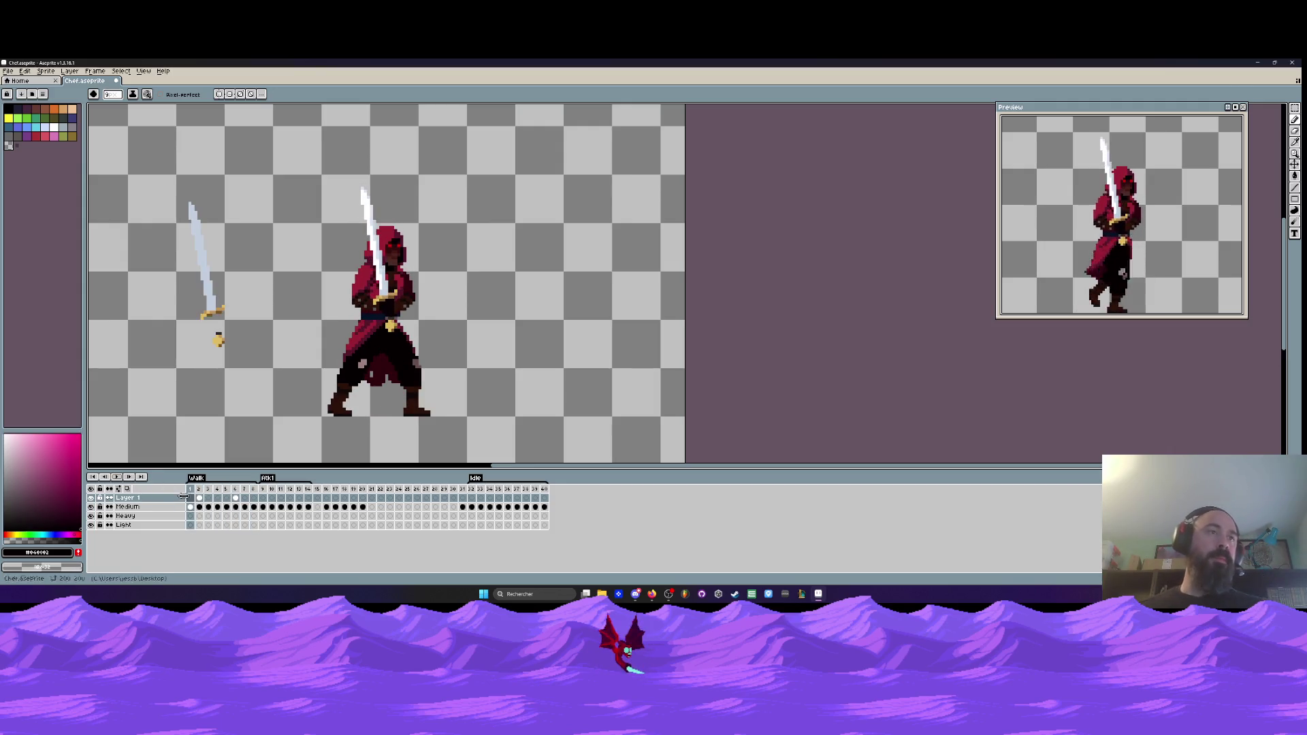
pyautogui.click(263, 498)
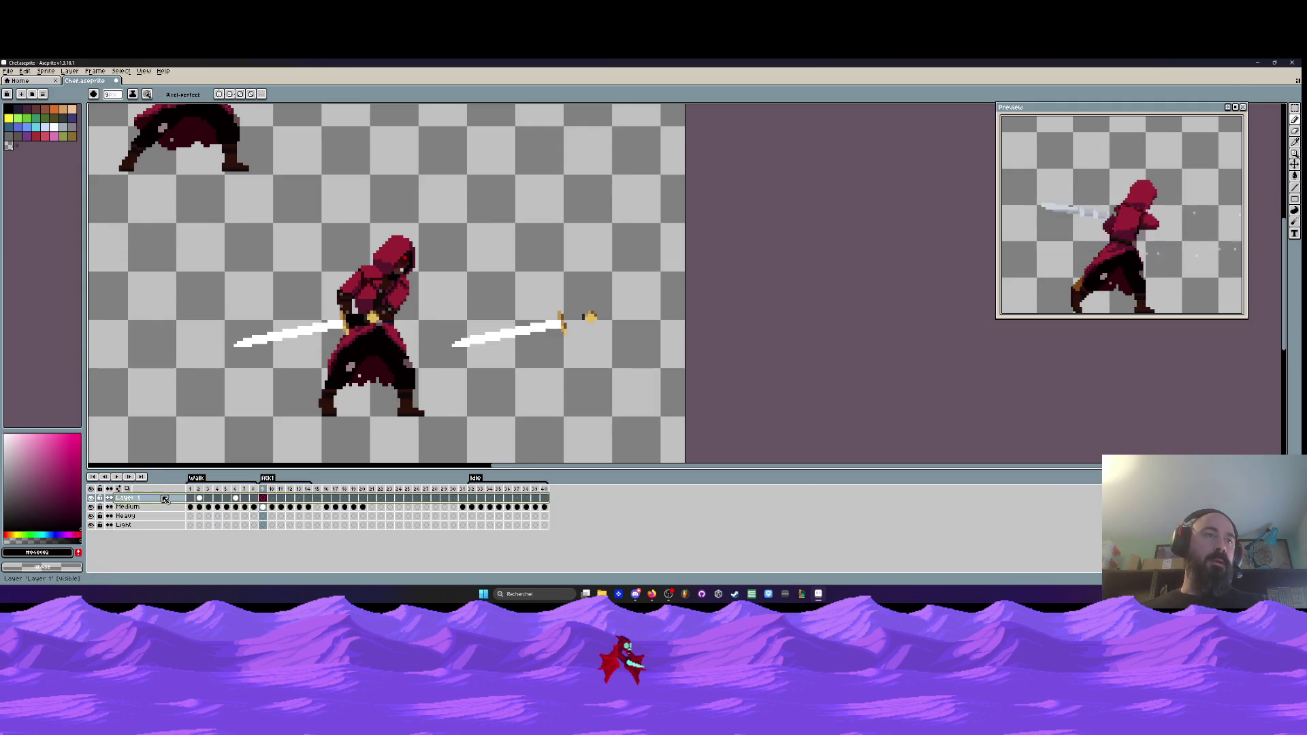
# - Delete Layer 1 from the sprite and recentre the sprite sheet view
pyautogui.rightClick(162, 498)
pyautogui.click(187, 549)
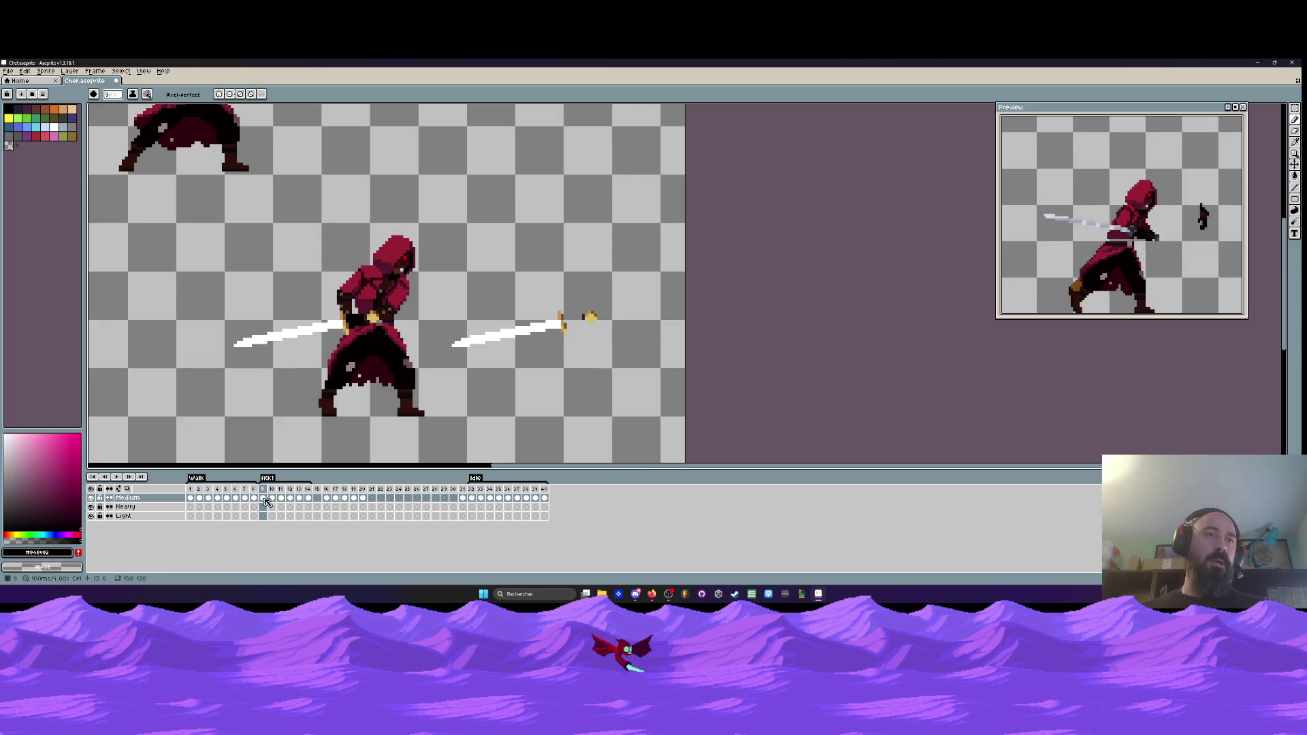
pyautogui.scroll(-2, 283, 335)
pyautogui.scroll(1, 282, 335)
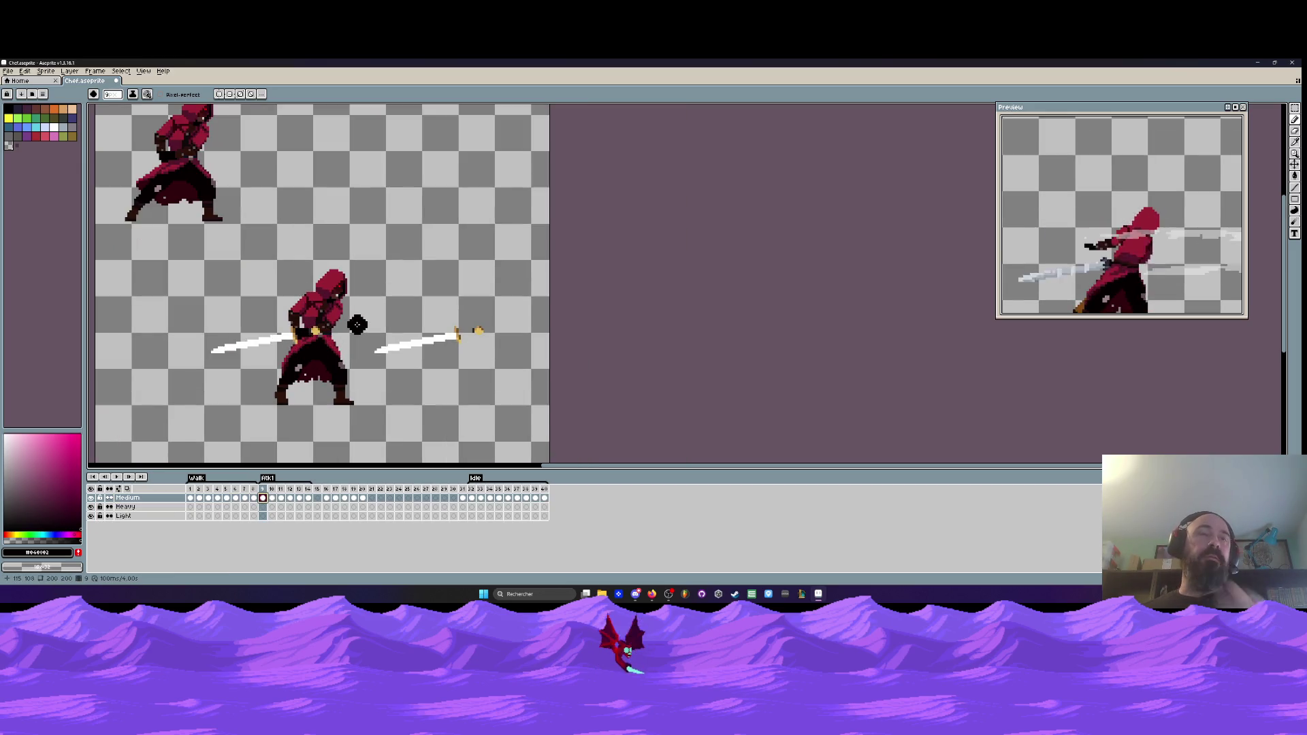
pyautogui.moveTo(289, 294); pyautogui.dragTo(360, 287)
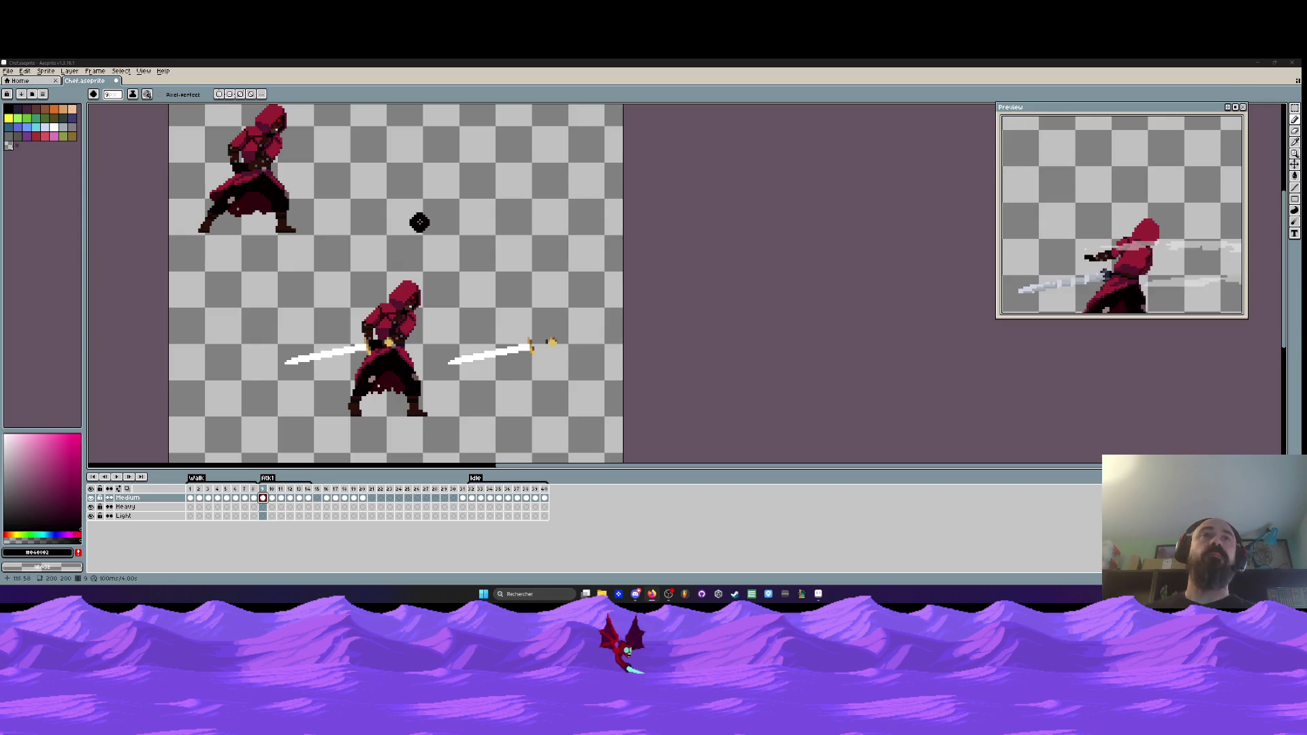
# - On frame 10, erase the stray orange and dark pixels to reshape the boot tip
pyautogui.scroll(-1, 324, 391)
pyautogui.scroll(1, 337, 381)
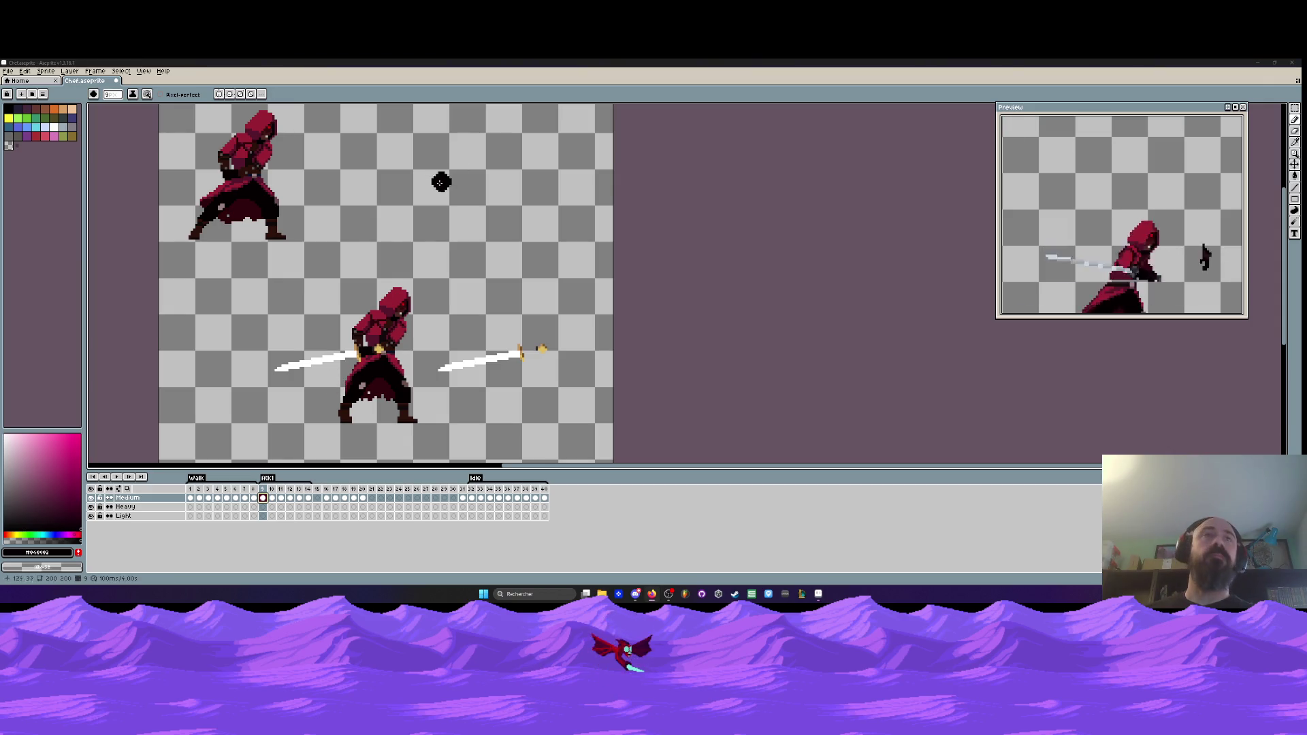
pyautogui.scroll(-1, 341, 286)
pyautogui.scroll(3, 342, 286)
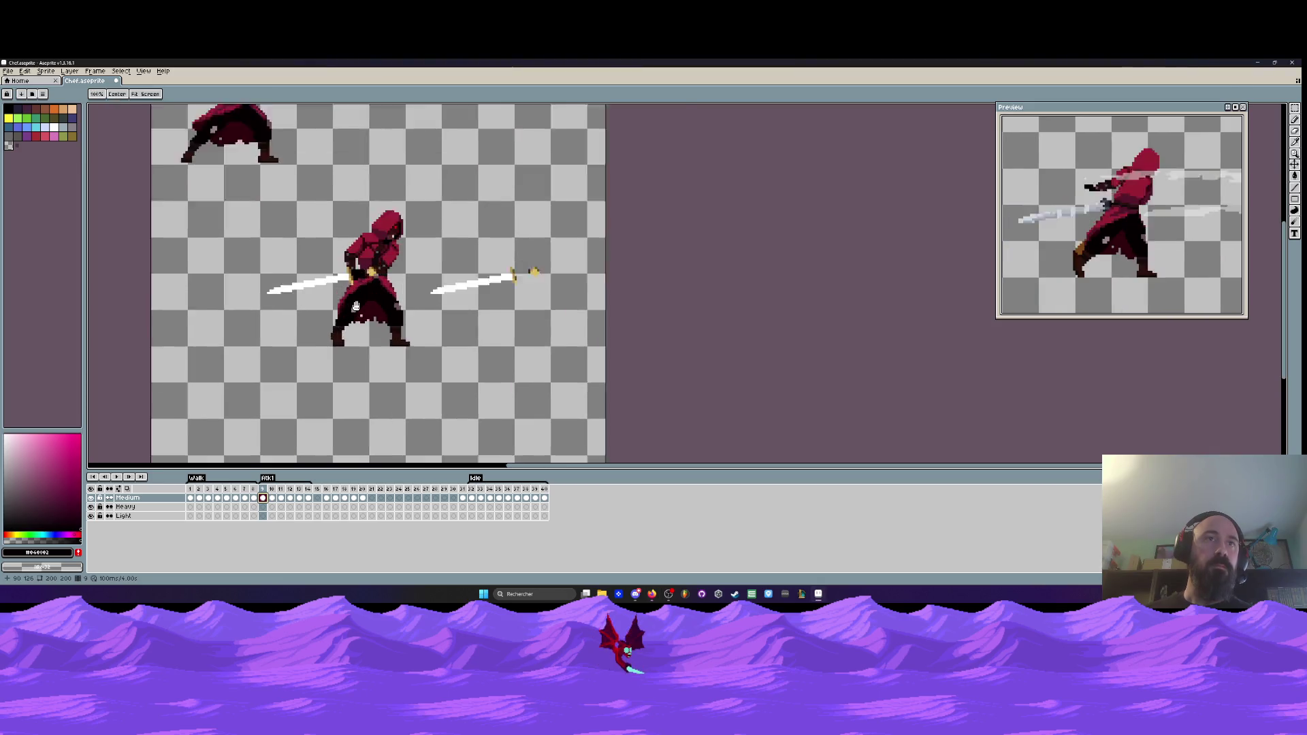
pyautogui.click(273, 489)
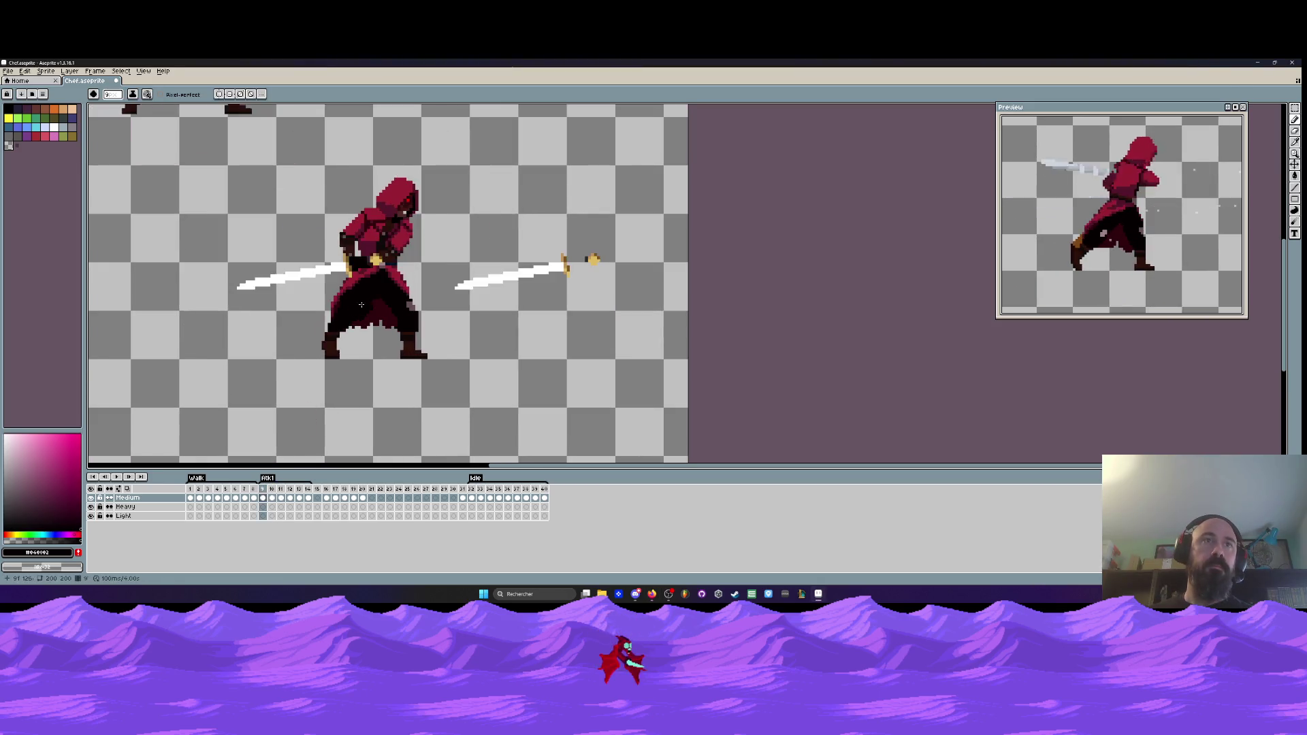
pyautogui.scroll(2, 321, 312)
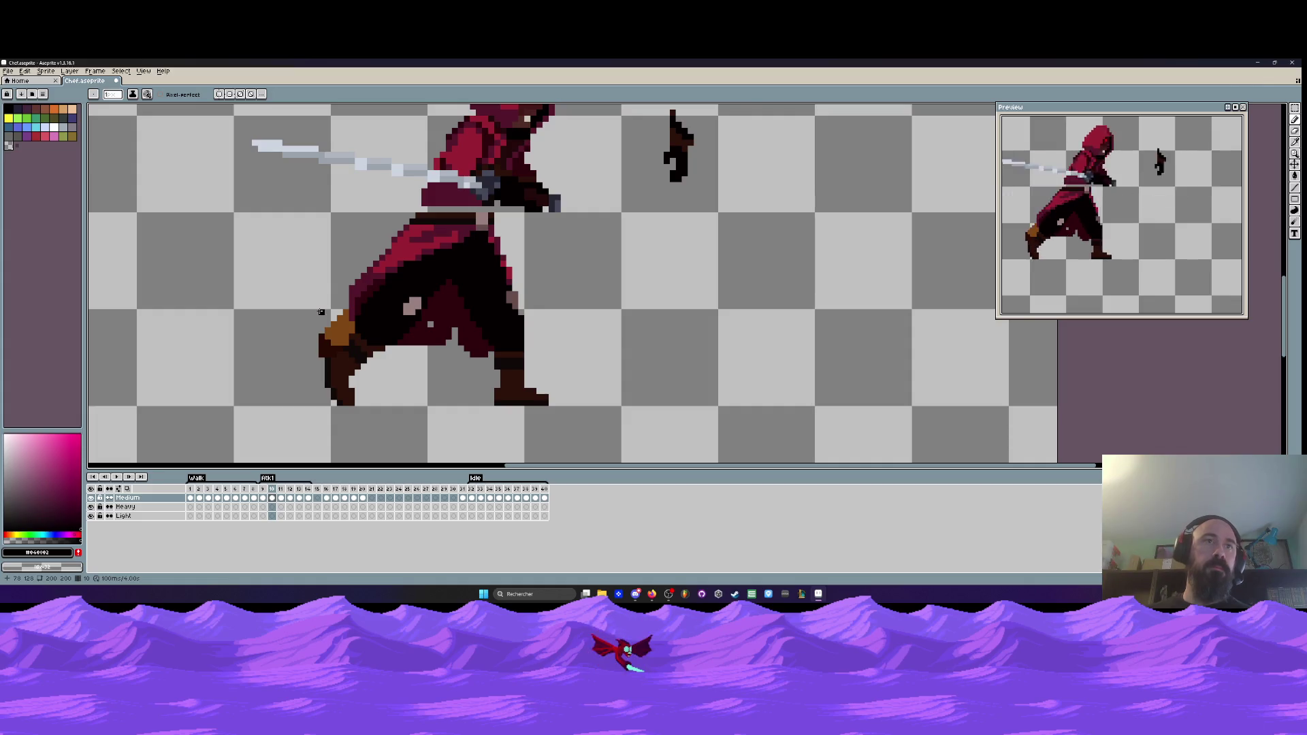
pyautogui.scroll(2, 322, 312)
pyautogui.moveTo(301, 318); pyautogui.dragTo(286, 386)
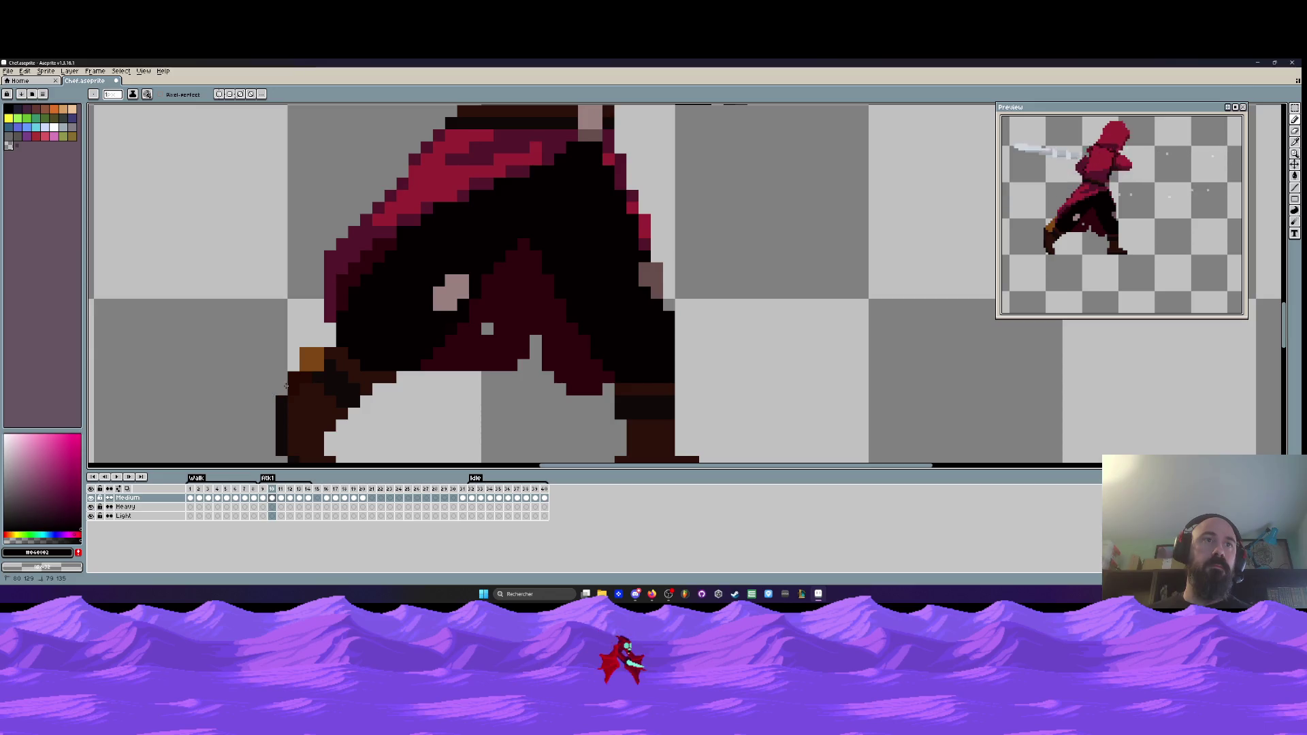
pyautogui.scroll(-4, 334, 308)
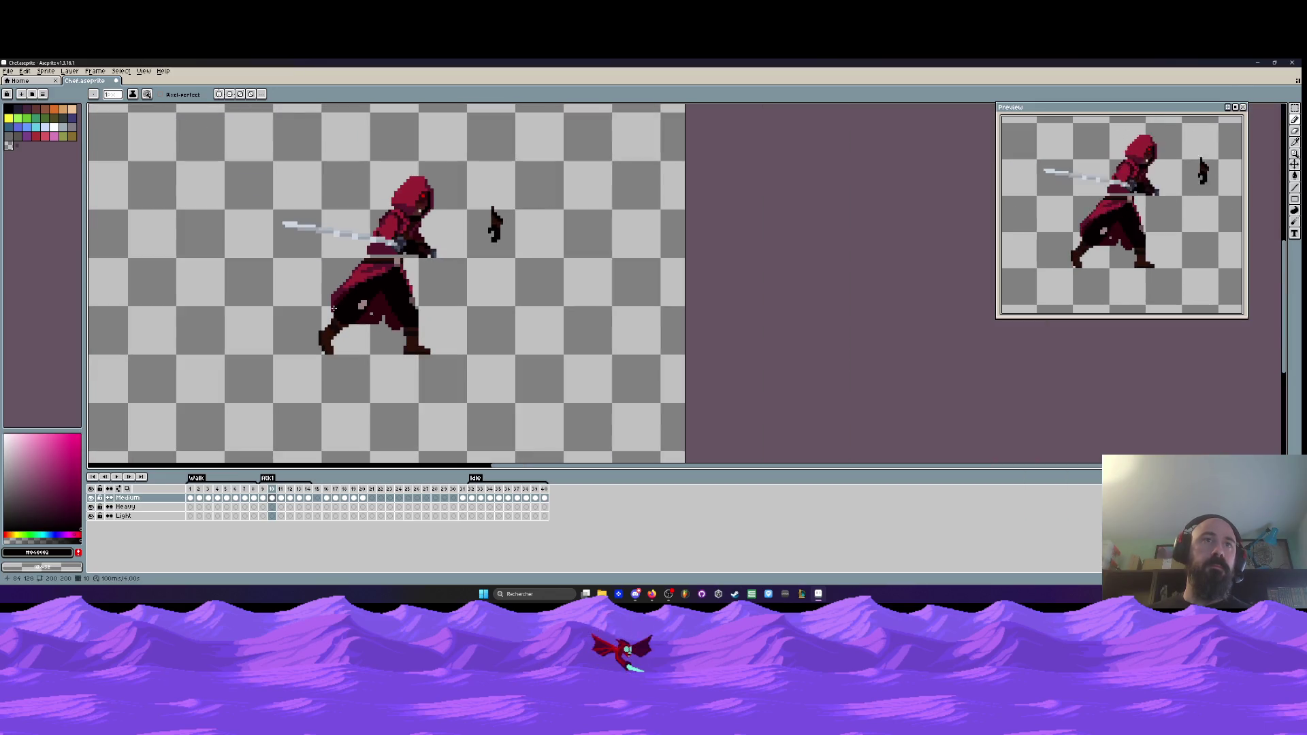
# - Step between walk frames 7 and 8, then minimize Aseprite
pyautogui.press('Left')
pyautogui.press('Left')
pyautogui.press('Left')
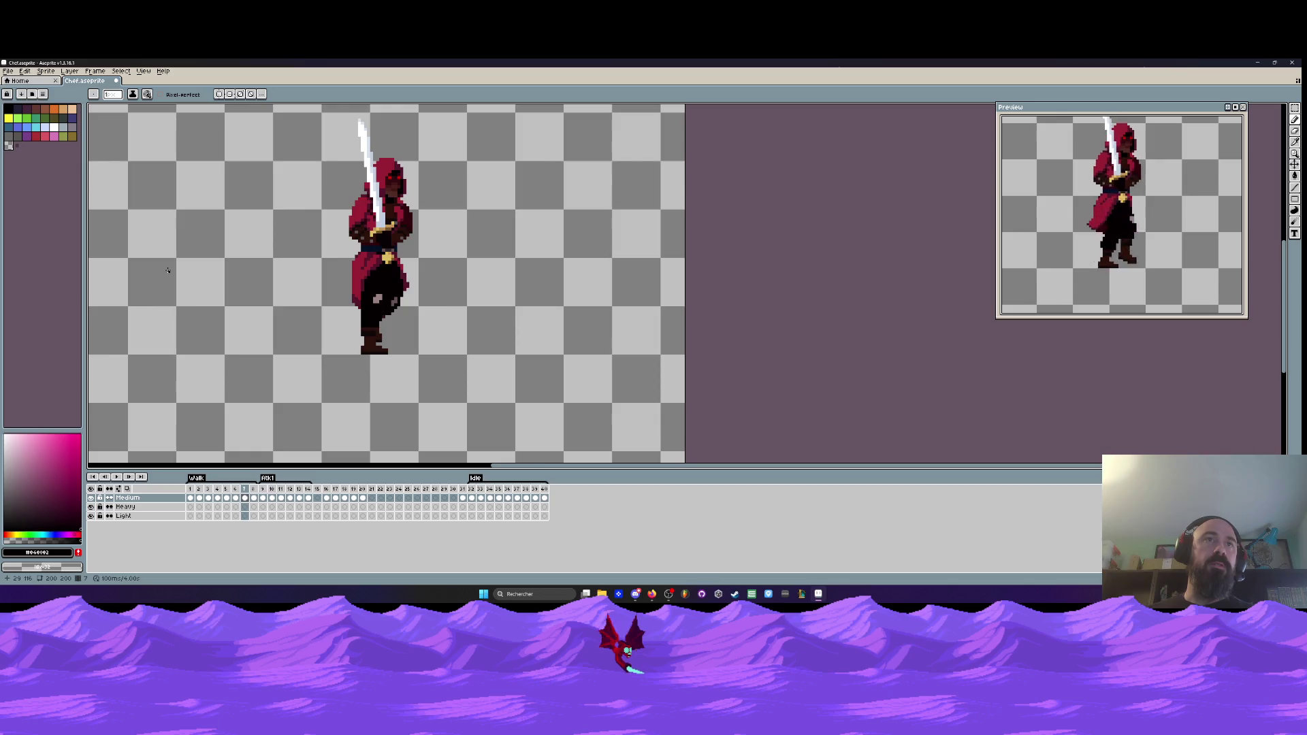
pyautogui.press('Right')
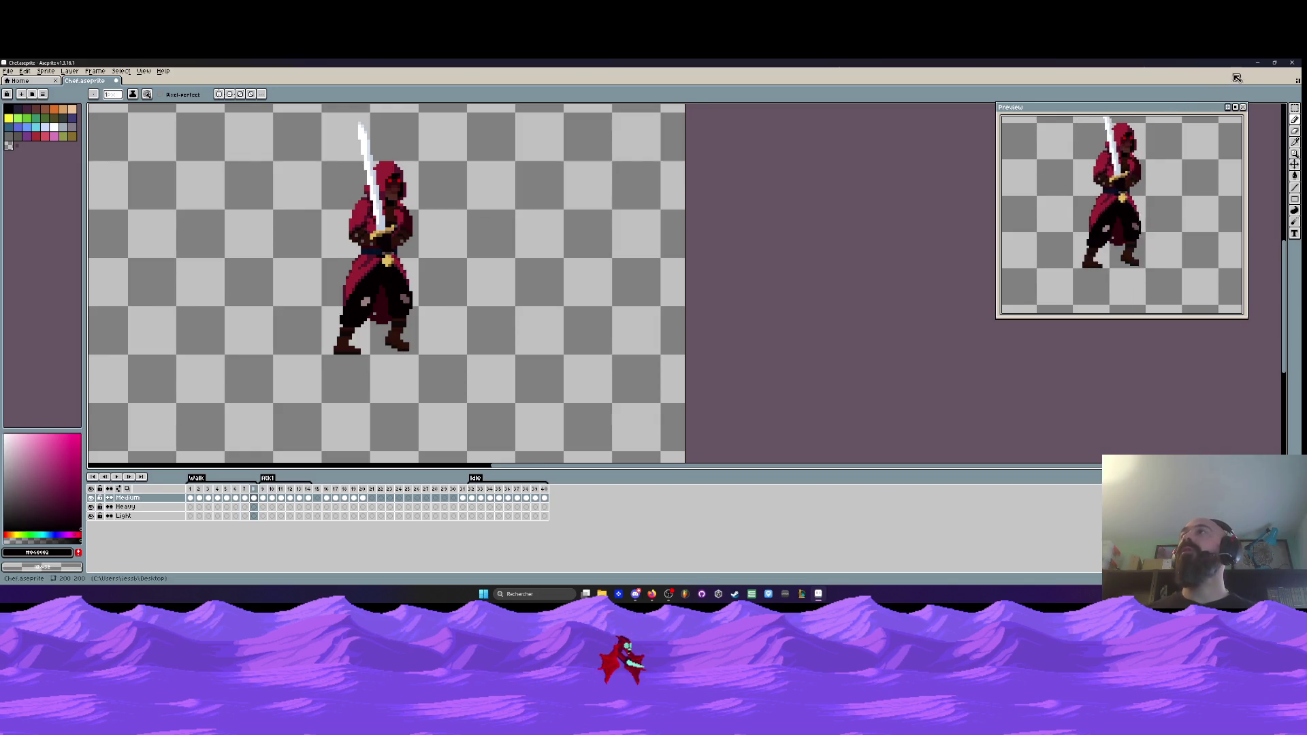
pyautogui.click(1258, 62)
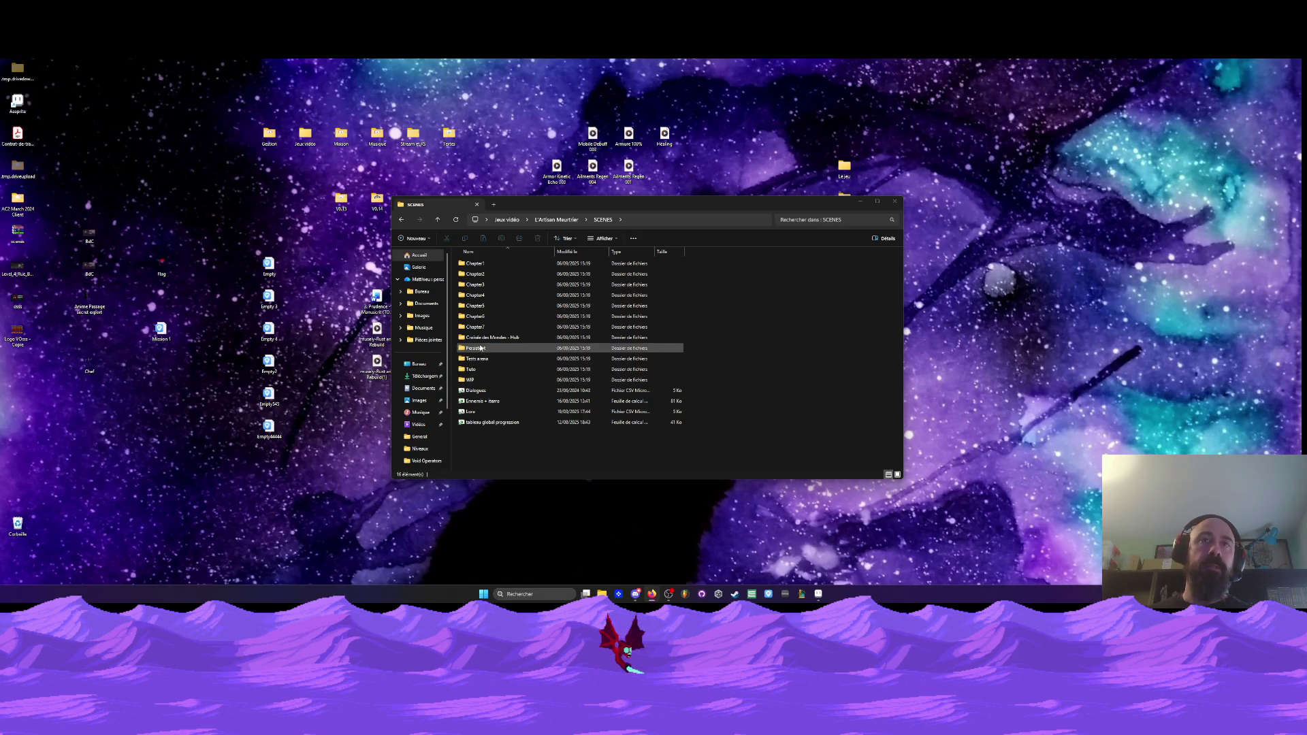
# - Go into Persistent, then Sprites, and open Chef L.ase in Aseprite
pyautogui.doubleClick(477, 347)
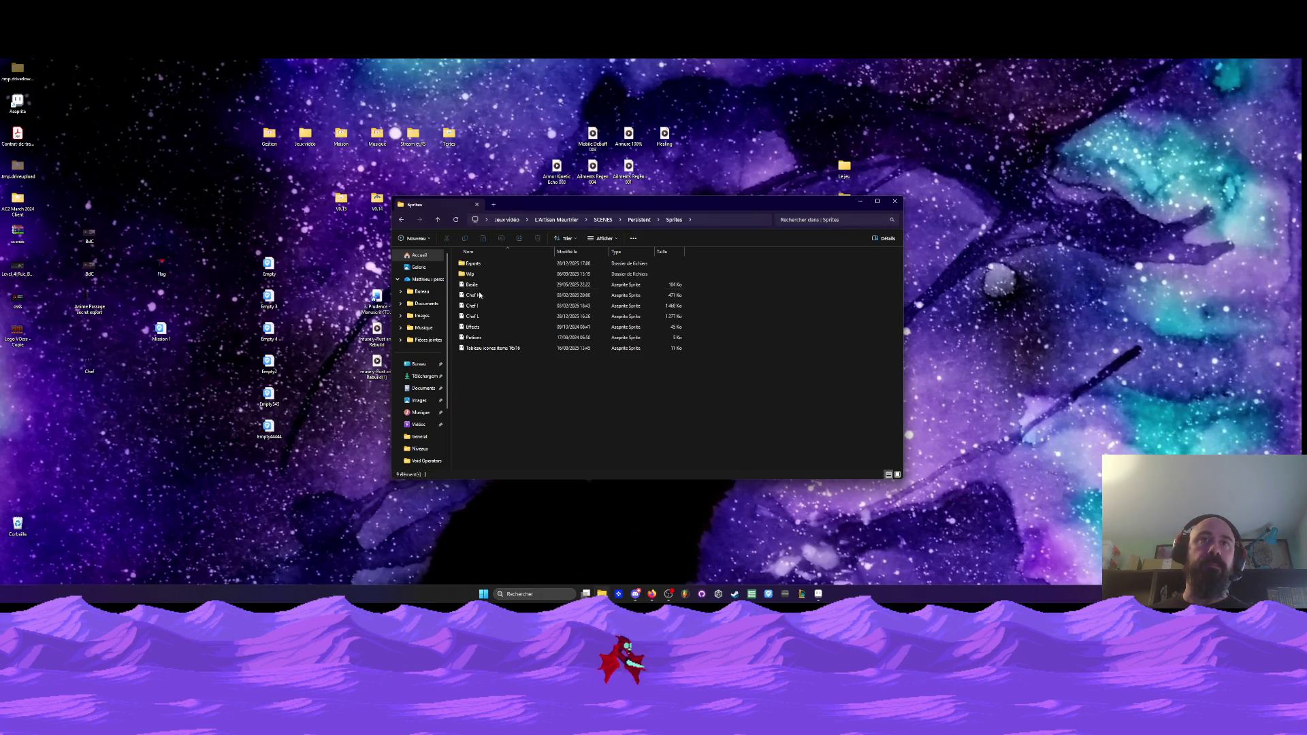
pyautogui.doubleClick(476, 316)
pyautogui.doubleClick(472, 316)
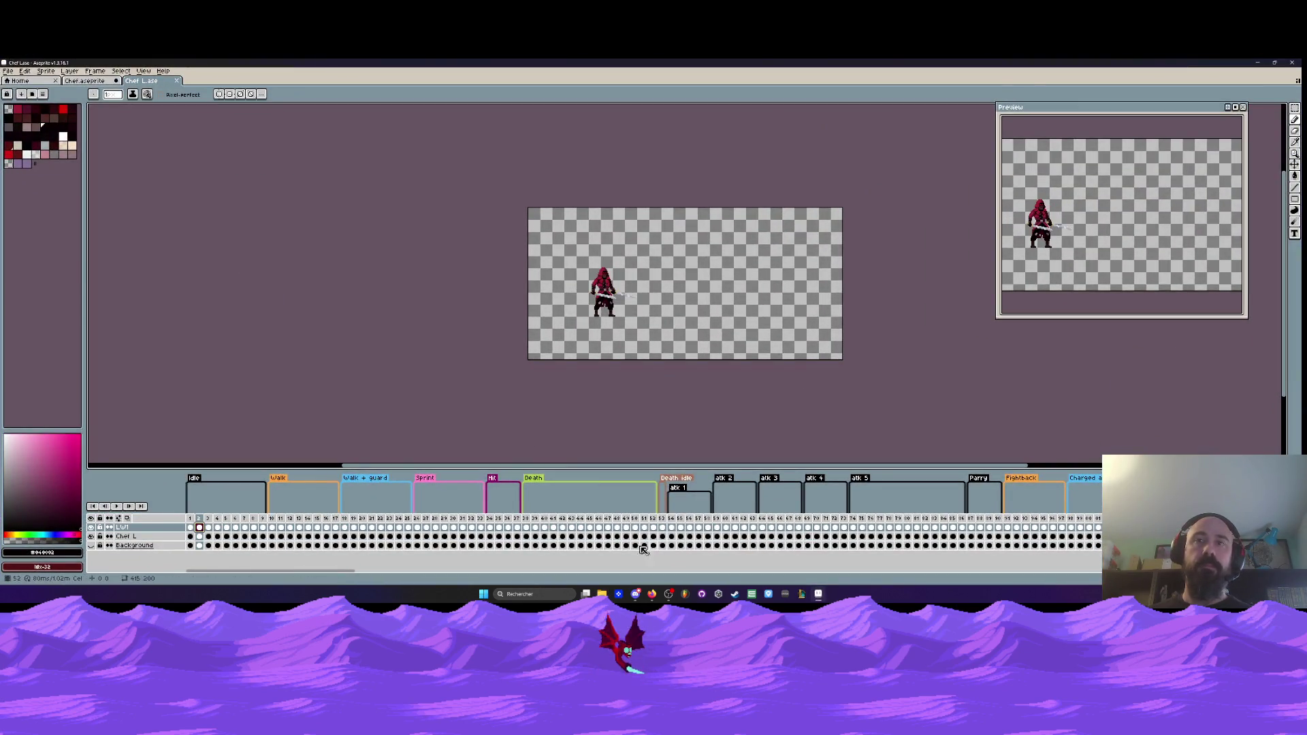
# - View Chef L.ase's frame 10 pose, close the file, and bring Aseprite back
pyautogui.moveTo(196, 572)
pyautogui.mouseDown()
pyautogui.moveTo(272, 578)
pyautogui.moveTo(155, 606)
pyautogui.mouseUp()
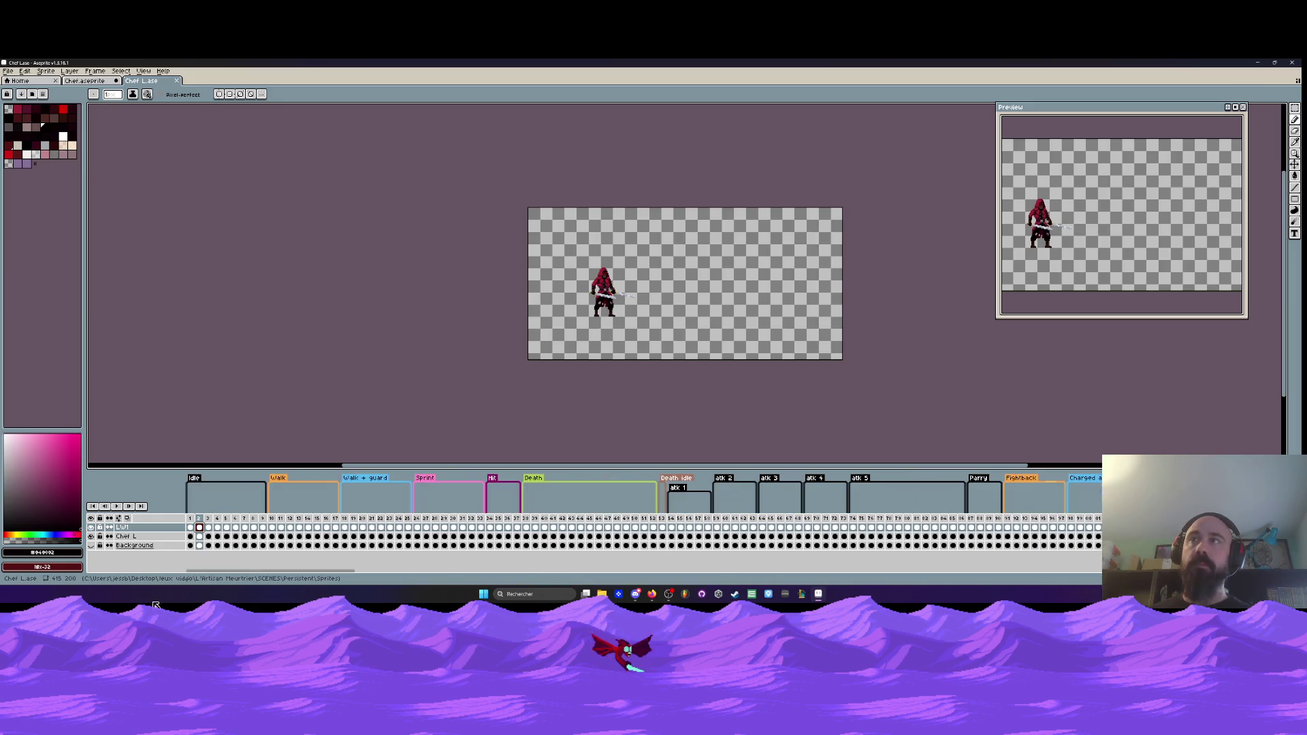
pyautogui.click(272, 519)
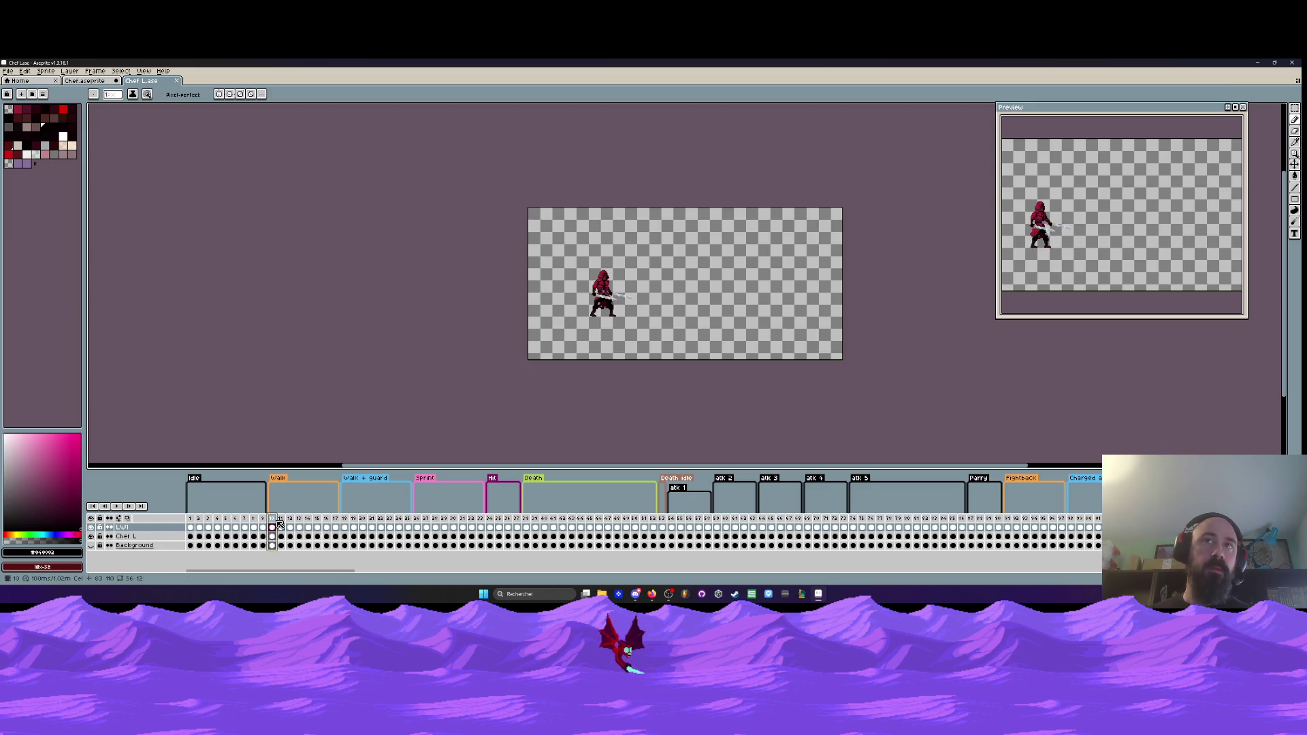
pyautogui.hotkey('ctrl', 'w')
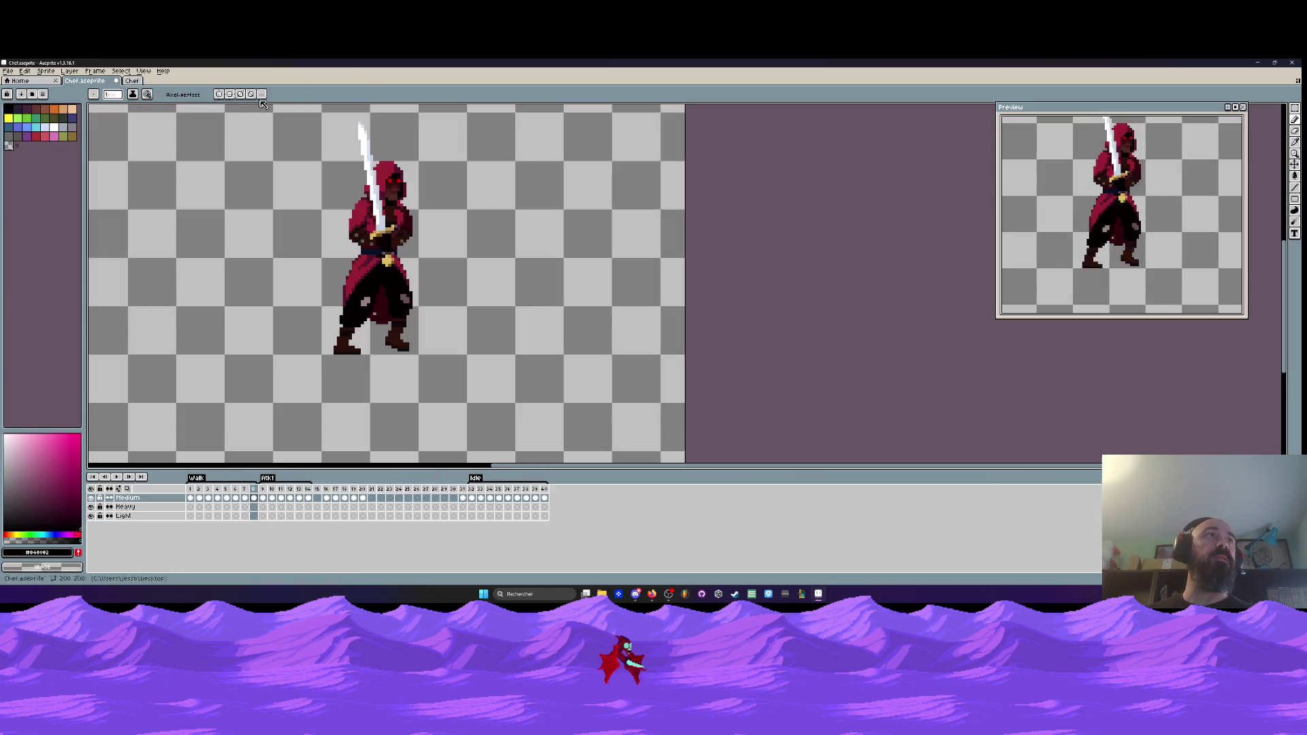
pyautogui.press('super+Down')
pyautogui.press('super+Down')
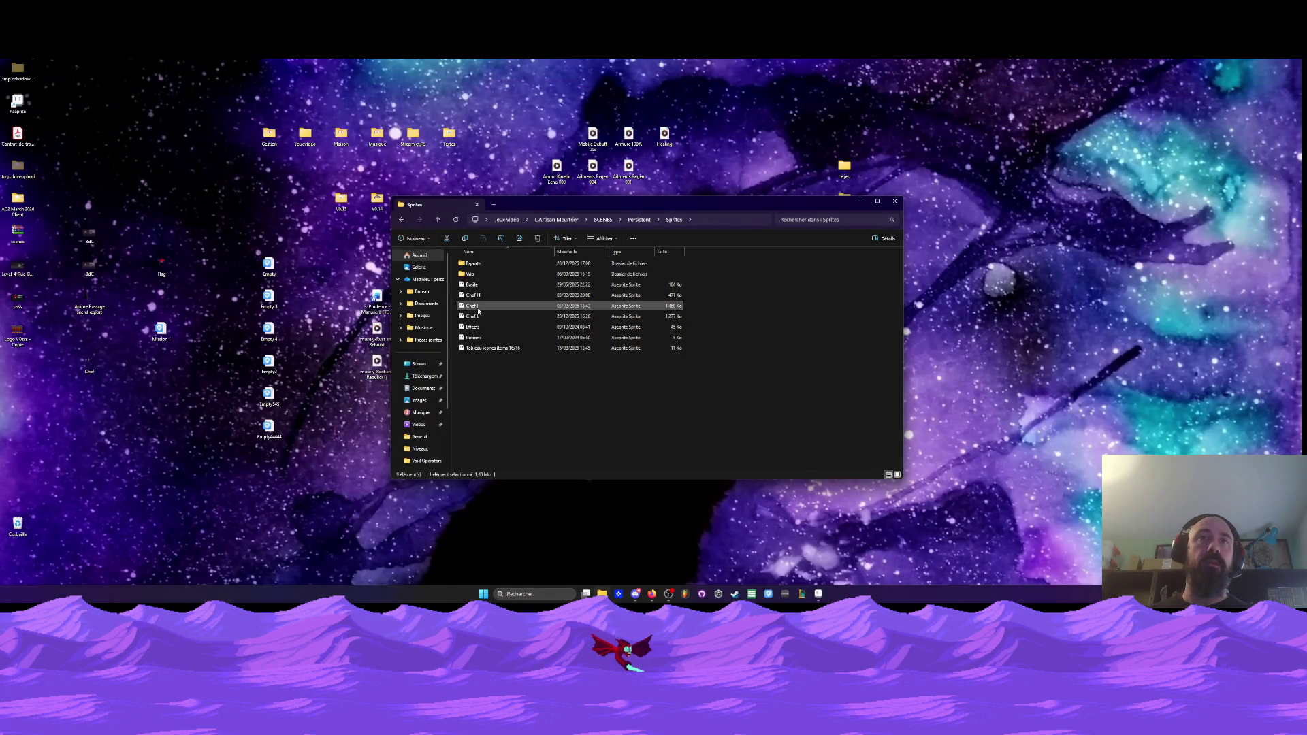
pyautogui.click(818, 594)
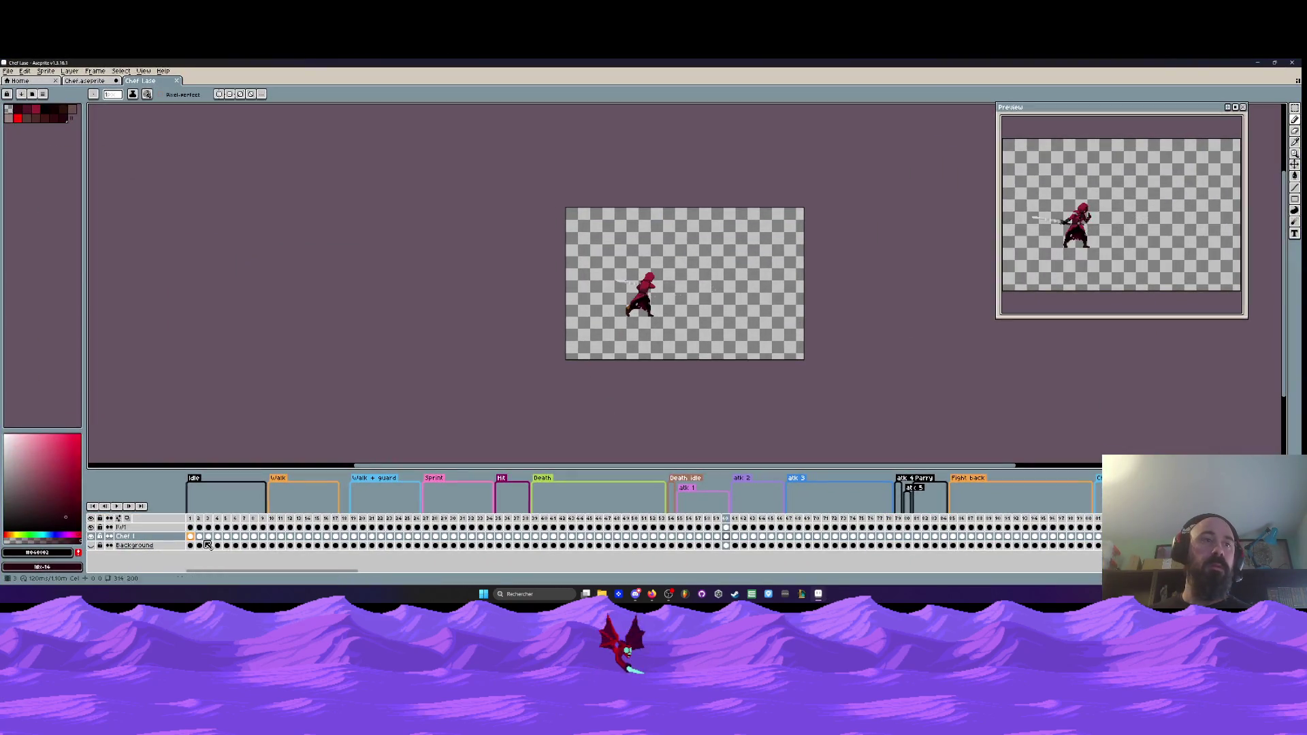
# - Marquee-select a box around the frame-1 character, then return to the Chef.aseprite tab
pyautogui.click(192, 528)
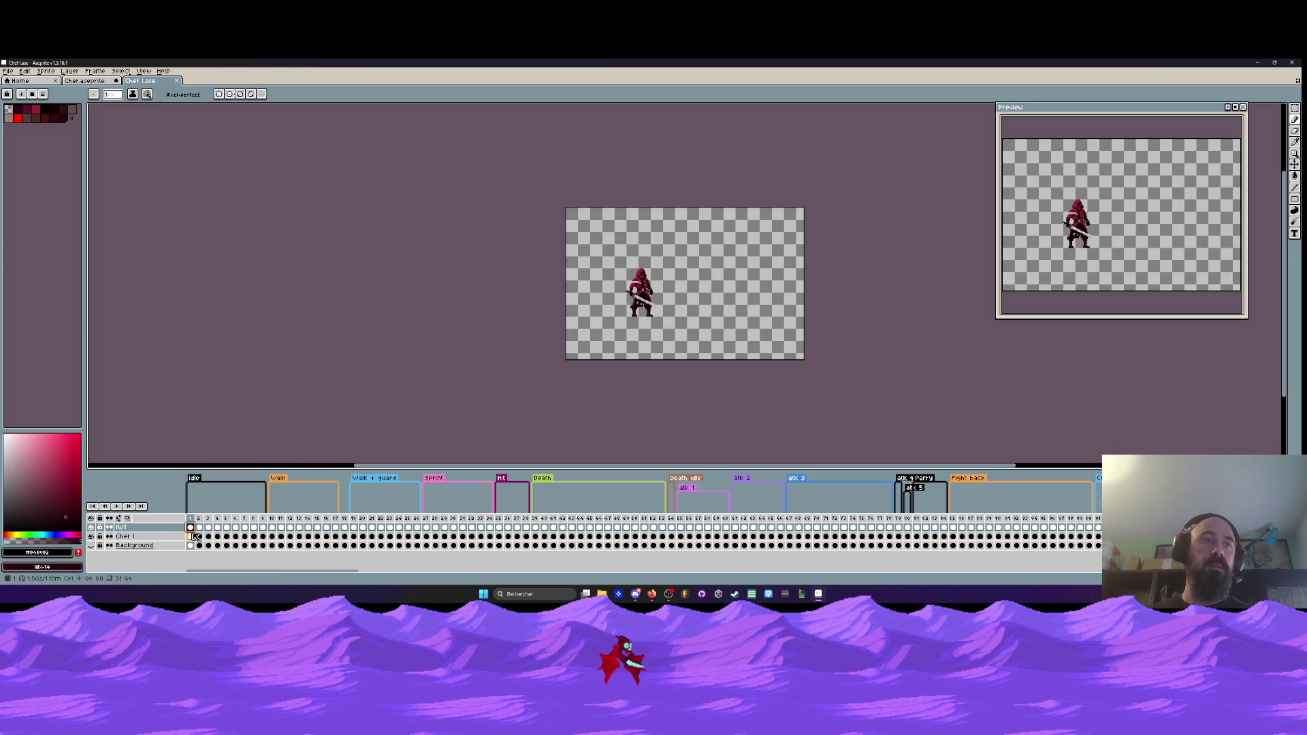
pyautogui.click(194, 537)
pyautogui.scroll(2, 632, 311)
pyautogui.press('m')
pyautogui.moveTo(552, 194); pyautogui.dragTo(780, 451)
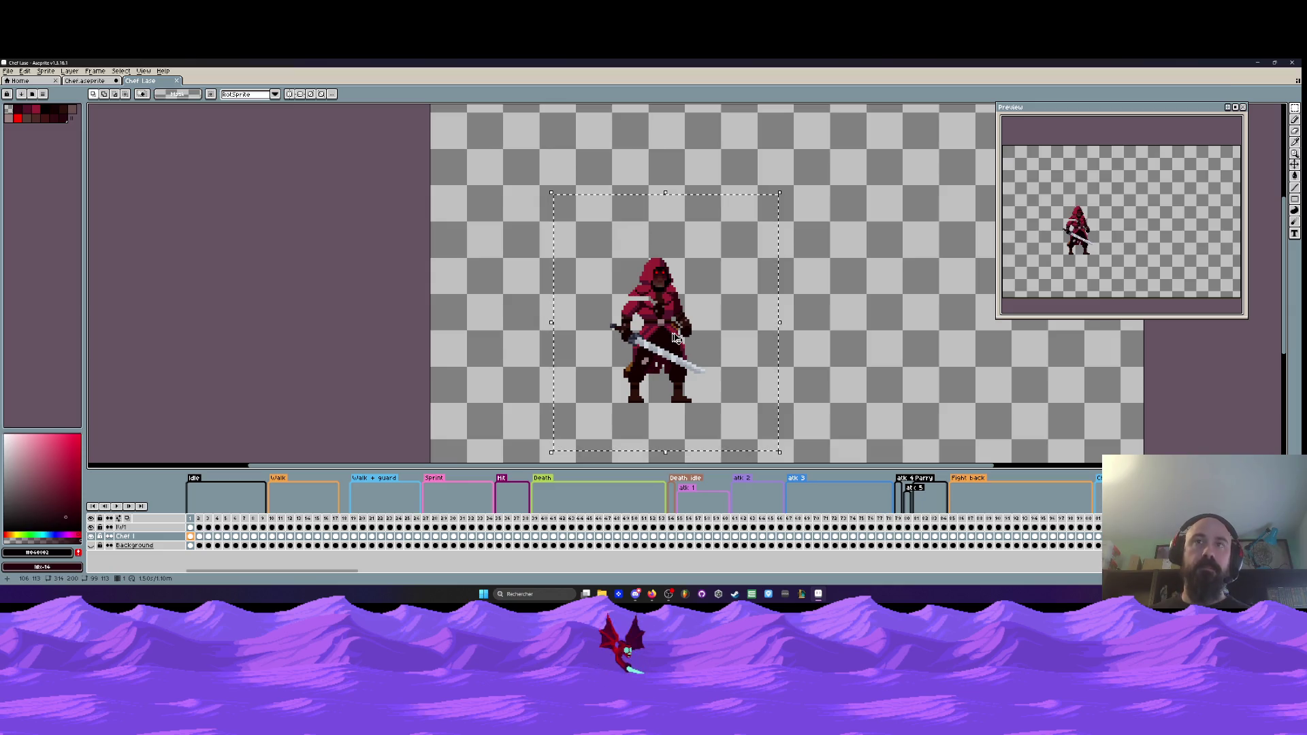
pyautogui.hotkey('ctrl', 'shift', 'Tab')
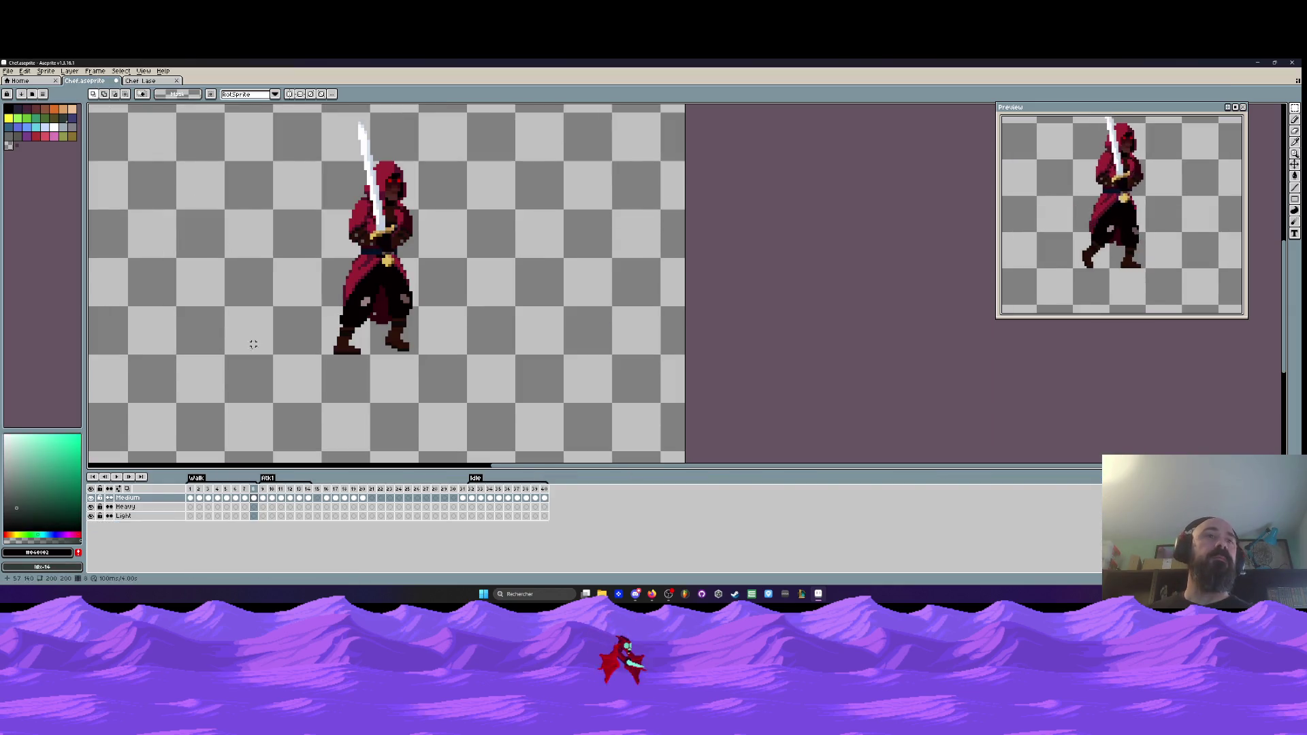
# - Go to frame 1 and pan the view right and down
pyautogui.press('Home')
pyautogui.press('h')
pyautogui.moveTo(269, 312)
pyautogui.mouseDown()
pyautogui.moveTo(368, 334)
pyautogui.moveTo(338, 337)
pyautogui.mouseUp()
pyautogui.press('m')
# - Paste the copied character right of the swordsman to compare, then undo the paste
pyautogui.hotkey('ctrl', 'v')
pyautogui.moveTo(534, 265); pyautogui.dragTo(648, 265)
pyautogui.scroll(2, 648, 266)
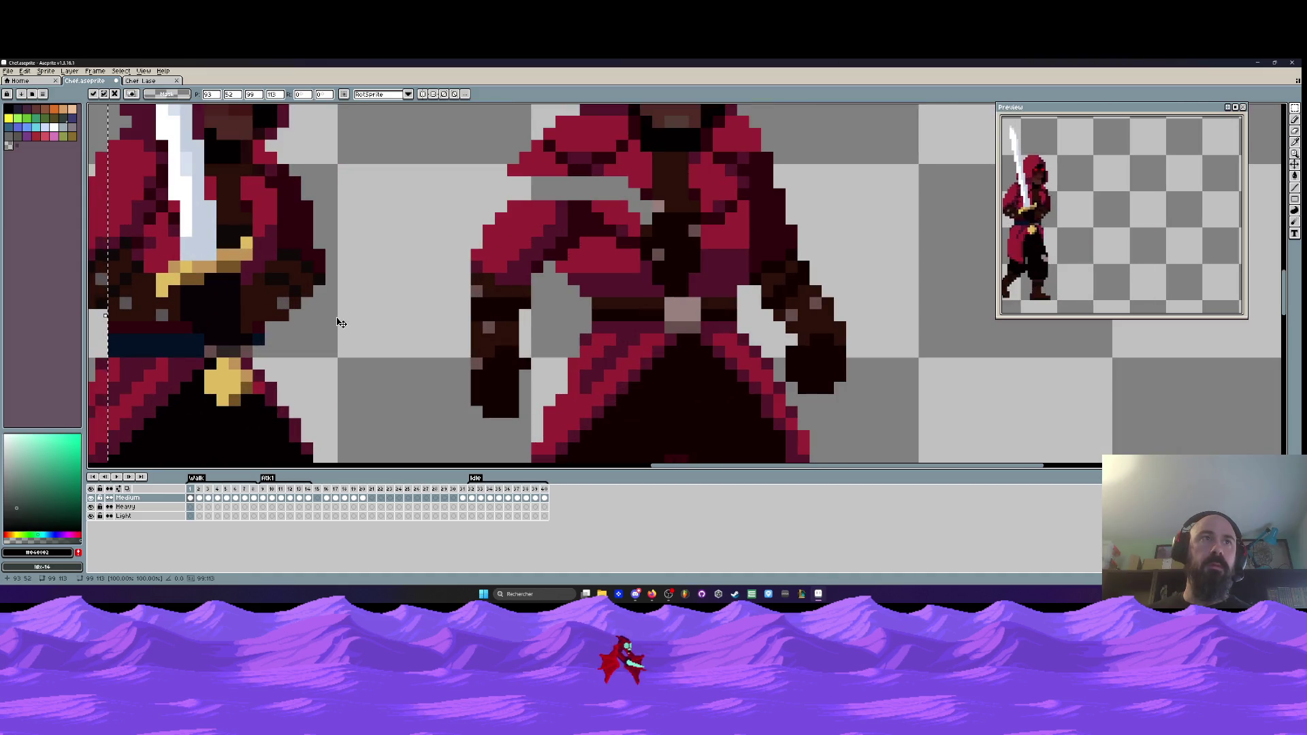
pyautogui.moveTo(549, 463); pyautogui.dragTo(556, 299)
pyautogui.scroll(-1, 553, 298)
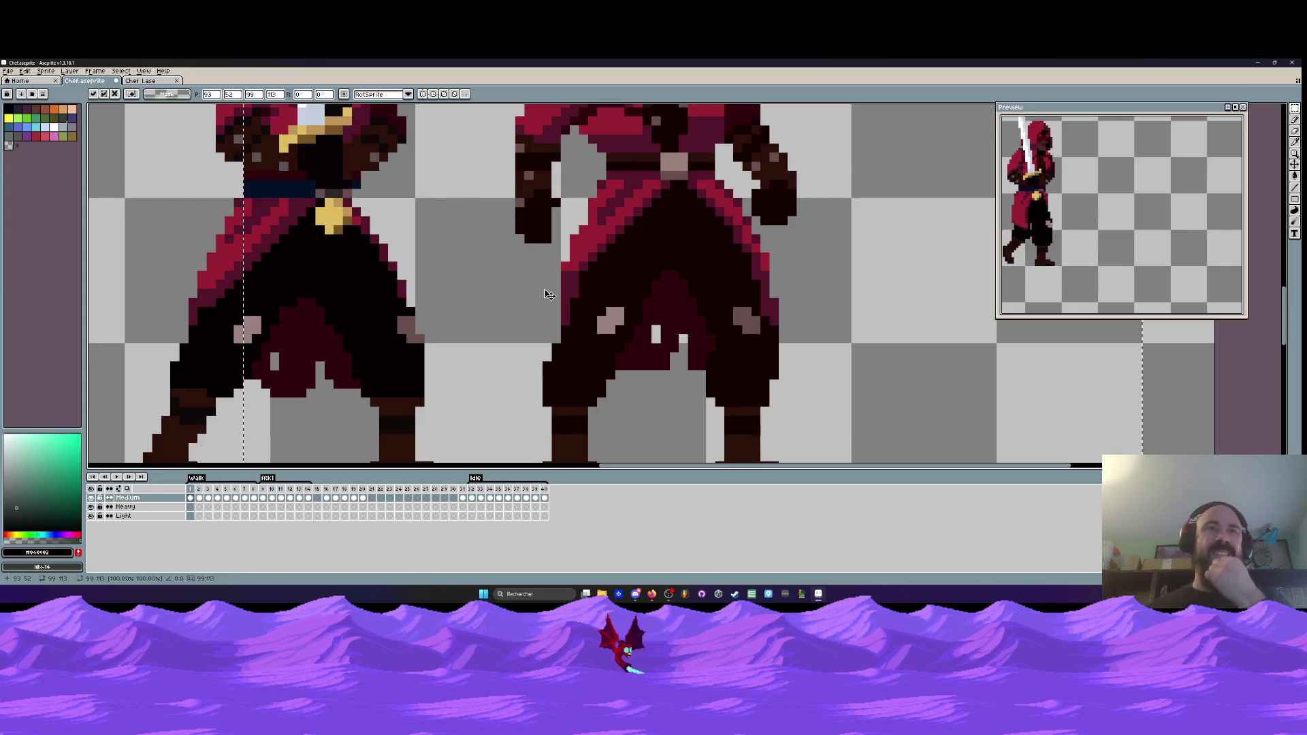
pyautogui.scroll(-1, 548, 294)
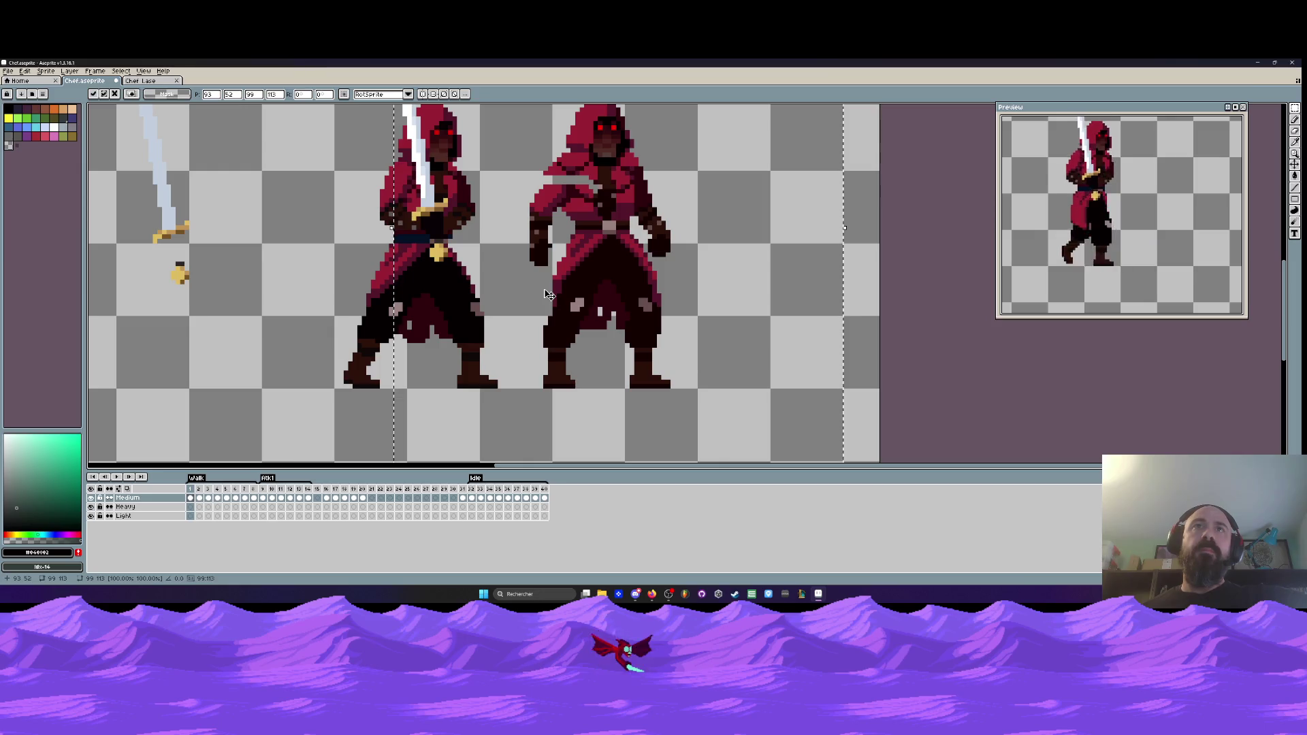
pyautogui.scroll(2, 485, 183)
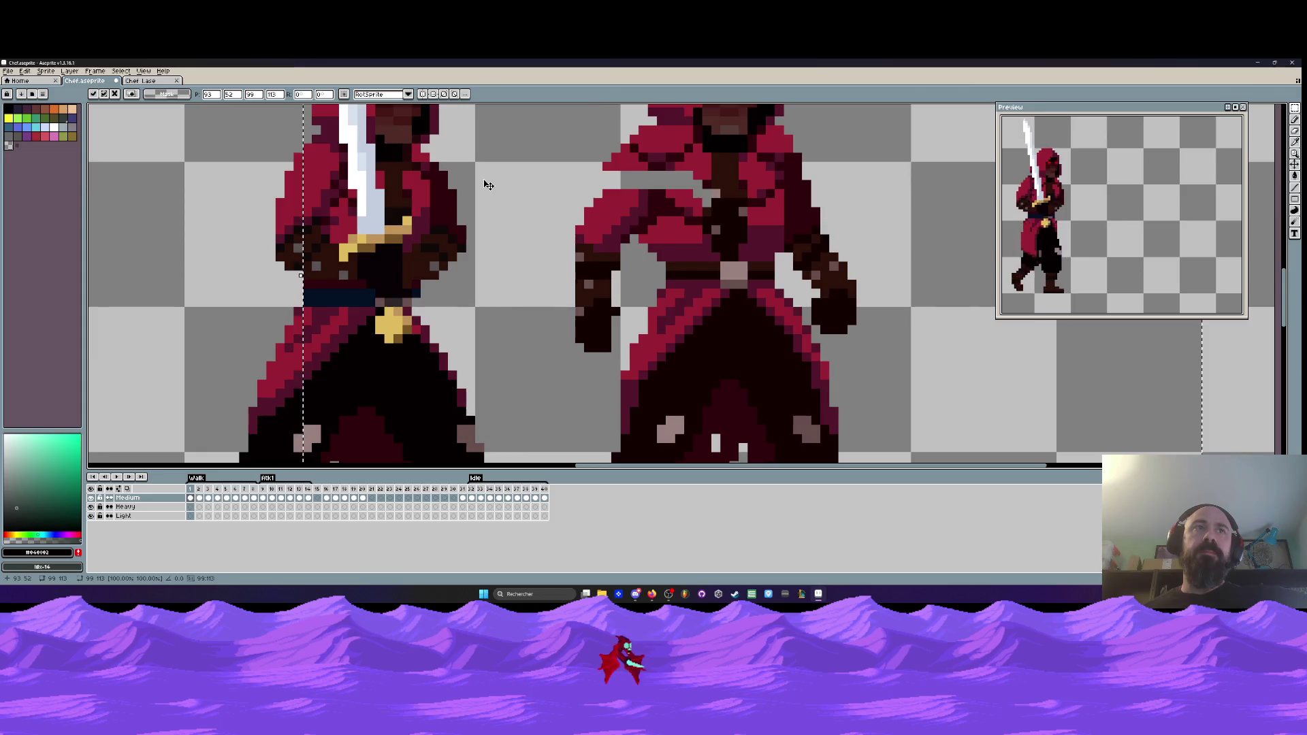
pyautogui.scroll(-4, 486, 185)
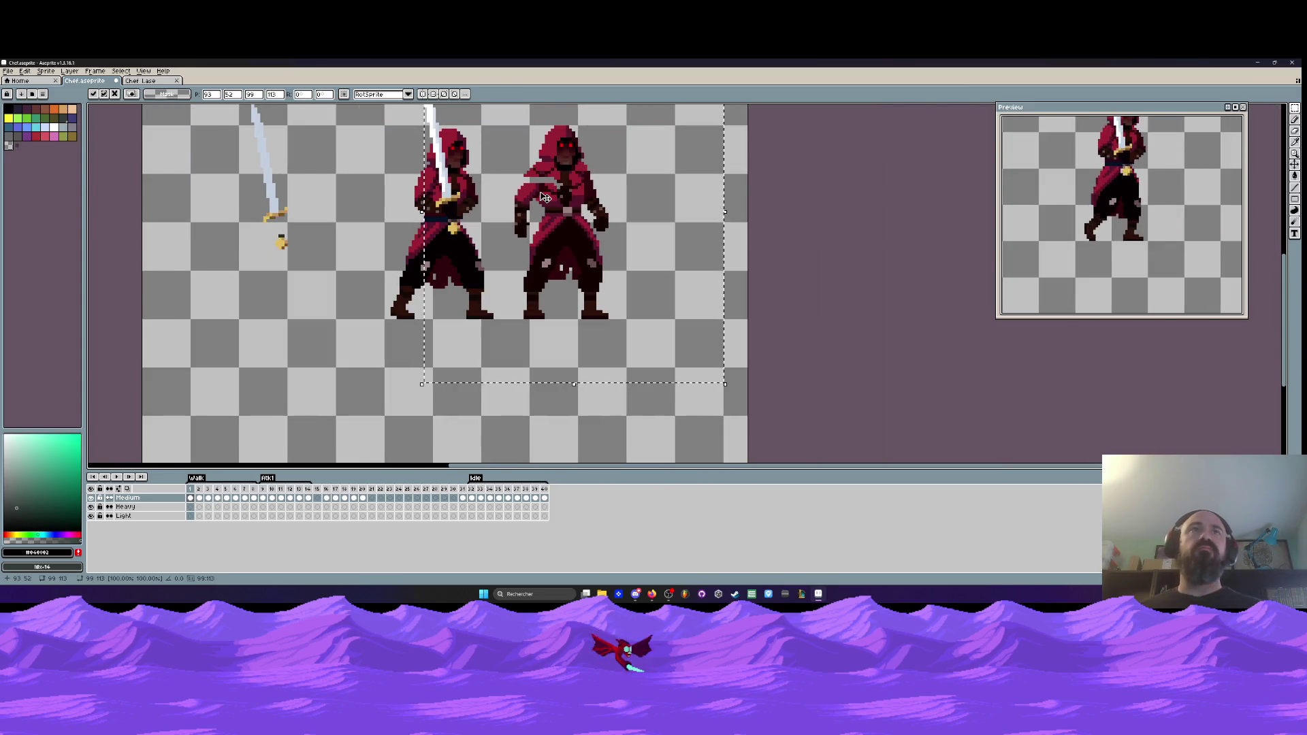
pyautogui.press('Return')
pyautogui.hotkey('ctrl', 'z')
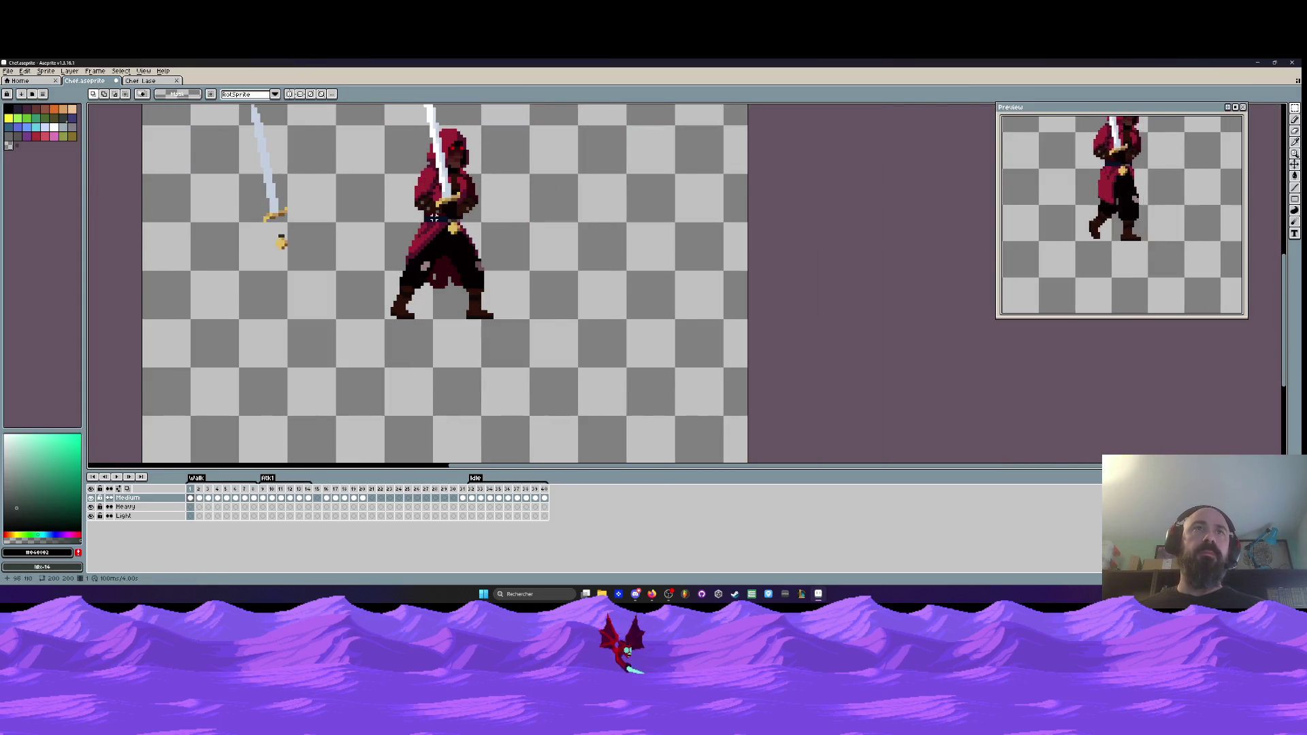
# - Pick the dark maroon #2f020d from the sprite with the Eyedropper
pyautogui.scroll(2, 434, 217)
pyautogui.scroll(-1, 446, 267)
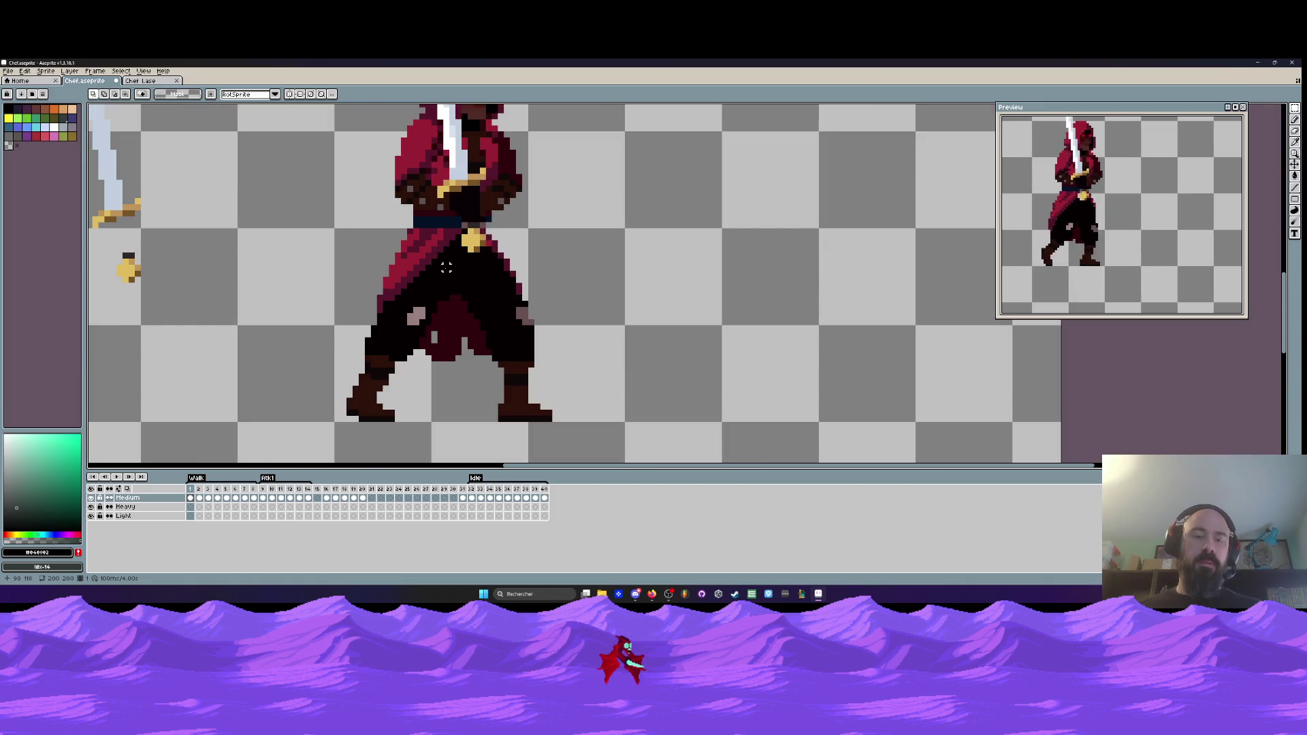
pyautogui.press('i')
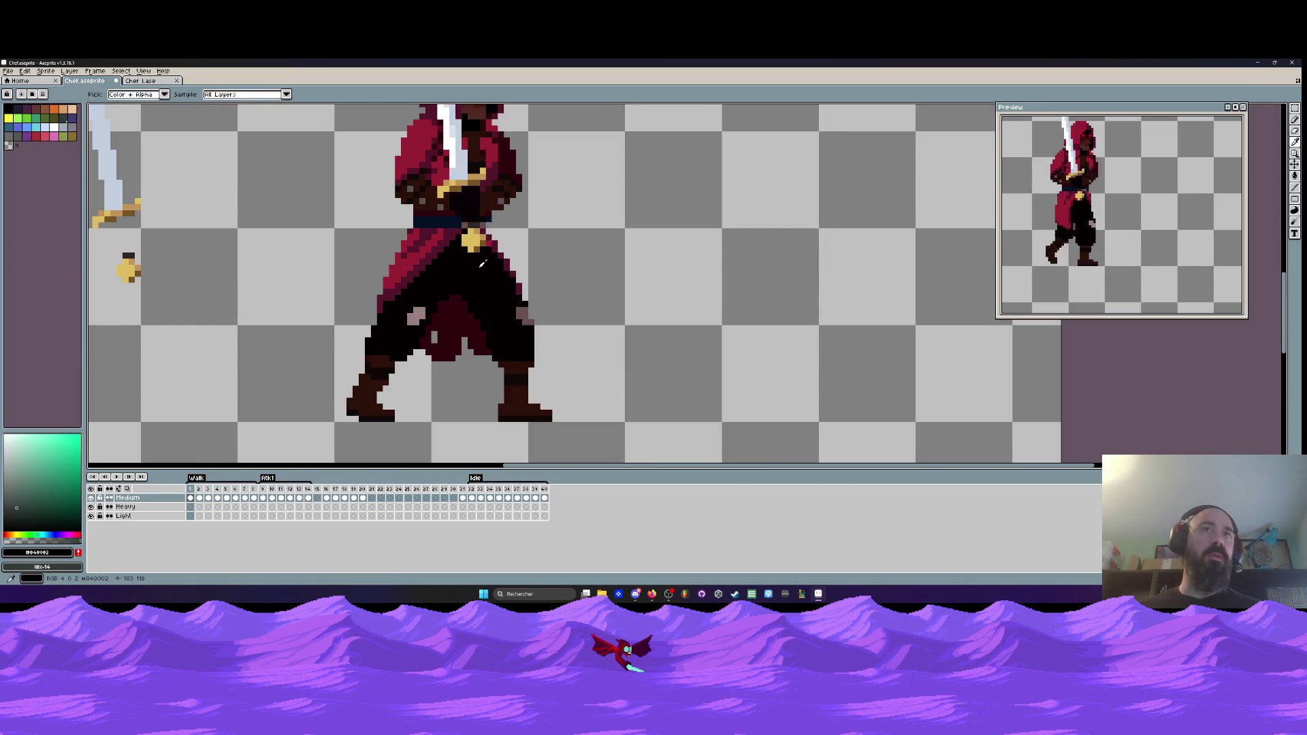
pyautogui.click(447, 330)
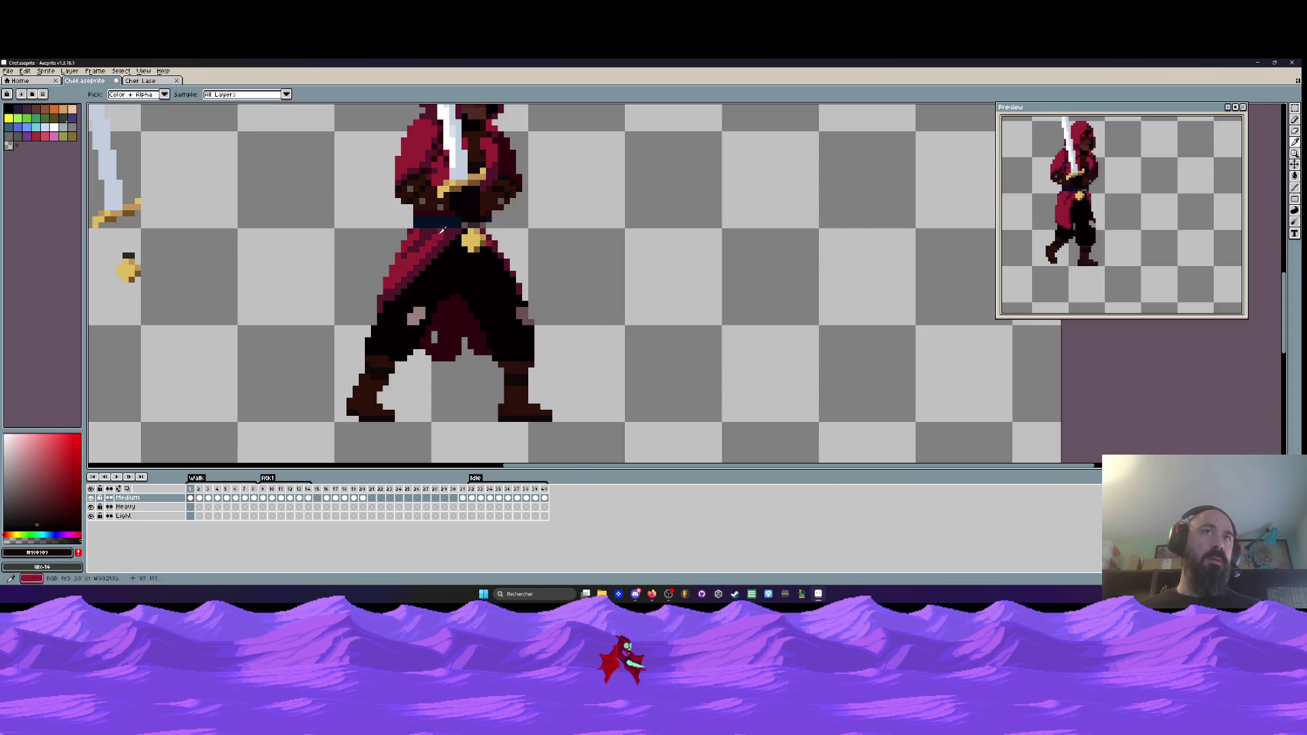
# - Jump to frame 9, the first Atk1 frame, showing the lower two-sword swordsman
pyautogui.scroll(-2, 441, 231)
pyautogui.scroll(1, 455, 181)
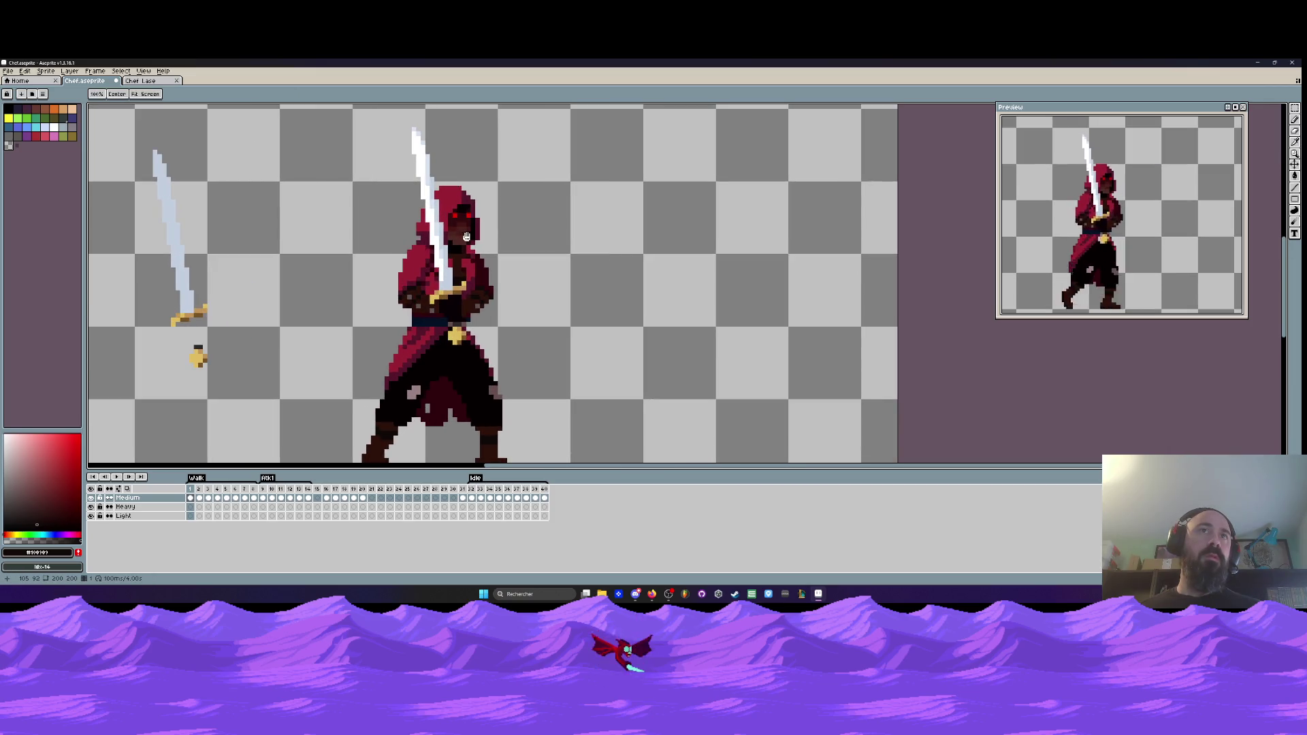
pyautogui.press('space')
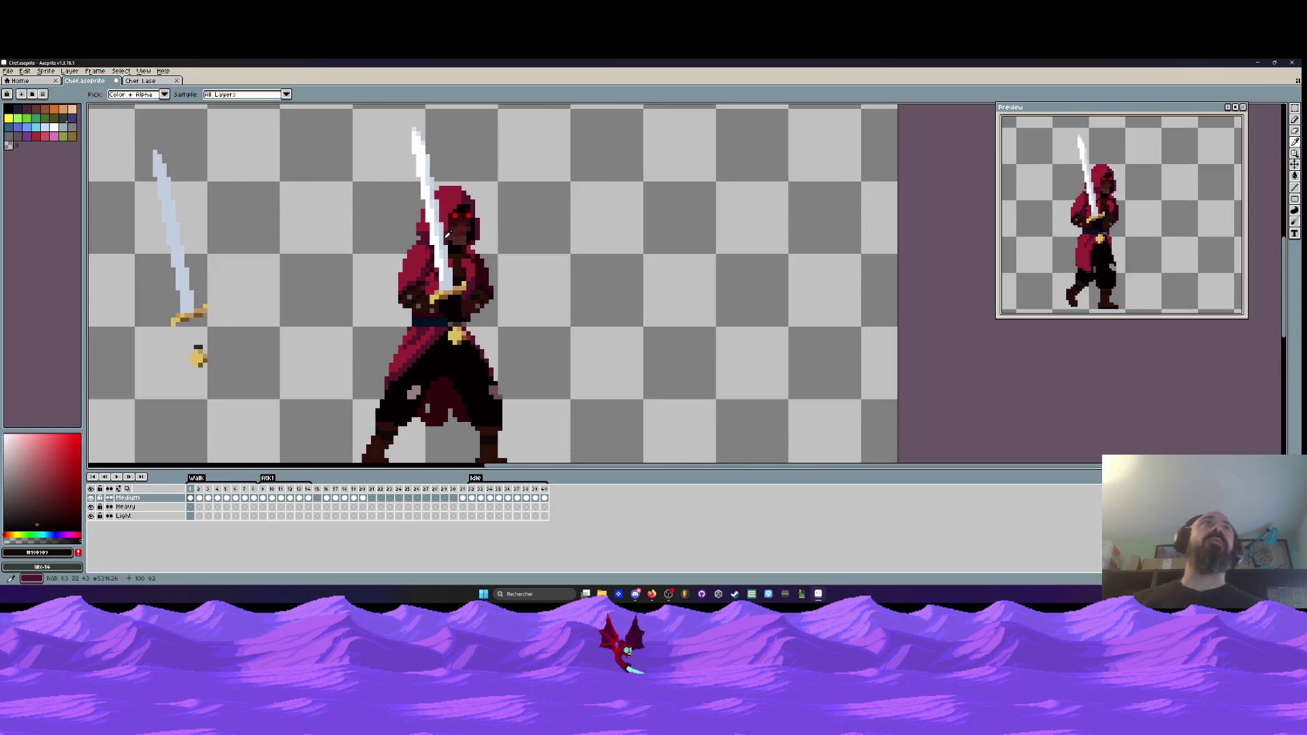
pyautogui.scroll(-2, 430, 259)
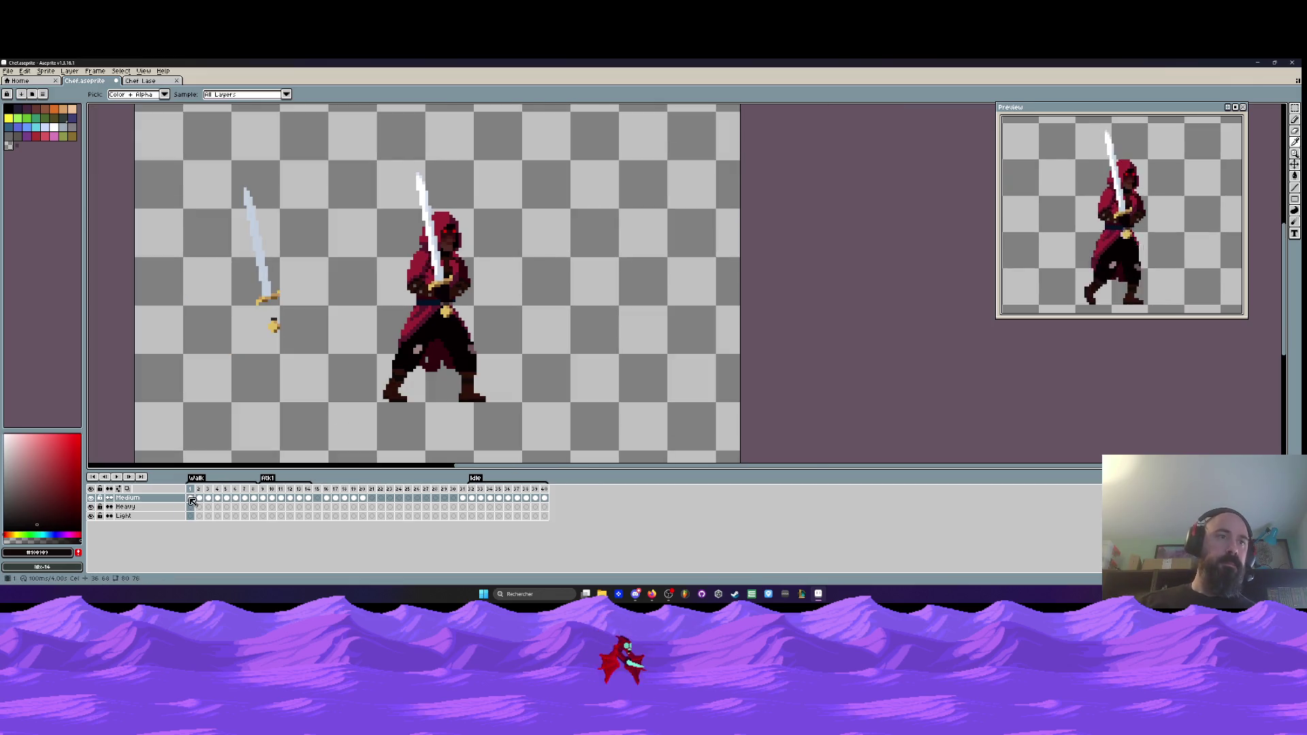
pyautogui.click(263, 489)
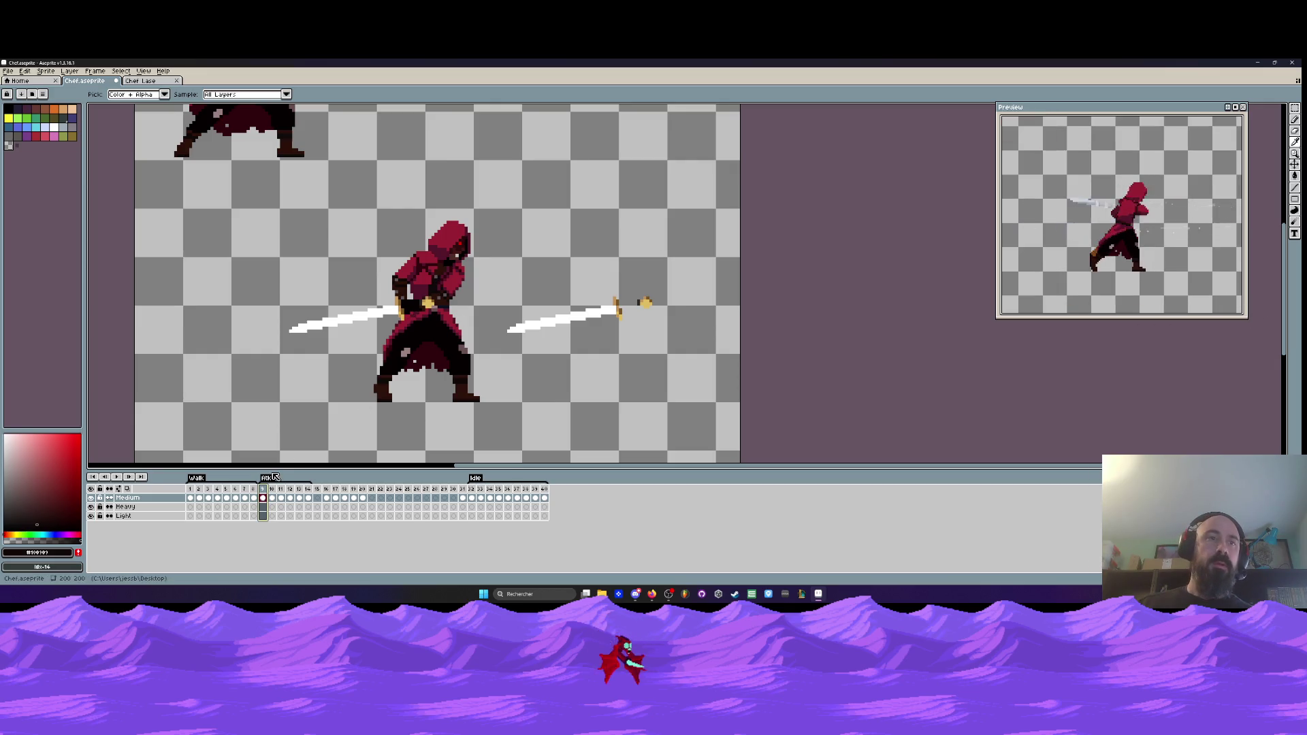
pyautogui.scroll(-2, 293, 300)
pyautogui.moveTo(279, 239); pyautogui.dragTo(274, 303)
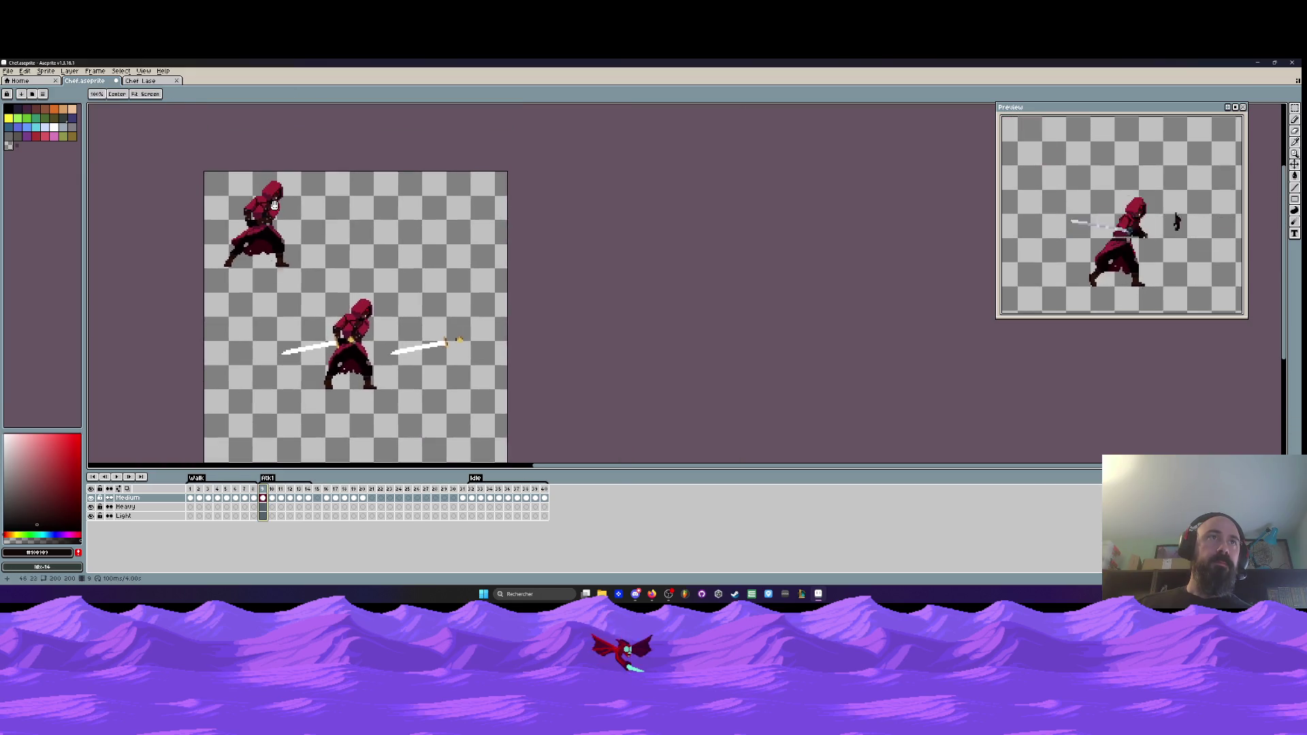
pyautogui.scroll(1, 315, 301)
pyautogui.scroll(1, 315, 301)
pyautogui.press('space')
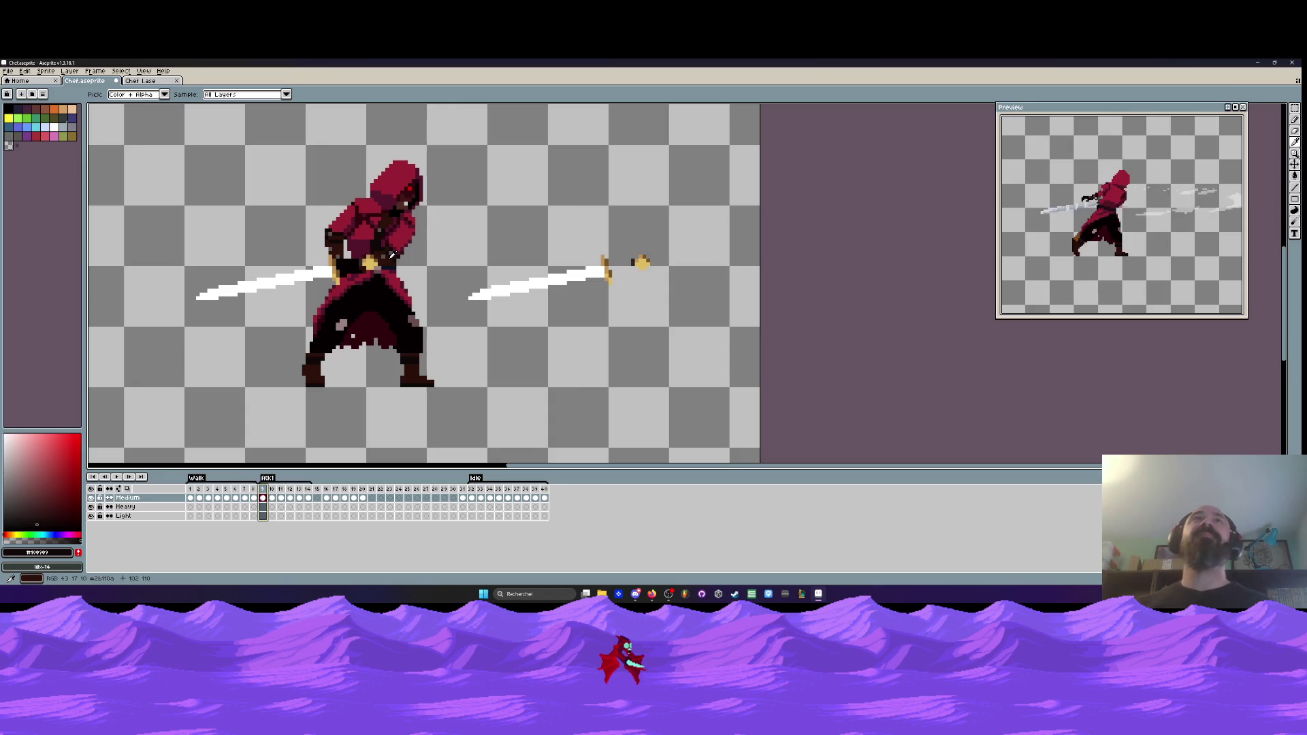
pyautogui.scroll(-1, 373, 288)
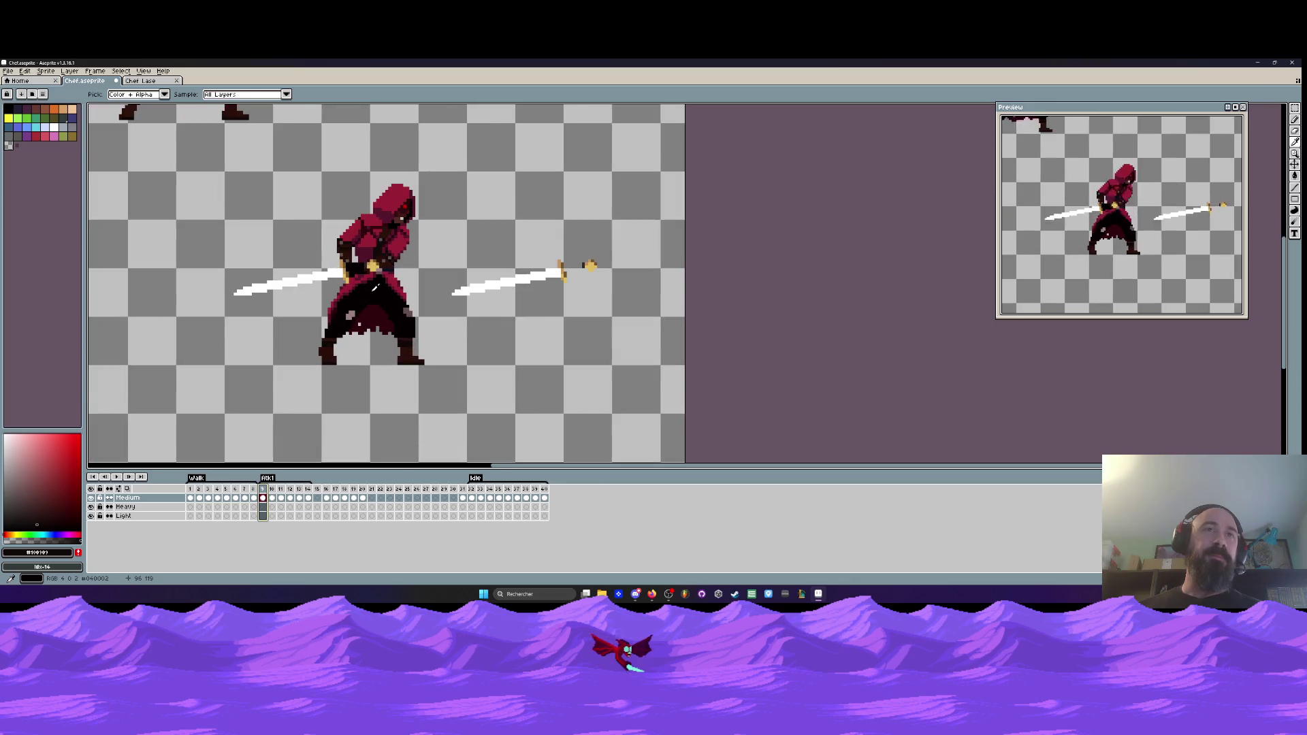
# - Check the raised-sword pose on frame 1, then return to attack frame 9
pyautogui.scroll(4, 402, 313)
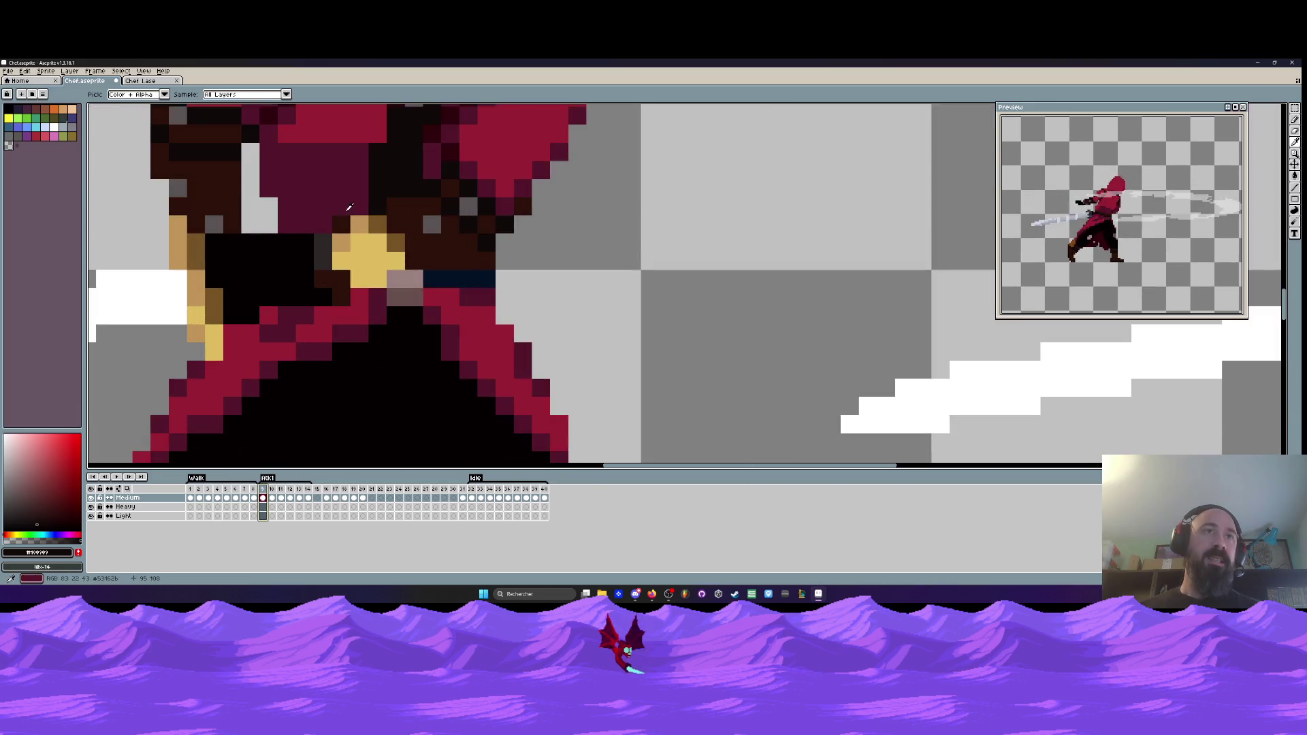
pyautogui.scroll(-2, 336, 196)
pyautogui.scroll(-2, 336, 197)
pyautogui.click(191, 489)
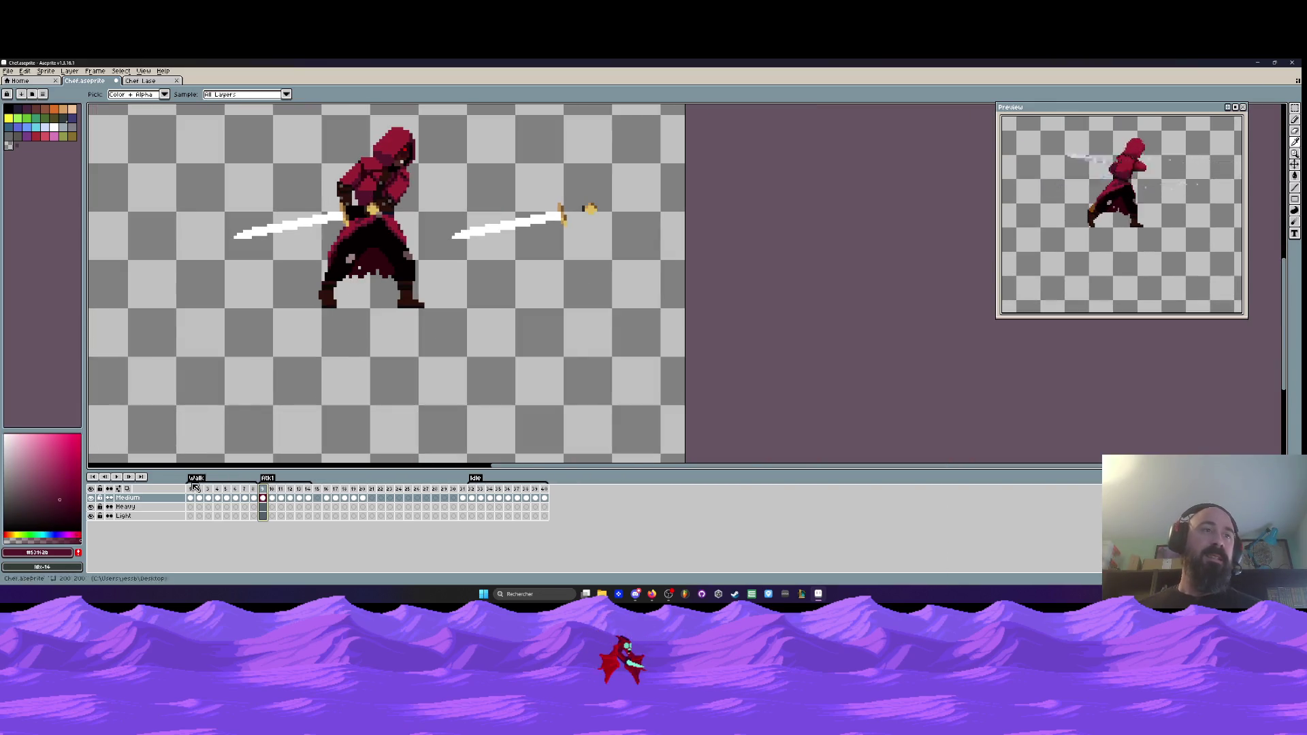
pyautogui.moveTo(344, 269); pyautogui.dragTo(355, 284)
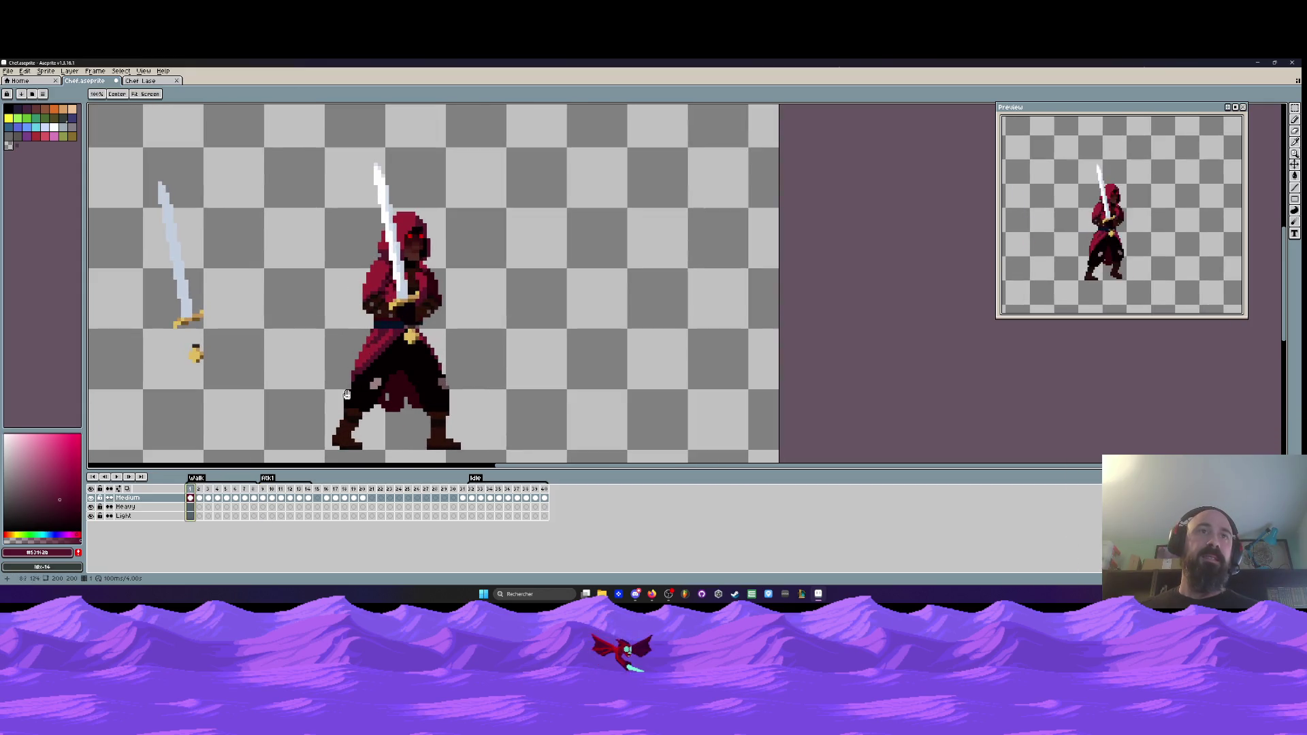
pyautogui.click(263, 489)
pyautogui.press('i')
pyautogui.scroll(1, 339, 342)
pyautogui.scroll(-2, 339, 341)
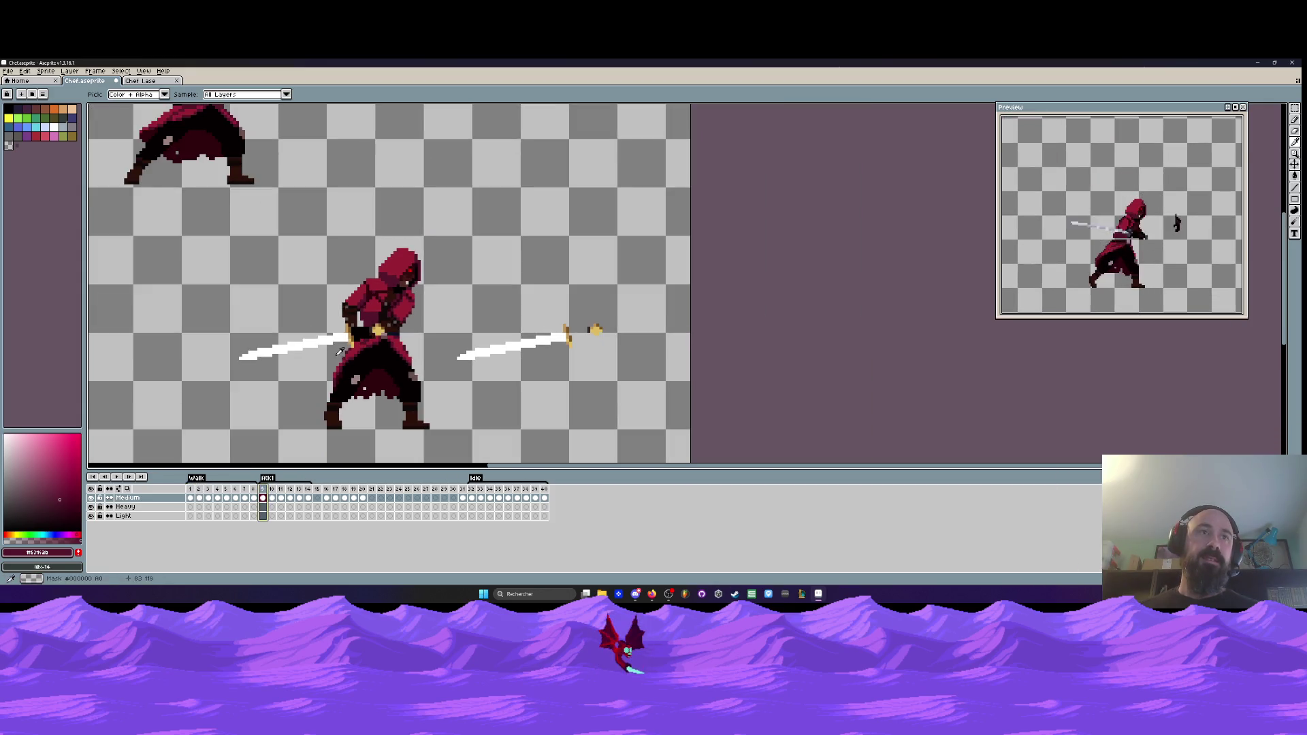
# - Copy a small raised-blade piece from frame 8 and paste it beside frame 9's left sword
pyautogui.press('Left')
pyautogui.scroll(2, 379, 233)
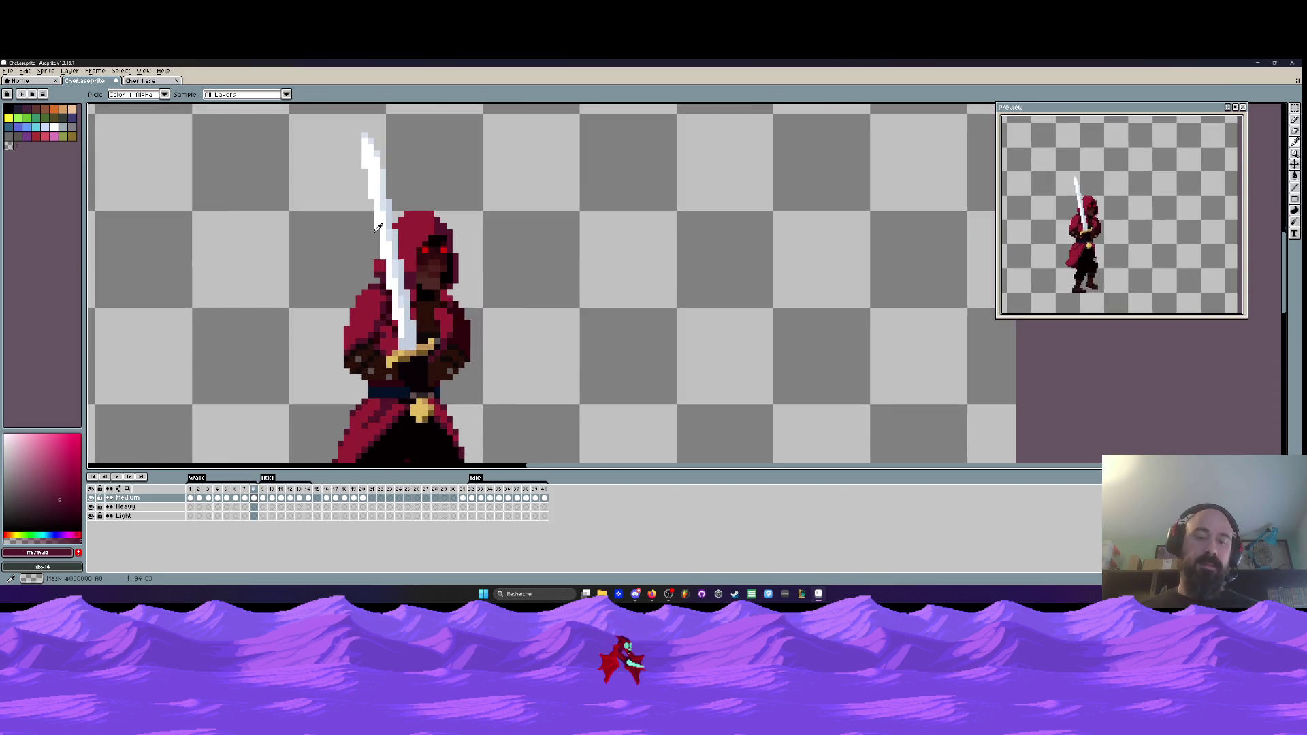
pyautogui.press('m')
pyautogui.scroll(2, 381, 232)
pyautogui.moveTo(371, 175); pyautogui.dragTo(412, 251)
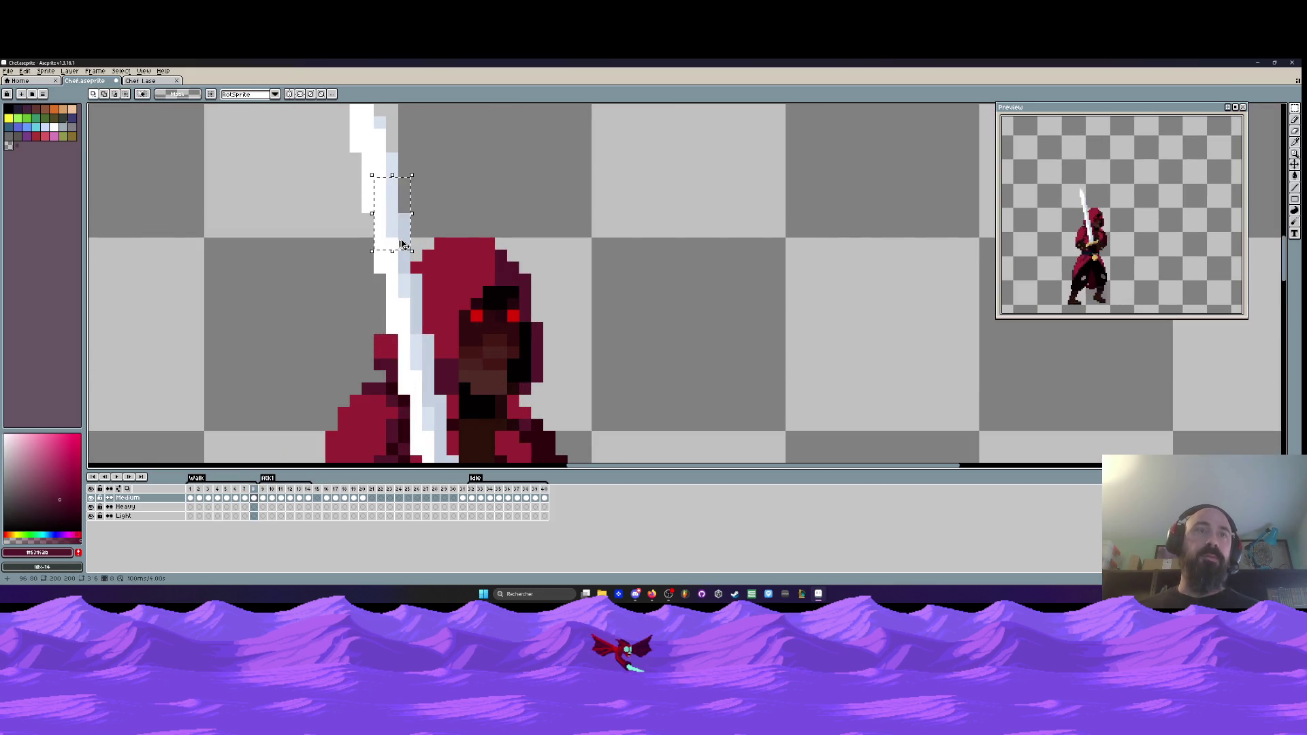
pyautogui.click(263, 498)
pyautogui.scroll(-3, 446, 251)
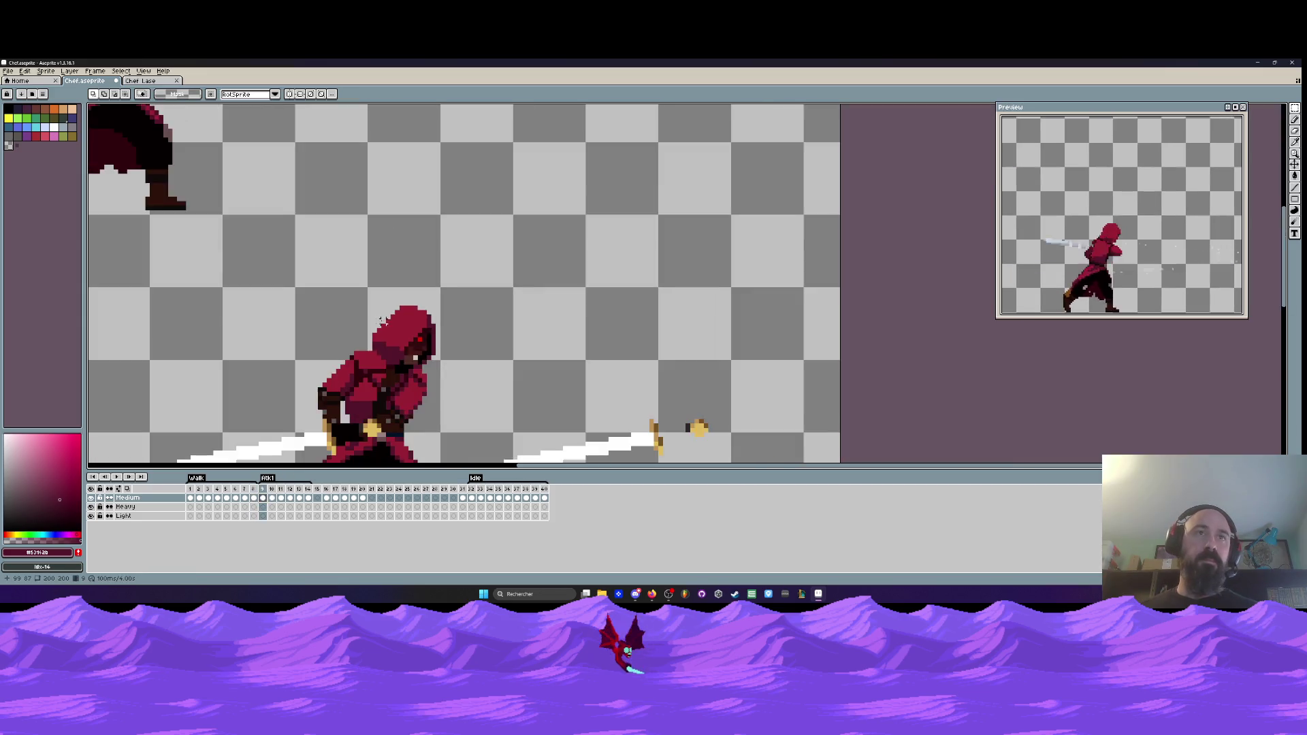
pyautogui.hotkey('ctrl', 'v')
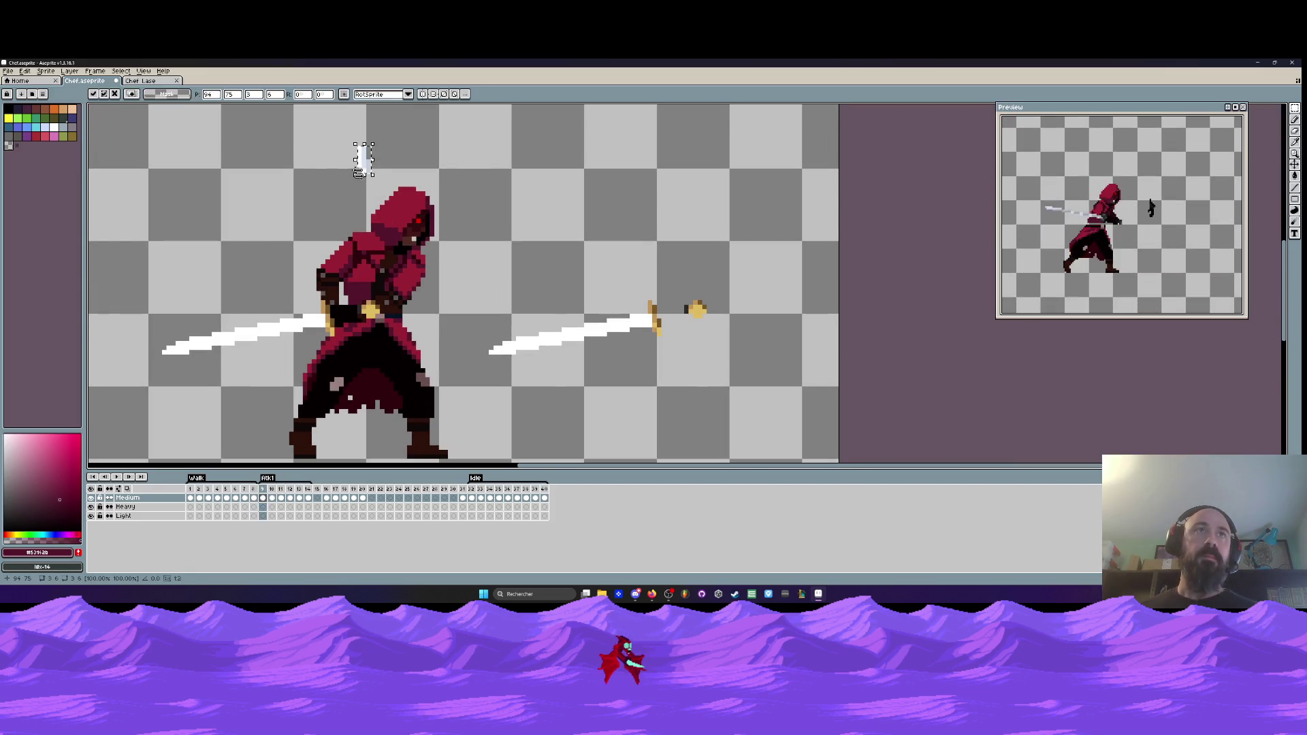
pyautogui.moveTo(359, 172); pyautogui.dragTo(195, 271)
pyautogui.press('Return')
# - Pick light blue #c2cedd and draw a straight line along the left blade
pyautogui.scroll(3, 210, 291)
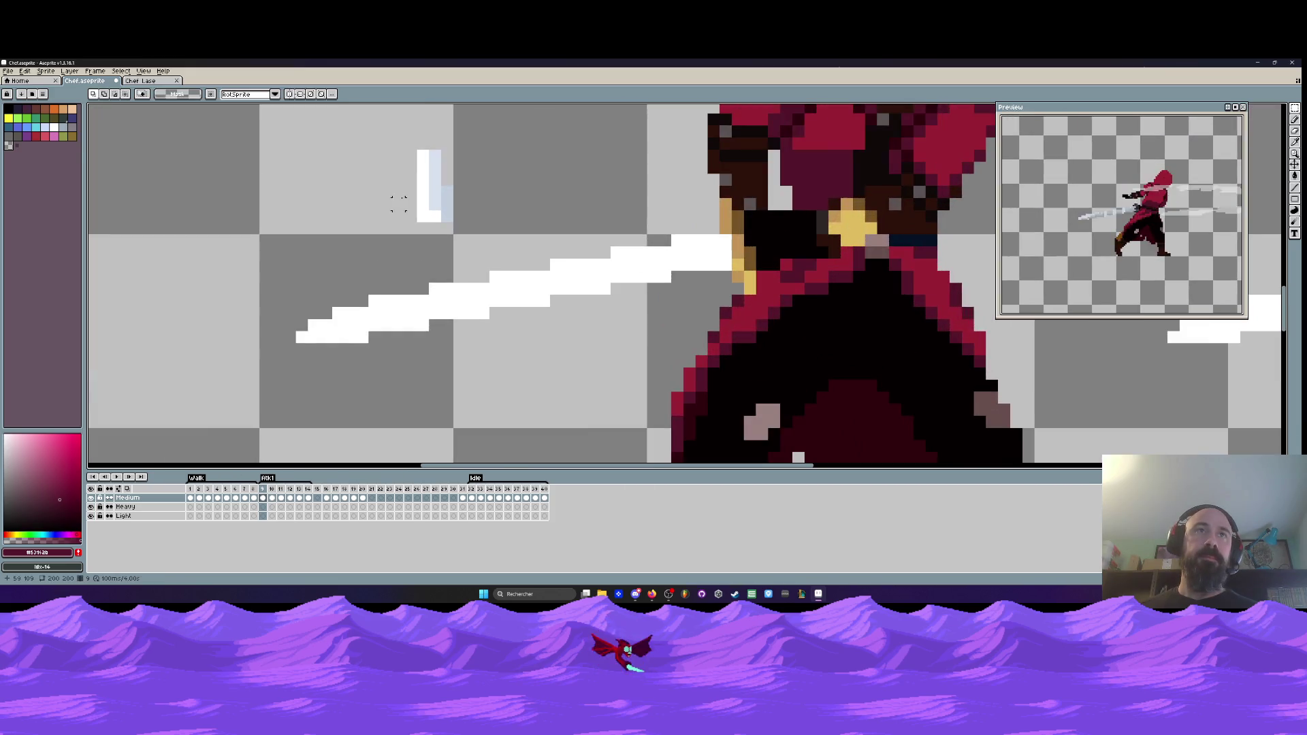
pyautogui.keyDown('alt'); pyautogui.click(446, 190); pyautogui.keyUp('alt')
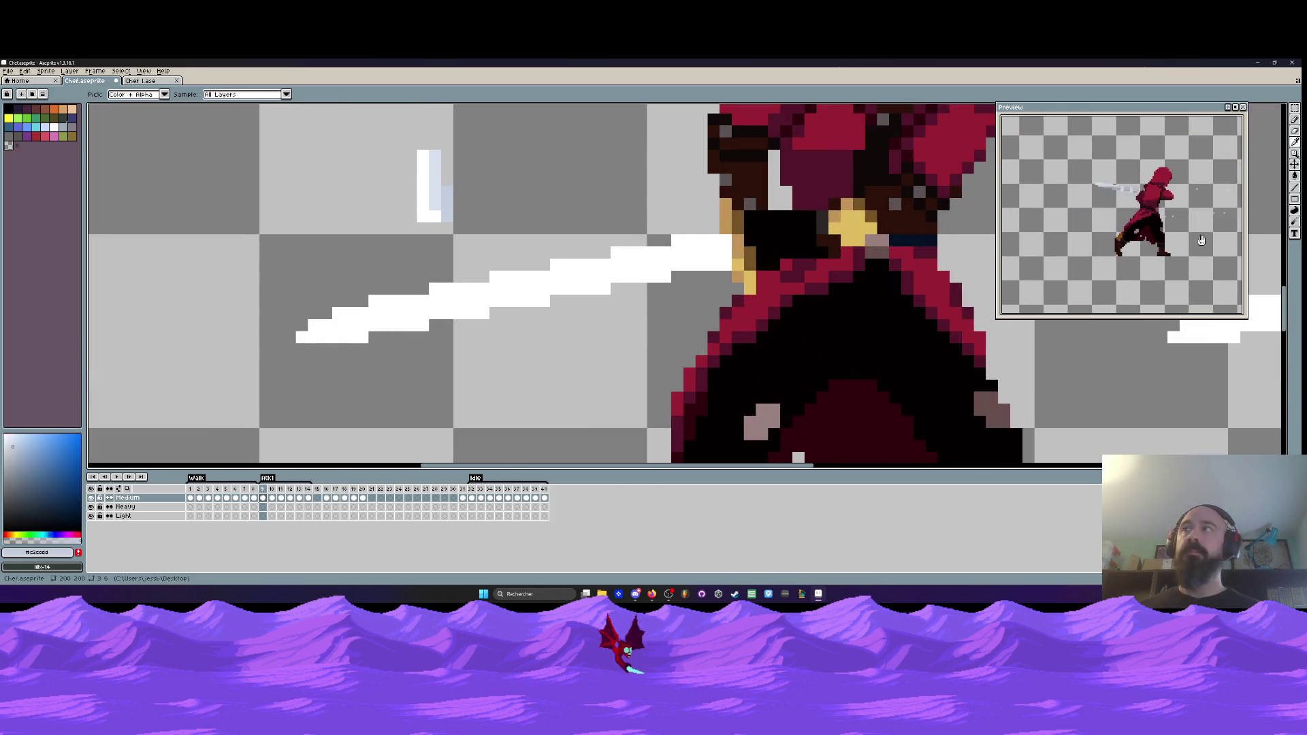
pyautogui.click(1295, 188)
pyautogui.scroll(2, 596, 267)
pyautogui.moveTo(850, 259)
pyautogui.mouseDown()
pyautogui.moveTo(725, 260)
pyautogui.moveTo(721, 282)
pyautogui.moveTo(606, 307)
pyautogui.moveTo(501, 308)
pyautogui.moveTo(480, 332)
pyautogui.moveTo(357, 333)
pyautogui.moveTo(292, 366)
pyautogui.moveTo(262, 359)
pyautogui.moveTo(511, 302)
pyautogui.mouseUp()
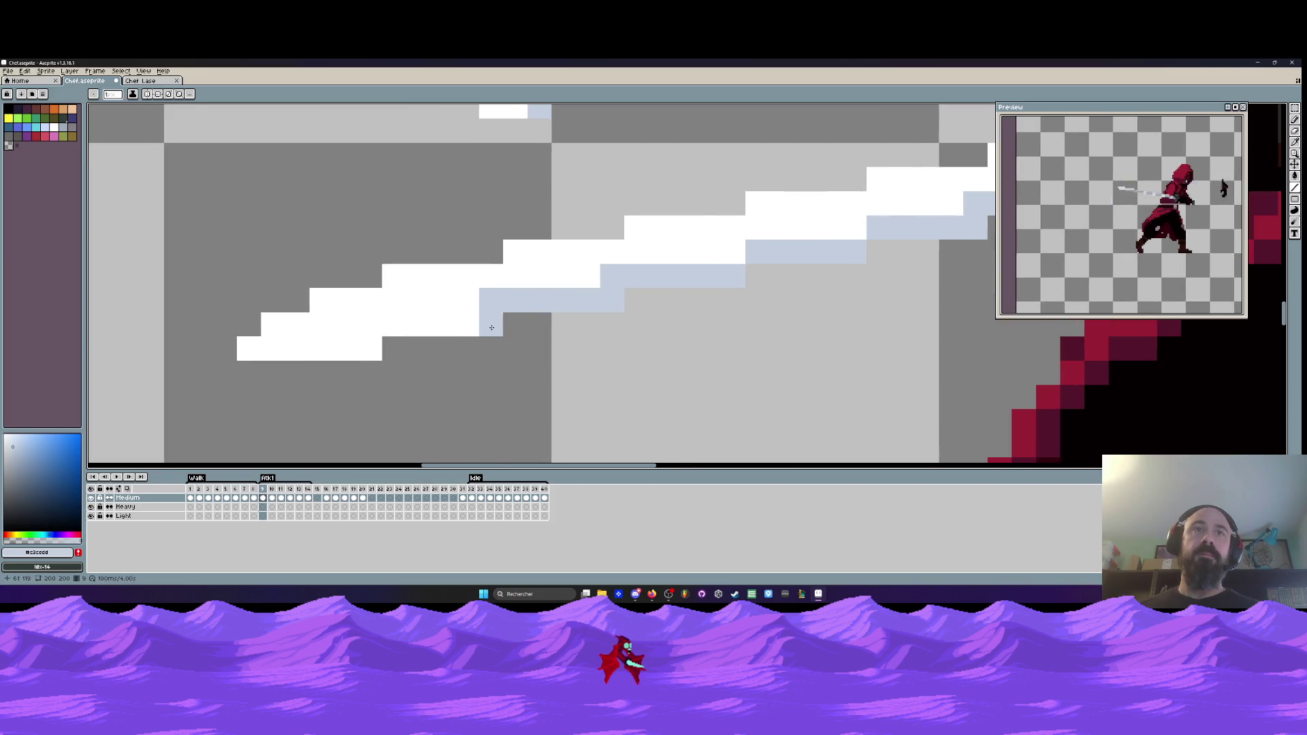
# - Shade the blade's lower and top rows with light-blue lines toward the hilt
pyautogui.moveTo(419, 325)
pyautogui.mouseDown()
pyautogui.moveTo(515, 319)
pyautogui.moveTo(265, 353)
pyautogui.mouseUp()
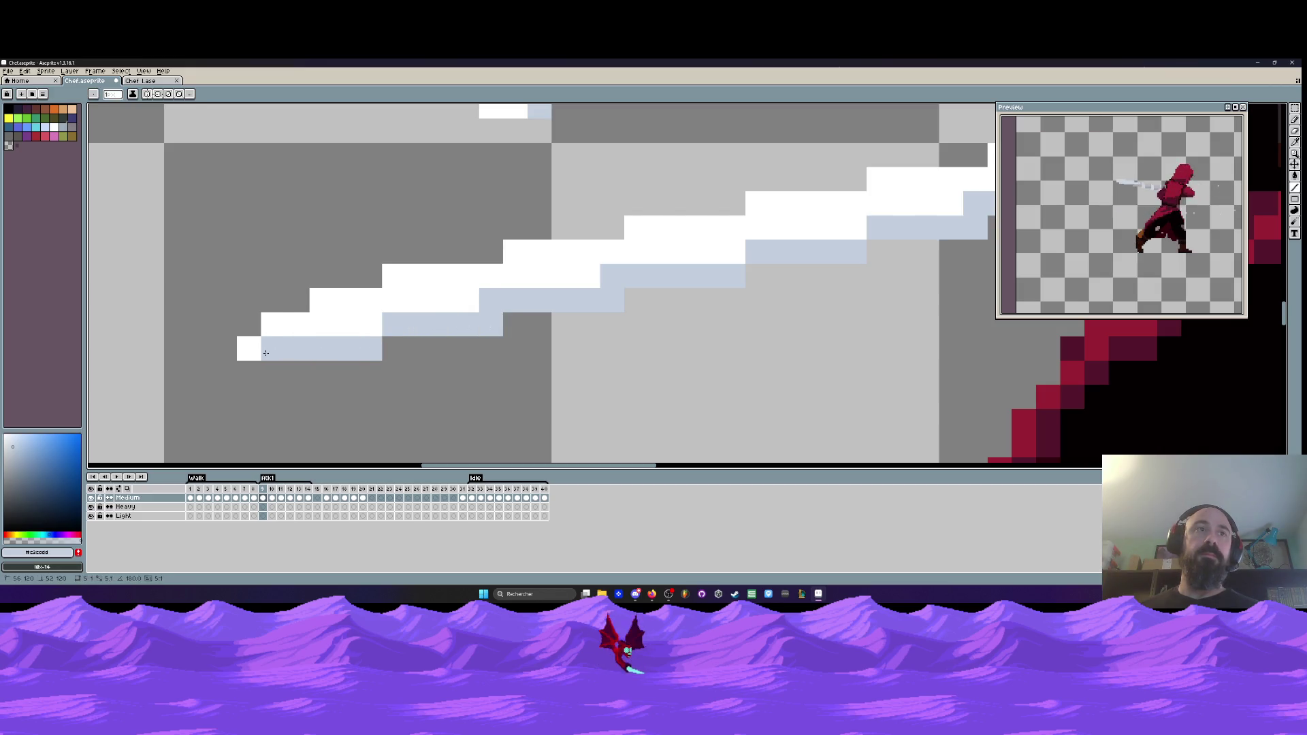
pyautogui.scroll(-4, 295, 354)
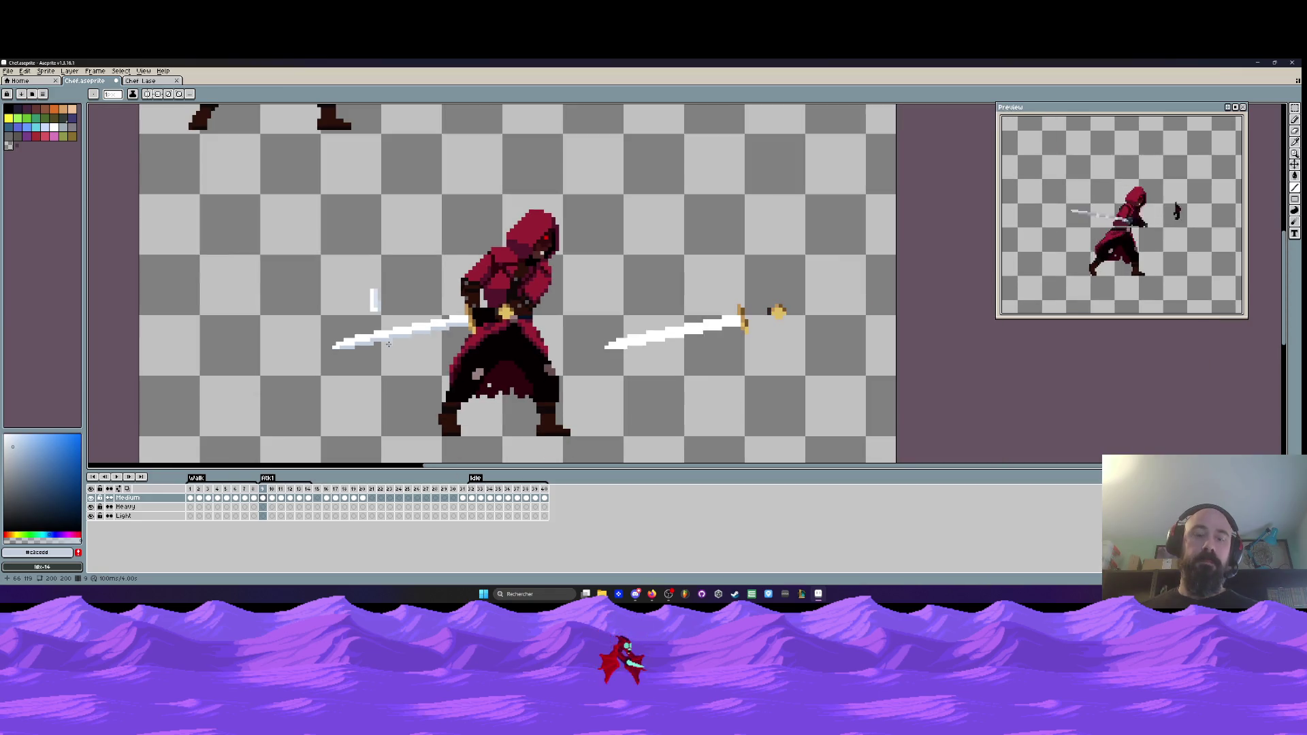
pyautogui.scroll(2, 388, 344)
pyautogui.press('i')
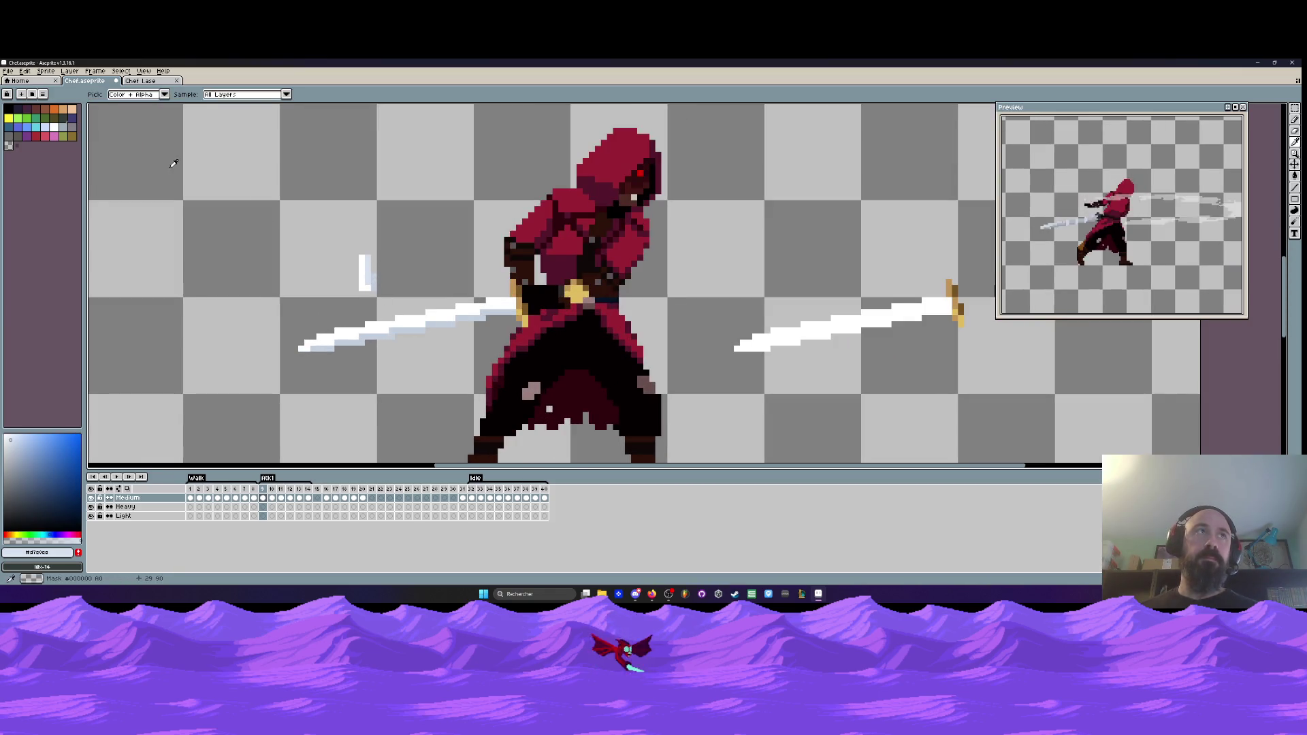
pyautogui.click(1293, 189)
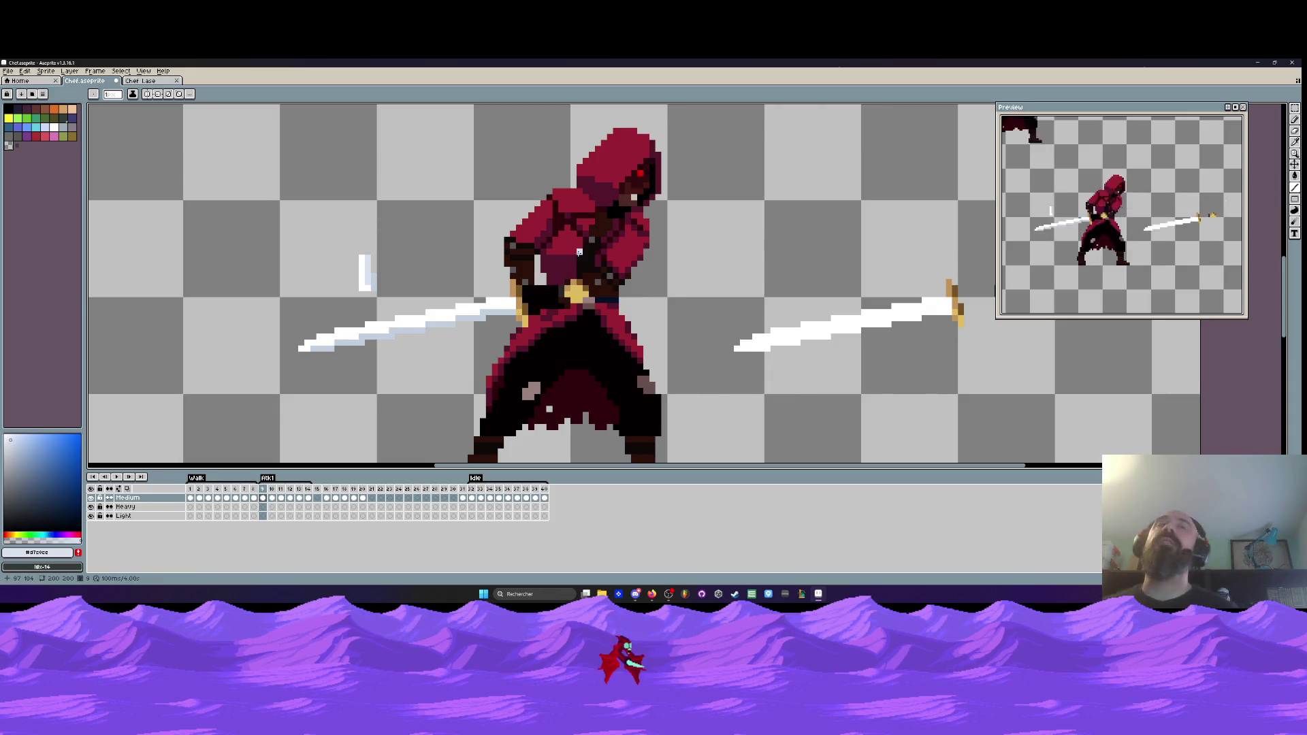
pyautogui.scroll(3, 319, 343)
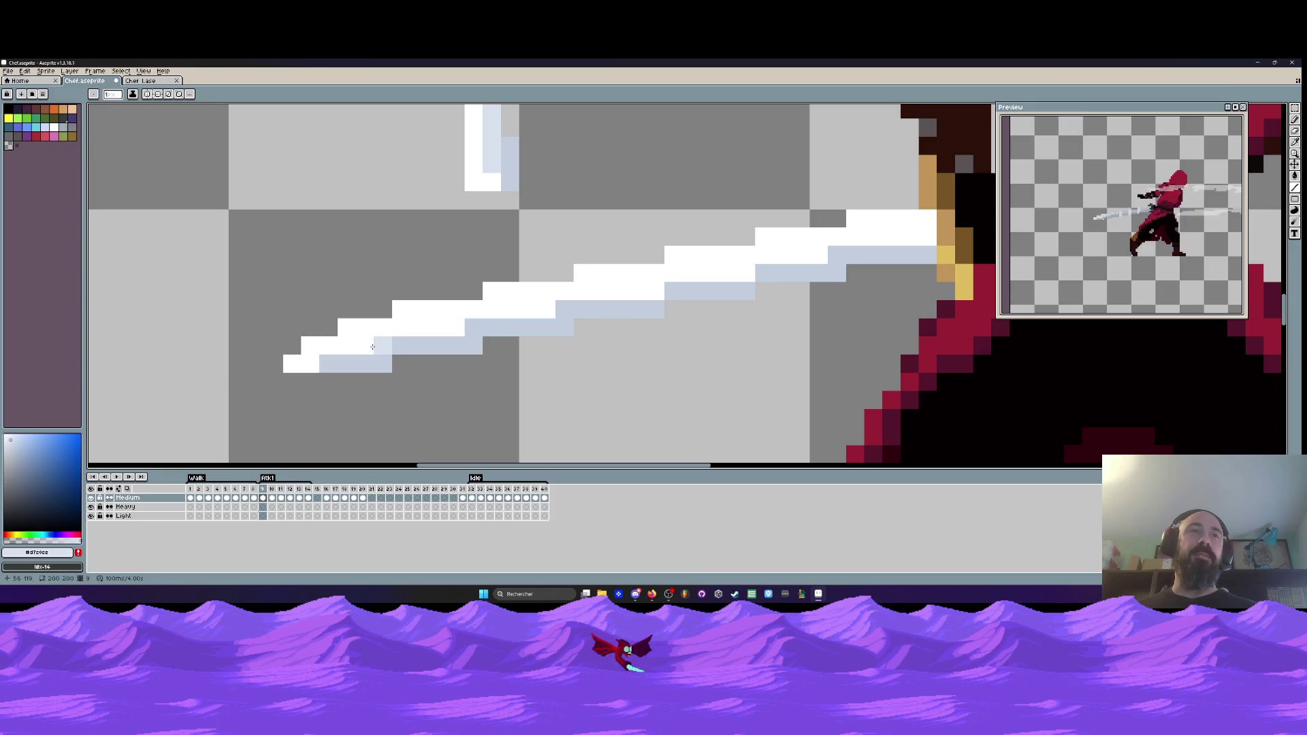
pyautogui.click(438, 327)
pyautogui.click(647, 292)
pyautogui.click(621, 291)
pyautogui.moveTo(741, 273); pyautogui.dragTo(709, 273)
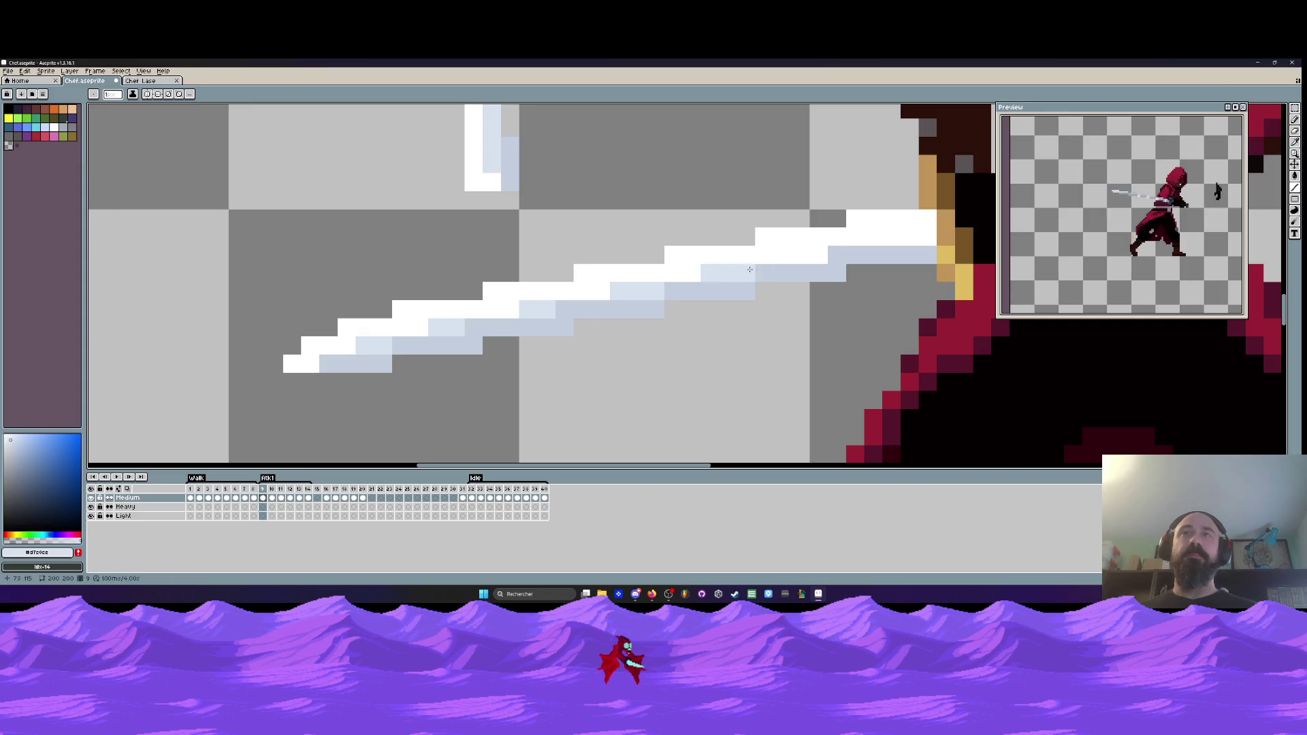
pyautogui.moveTo(820, 254); pyautogui.dragTo(776, 262)
pyautogui.moveTo(923, 237); pyautogui.dragTo(865, 237)
# - With the pencil, turn the remaining white blade pixels at the top-right end light blue
pyautogui.scroll(-4, 896, 238)
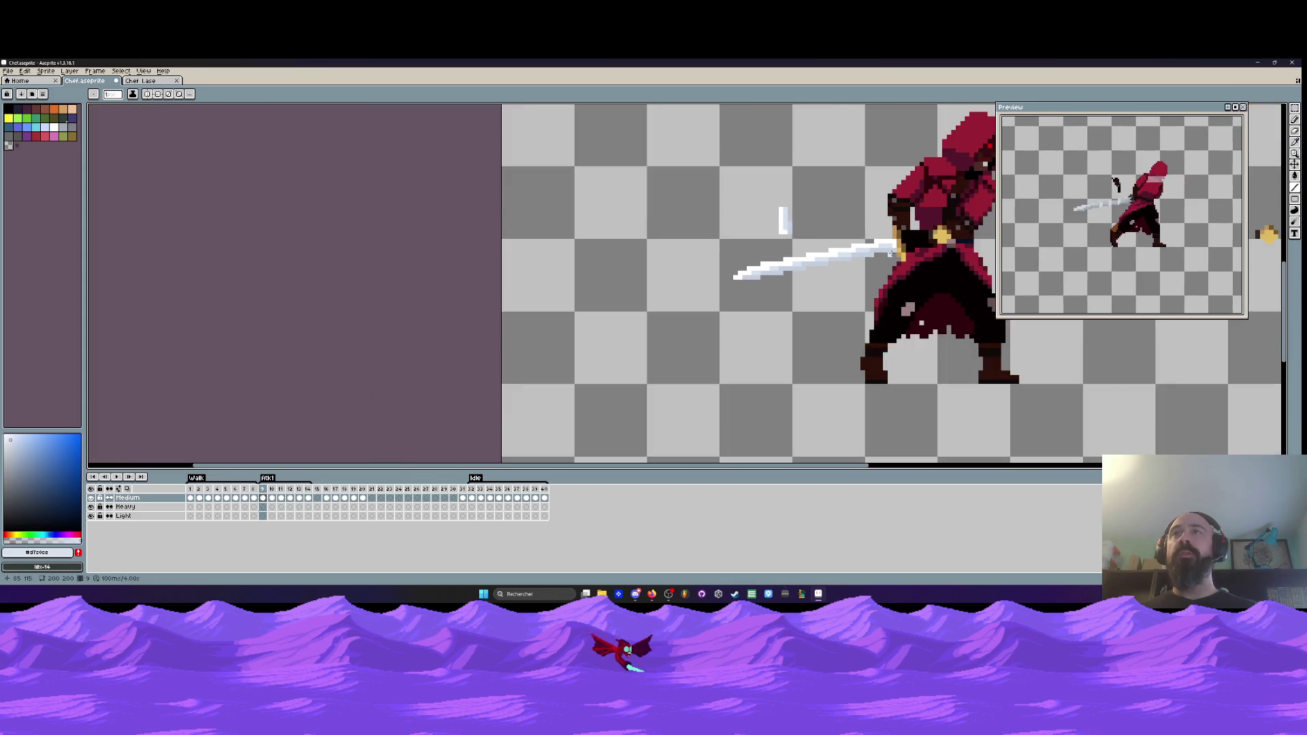
pyautogui.scroll(1, 896, 238)
pyautogui.scroll(-1, 895, 237)
pyautogui.scroll(3, 896, 238)
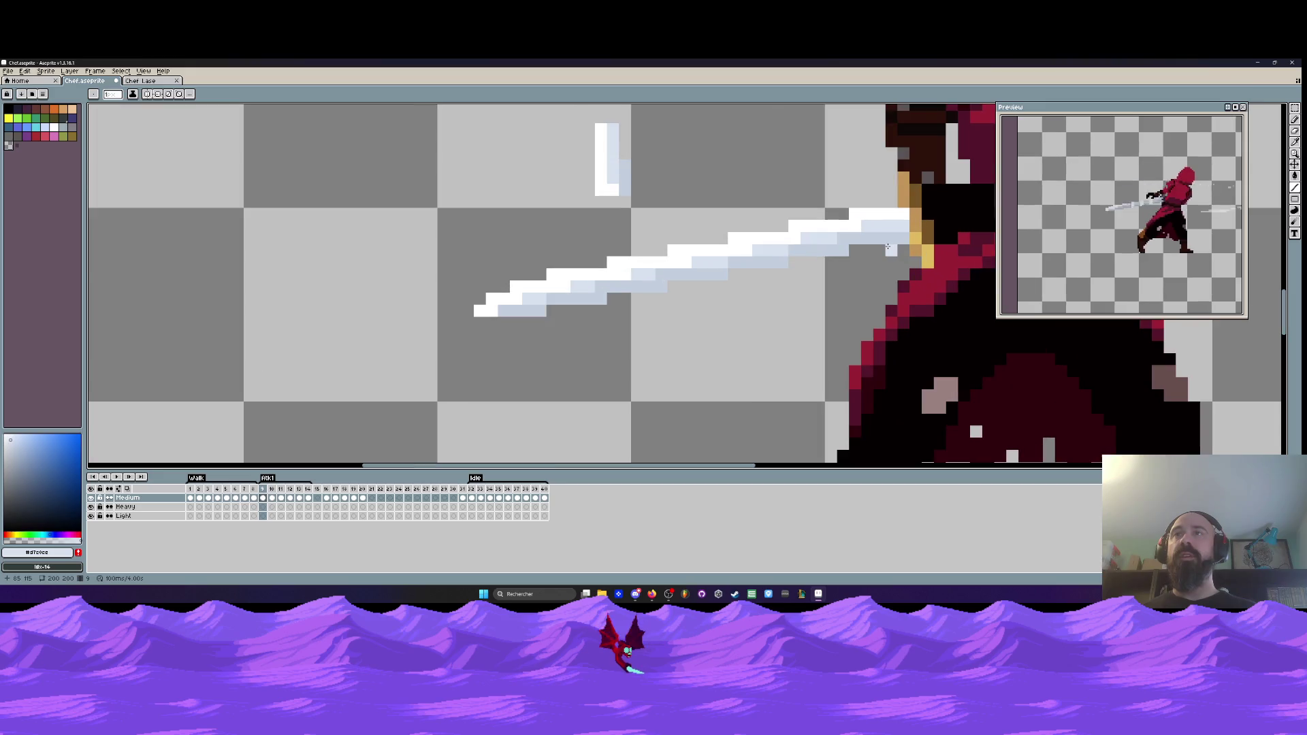
pyautogui.scroll(2, 887, 246)
pyautogui.press('i')
pyautogui.press('b')
pyautogui.click(907, 191)
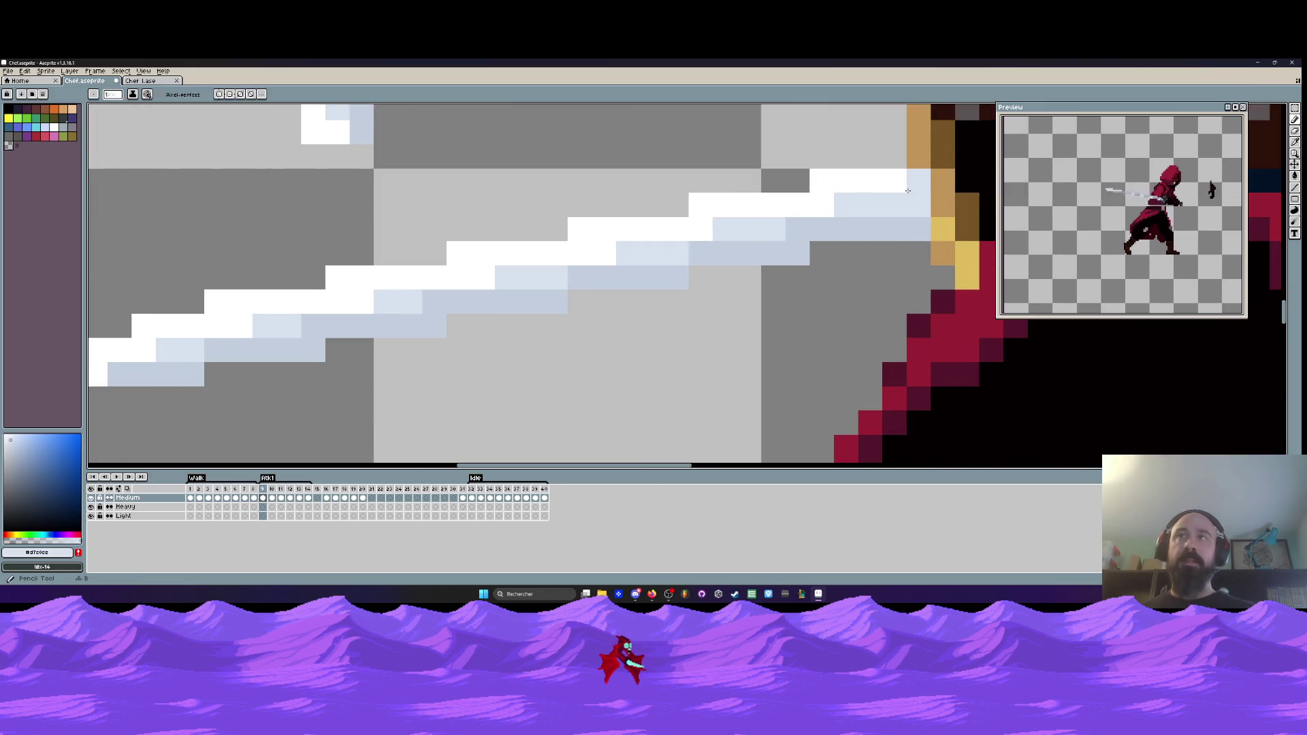
pyautogui.scroll(-2, 869, 187)
pyautogui.scroll(2, 873, 189)
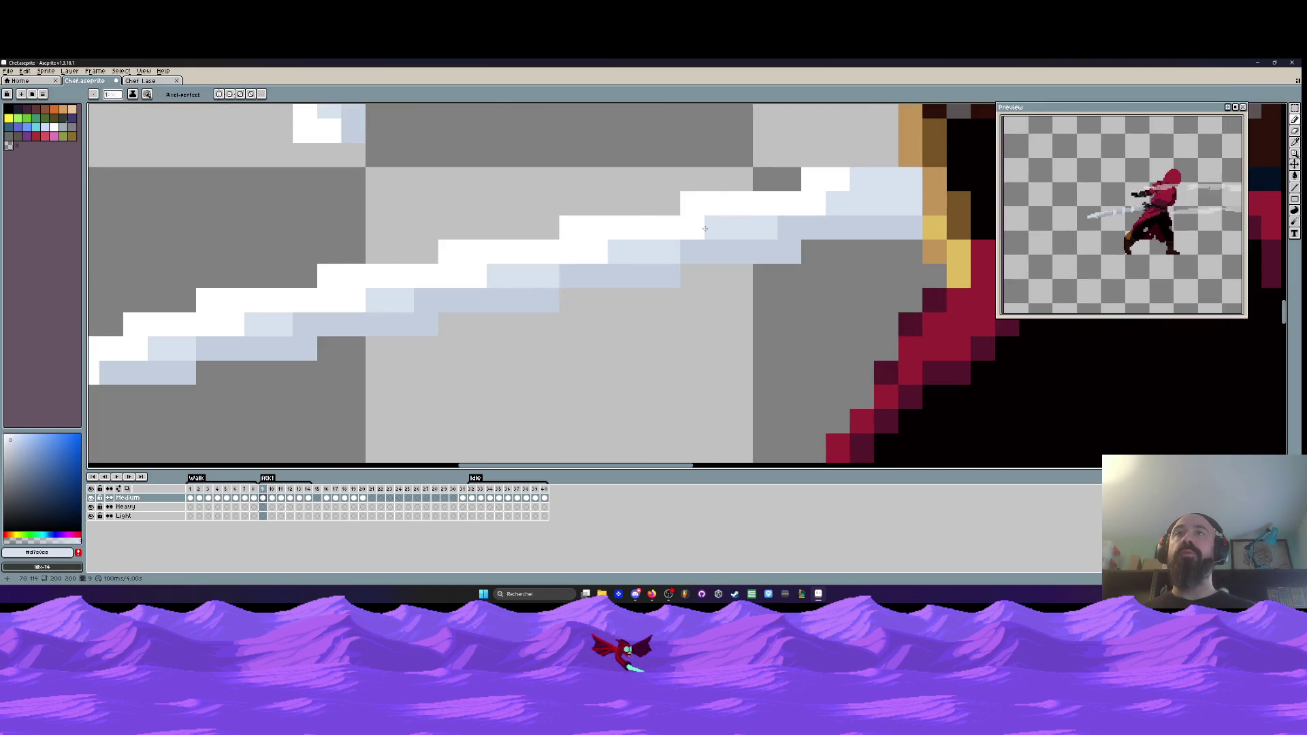
pyautogui.click(814, 203)
# - Zoom out to view the whole sprite and play the animation to review it
pyautogui.scroll(-3, 813, 204)
pyautogui.scroll(2, 783, 216)
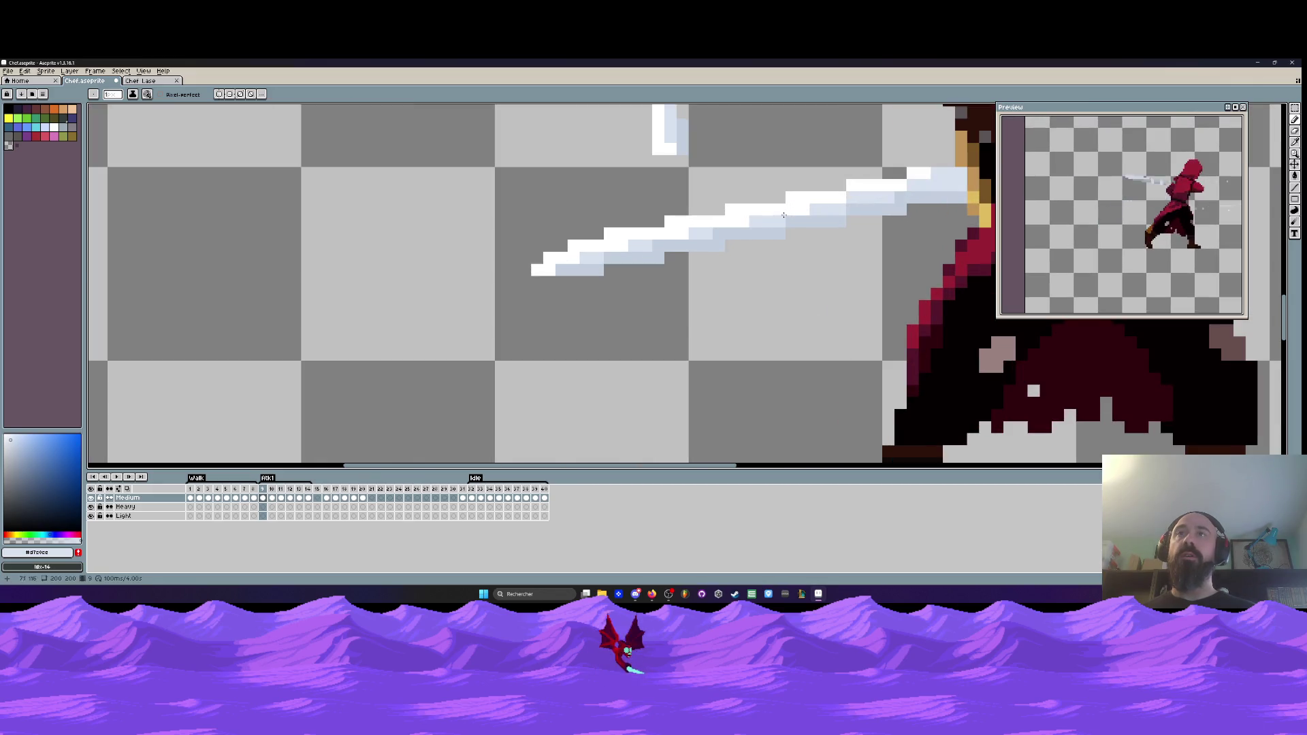
pyautogui.scroll(-2, 747, 222)
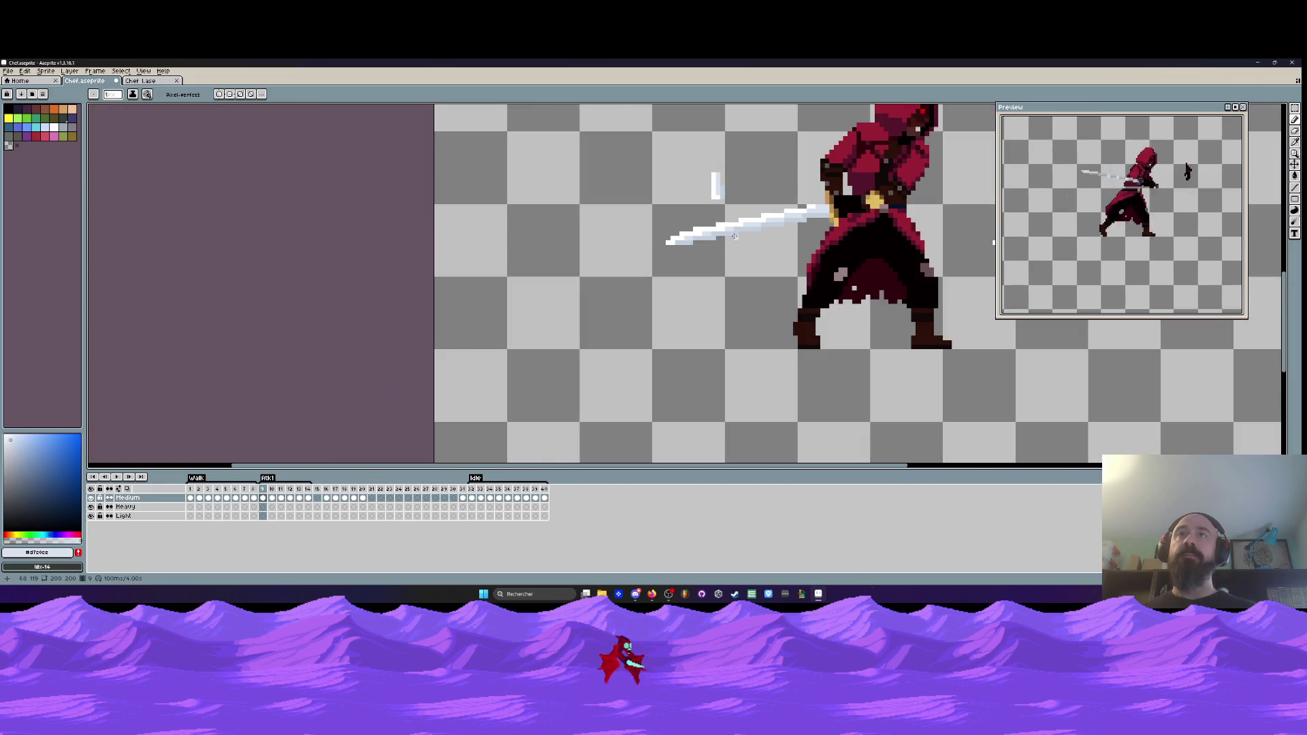
pyautogui.scroll(2, 685, 234)
pyautogui.scroll(-4, 723, 222)
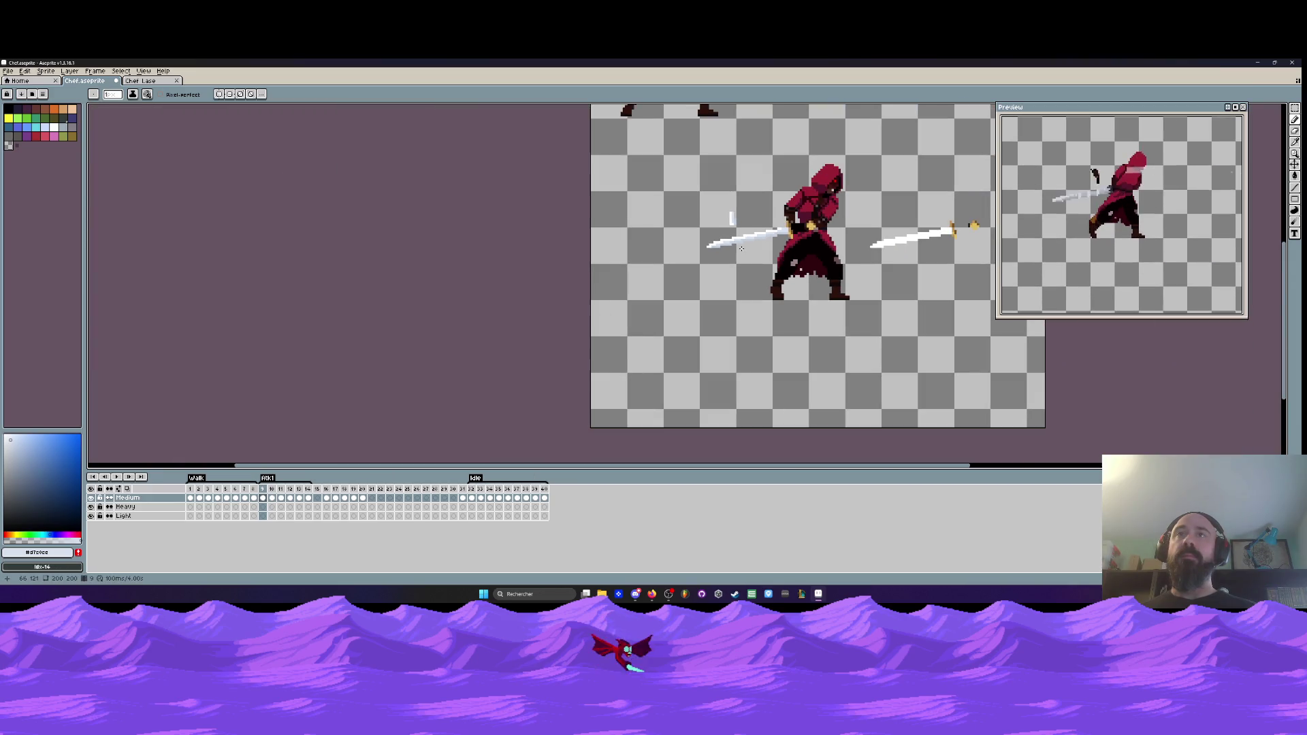
pyautogui.scroll(2, 741, 249)
pyautogui.scroll(2, 749, 213)
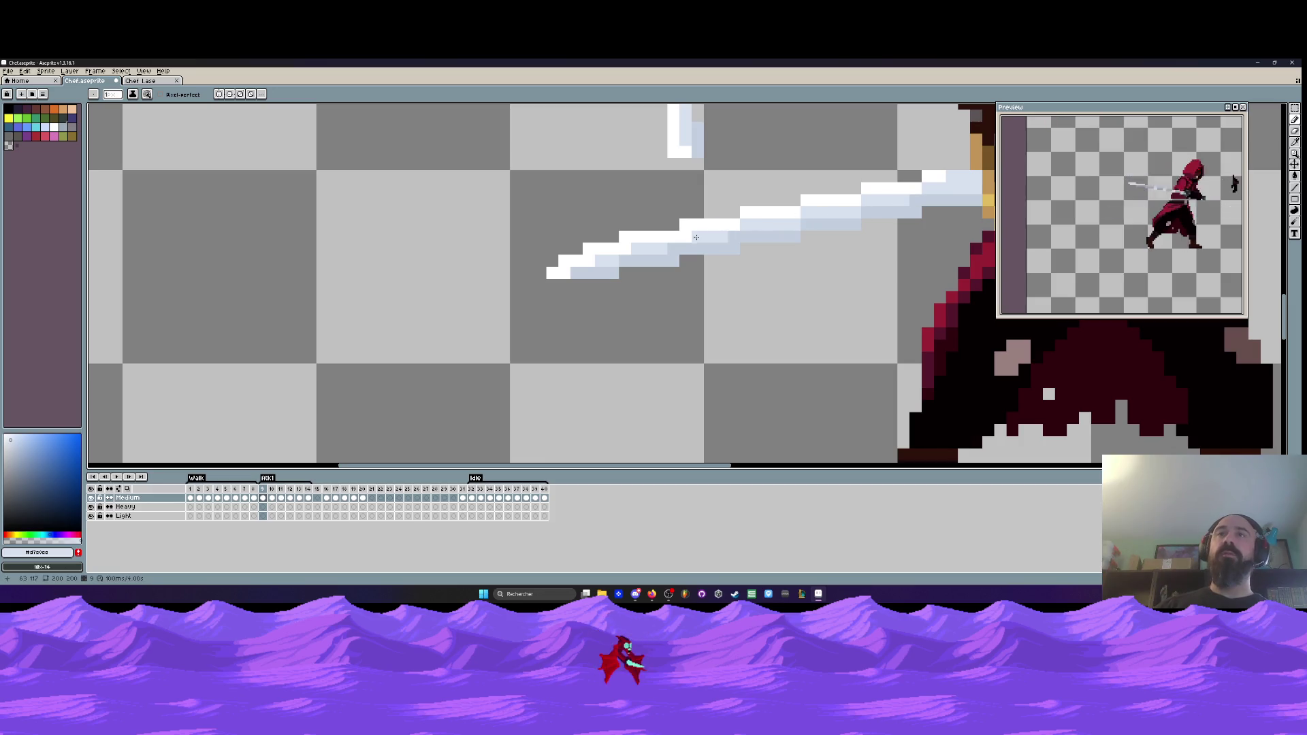
pyautogui.scroll(-5, 566, 274)
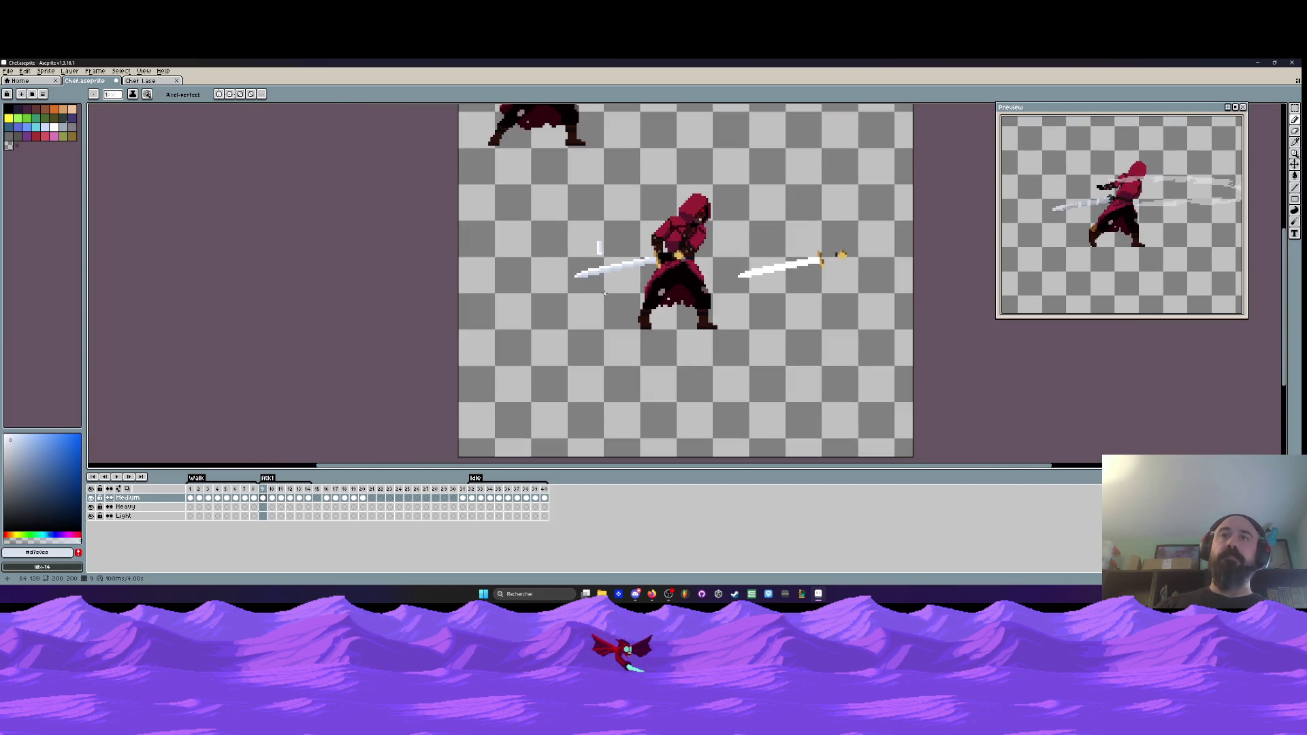
pyautogui.scroll(5, 602, 285)
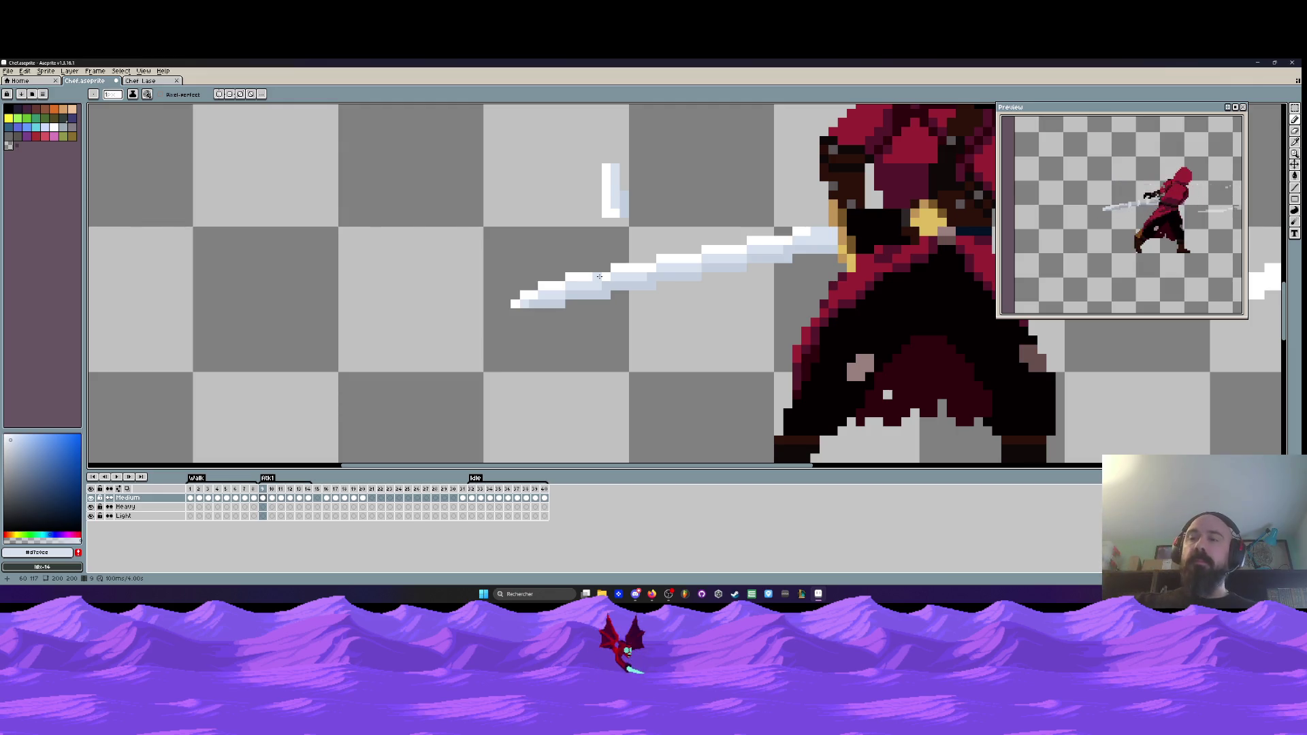
pyautogui.scroll(-3, 599, 275)
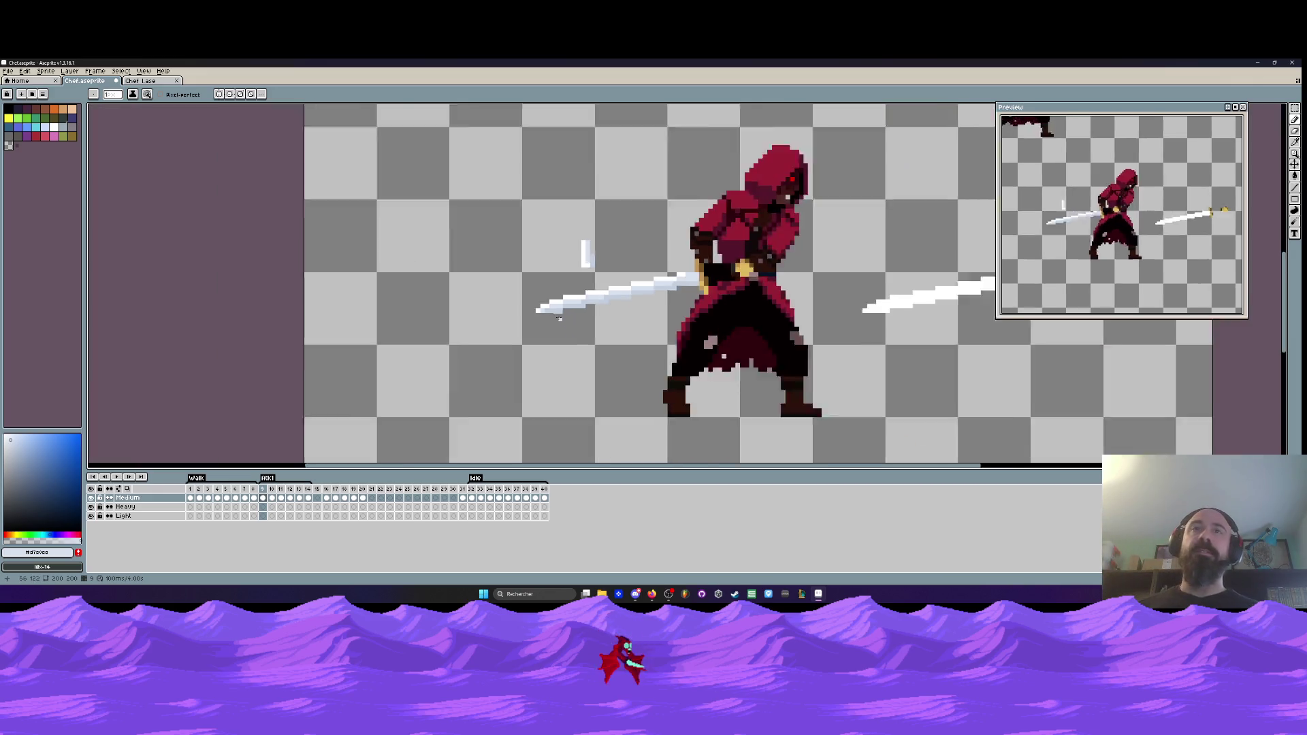
pyautogui.press('Return')
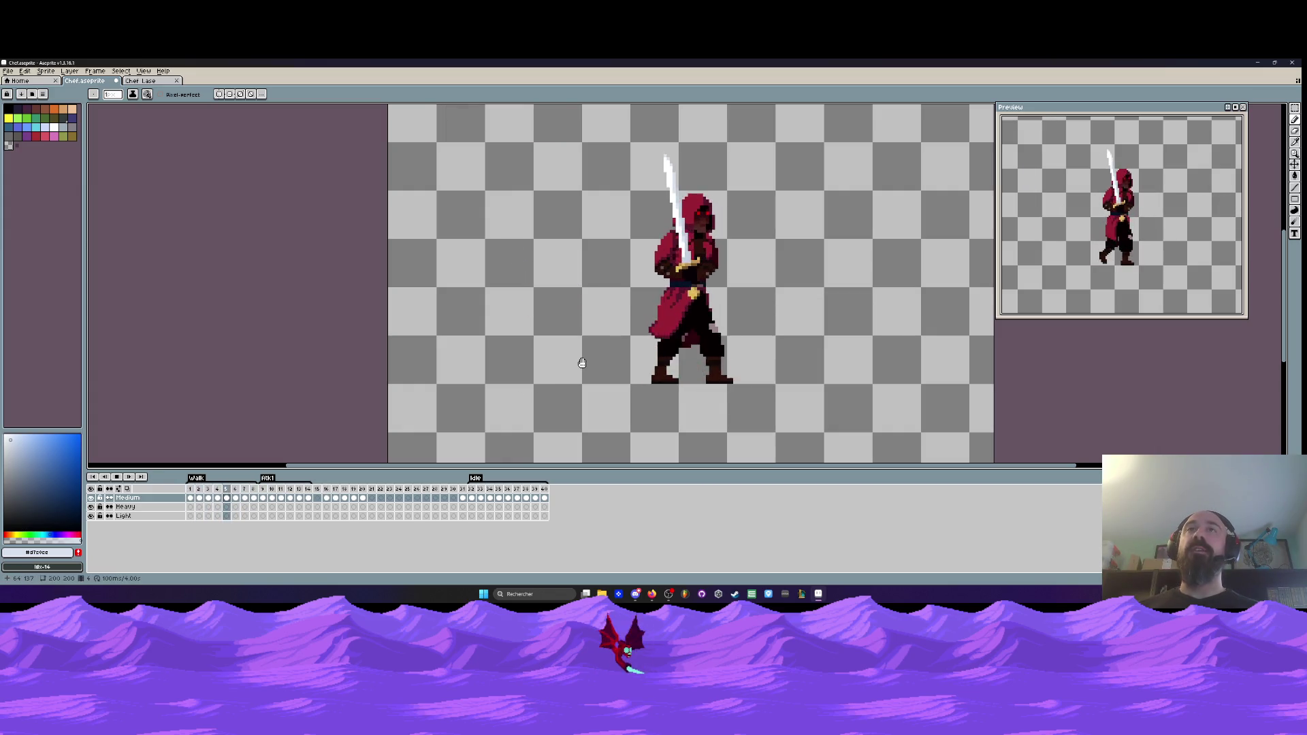
# - Zoom on the buckle and paint the stray light pixel beside it black
pyautogui.scroll(1, 720, 246)
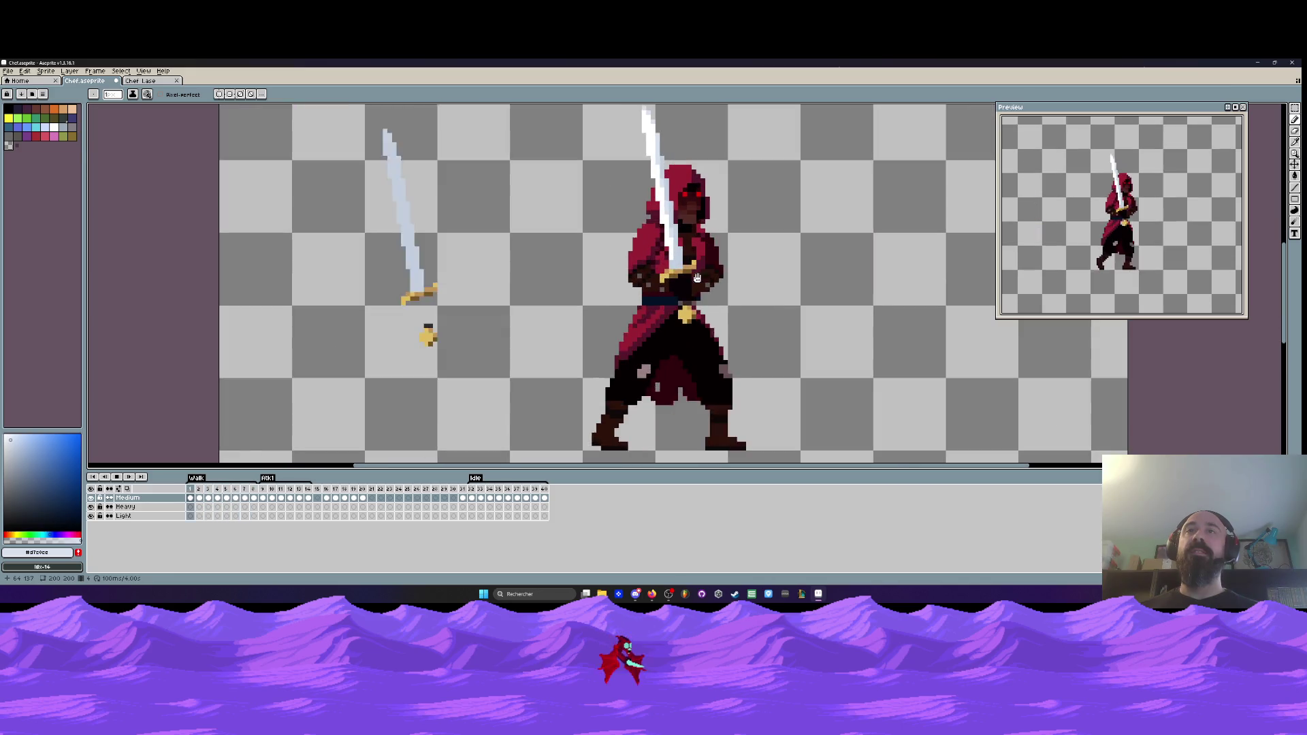
pyautogui.scroll(2, 682, 321)
pyautogui.scroll(1, 682, 322)
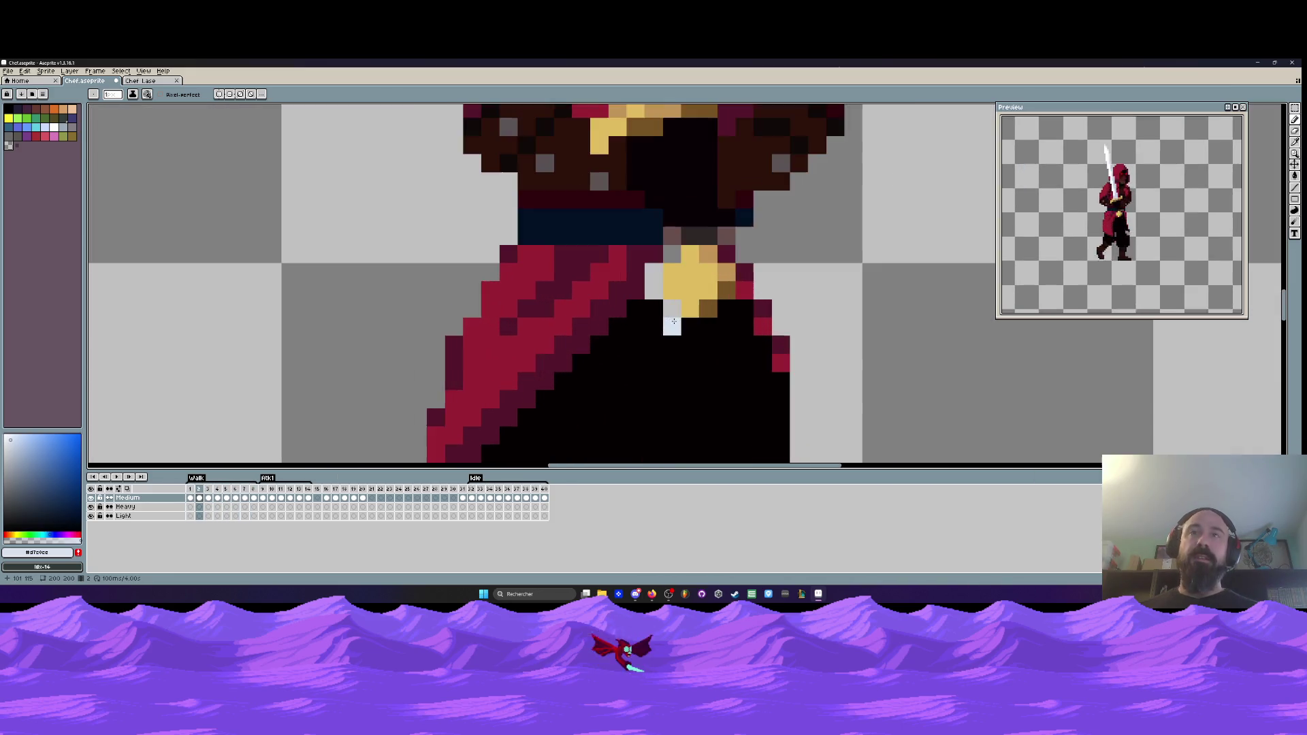
pyautogui.keyDown('alt'); pyautogui.click(664, 348); pyautogui.keyUp('alt')
pyautogui.click(672, 308)
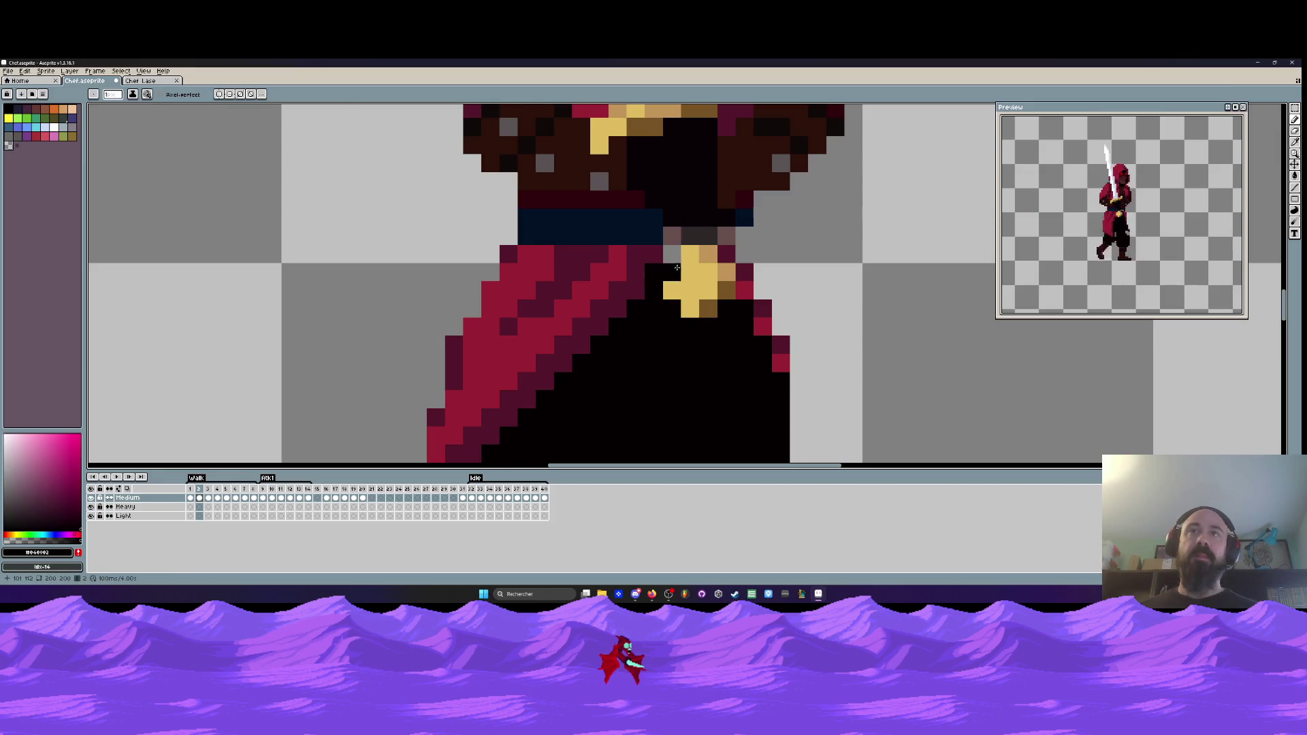
pyautogui.scroll(-3, 695, 287)
pyautogui.press('Return')
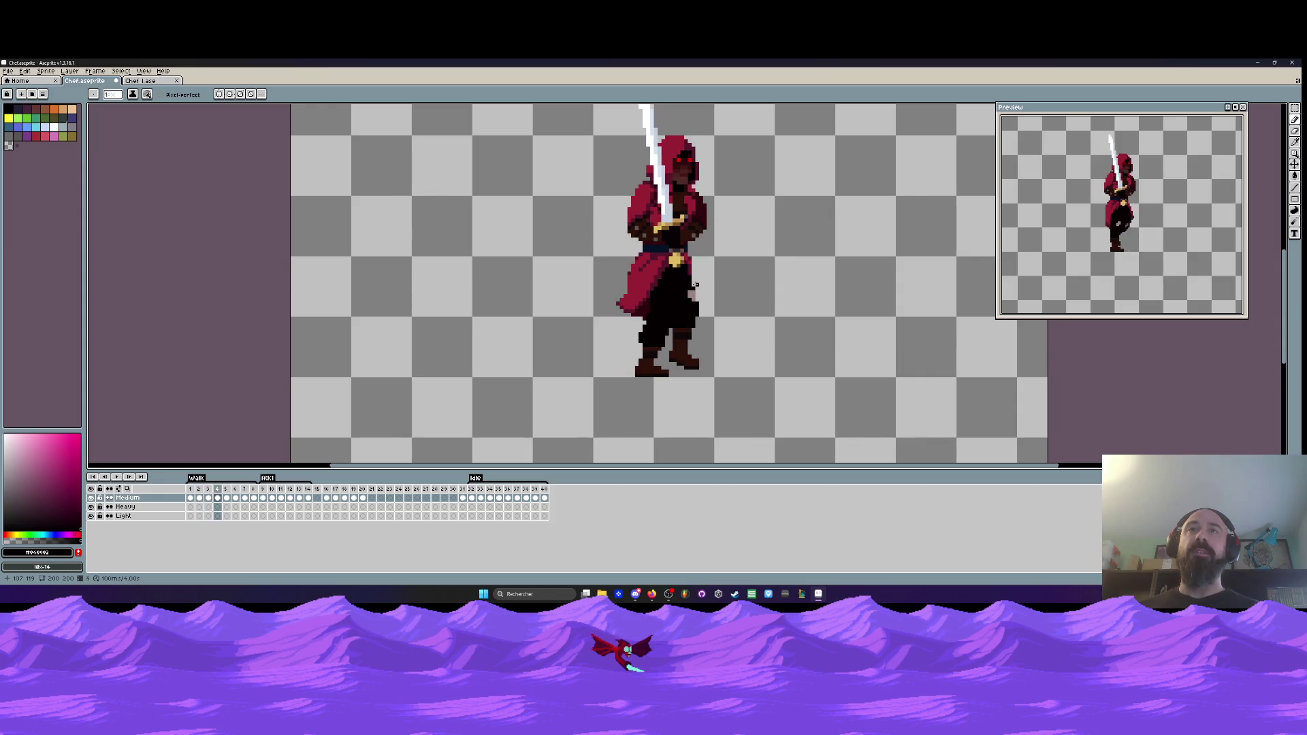
# - Replay the animation and recolour the black pixel beside the buckle dark red
pyautogui.press('Return')
pyautogui.scroll(-3, 696, 285)
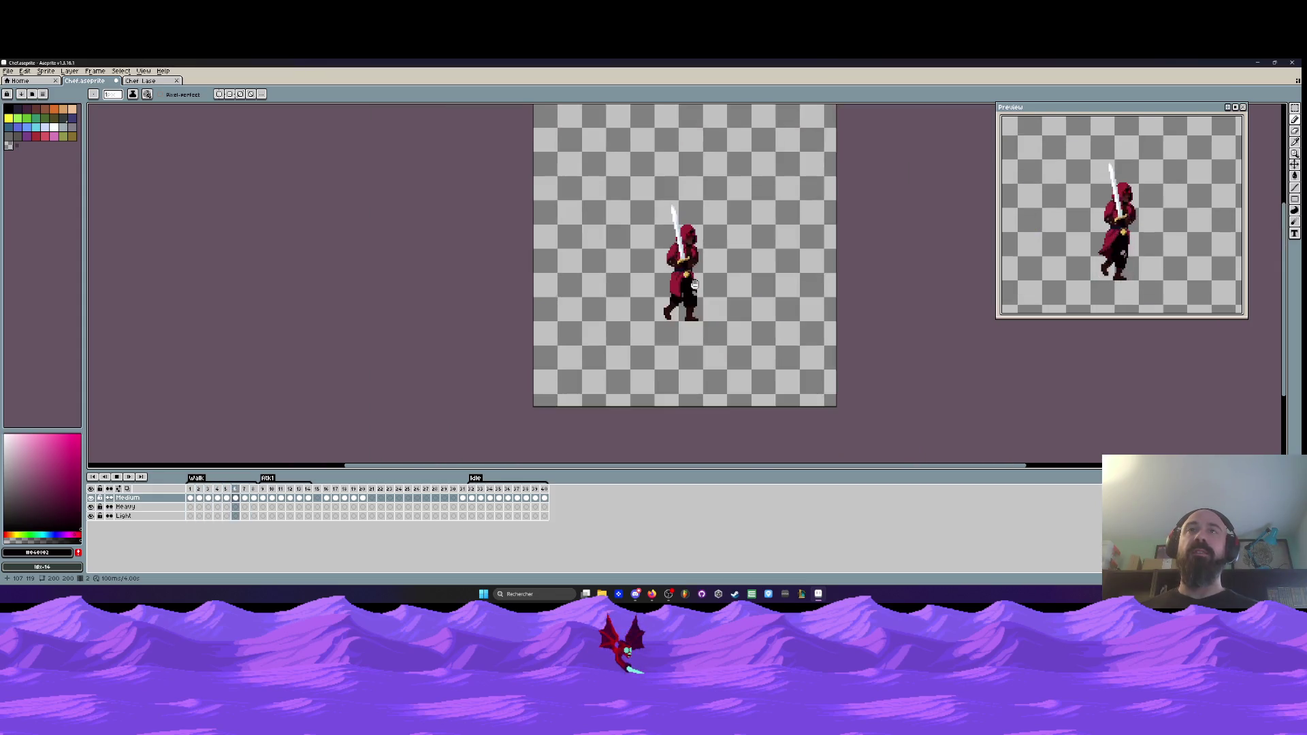
pyautogui.scroll(6, 673, 252)
pyautogui.scroll(2, 639, 271)
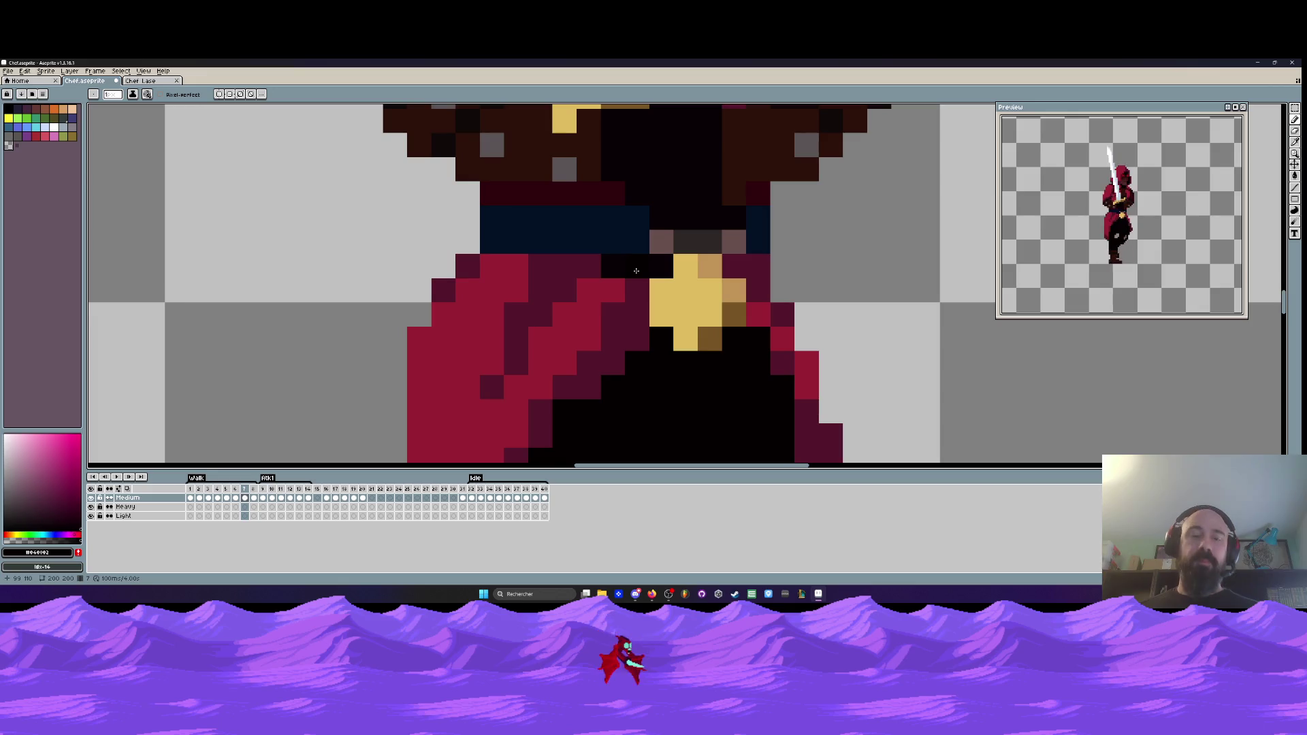
pyautogui.keyDown('alt'); pyautogui.click(575, 267); pyautogui.keyUp('alt')
pyautogui.click(612, 271)
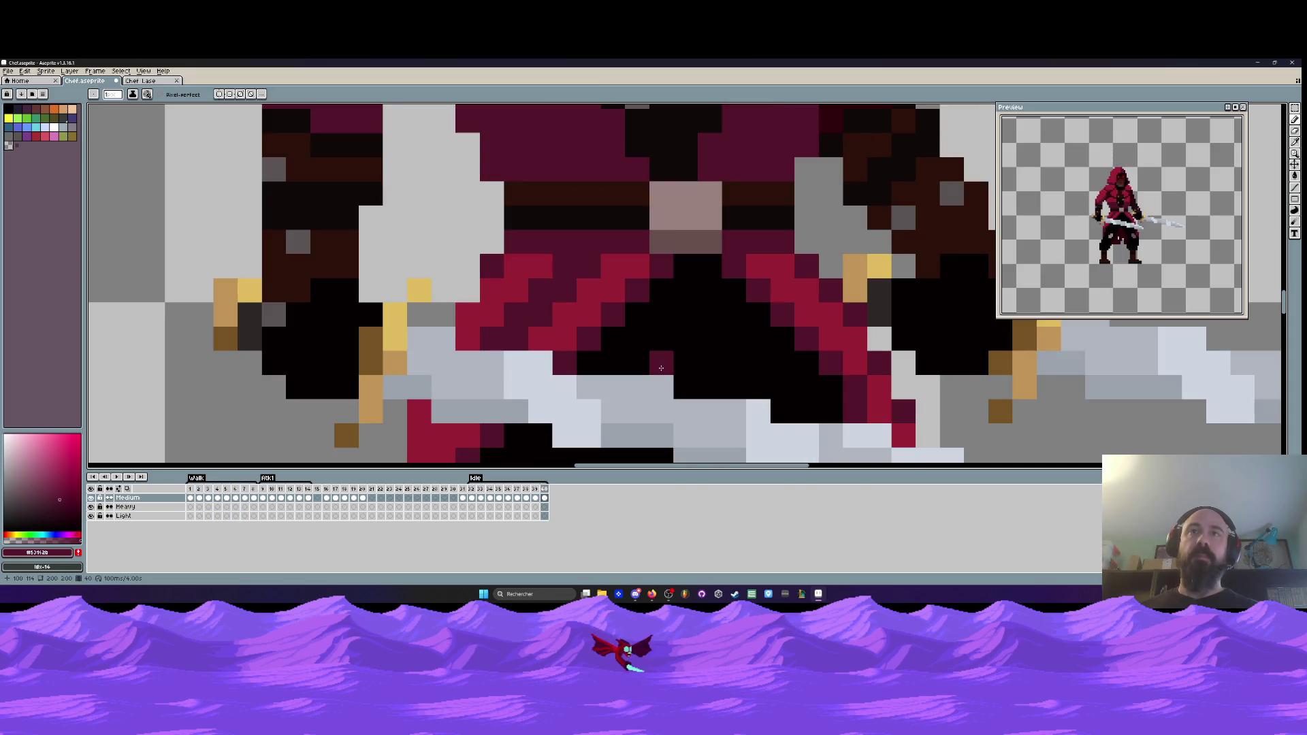
# - Stop playback on frame 6, advance to frame 8, and replay the animation
pyautogui.click(235, 497)
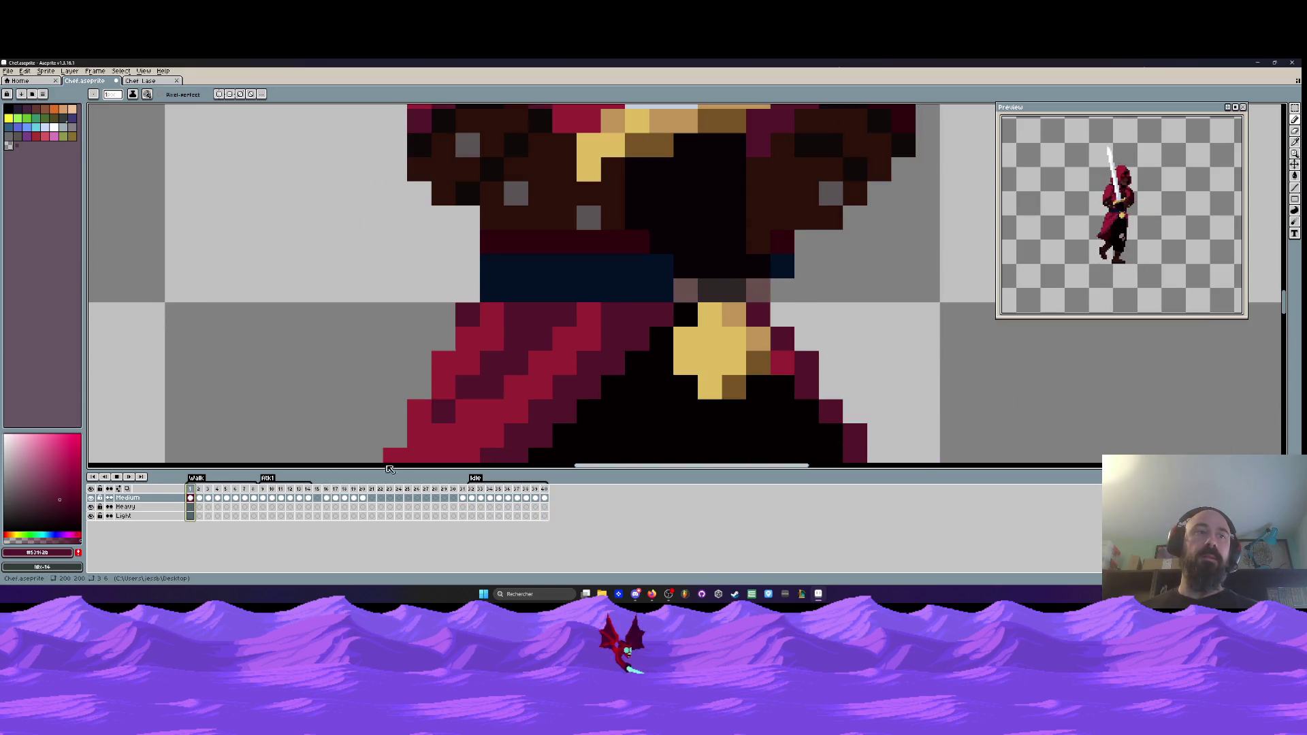
pyautogui.press('Return')
pyautogui.press('Return')
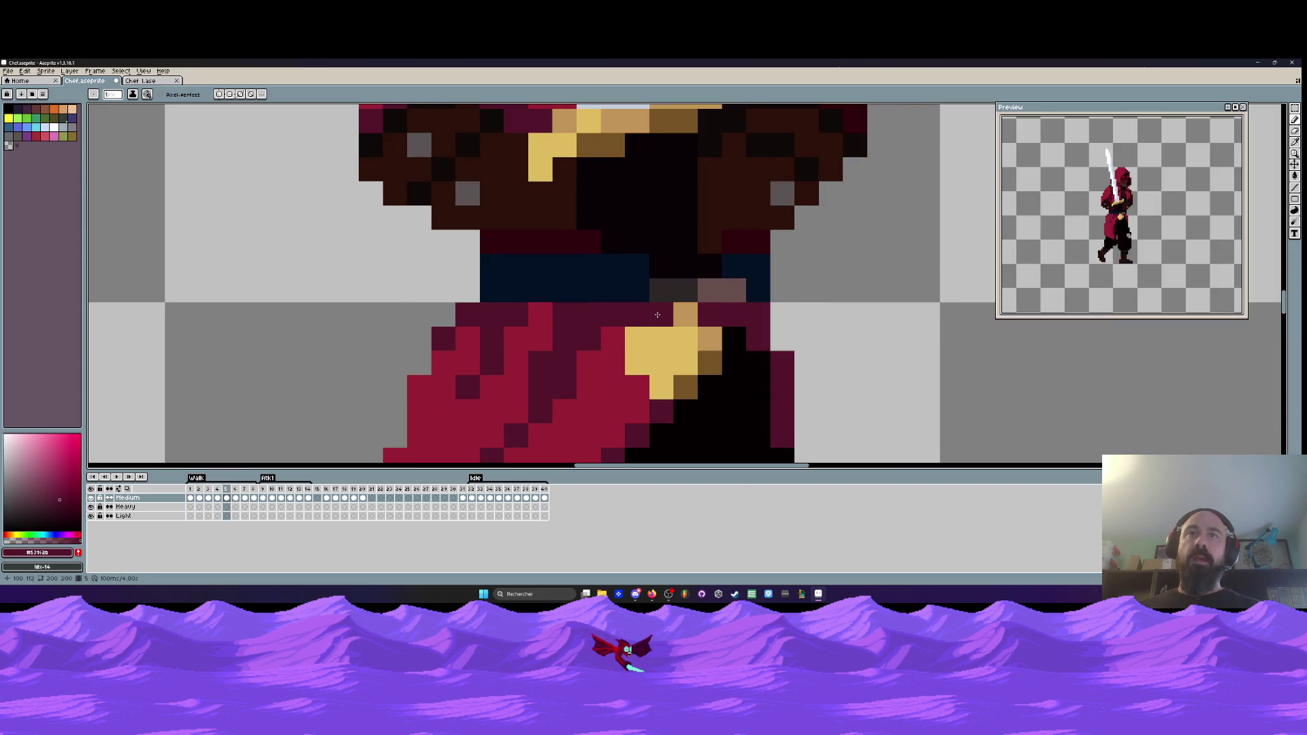
pyautogui.press('Right')
pyautogui.press('Right')
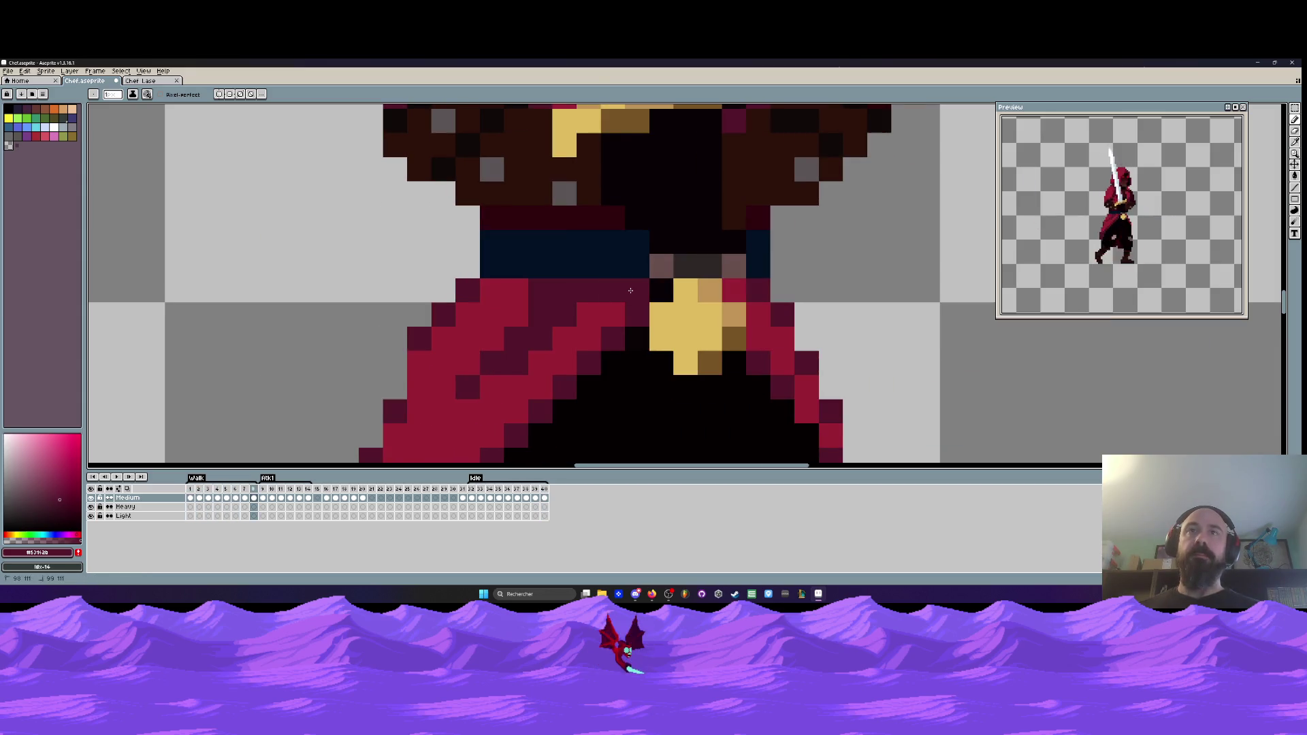
pyautogui.press('Return')
pyautogui.scroll(-4, 630, 291)
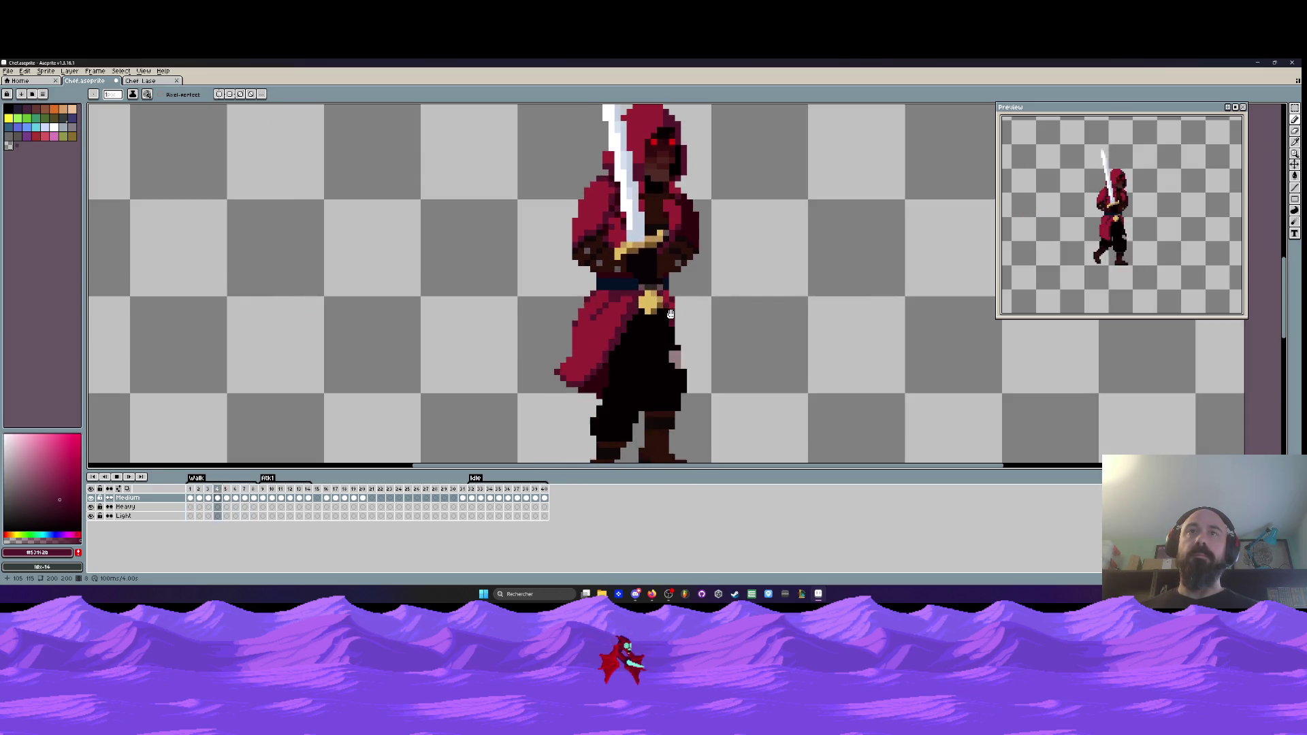
pyautogui.scroll(-3, 674, 316)
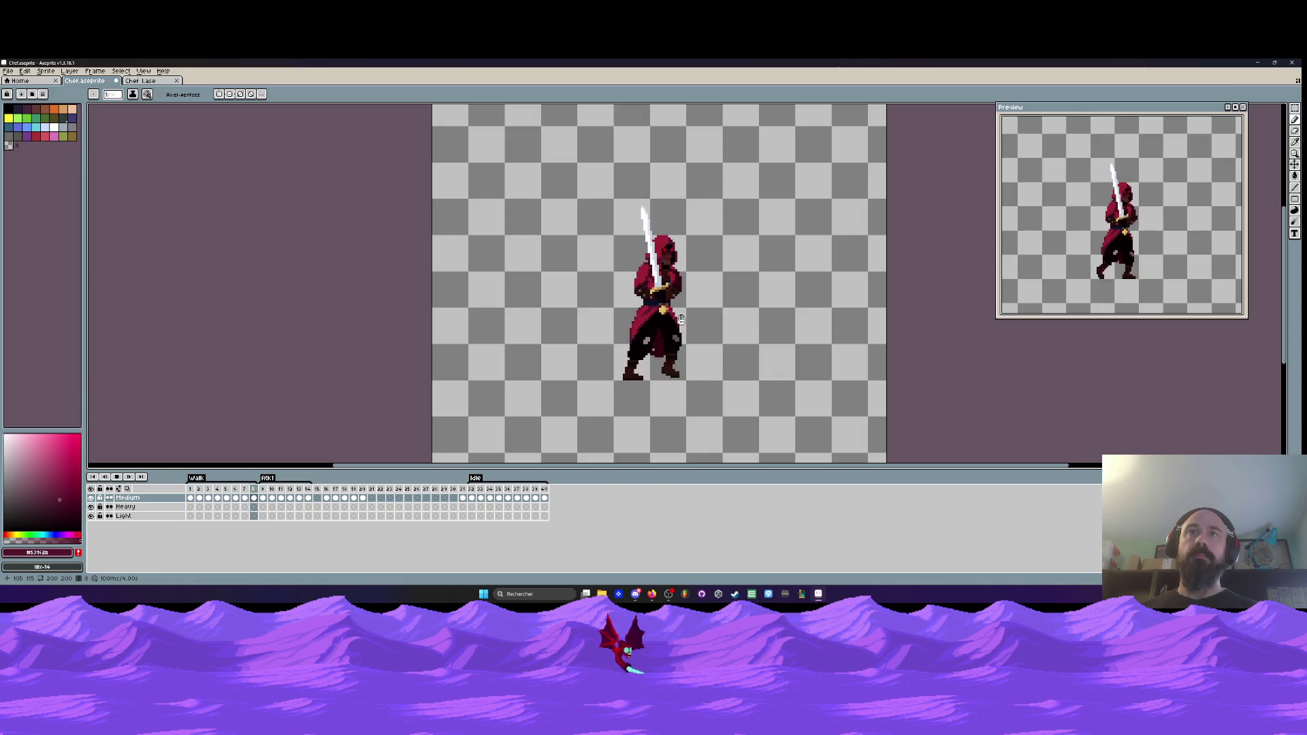
pyautogui.scroll(1, 680, 319)
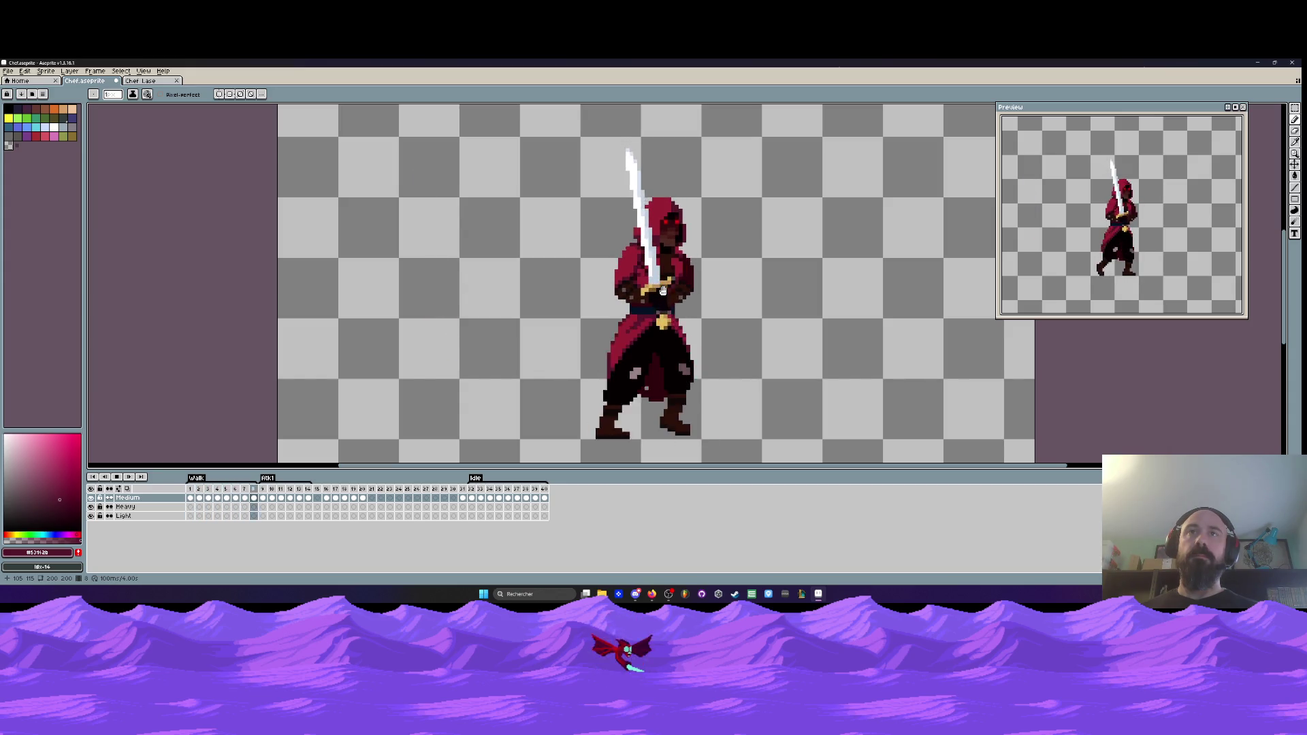
pyautogui.scroll(-1, 662, 290)
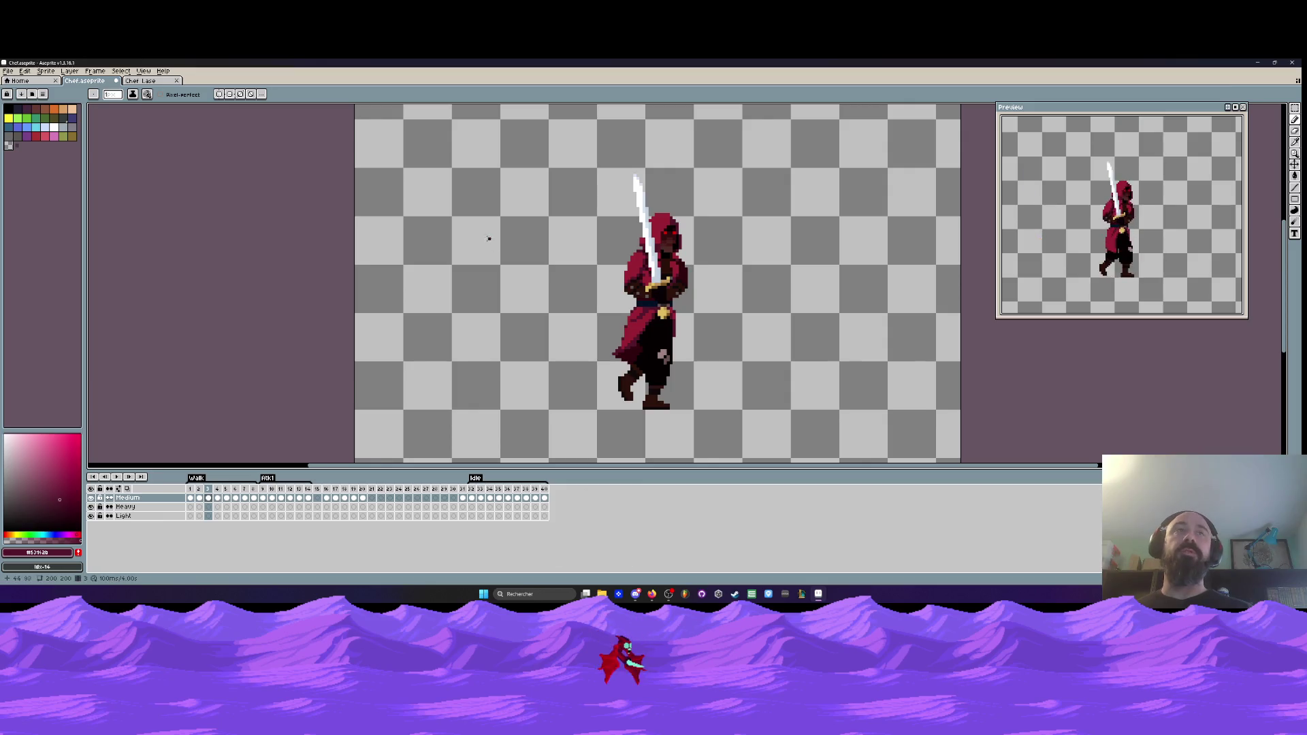
pyautogui.click(143, 81)
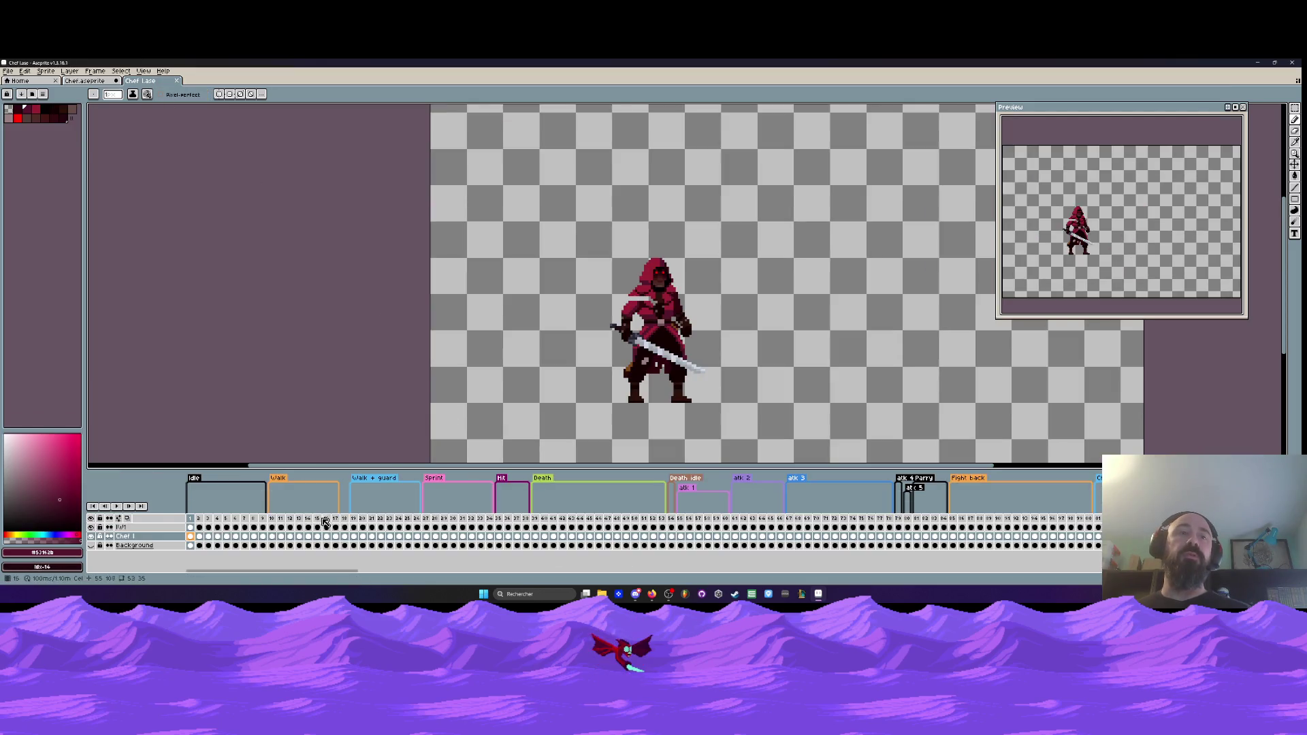
pyautogui.click(273, 516)
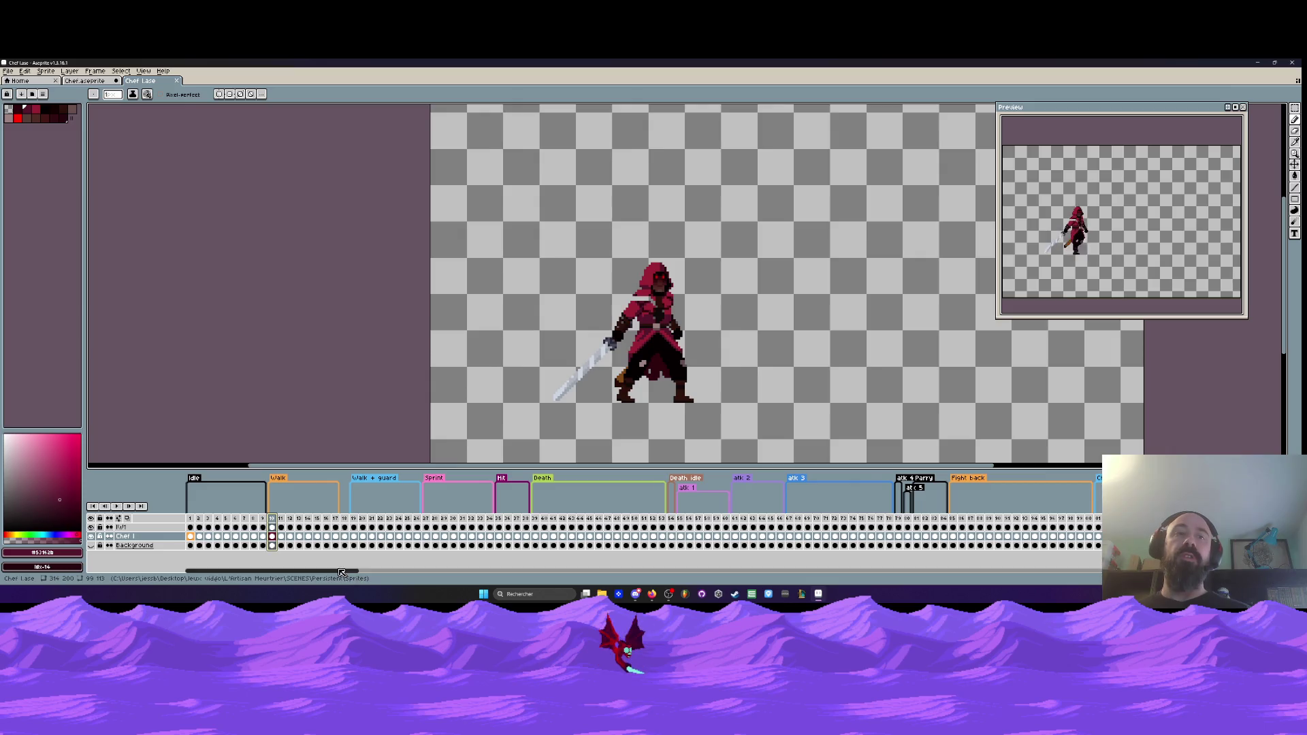
pyautogui.moveTo(350, 571); pyautogui.dragTo(774, 599)
pyautogui.click(659, 518)
pyautogui.press('Return')
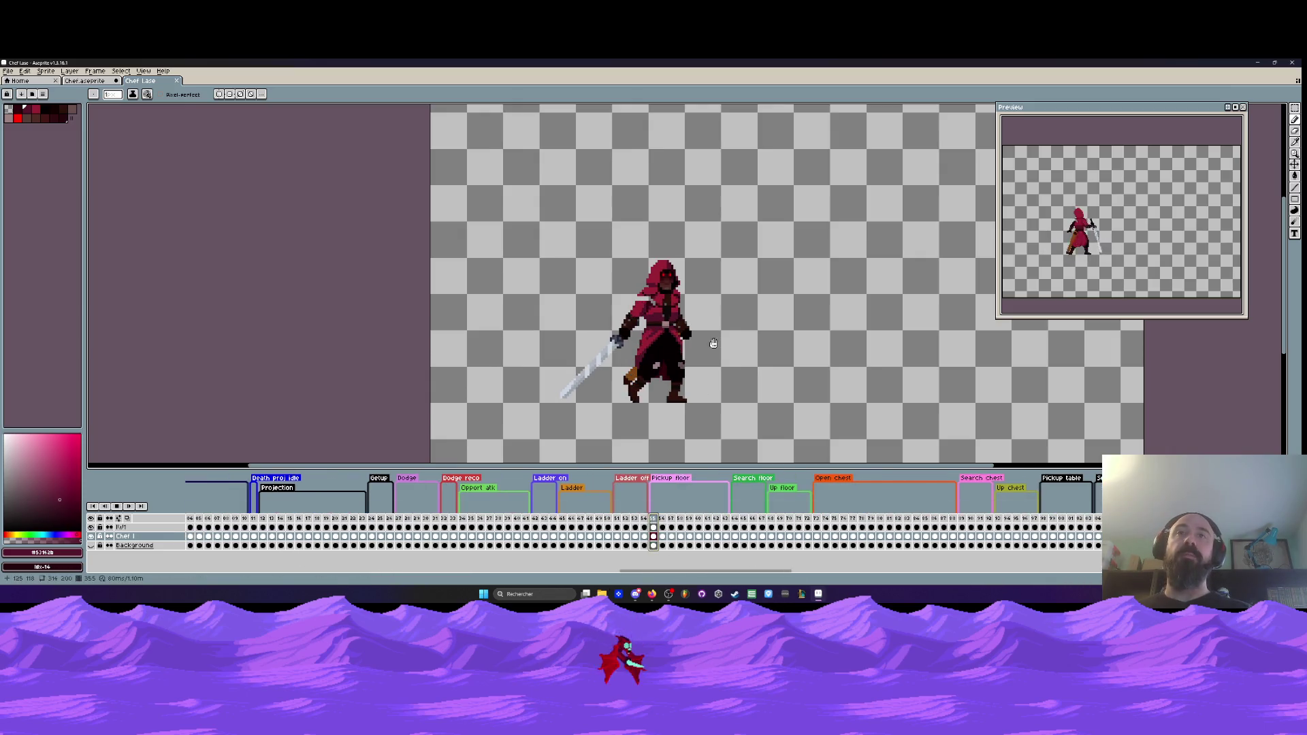
pyautogui.click(832, 519)
pyautogui.scroll(2, 481, 405)
pyautogui.scroll(-1, 481, 405)
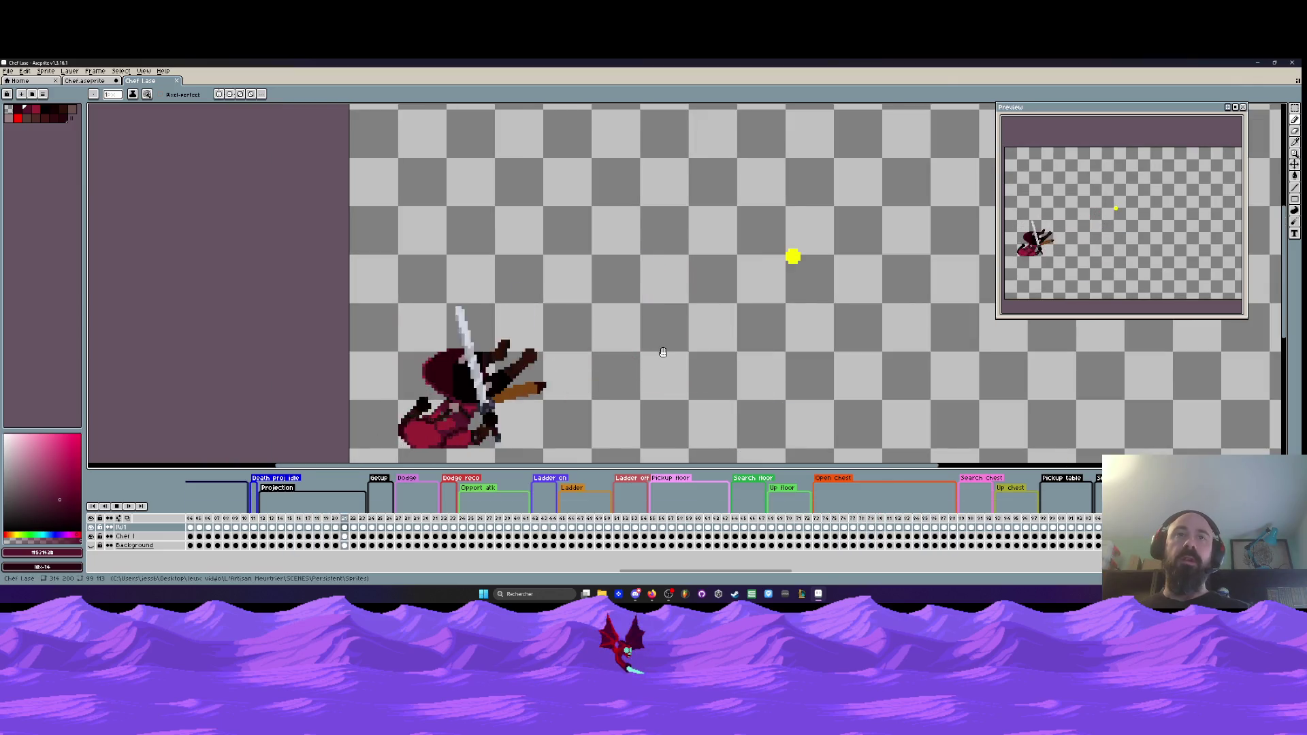
pyautogui.scroll(-2, 664, 352)
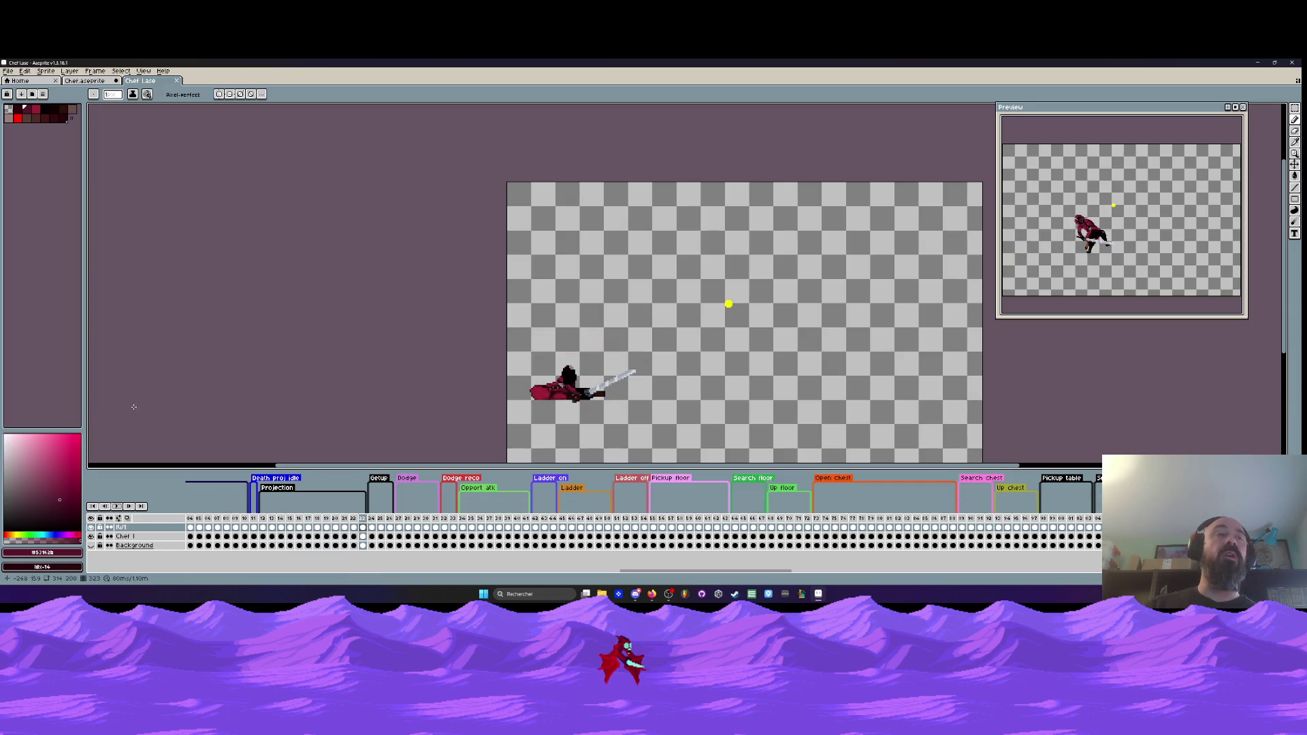
pyautogui.click(98, 82)
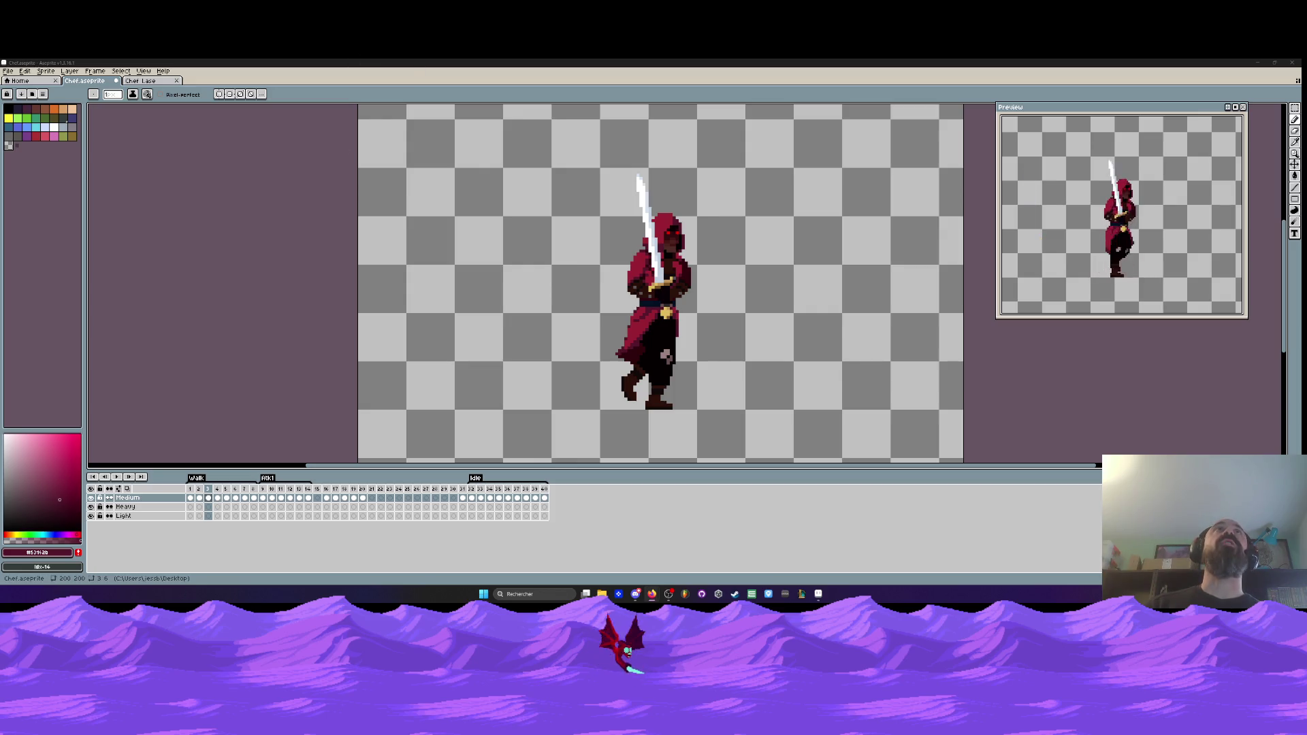
pyautogui.hotkey('alt', 'Tab')
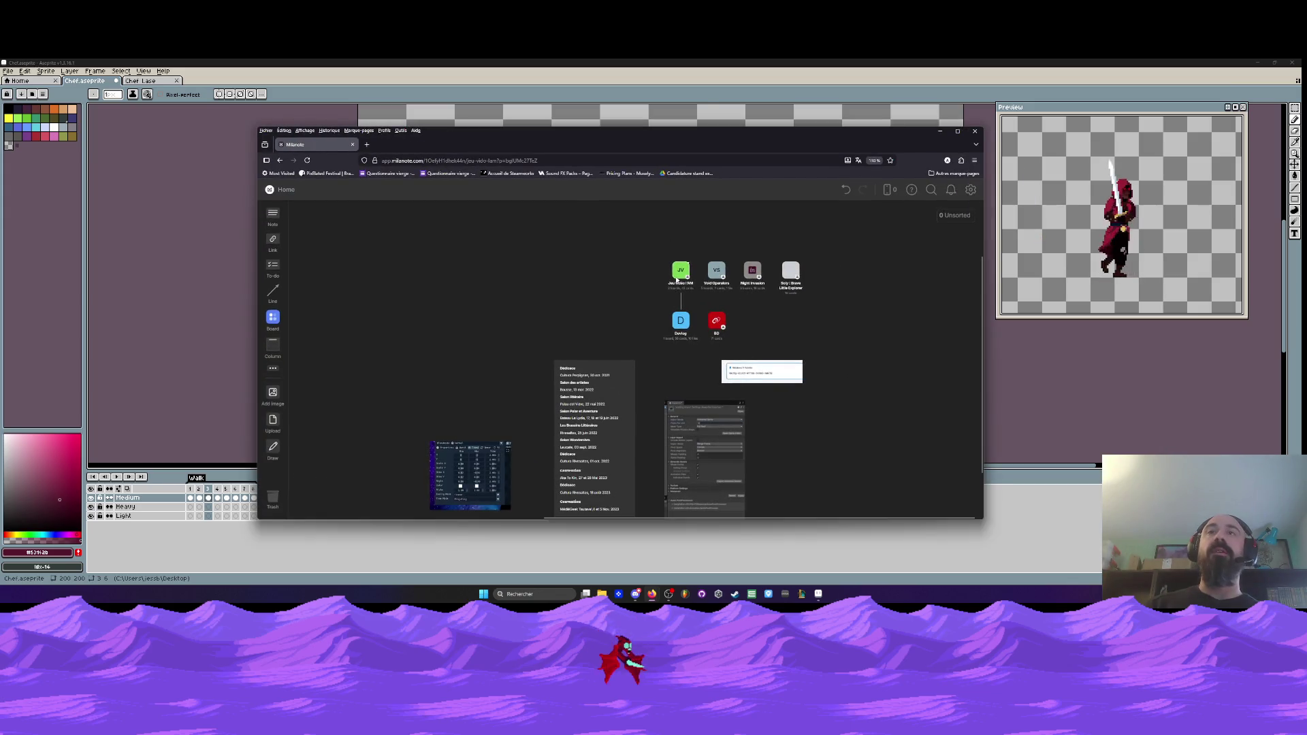
# - Maximize Firefox, browse the Old version and Storyline boards, then return to Jeu vidéo l'AM
pyautogui.doubleClick(697, 133)
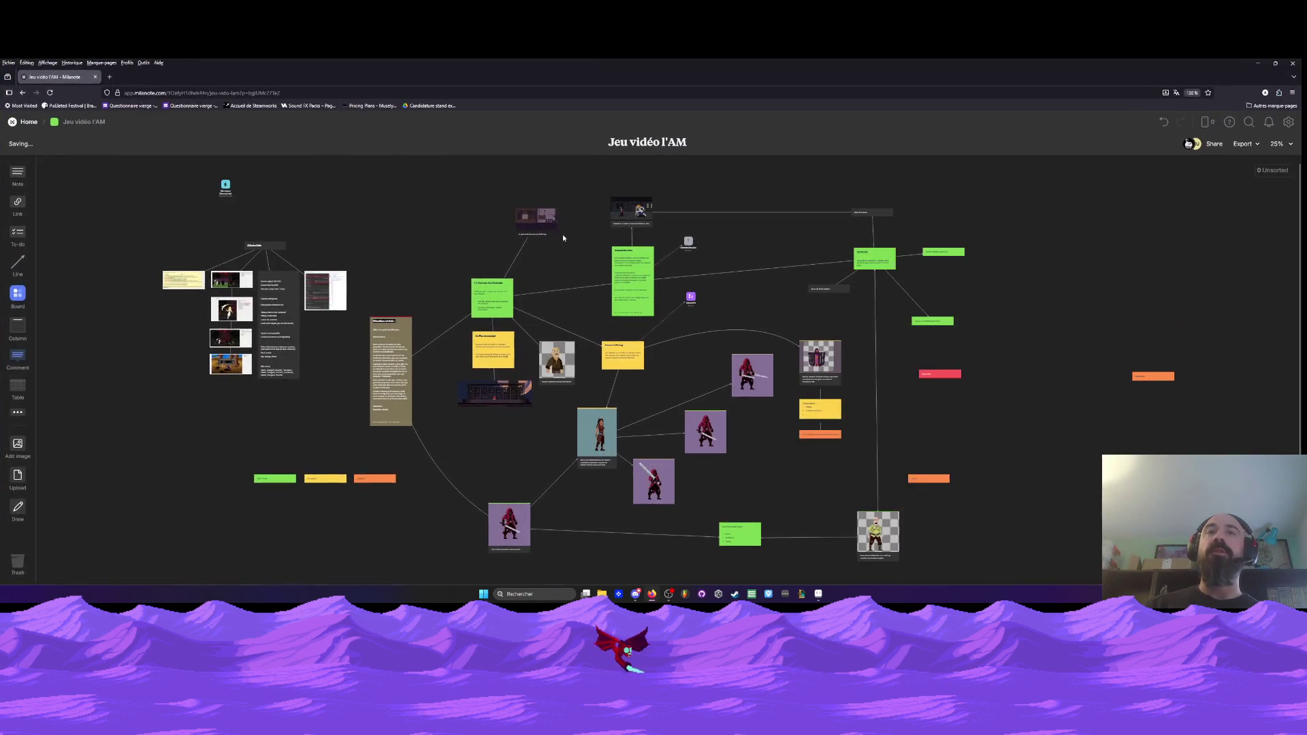
pyautogui.click(226, 184)
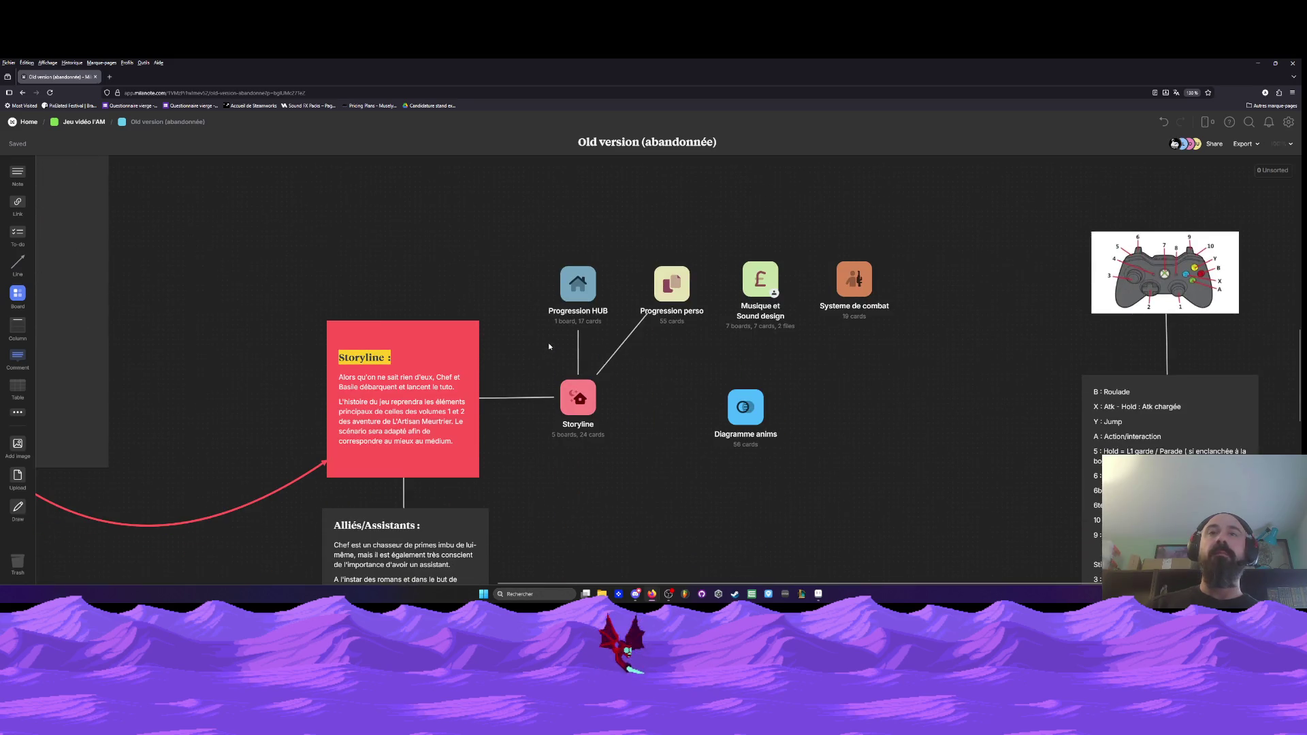
pyautogui.scroll(-3, 703, 420)
pyautogui.scroll(2, 703, 420)
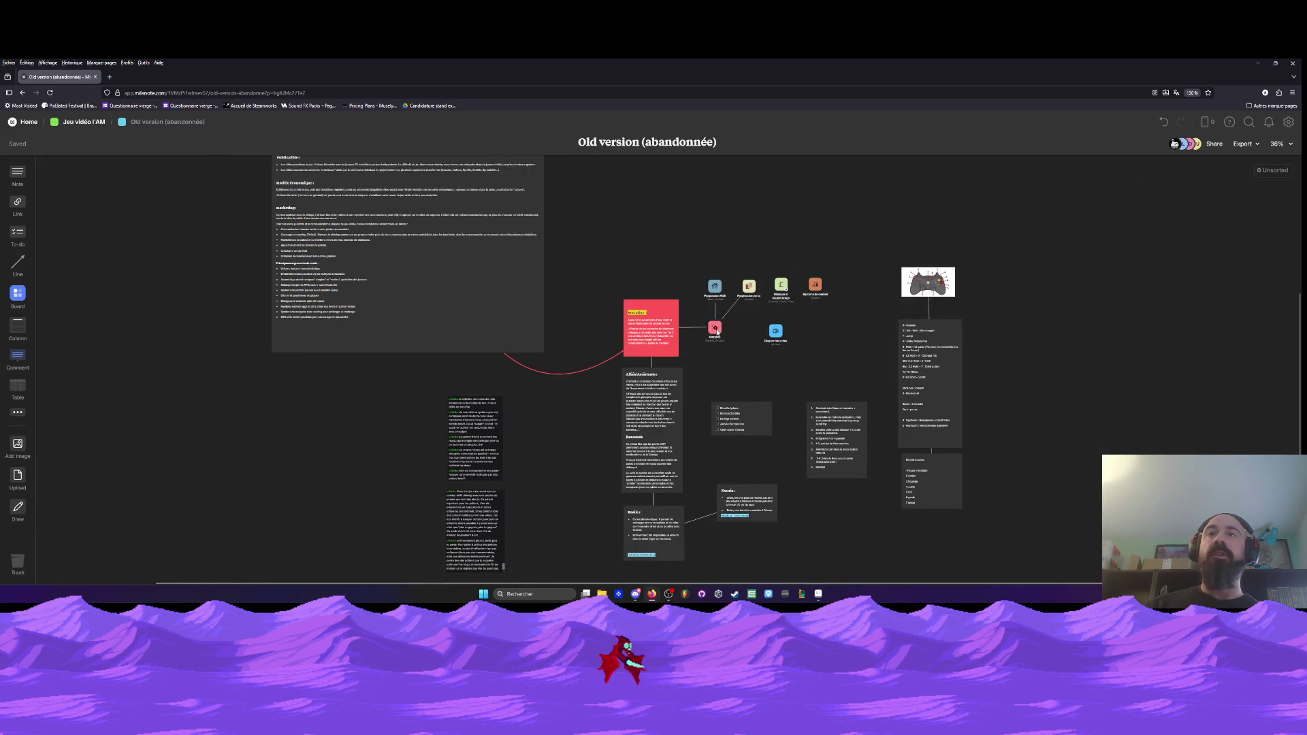
pyautogui.click(715, 330)
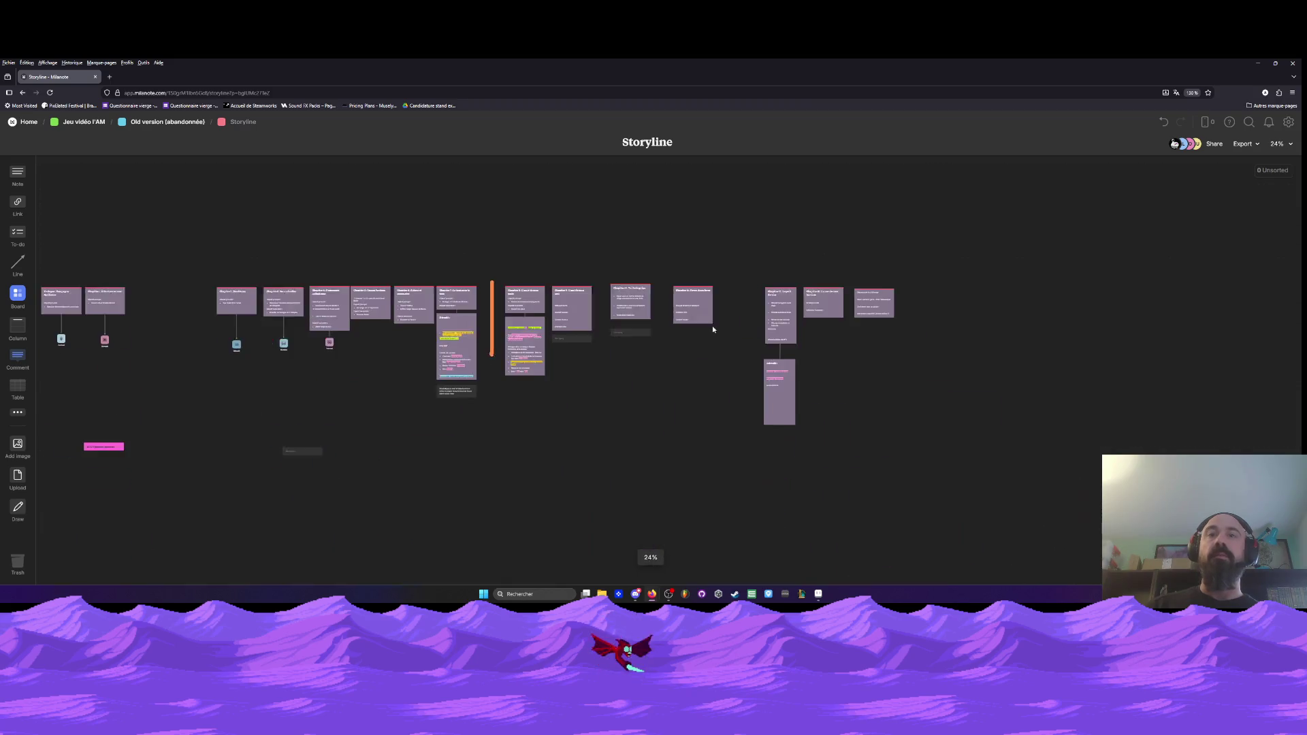
pyautogui.click(23, 94)
pyautogui.click(24, 94)
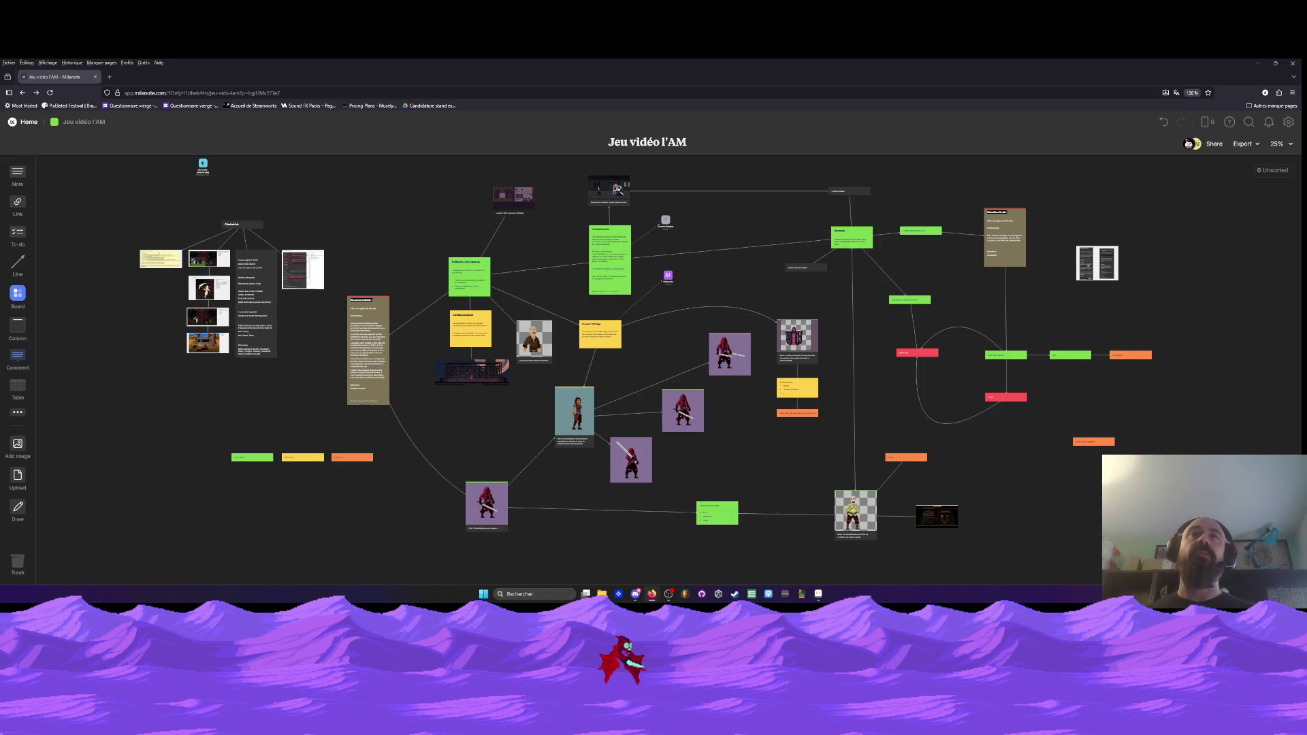
pyautogui.scroll(5, 367, 316)
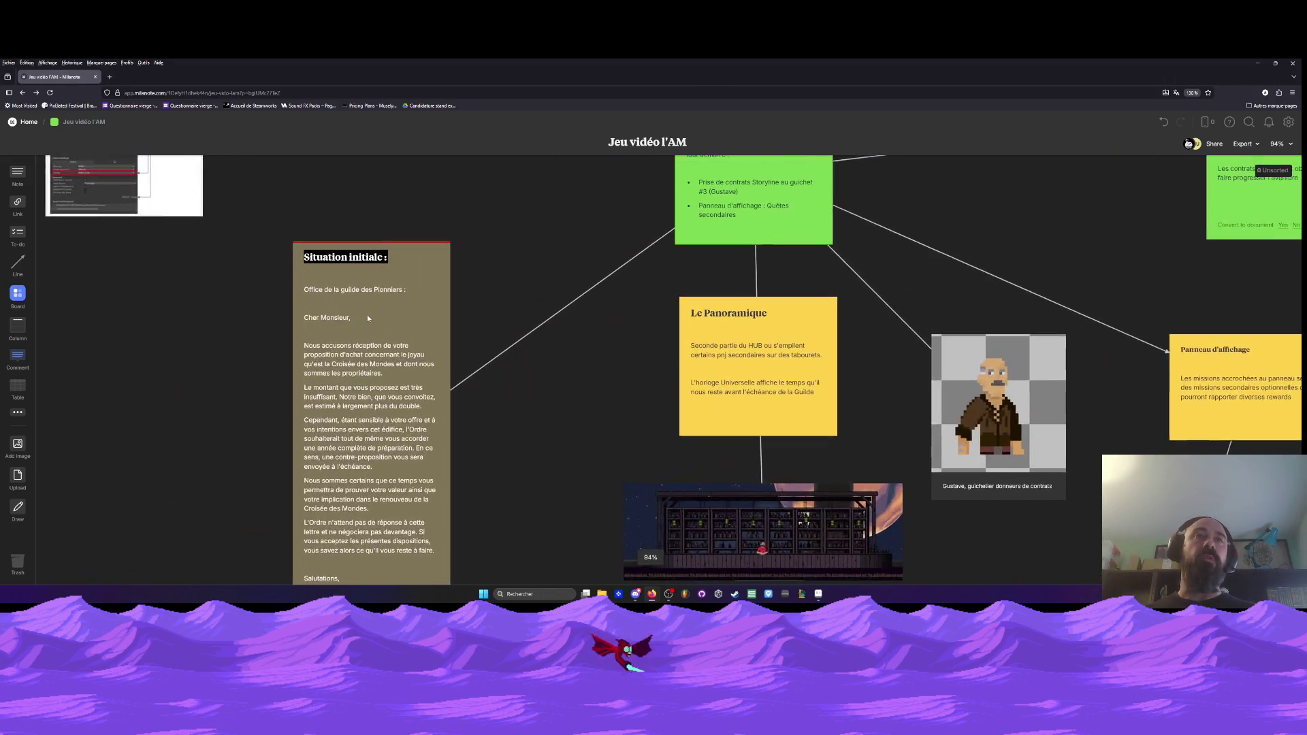
pyautogui.scroll(-3, 367, 318)
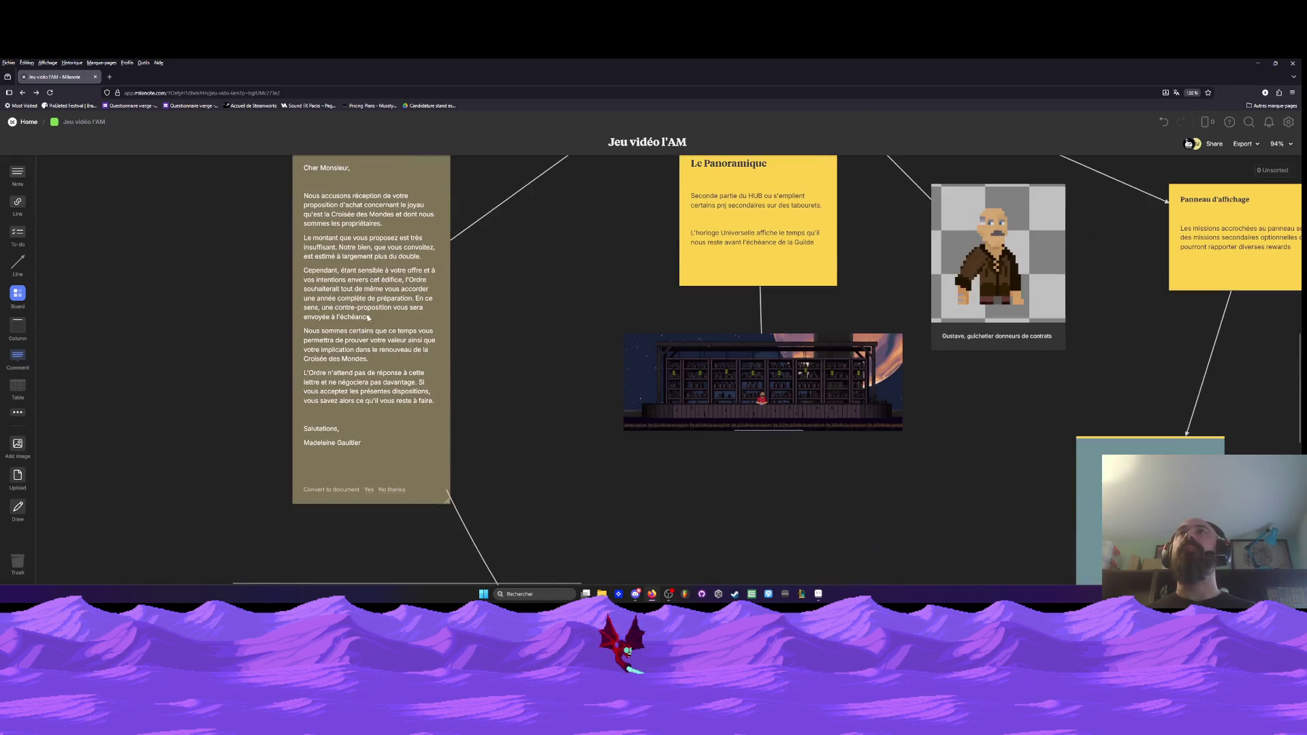
pyautogui.scroll(-2, 367, 317)
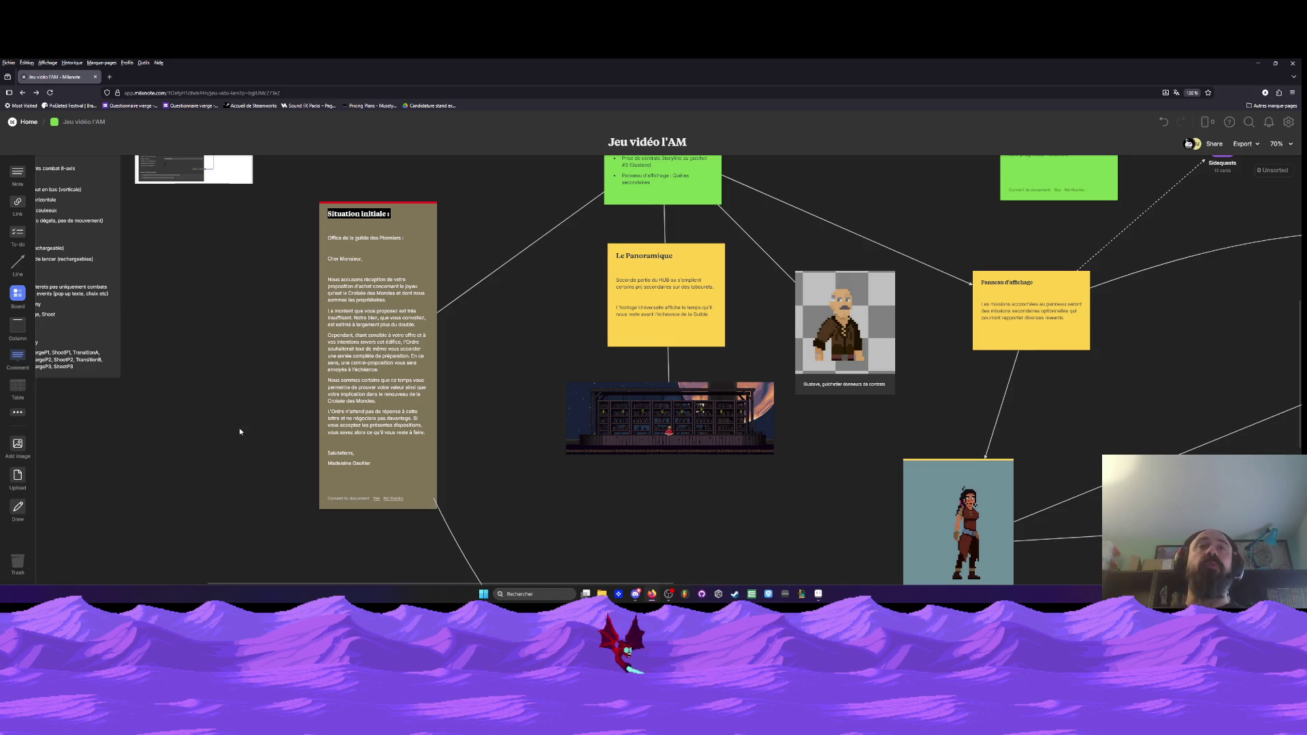
pyautogui.scroll(3, 525, 276)
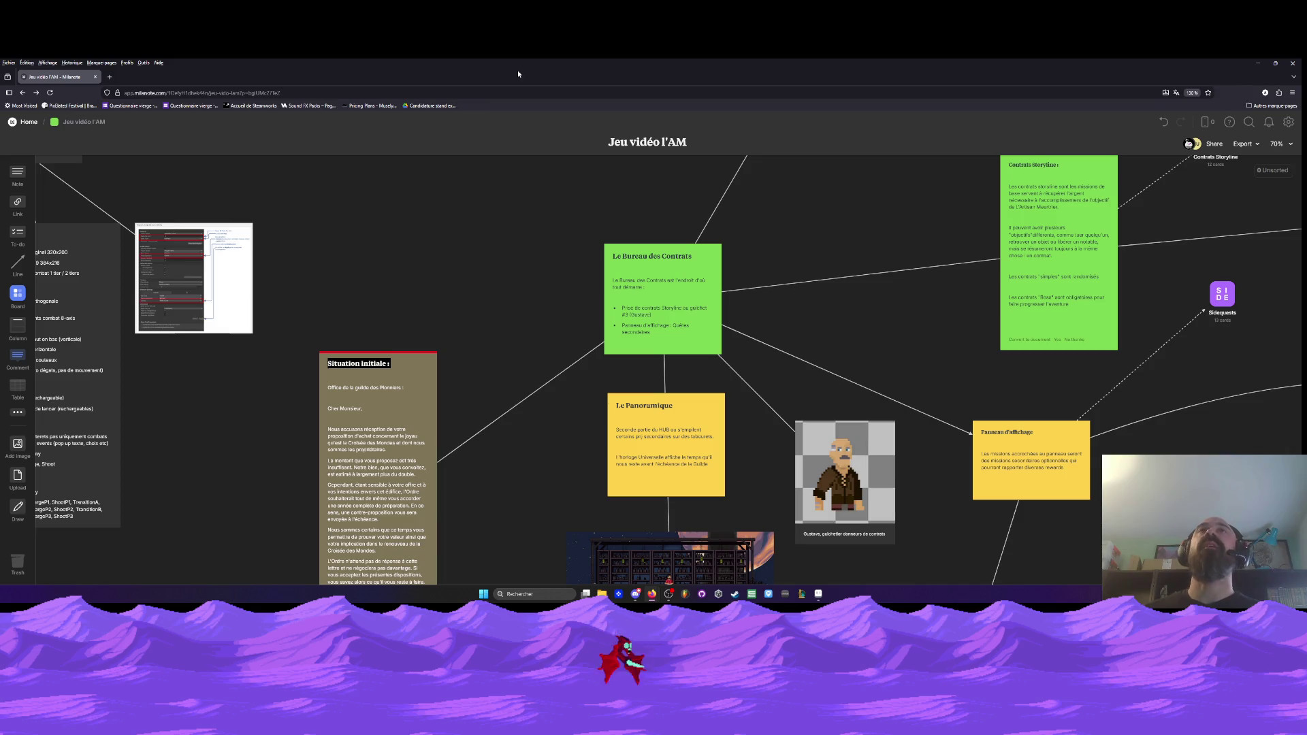
pyautogui.scroll(-2, 549, 207)
pyautogui.hotkey('ctrl', '-')
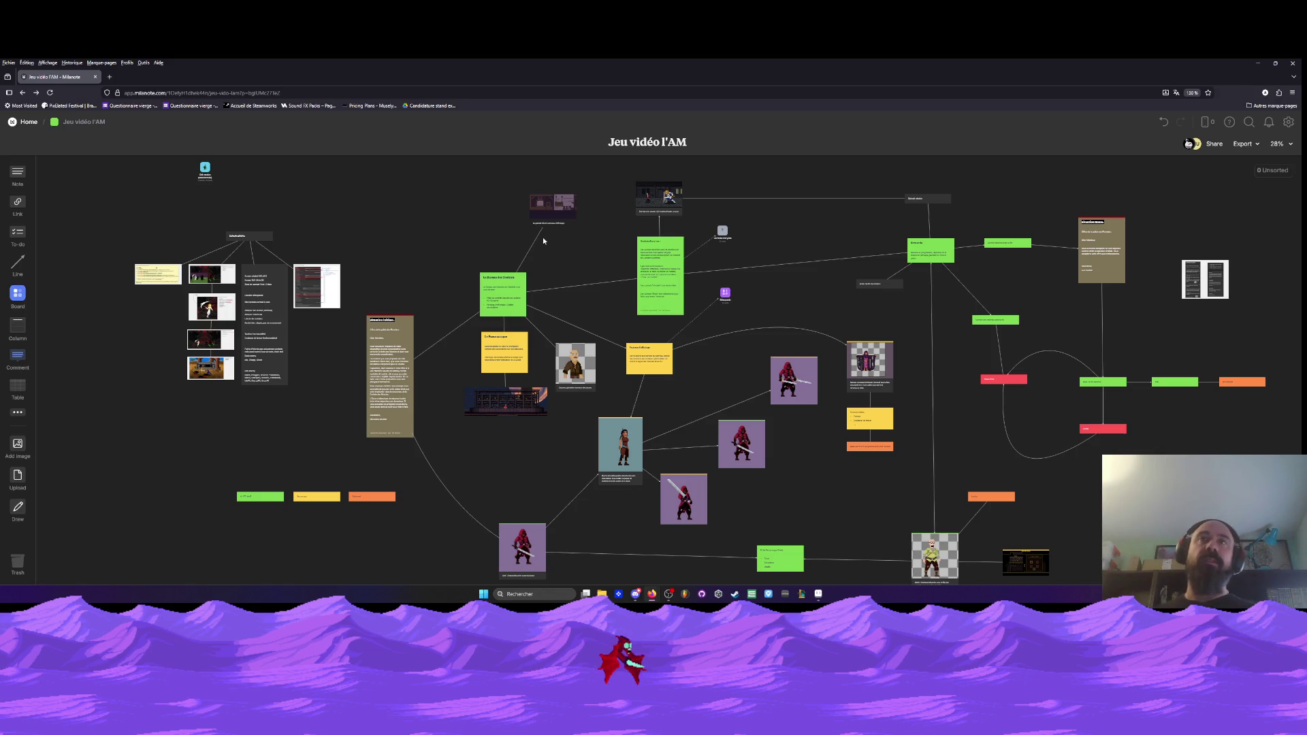
pyautogui.scroll(5, 496, 255)
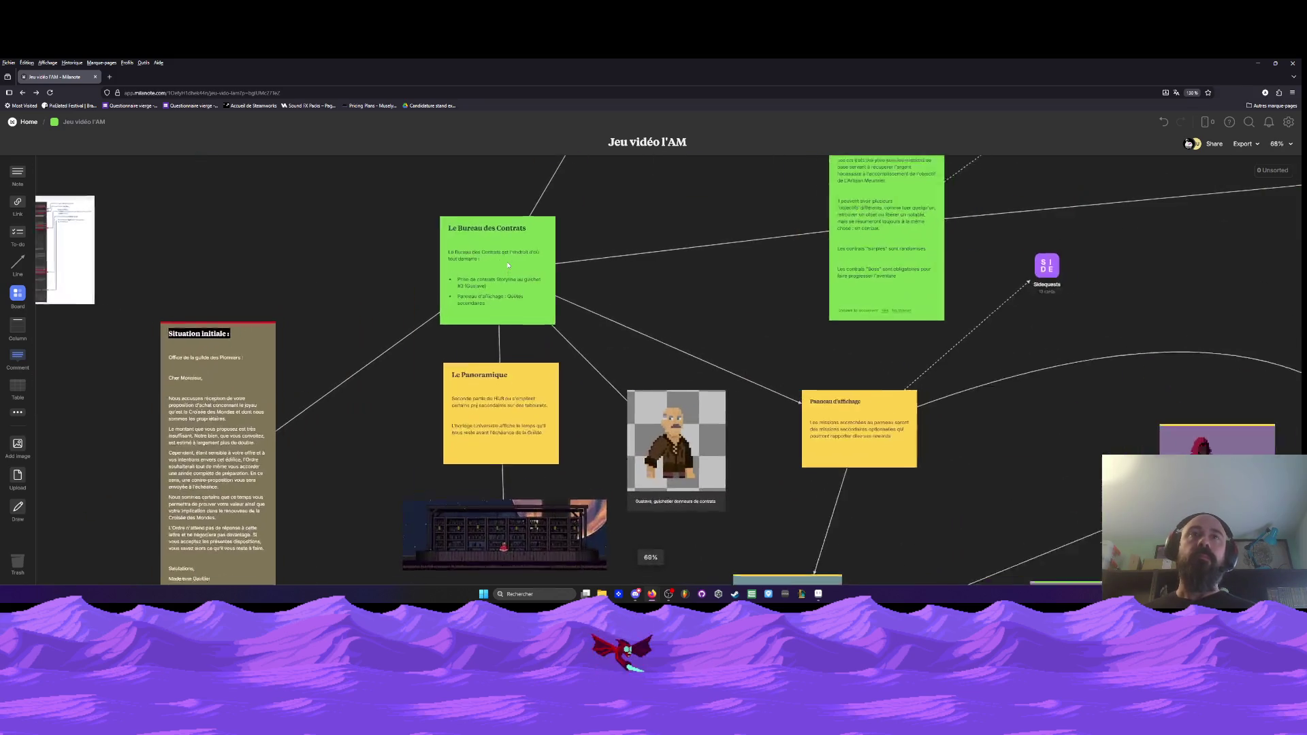
pyautogui.scroll(-5, 508, 264)
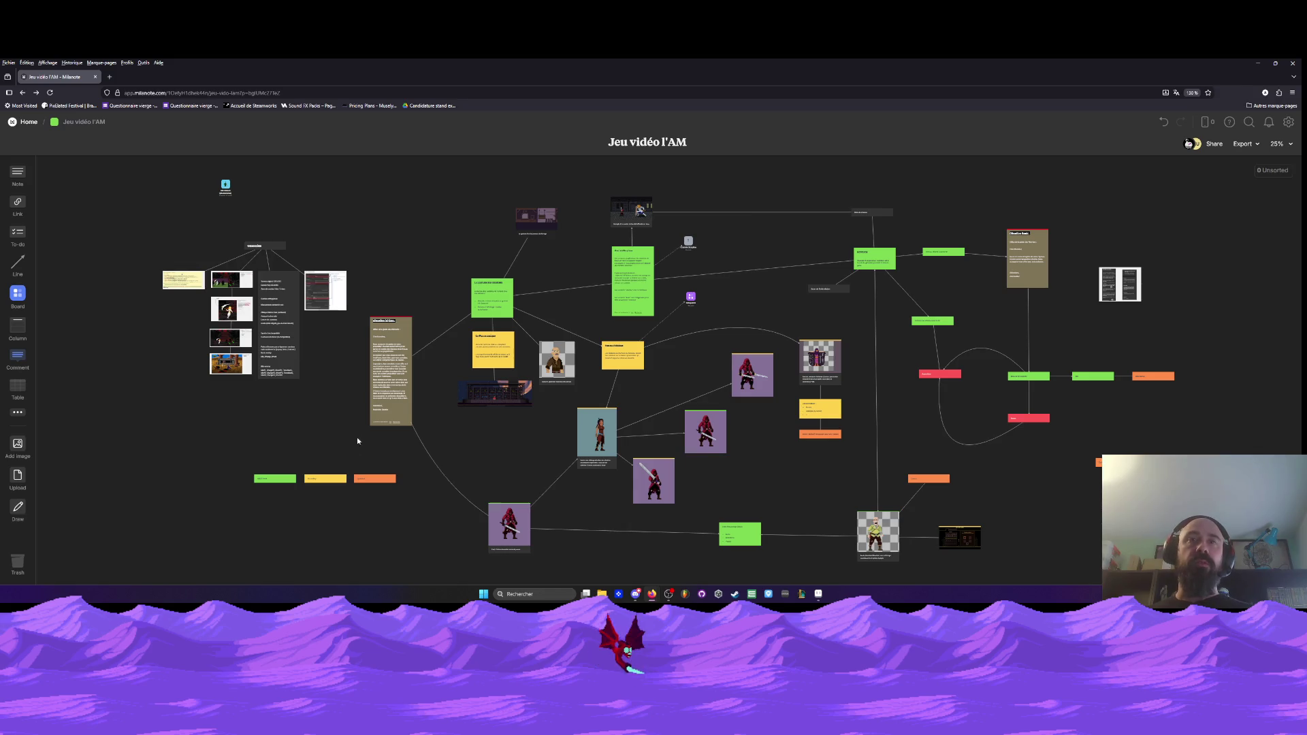
pyautogui.scroll(5, 356, 437)
pyautogui.scroll(-4, 313, 496)
pyautogui.moveTo(519, 441)
pyautogui.mouseDown()
pyautogui.moveTo(375, 477)
pyautogui.moveTo(394, 417)
pyautogui.mouseUp()
pyautogui.moveTo(684, 271); pyautogui.dragTo(663, 275)
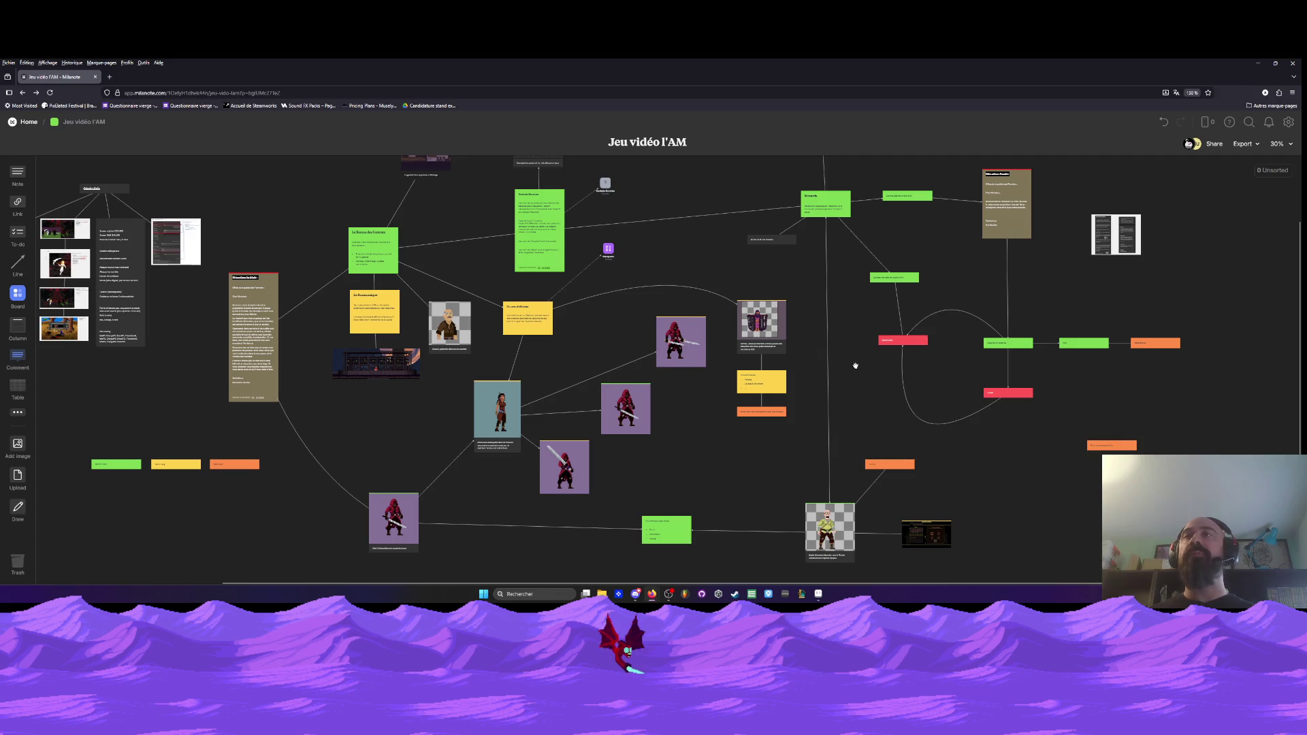
pyautogui.scroll(2, 856, 365)
pyautogui.scroll(-2, 785, 393)
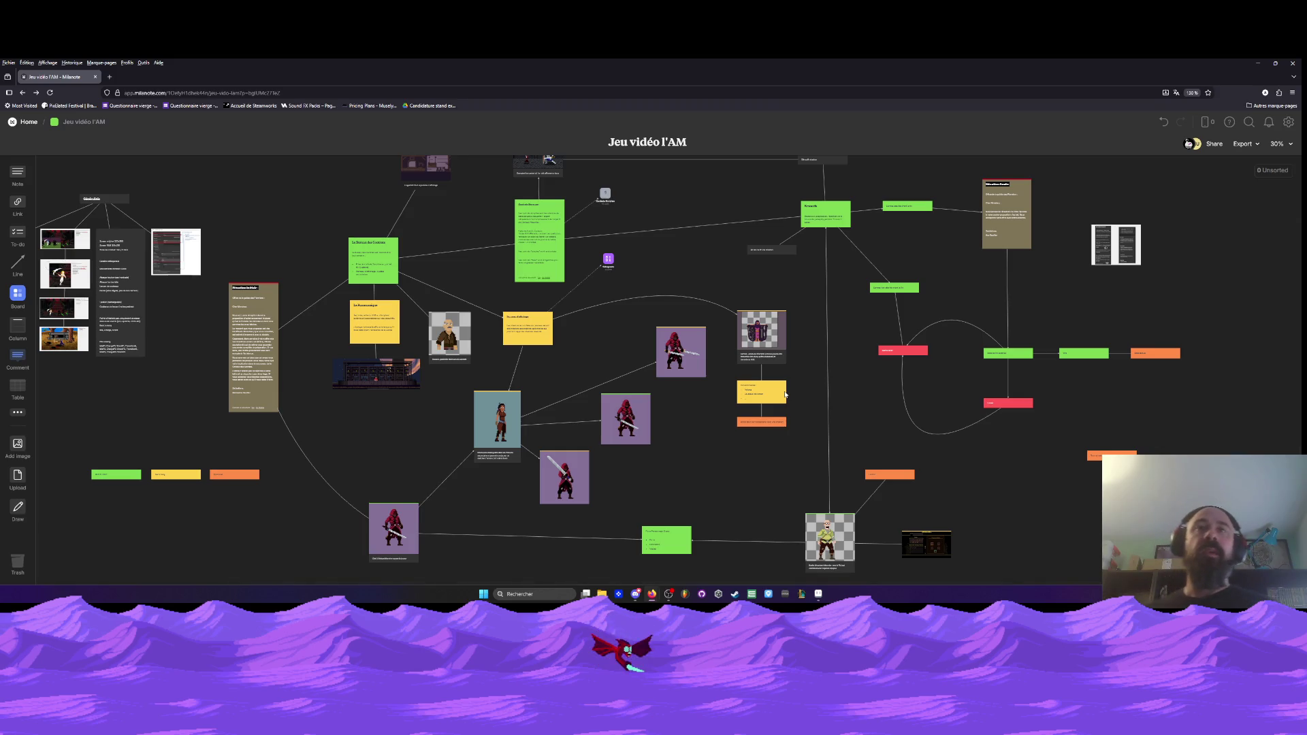
pyautogui.scroll(5, 366, 288)
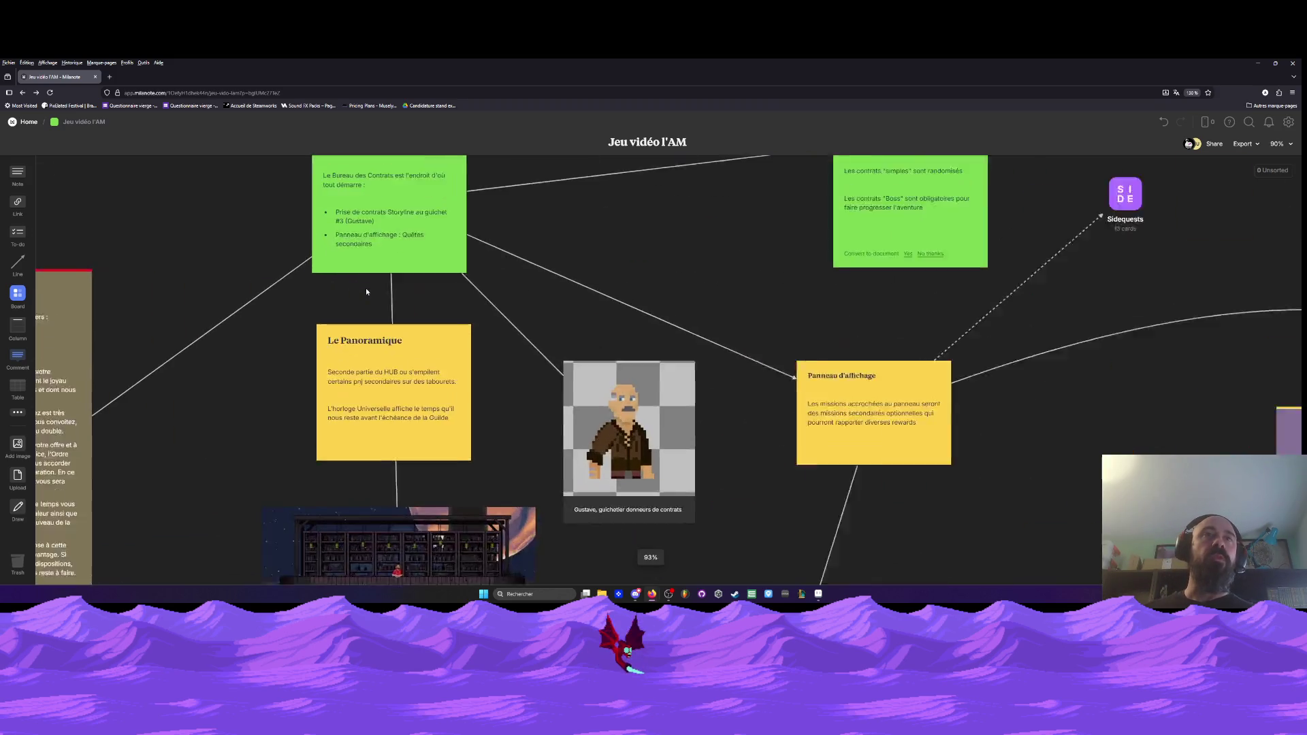
# - Bring Le Bureau des Contrats into view and nudge the Le Panoramique card slightly
pyautogui.moveTo(366, 292)
pyautogui.mouseDown()
pyautogui.moveTo(373, 378)
pyautogui.moveTo(402, 367)
pyautogui.mouseUp()
pyautogui.moveTo(442, 429); pyautogui.dragTo(441, 430)
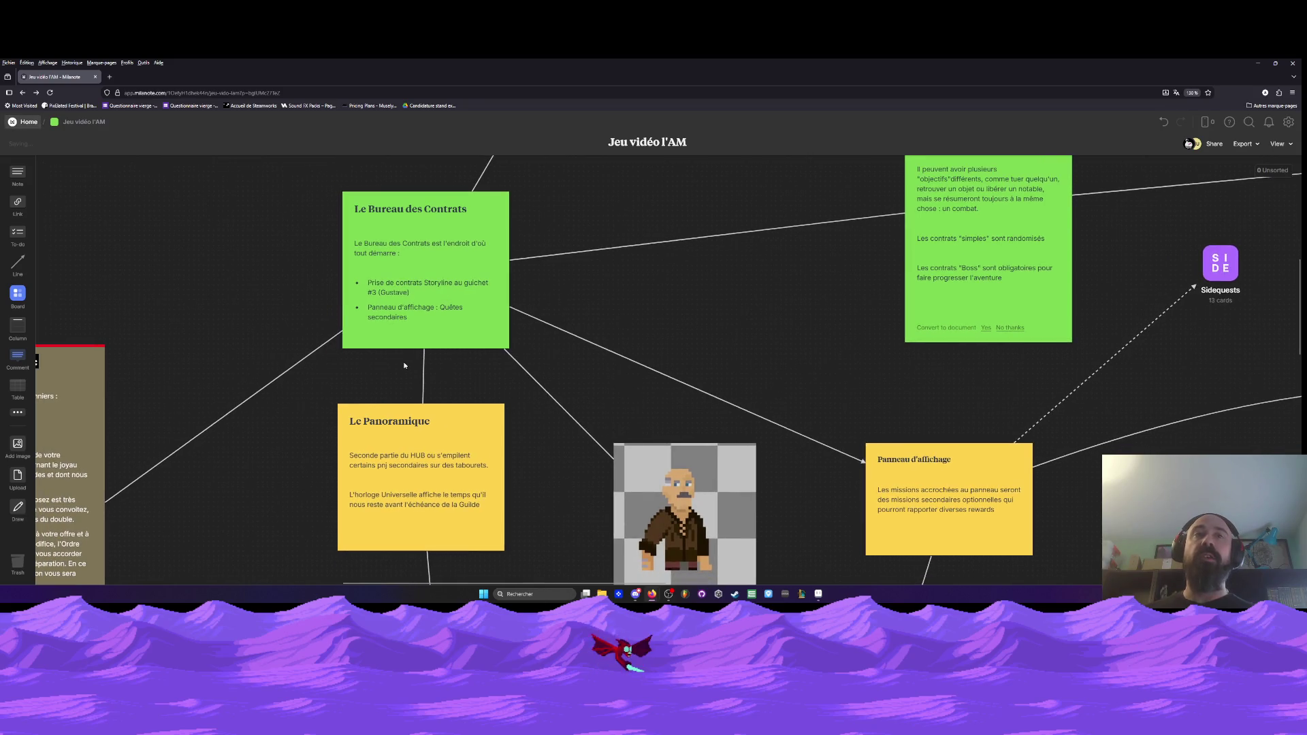
pyautogui.scroll(-2, 406, 366)
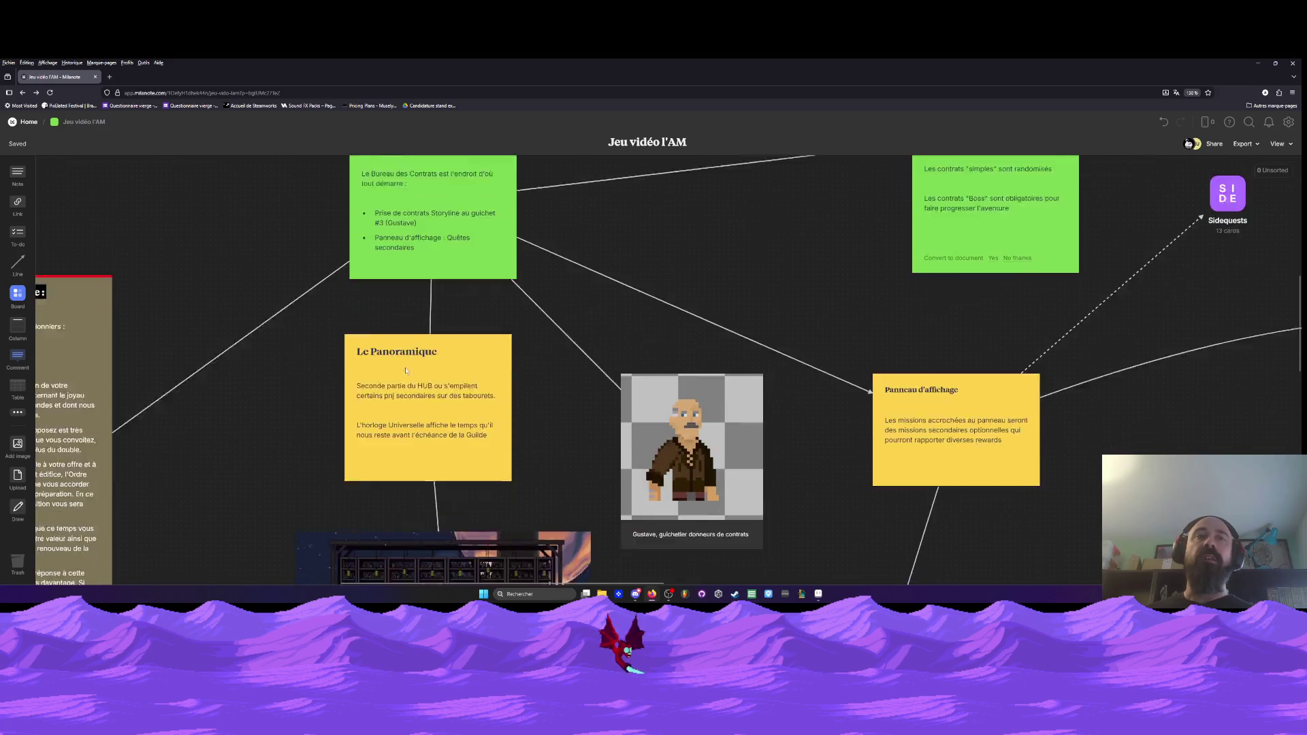
pyautogui.scroll(5, 405, 366)
pyautogui.scroll(5, 643, 345)
pyautogui.scroll(-2, 578, 348)
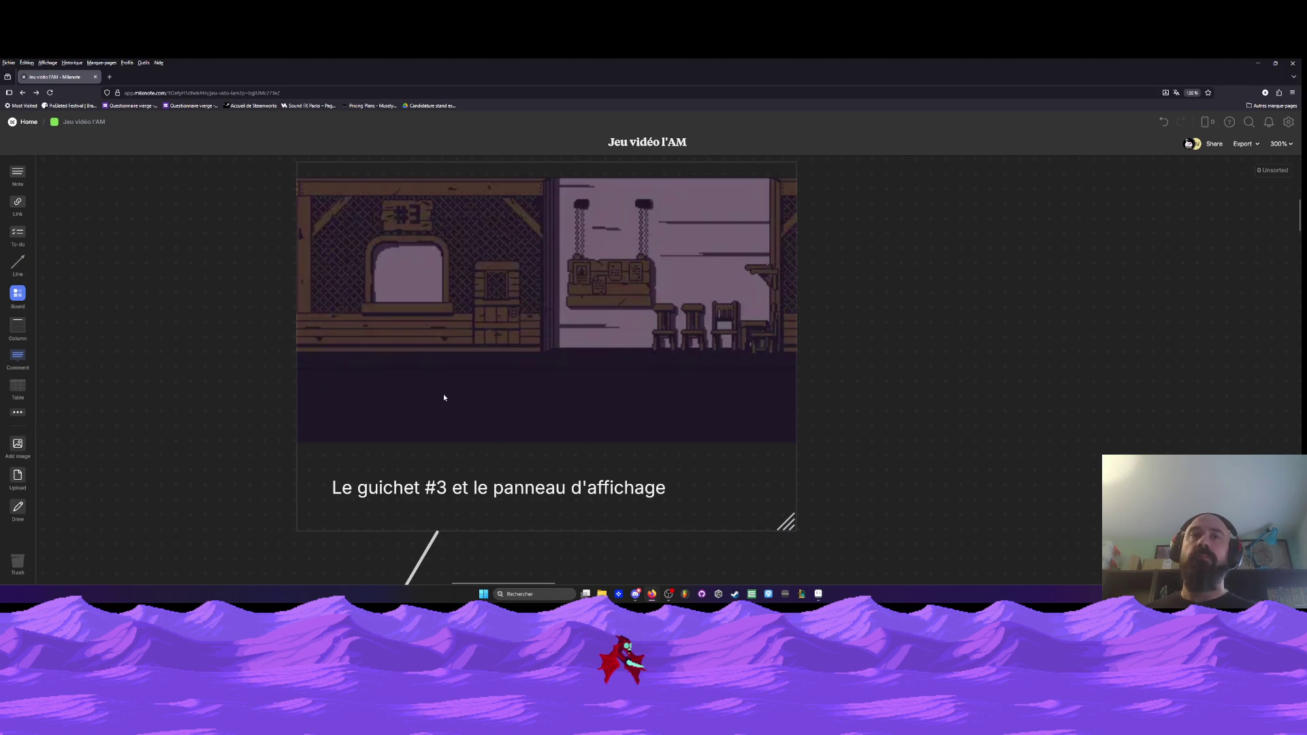
# - Zoom in on the guichet #3 image, then zoom back out to 40%
pyautogui.scroll(-10, 422, 272)
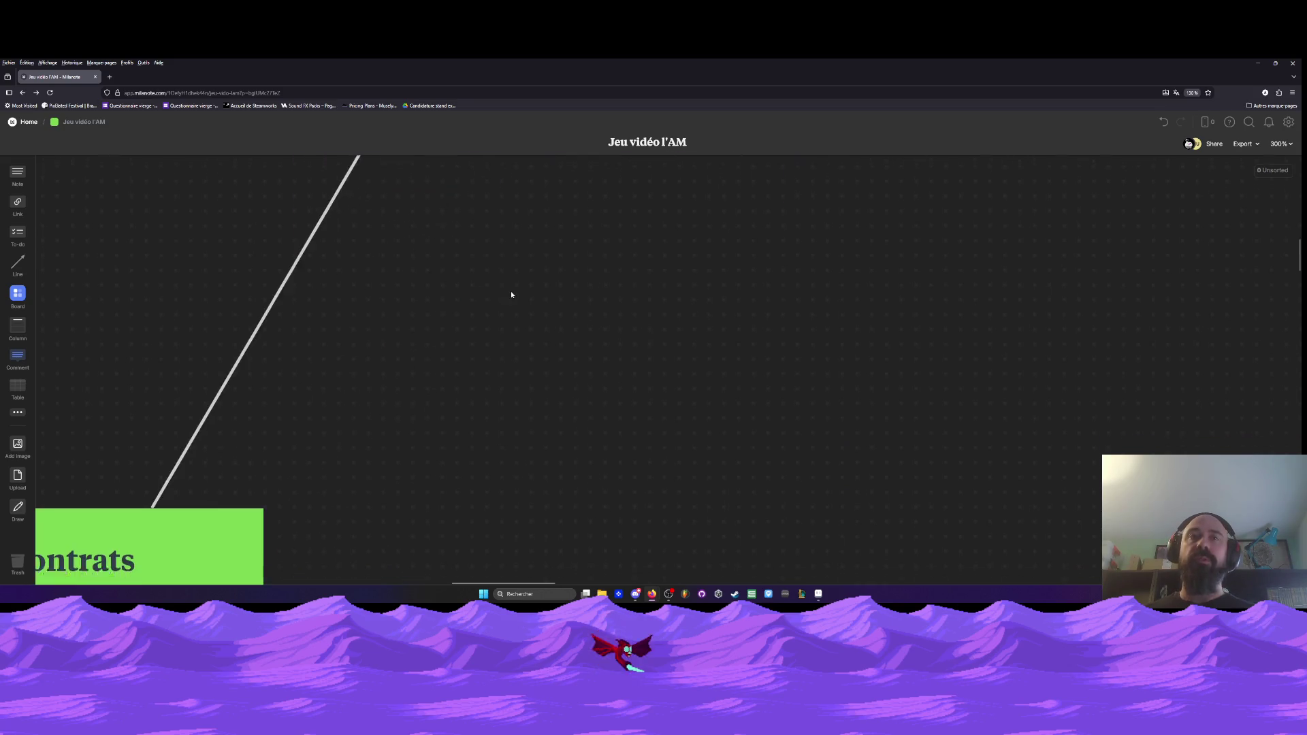
pyautogui.scroll(-5, 511, 295)
pyautogui.scroll(-3, 517, 292)
pyautogui.scroll(5, 613, 326)
pyautogui.scroll(5, 673, 350)
pyautogui.scroll(5, 463, 368)
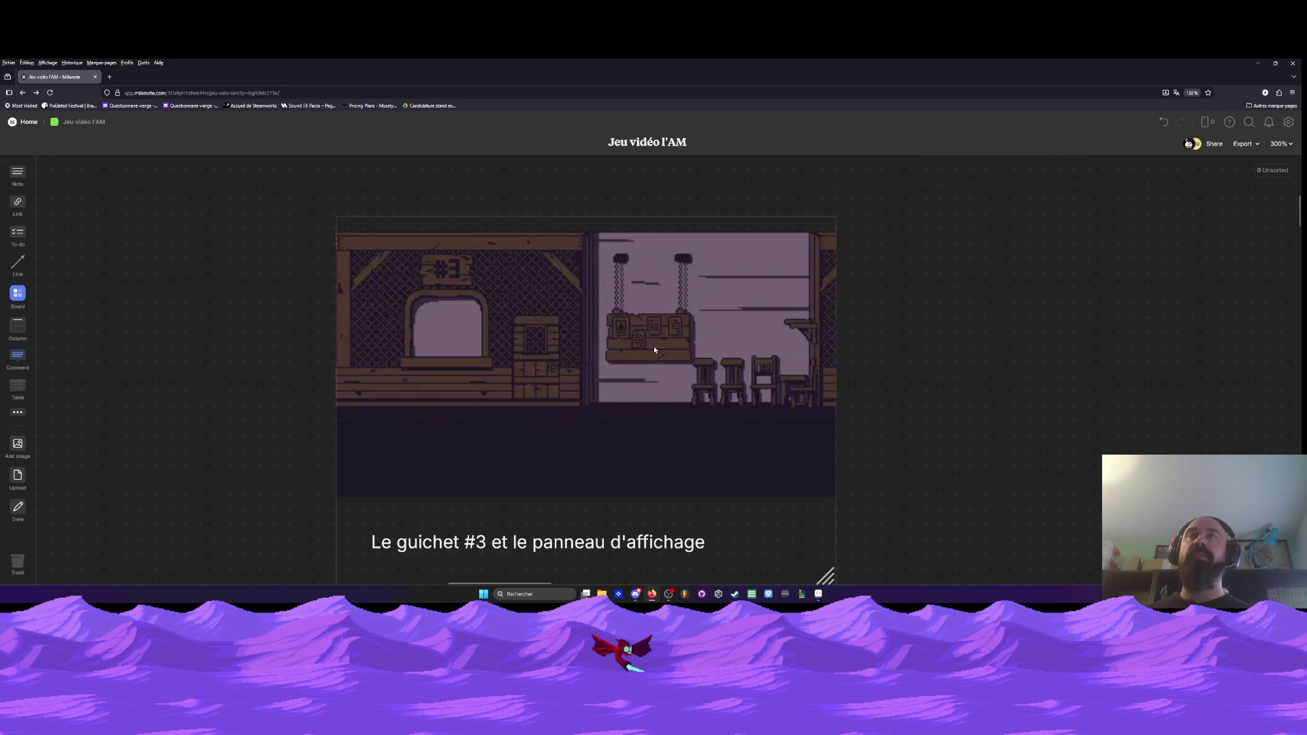
pyautogui.scroll(-5, 618, 350)
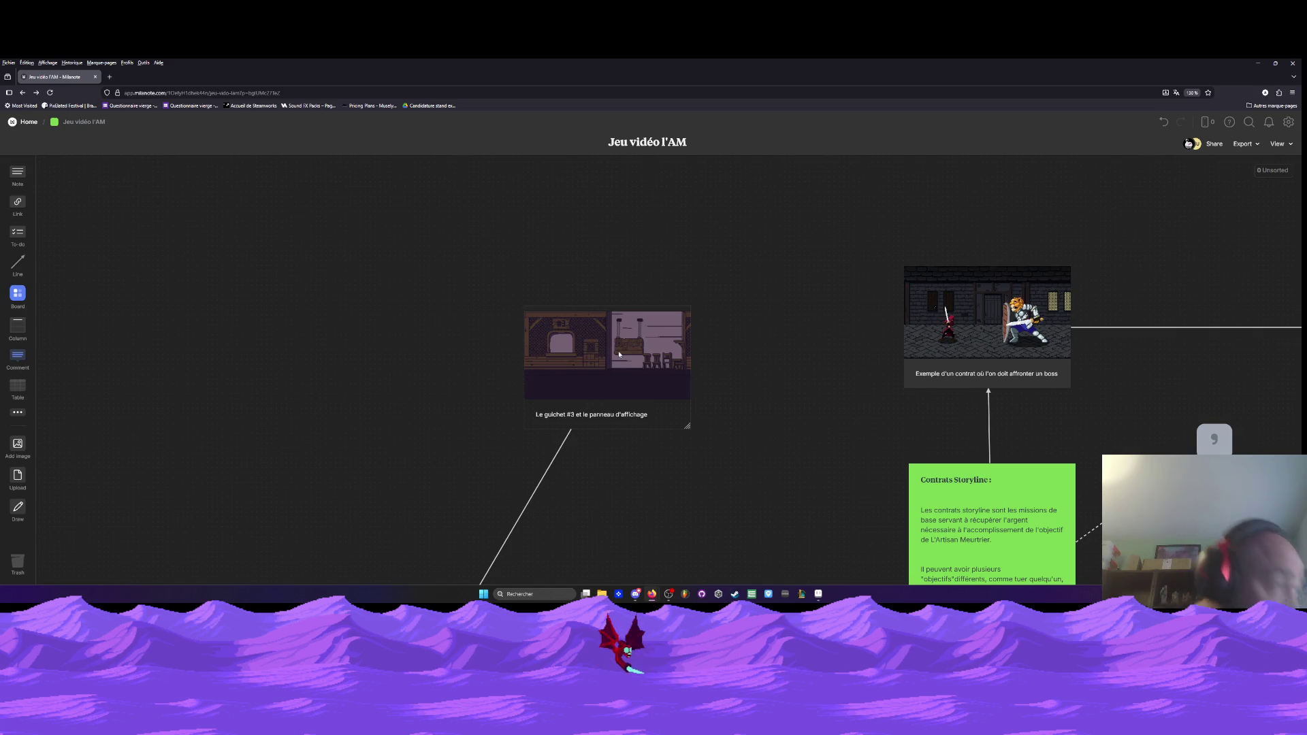
pyautogui.scroll(-5, 611, 374)
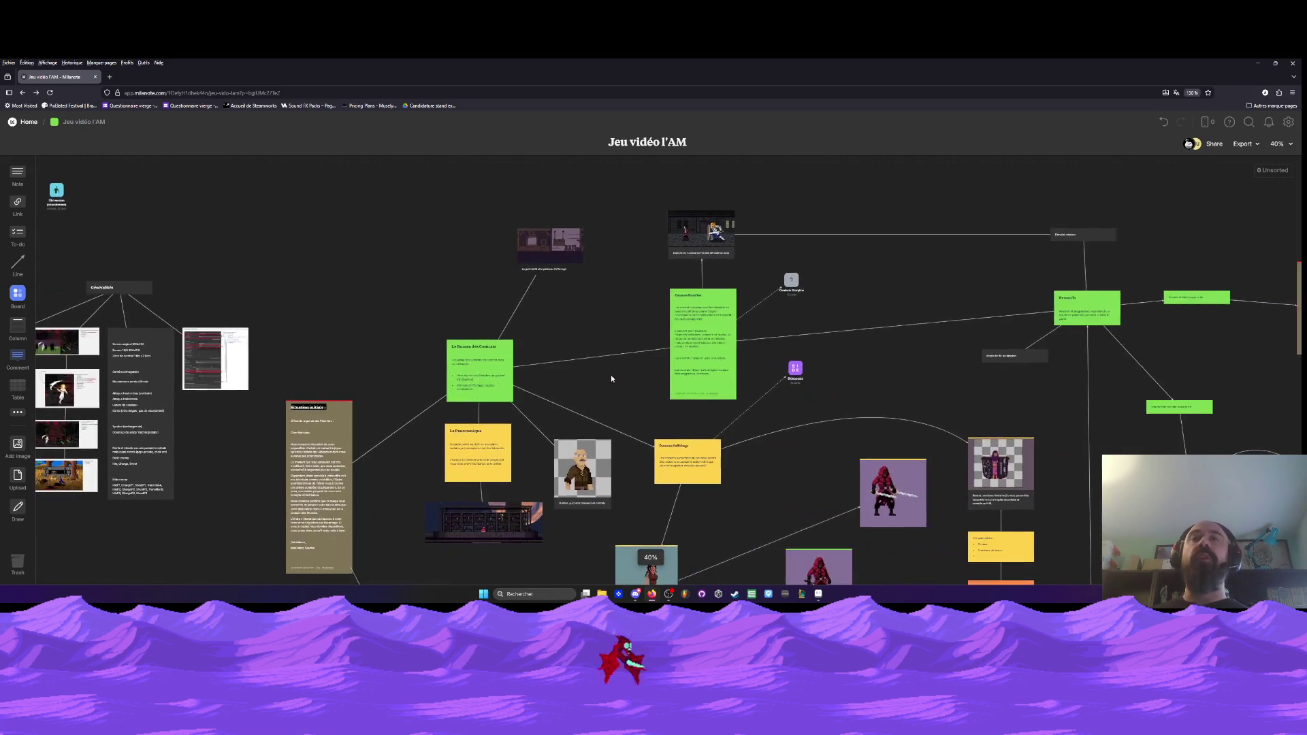
pyautogui.scroll(-1, 602, 340)
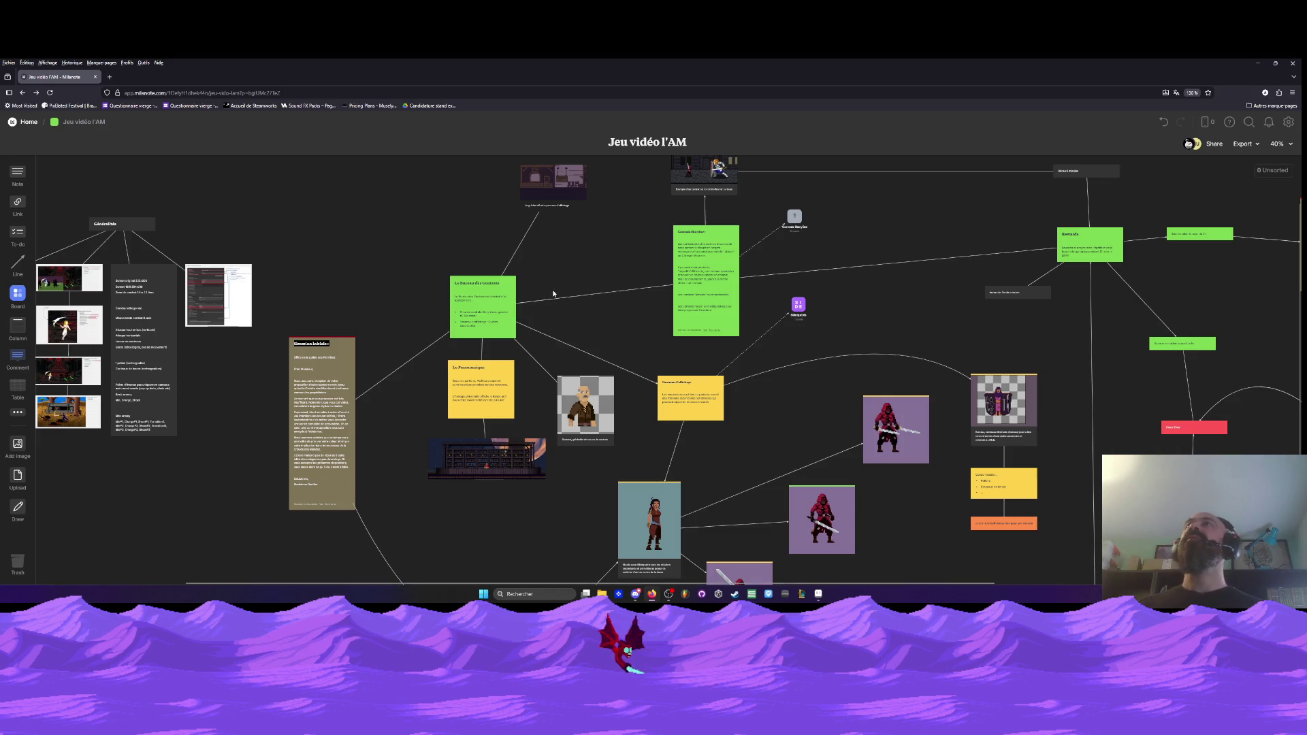
pyautogui.scroll(-5, 850, 232)
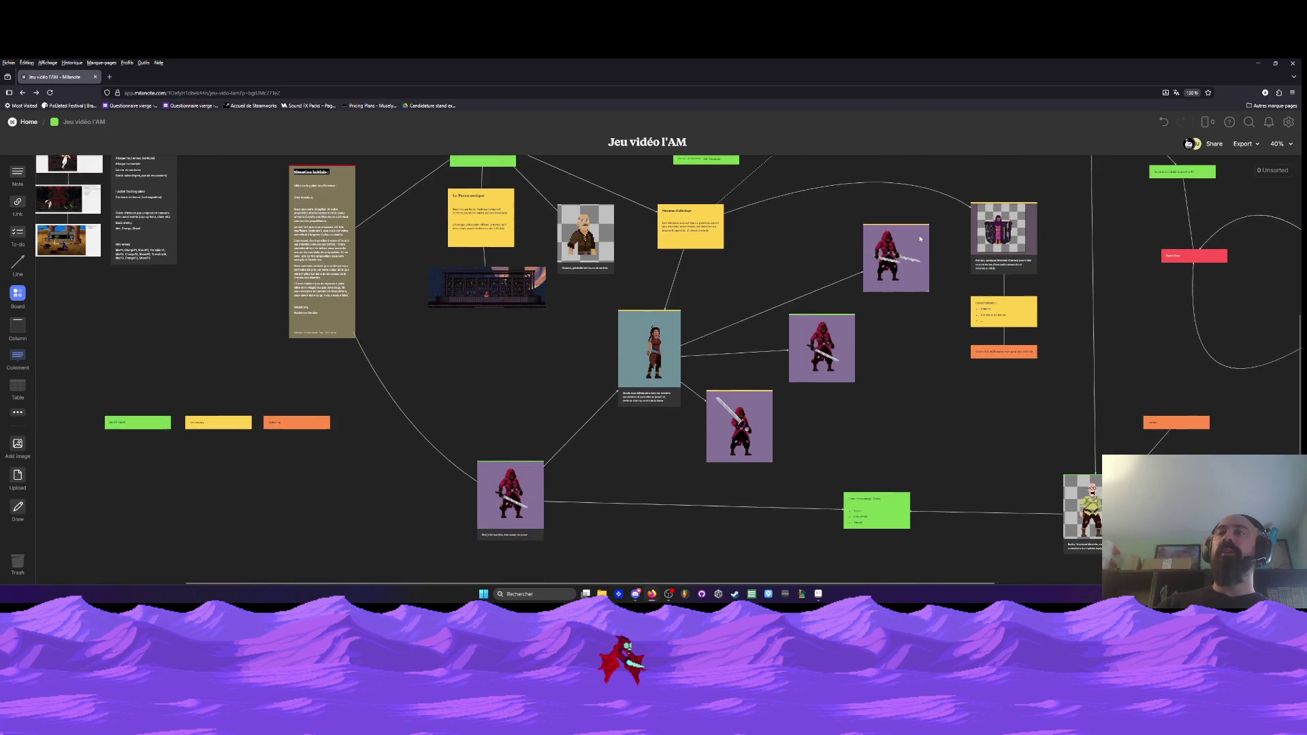
pyautogui.scroll(1, 920, 238)
pyautogui.scroll(-2, 919, 238)
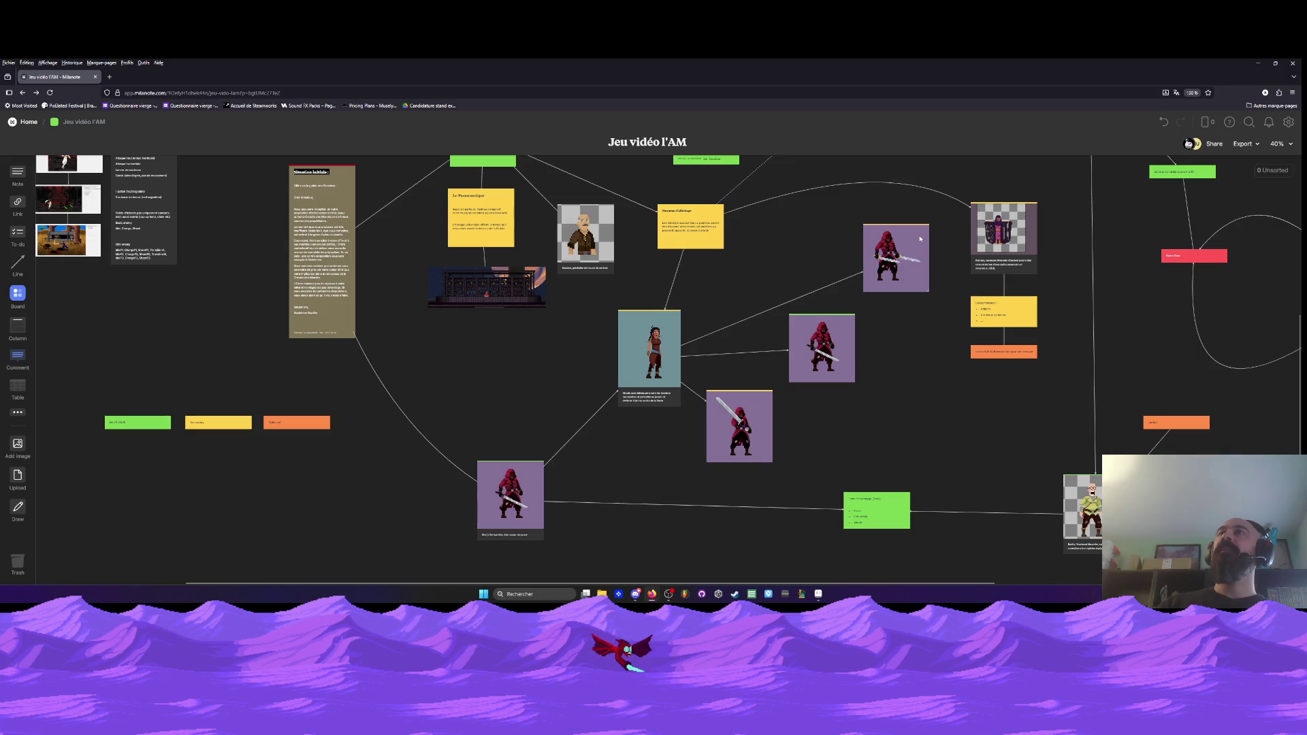
pyautogui.scroll(1, 840, 329)
pyautogui.scroll(2, 840, 329)
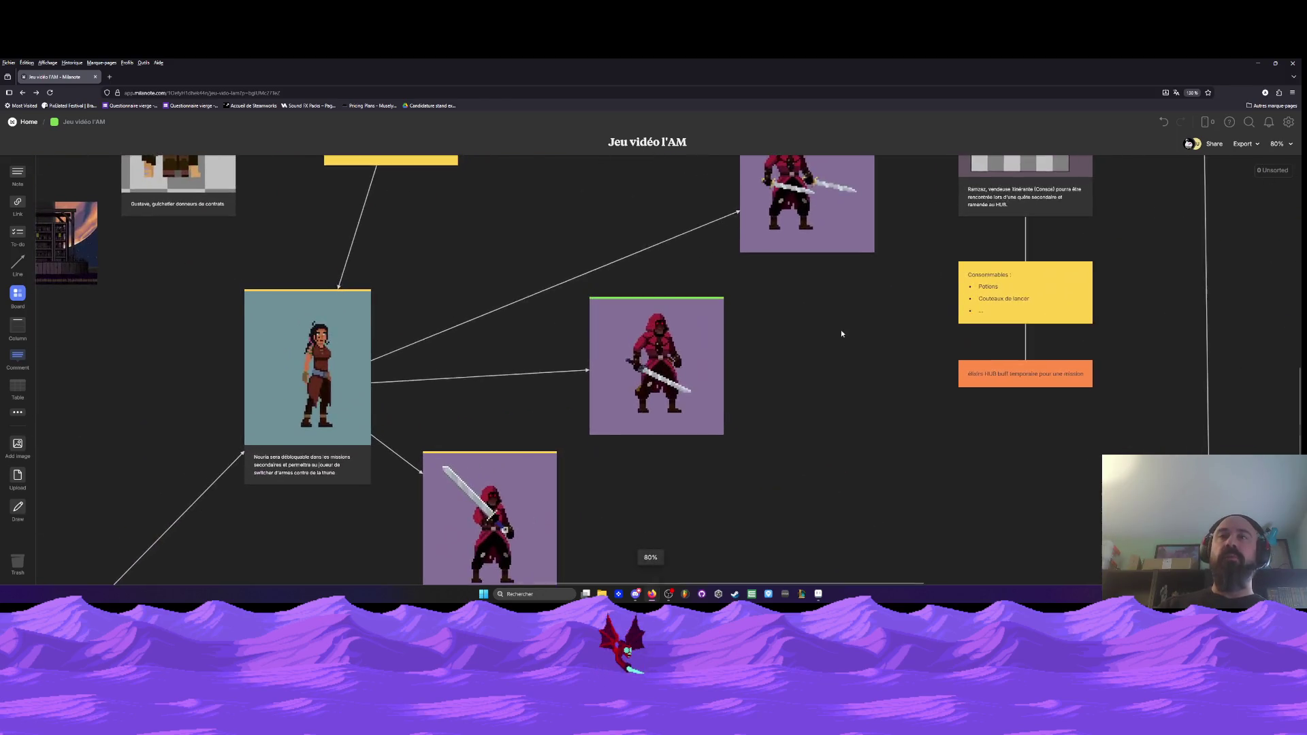
pyautogui.scroll(-2, 757, 336)
pyautogui.scroll(3, 262, 442)
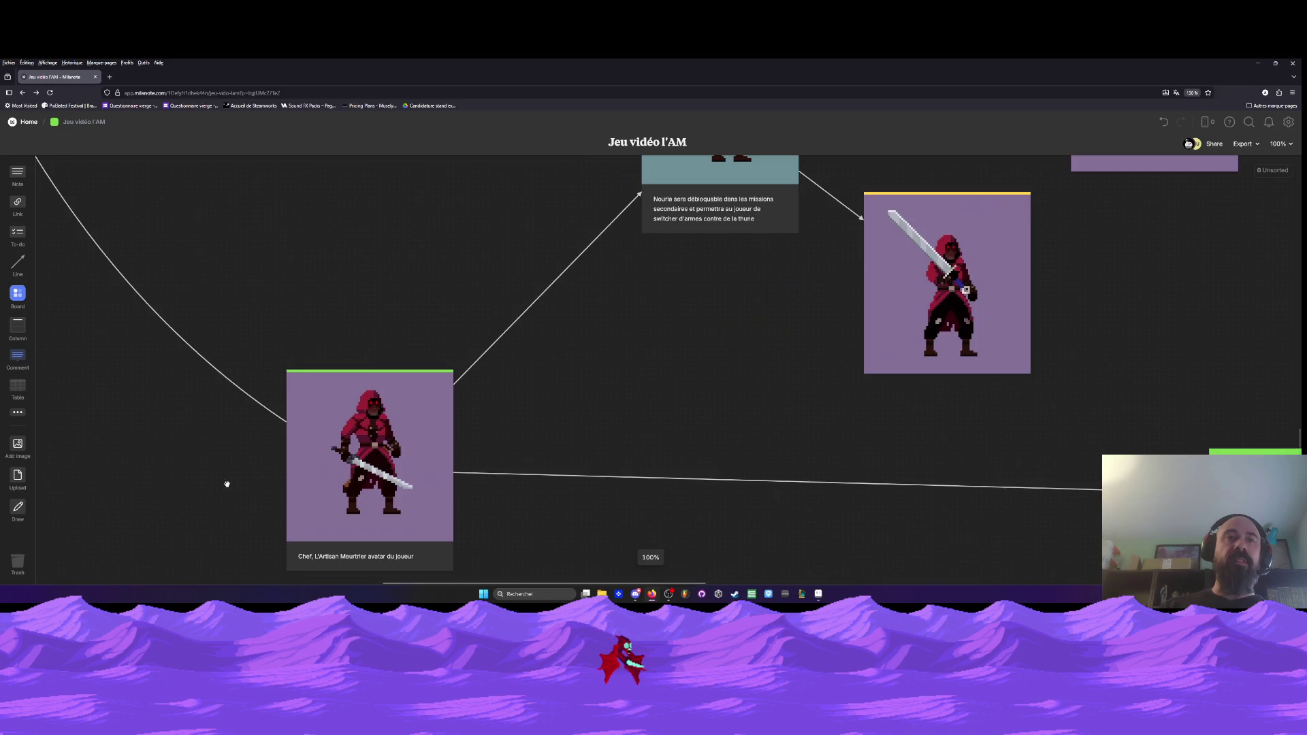
pyautogui.scroll(-1, 251, 431)
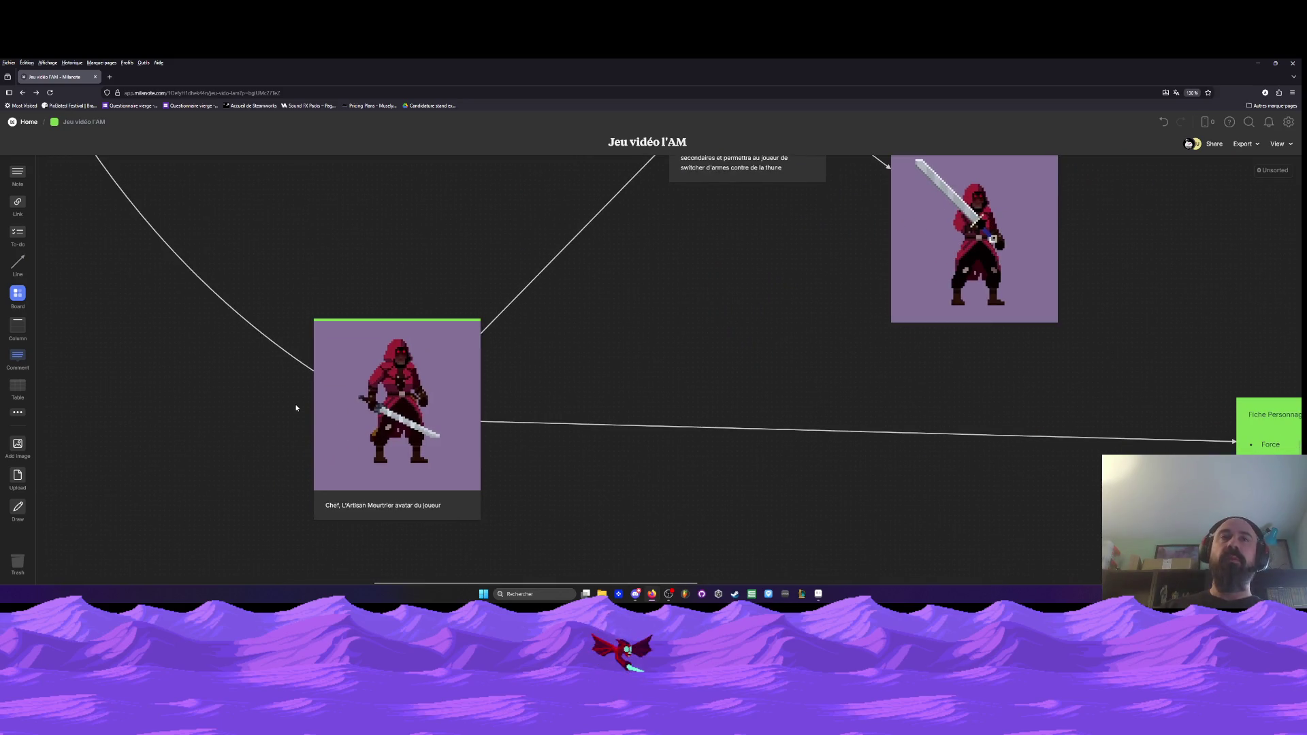
pyautogui.scroll(-2, 299, 406)
pyautogui.scroll(-2, 304, 409)
pyautogui.scroll(4, 466, 277)
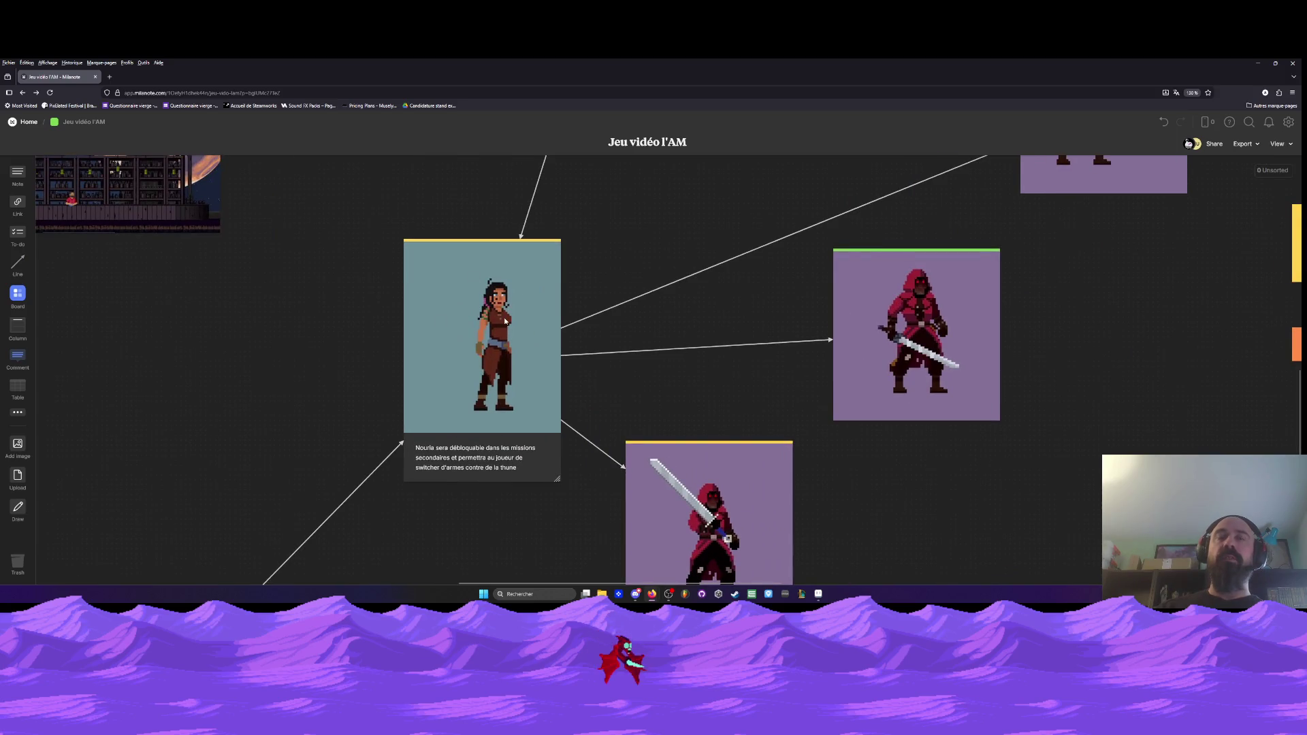
pyautogui.scroll(-2, 505, 320)
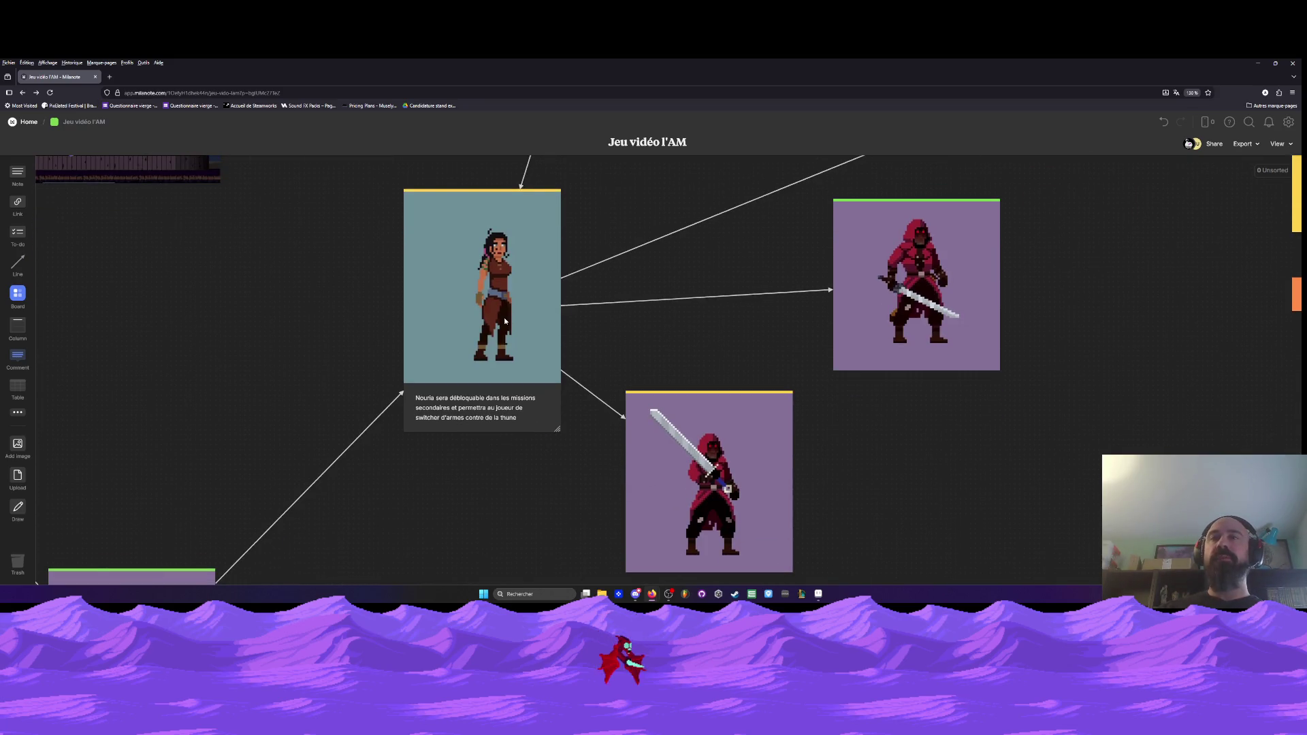
pyautogui.scroll(-5, 505, 321)
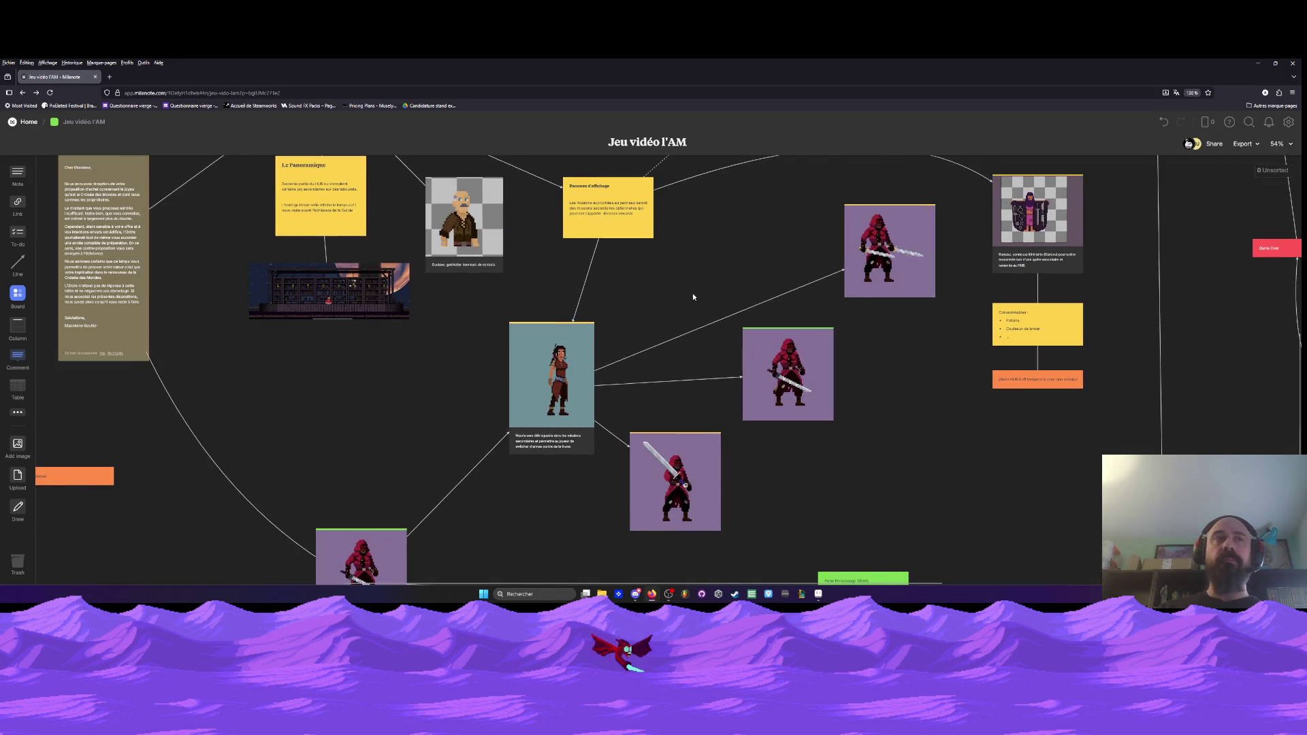
pyautogui.hscroll(5, 692, 297)
pyautogui.scroll(2, 693, 296)
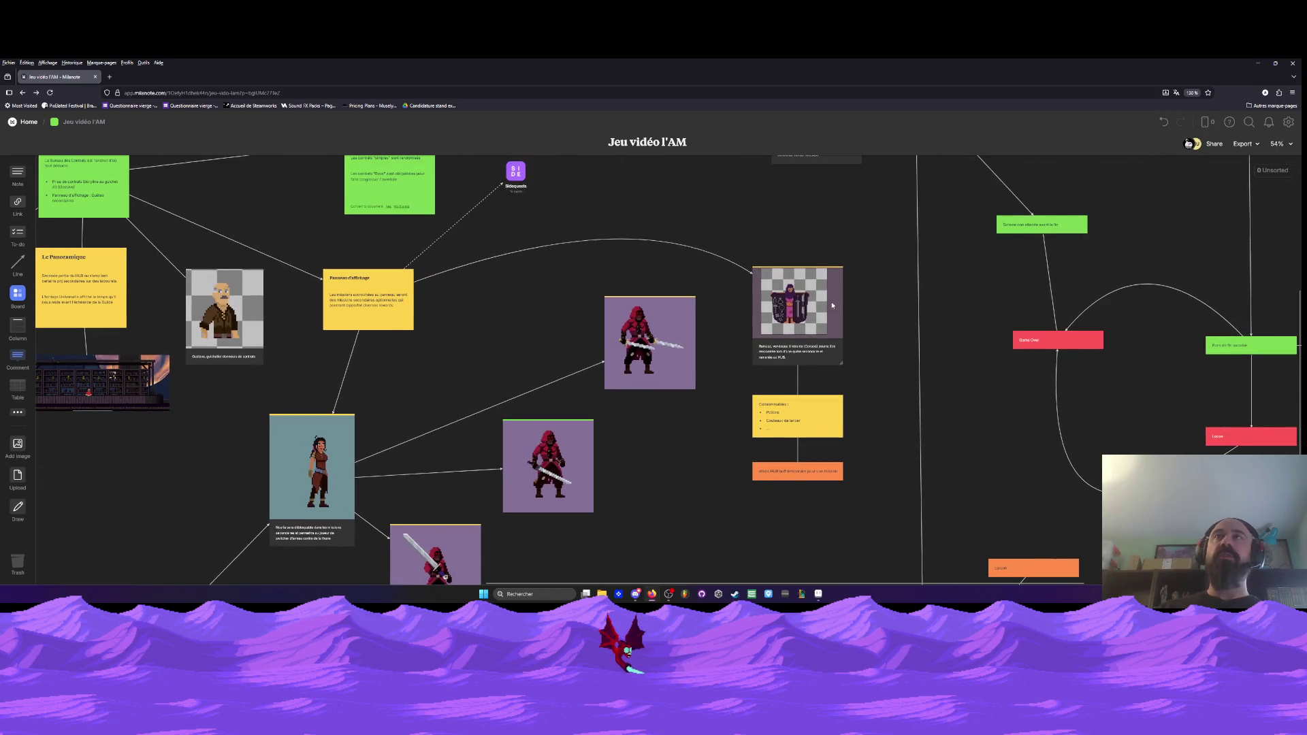
pyautogui.scroll(3, 827, 307)
pyautogui.scroll(2, 769, 314)
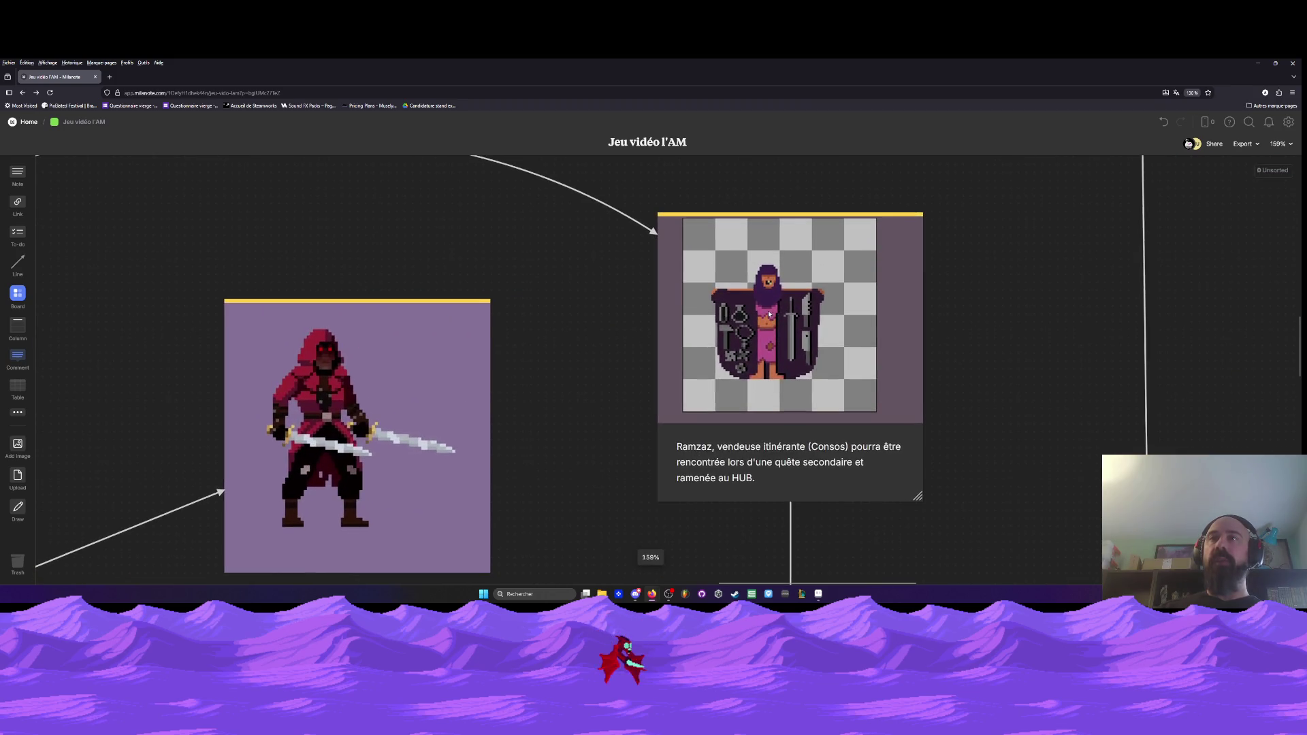
pyautogui.scroll(2, 769, 315)
pyautogui.scroll(-5, 765, 347)
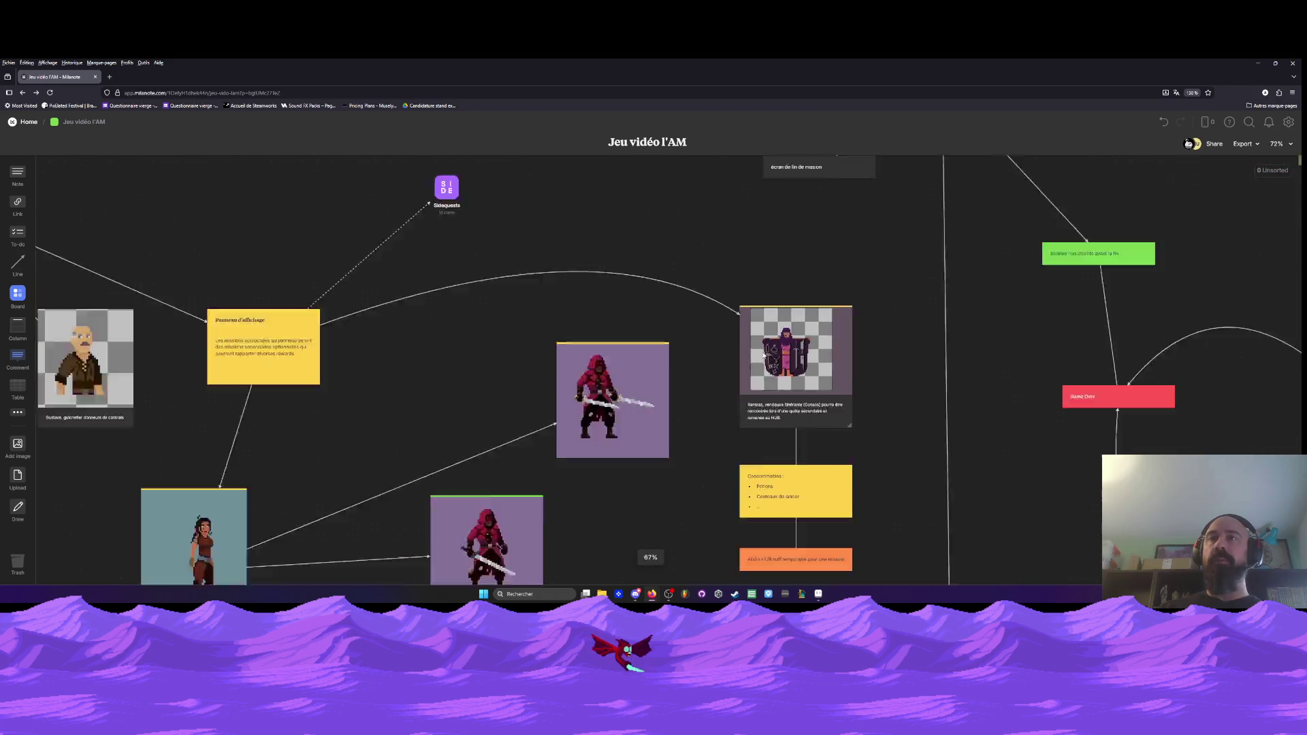
pyautogui.scroll(-5, 764, 354)
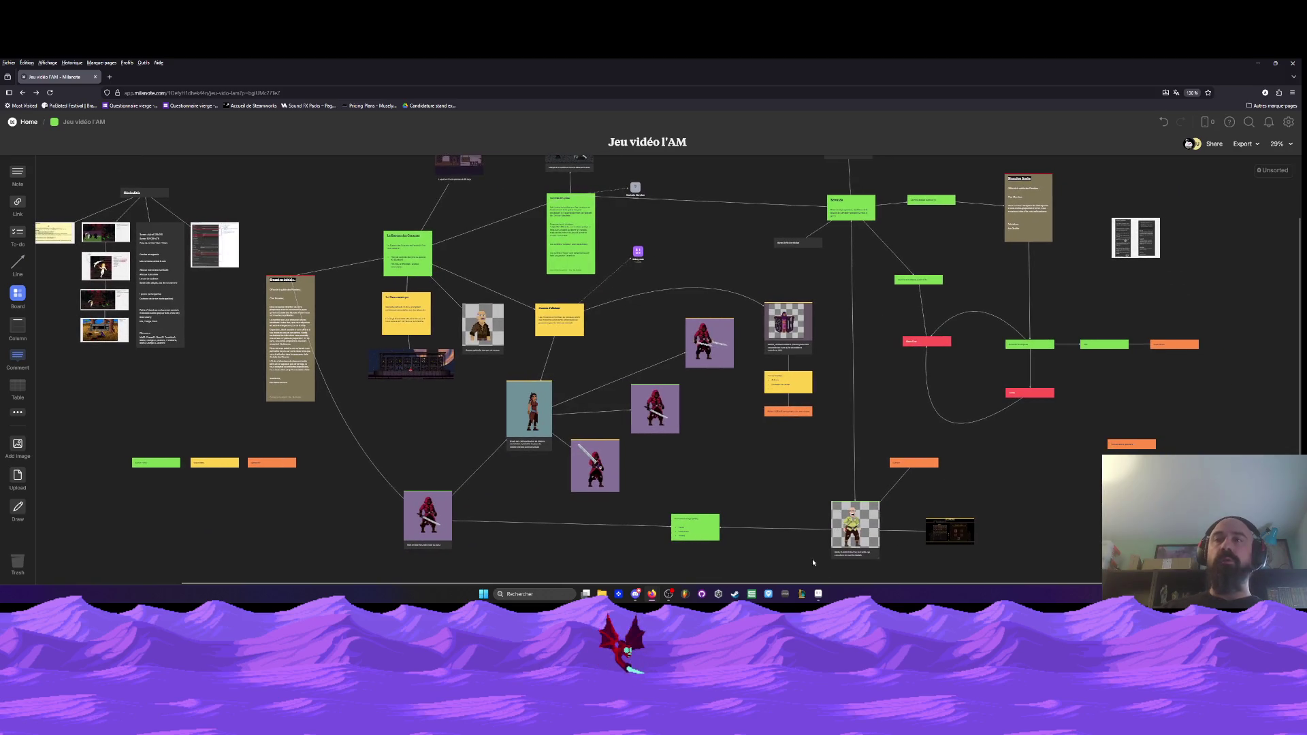
# - Shift the board view slightly, then put the Milanote window away to reveal Aseprite
pyautogui.scroll(3, 855, 541)
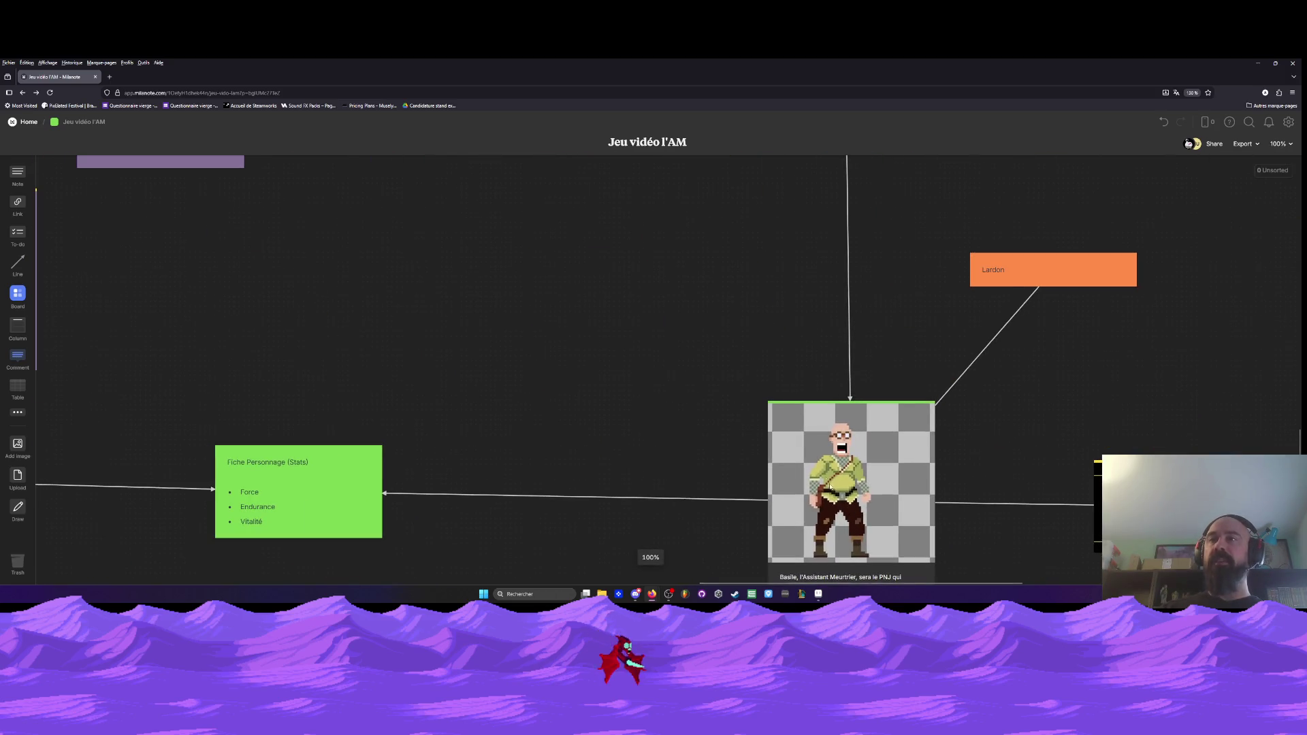
pyautogui.scroll(-3, 825, 461)
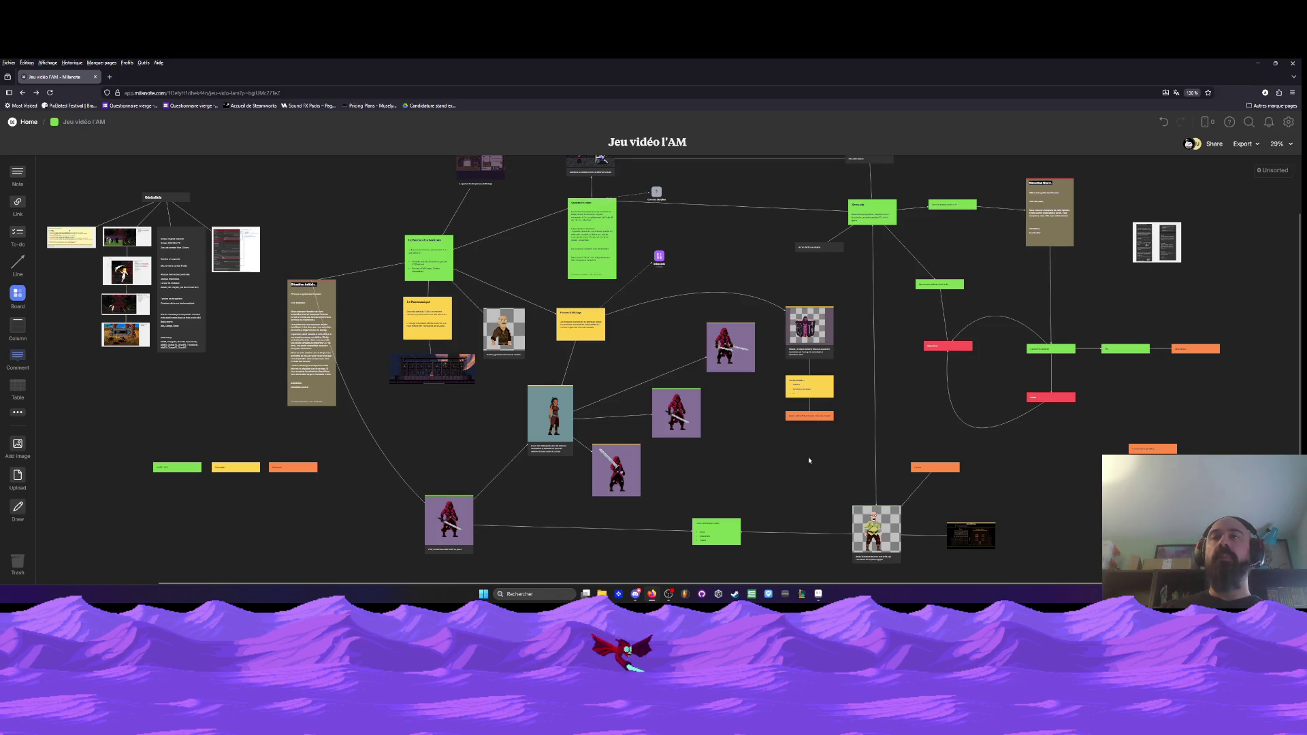
pyautogui.moveTo(732, 469); pyautogui.dragTo(764, 488)
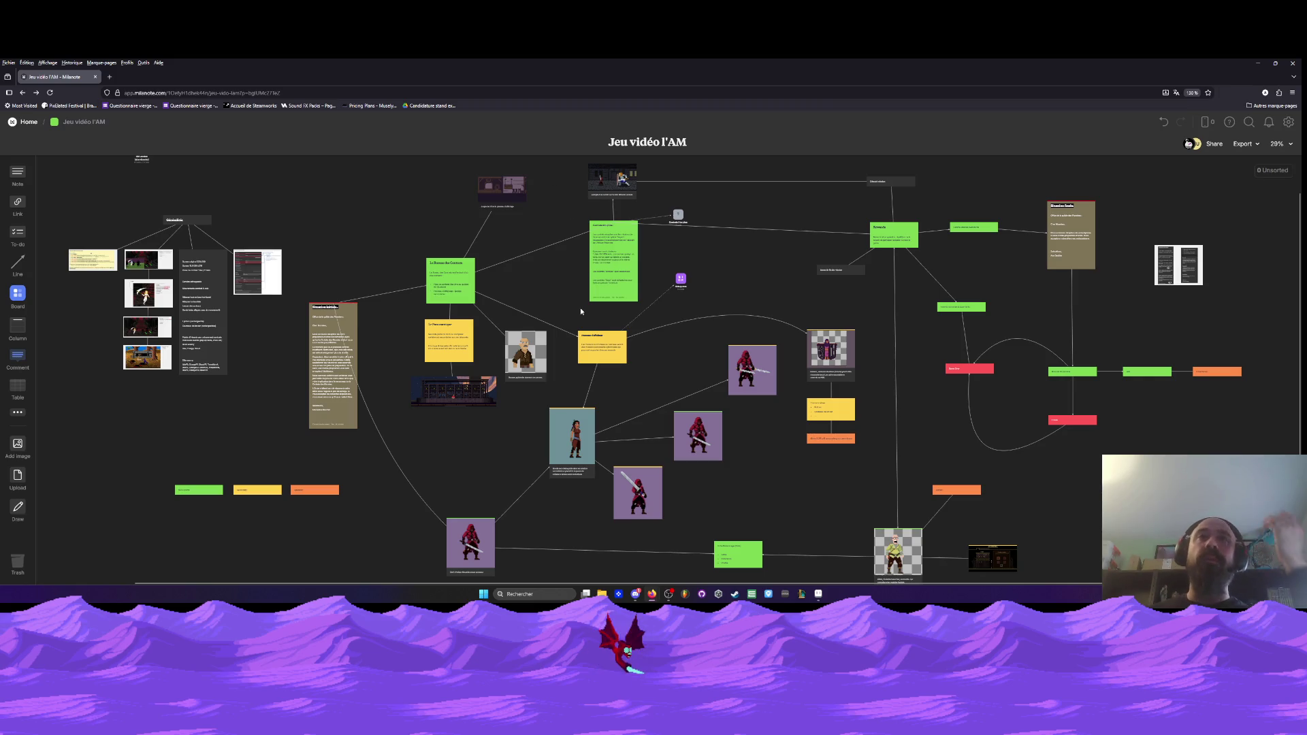
pyautogui.click(1257, 62)
# - On frame 9, repaint the shaded blade pixels white toward the tip
pyautogui.click(264, 496)
pyautogui.scroll(-1, 612, 320)
pyautogui.scroll(3, 629, 324)
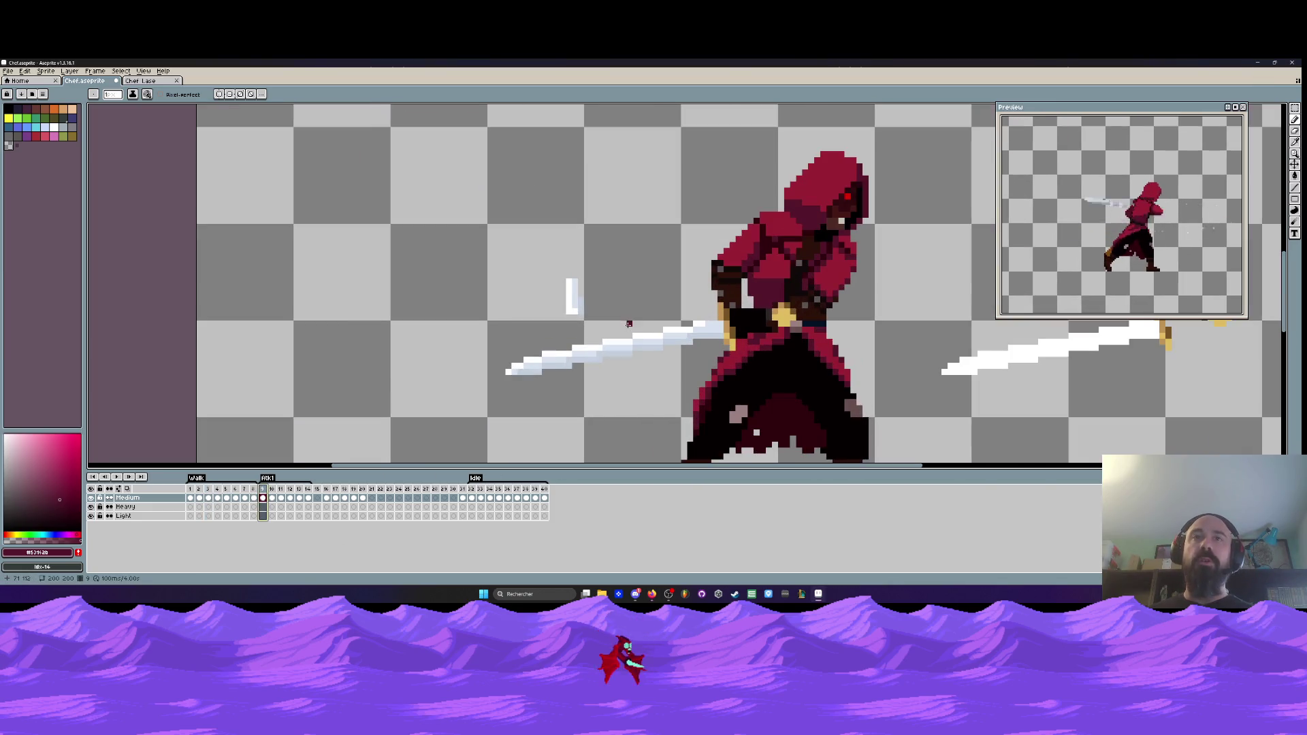
pyautogui.scroll(3, 550, 359)
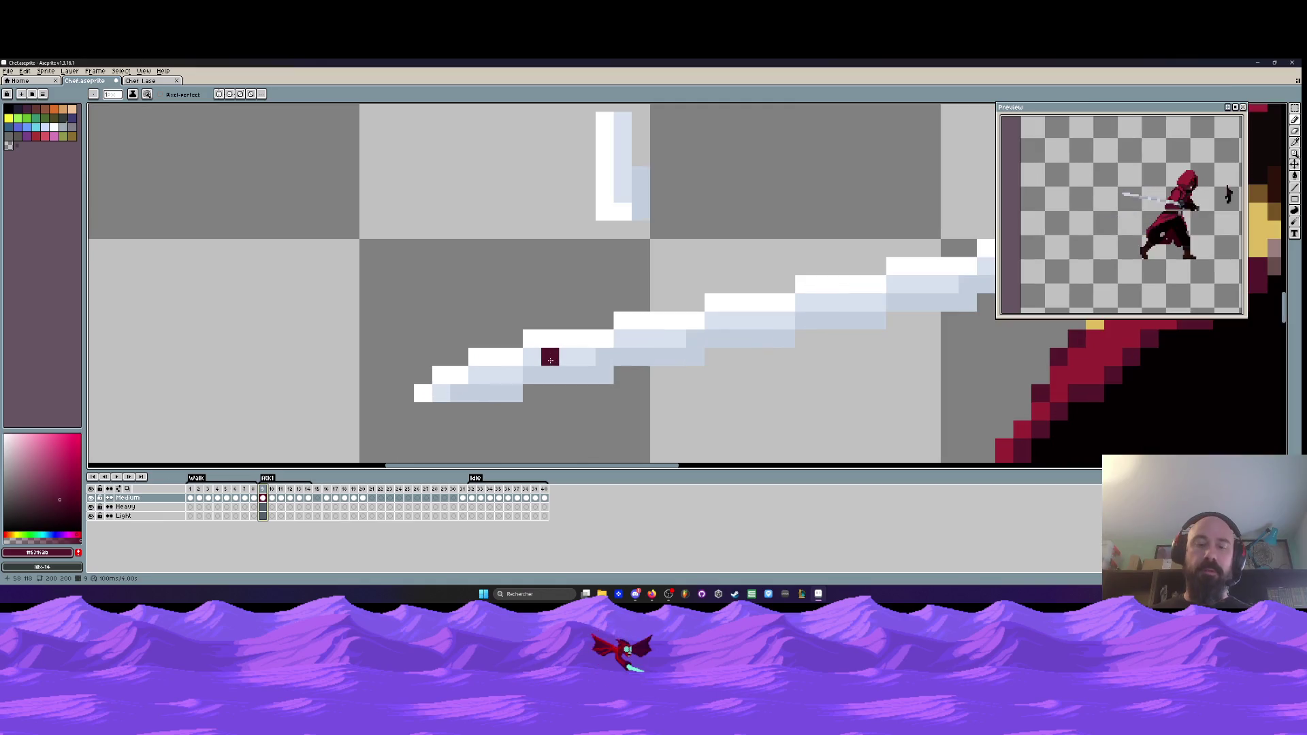
pyautogui.keyDown('alt'); pyautogui.click(553, 338); pyautogui.keyUp('alt')
pyautogui.moveTo(595, 353)
pyautogui.mouseDown()
pyautogui.moveTo(442, 391)
pyautogui.moveTo(805, 301)
pyautogui.mouseUp()
# - Shade the blade's lower edge with light blue-grey sampled from the blade, then reopen Milanote
pyautogui.scroll(-3, 733, 319)
pyautogui.scroll(2, 733, 319)
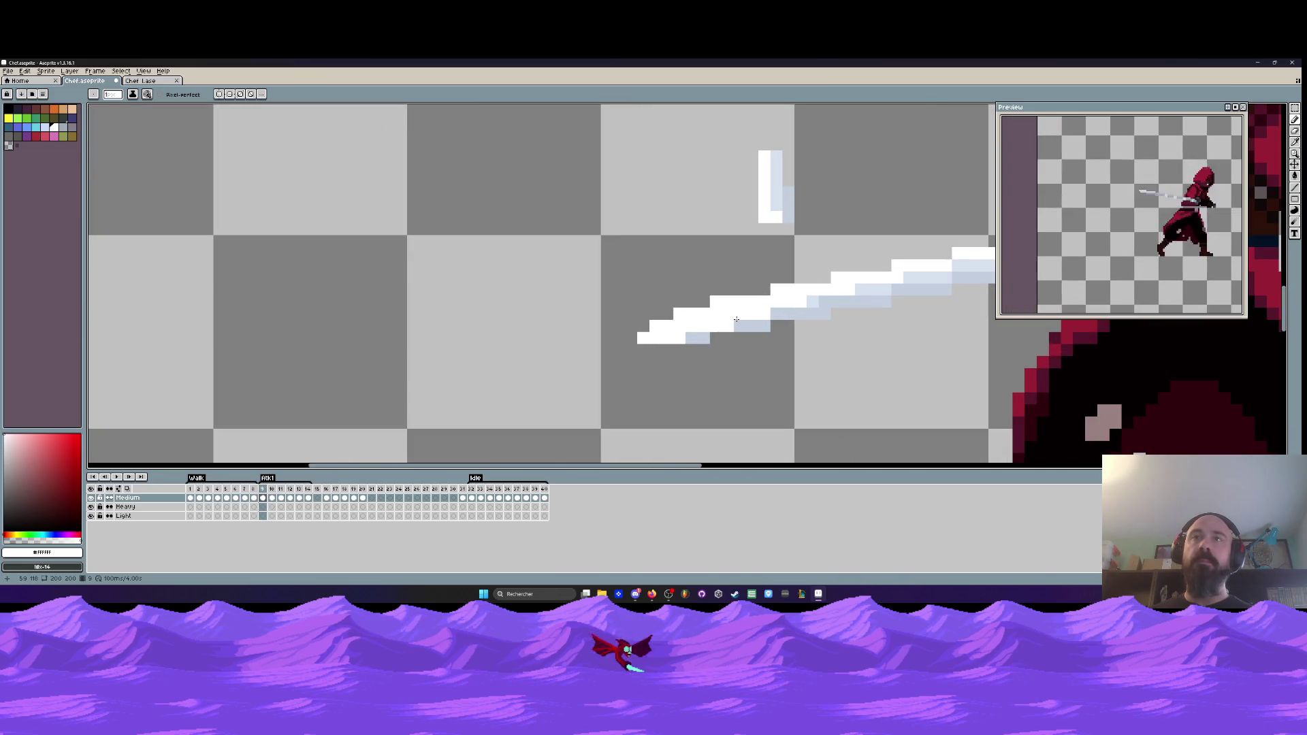
pyautogui.keyDown('alt'); pyautogui.click(810, 301); pyautogui.keyUp('alt')
pyautogui.scroll(1, 812, 296)
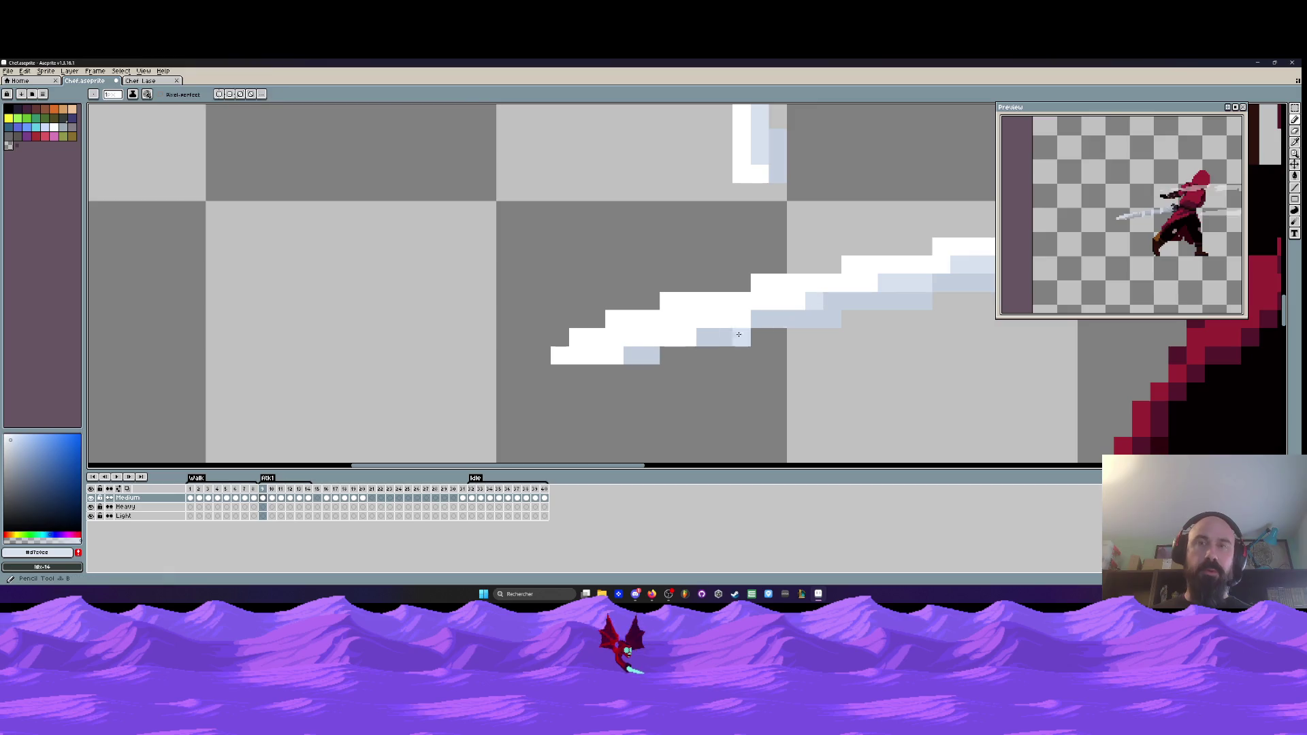
pyautogui.click(687, 337)
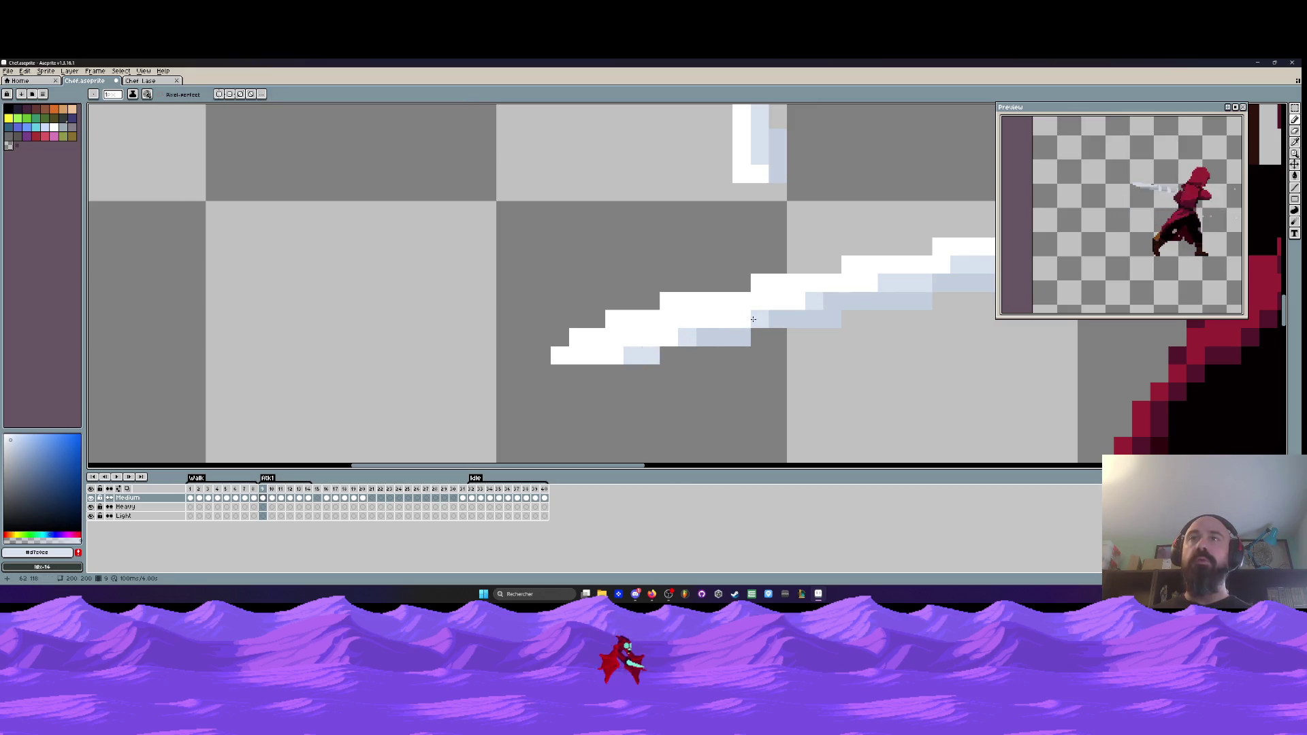
pyautogui.click(753, 320)
pyautogui.click(705, 338)
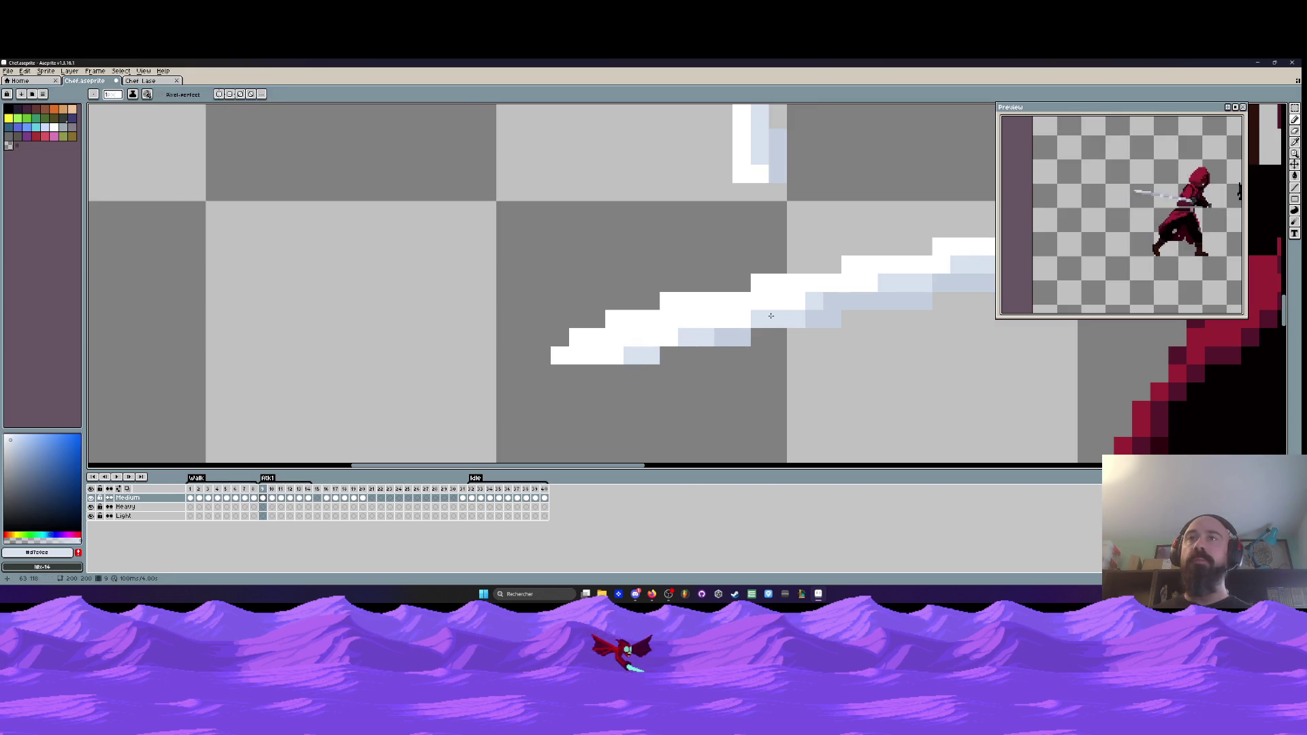
pyautogui.scroll(-5, 795, 337)
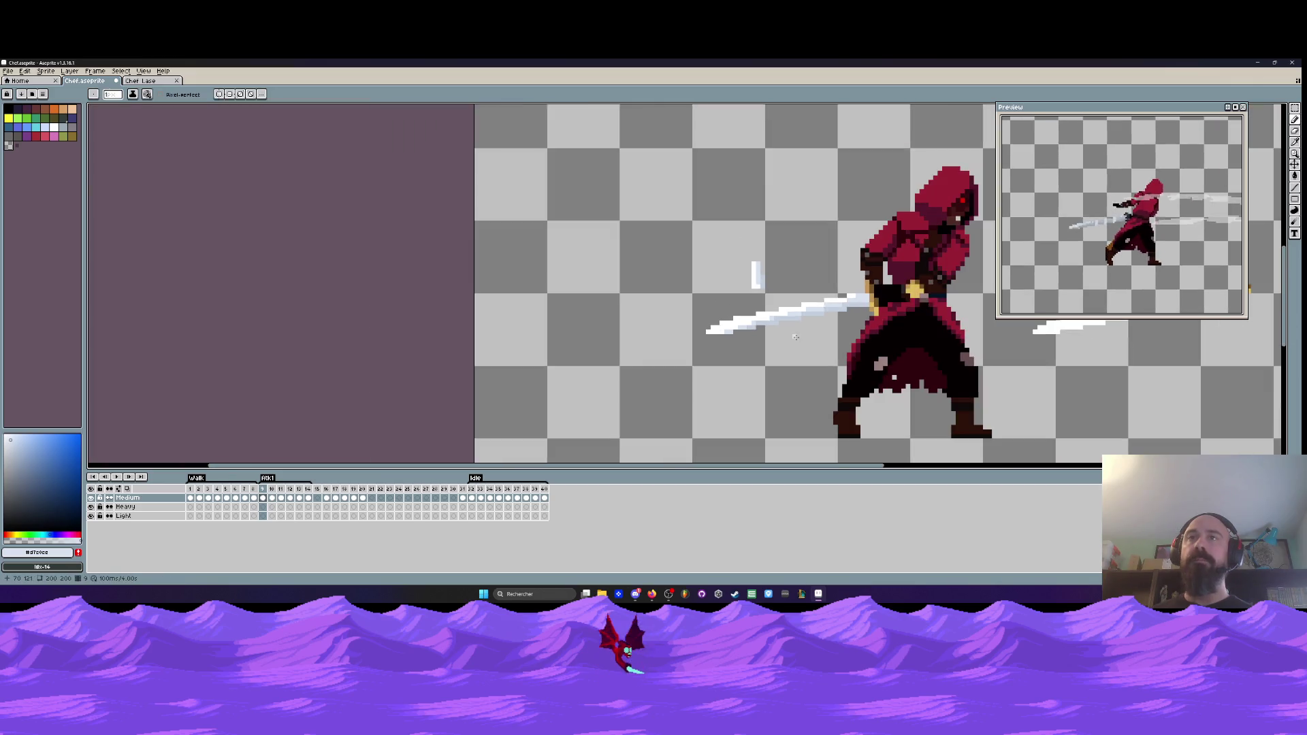
pyautogui.scroll(4, 790, 331)
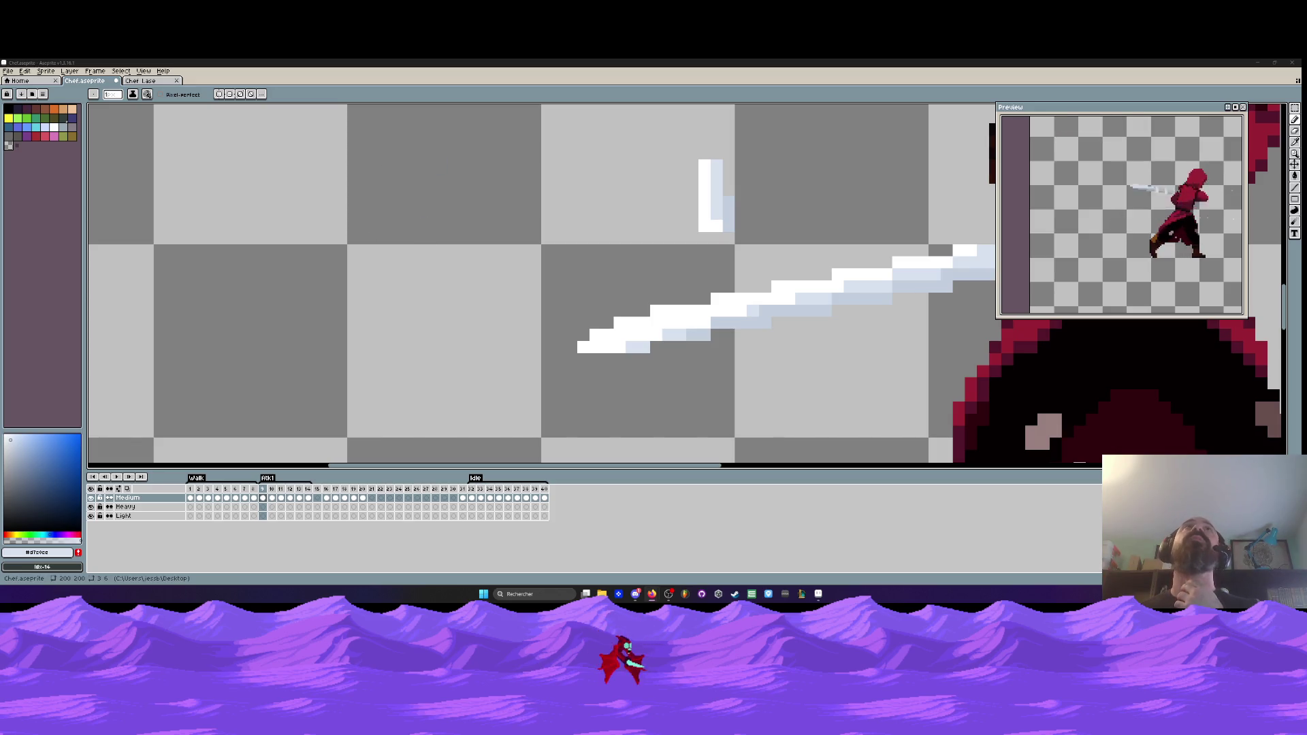
pyautogui.click(651, 593)
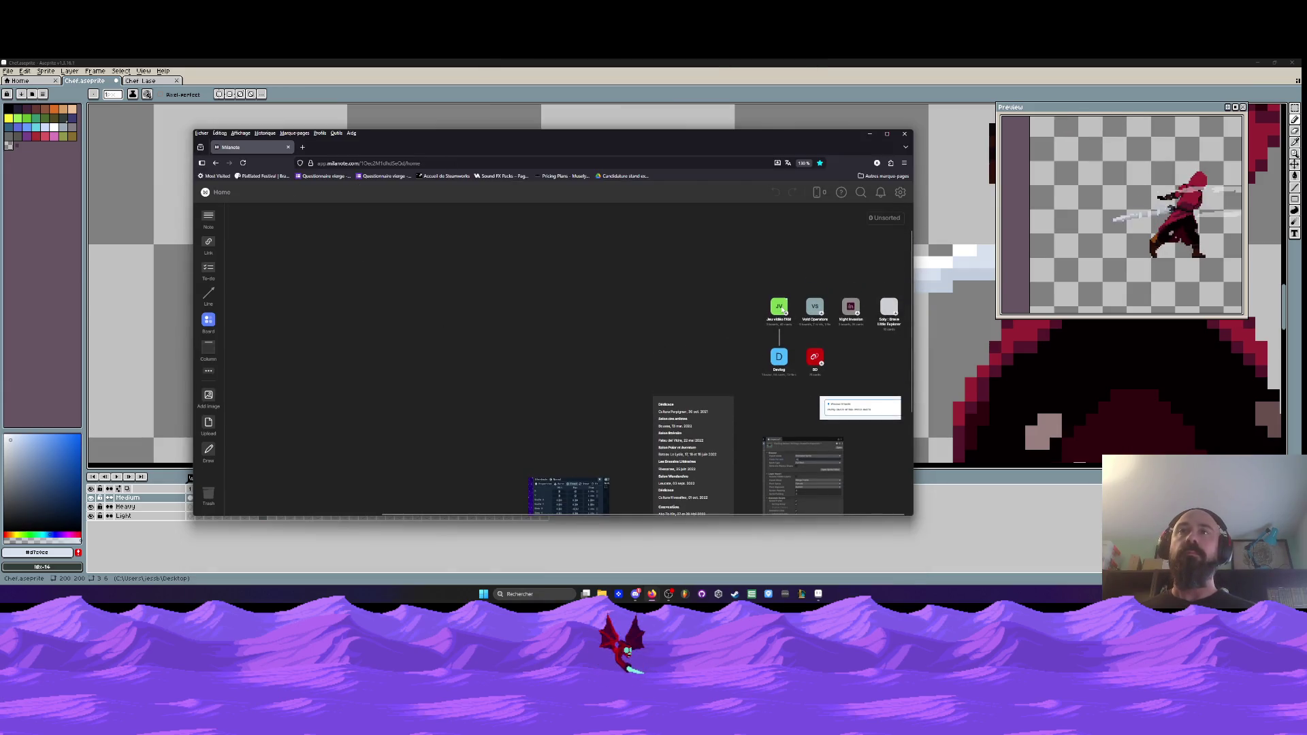
# - Open the Jeu vidéo l'AM board, review the Fiche Personnage (Stats) card, then close the browser
pyautogui.click(779, 308)
pyautogui.scroll(-5, 795, 457)
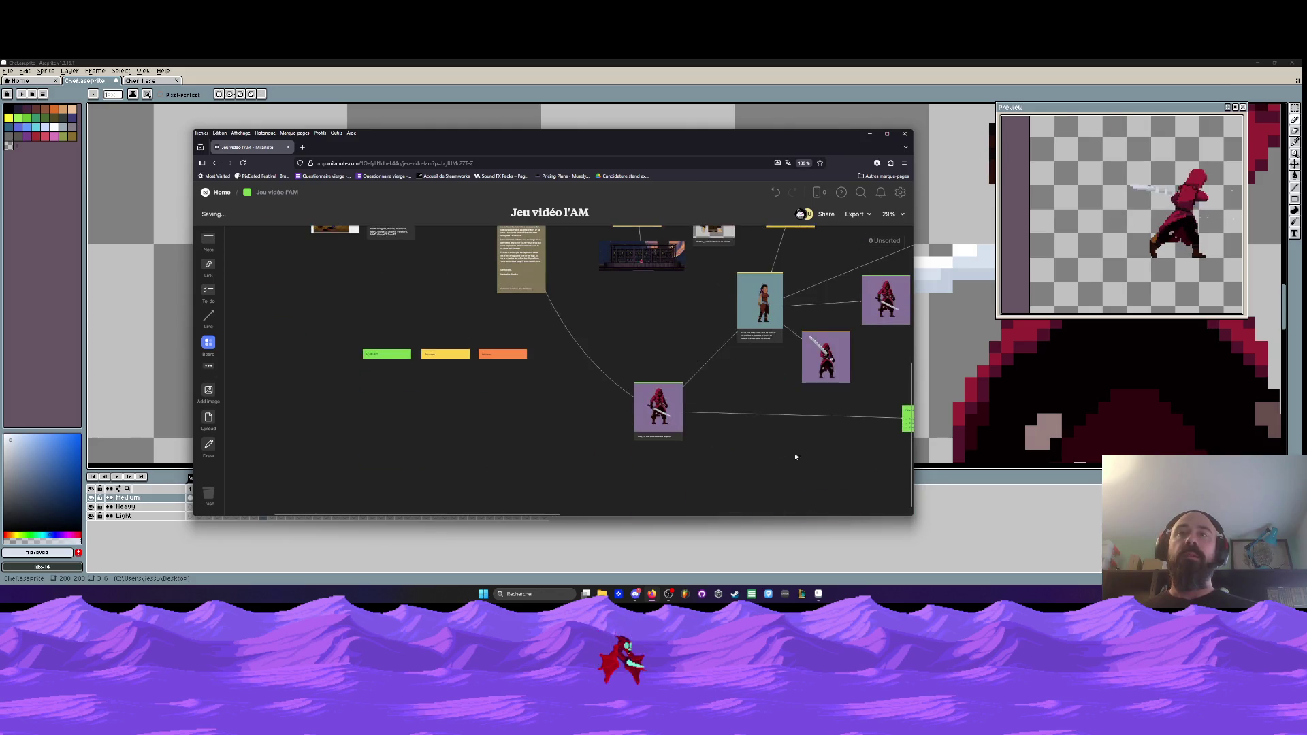
pyautogui.scroll(5, 795, 457)
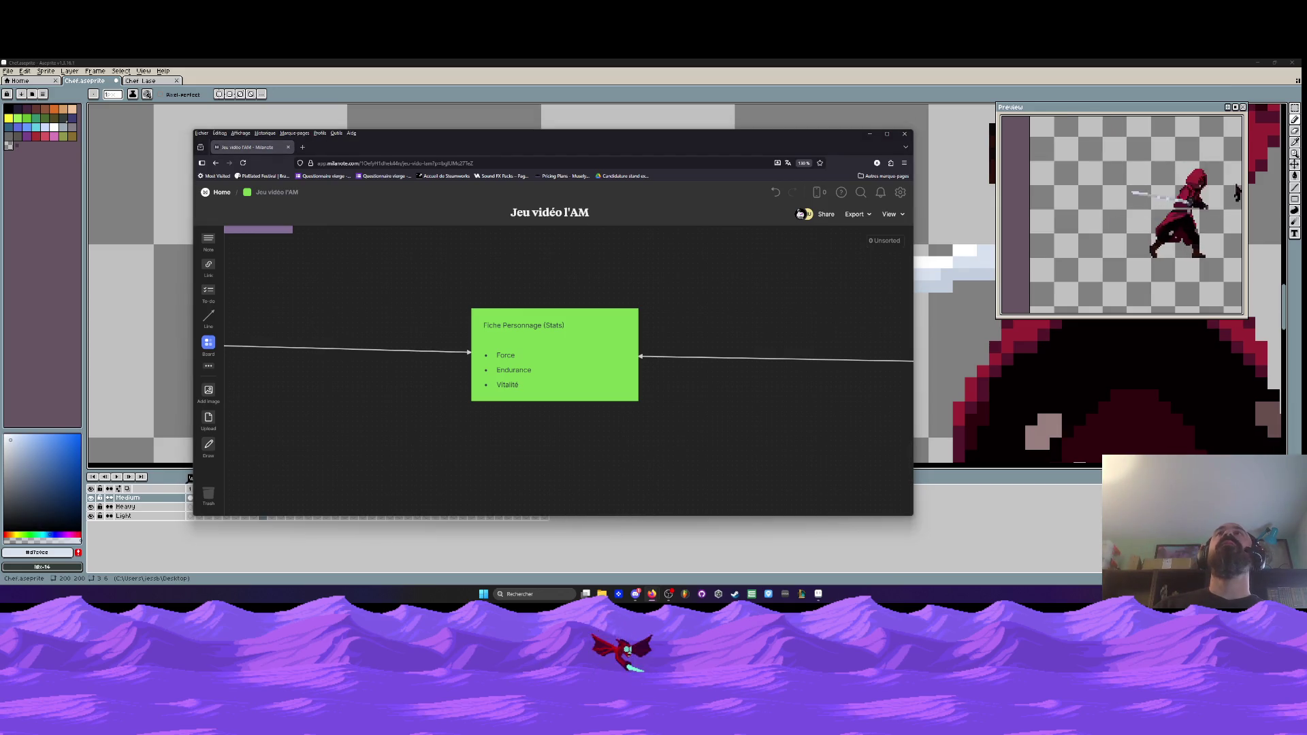
pyautogui.click(902, 135)
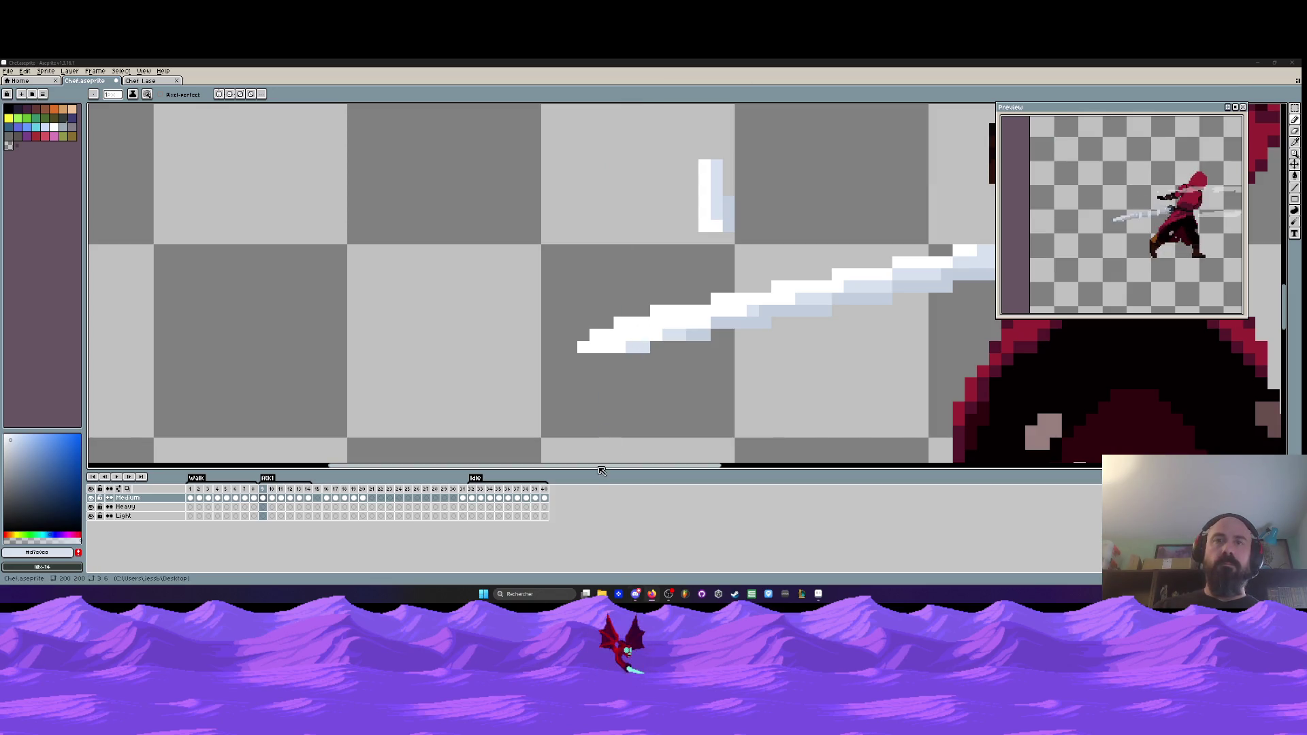
# - Enlarge the belt buckle by painting two belt pixels in the buckle's yellow
pyautogui.scroll(-3, 624, 281)
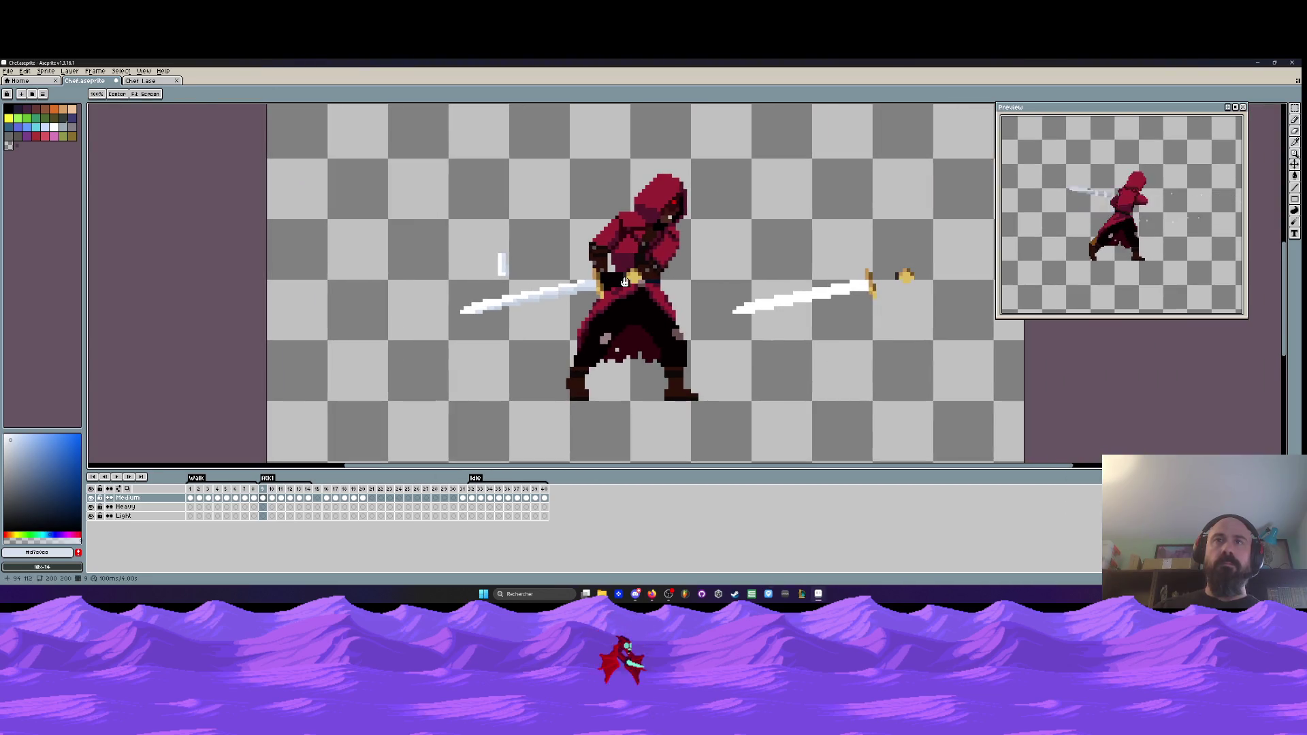
pyautogui.scroll(3, 627, 279)
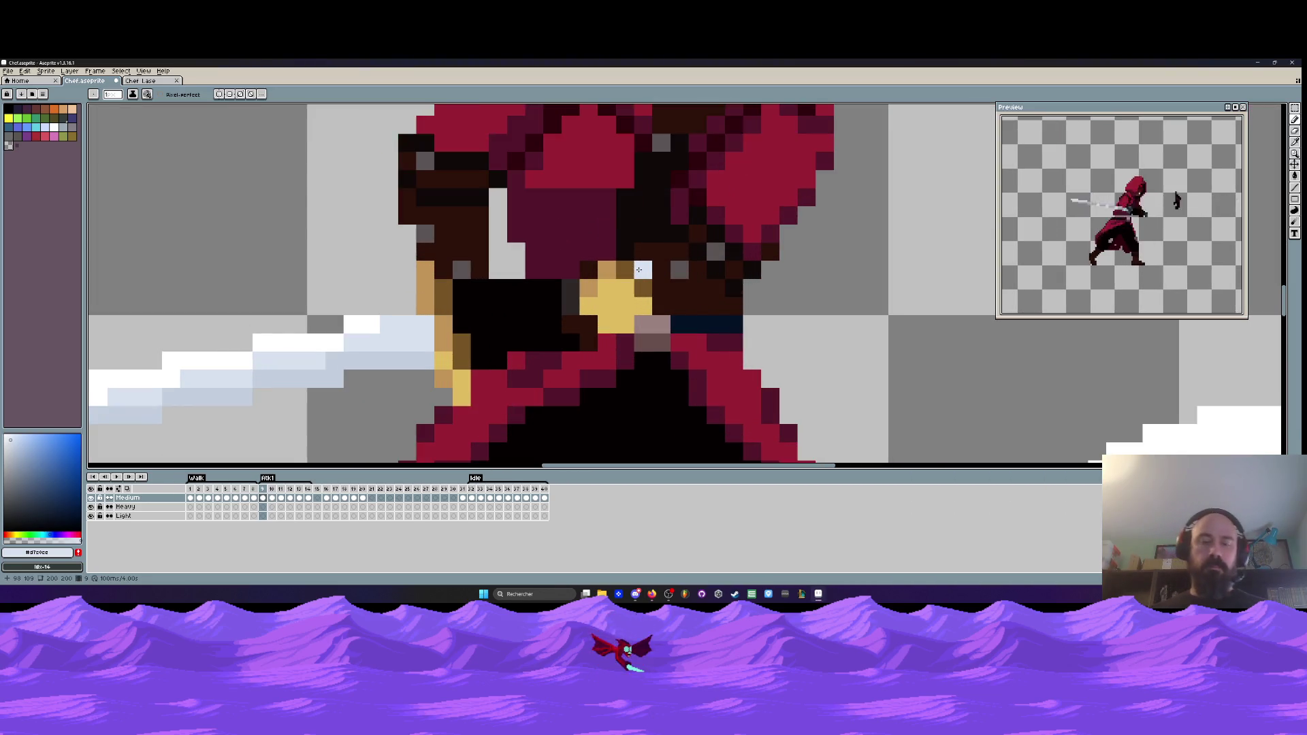
pyautogui.press('i')
pyautogui.click(623, 298)
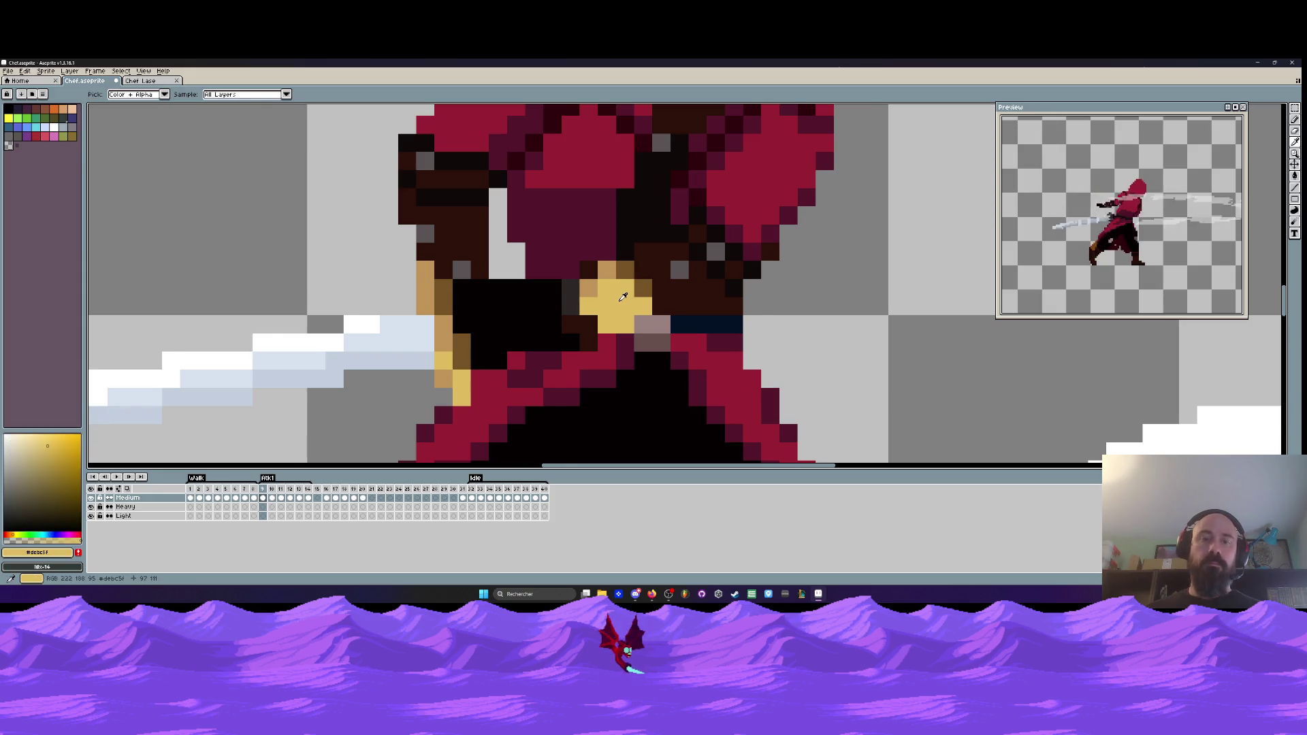
pyautogui.scroll(1, 623, 298)
pyautogui.press('b')
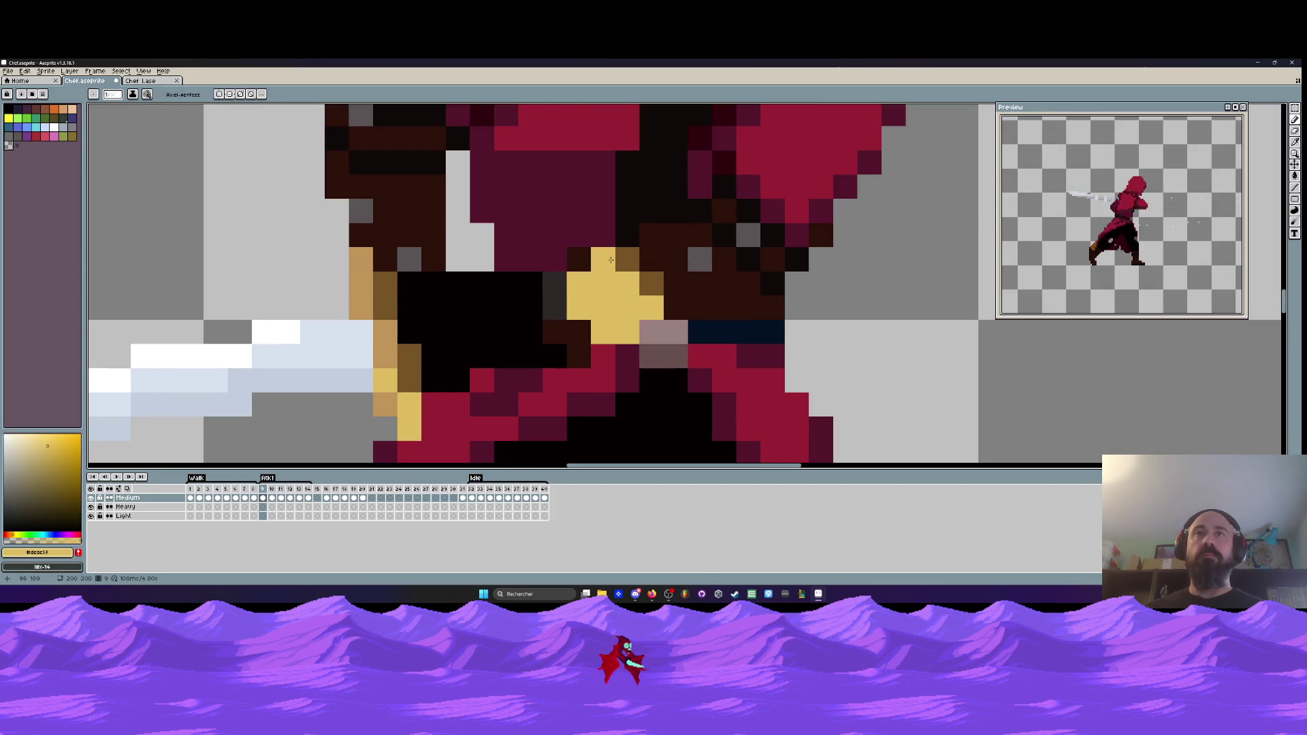
pyautogui.moveTo(611, 260); pyautogui.dragTo(651, 284)
# - Sample the belt's dark navy, then play the animation and step through to frame 9
pyautogui.press('i')
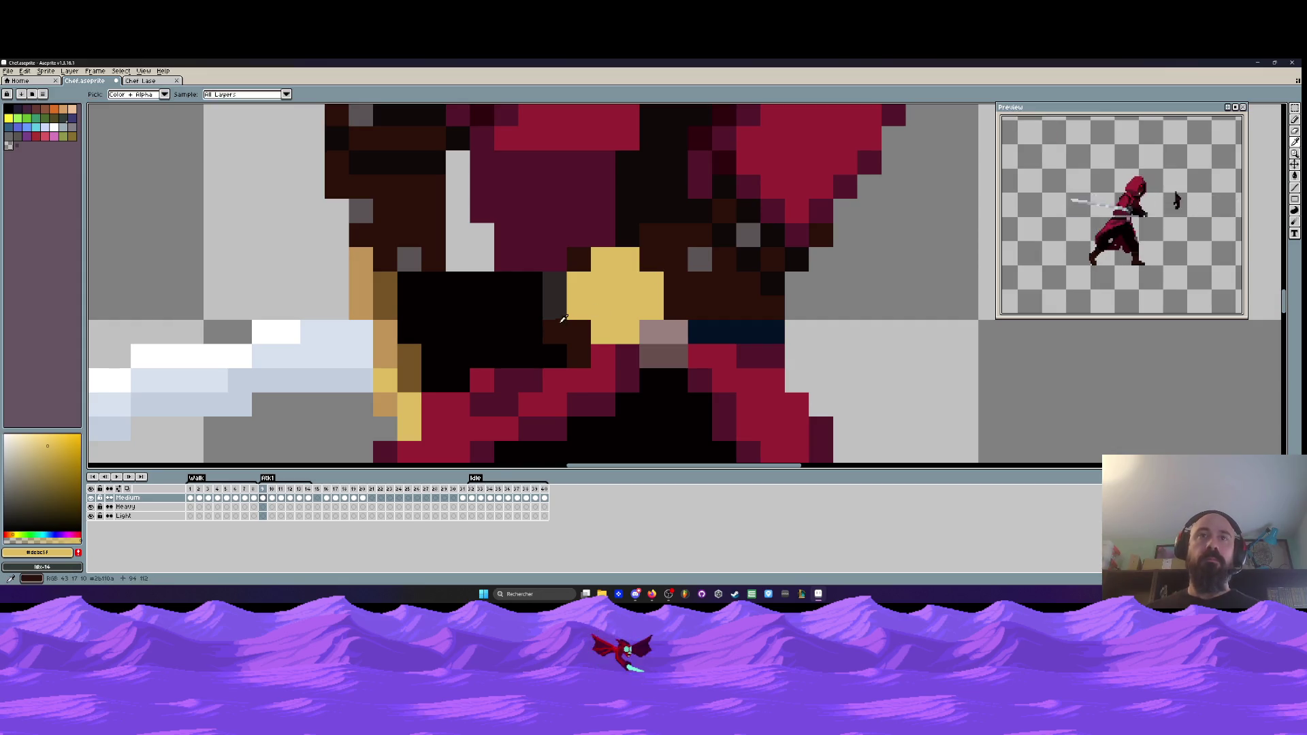
pyautogui.scroll(-1, 562, 319)
pyautogui.scroll(1, 581, 325)
pyautogui.click(716, 319)
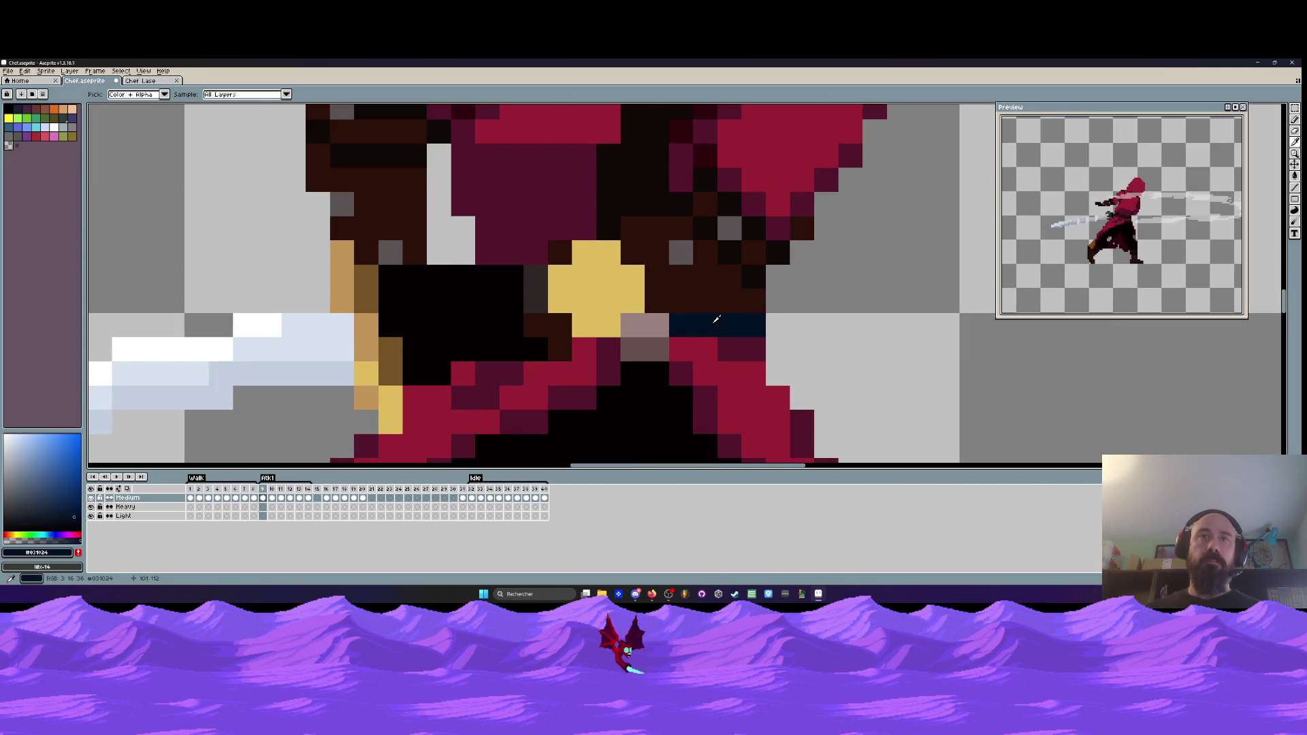
pyautogui.press('b')
pyautogui.scroll(-6, 616, 340)
pyautogui.press('Return')
pyautogui.press('Return')
pyautogui.press('Left')
pyautogui.press('Left')
pyautogui.press('Left')
pyautogui.press('Right')
pyautogui.press('Right')
pyautogui.press('Right')
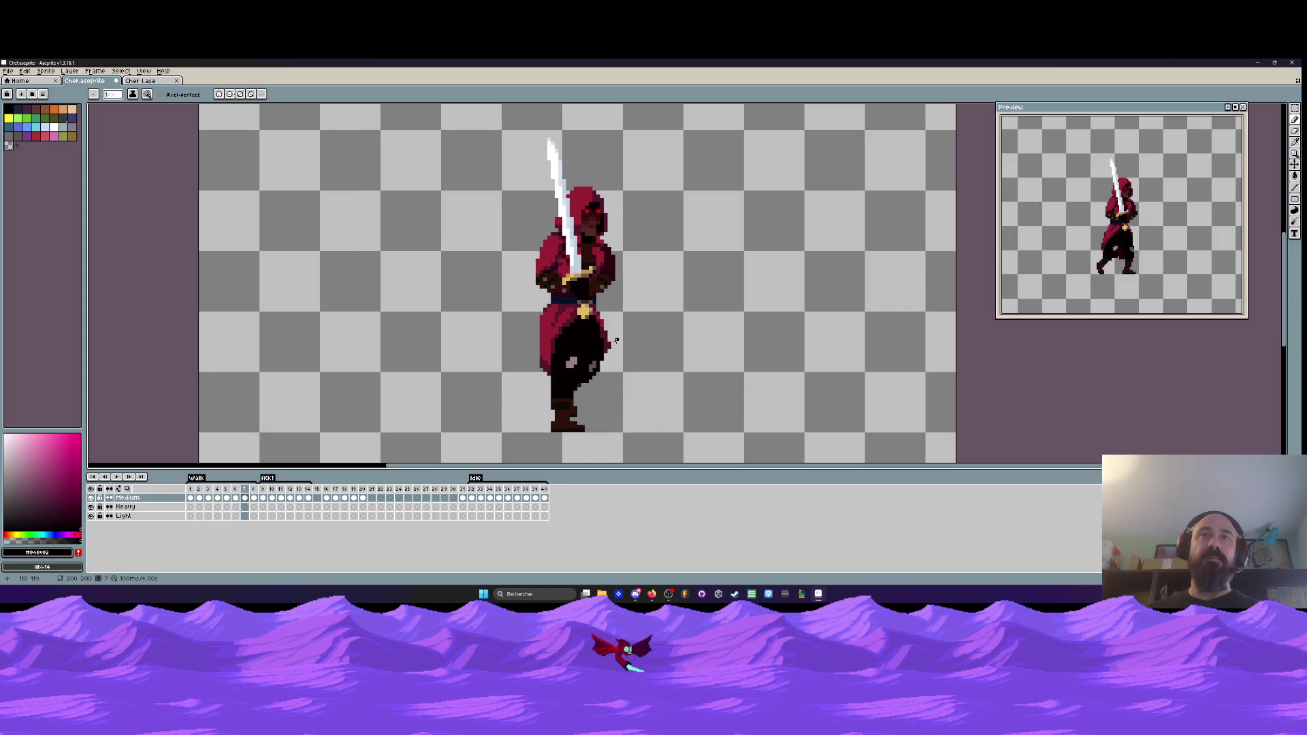
pyautogui.press('Right')
pyautogui.press('Right')
# - Paint the black pixels under the buckle in the brown-grey belt colour
pyautogui.scroll(5, 577, 326)
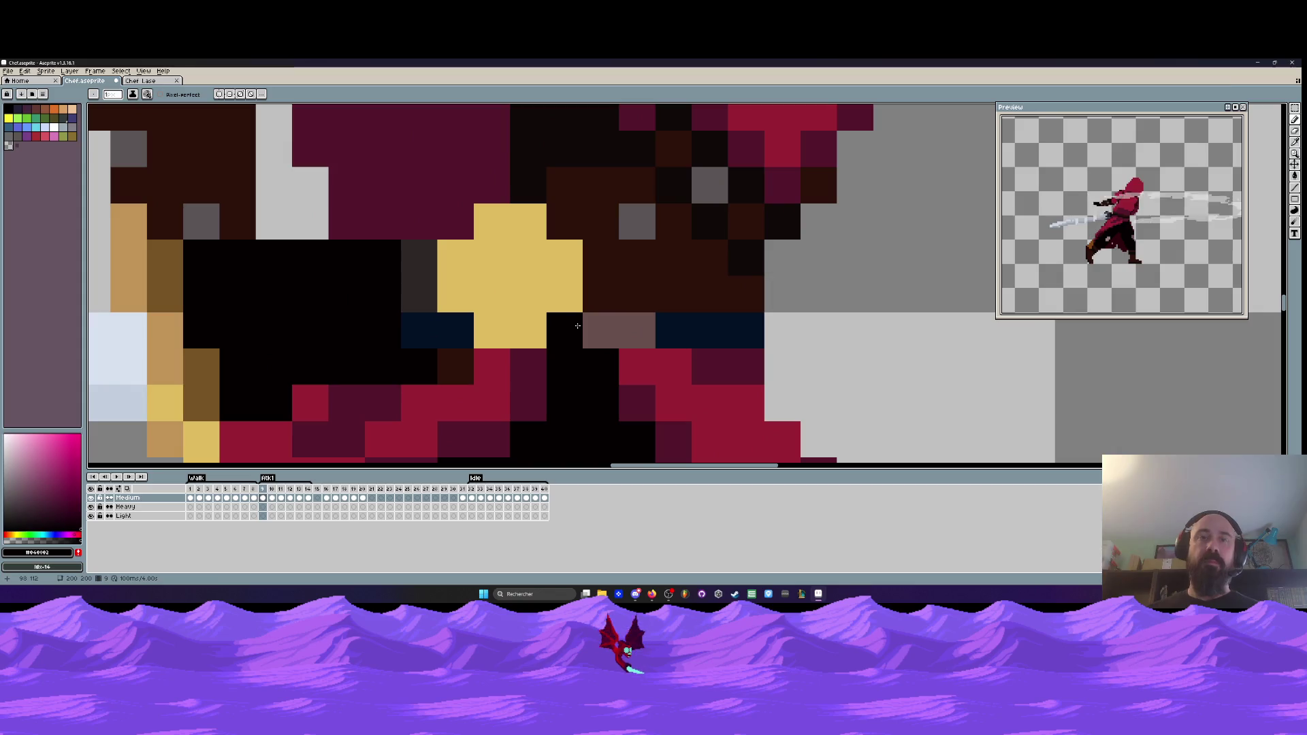
pyautogui.keyDown('alt'); pyautogui.click(599, 330); pyautogui.keyUp('alt')
pyautogui.click(564, 331)
pyautogui.click(565, 368)
pyautogui.click(596, 358)
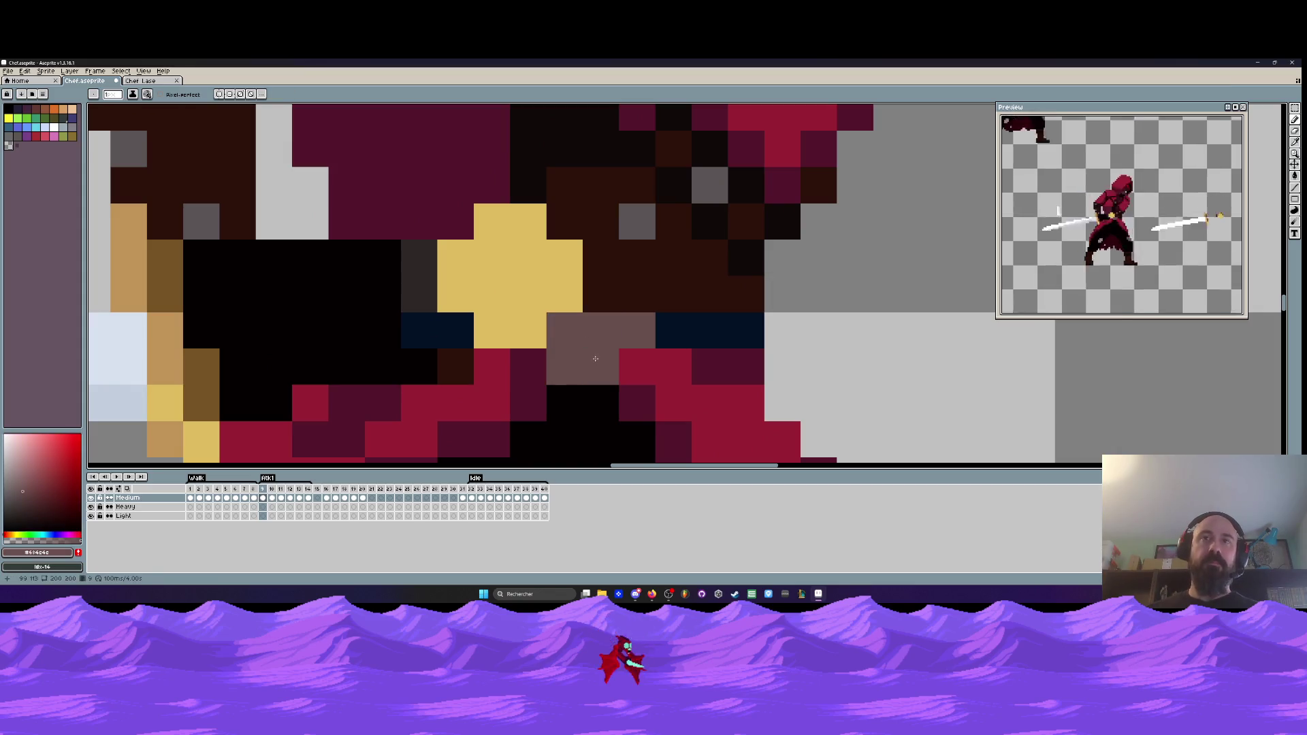
# - Step between frames 8 and 9 to compare the sword-swing poses
pyautogui.scroll(-5, 596, 359)
pyautogui.press('Left')
pyautogui.press('Right')
pyautogui.press('Right')
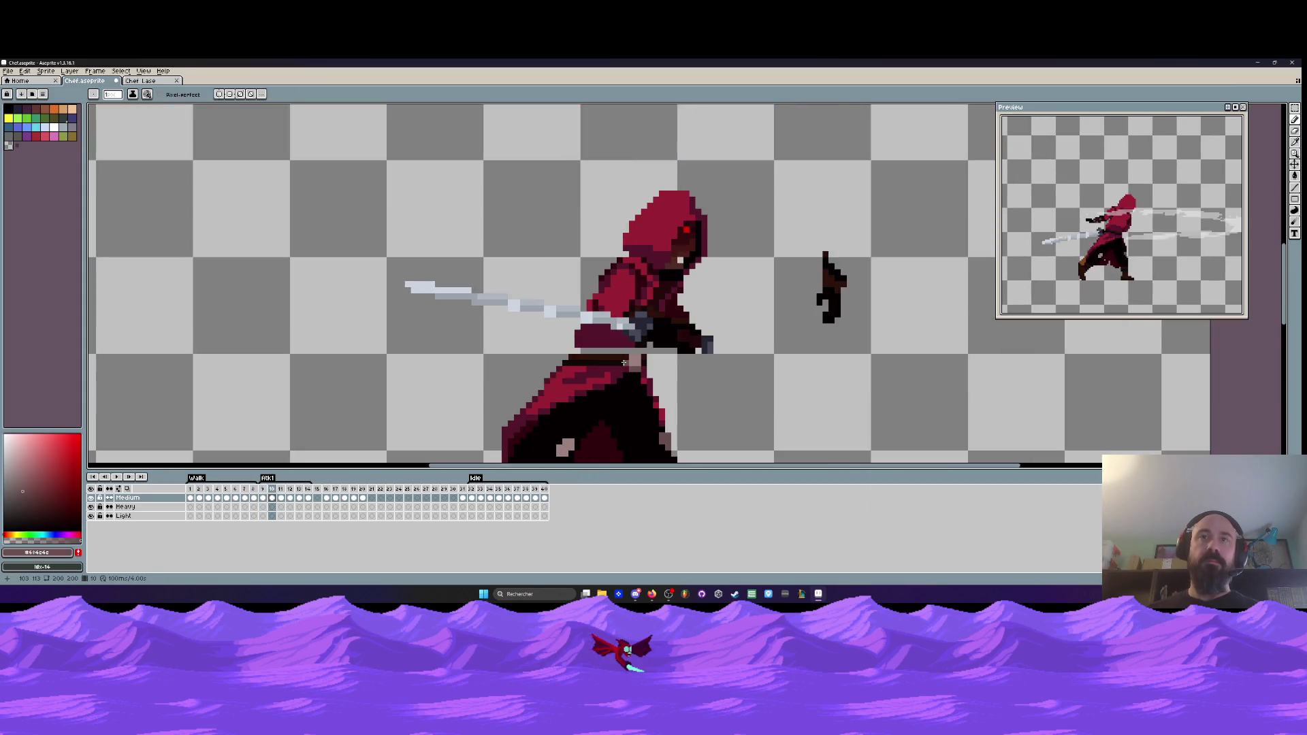
pyautogui.press('Left')
pyautogui.scroll(-3, 621, 392)
pyautogui.press('Left')
pyautogui.press('Right')
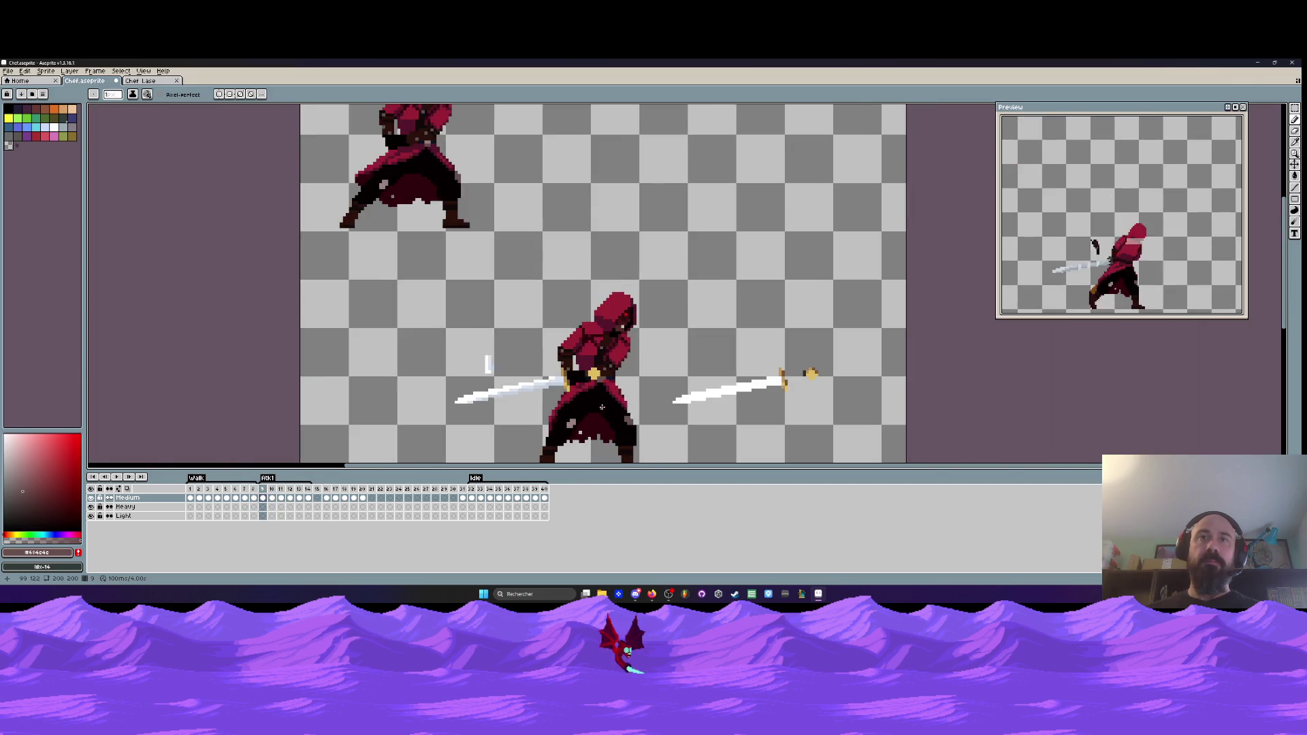
pyautogui.scroll(-1, 597, 420)
pyautogui.scroll(1, 597, 420)
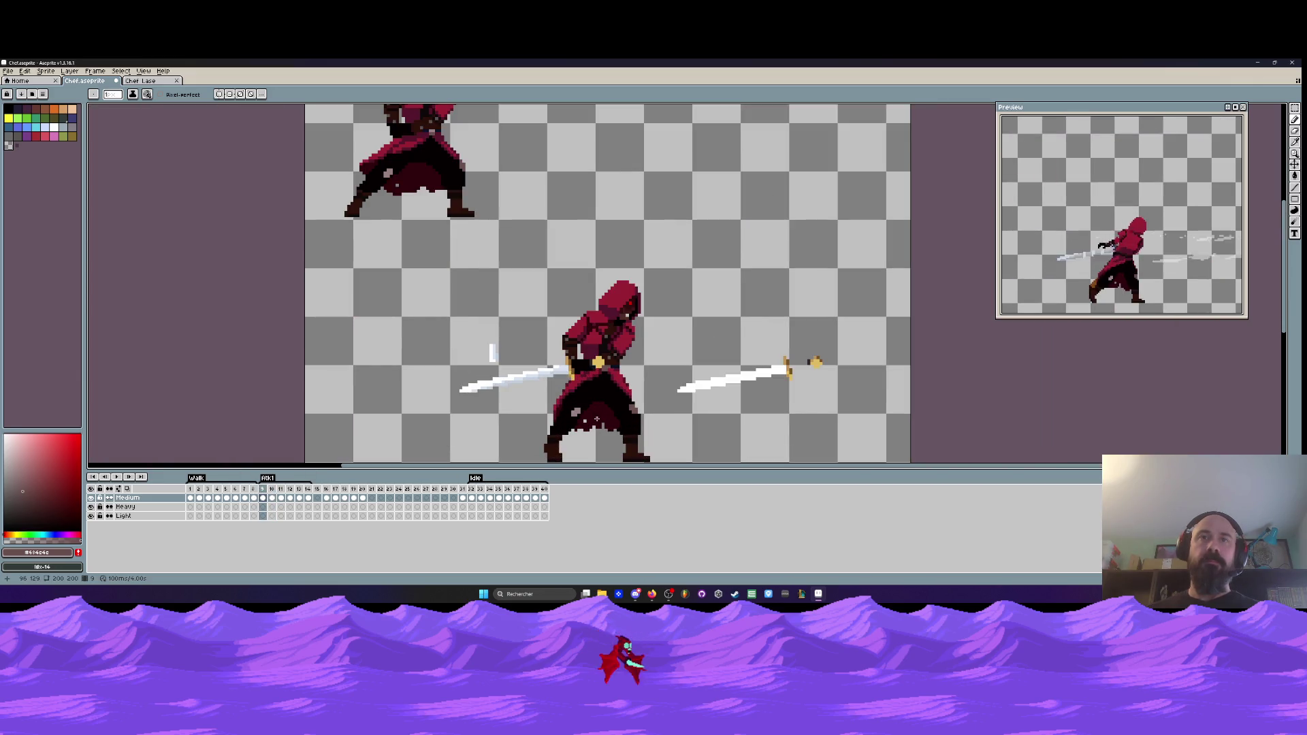
pyautogui.scroll(-2, 596, 420)
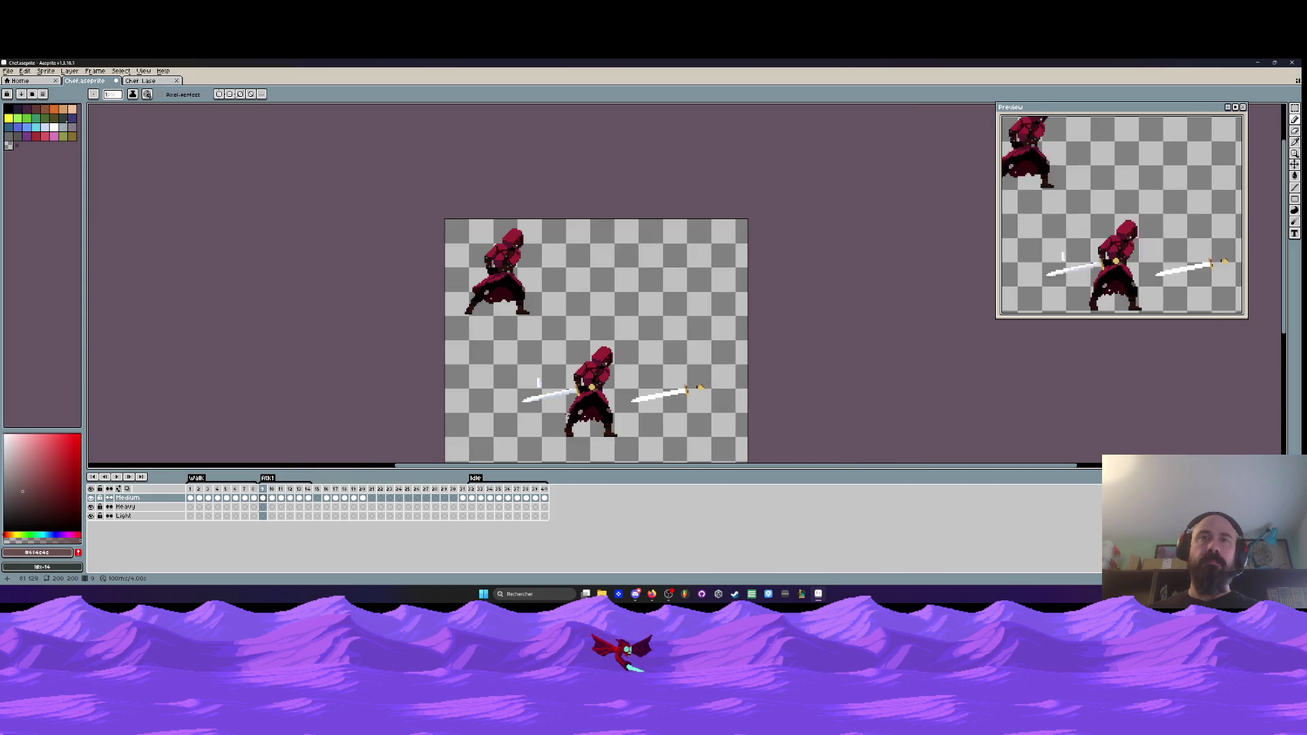
pyautogui.scroll(4, 545, 380)
# - Paint the hilt pixels above and below the existing gold pixel gold
pyautogui.press('alt')
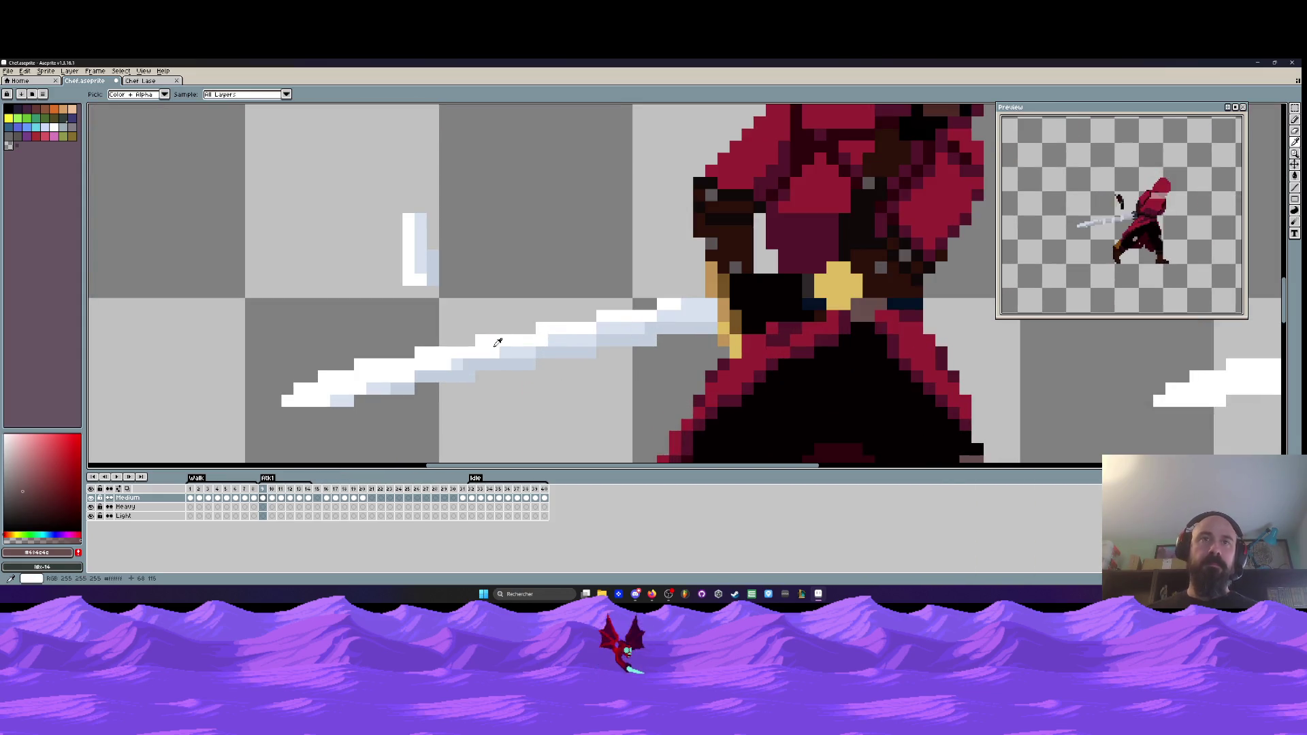
pyautogui.keyDown('alt'); pyautogui.click(498, 342); pyautogui.keyUp('alt')
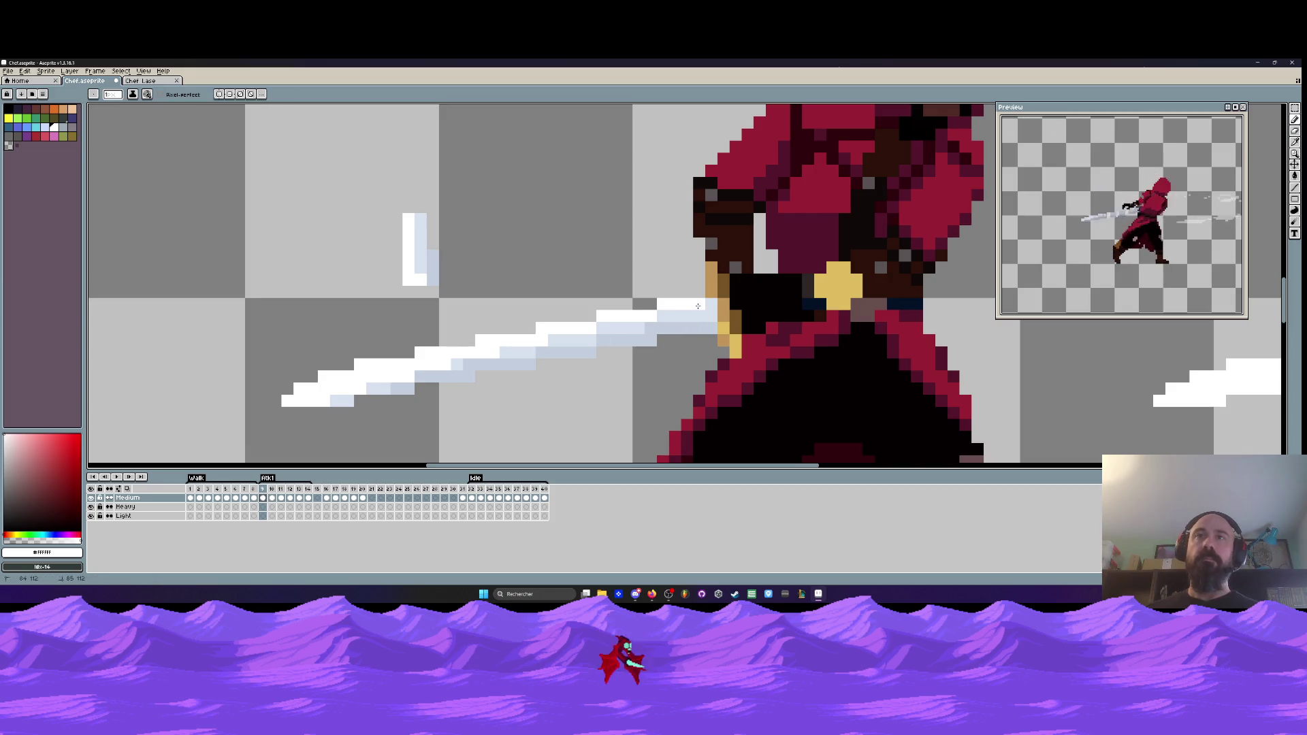
pyautogui.scroll(-1, 552, 340)
pyautogui.scroll(1, 596, 346)
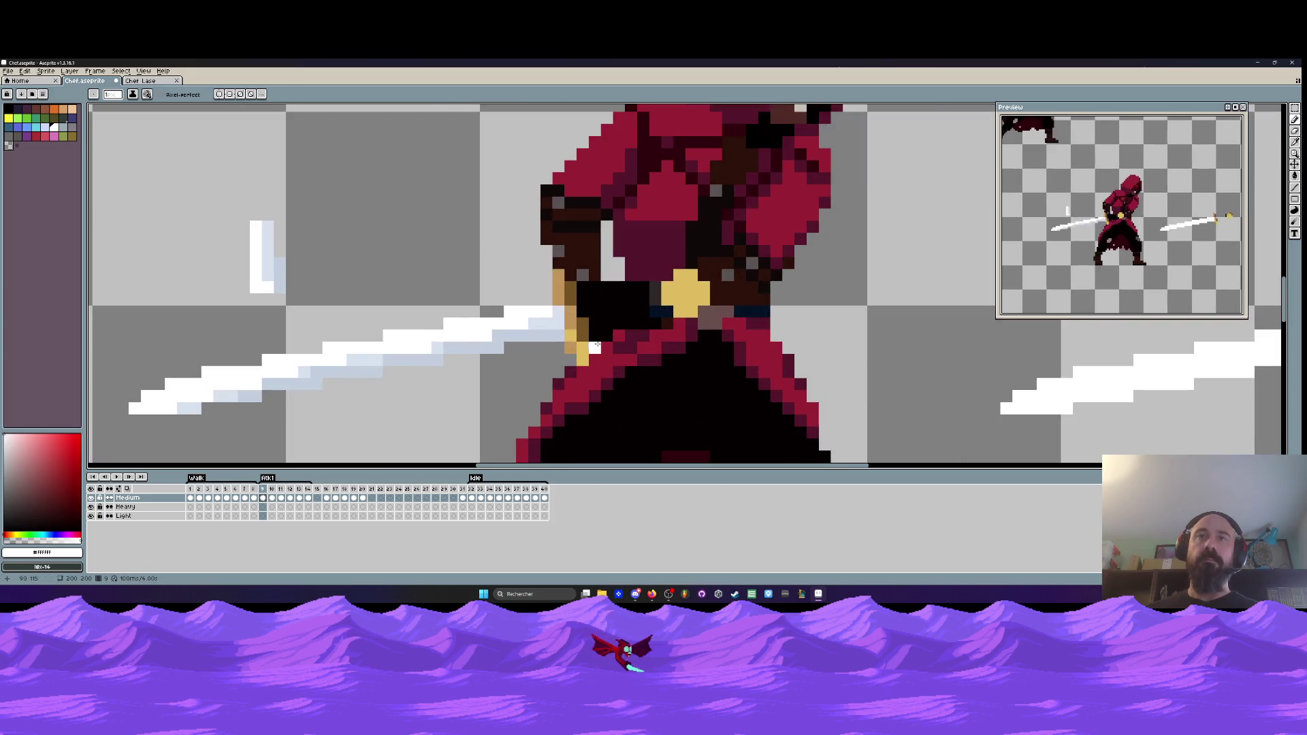
pyautogui.keyDown('alt'); pyautogui.click(584, 347); pyautogui.keyUp('alt')
pyautogui.scroll(1, 584, 344)
pyautogui.click(531, 200)
pyautogui.click(531, 249)
# - Recolour three gold buckle pixels tan, then sample the hilt's dark brown
pyautogui.keyDown('alt'); pyautogui.click(564, 278); pyautogui.keyUp('alt')
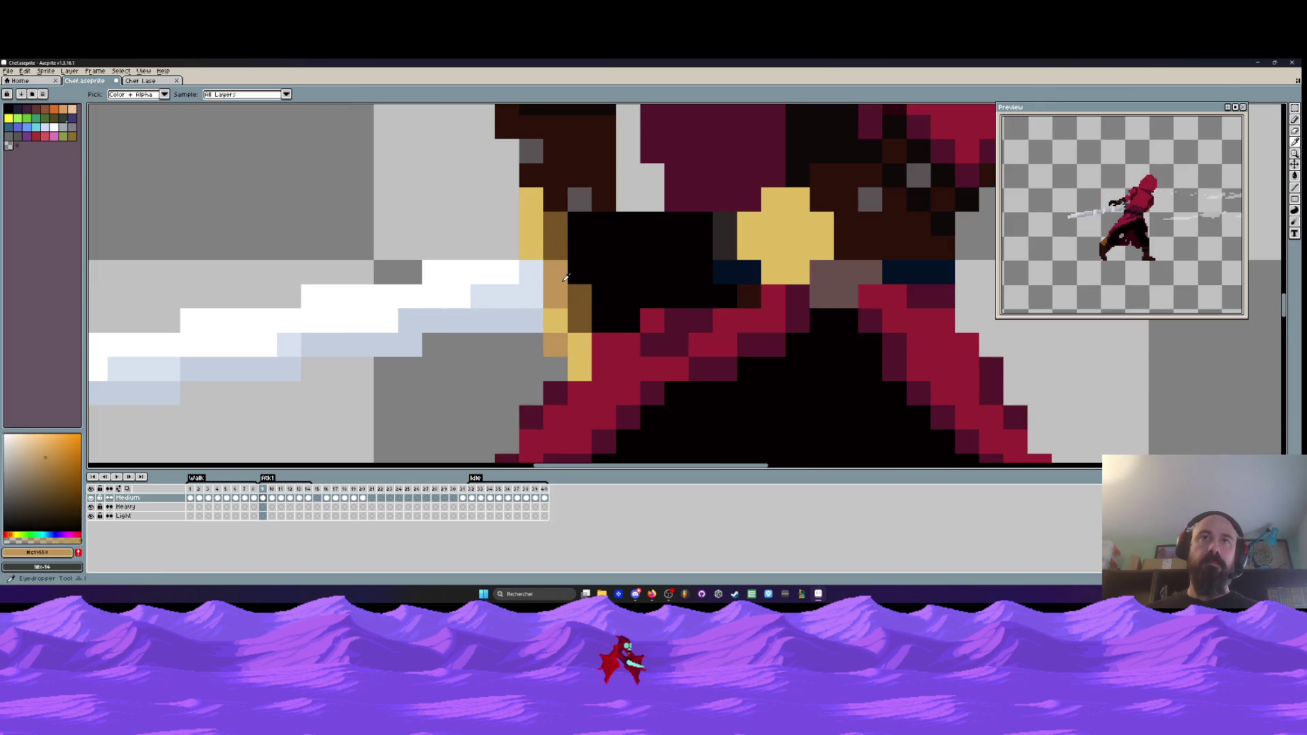
pyautogui.click(823, 247)
pyautogui.click(797, 201)
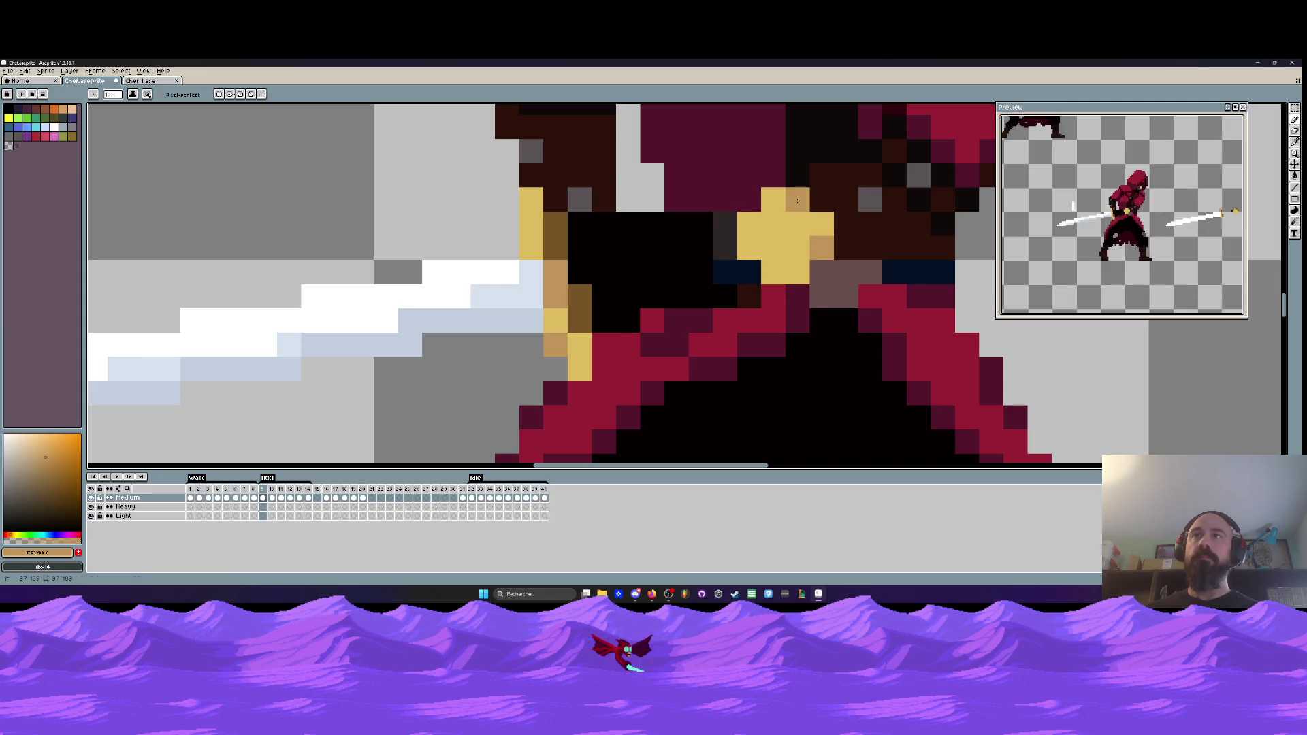
pyautogui.click(823, 223)
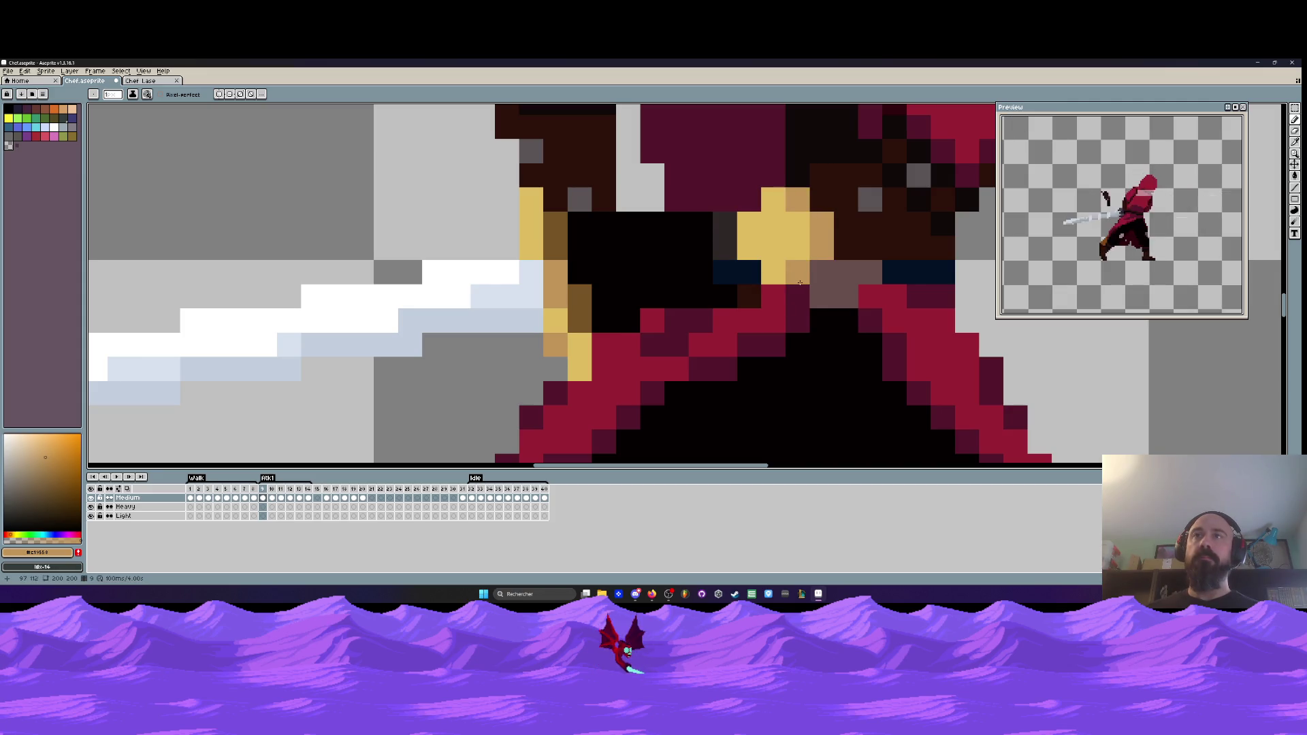
pyautogui.keyDown('alt'); pyautogui.click(577, 301); pyautogui.keyUp('alt')
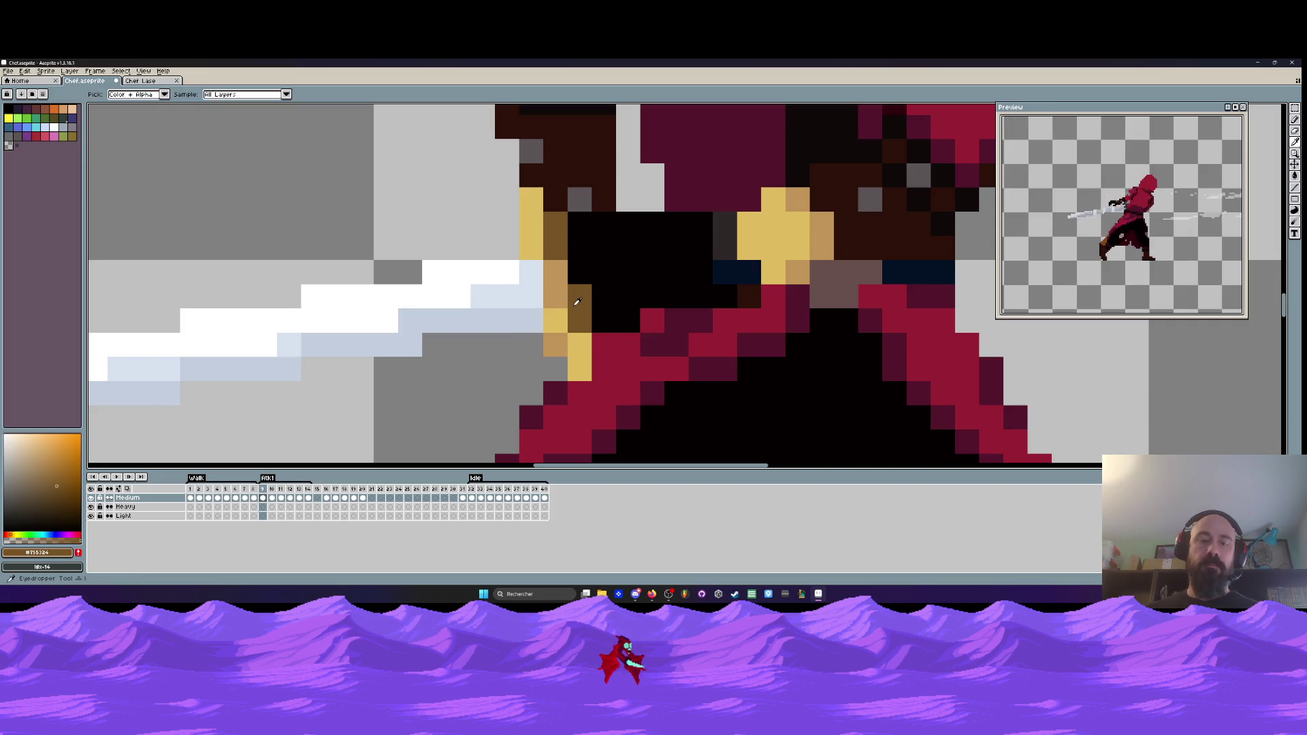
pyautogui.scroll(-5, 817, 251)
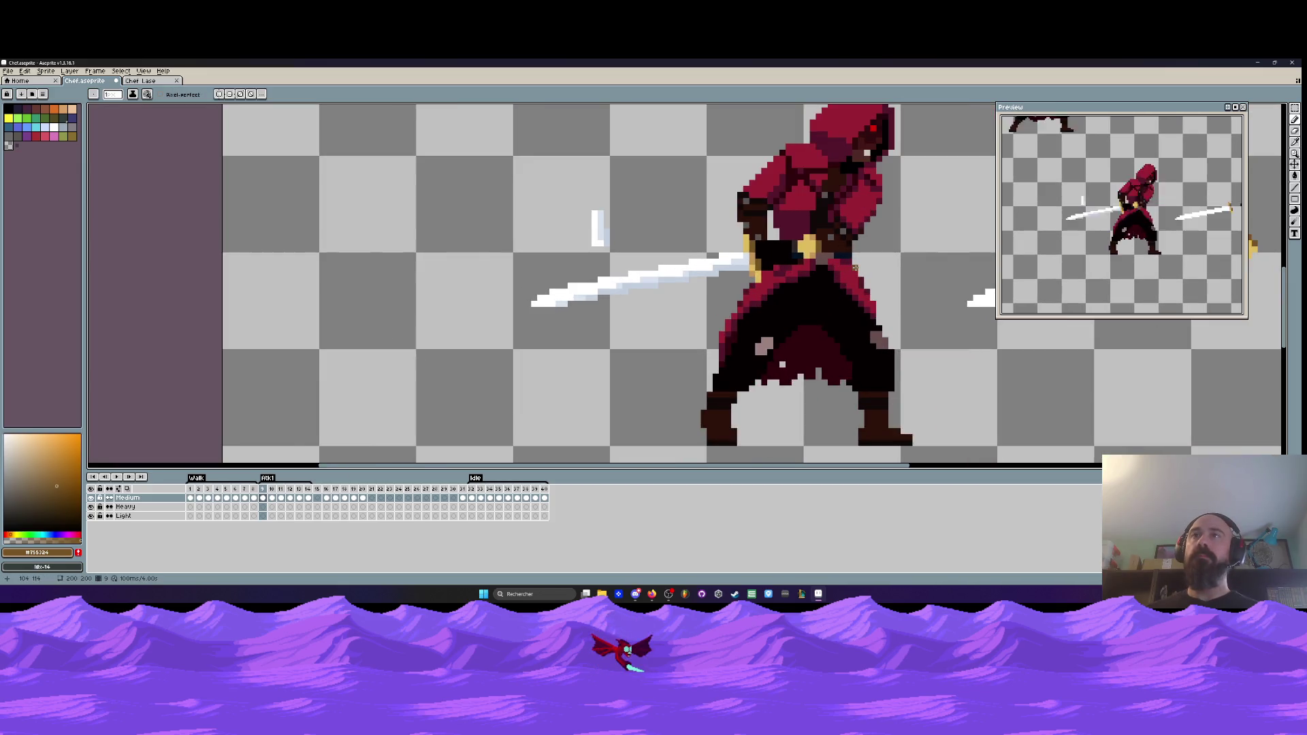
pyautogui.scroll(-2, 855, 268)
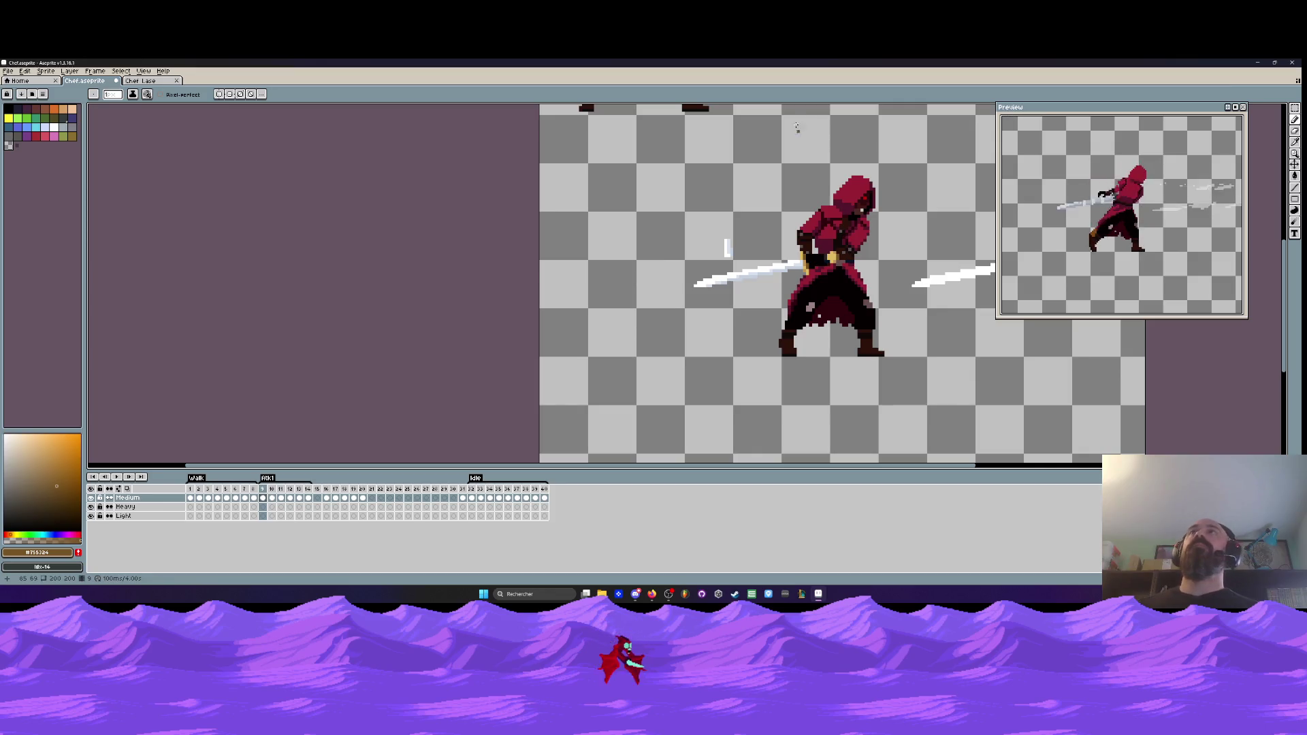
# - Sample the pale blue-white from the left blade and lighten pixels along its lower edge
pyautogui.scroll(-1, 747, 300)
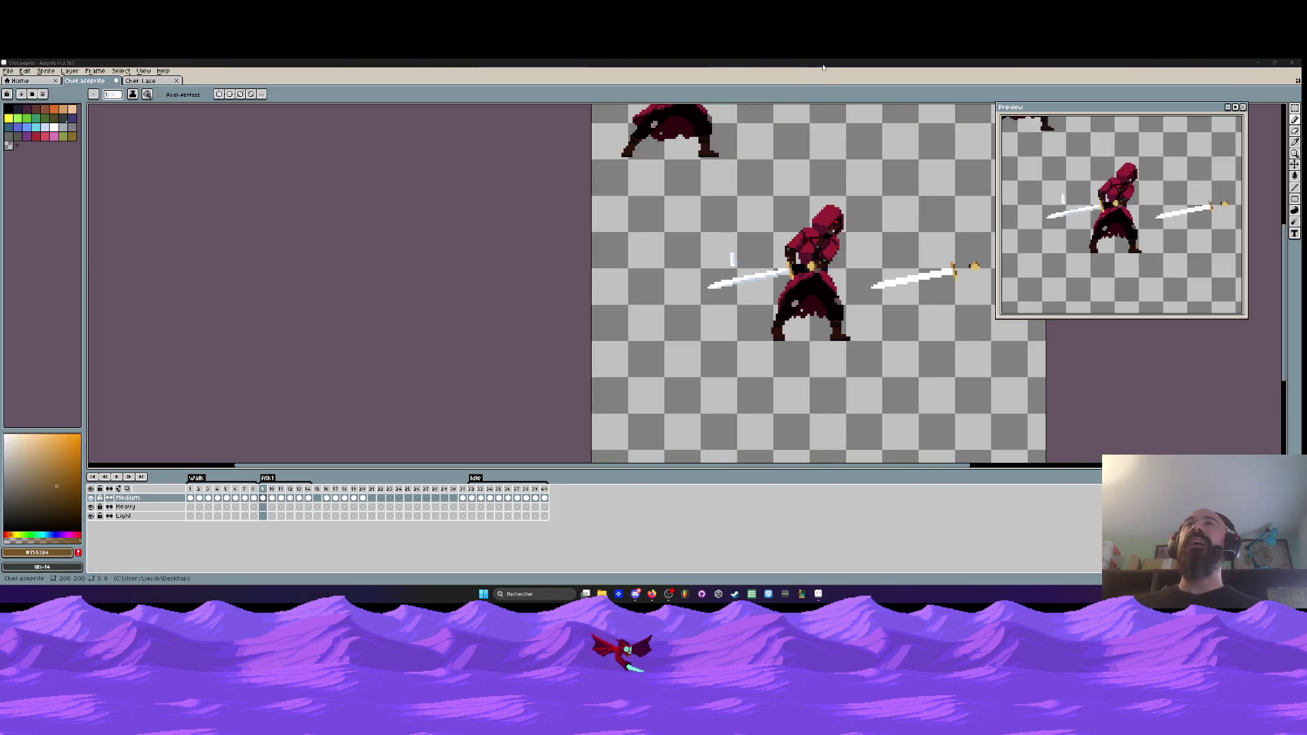
pyautogui.scroll(2, 838, 144)
pyautogui.scroll(2, 659, 283)
pyautogui.scroll(-4, 660, 284)
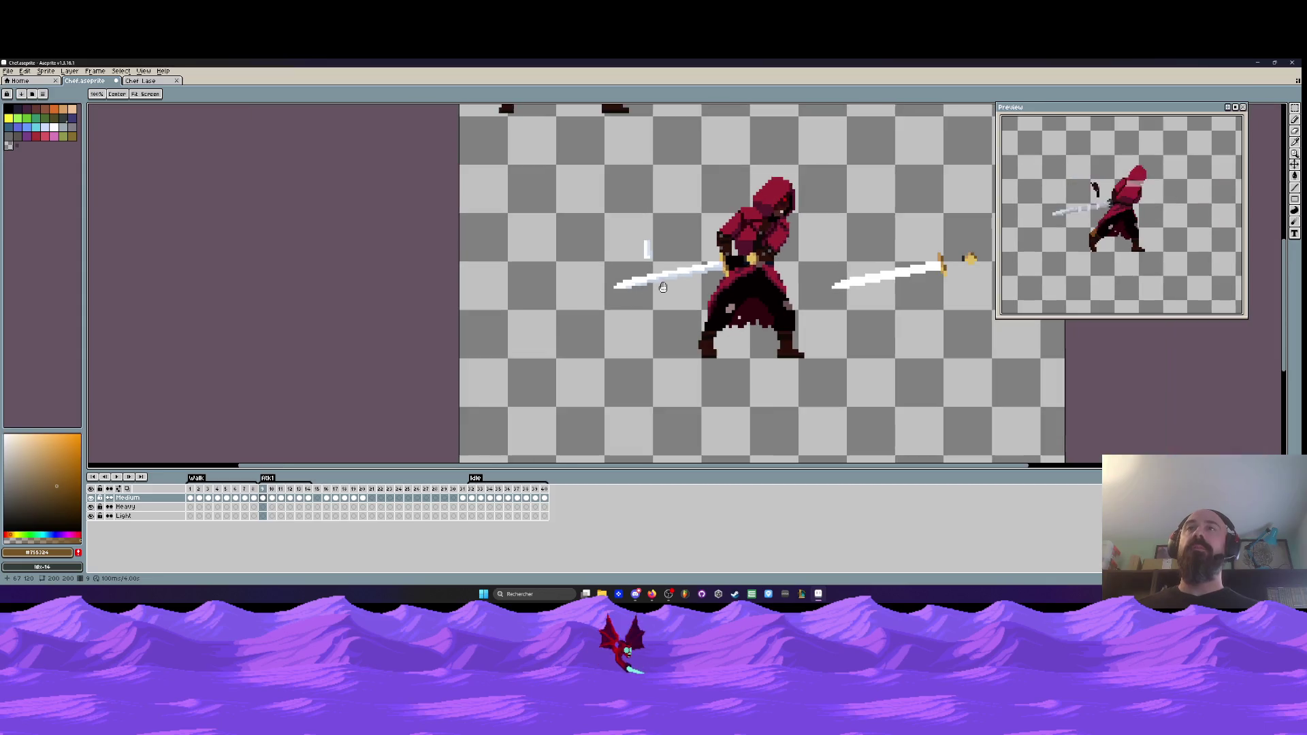
pyautogui.moveTo(659, 283); pyautogui.dragTo(552, 297)
pyautogui.scroll(-1, 552, 297)
pyautogui.scroll(1, 629, 300)
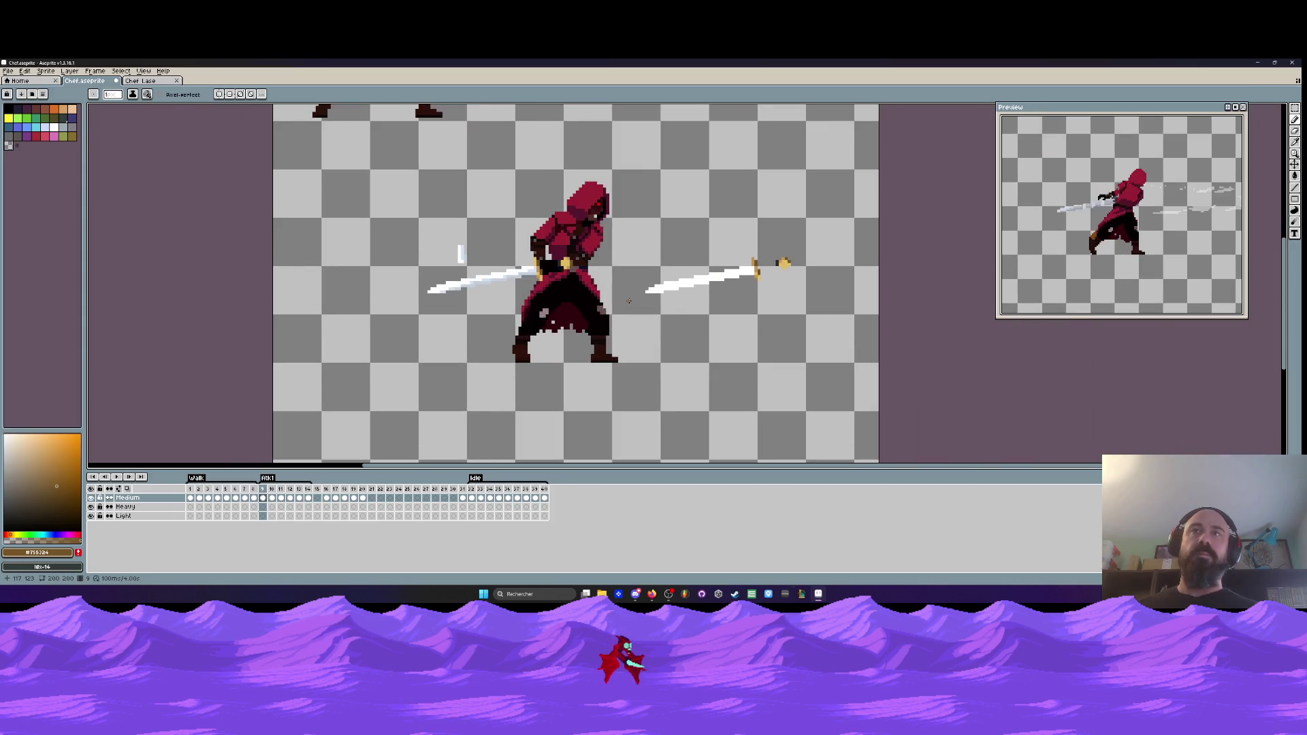
pyautogui.scroll(3, 485, 294)
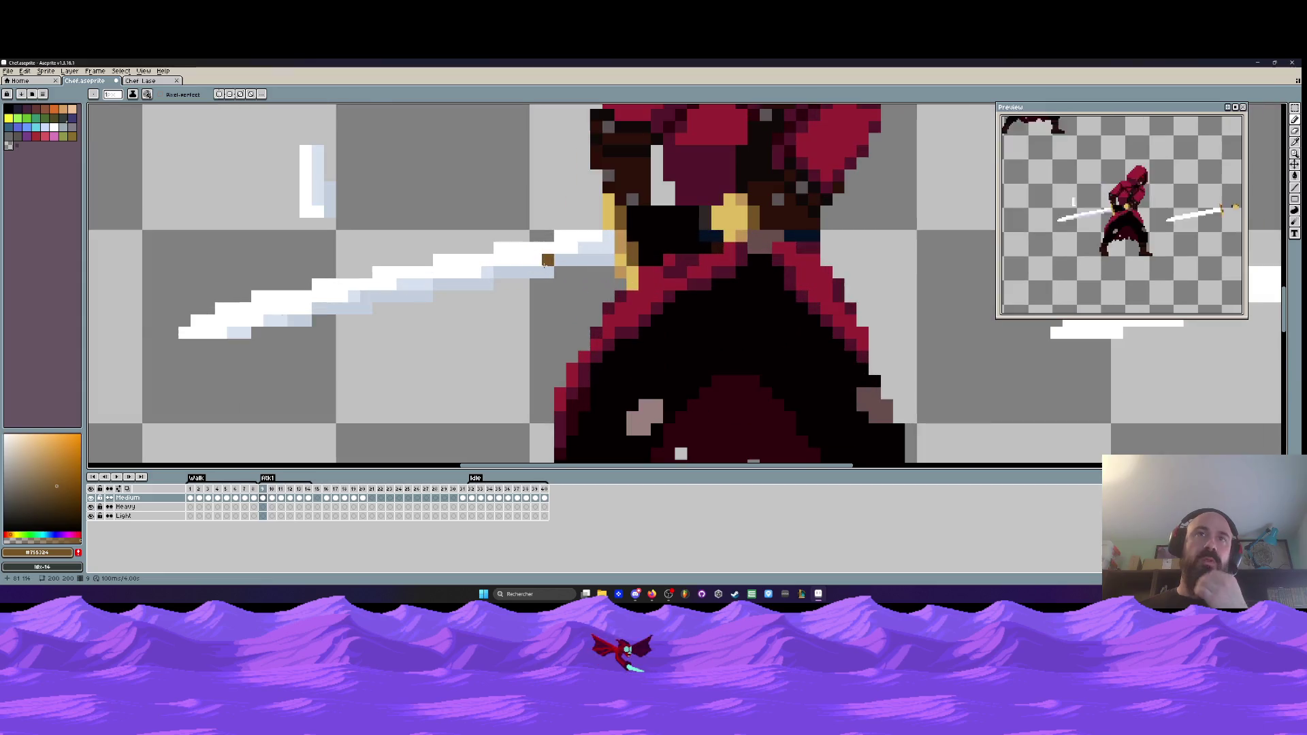
pyautogui.scroll(2, 504, 272)
pyautogui.press('alt')
pyautogui.keyDown('alt'); pyautogui.click(439, 272); pyautogui.keyUp('alt')
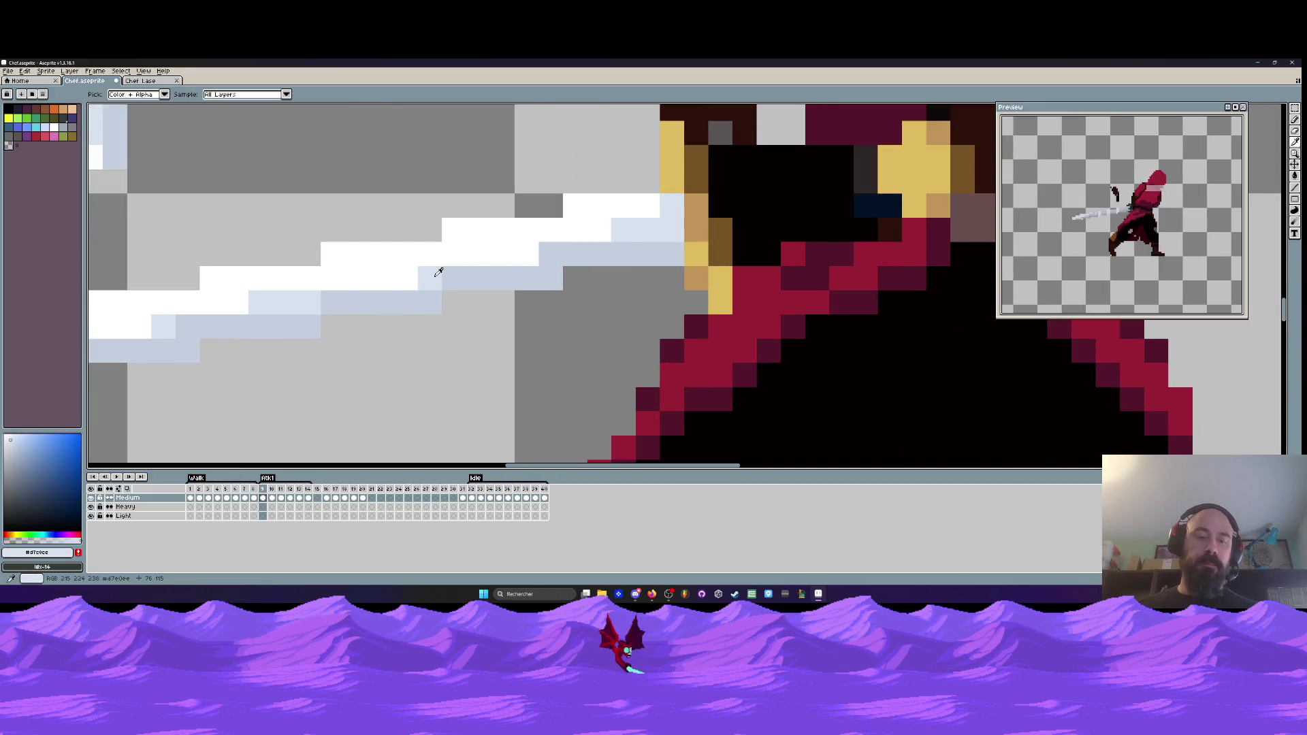
pyautogui.moveTo(478, 278); pyautogui.dragTo(587, 246)
pyautogui.scroll(-4, 588, 246)
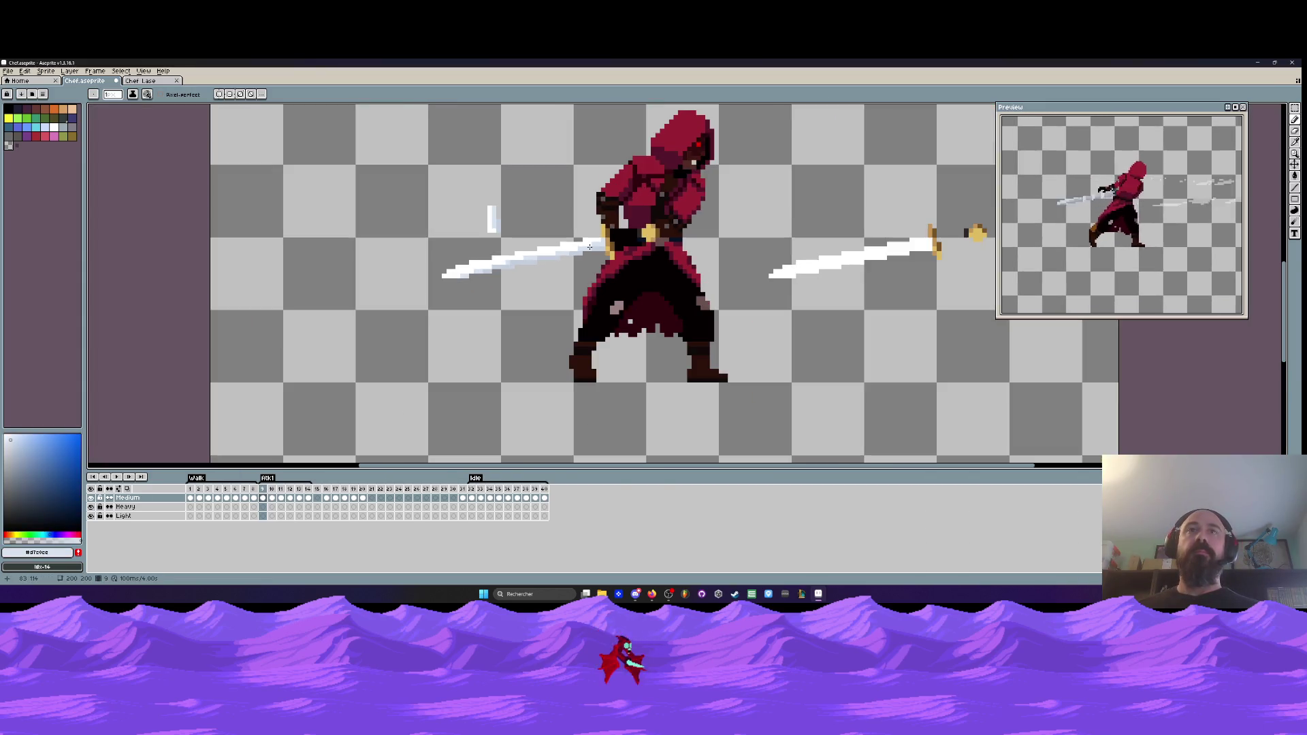
pyautogui.scroll(3, 570, 251)
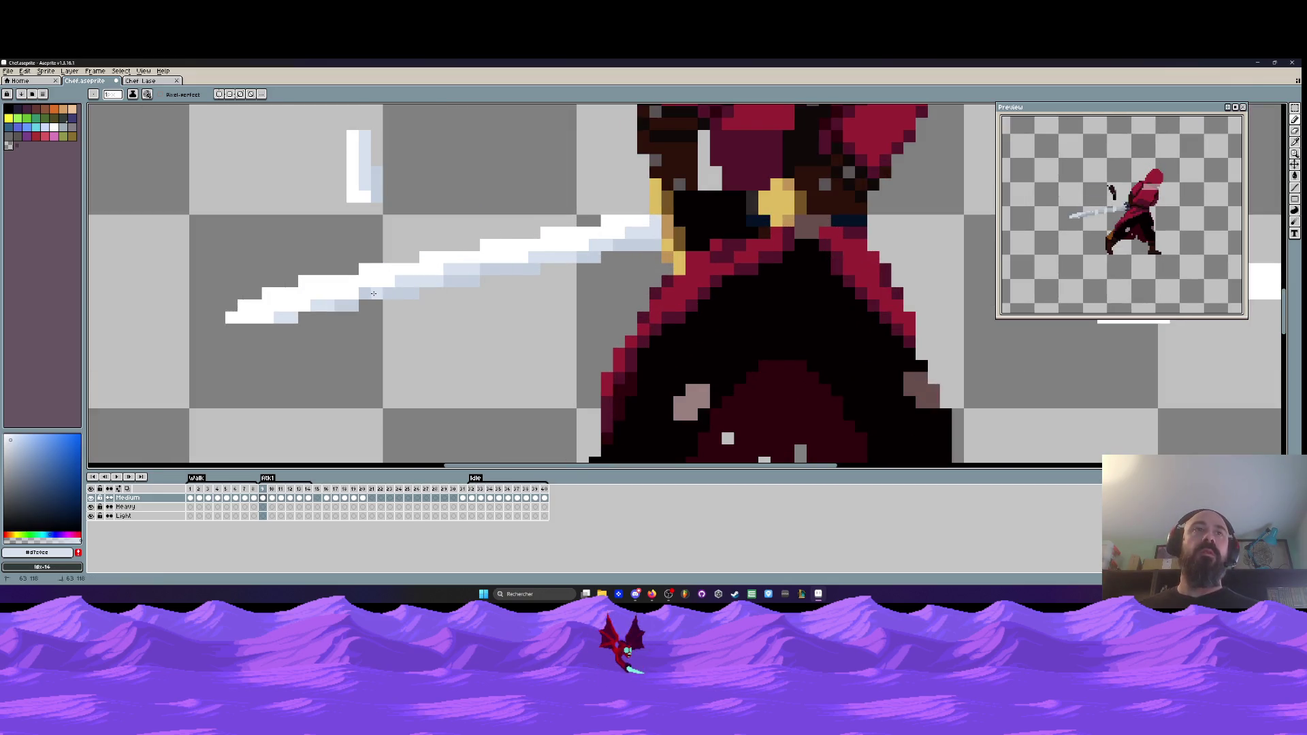
pyautogui.scroll(-3, 424, 295)
pyautogui.scroll(-2, 455, 307)
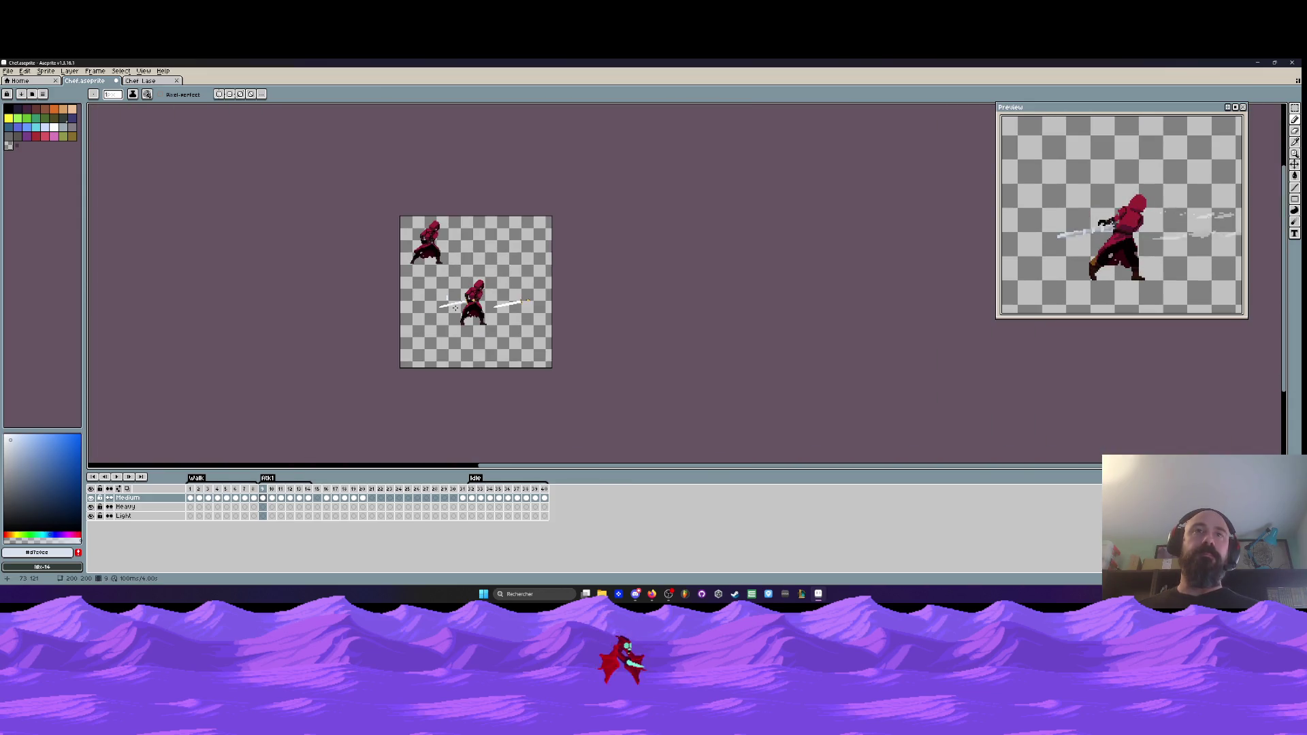
pyautogui.scroll(2, 455, 307)
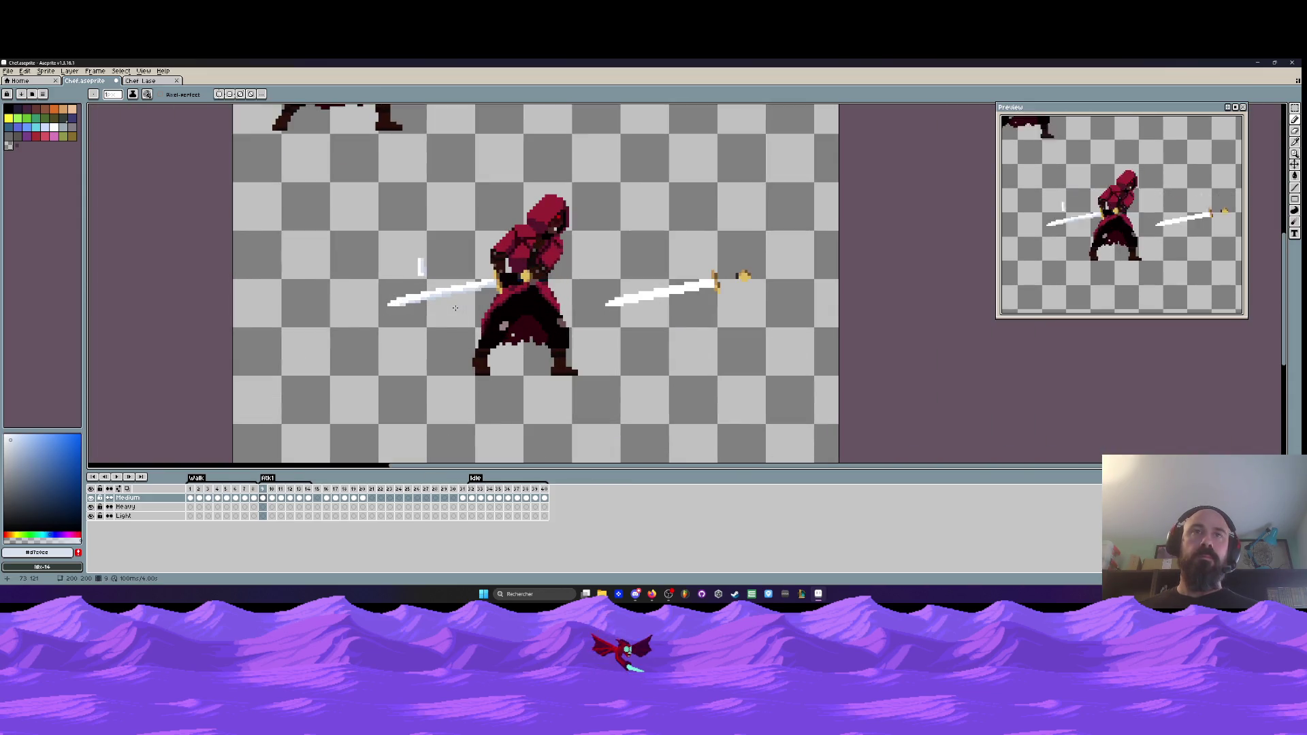
# - Select the raised-sword frame 16 and duplicate it as frame 17 with Alt+N
pyautogui.click(325, 488)
pyautogui.scroll(-1, 697, 338)
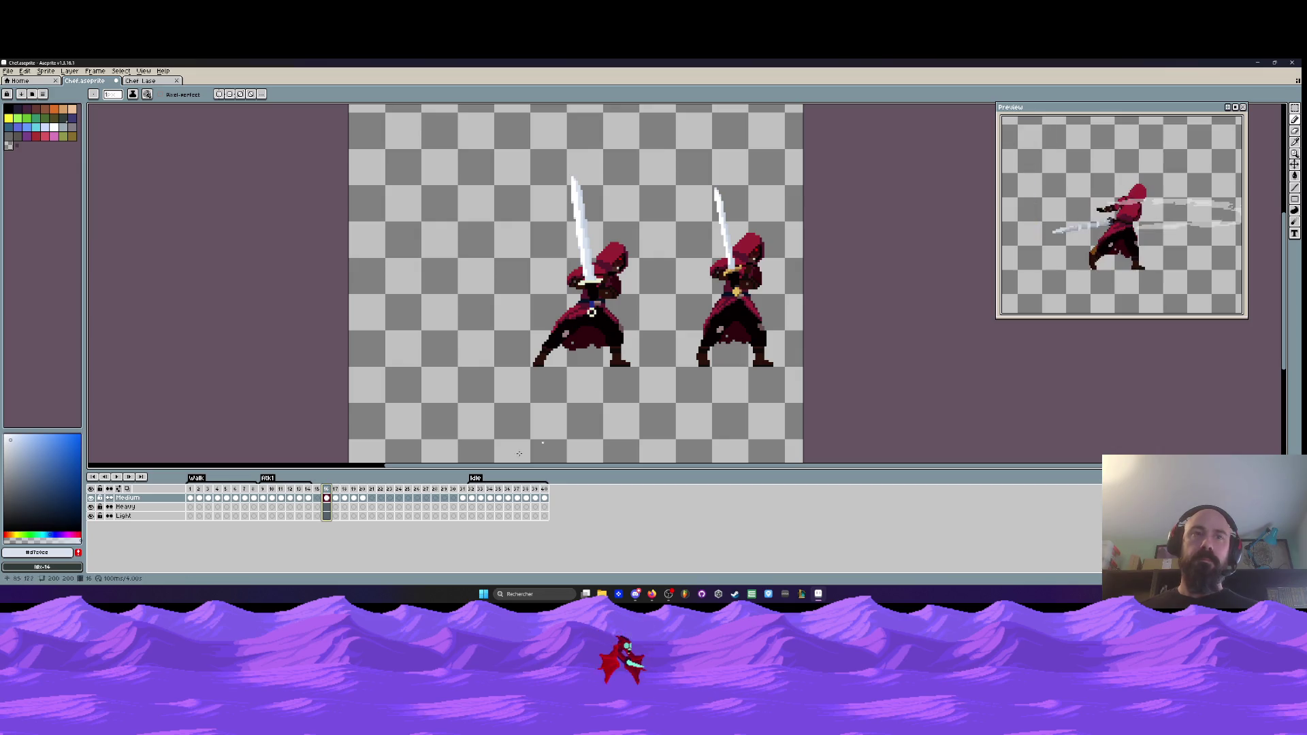
pyautogui.click(195, 497)
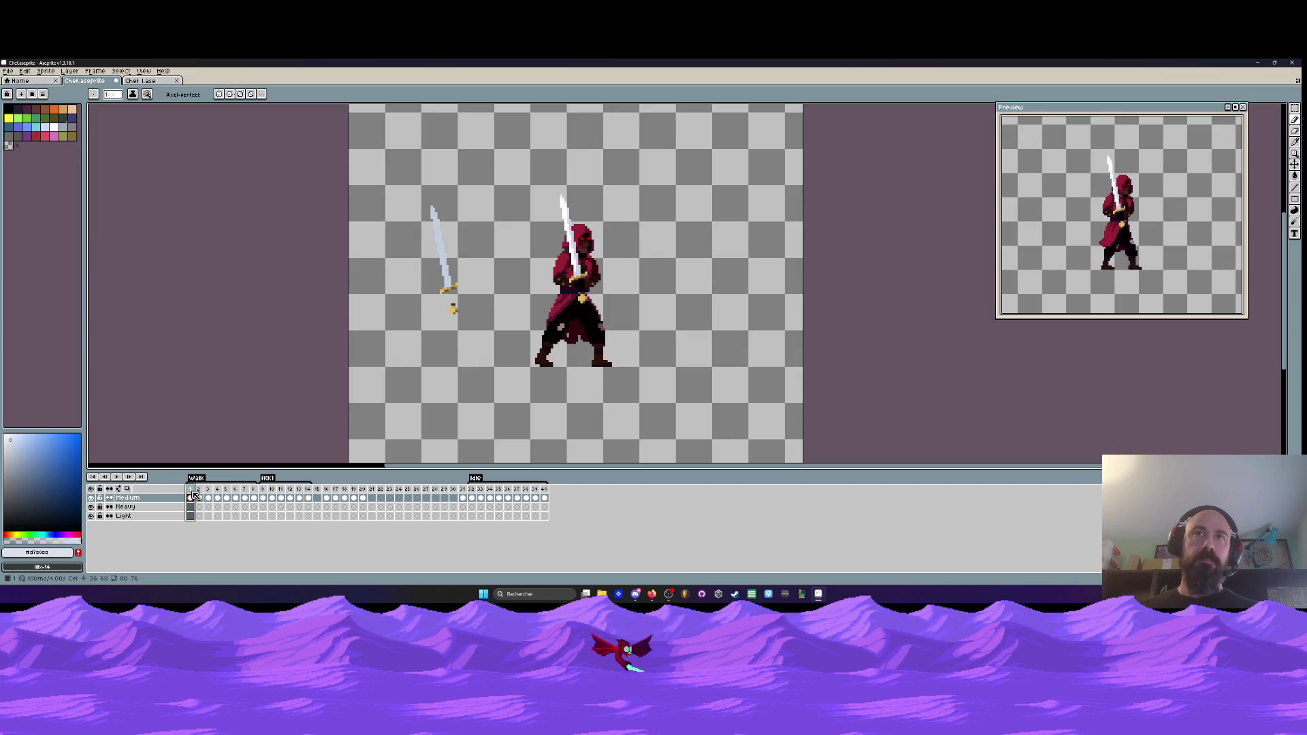
pyautogui.click(326, 498)
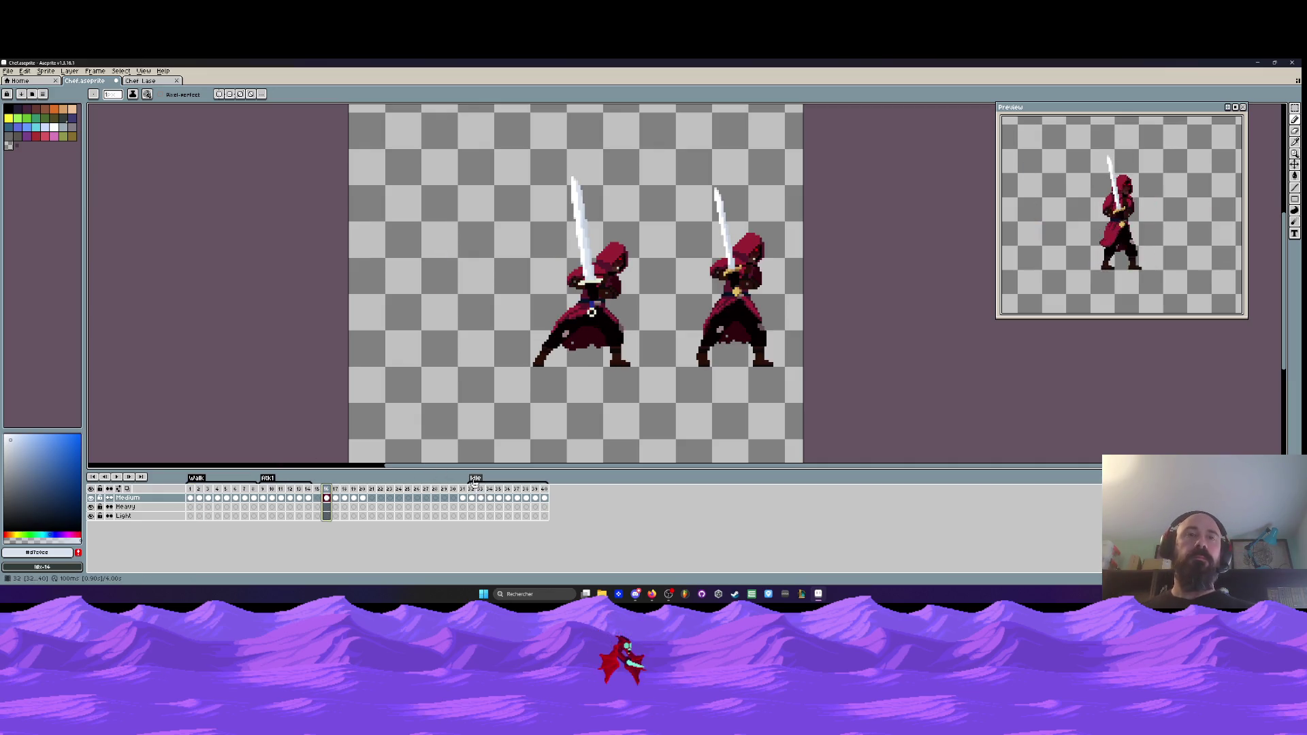
pyautogui.moveTo(333, 497); pyautogui.dragTo(354, 497)
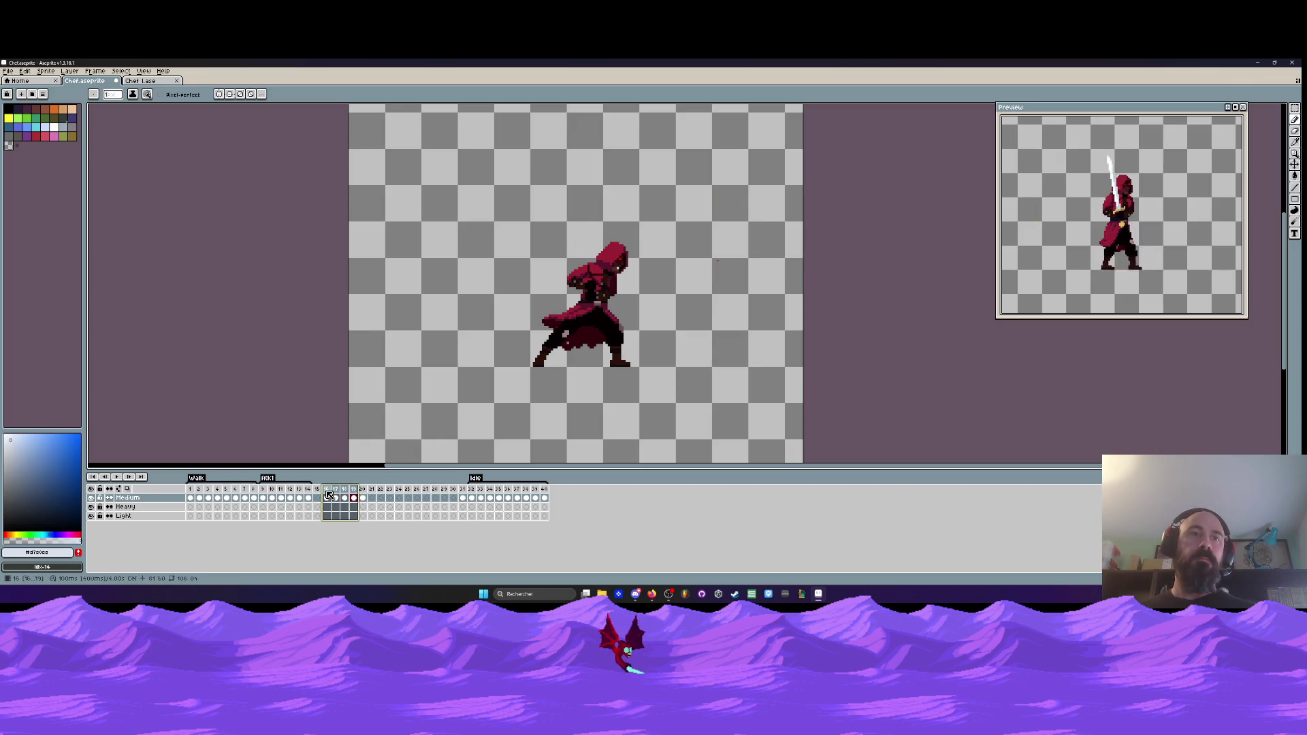
pyautogui.click(328, 489)
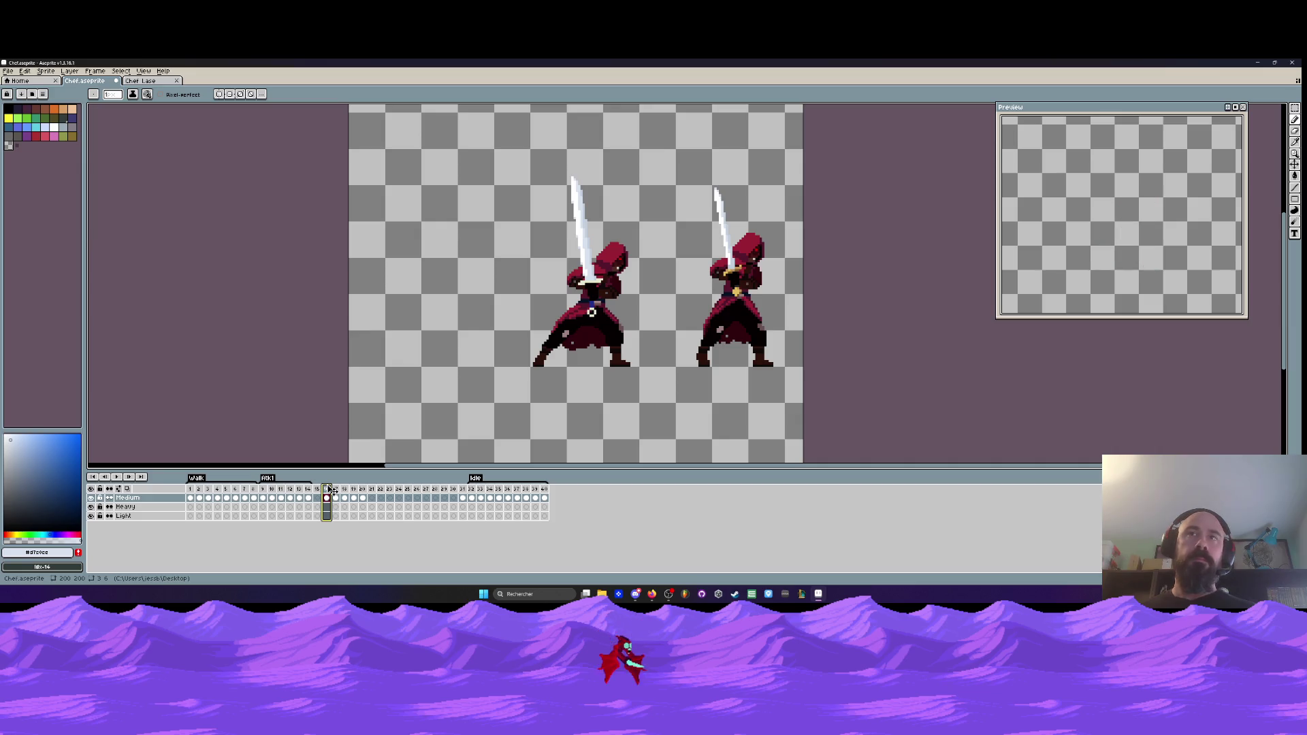
pyautogui.hotkey('alt', 'n')
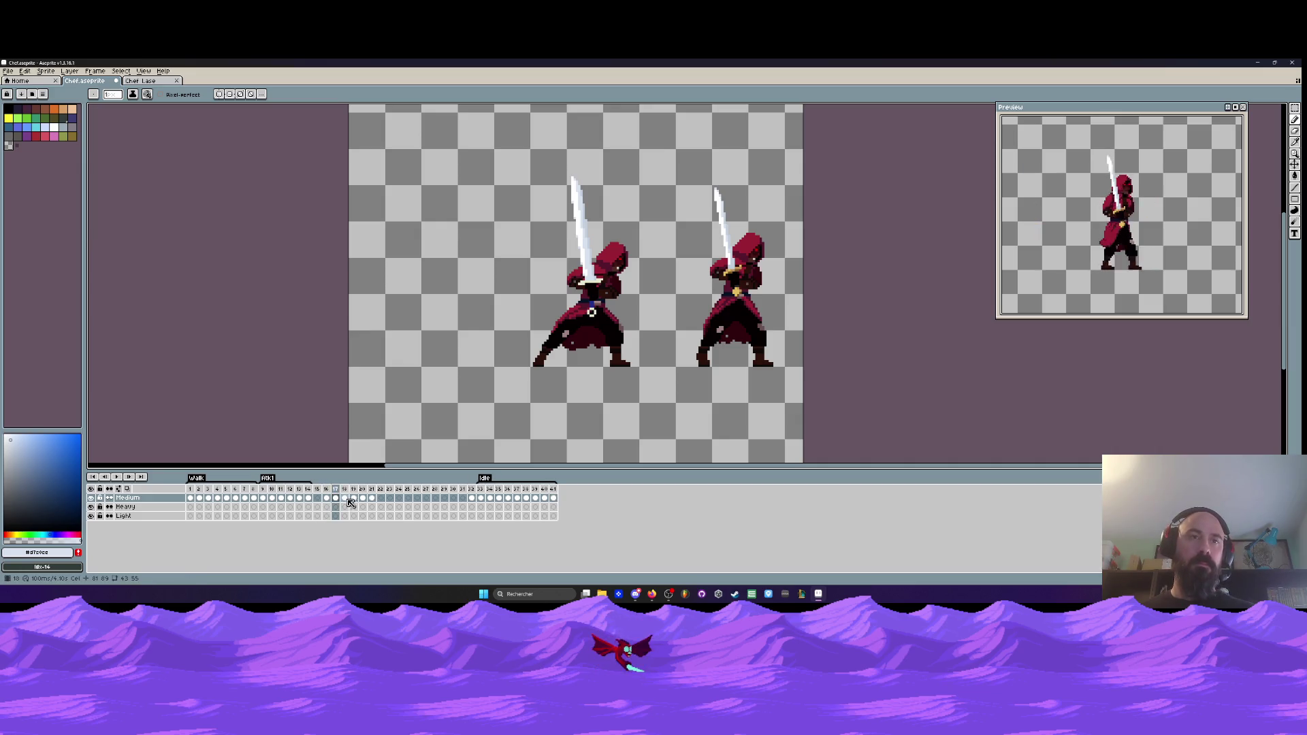
# - In frame 16, cut the left swordsman and move the right one to the canvas centre
pyautogui.click(327, 497)
pyautogui.press('m')
pyautogui.moveTo(520, 160); pyautogui.dragTo(647, 408)
pyautogui.hotkey('ctrl', 'x')
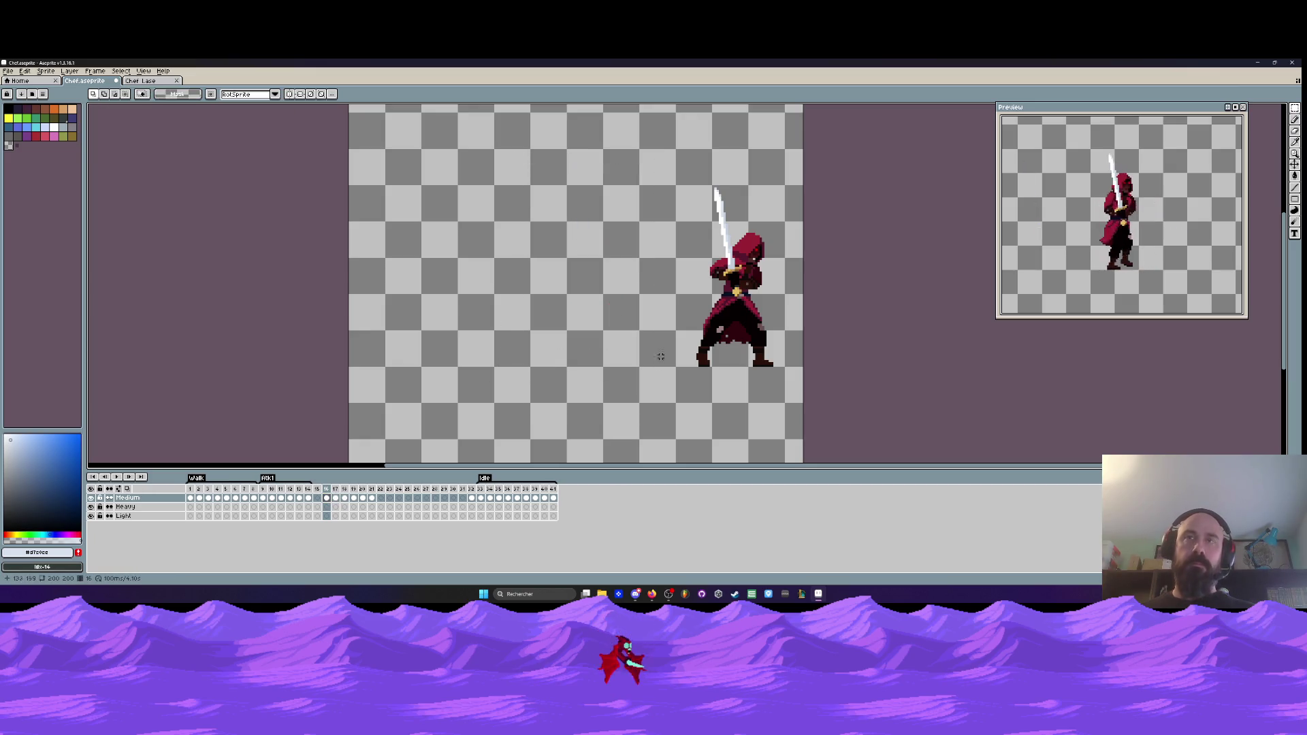
pyautogui.moveTo(669, 165); pyautogui.dragTo(791, 433)
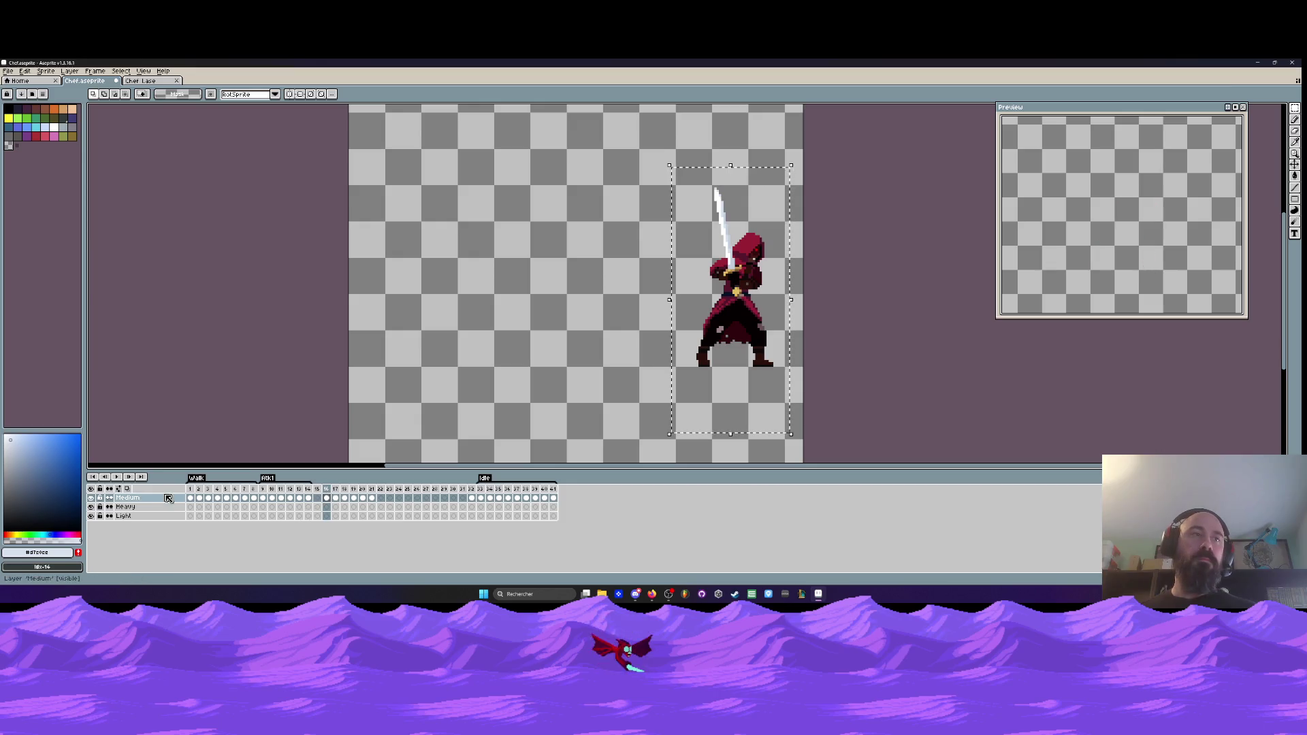
pyautogui.moveTo(751, 346); pyautogui.dragTo(570, 346)
pyautogui.scroll(-3, 571, 346)
pyautogui.press('Return')
# - Compare with frame 17 and nudge the centred swordsman to the right
pyautogui.scroll(3, 456, 353)
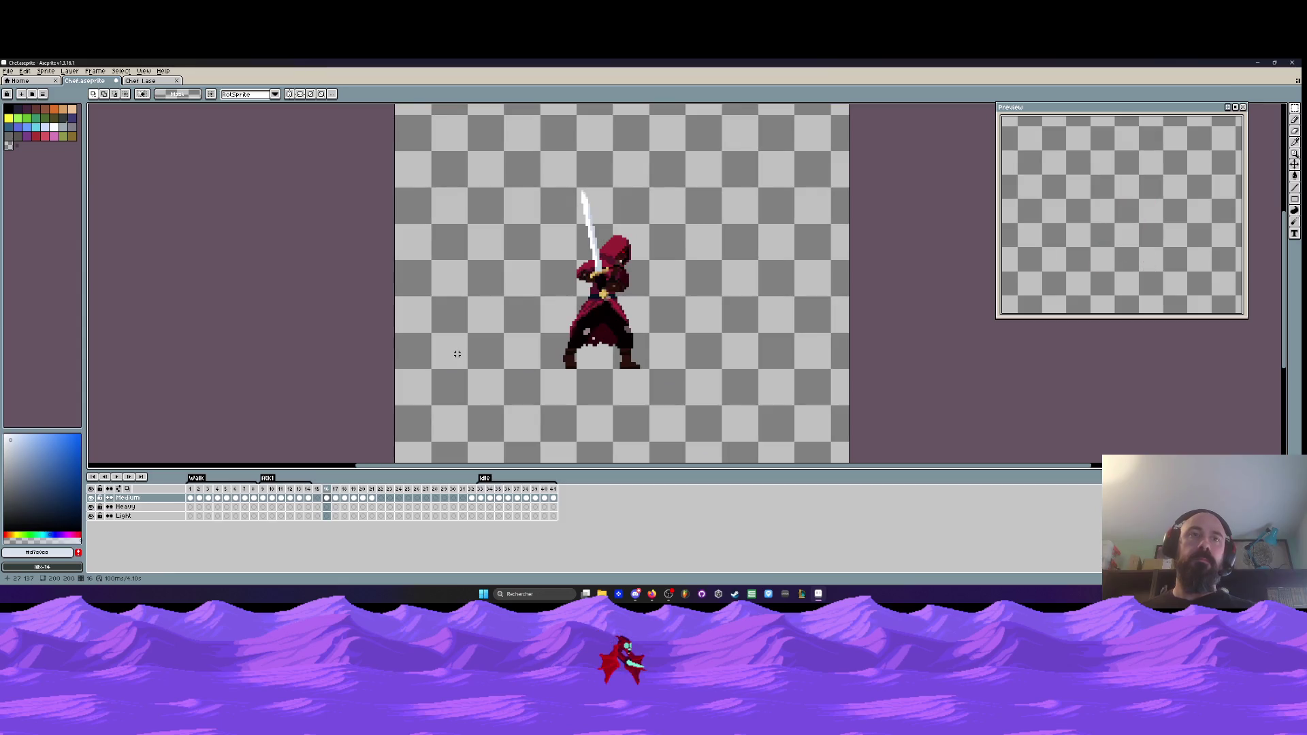
pyautogui.press('Right')
pyautogui.press('Left')
pyautogui.press('Right')
pyautogui.press('Left')
pyautogui.moveTo(496, 173); pyautogui.dragTo(665, 409)
pyautogui.press('Right')
pyautogui.press('Right')
pyautogui.press('Right')
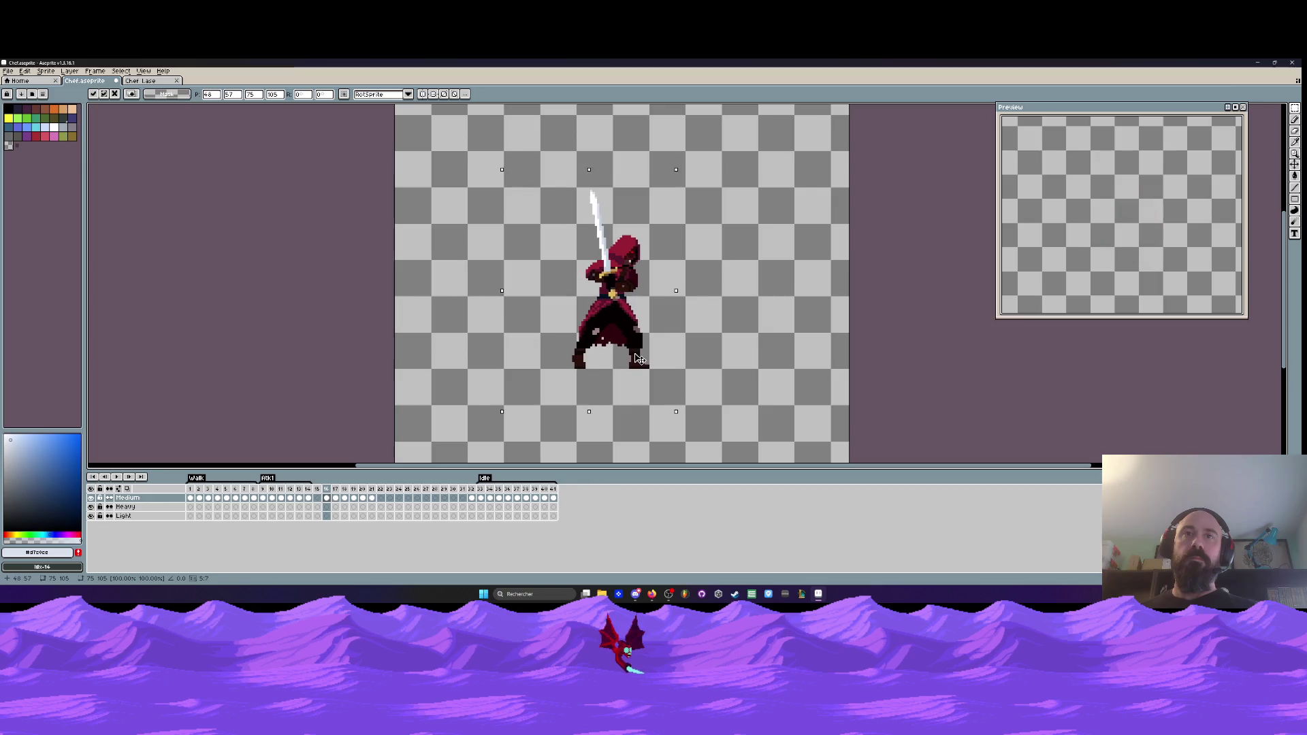
pyautogui.hotkey('ctrl', 'd')
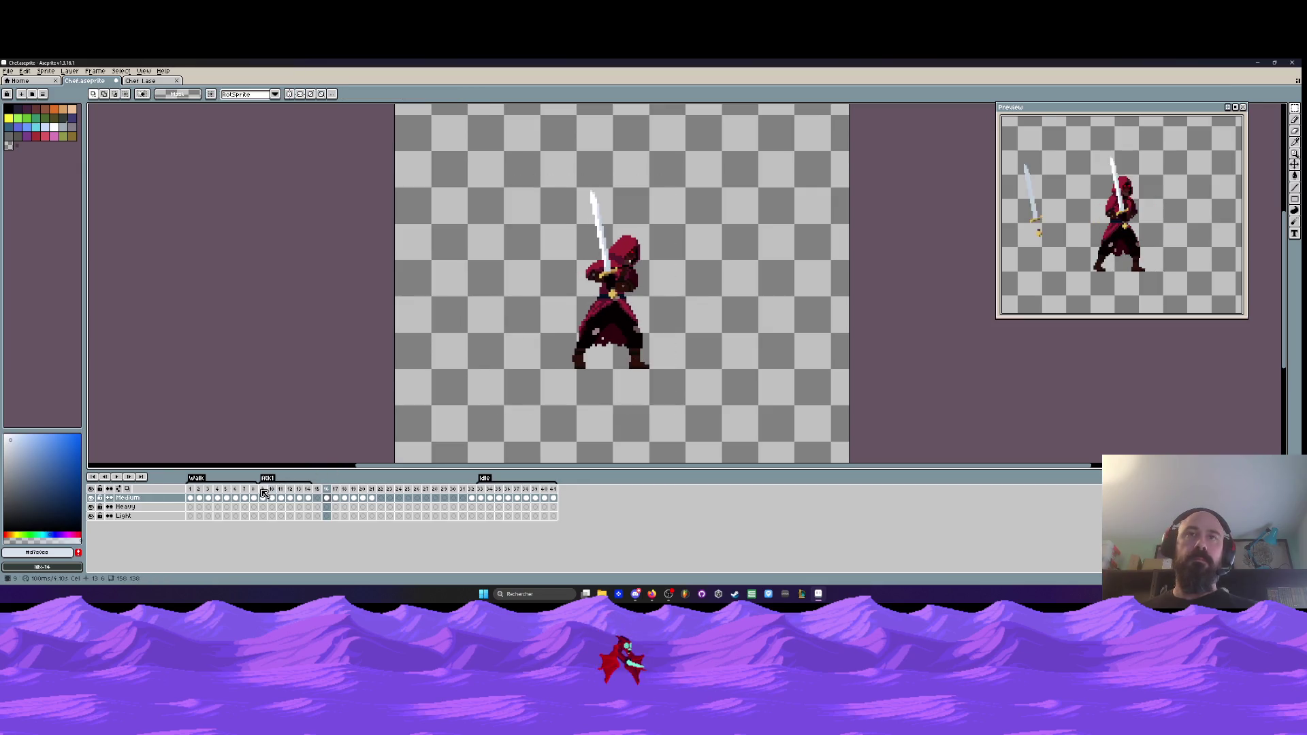
# - Check against frame 9's pose and nudge the swordsman a few pixels further right
pyautogui.click(263, 489)
pyautogui.click(329, 491)
pyautogui.moveTo(542, 172)
pyautogui.mouseDown()
pyautogui.moveTo(616, 255)
pyautogui.moveTo(665, 381)
pyautogui.mouseUp()
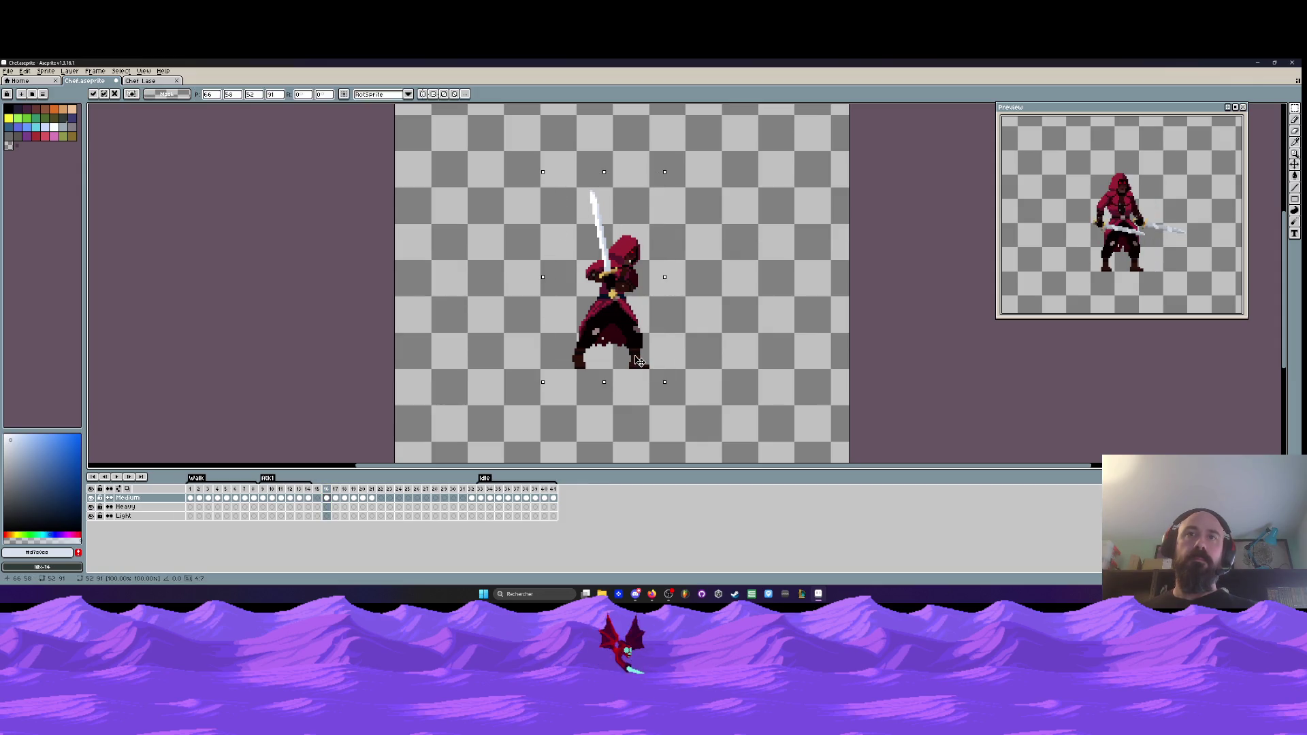
pyautogui.press('Right')
pyautogui.hotkey('ctrl', 'd')
# - Move the frame to position 8, just before the Atk1 frames
pyautogui.click(328, 489)
pyautogui.moveTo(328, 489); pyautogui.dragTo(253, 489)
pyautogui.click(265, 494)
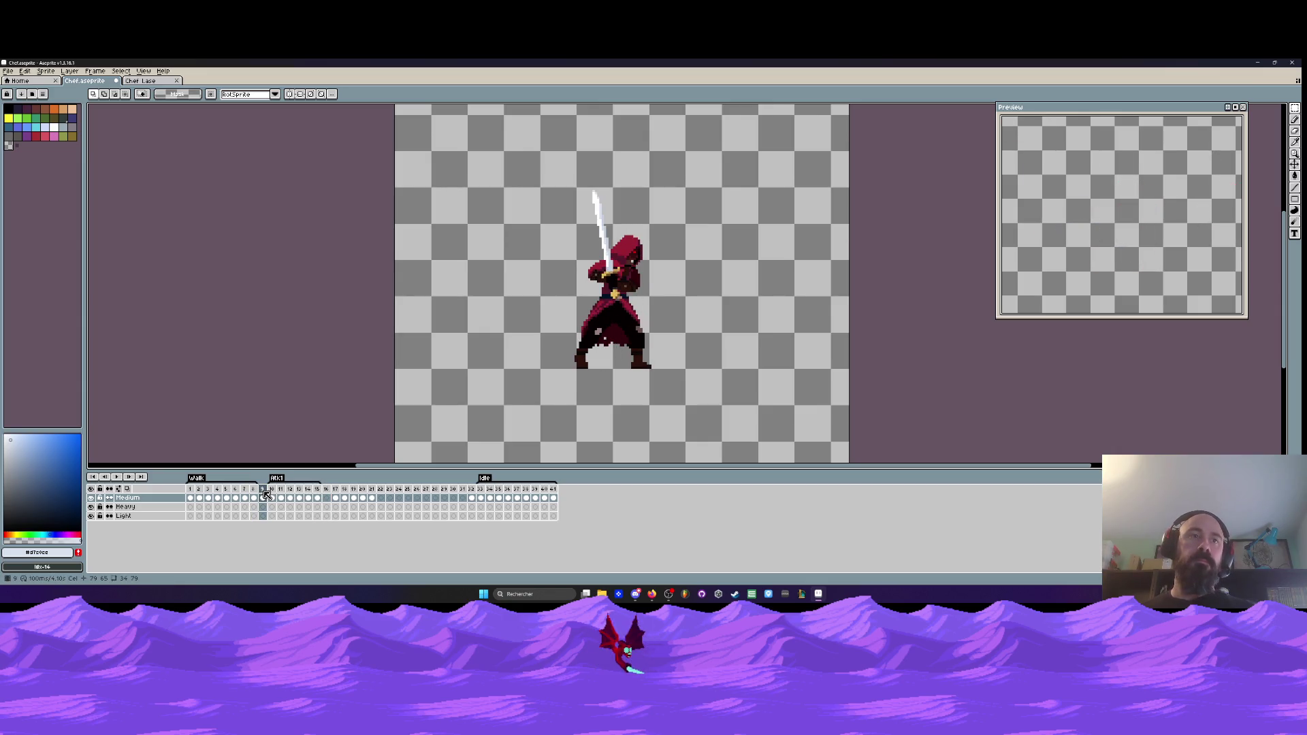
# - Add a new tag named Idle on frame 9, the raised-sword frame before Atk1
pyautogui.rightClick(266, 490)
pyautogui.click(297, 524)
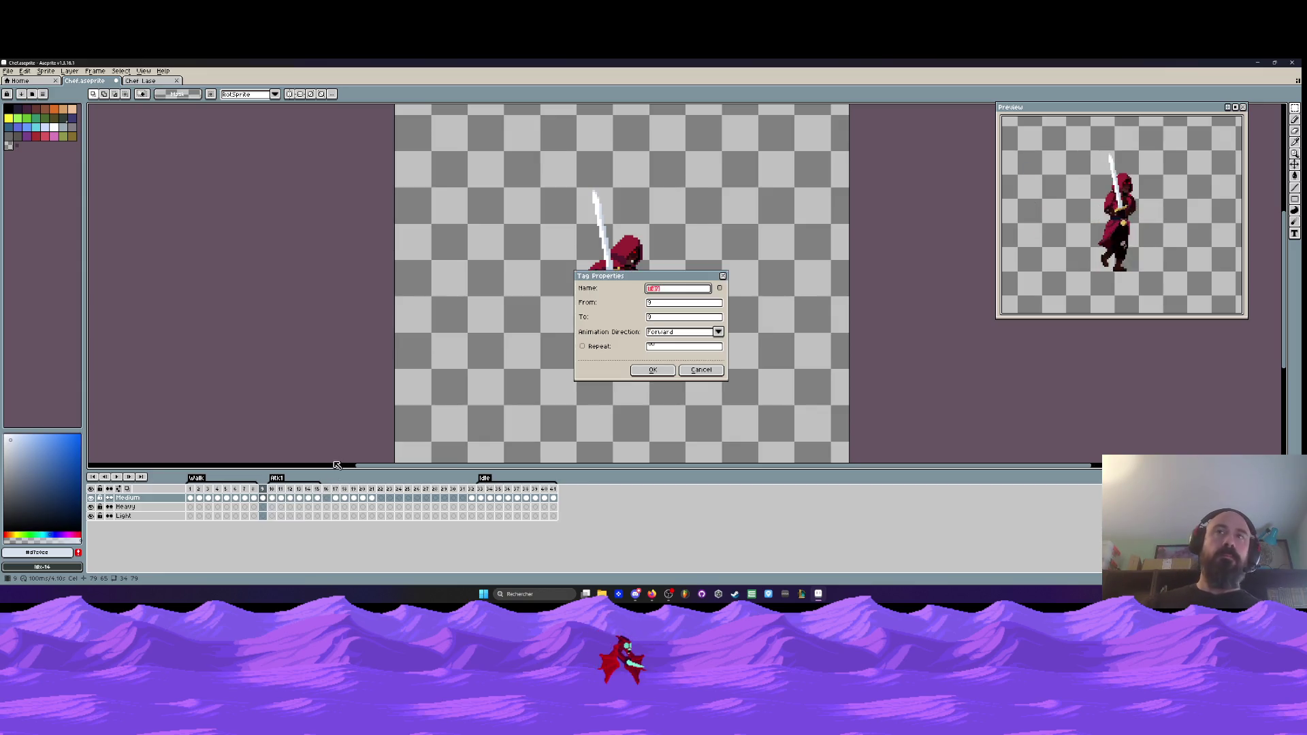
pyautogui.write('Idle')
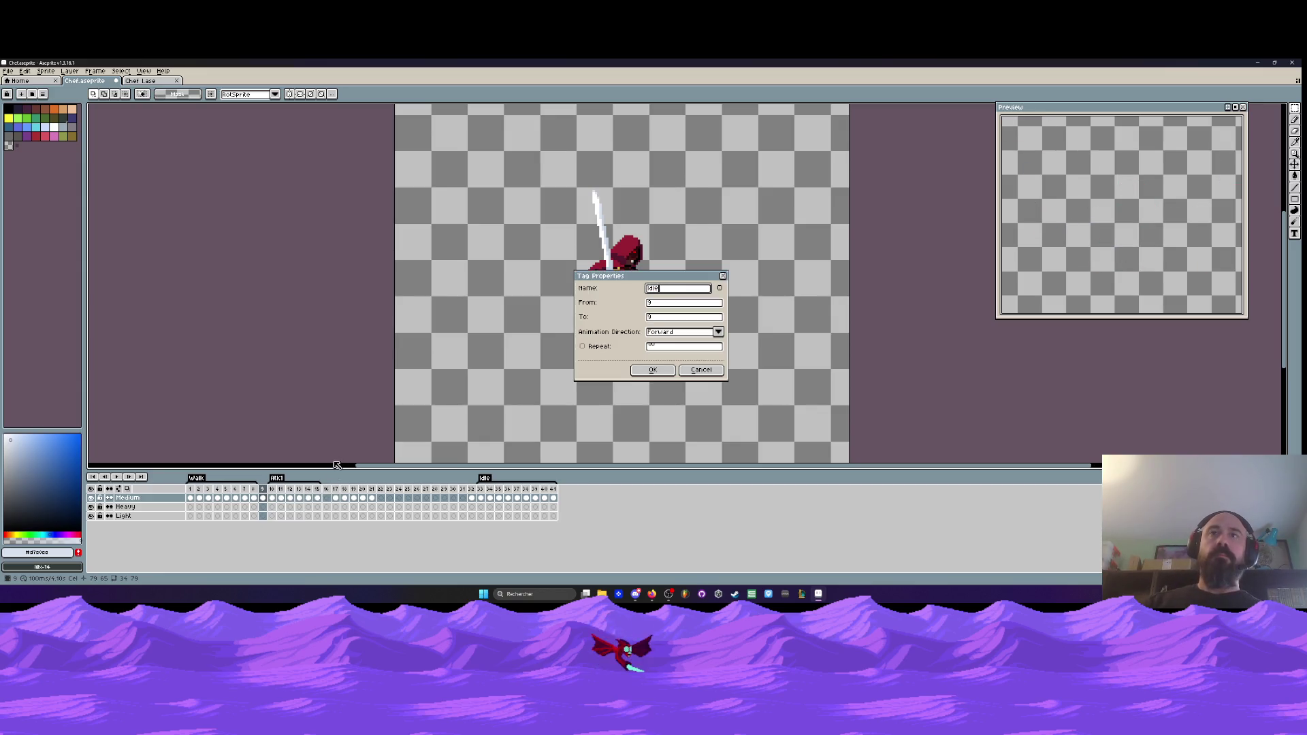
pyautogui.click(652, 370)
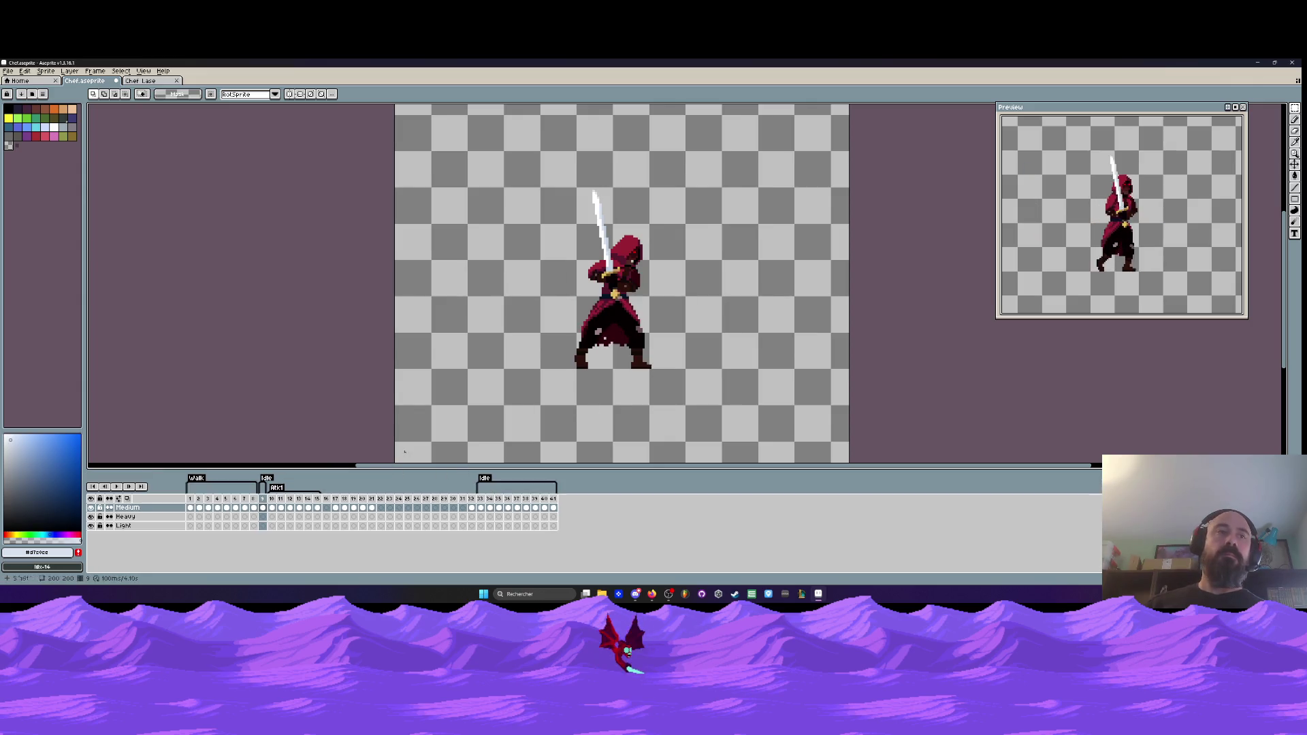
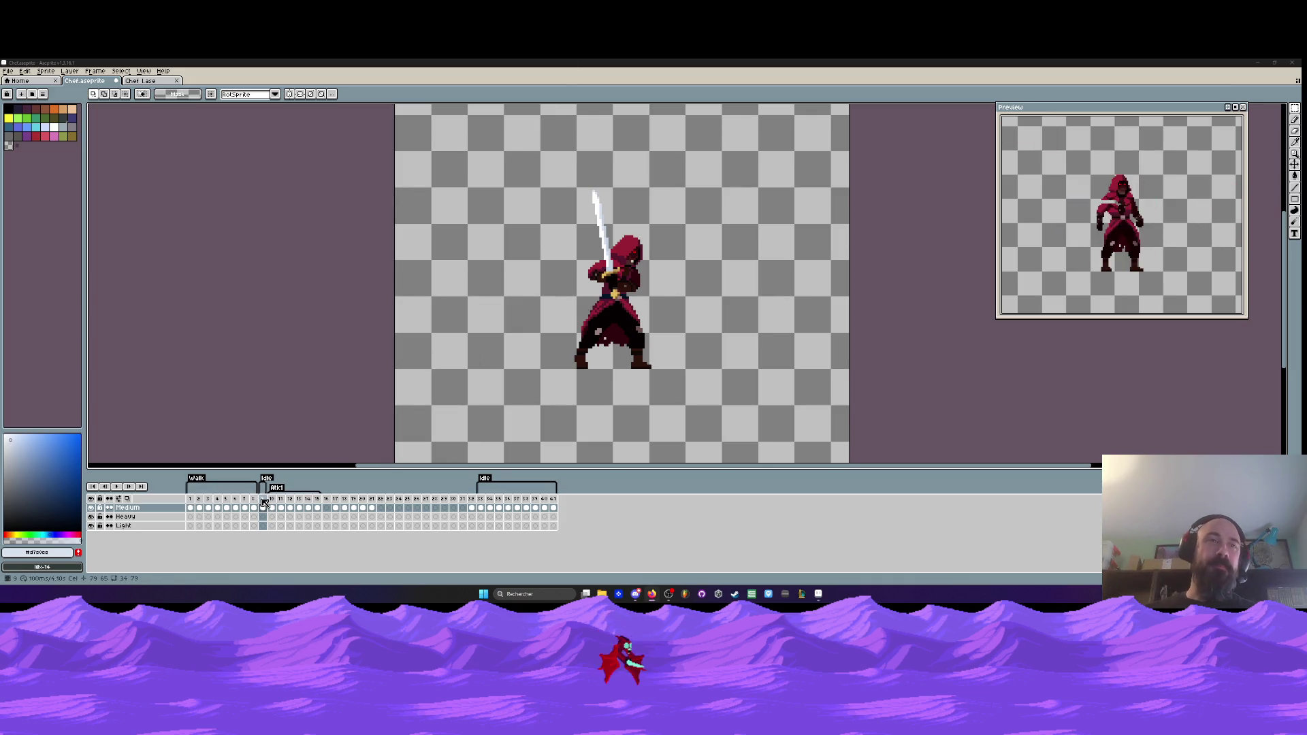
# - Add a new frame 10 after frame 9
pyautogui.scroll(1, 582, 324)
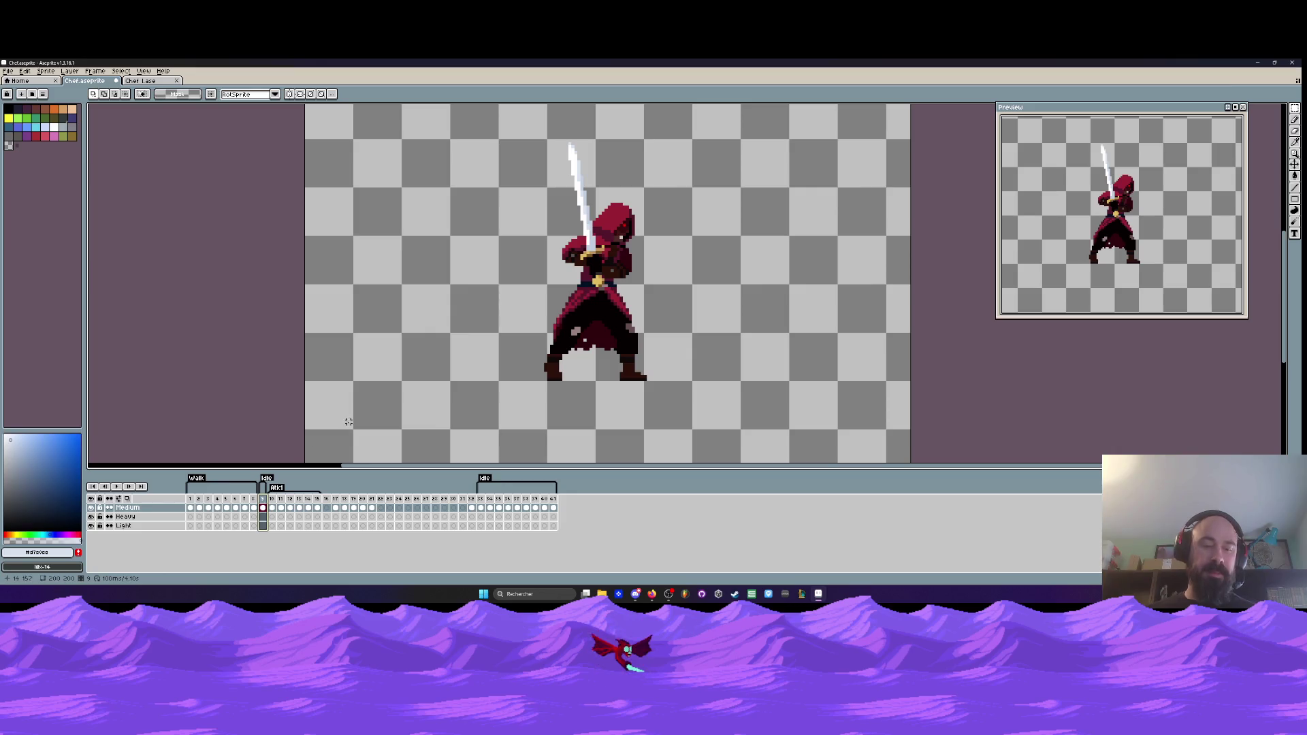
pyautogui.hotkey('alt', 'n')
pyautogui.scroll(3, 579, 242)
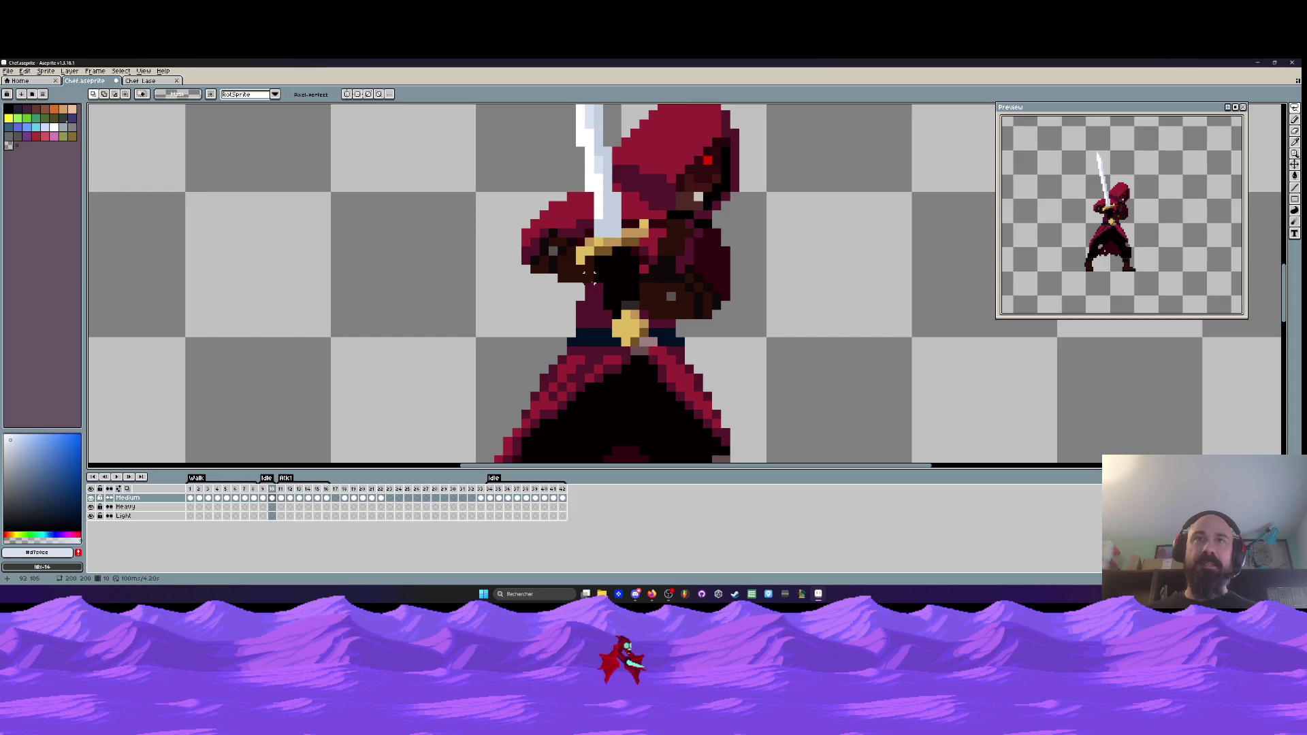
pyautogui.scroll(-2, 597, 278)
# - Lasso the sword hand, raise it two pixels, commit, and return to frame 10
pyautogui.moveTo(545, 286)
pyautogui.mouseDown()
pyautogui.moveTo(477, 140)
pyautogui.moveTo(535, 108)
pyautogui.moveTo(587, 350)
pyautogui.moveTo(643, 324)
pyautogui.moveTo(619, 365)
pyautogui.moveTo(581, 381)
pyautogui.moveTo(579, 340)
pyautogui.mouseUp()
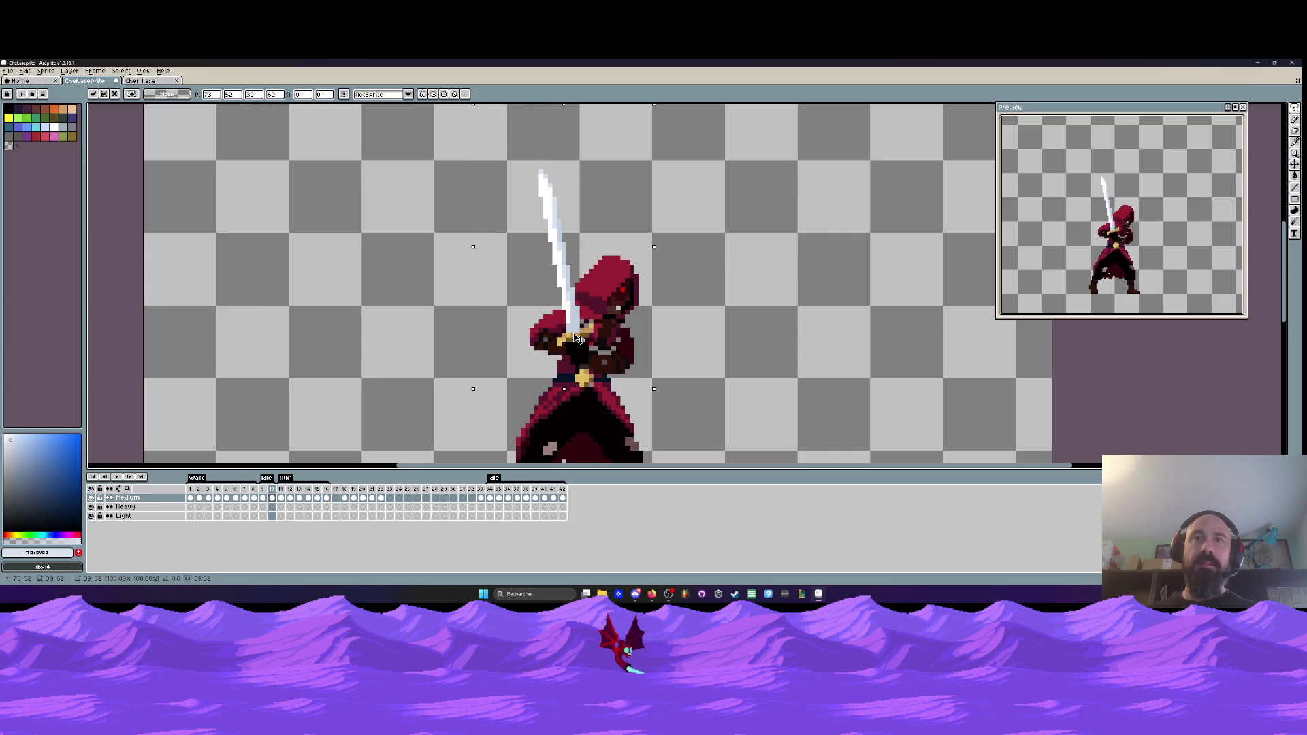
pyautogui.moveTo(579, 339); pyautogui.dragTo(579, 328)
pyautogui.press('Return')
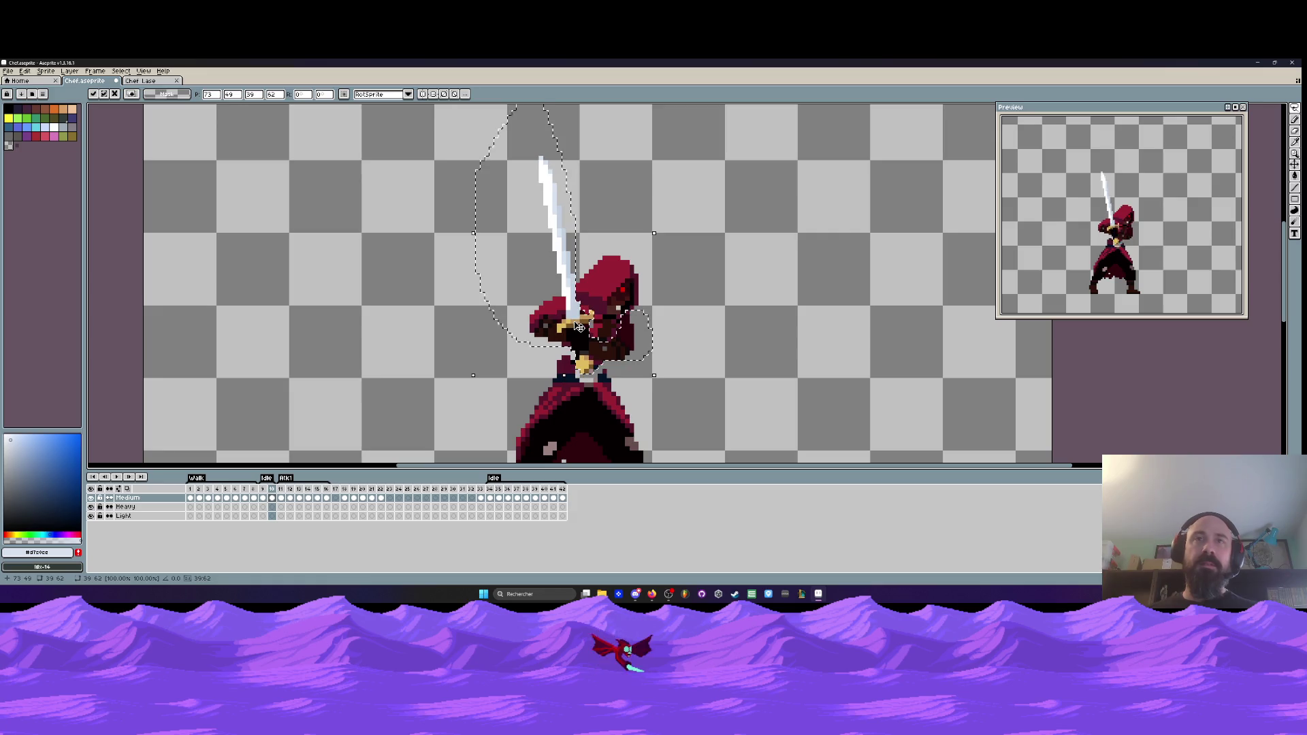
pyautogui.moveTo(262, 497); pyautogui.dragTo(284, 488)
pyautogui.click(272, 488)
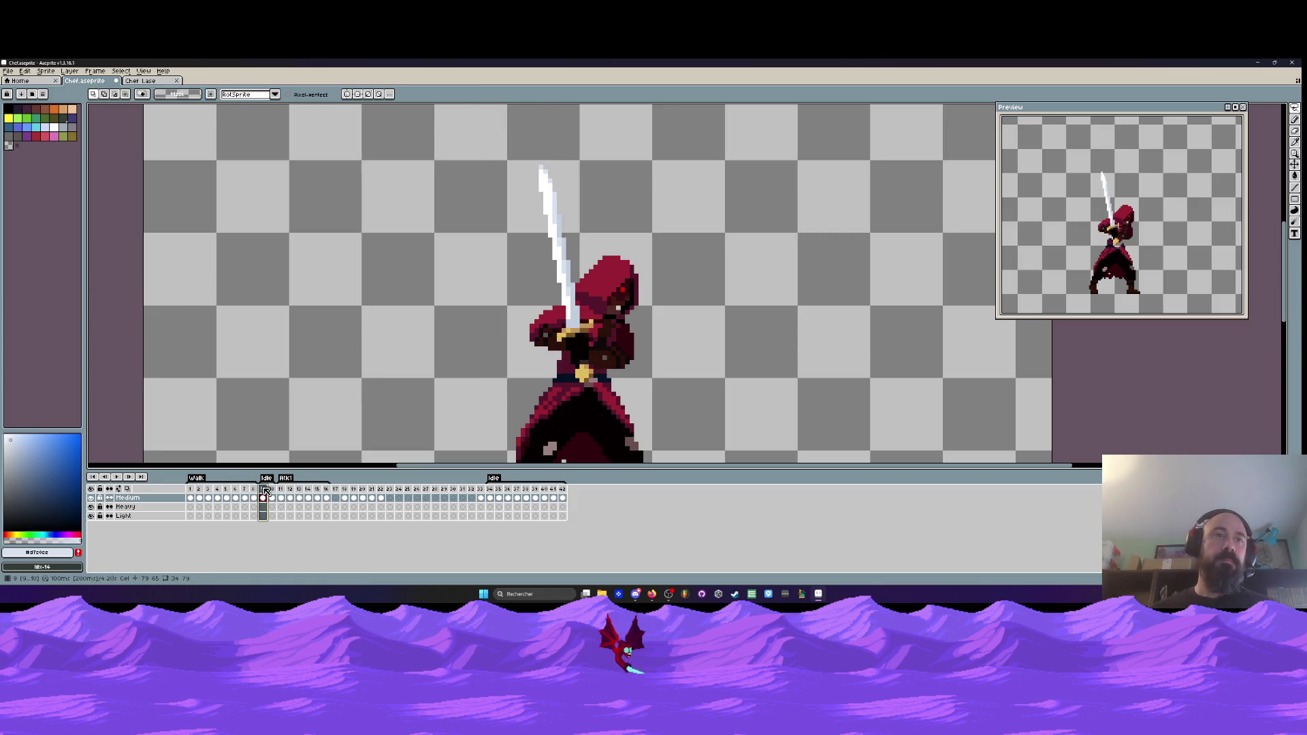
# - Compare frames 9 and 10 and undo the hand movement on frame 10
pyautogui.scroll(-2, 411, 426)
pyautogui.scroll(2, 428, 418)
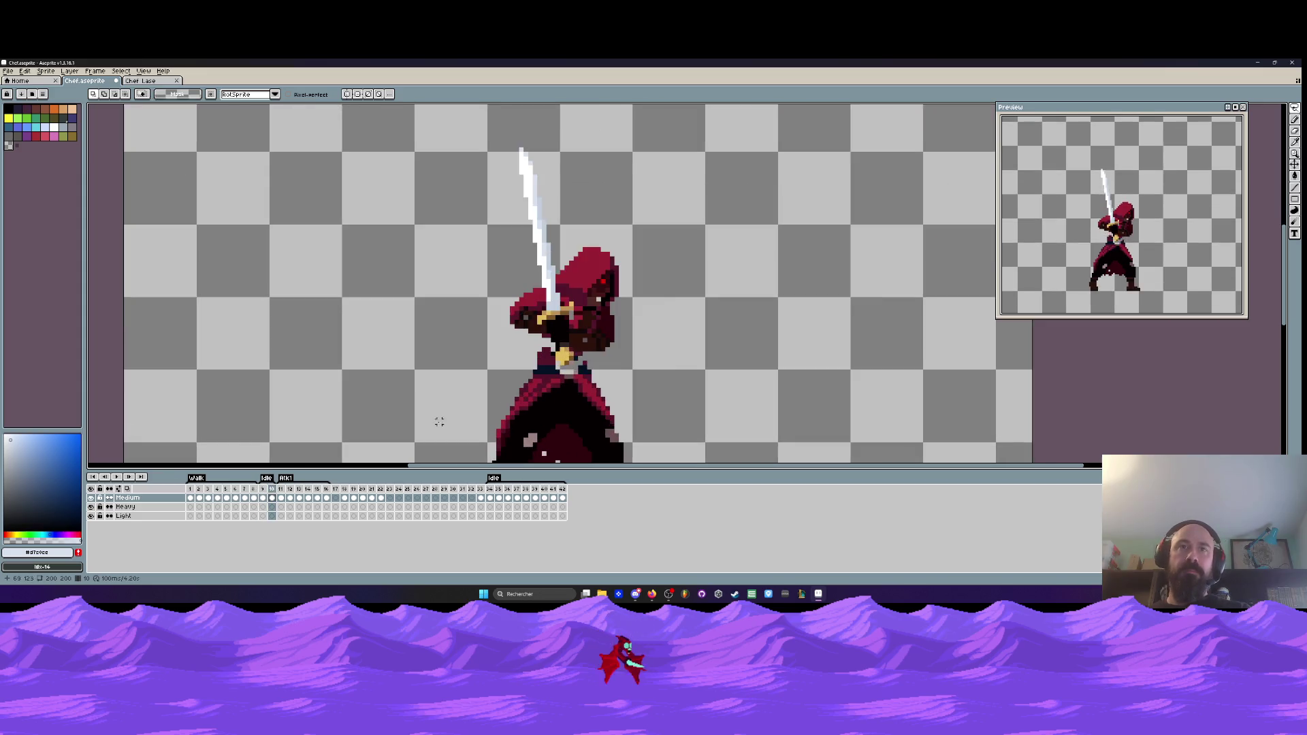
pyautogui.press(',')
pyautogui.press('.')
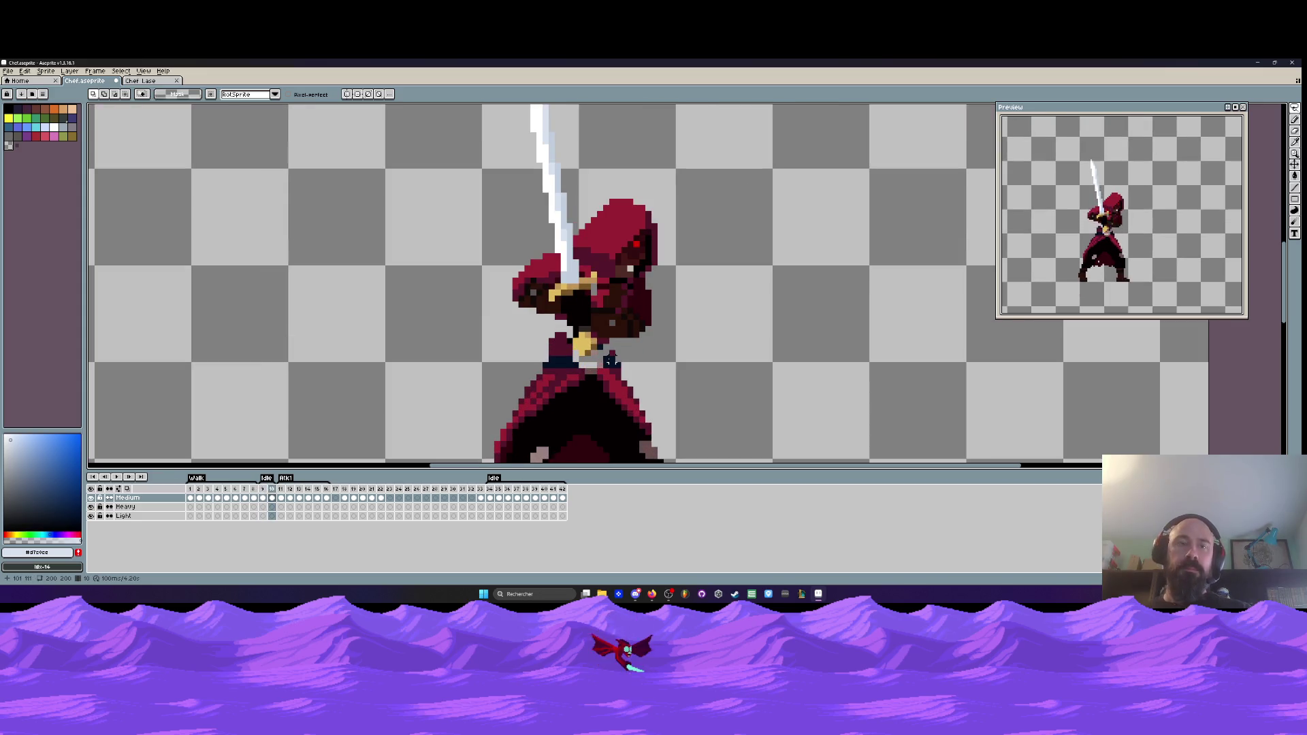
pyautogui.hotkey('ctrl', 'z')
pyautogui.hotkey('ctrl', 'z')
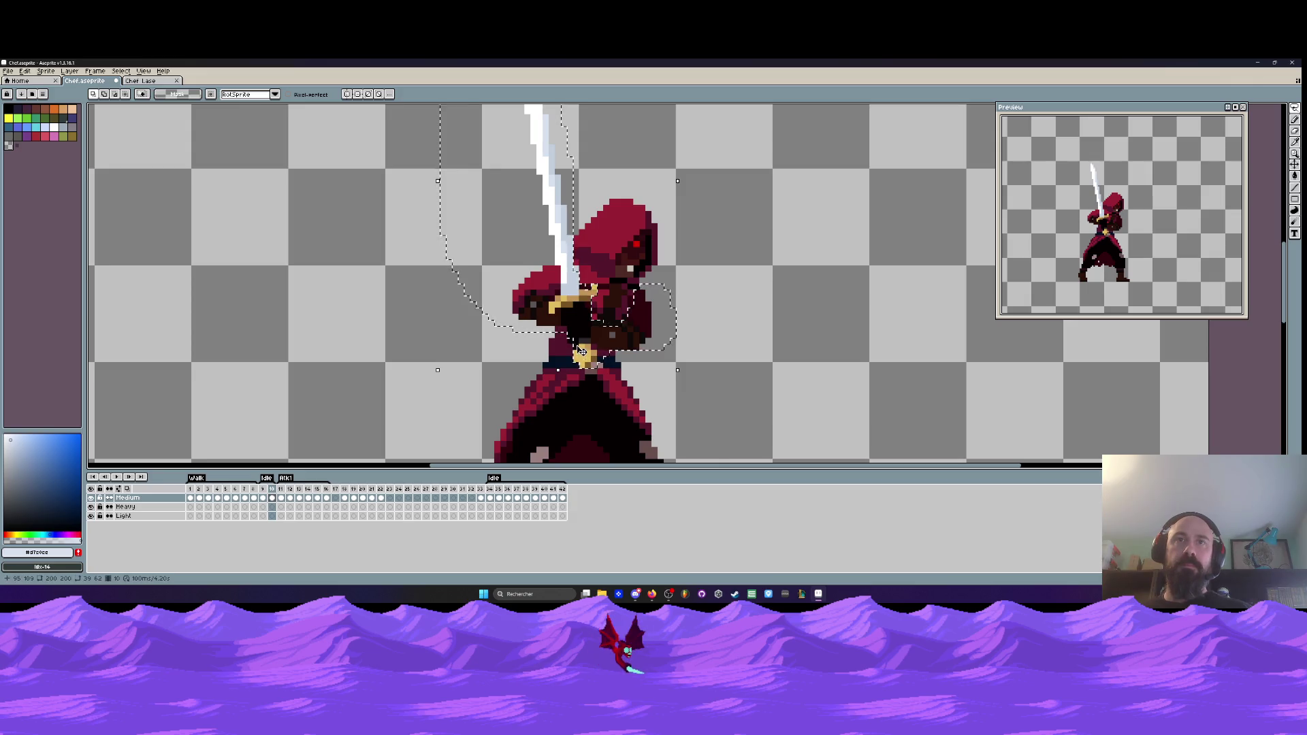
pyautogui.press(',')
pyautogui.press('.')
pyautogui.scroll(-1, 660, 286)
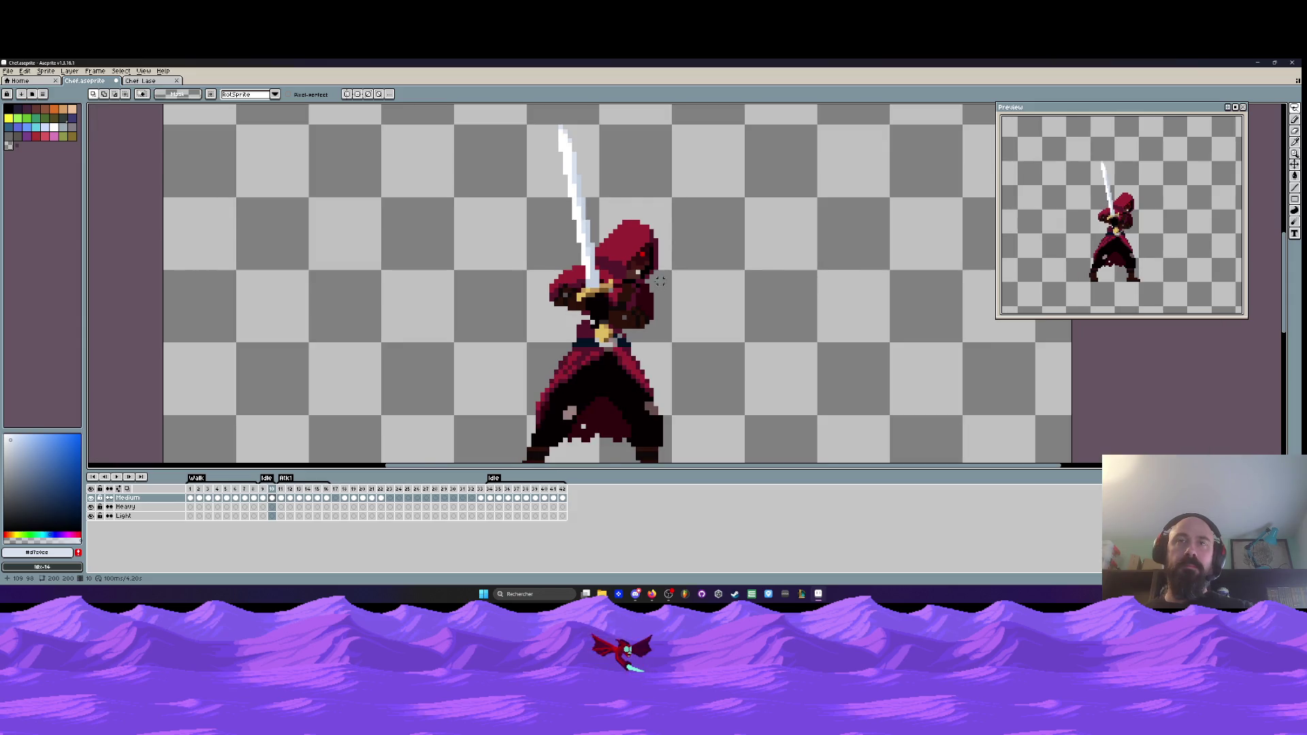
# - Add a new frame 11 after frame 10 and switch to freehand selection, undoing a stray line
pyautogui.hotkey('alt', 'n')
pyautogui.scroll(1, 660, 280)
pyautogui.press('i')
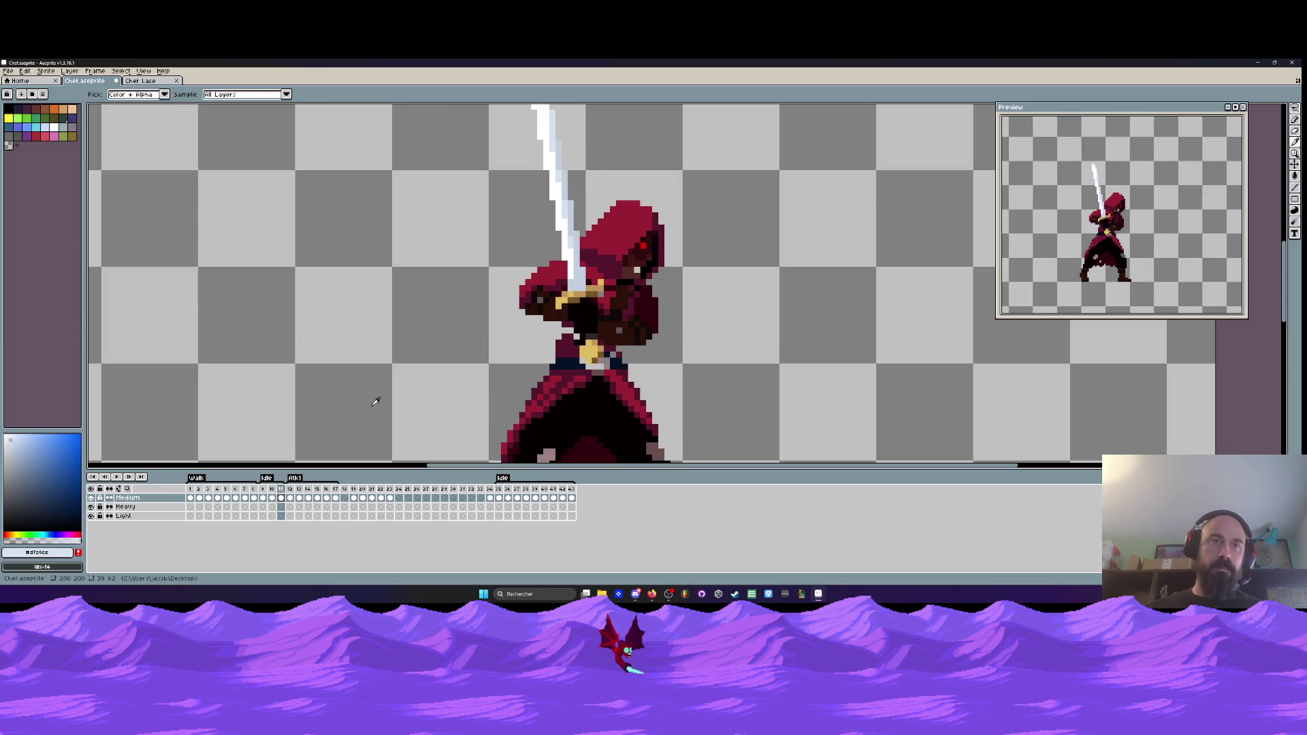
pyautogui.press('m')
pyautogui.scroll(-2, 518, 335)
pyautogui.scroll(1, 517, 335)
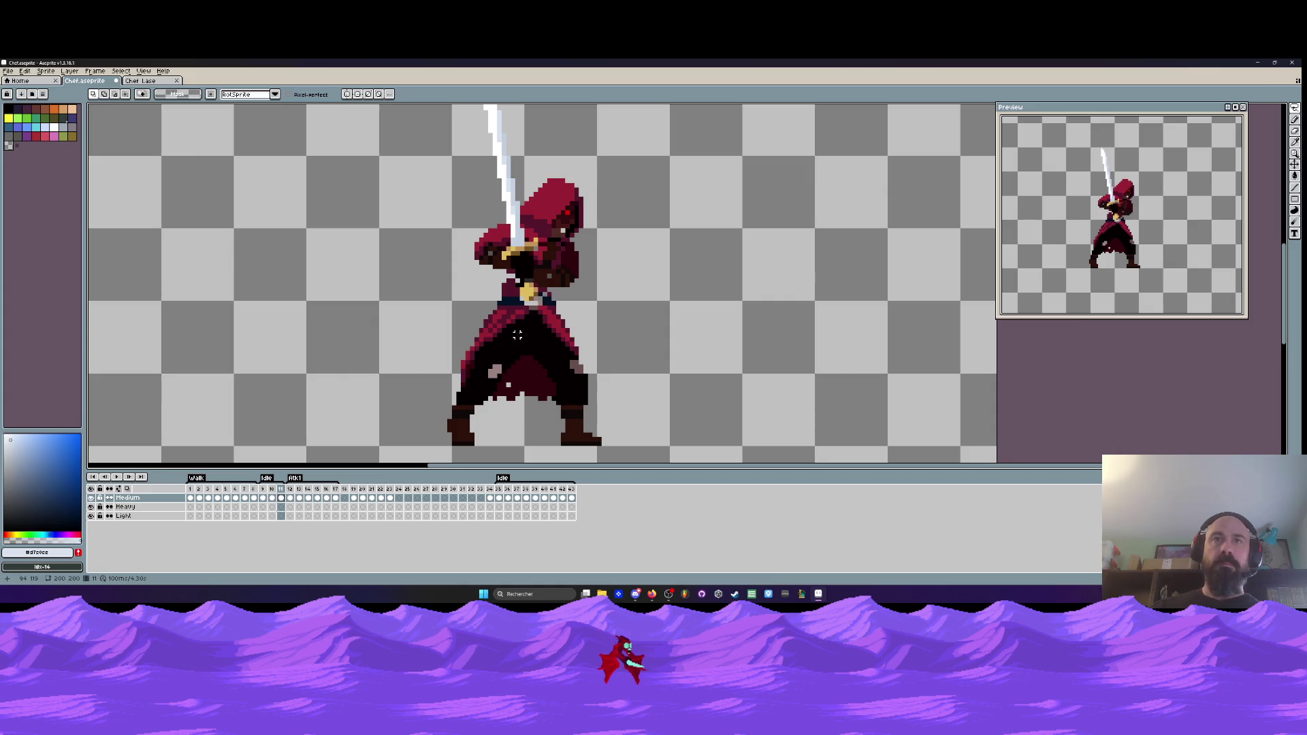
pyautogui.scroll(2, 542, 262)
pyautogui.scroll(-1, 543, 262)
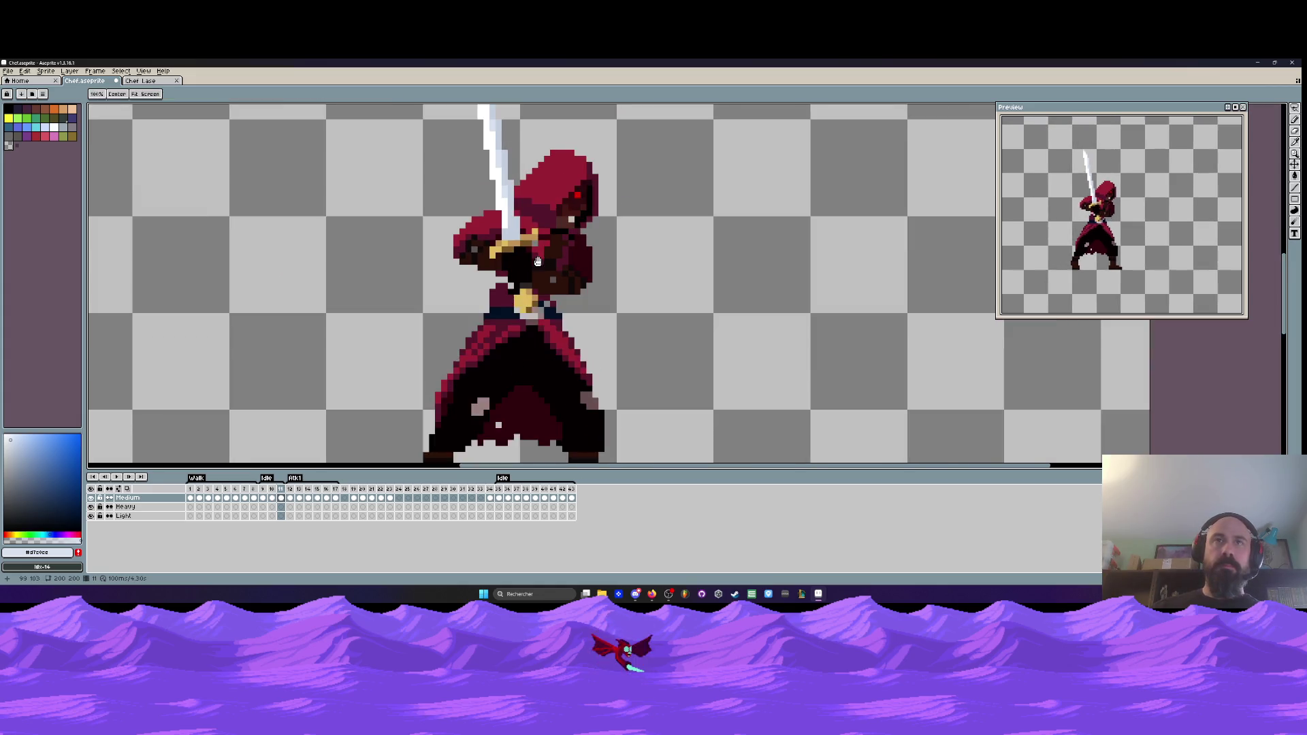
pyautogui.scroll(2, 518, 245)
pyautogui.moveTo(479, 284)
pyautogui.mouseDown()
pyautogui.moveTo(487, 219)
pyautogui.moveTo(502, 304)
pyautogui.moveTo(532, 333)
pyautogui.moveTo(621, 344)
pyautogui.mouseUp()
pyautogui.hotkey('ctrl', 'z')
# - Lasso the hood, paste it, nudge it one pixel left, and commit
pyautogui.moveTo(623, 341)
pyautogui.mouseDown()
pyautogui.moveTo(630, 180)
pyautogui.moveTo(495, 254)
pyautogui.mouseUp()
pyautogui.hotkey('ctrl', 'v')
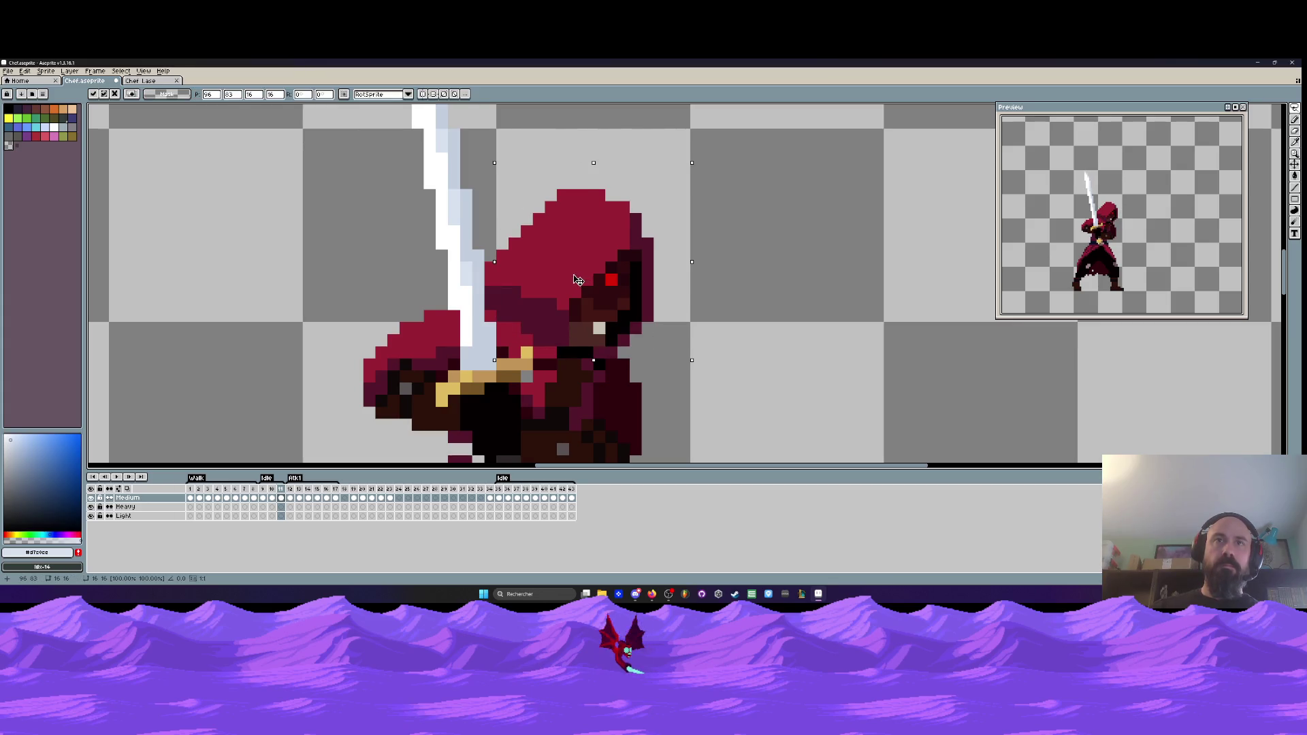
pyautogui.press('Left')
pyautogui.press('Return')
pyautogui.scroll(-4, 571, 281)
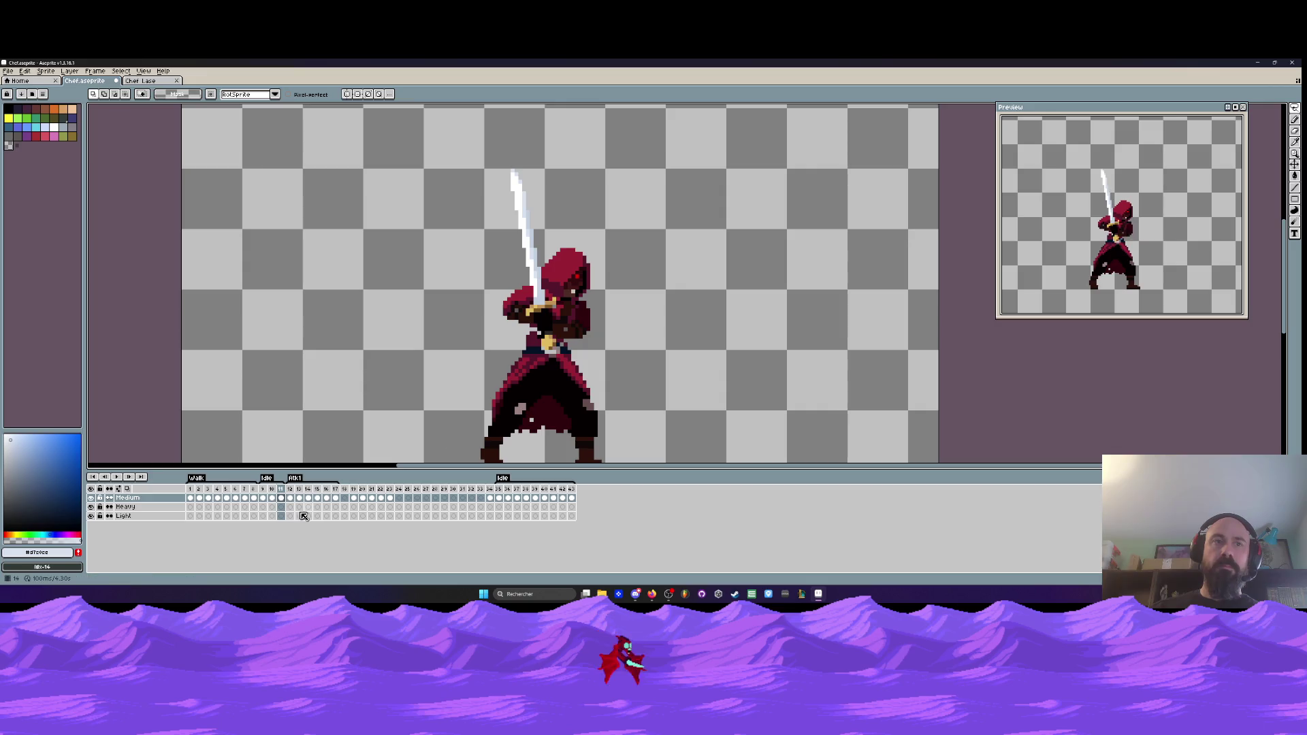
pyautogui.moveTo(269, 493); pyautogui.dragTo(281, 494)
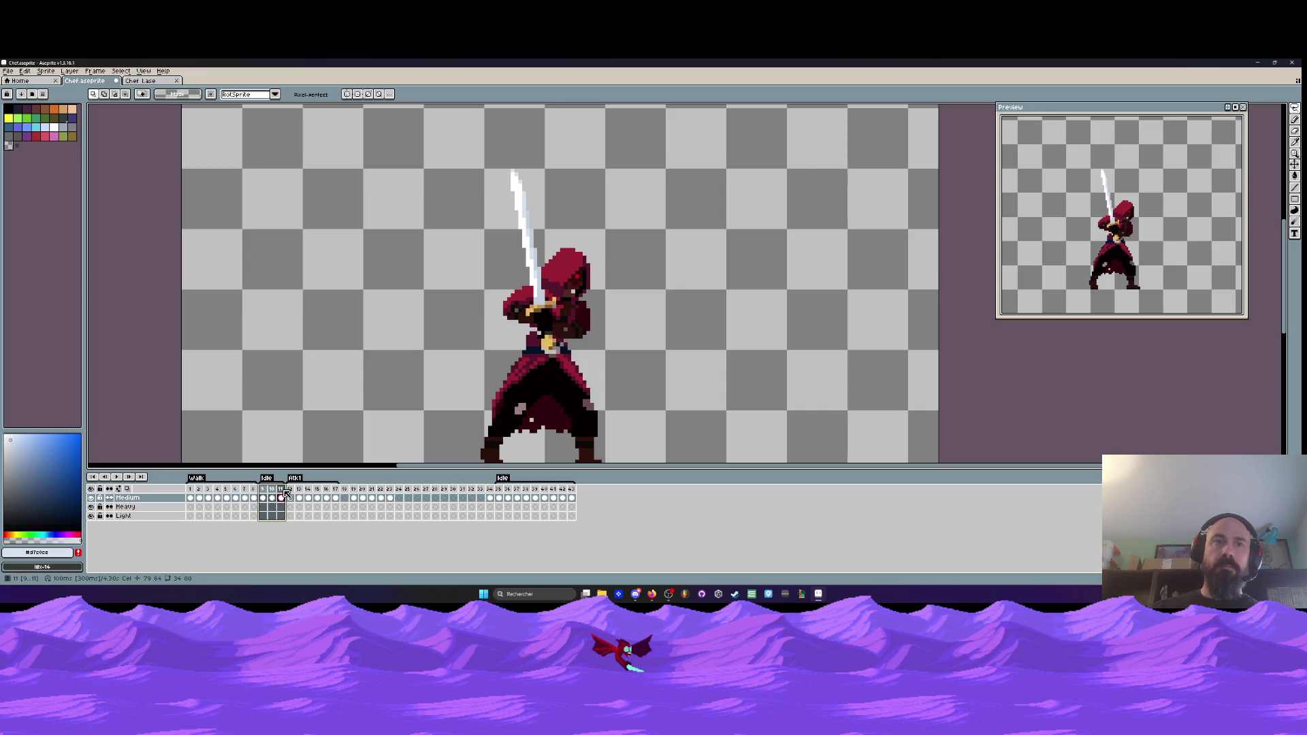
# - Flip between frames 9 and 10 to compare the swordsman's poses
pyautogui.click(273, 496)
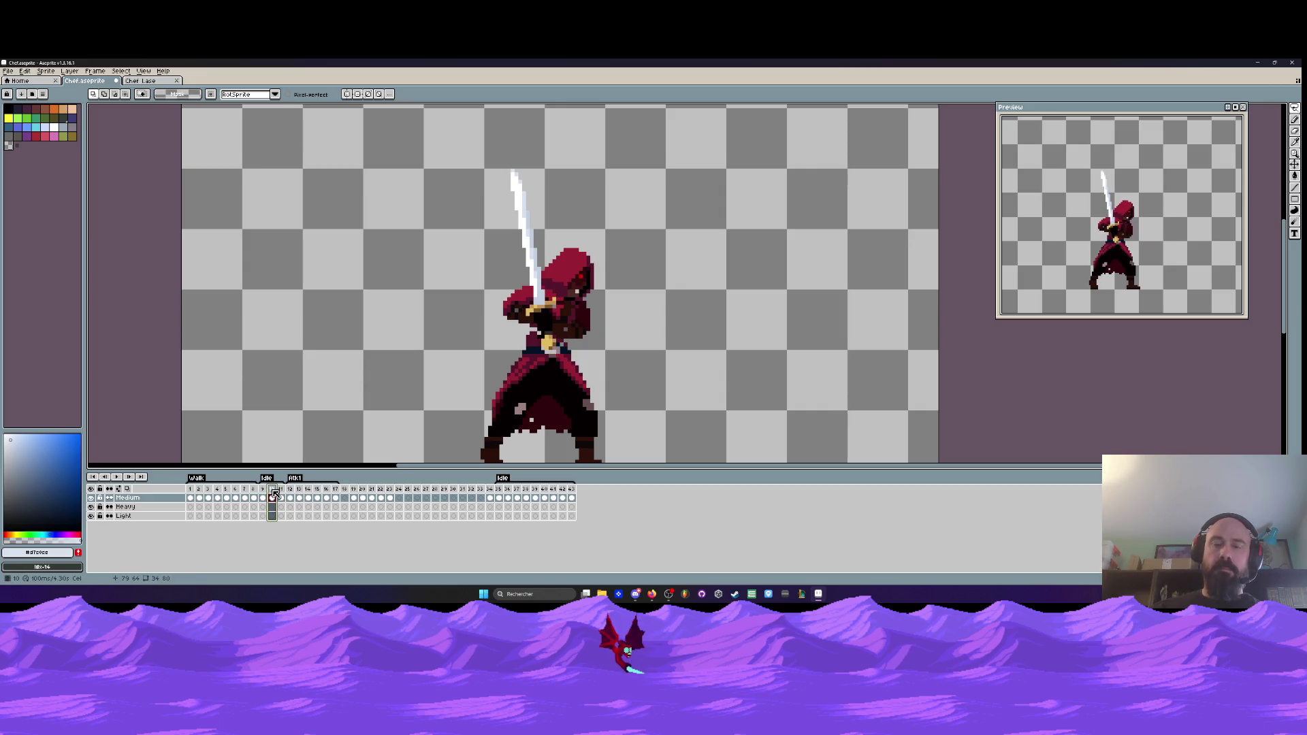
pyautogui.click(264, 497)
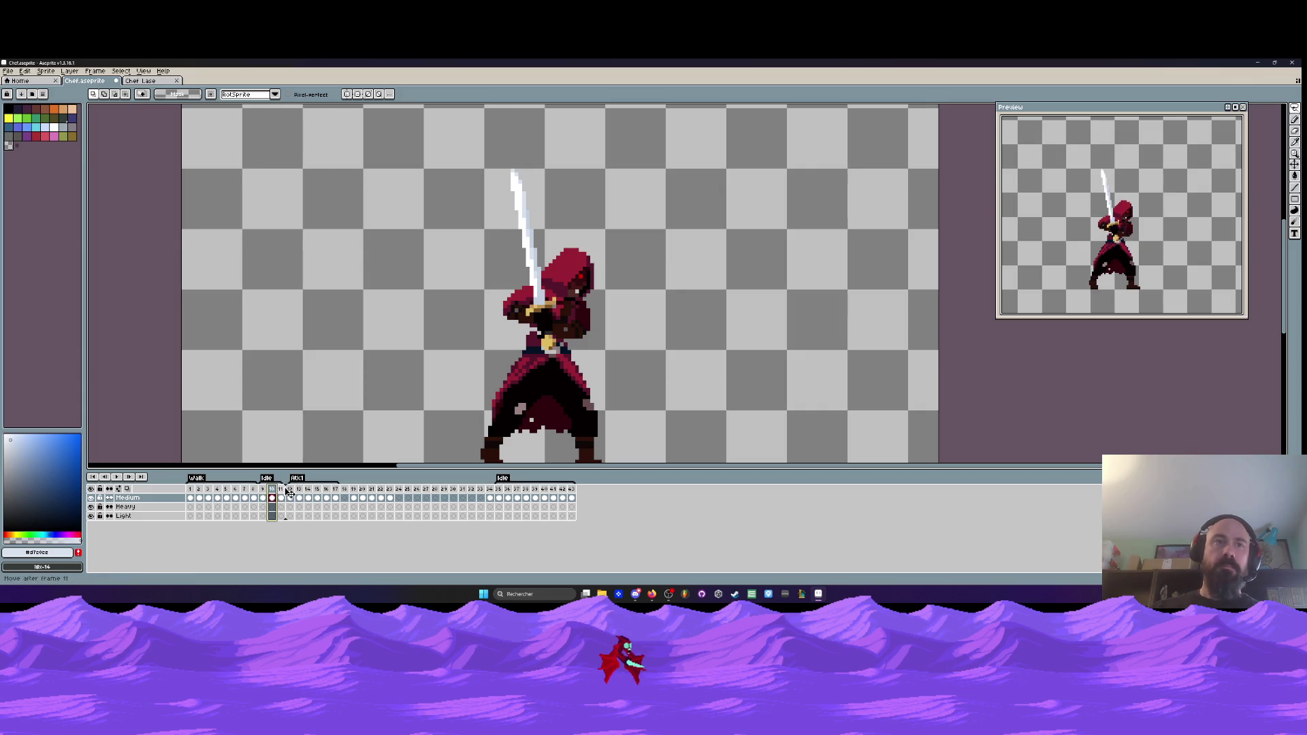
pyautogui.click(271, 497)
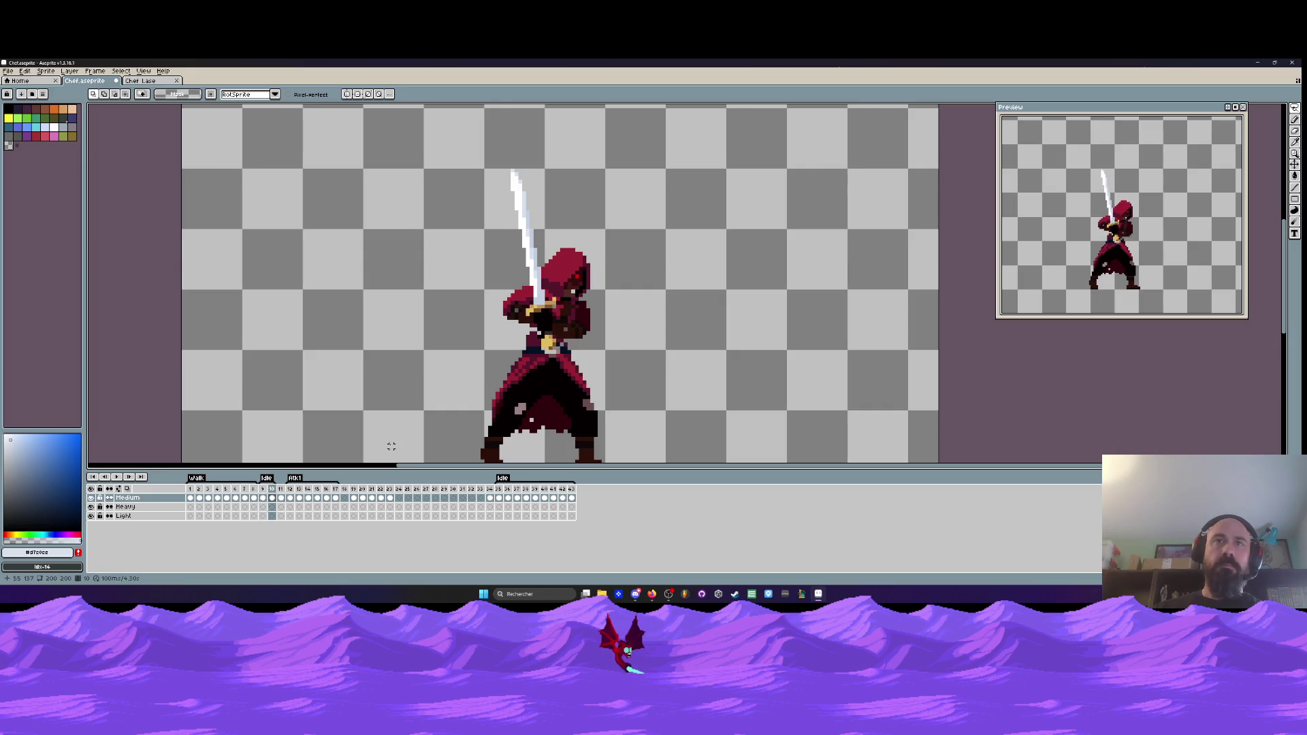
pyautogui.scroll(5, 606, 302)
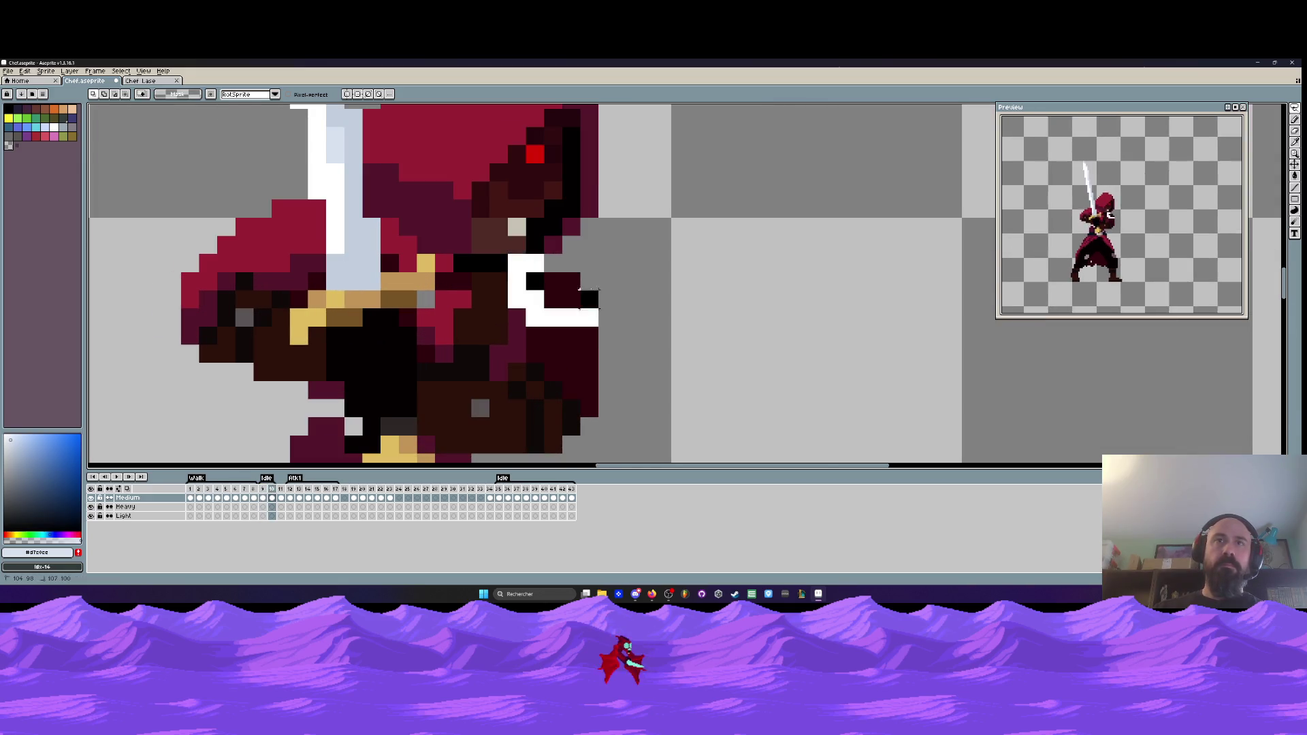
pyautogui.scroll(-4, 687, 258)
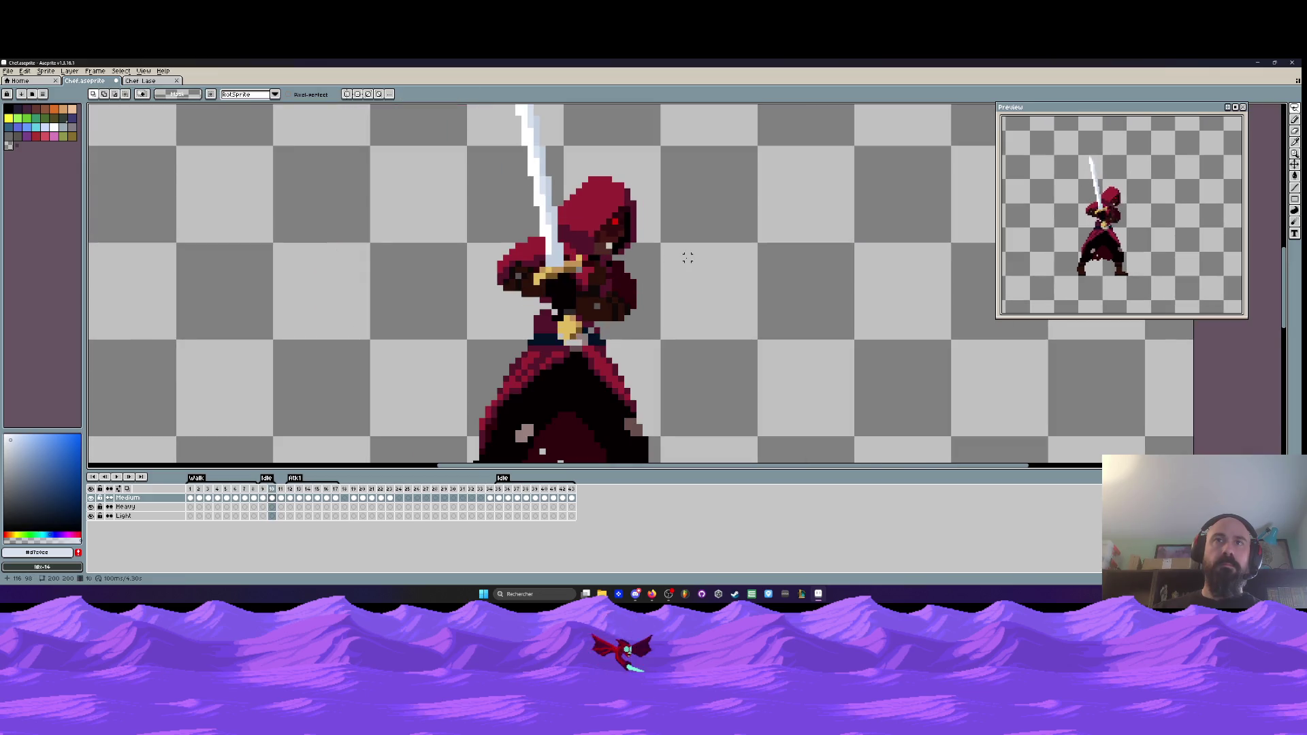
pyautogui.press('Left')
pyautogui.press('Right')
pyautogui.press('Left')
pyautogui.press('Right')
pyautogui.scroll(-2, 666, 273)
pyautogui.press('Left')
pyautogui.press('Left')
pyautogui.press('Right')
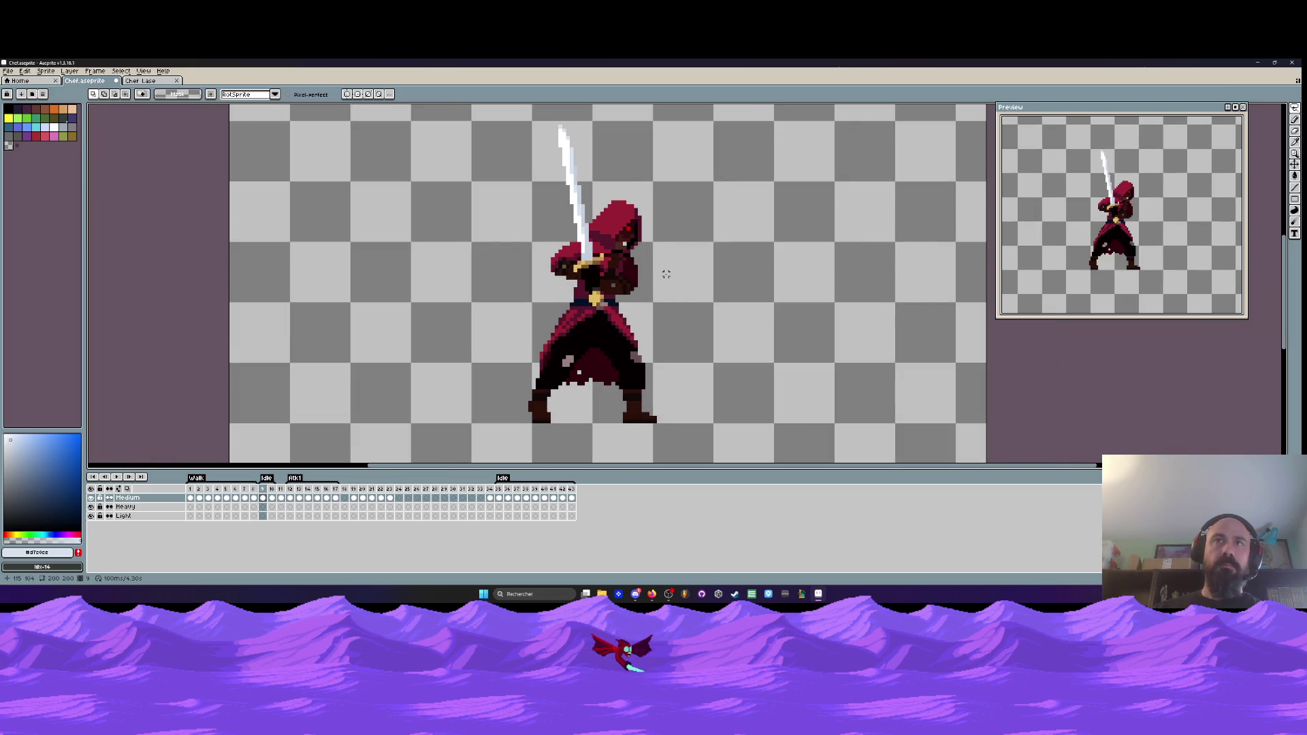
pyautogui.press('Right')
# - Undo the accidental frame range move, restoring the head selection, and recompare frames 9 and 10
pyautogui.hotkey('ctrl', 'z')
pyautogui.hotkey('ctrl', 'z')
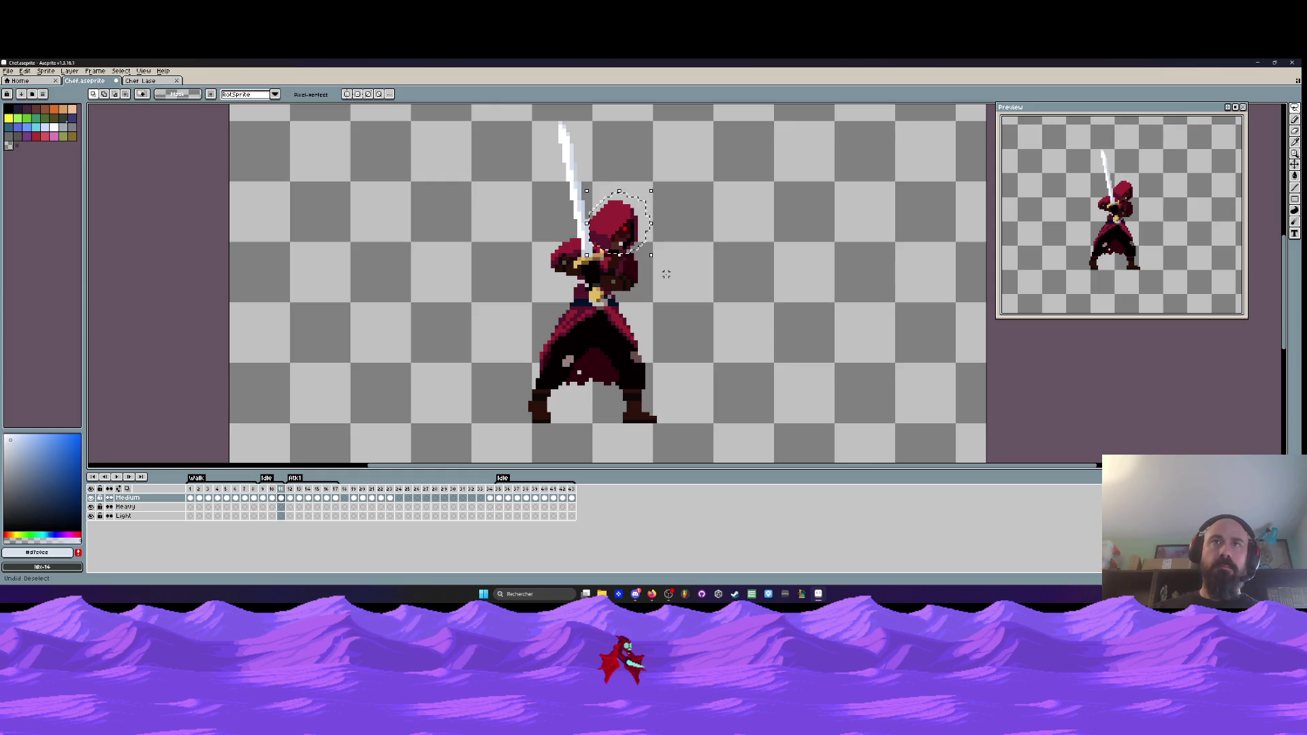
pyautogui.hotkey('ctrl', 'z')
pyautogui.press('Left')
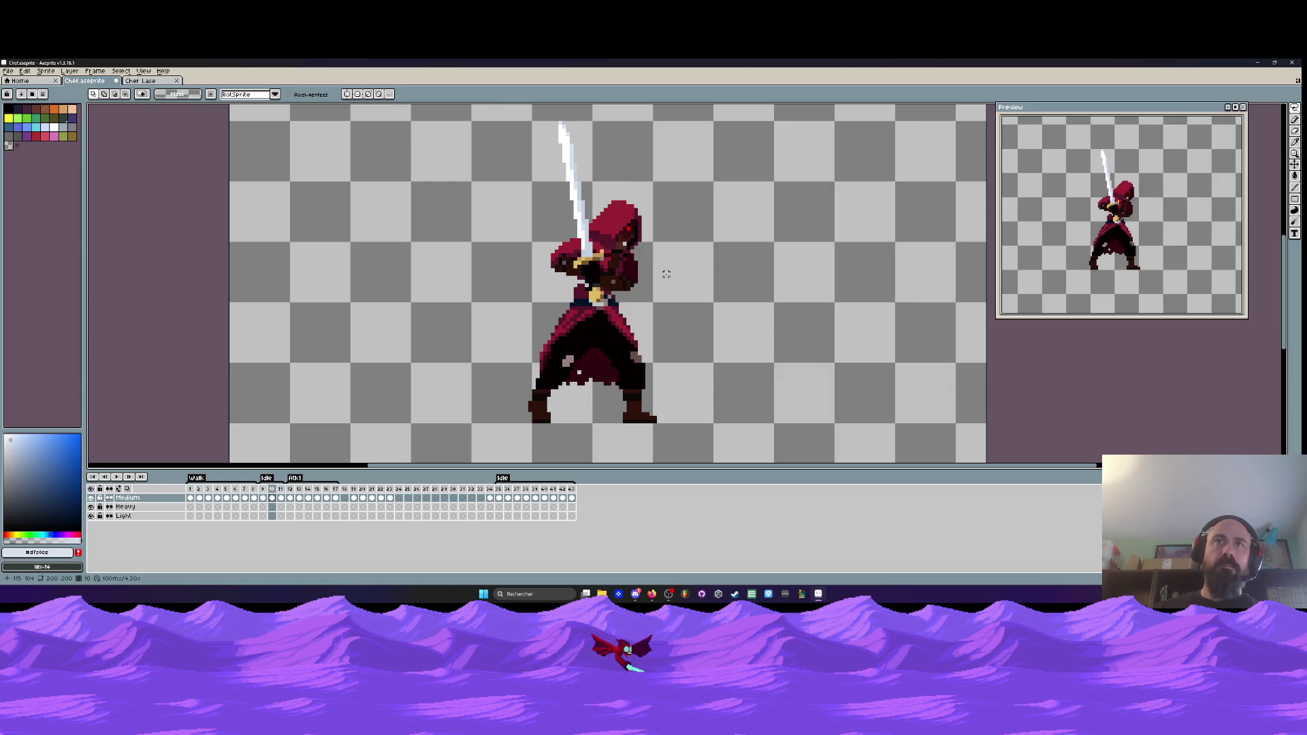
pyautogui.press('Left')
pyautogui.press('Right')
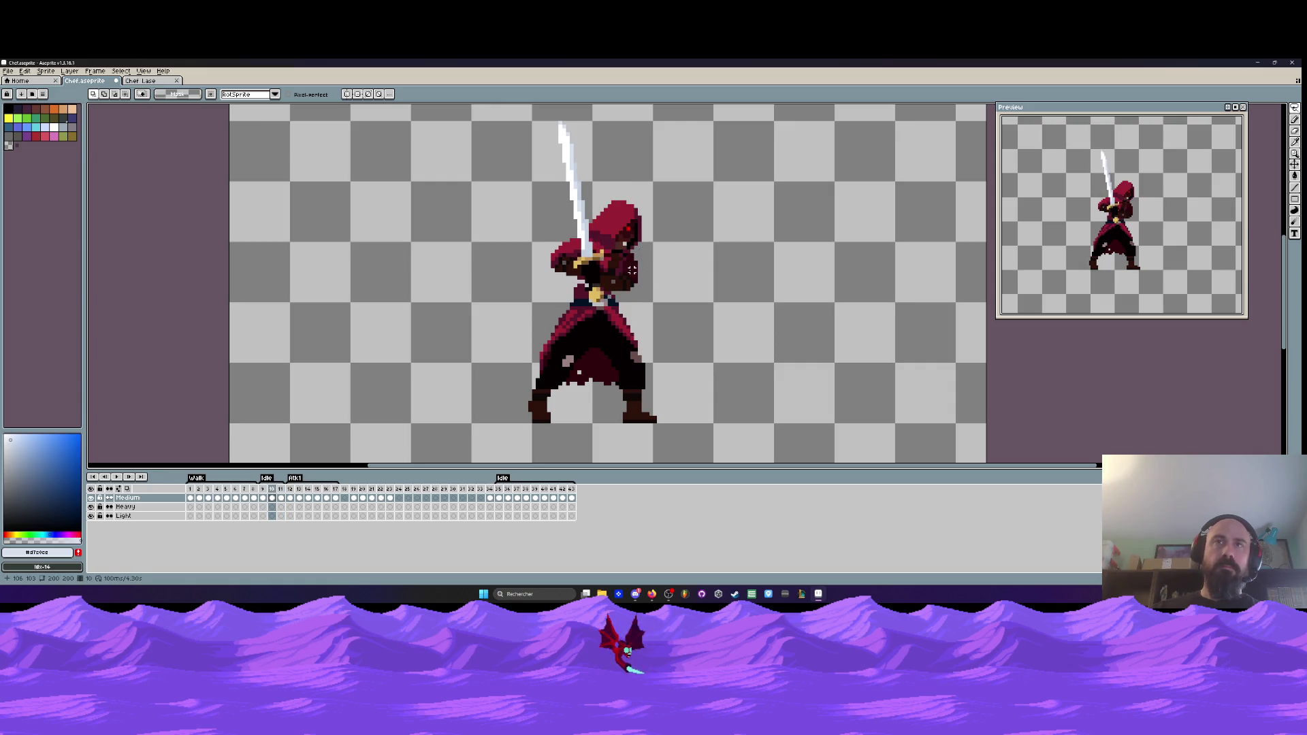
pyautogui.scroll(1, 628, 262)
pyautogui.press('Left')
pyautogui.press('Right')
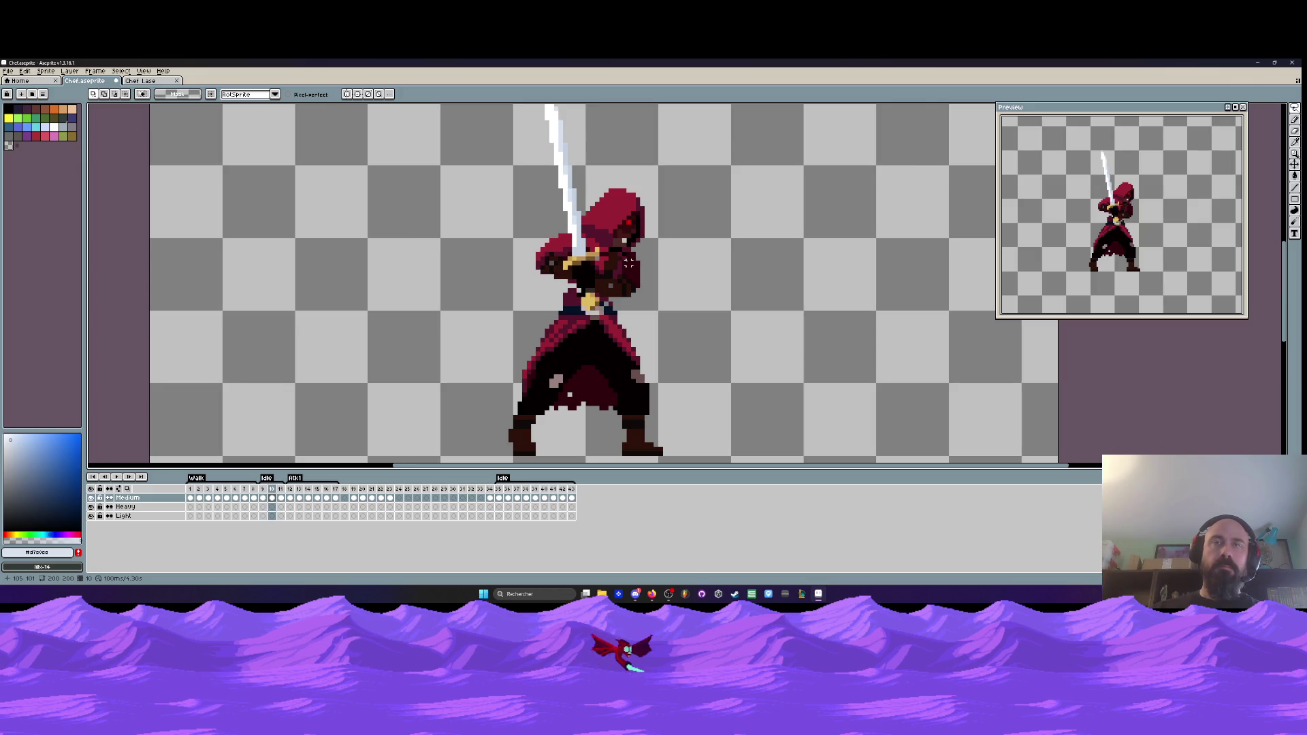
# - On frame 11, lasso the swordsman's head and sword
pyautogui.press('Right')
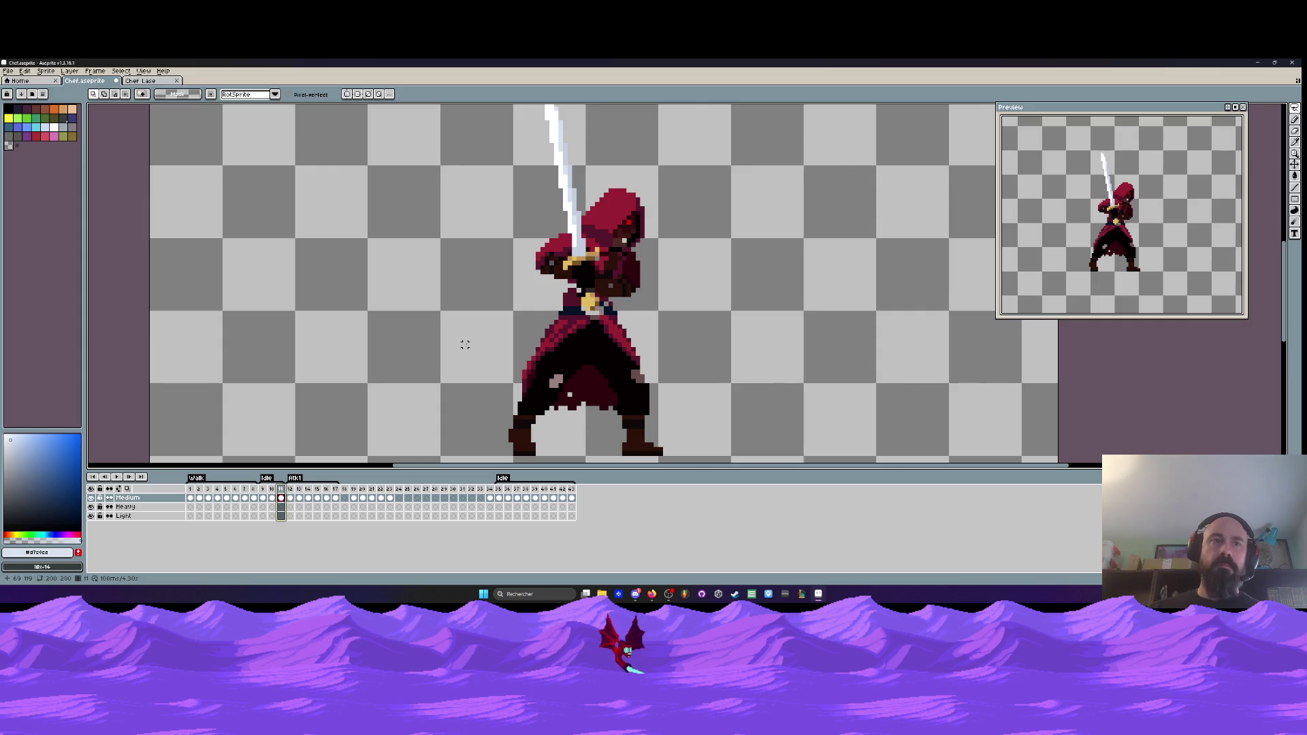
pyautogui.scroll(1, 476, 340)
pyautogui.scroll(1, 476, 341)
pyautogui.moveTo(647, 210); pyautogui.dragTo(640, 306)
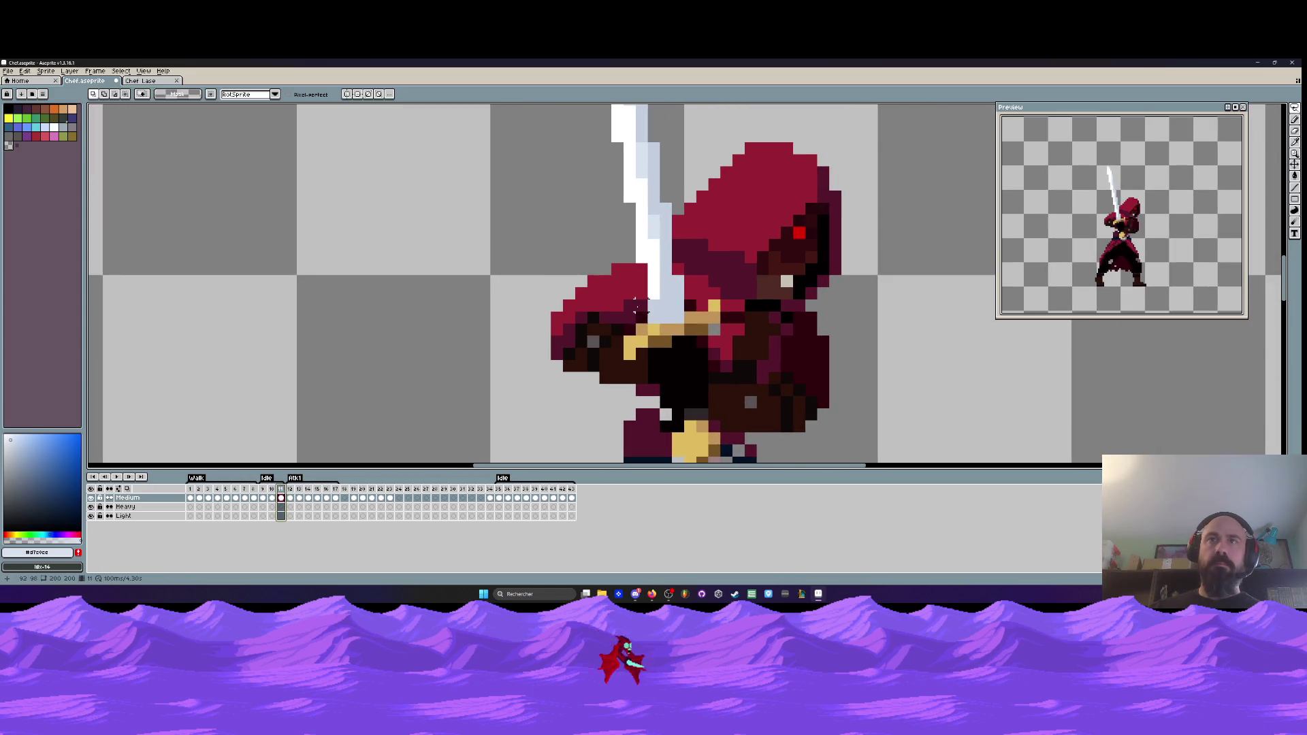
pyautogui.scroll(-1, 639, 305)
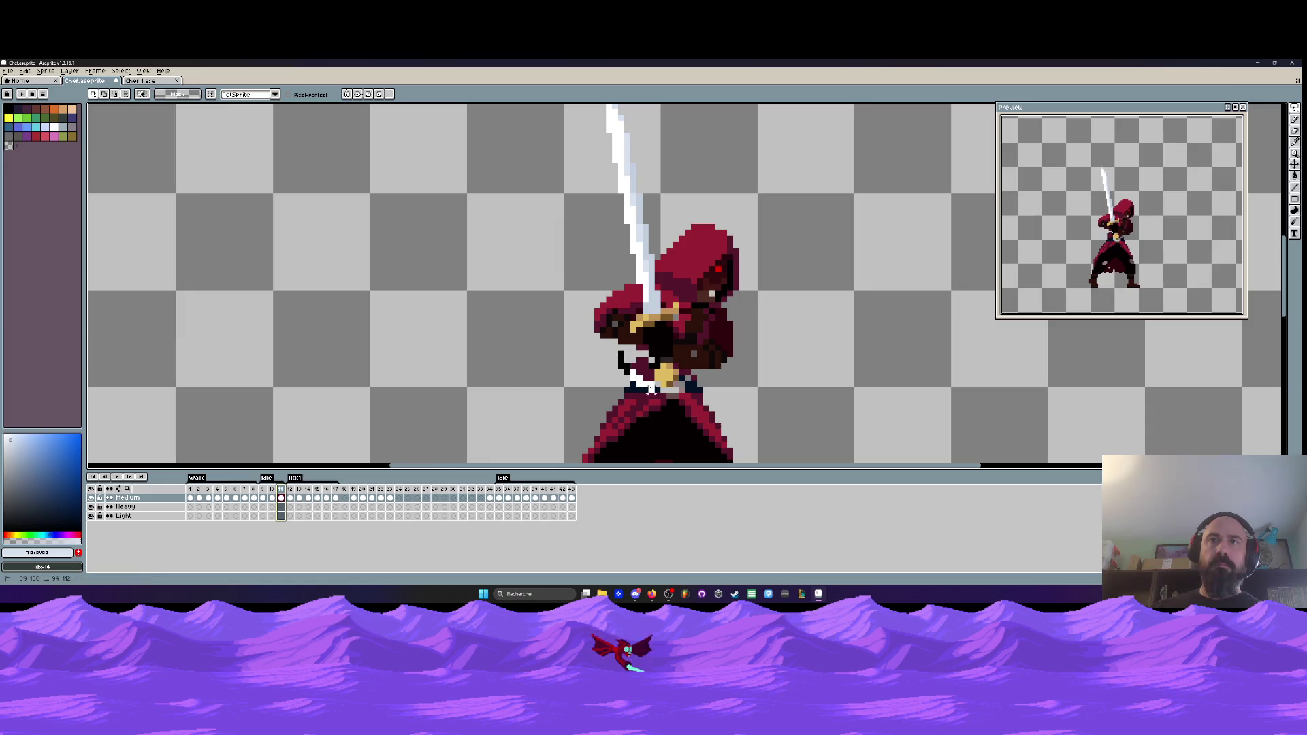
pyautogui.moveTo(672, 391)
pyautogui.mouseDown()
pyautogui.moveTo(808, 234)
pyautogui.moveTo(570, 116)
pyautogui.moveTo(592, 436)
pyautogui.moveTo(665, 409)
pyautogui.mouseUp()
pyautogui.scroll(-1, 665, 409)
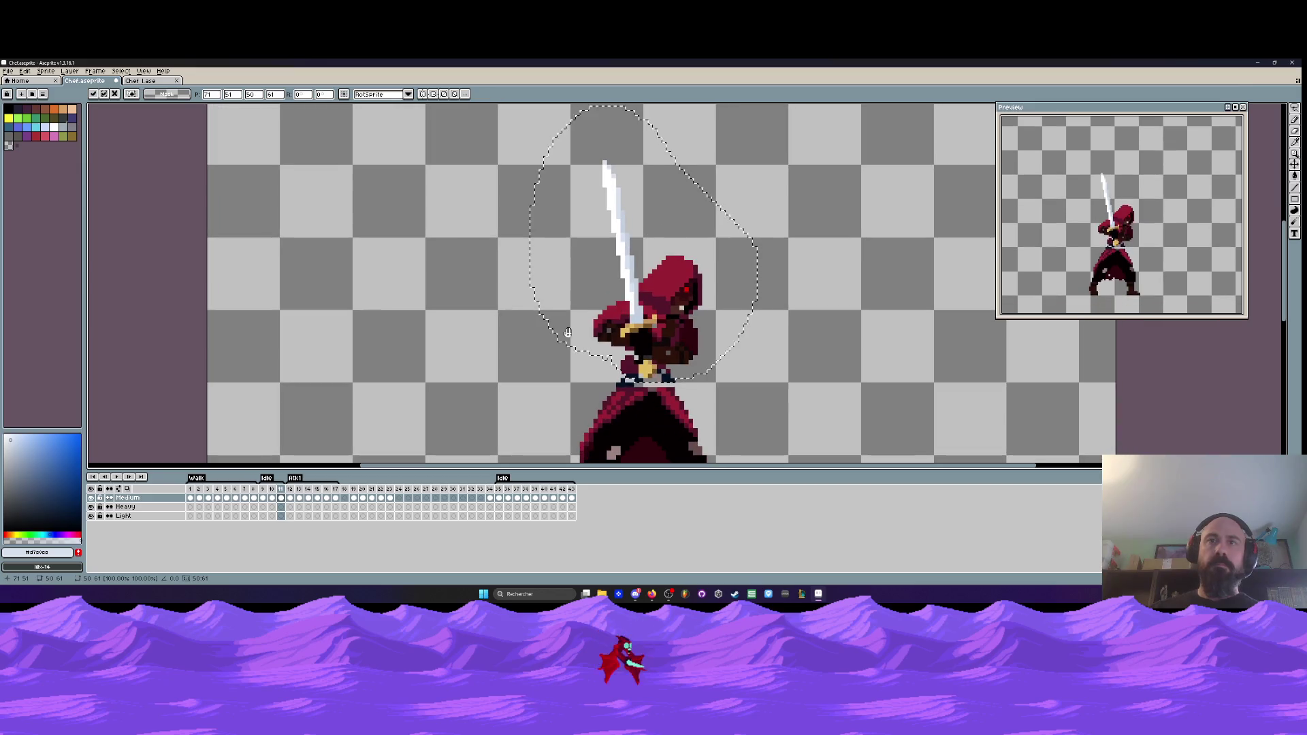
# - Commit the raised head and sword, insert a frame after frame 10, and play from frame 9
pyautogui.hotkey('ctrl', 'd')
pyautogui.click(273, 493)
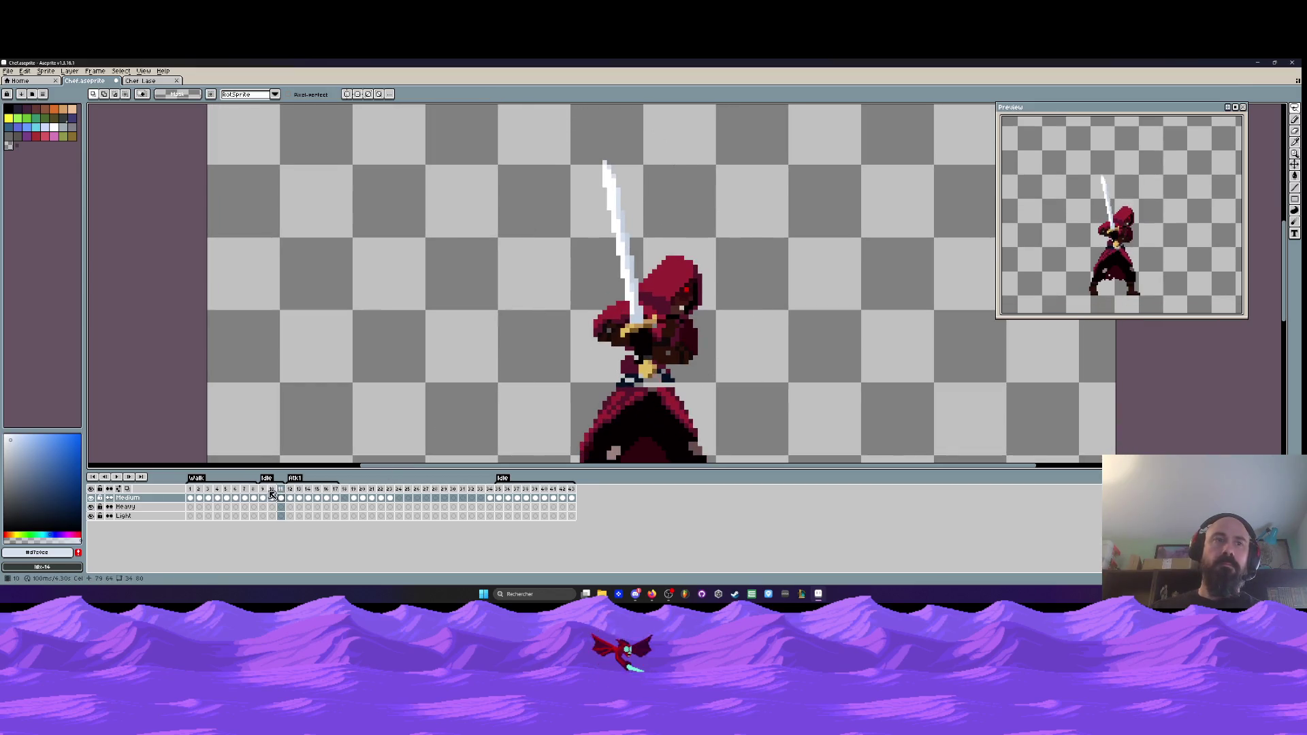
pyautogui.hotkey('alt', 'n')
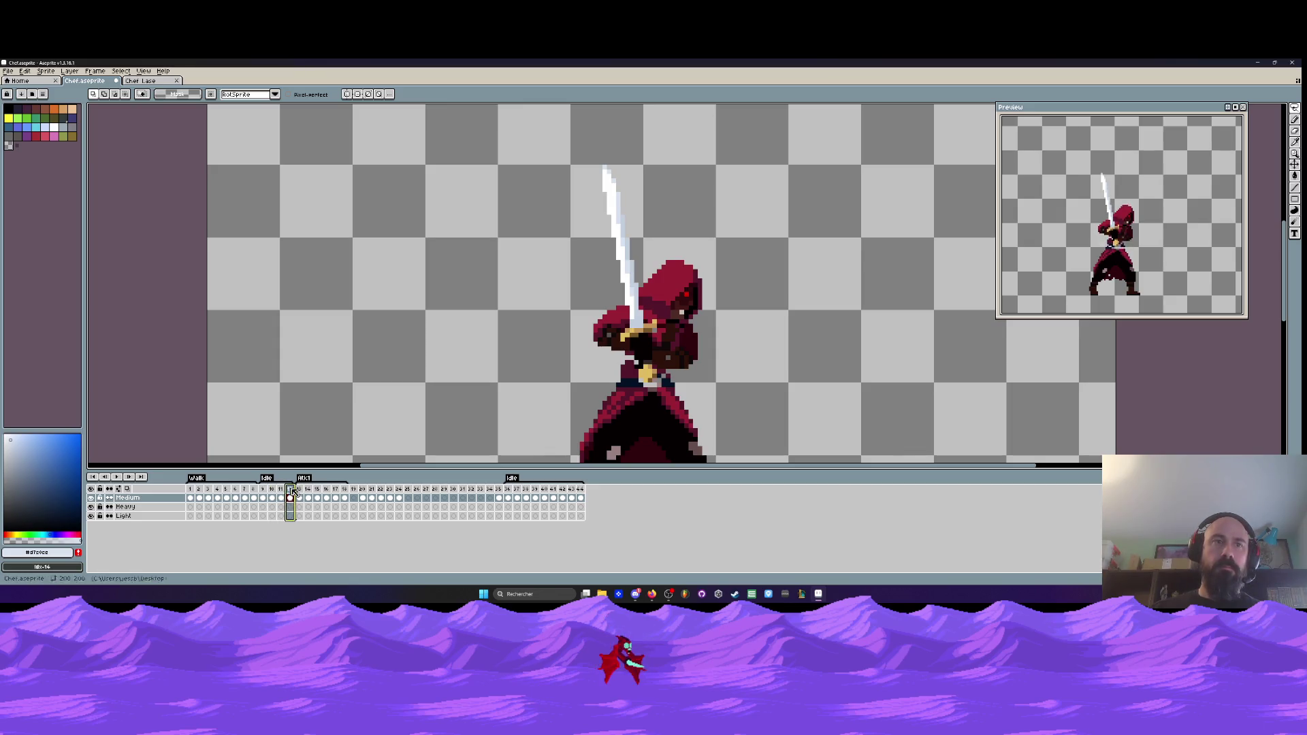
pyautogui.click(264, 498)
pyautogui.press('Return')
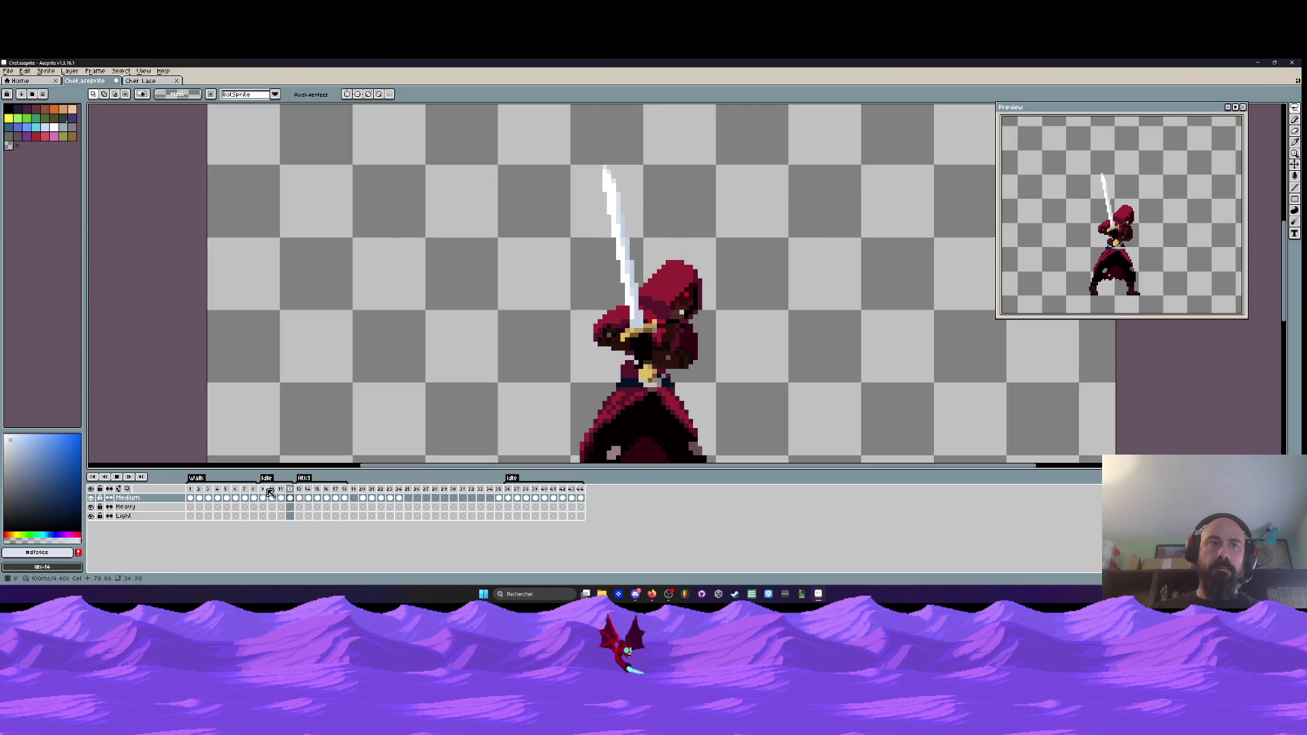
# - Compare frames 9 through 12, then insert a new frame after frame 9
pyautogui.moveTo(267, 490); pyautogui.dragTo(287, 492)
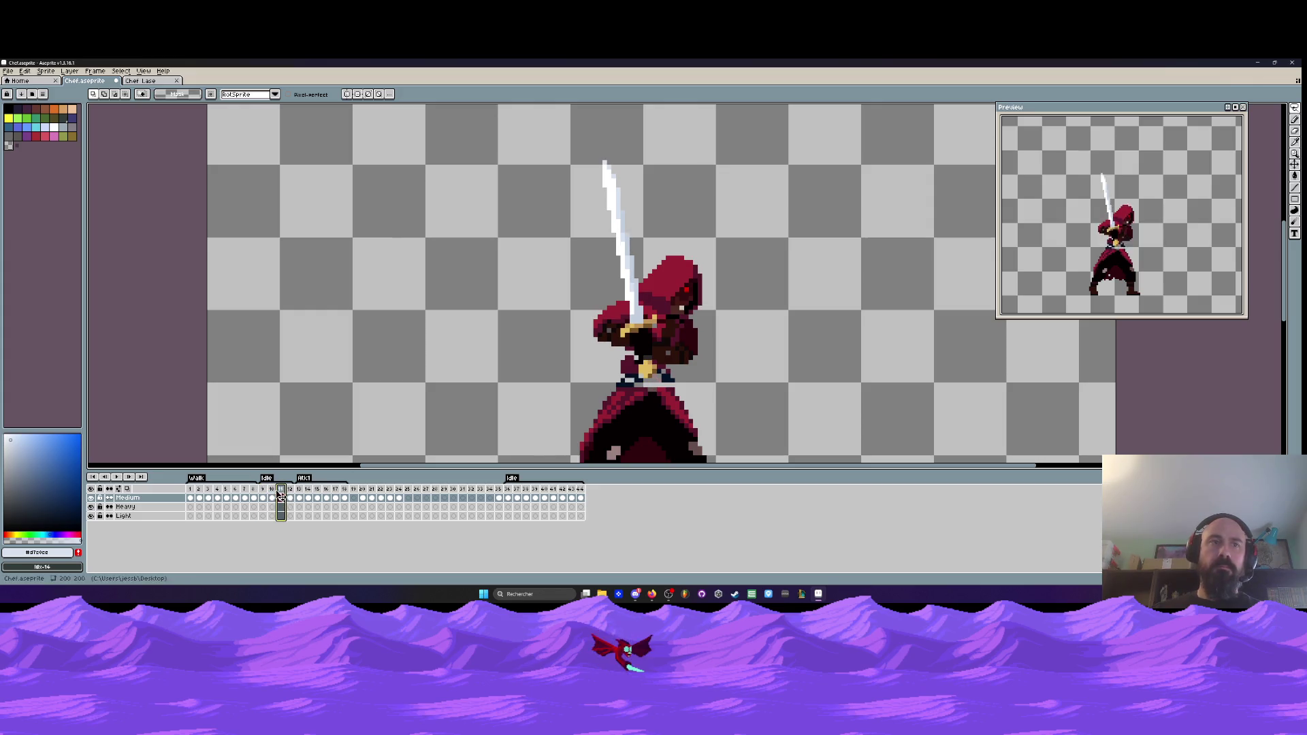
pyautogui.click(290, 490)
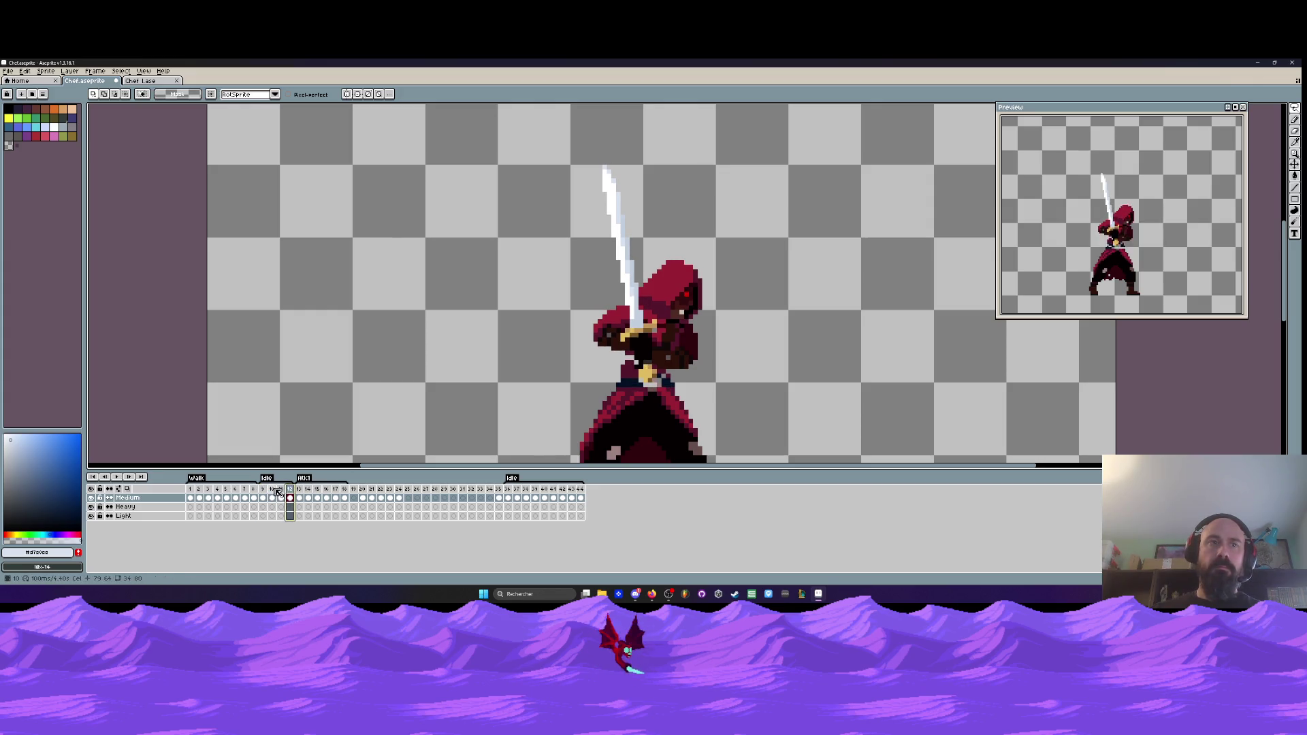
pyautogui.moveTo(266, 490); pyautogui.dragTo(286, 490)
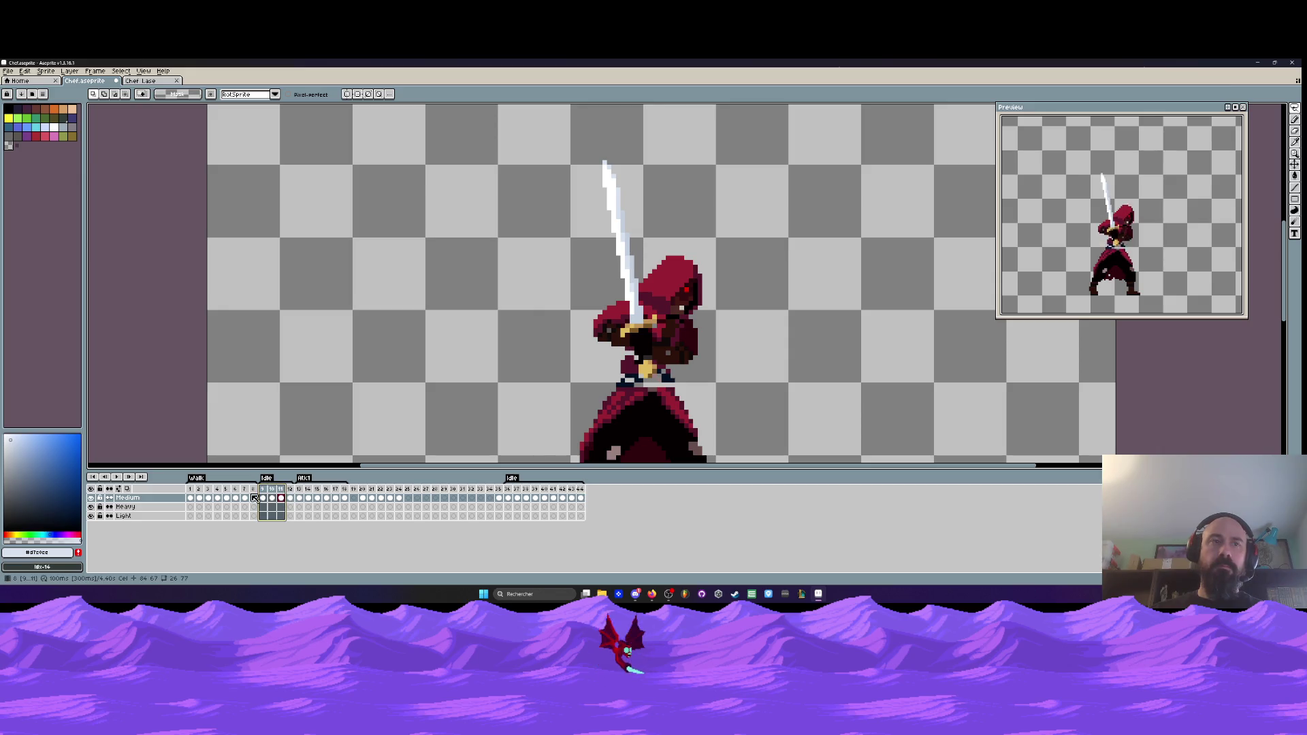
pyautogui.click(267, 490)
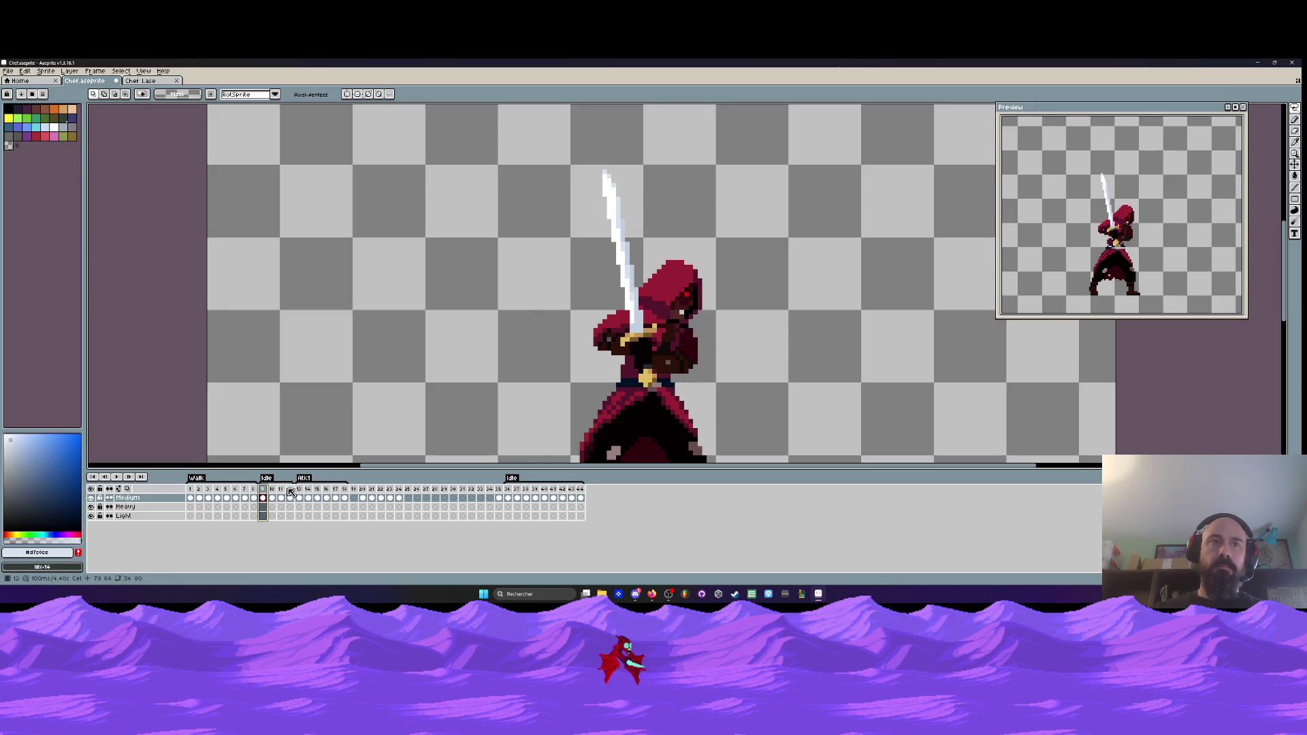
pyautogui.click(292, 491)
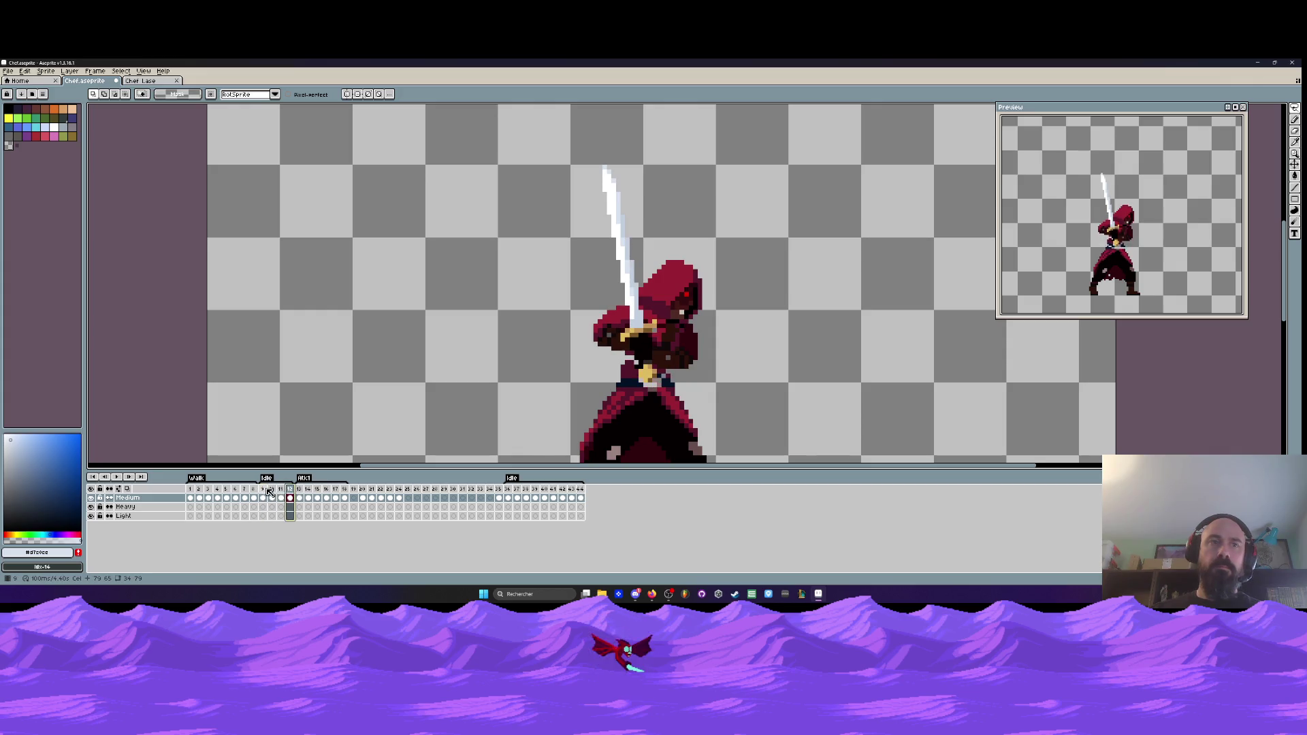
pyautogui.click(264, 489)
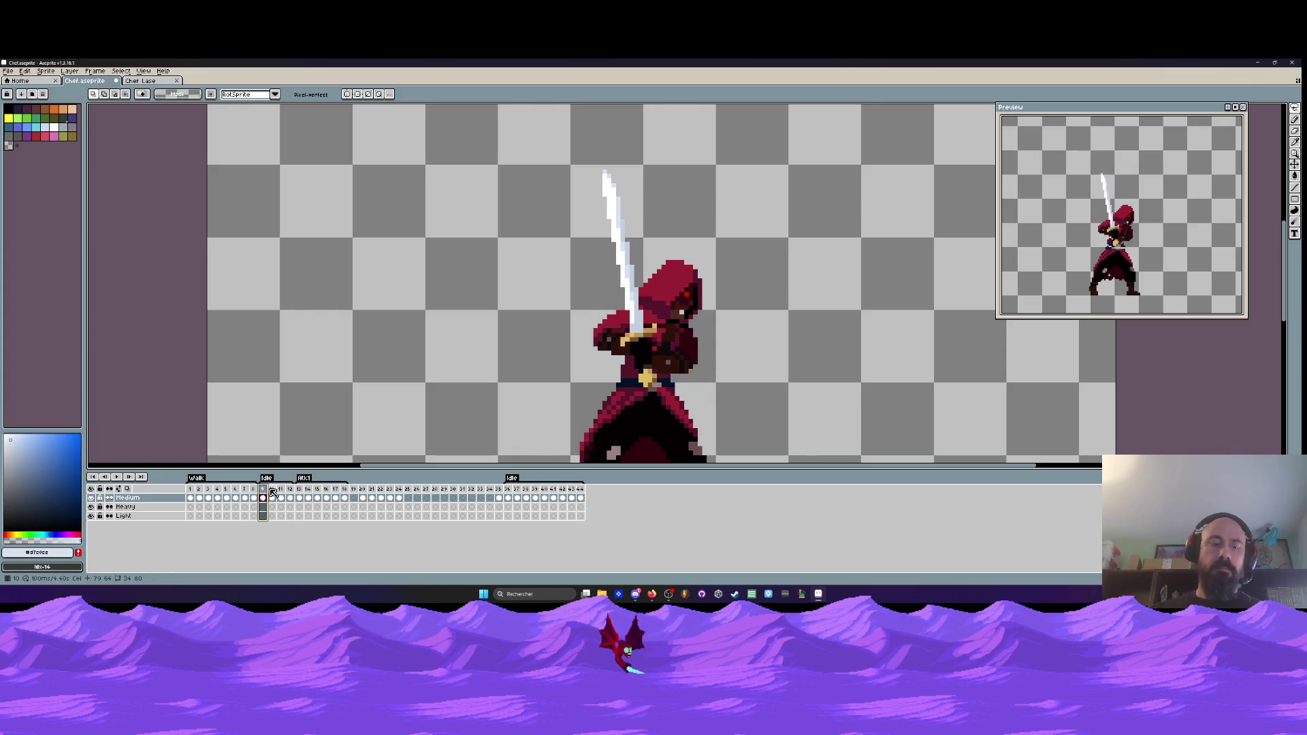
pyautogui.hotkey('alt', 'n')
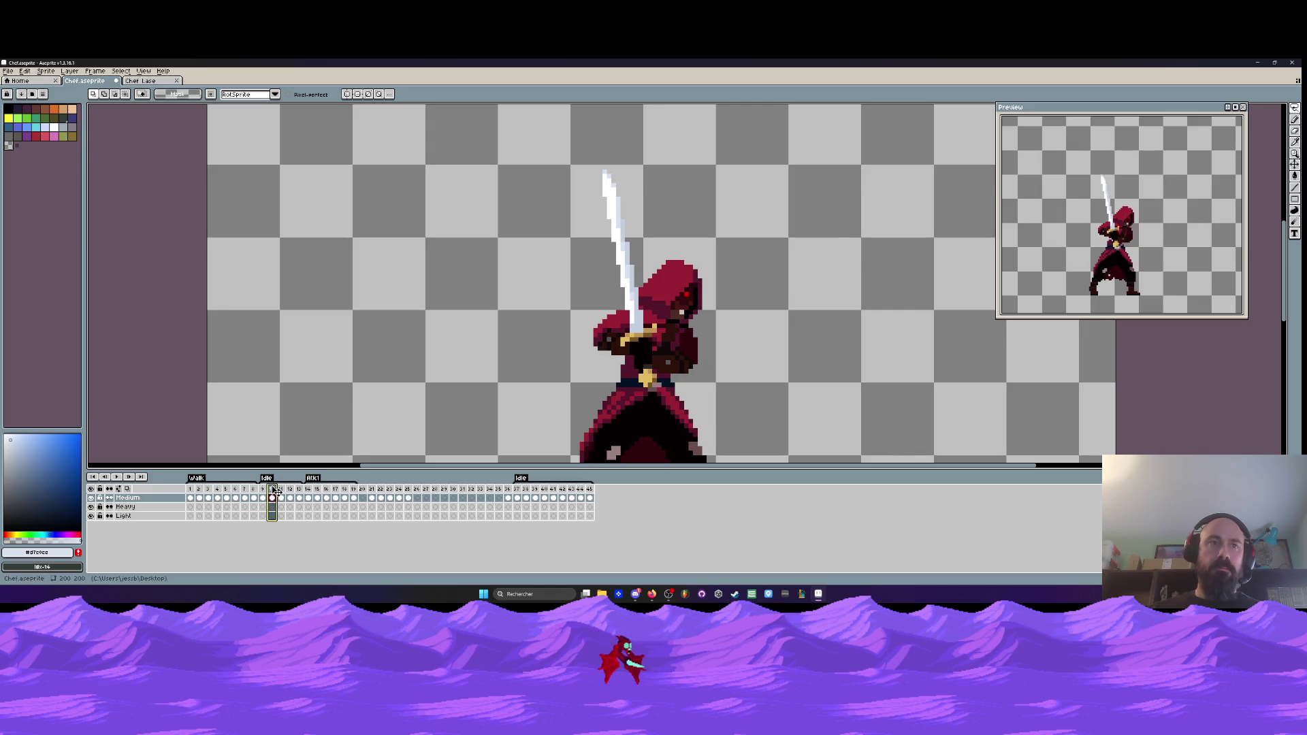
# - On frame 12, raise the sword and upper body one pixel
pyautogui.click(290, 489)
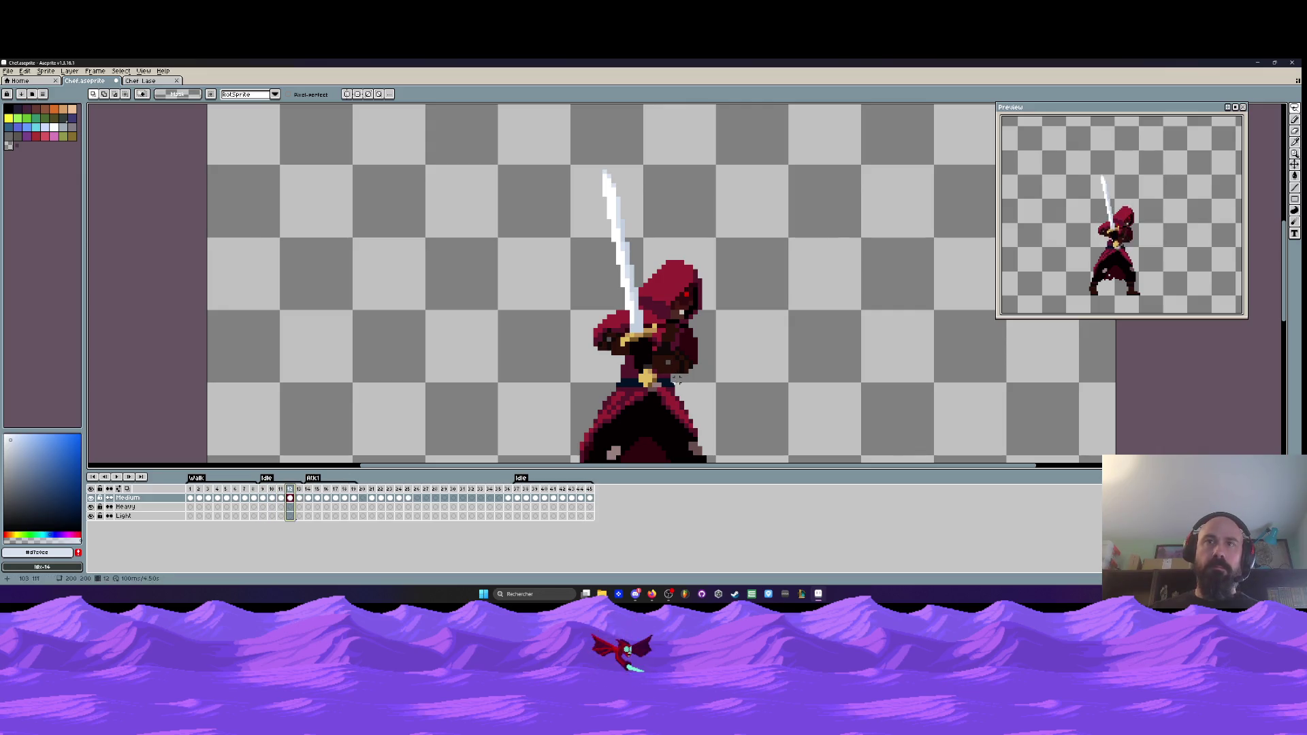
pyautogui.moveTo(652, 385)
pyautogui.mouseDown()
pyautogui.moveTo(571, 193)
pyautogui.moveTo(757, 319)
pyautogui.moveTo(670, 386)
pyautogui.mouseUp()
pyautogui.click(672, 263)
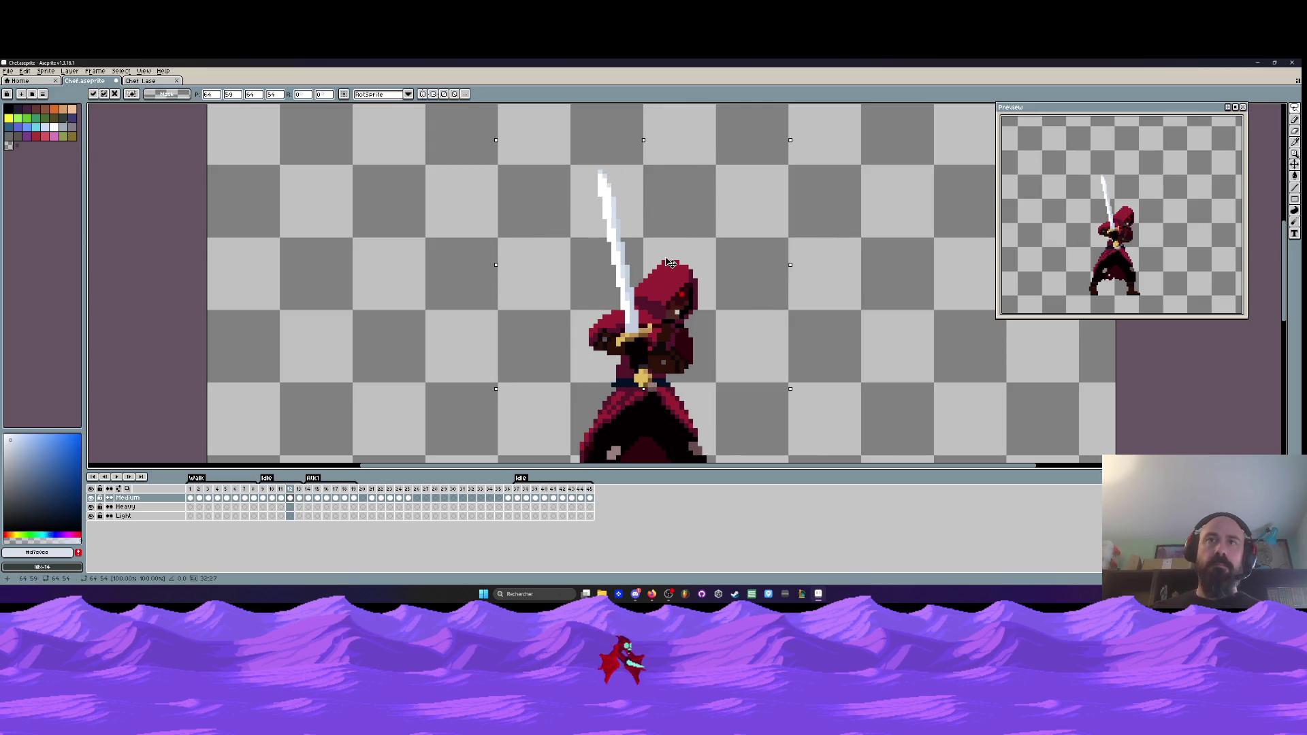
pyautogui.moveTo(673, 262); pyautogui.dragTo(673, 260)
pyautogui.press('Return')
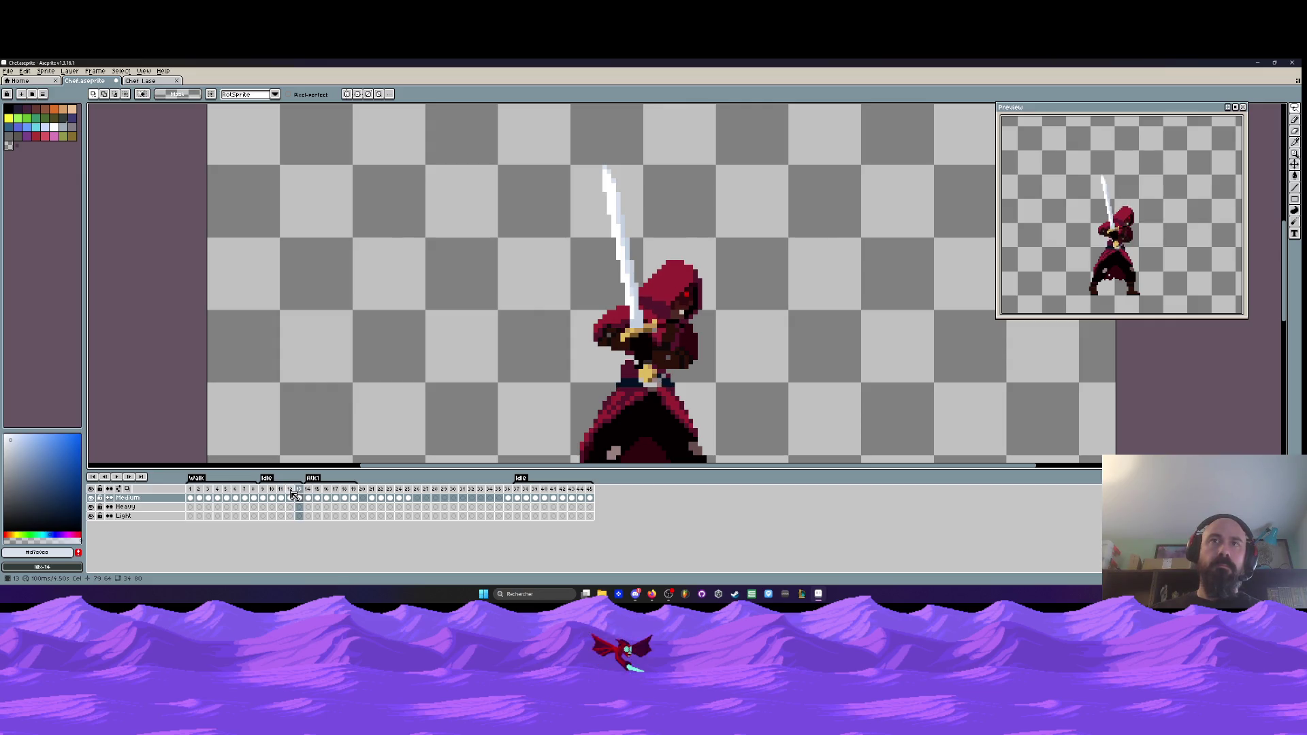
# - Reorder frame 13 relative to frame 12 and play the Idle animation to check timing
pyautogui.click(291, 497)
pyautogui.moveTo(300, 491); pyautogui.dragTo(290, 490)
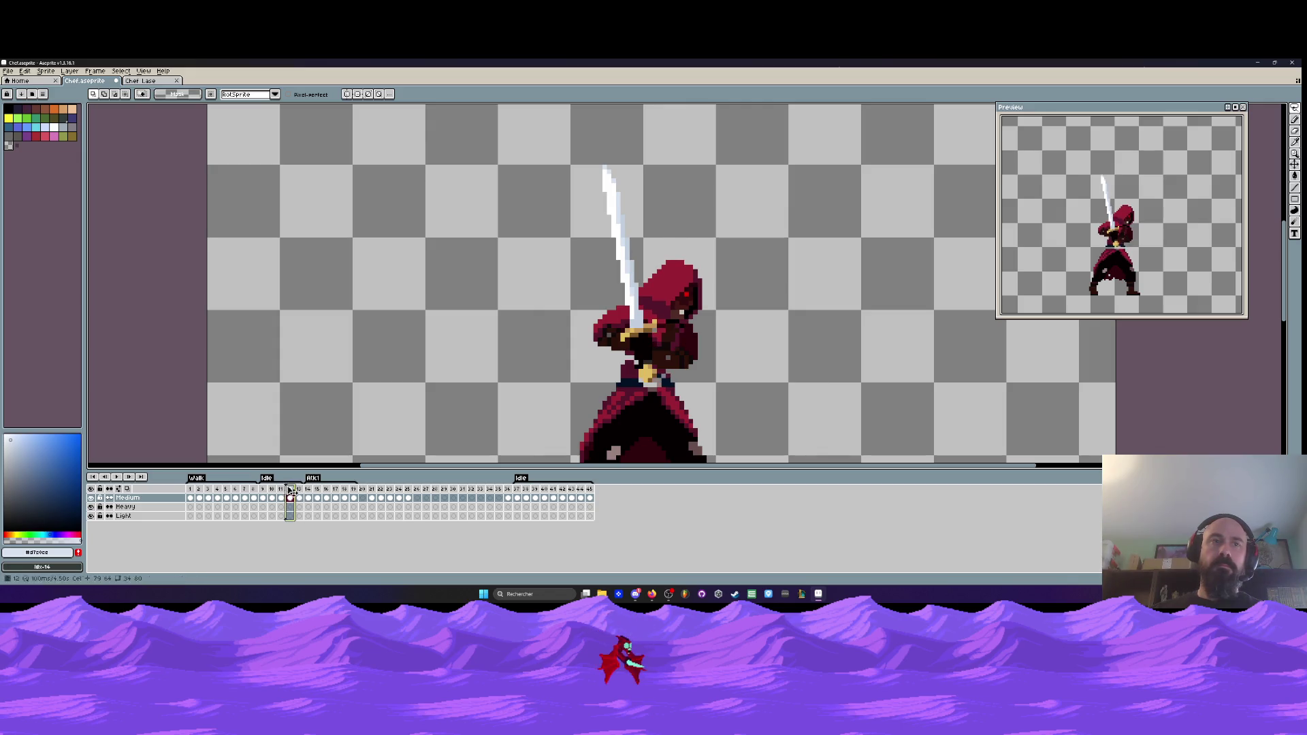
pyautogui.press('Left')
pyautogui.press('Right')
pyautogui.press('Right')
pyautogui.press('Left')
pyautogui.press('Right')
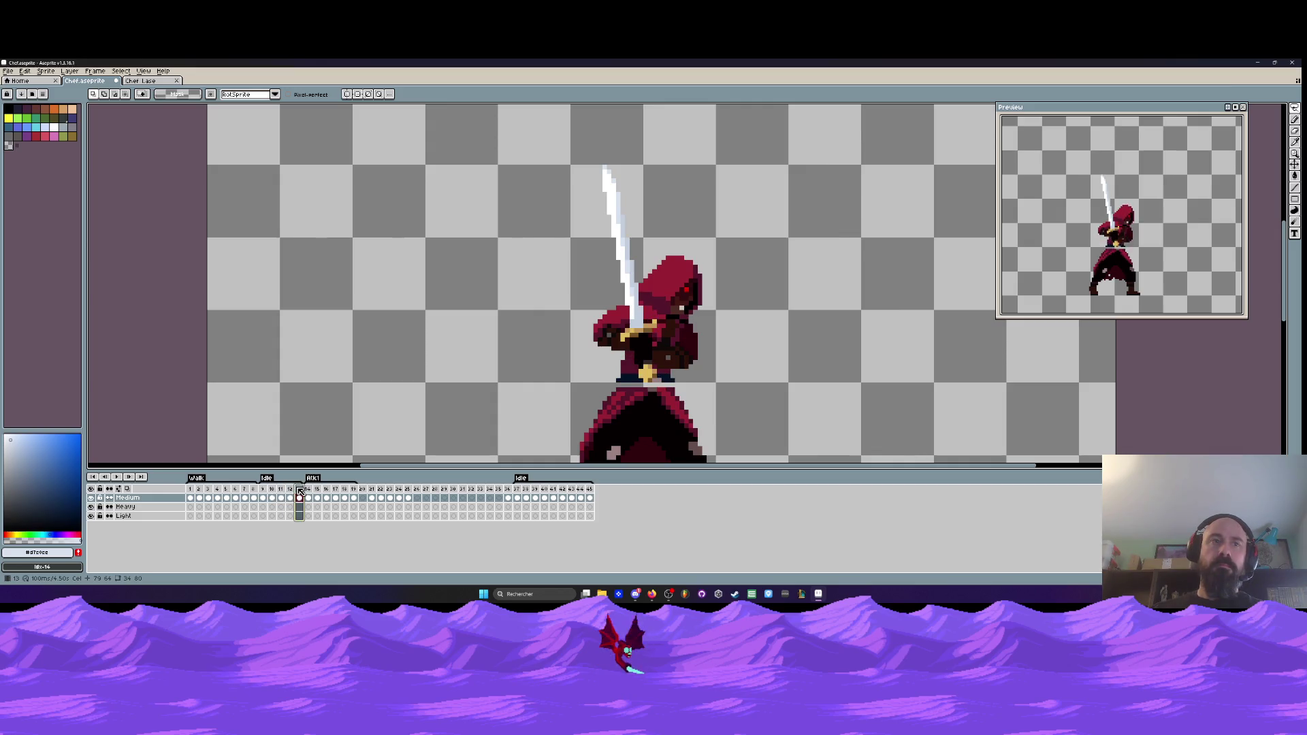
pyautogui.moveTo(299, 491); pyautogui.dragTo(295, 489)
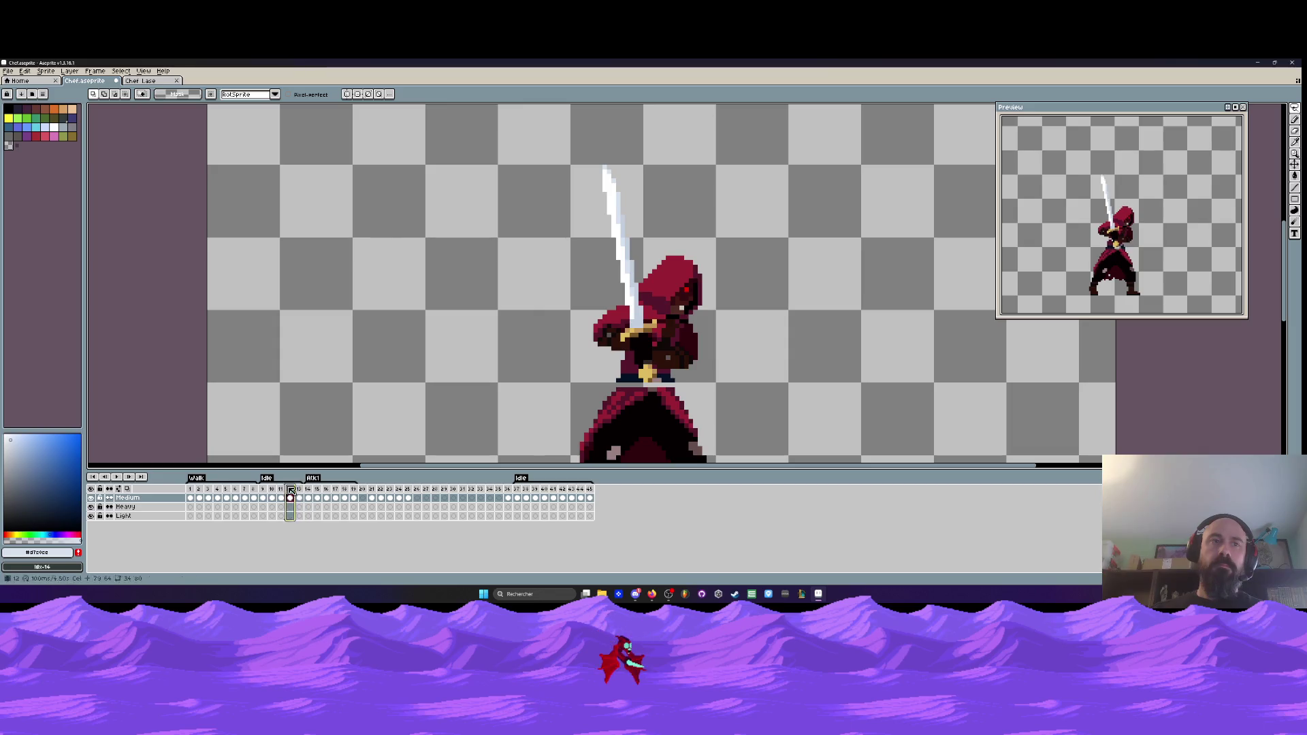
pyautogui.press('Return')
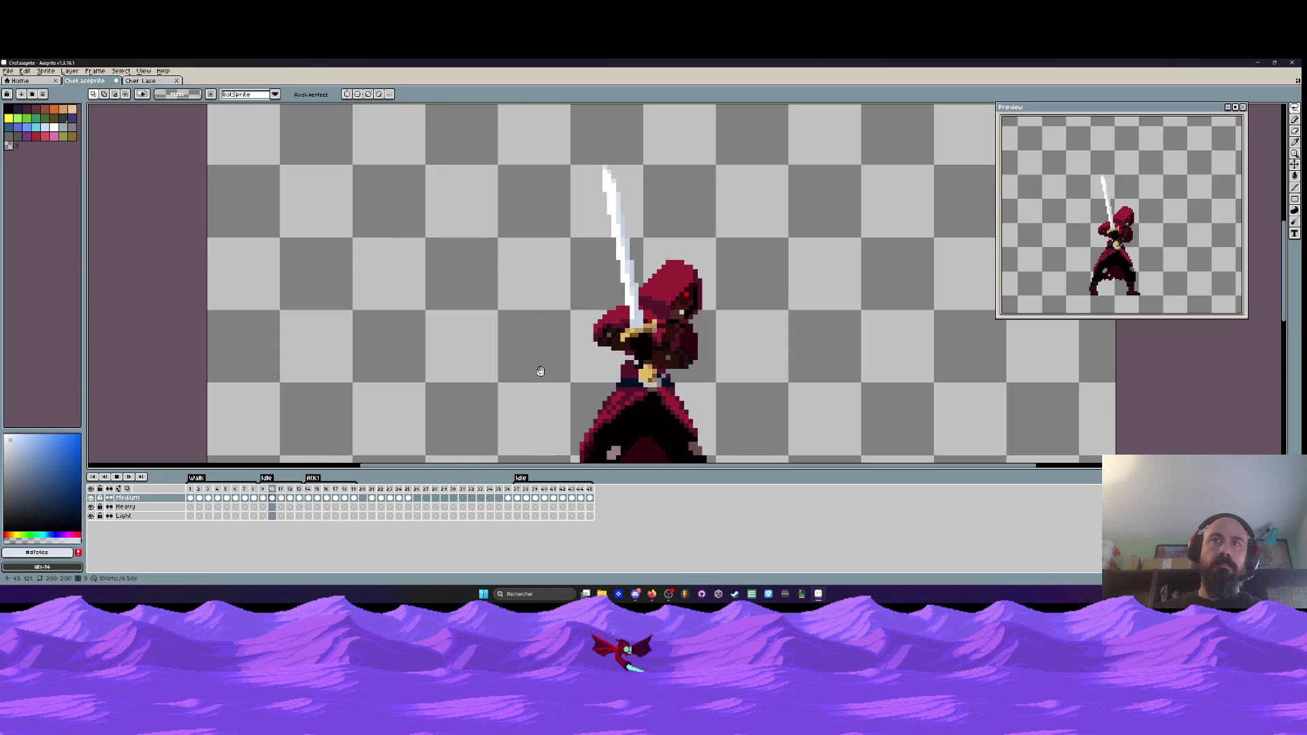
# - Zoom in and flip through neighbouring frames around frame 11 to compare poses
pyautogui.scroll(-2, 541, 371)
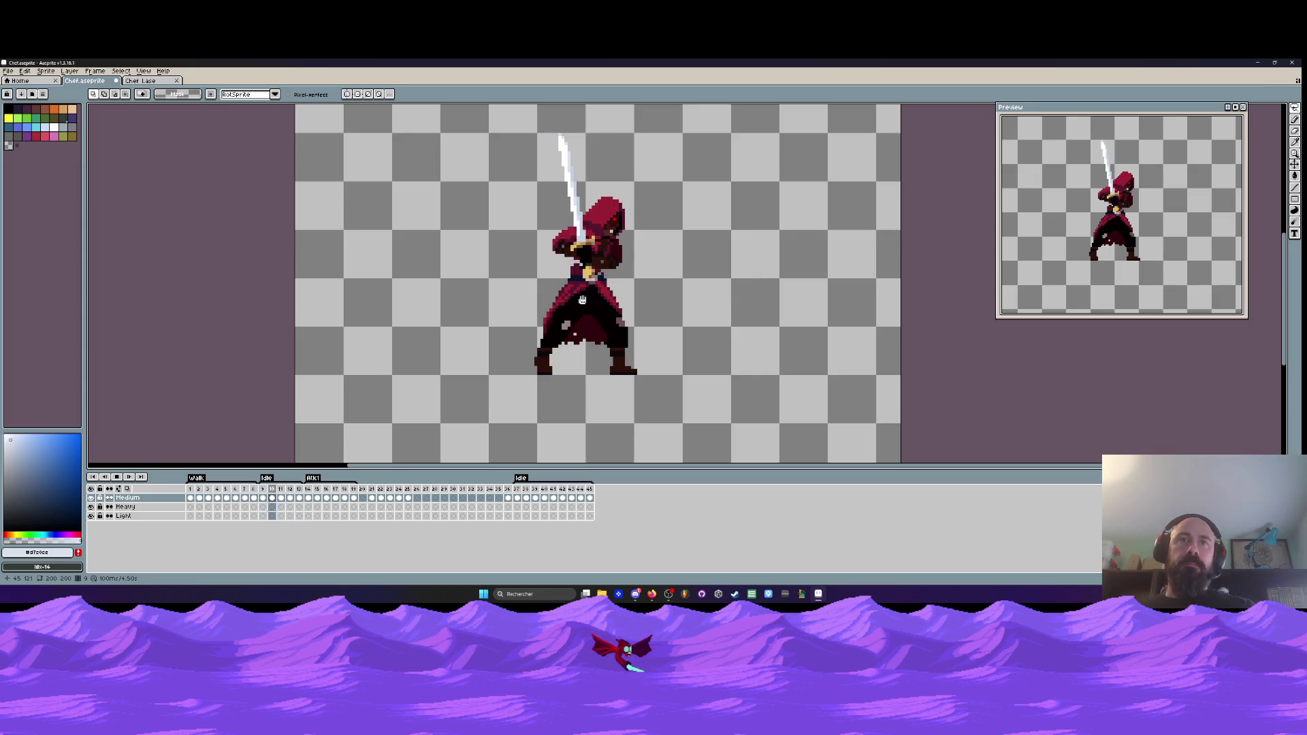
pyautogui.press('+')
pyautogui.press('+')
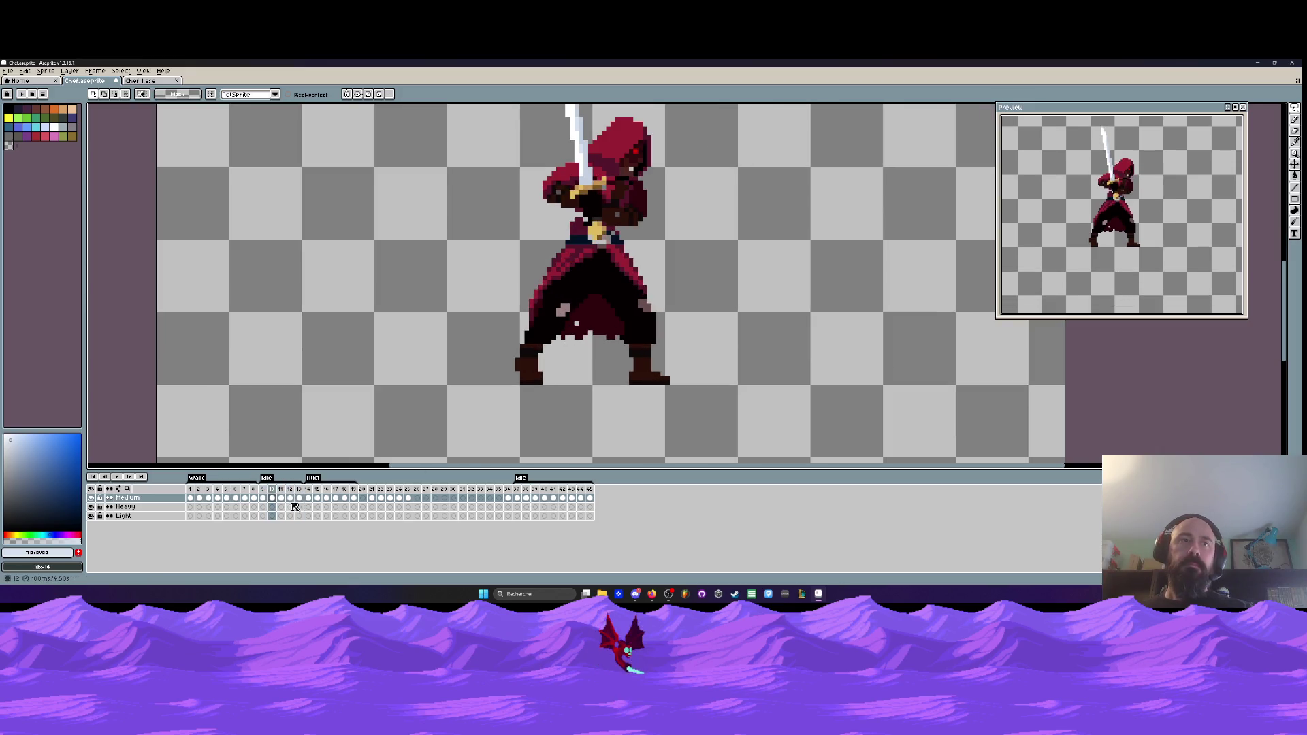
pyautogui.scroll(4, 534, 367)
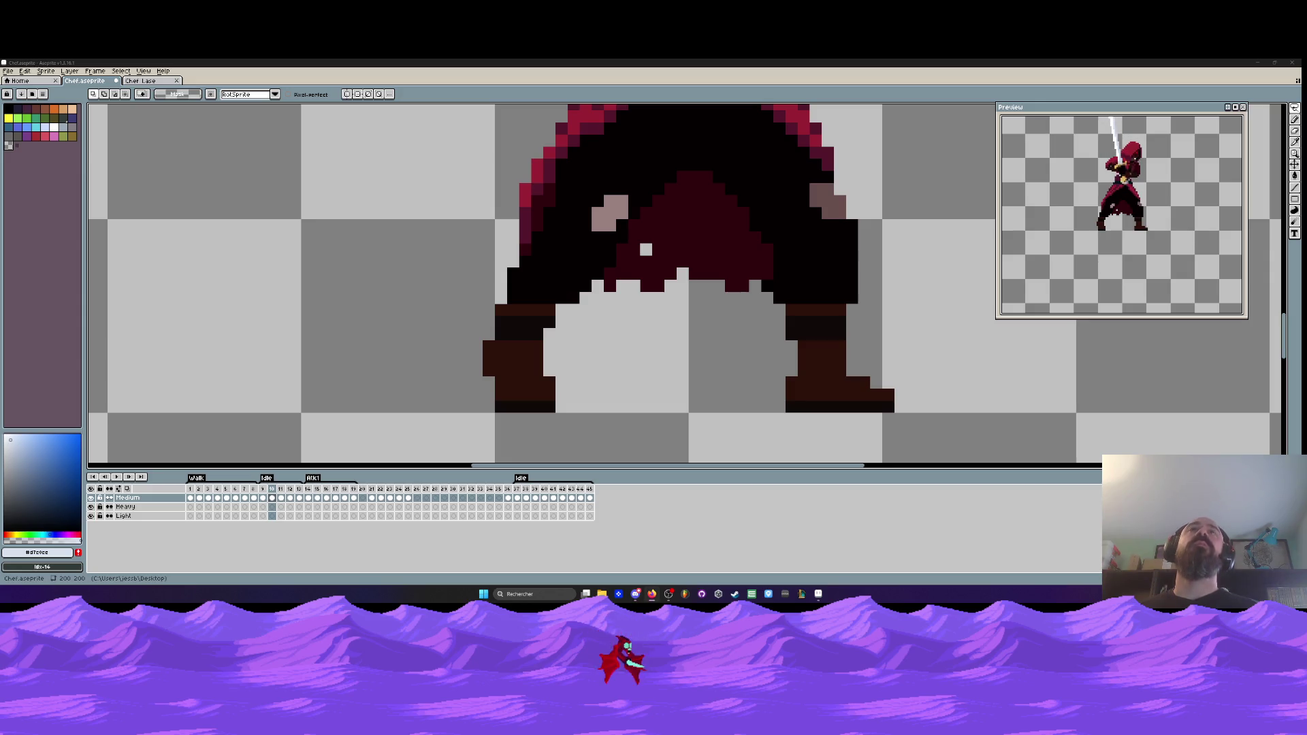
pyautogui.scroll(-4, 658, 249)
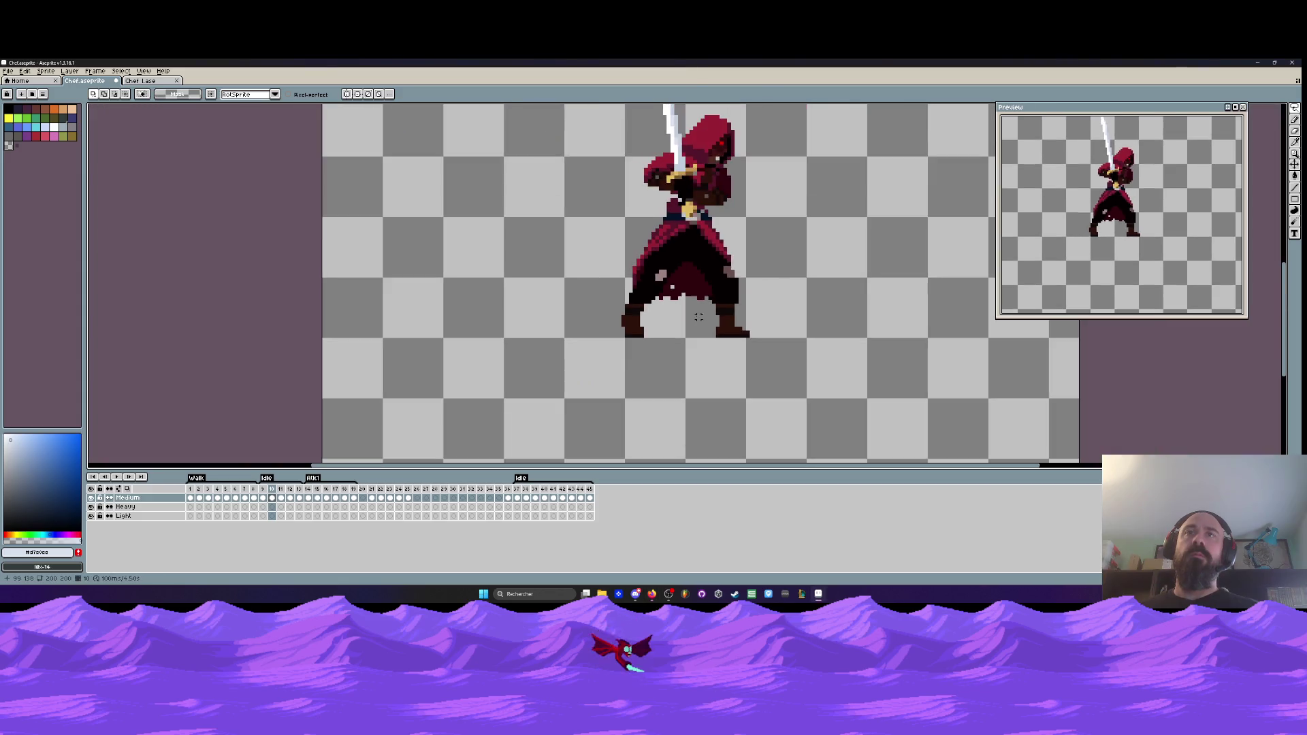
pyautogui.scroll(2, 694, 312)
pyautogui.press('Left')
pyautogui.press('Right')
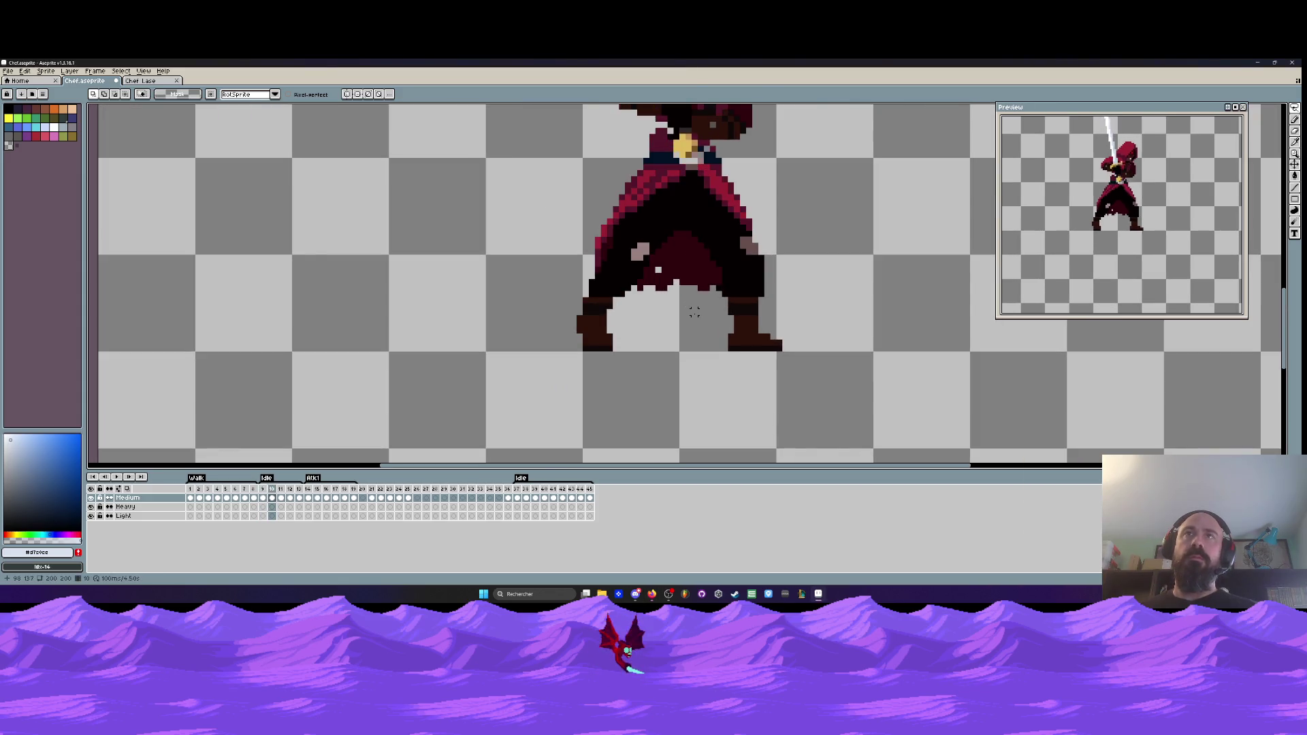
pyautogui.scroll(-3, 696, 293)
pyautogui.press('Left')
pyautogui.press('Right')
pyautogui.press('Right')
pyautogui.press('Left')
pyautogui.press('Right')
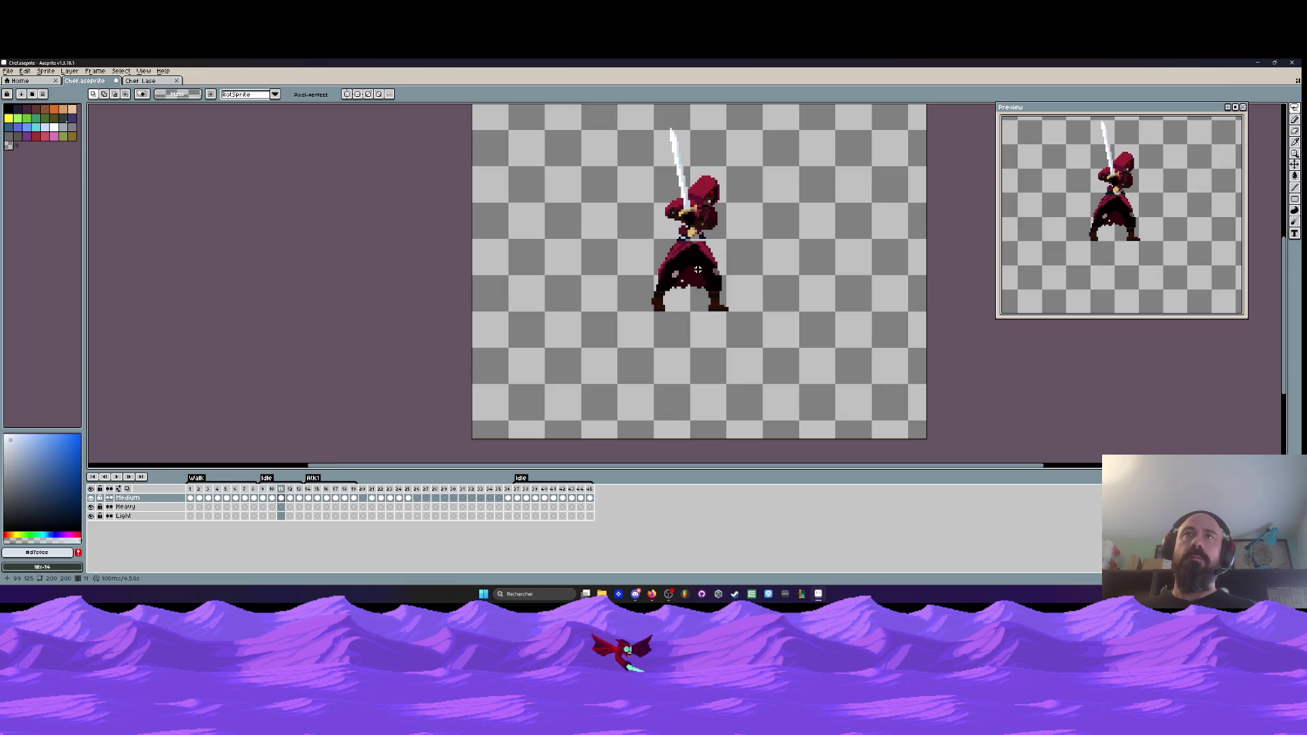
pyautogui.press('Left')
pyautogui.press('Left')
pyautogui.press('Right')
pyautogui.press('Right')
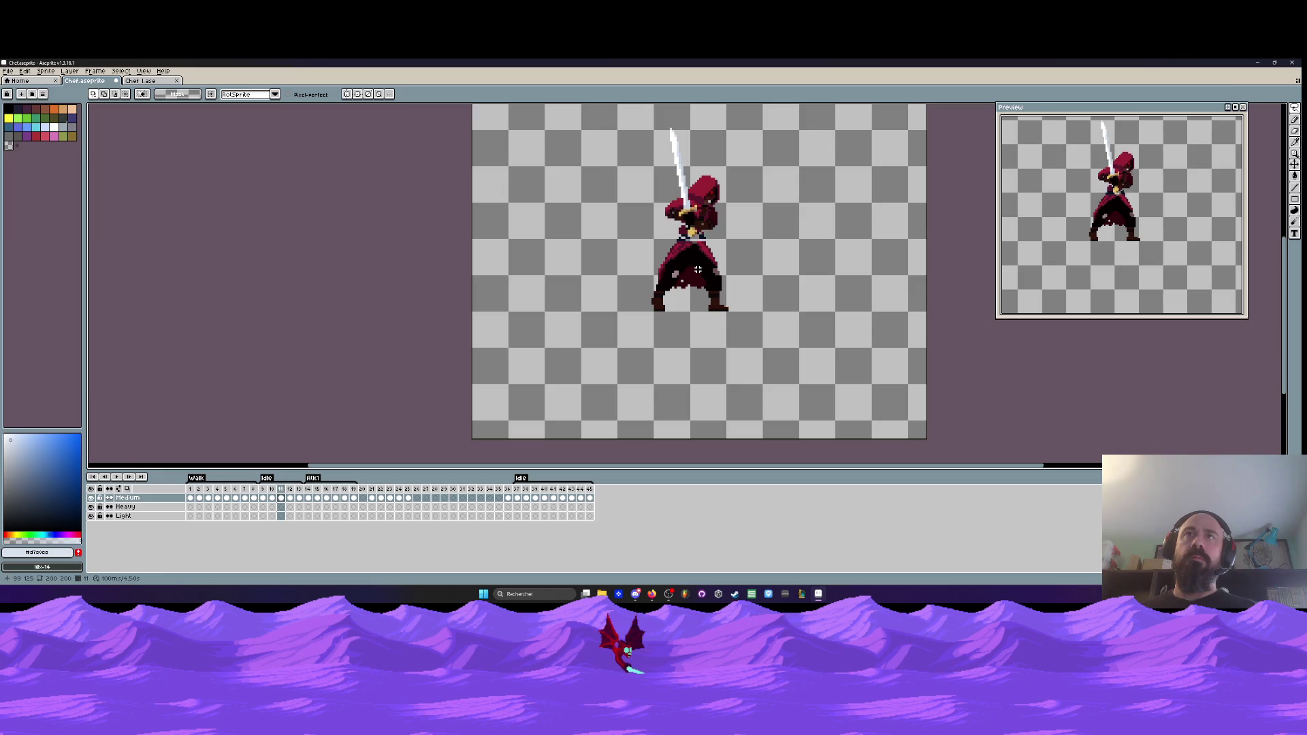
pyautogui.scroll(2, 694, 213)
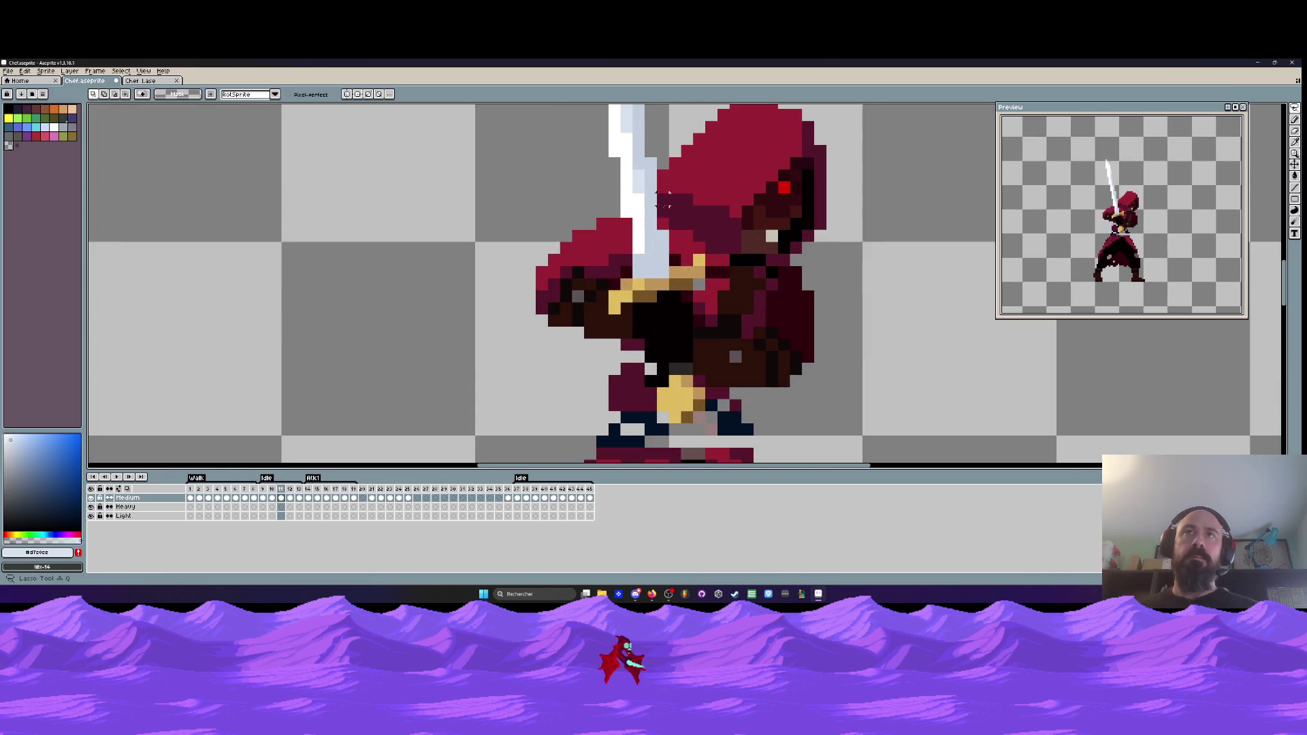
# - Select the hooded head and lower it one pixel
pyautogui.scroll(-2, 661, 185)
pyautogui.scroll(1, 660, 204)
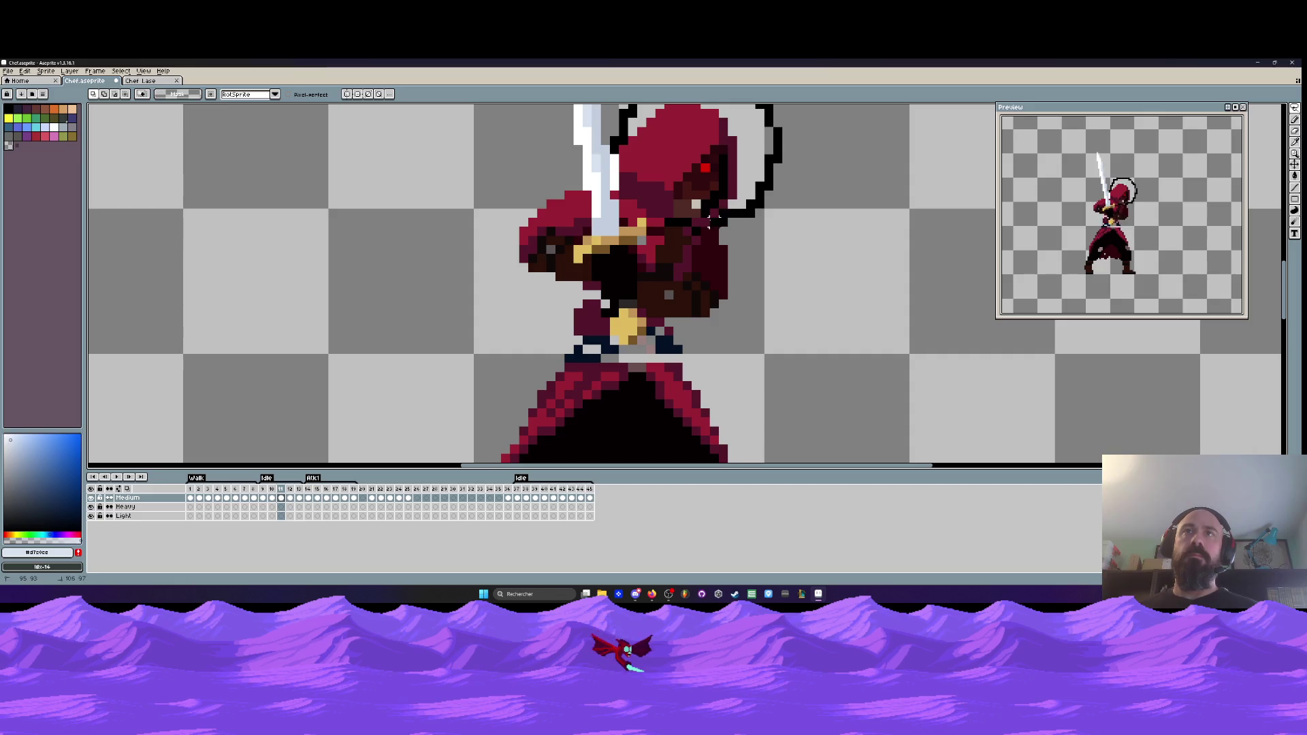
pyautogui.moveTo(659, 213); pyautogui.dragTo(612, 205)
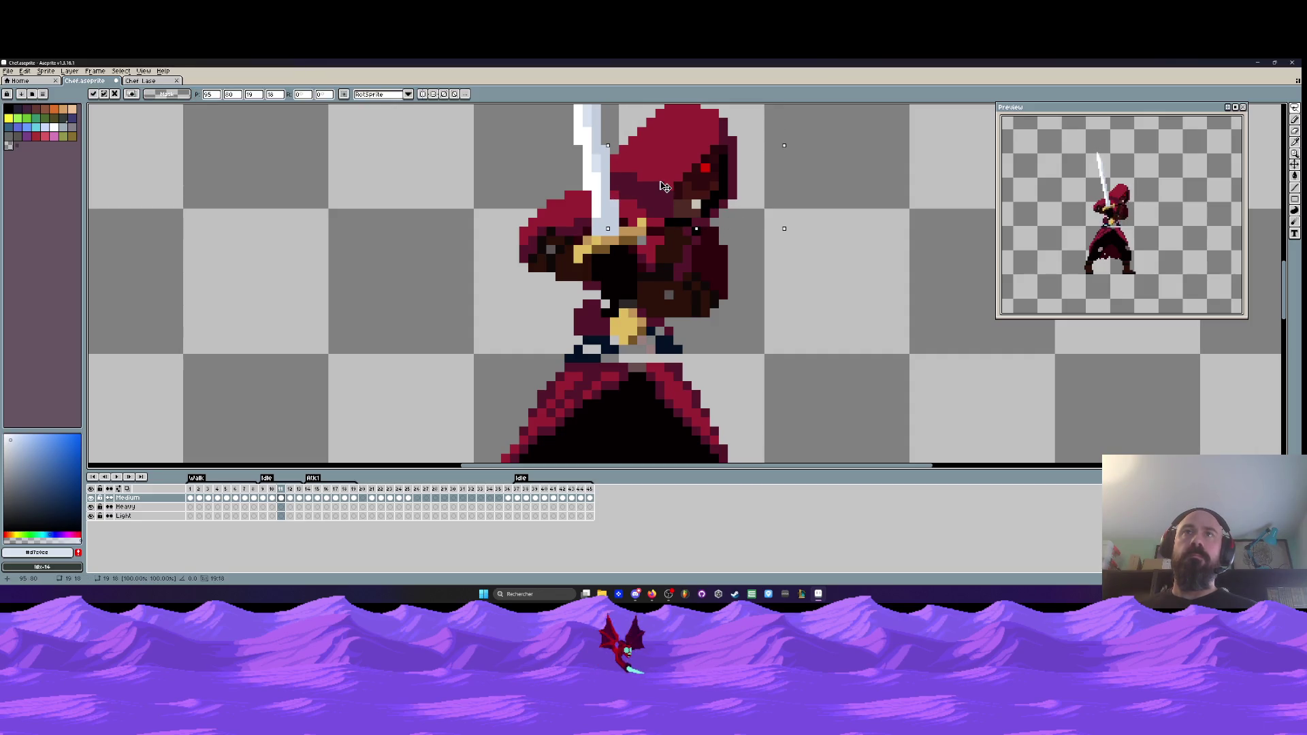
pyautogui.press('Right')
pyautogui.press('Left')
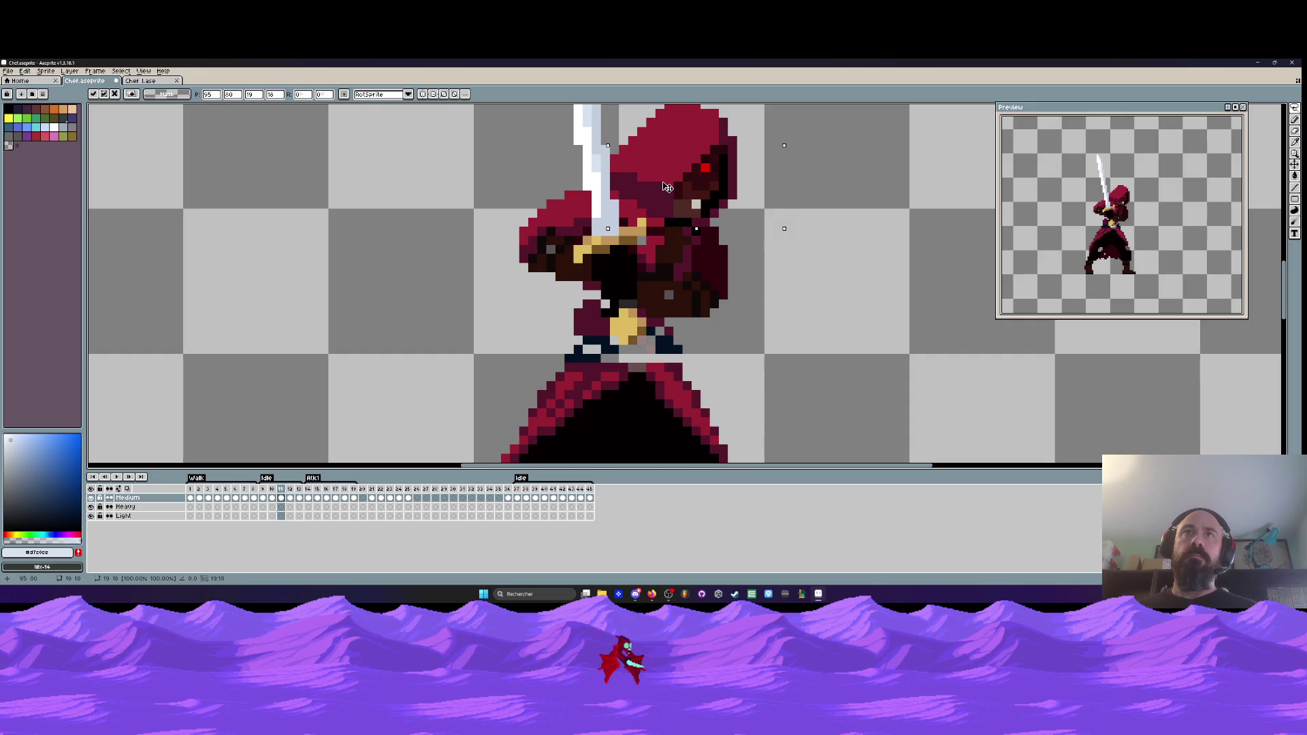
pyautogui.press('Down')
pyautogui.scroll(-3, 666, 199)
pyautogui.press(',')
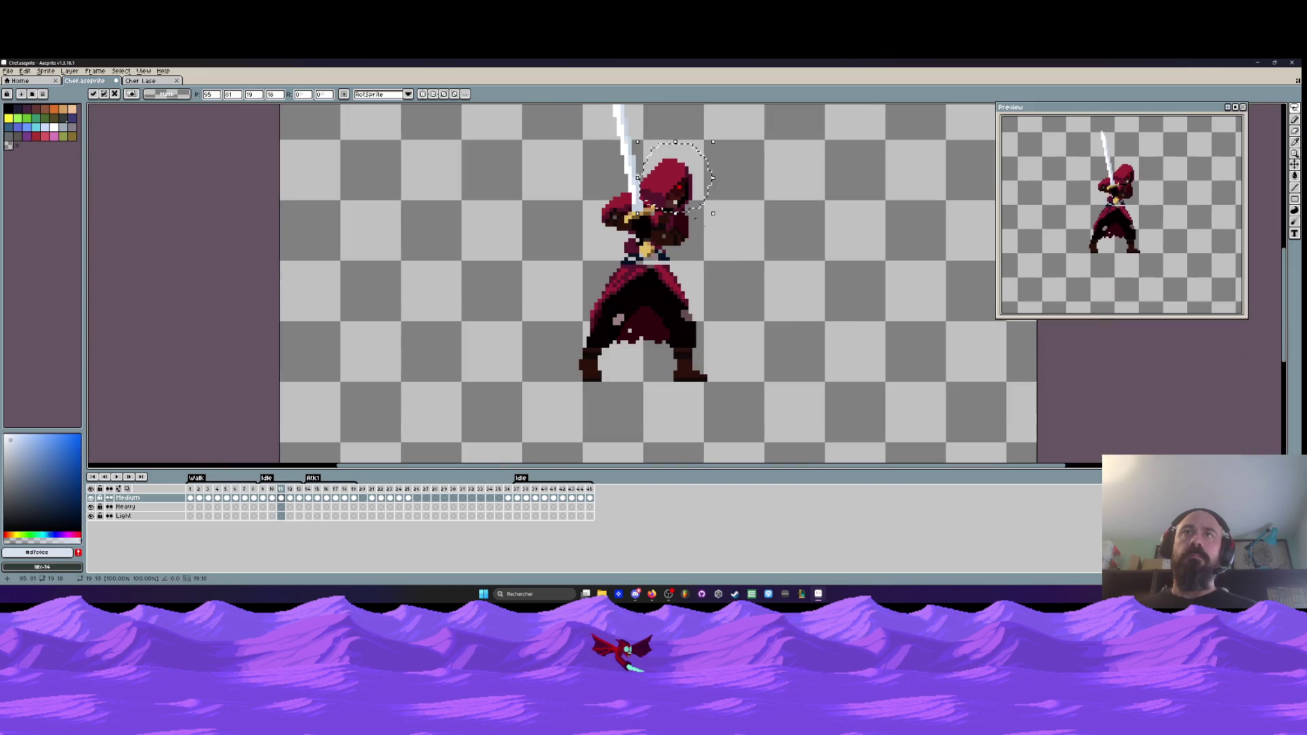
# - Delete frame 12 and play the animation from frame 8 to check timing
pyautogui.press('.')
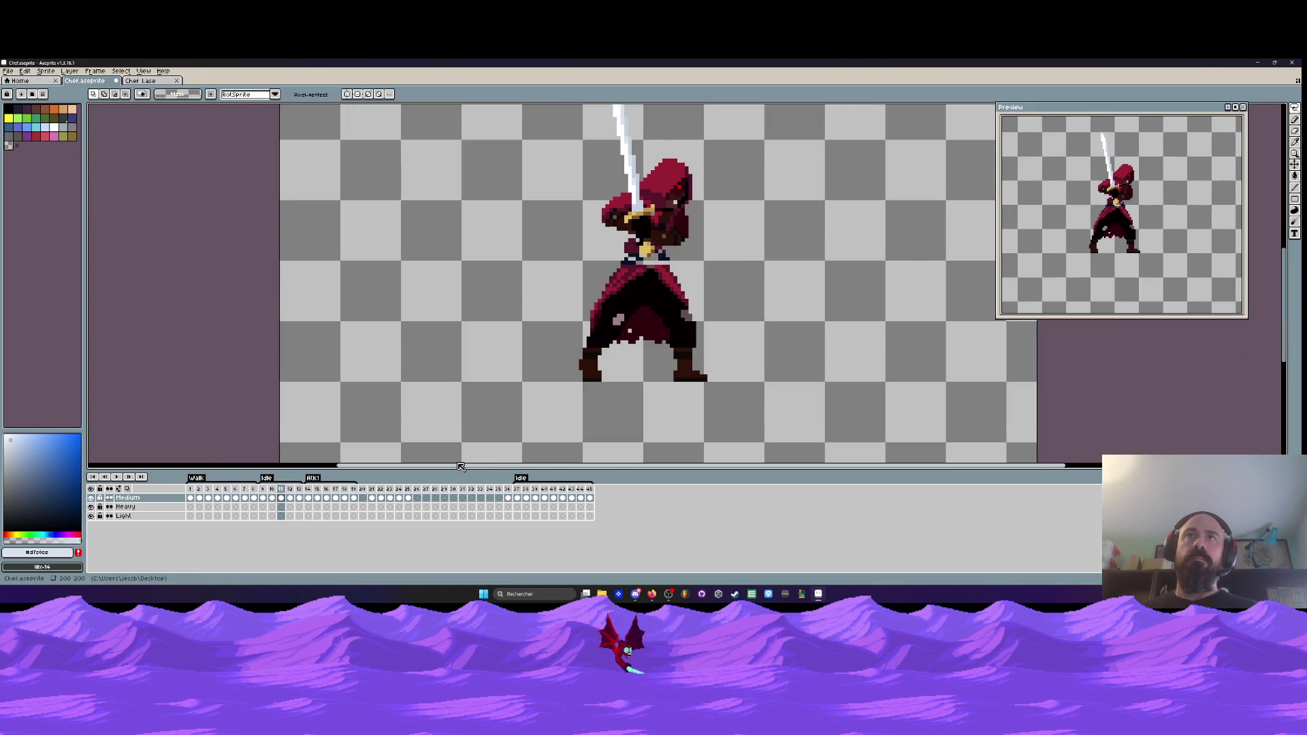
pyautogui.press('.')
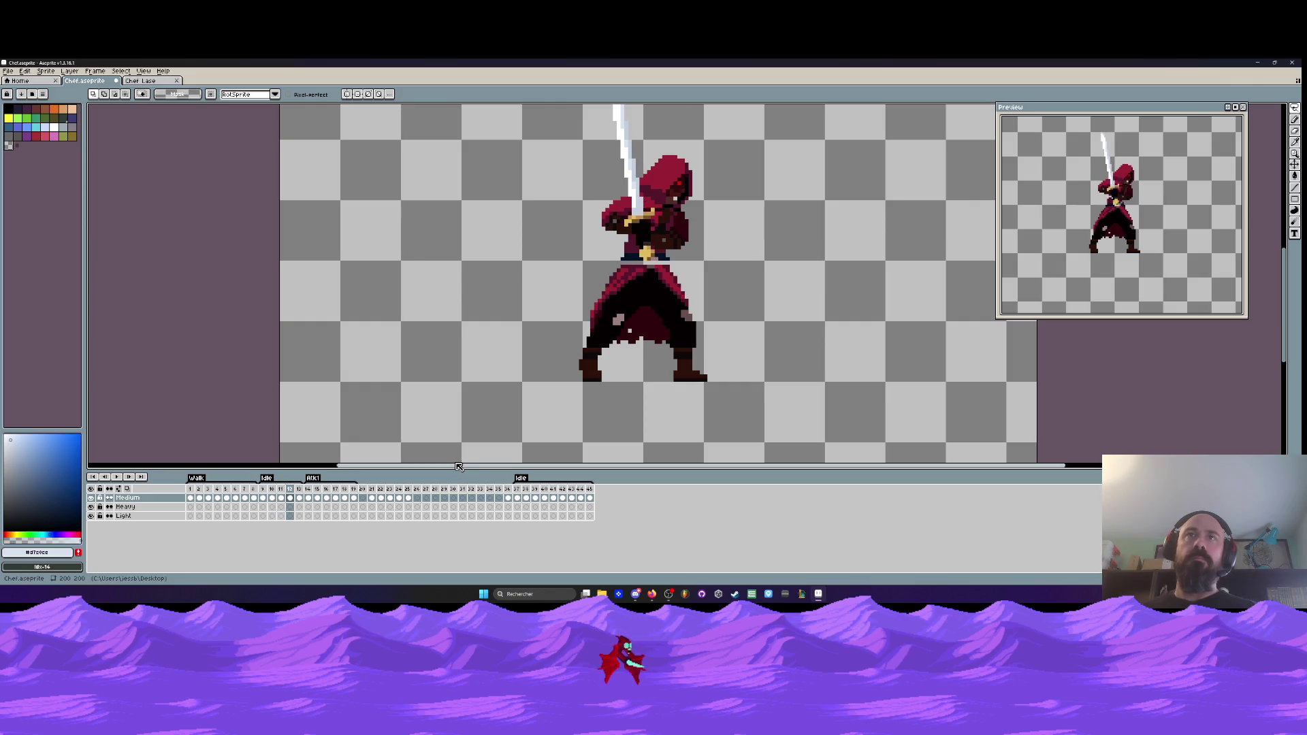
pyautogui.press('.')
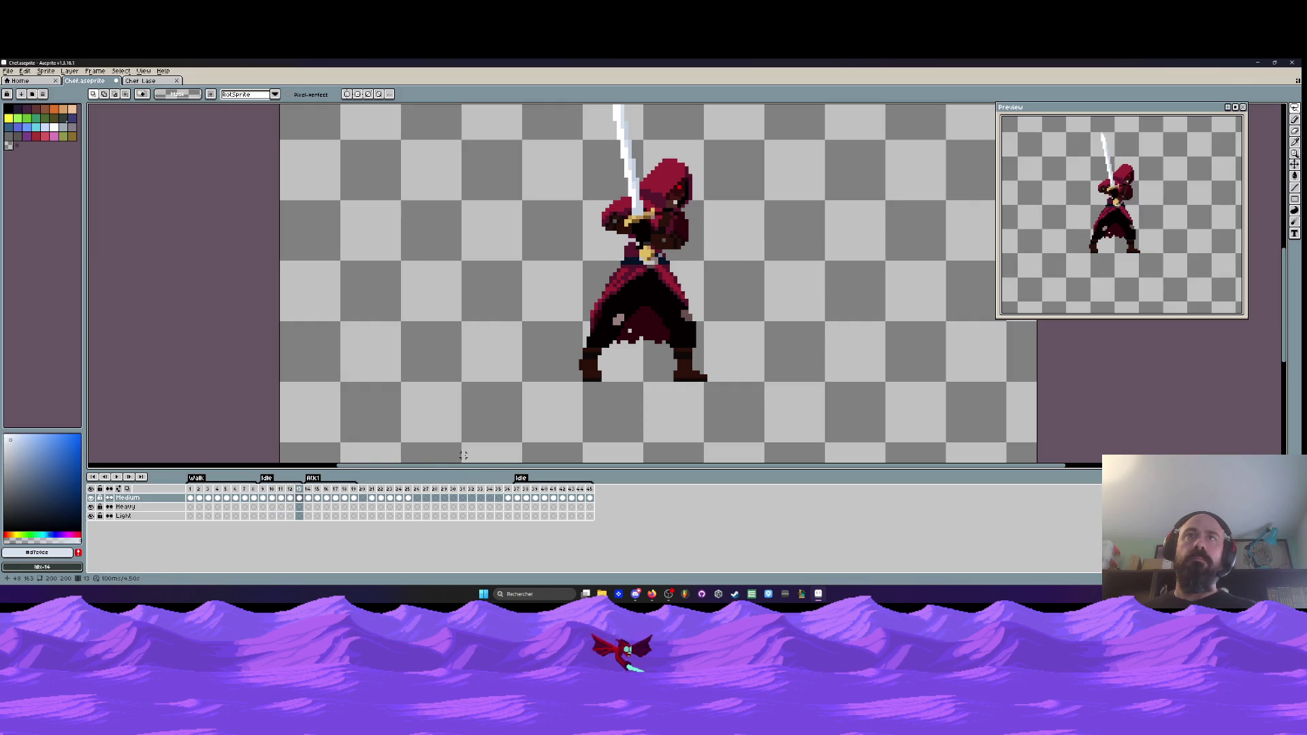
pyautogui.click(290, 490)
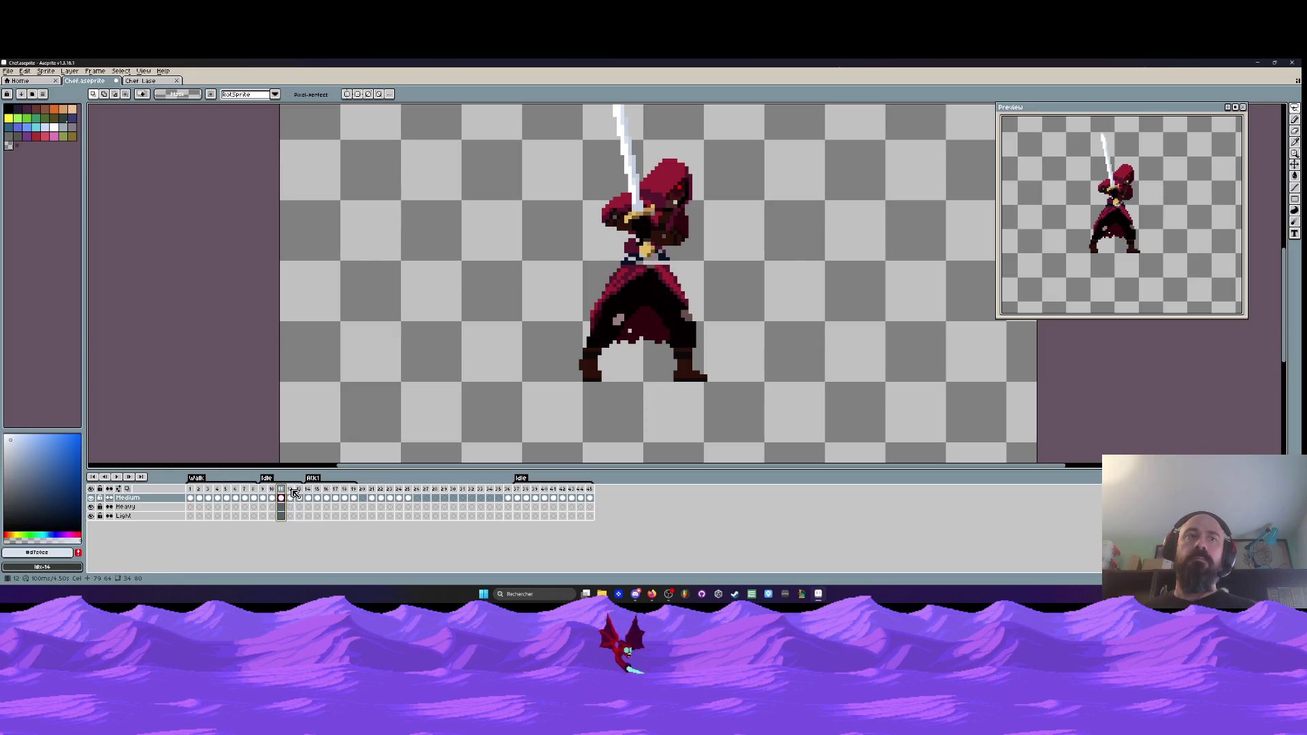
pyautogui.hotkey('alt', 'BackSpace')
pyautogui.click(253, 489)
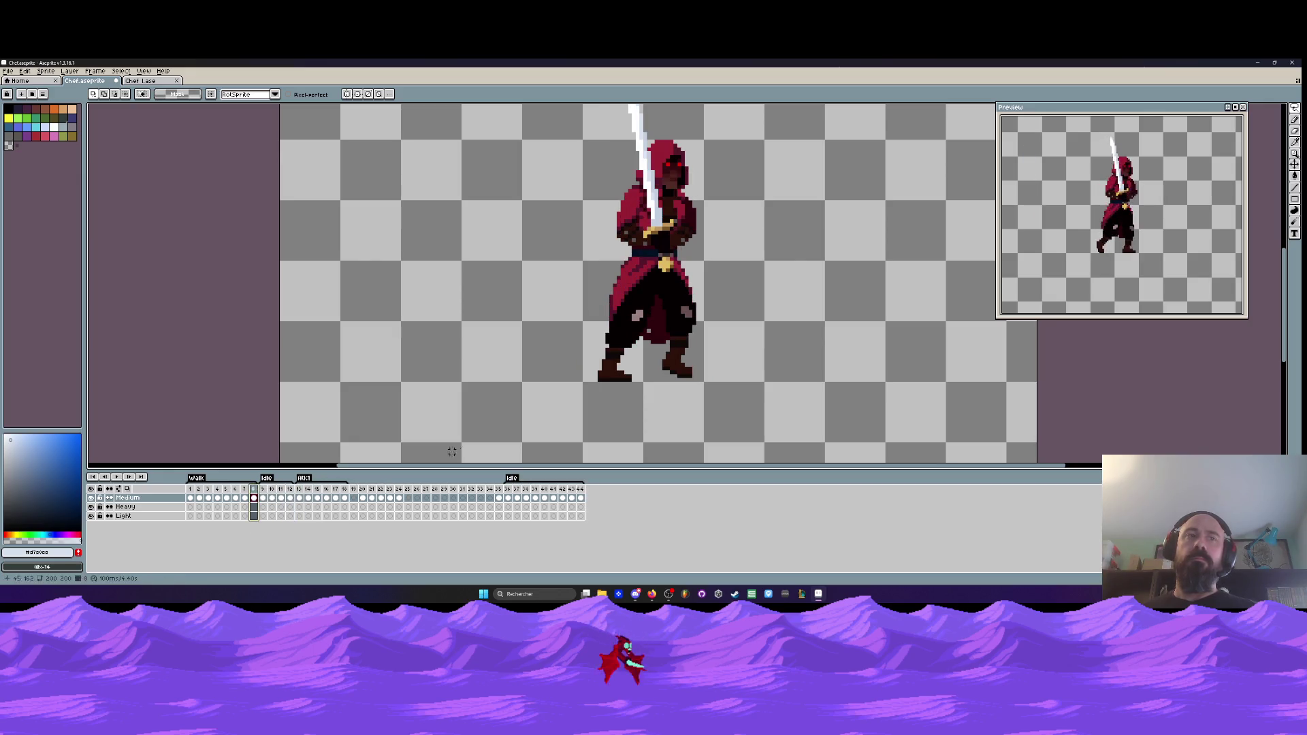
pyautogui.press('Return')
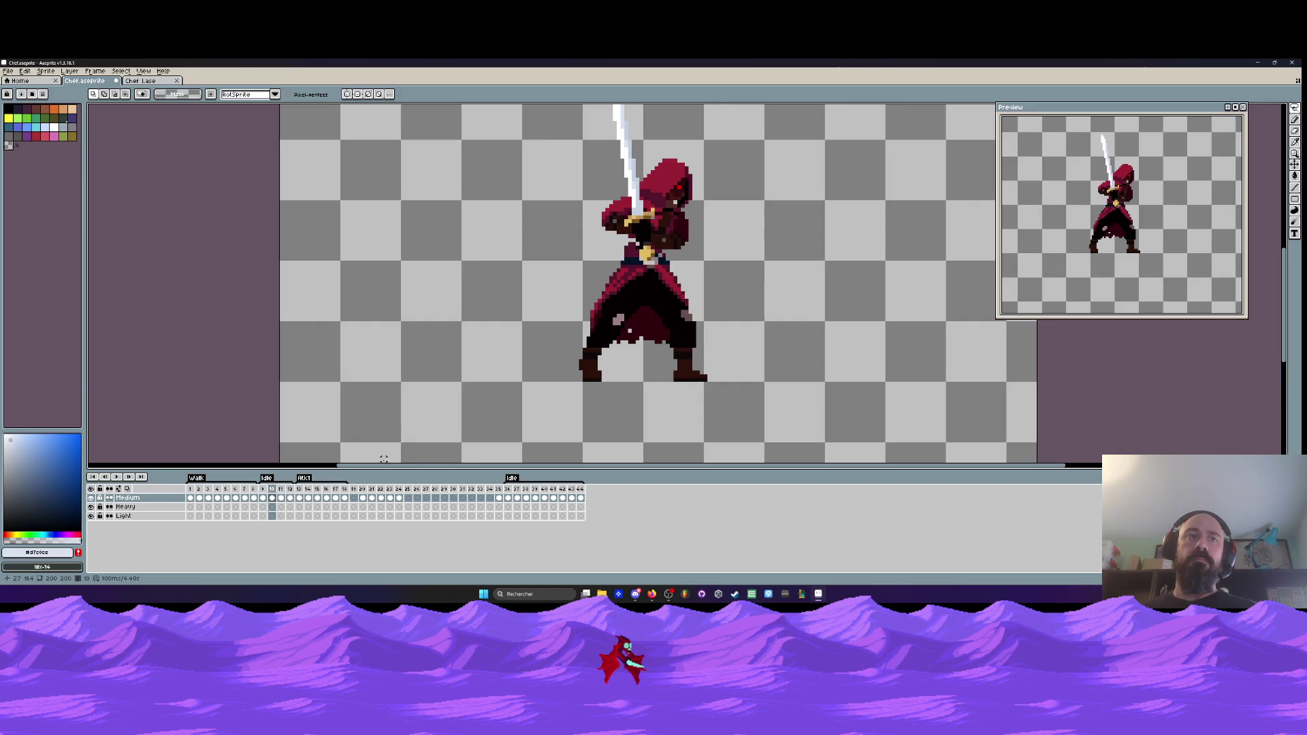
# - Stop playback, restore the deleted frame, and move frame 12 after frame 11
pyautogui.click(264, 497)
pyautogui.press('Right')
pyautogui.press('Right')
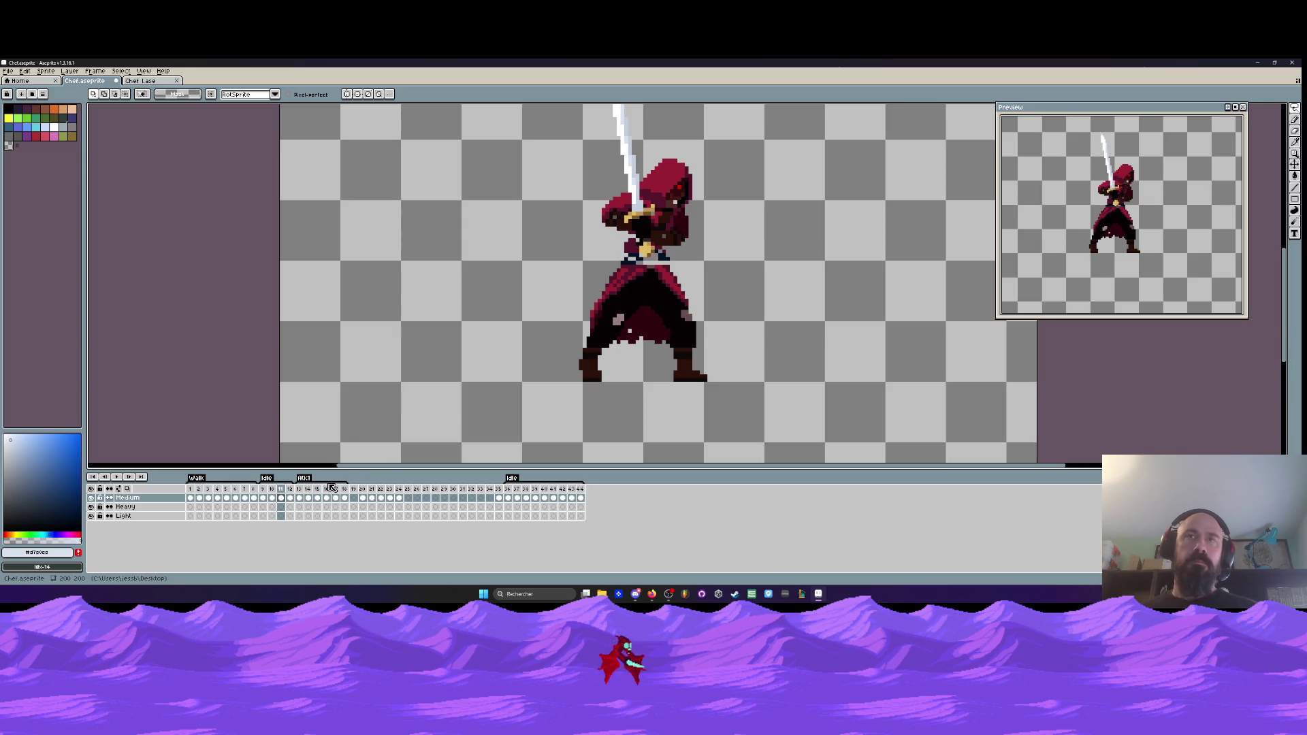
pyautogui.hotkey('ctrl', 'z')
pyautogui.moveTo(290, 491); pyautogui.dragTo(281, 492)
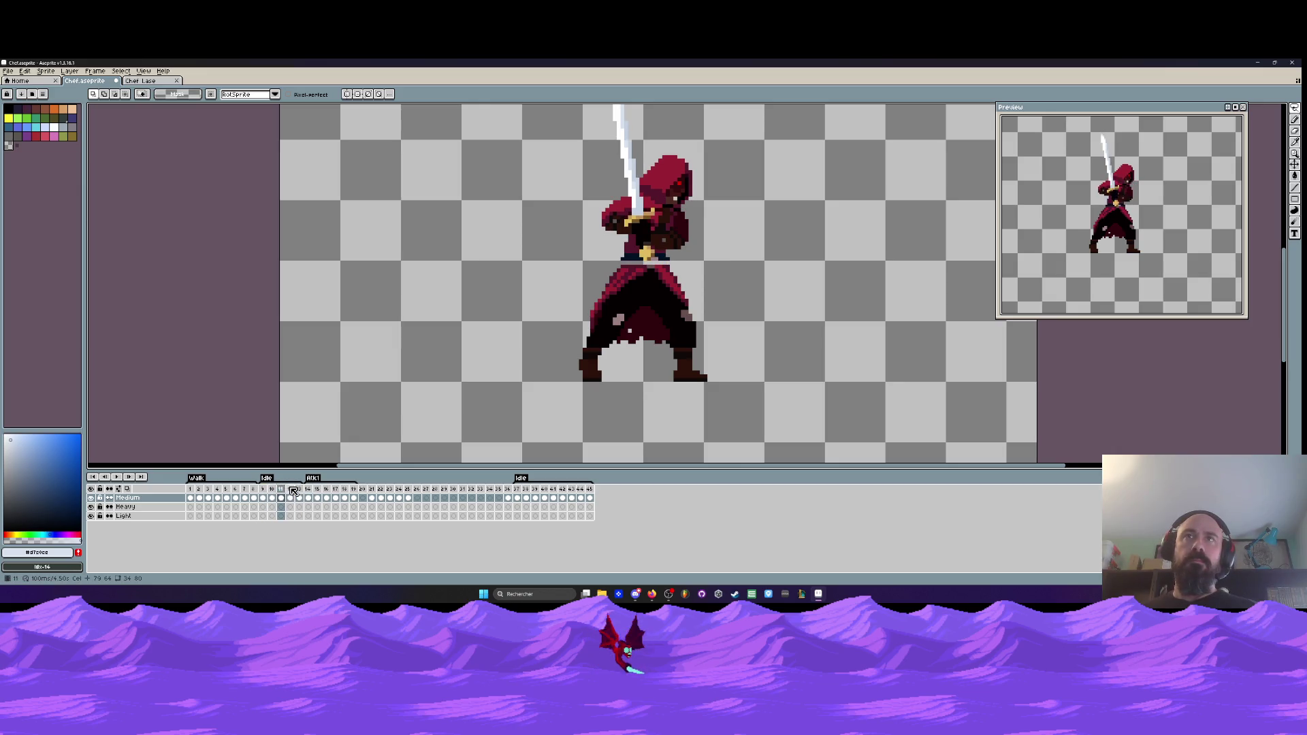
# - Step between frames 10–12 and undo the hood transformation on frame 11
pyautogui.click(291, 491)
pyautogui.click(294, 496)
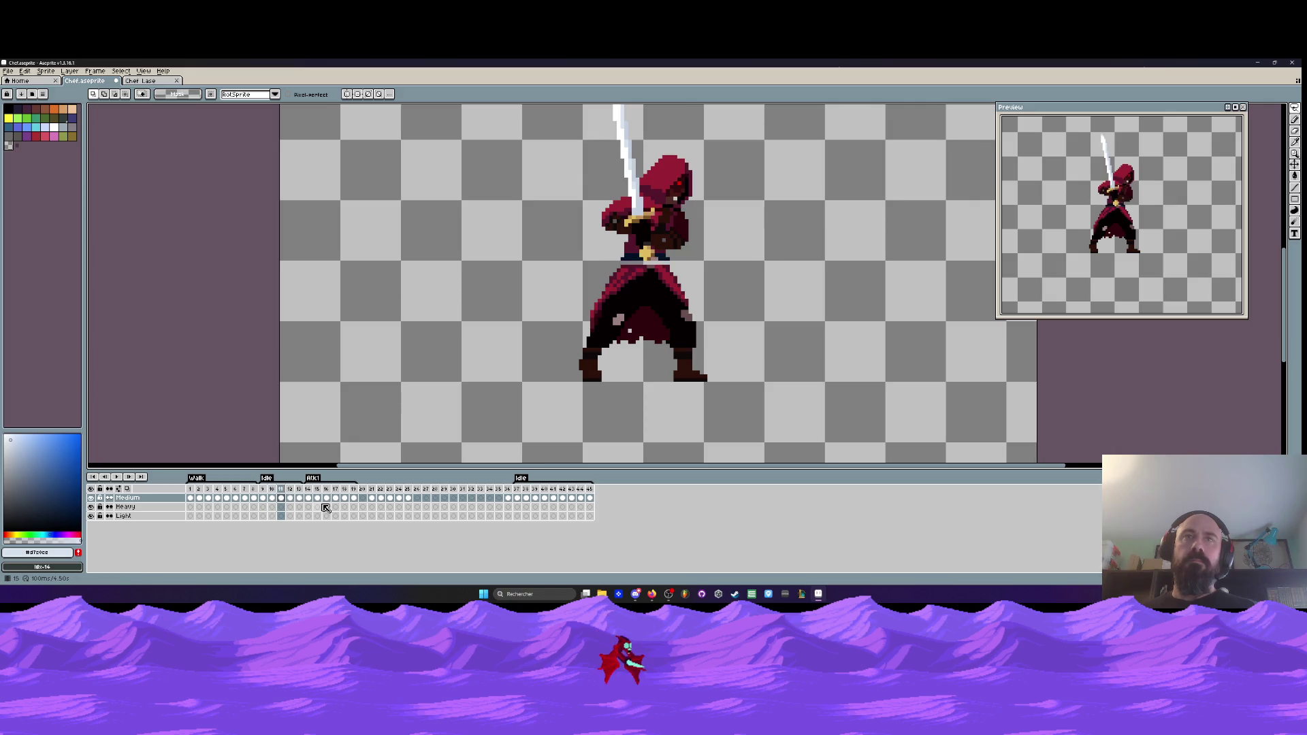
pyautogui.press('Left')
pyautogui.press('Left')
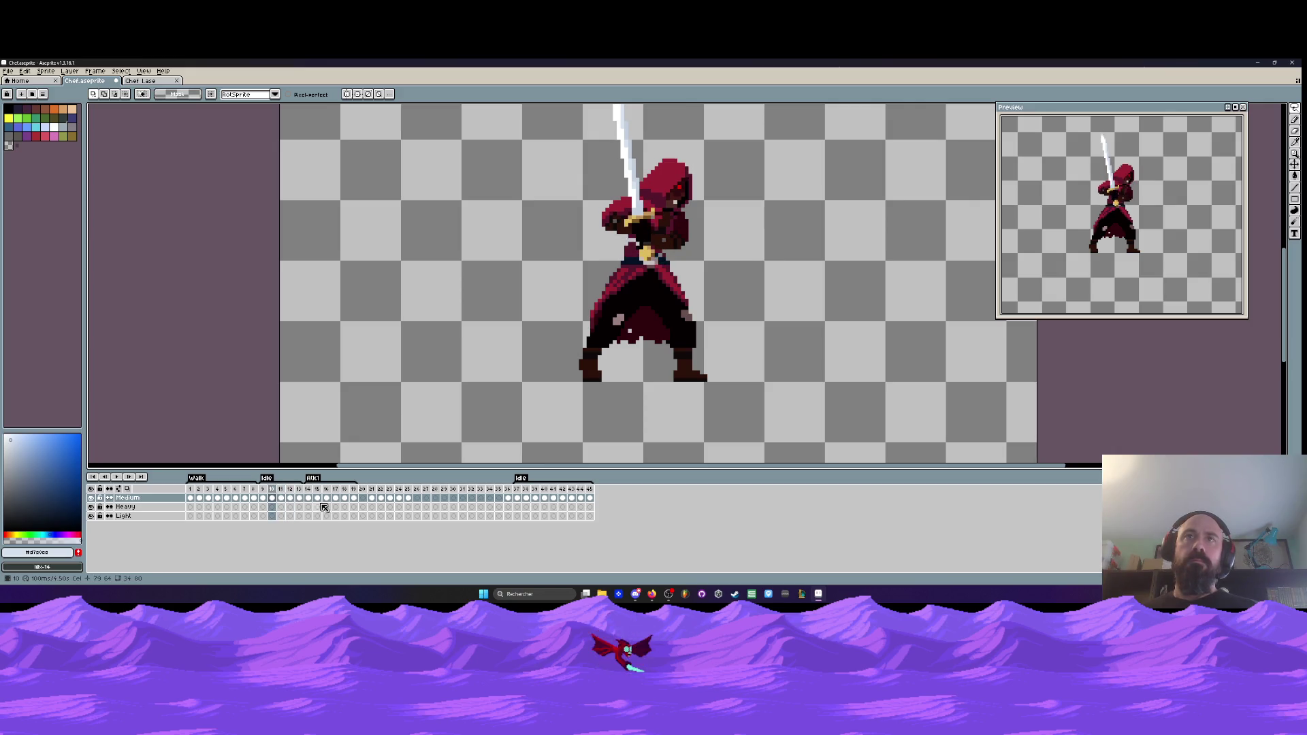
pyautogui.press('Right')
pyautogui.press('Right')
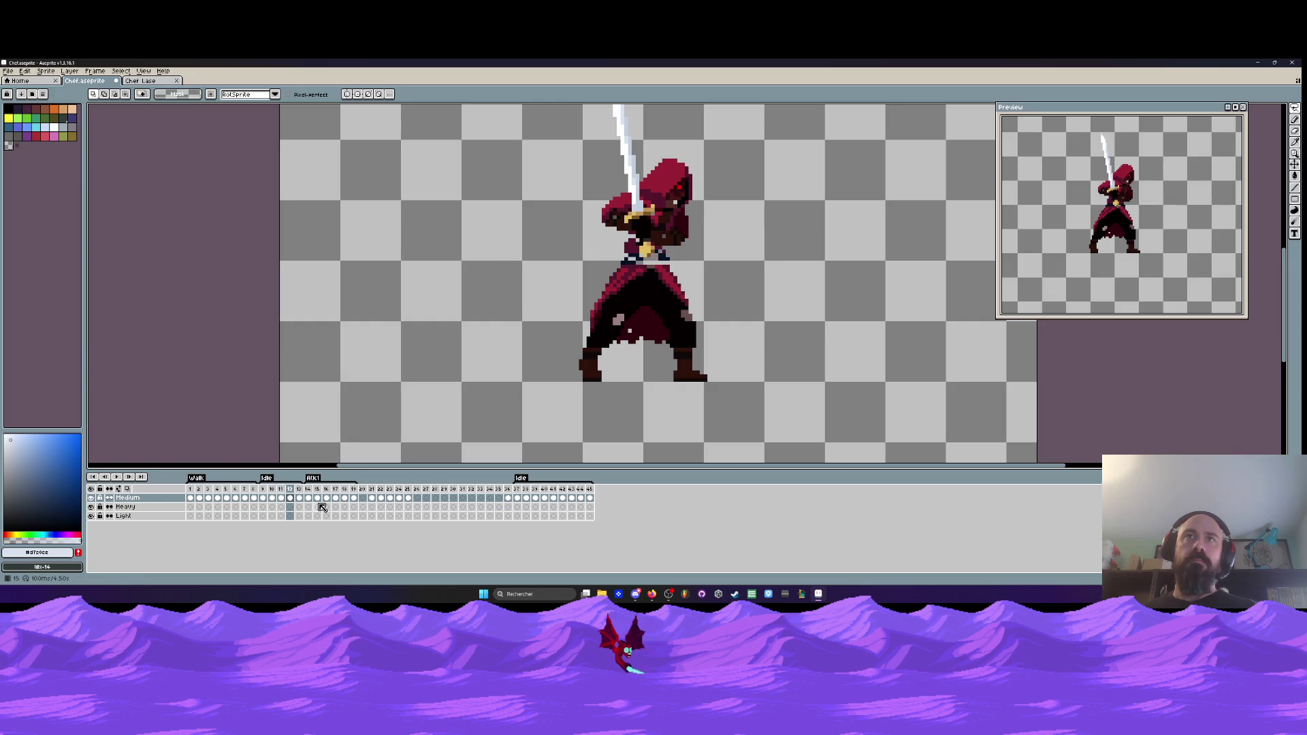
pyautogui.hotkey('ctrl', 'z')
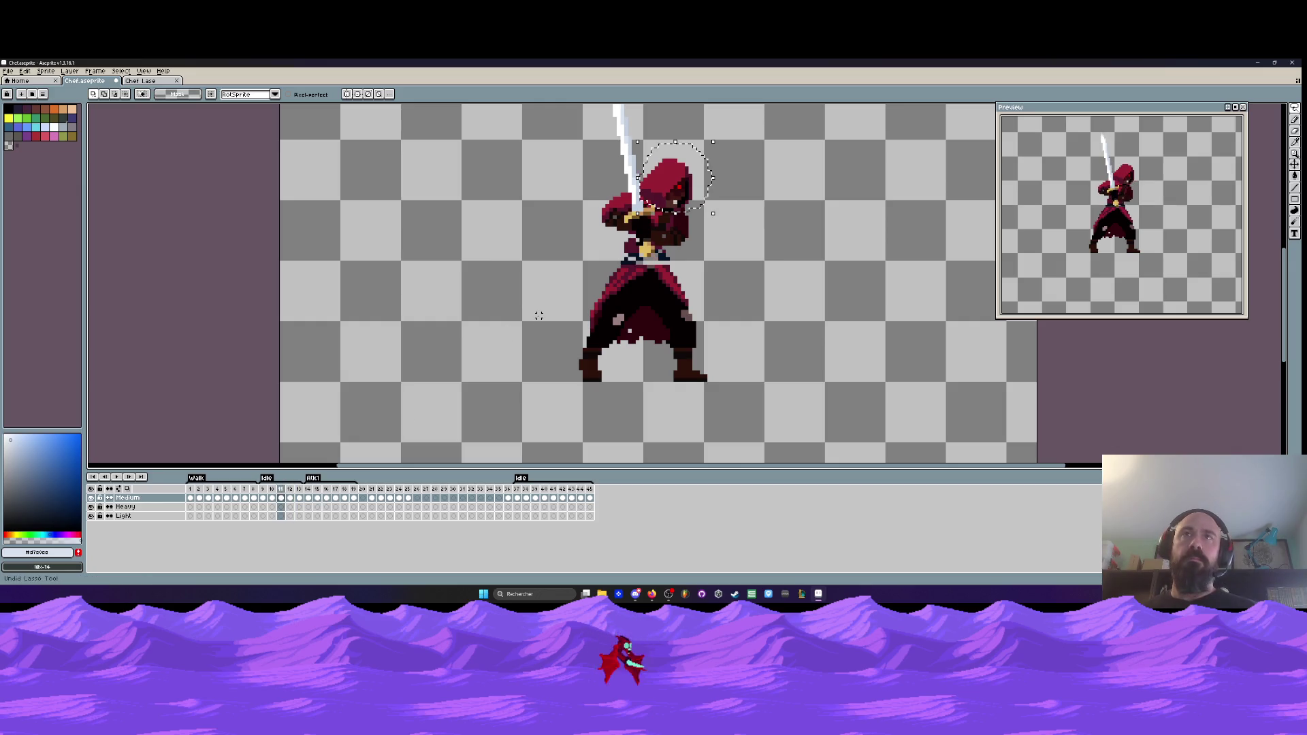
# - Deselect, then flick between frames 9 to 12 to compare the sword-raise poses
pyautogui.hotkey('ctrl', 'd')
pyautogui.press('Left')
pyautogui.press('Right')
pyautogui.press('Left')
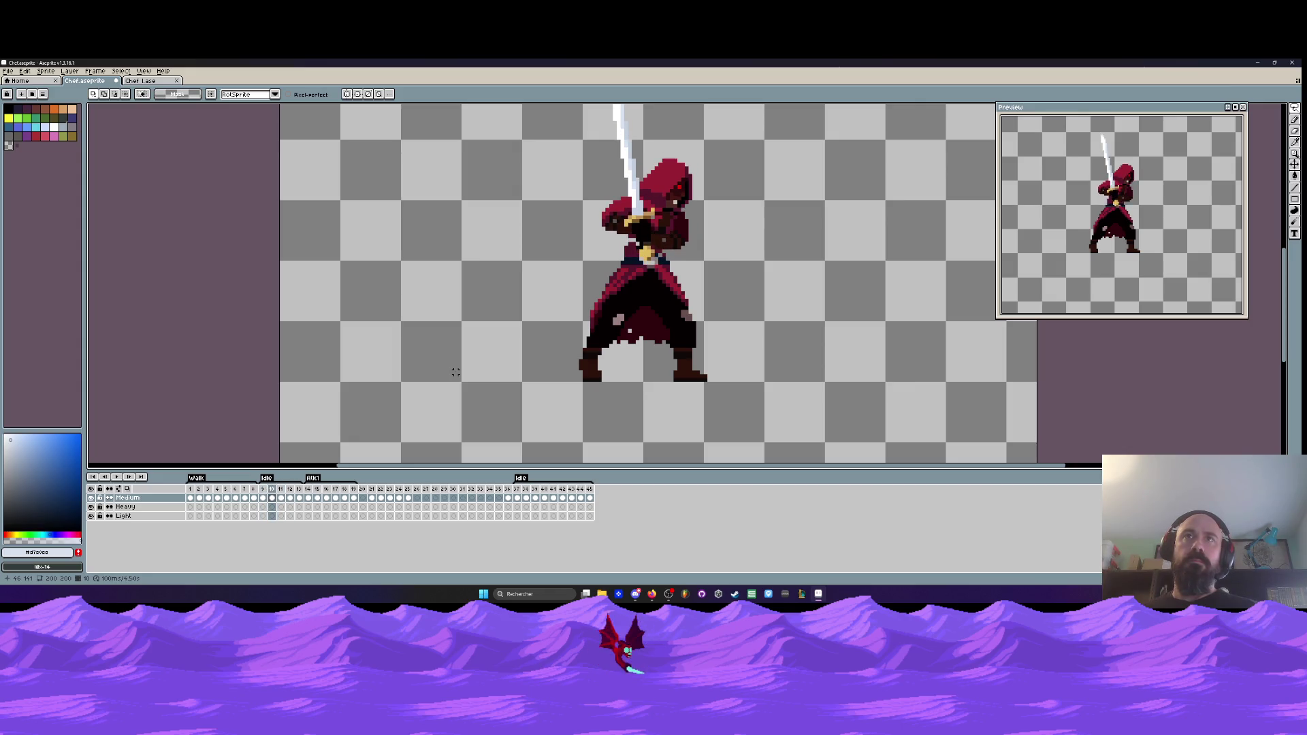
pyautogui.press('Right')
pyautogui.press('Left')
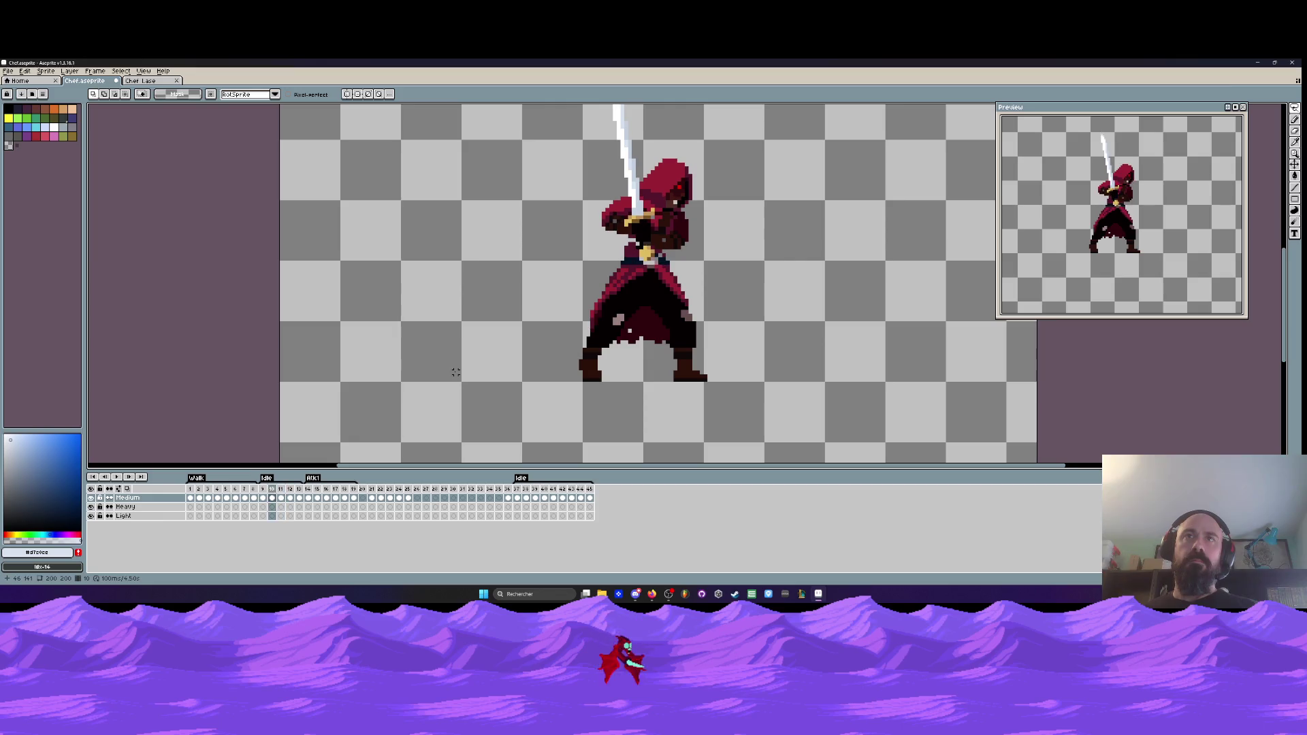
pyautogui.press('Left')
pyautogui.press('Right')
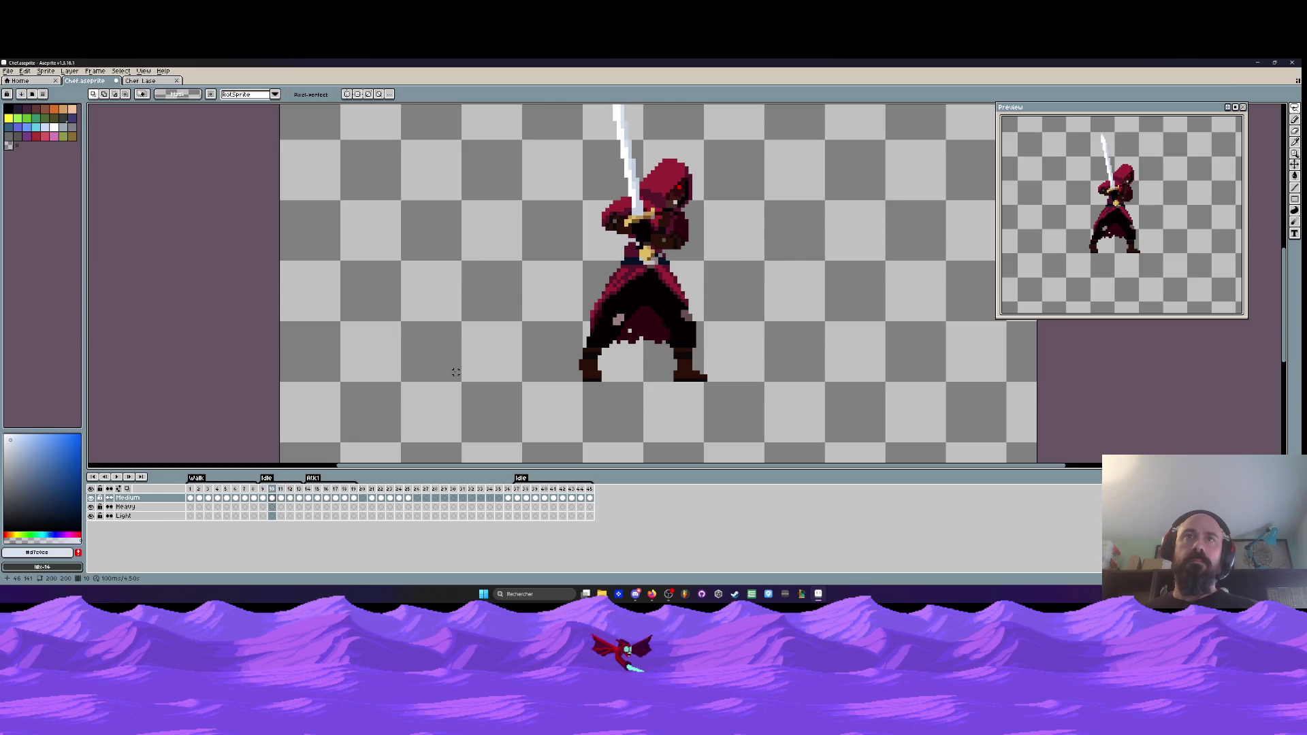
pyautogui.press('Right')
pyautogui.press('Left')
pyautogui.press('Right')
pyautogui.press('Right')
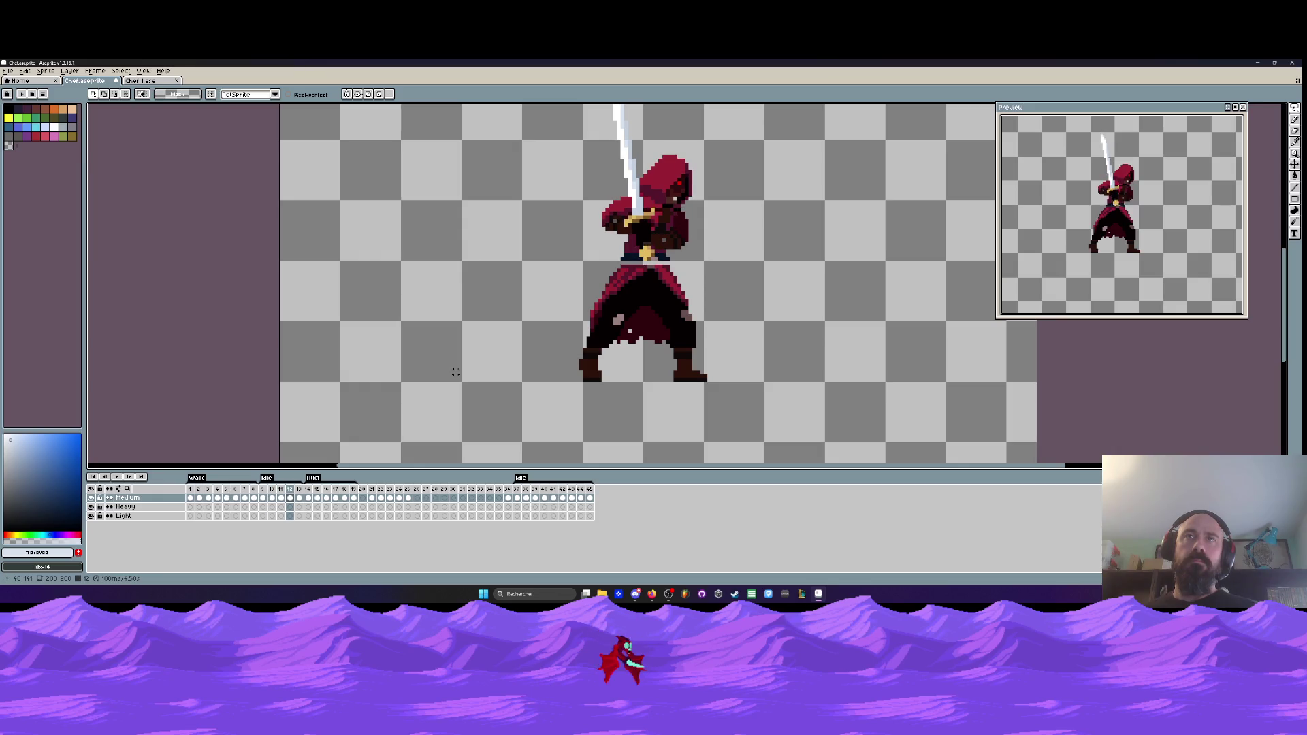
pyautogui.press('Right')
# - Play the animation to check timing, stop on frame 11, and flip between frames 10 and 11
pyautogui.press('Return')
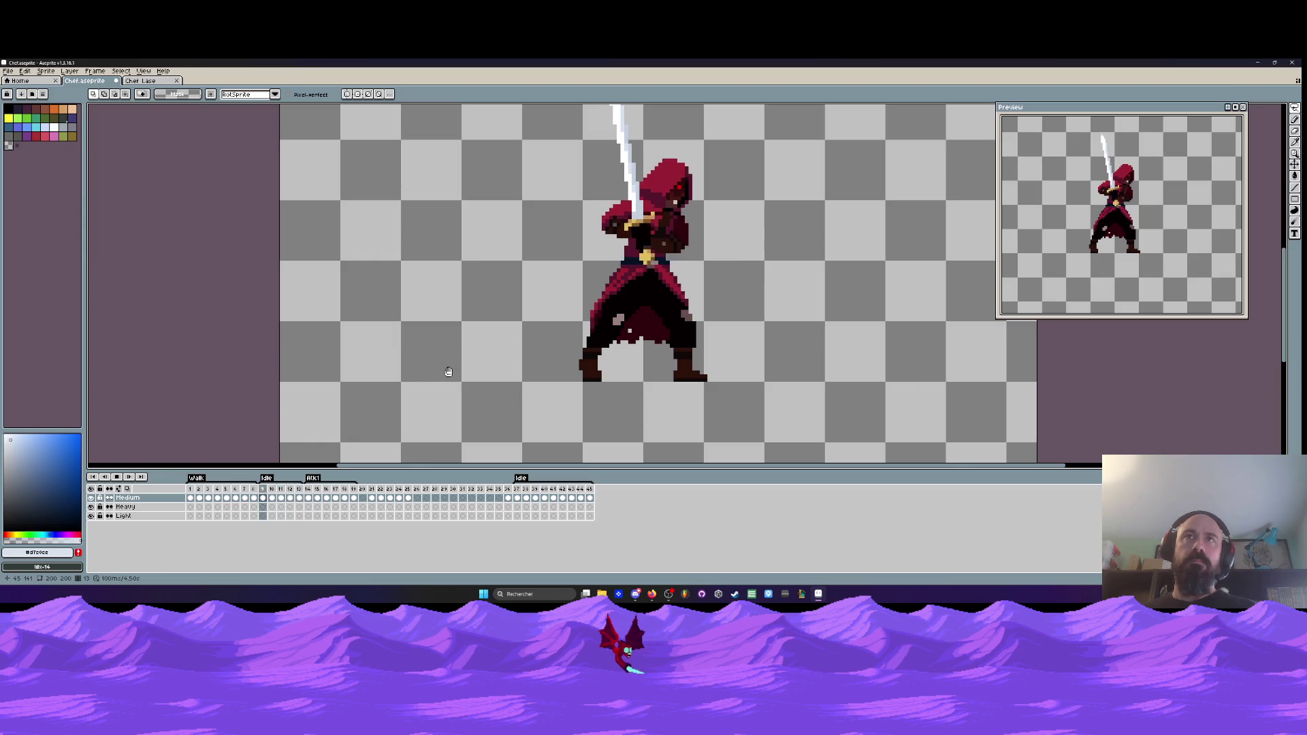
pyautogui.press('Return')
pyautogui.press('Left')
pyautogui.press('Right')
pyautogui.press('Left')
pyautogui.press('Right')
pyautogui.scroll(3, 678, 193)
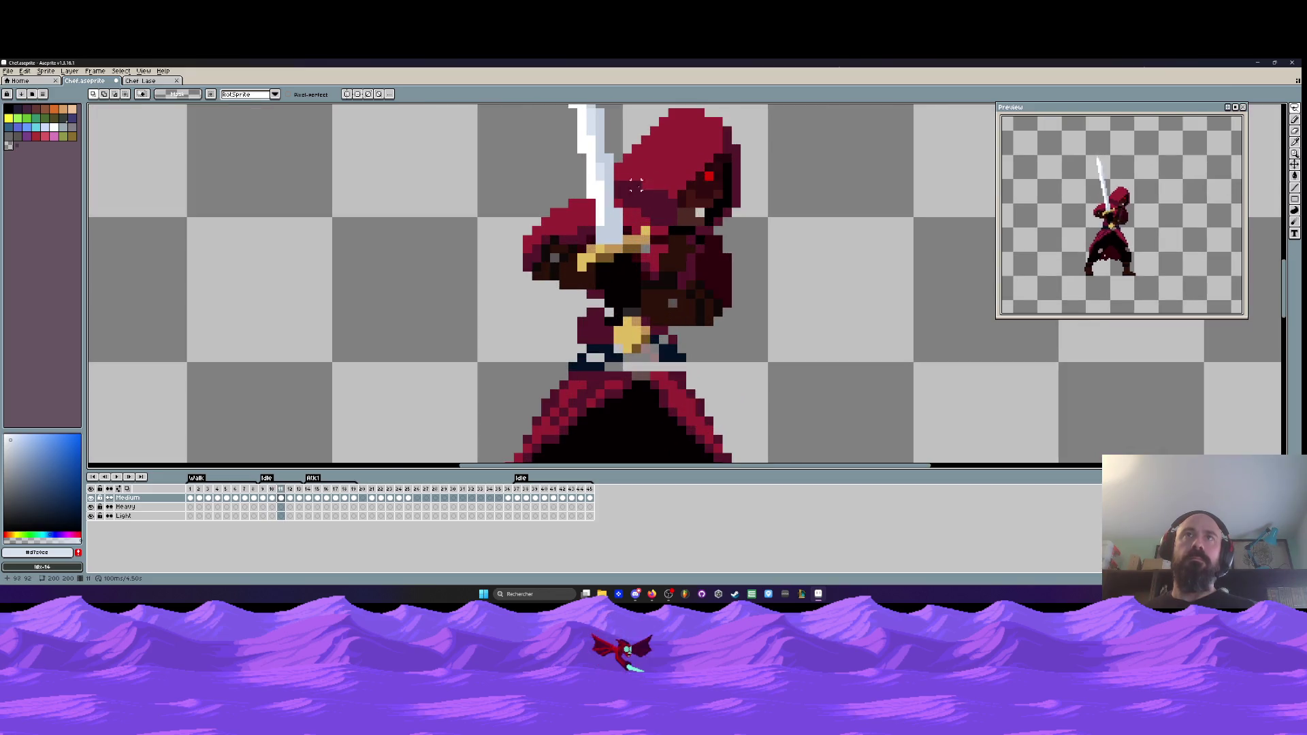
# - Outline the hood freehand, commit, preview the animation, then move to frame 12
pyautogui.scroll(-2, 694, 191)
pyautogui.scroll(2, 705, 188)
pyautogui.moveTo(704, 188)
pyautogui.mouseDown()
pyautogui.moveTo(613, 238)
pyautogui.moveTo(557, 237)
pyautogui.moveTo(529, 206)
pyautogui.mouseUp()
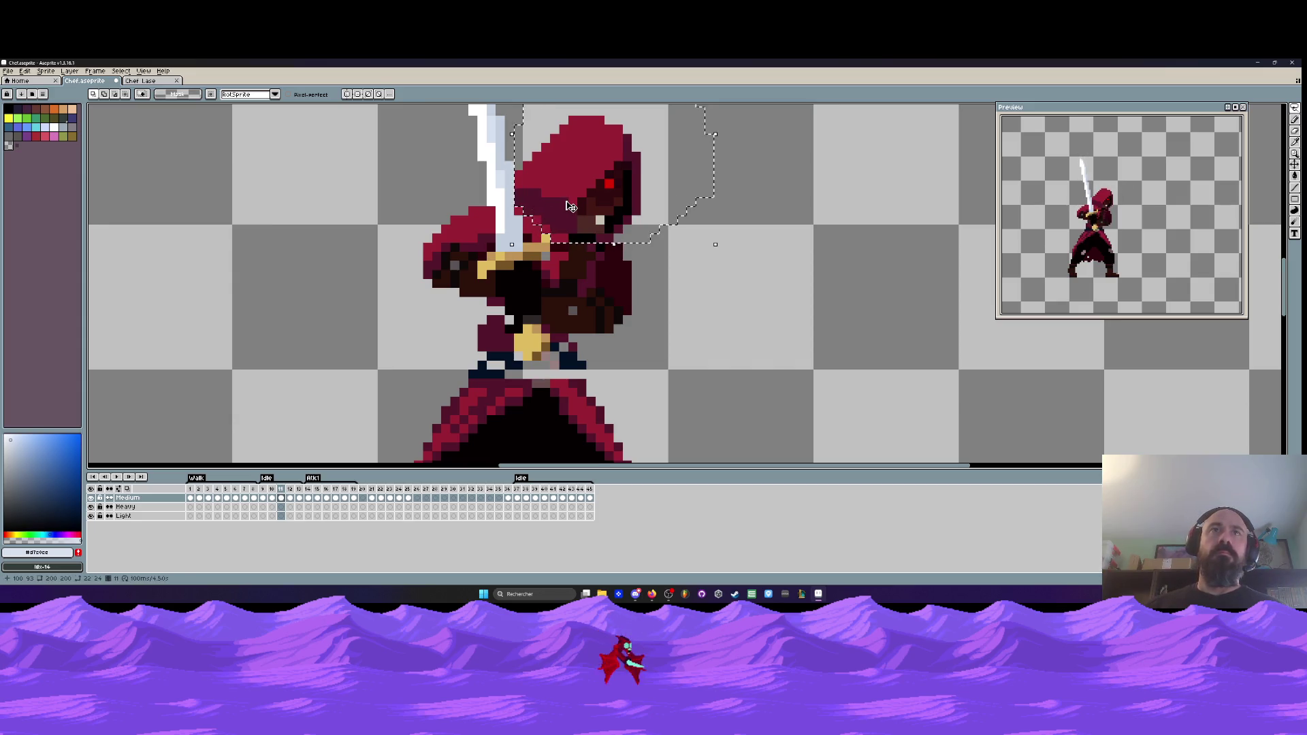
pyautogui.press('Return')
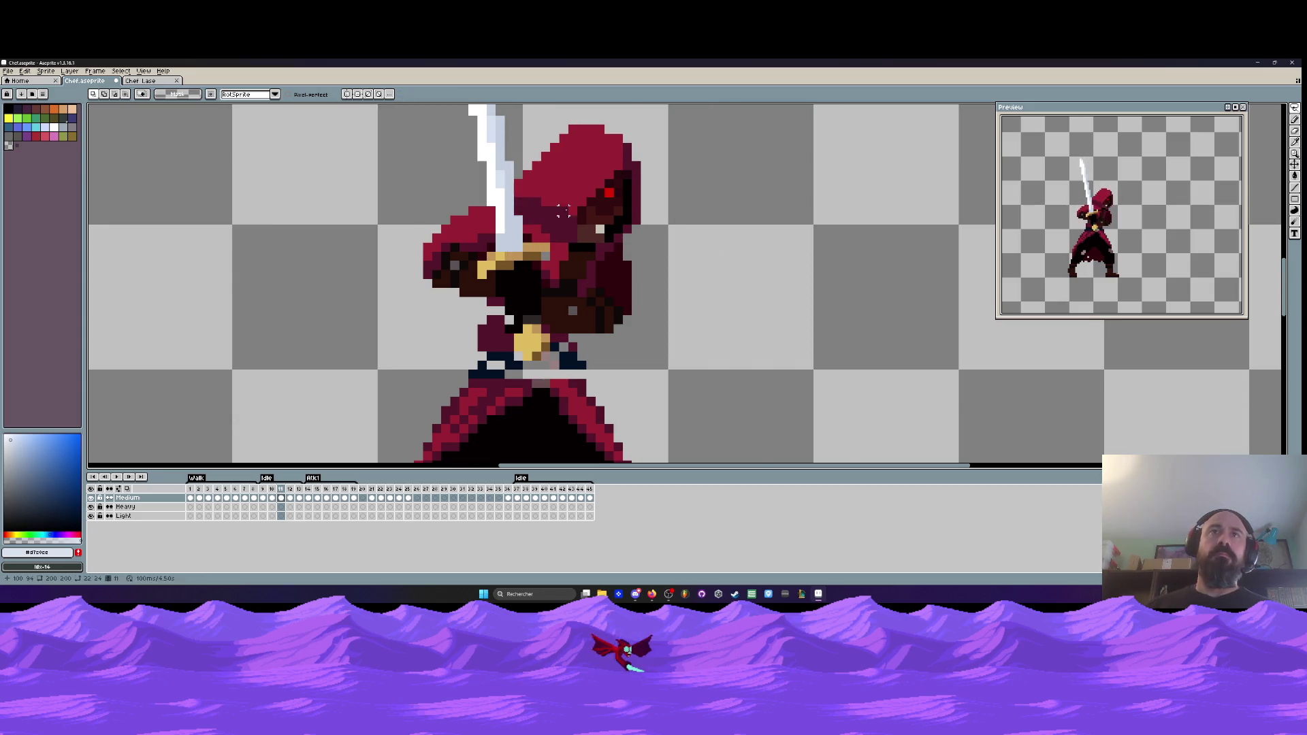
pyautogui.scroll(-3, 557, 264)
pyautogui.press('Return')
pyautogui.press('Return')
pyautogui.press('Left')
pyautogui.press('Right')
pyautogui.press('Right')
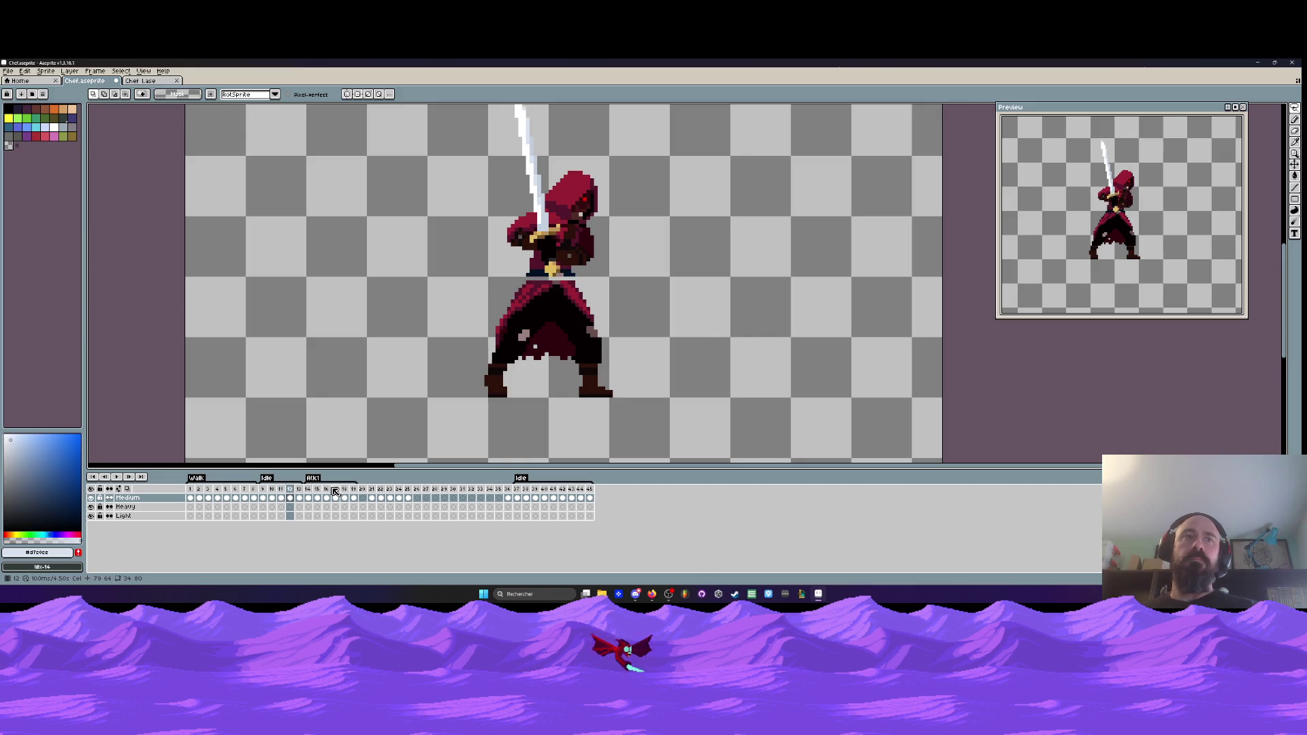
# - Enclose the hood on frame 12 in a Lasso selection and zoom back out
pyautogui.scroll(2, 533, 216)
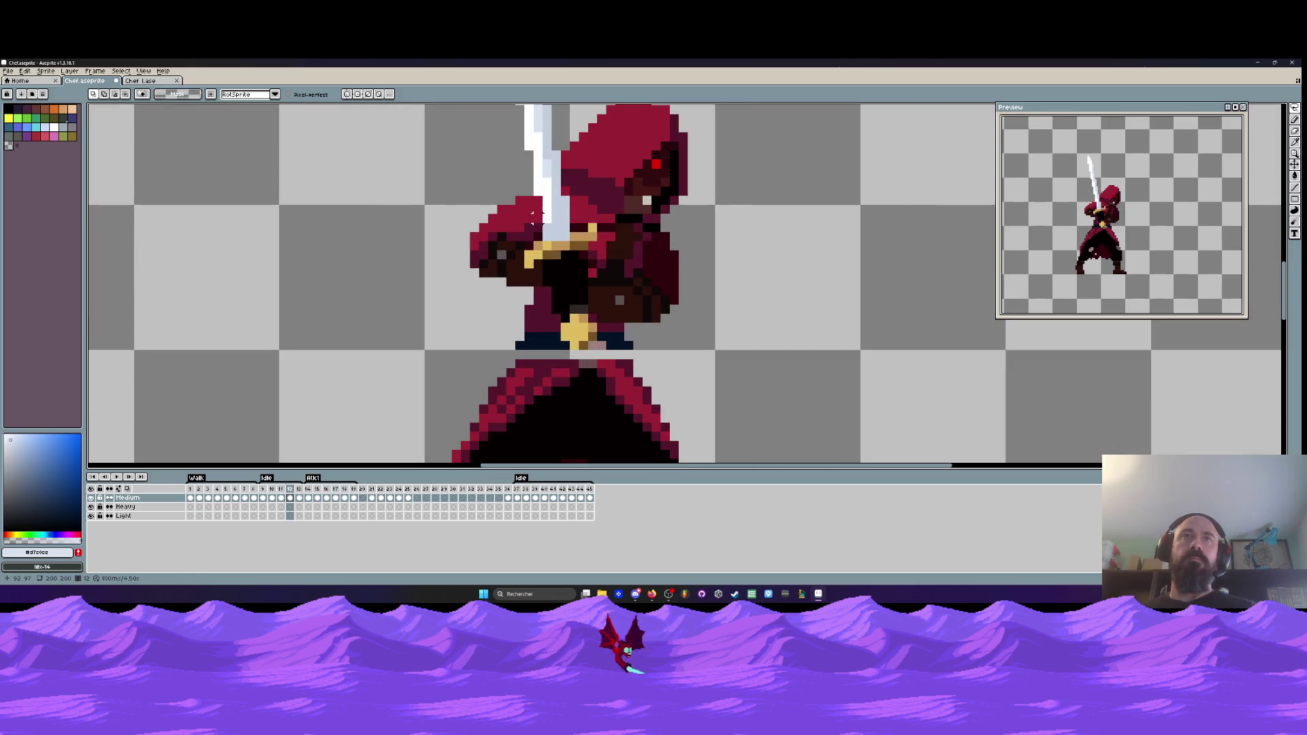
pyautogui.scroll(-1, 565, 193)
pyautogui.scroll(2, 565, 192)
pyautogui.moveTo(577, 333)
pyautogui.mouseDown()
pyautogui.moveTo(590, 184)
pyautogui.moveTo(766, 354)
pyautogui.moveTo(655, 371)
pyautogui.moveTo(606, 350)
pyautogui.moveTo(606, 337)
pyautogui.mouseUp()
pyautogui.moveTo(722, 378)
pyautogui.mouseDown()
pyautogui.moveTo(594, 337)
pyautogui.moveTo(561, 275)
pyautogui.moveTo(662, 136)
pyautogui.mouseUp()
pyautogui.moveTo(572, 337)
pyautogui.mouseDown()
pyautogui.moveTo(584, 216)
pyautogui.moveTo(766, 364)
pyautogui.moveTo(643, 368)
pyautogui.moveTo(603, 342)
pyautogui.mouseUp()
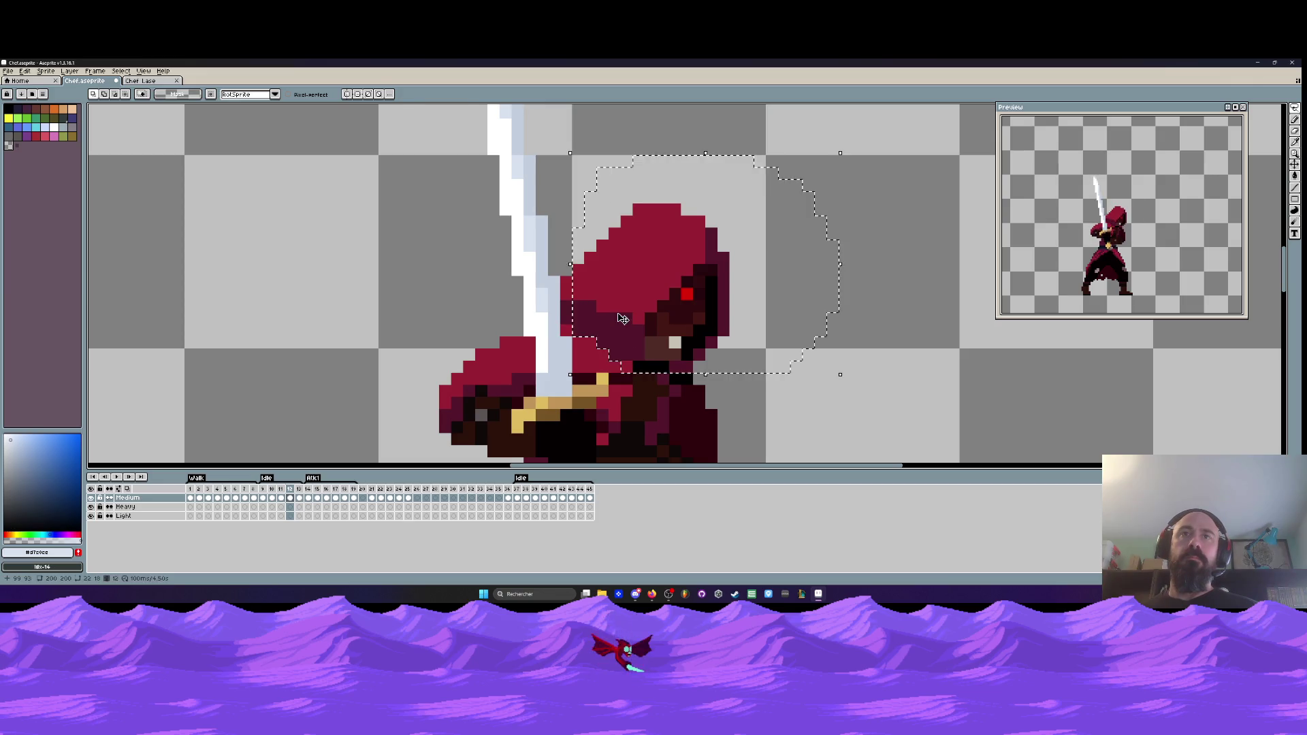
pyautogui.scroll(-3, 645, 304)
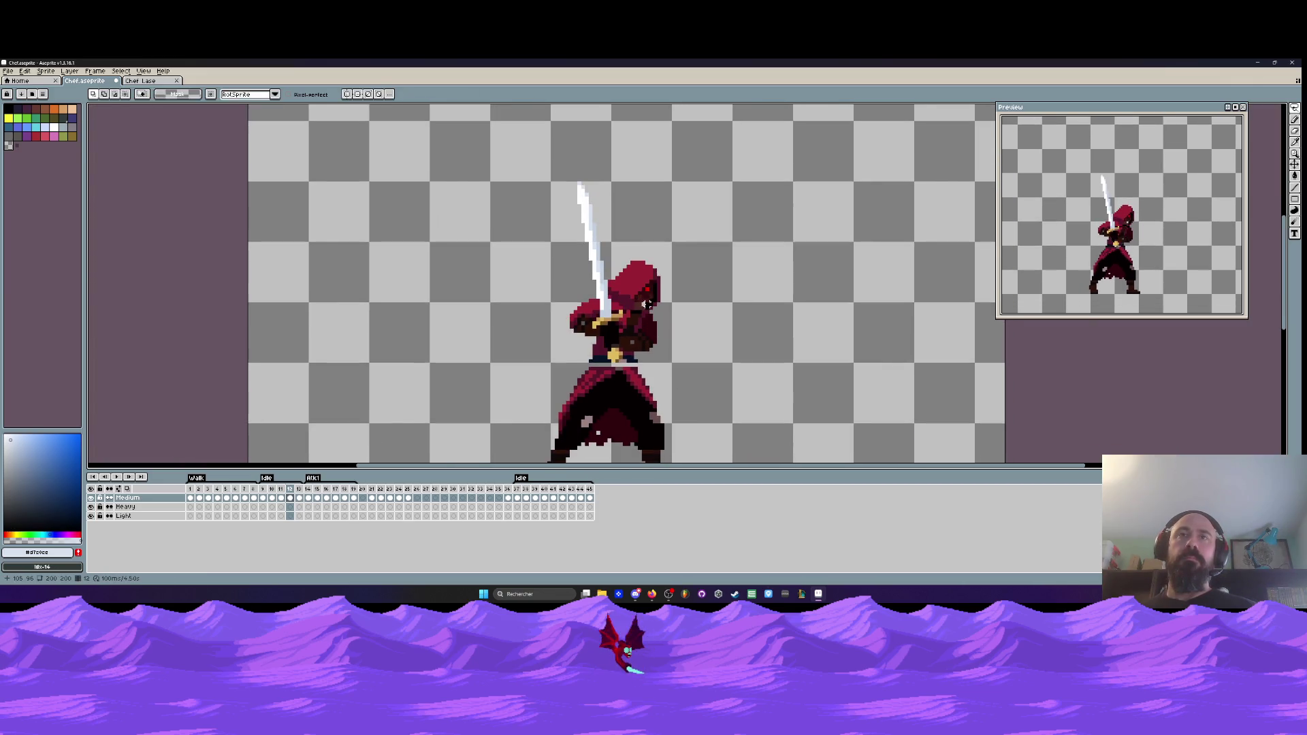
pyautogui.press('Right')
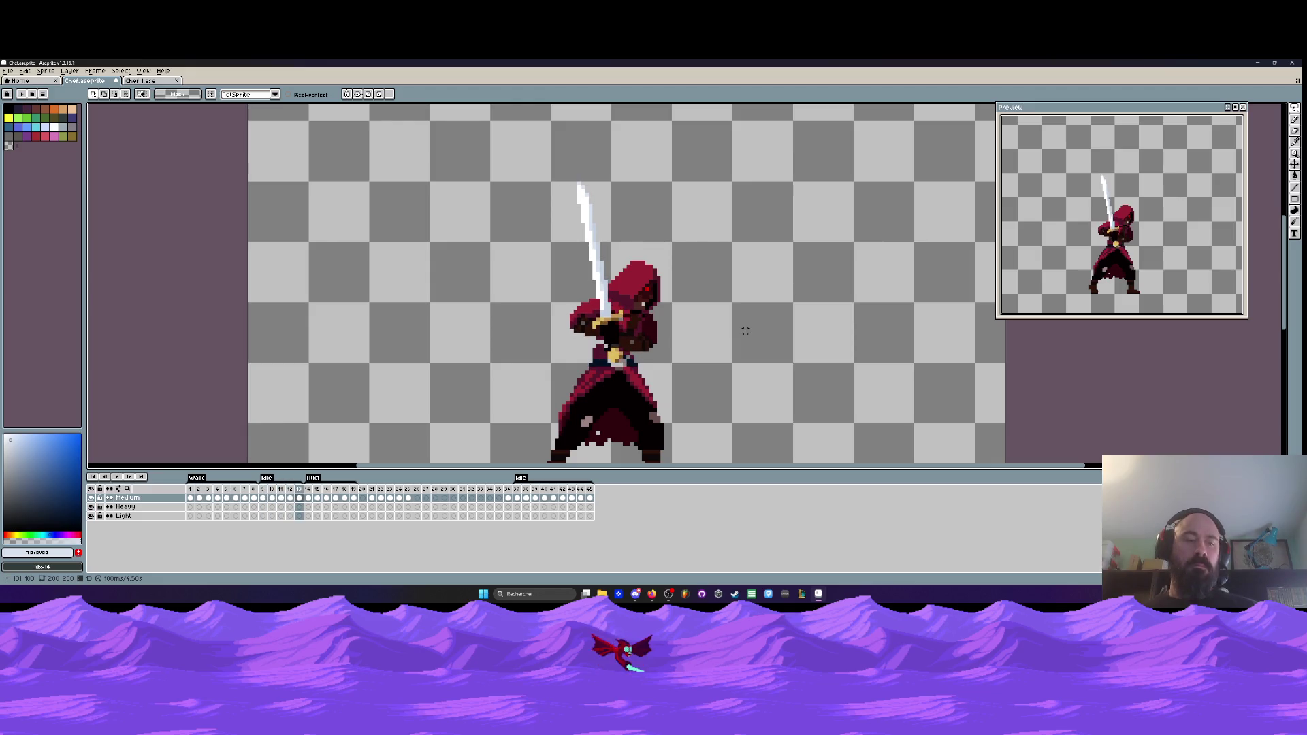
# - Undo the hood selection and flip around frame 11 to compare it with its neighbours
pyautogui.hotkey('ctrl', 'z')
pyautogui.press('Left')
pyautogui.press('Left')
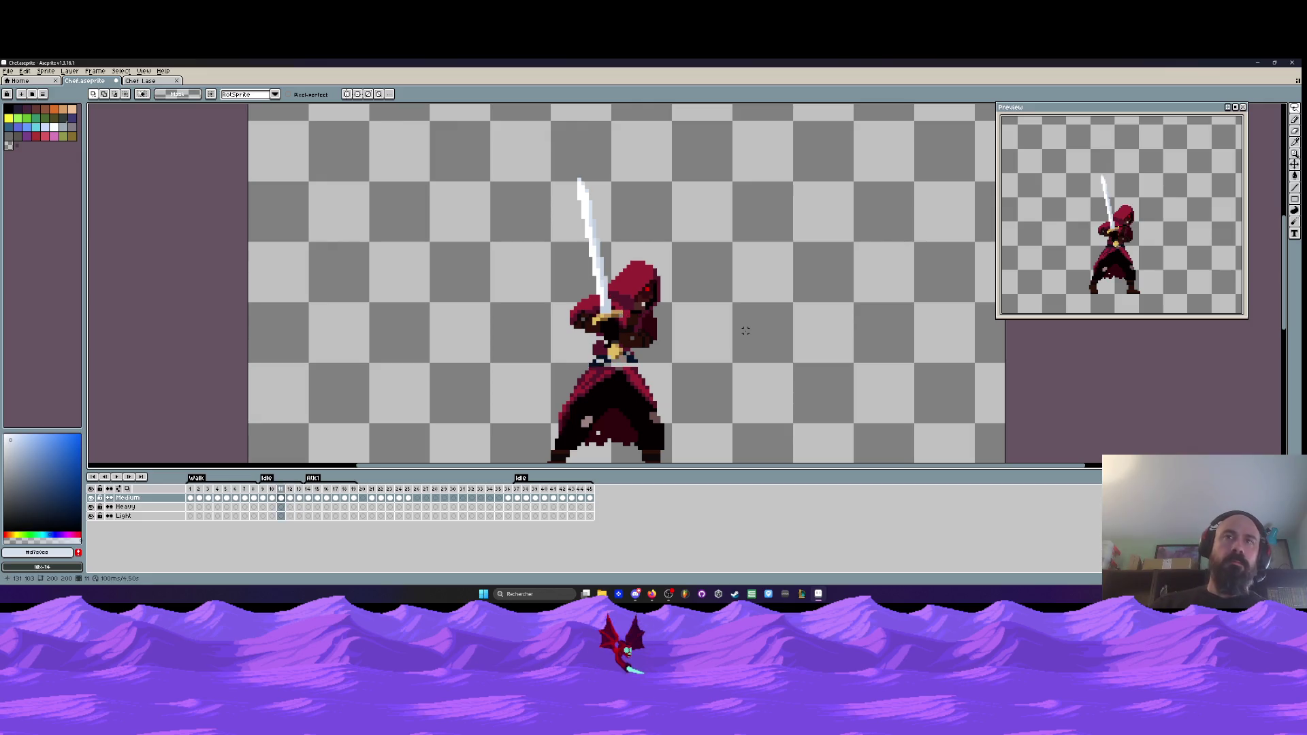
pyautogui.press('Right')
pyautogui.press('Left')
pyautogui.press('Left')
pyautogui.press('Right')
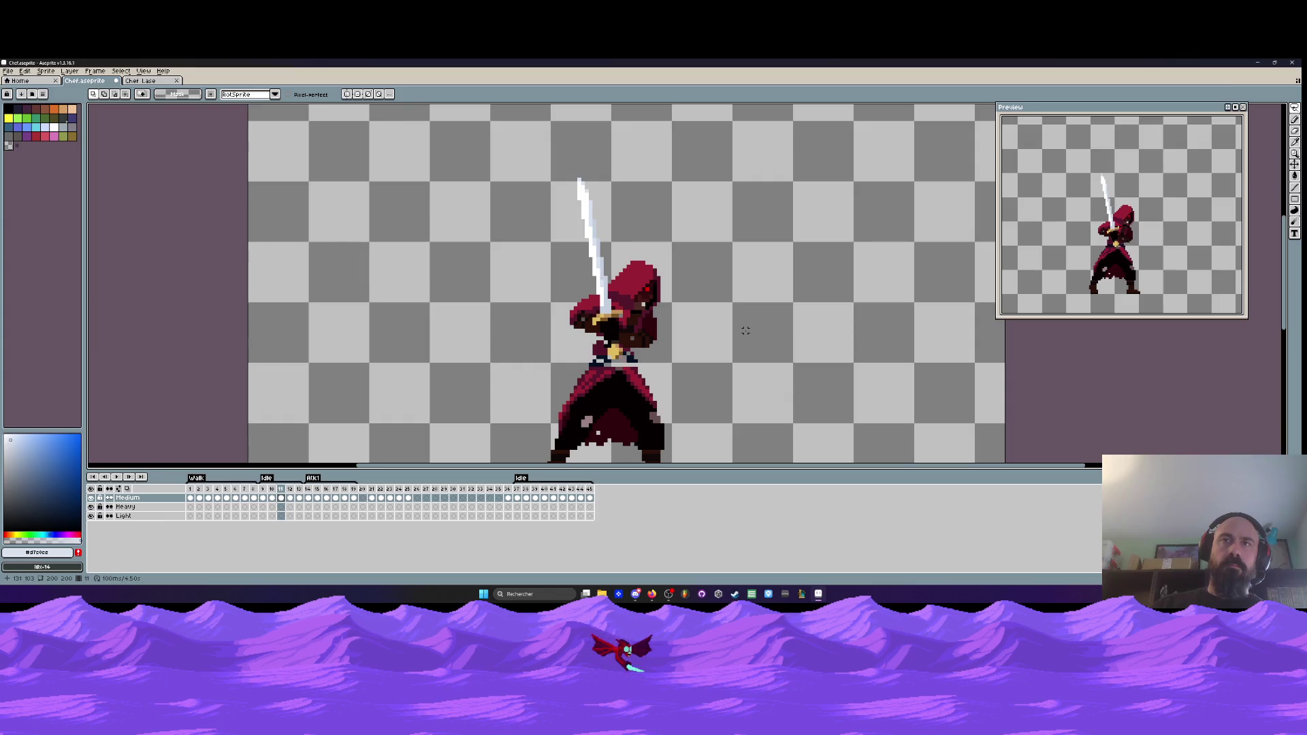
pyautogui.press('Right')
# - Toggle the hood selection on and off while comparing frames 10 to 12
pyautogui.press('Left')
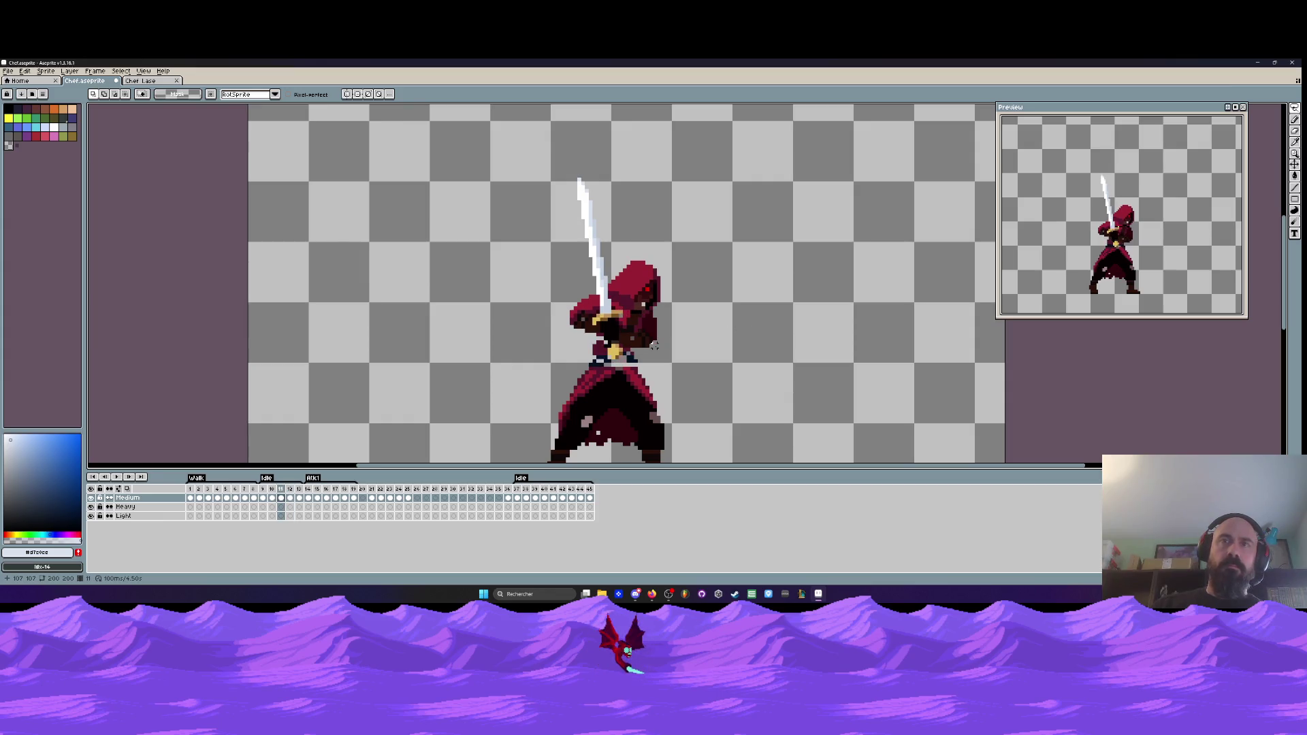
pyautogui.hotkey('ctrl', 'z')
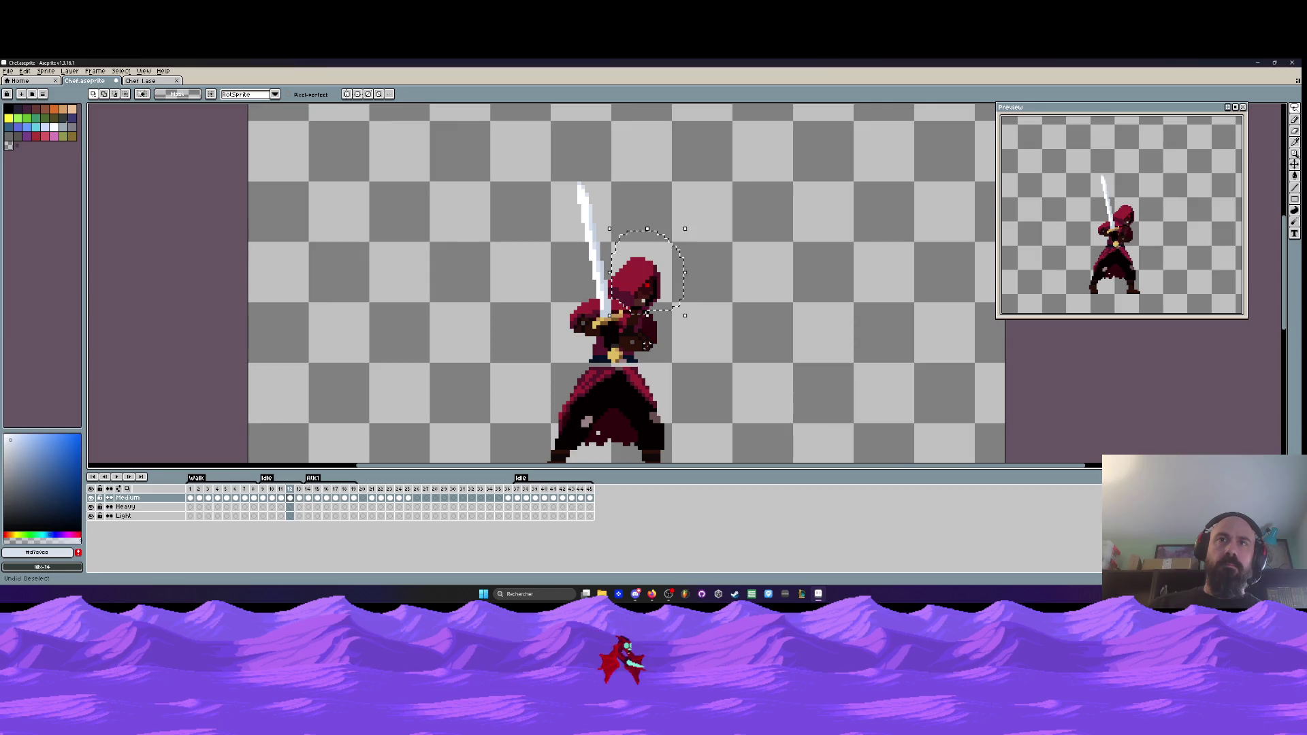
pyautogui.hotkey('ctrl', 'd')
pyautogui.press('Left')
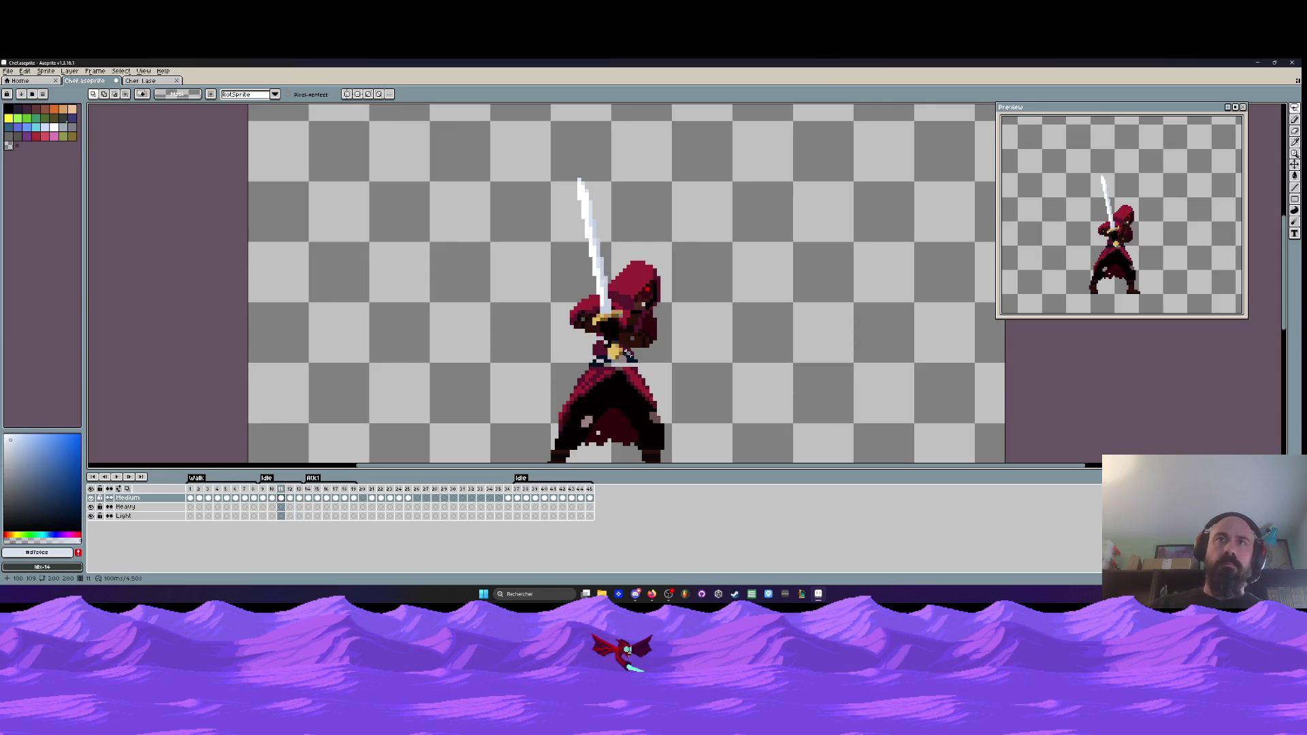
pyautogui.press('Right')
pyautogui.hotkey('ctrl', 'z')
pyautogui.press('Left')
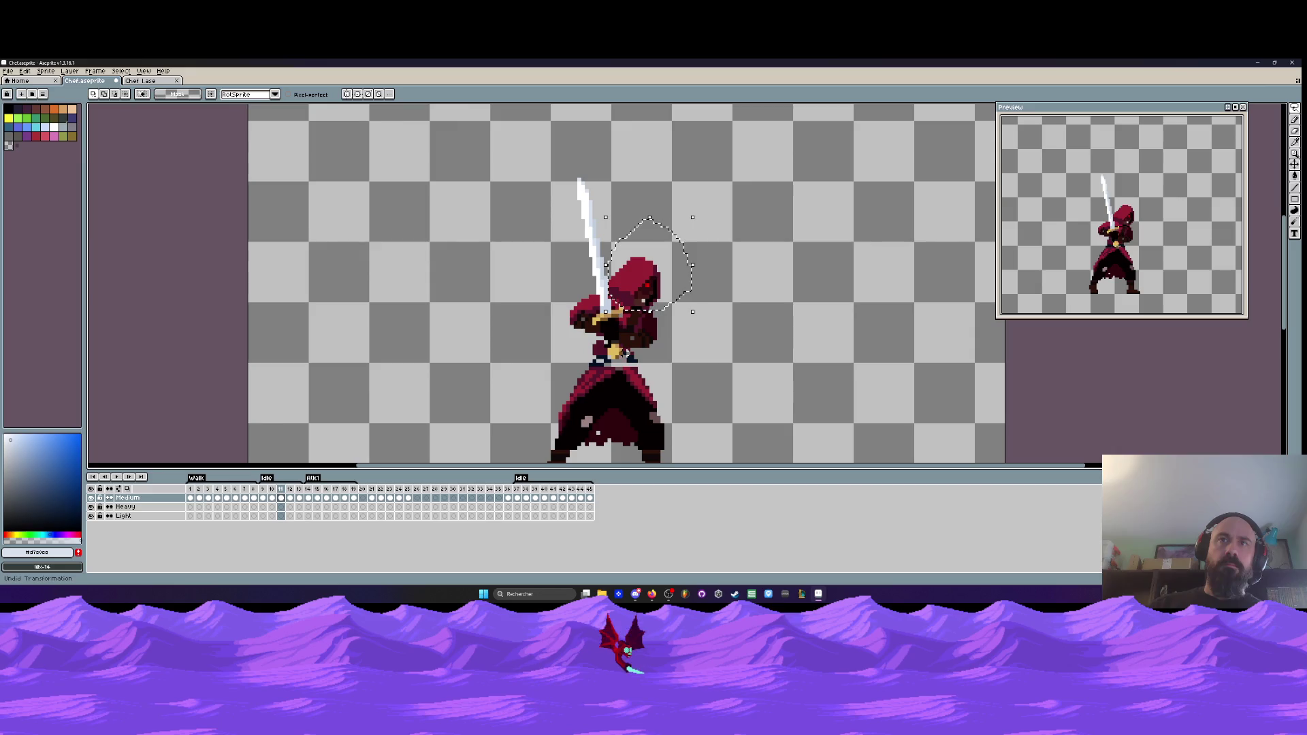
pyautogui.hotkey('ctrl', 'd')
pyautogui.press('Left')
pyautogui.press('Right')
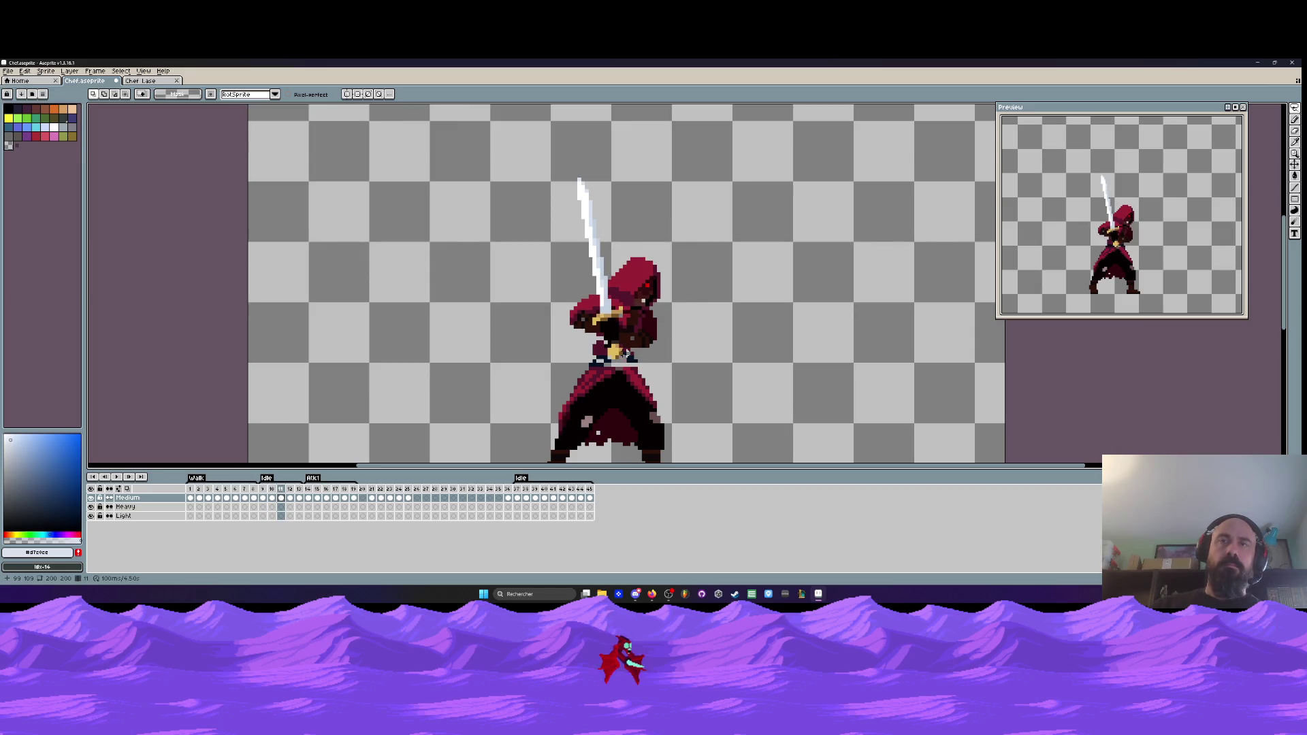
pyautogui.press('Left')
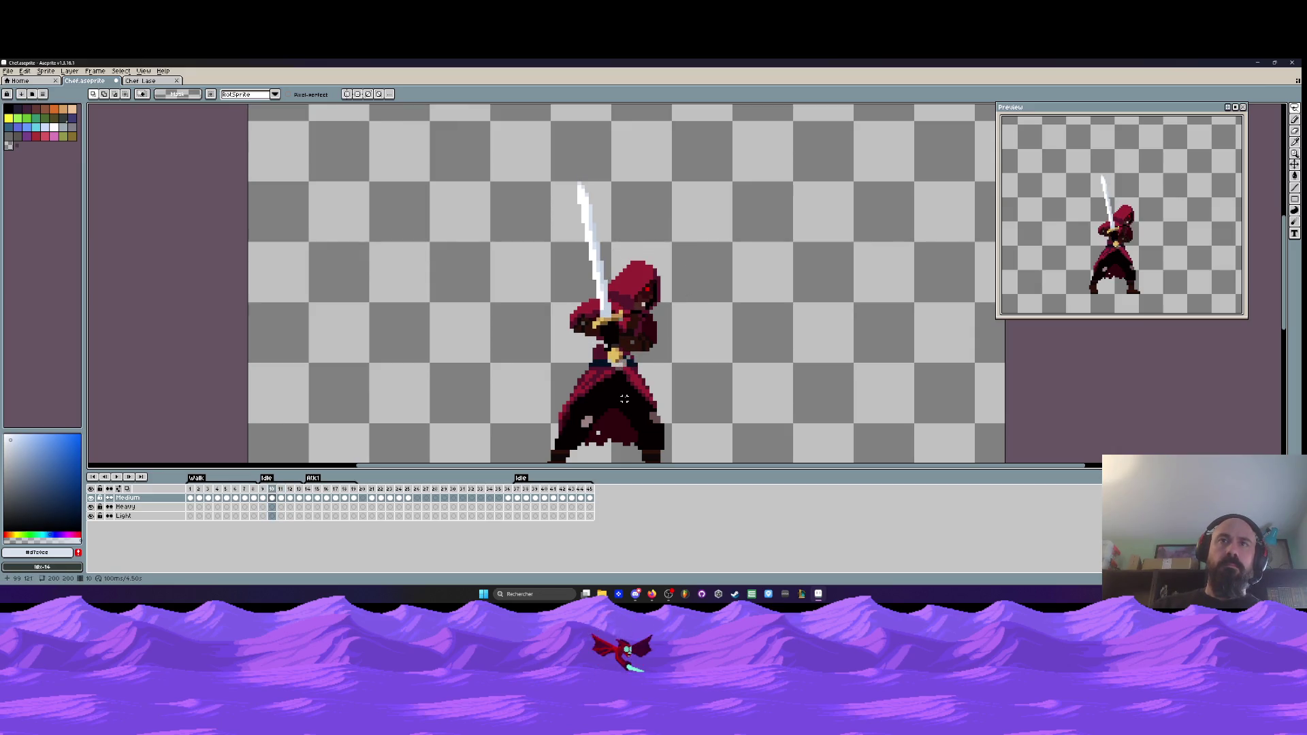
# - Step through frames 9 to 13 to review the sword-raise poses
pyautogui.press('Left')
pyautogui.press('Right')
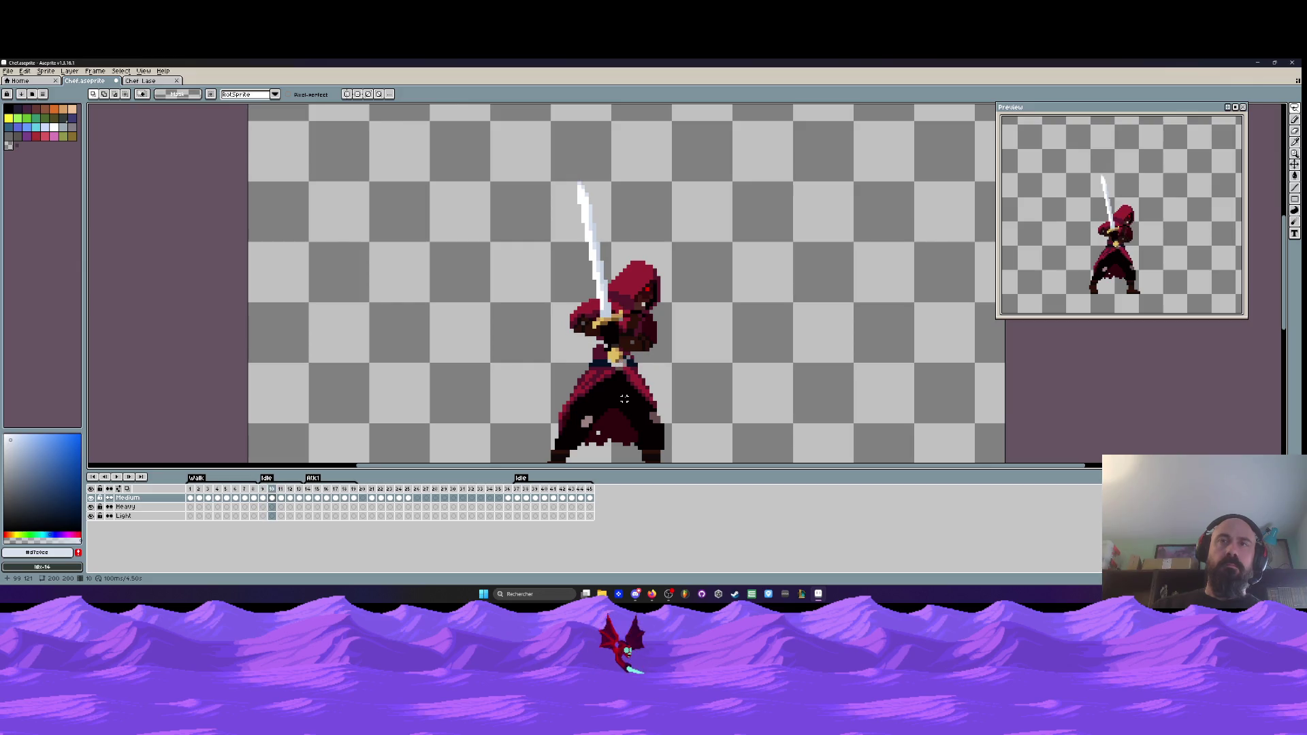
pyautogui.press('Right')
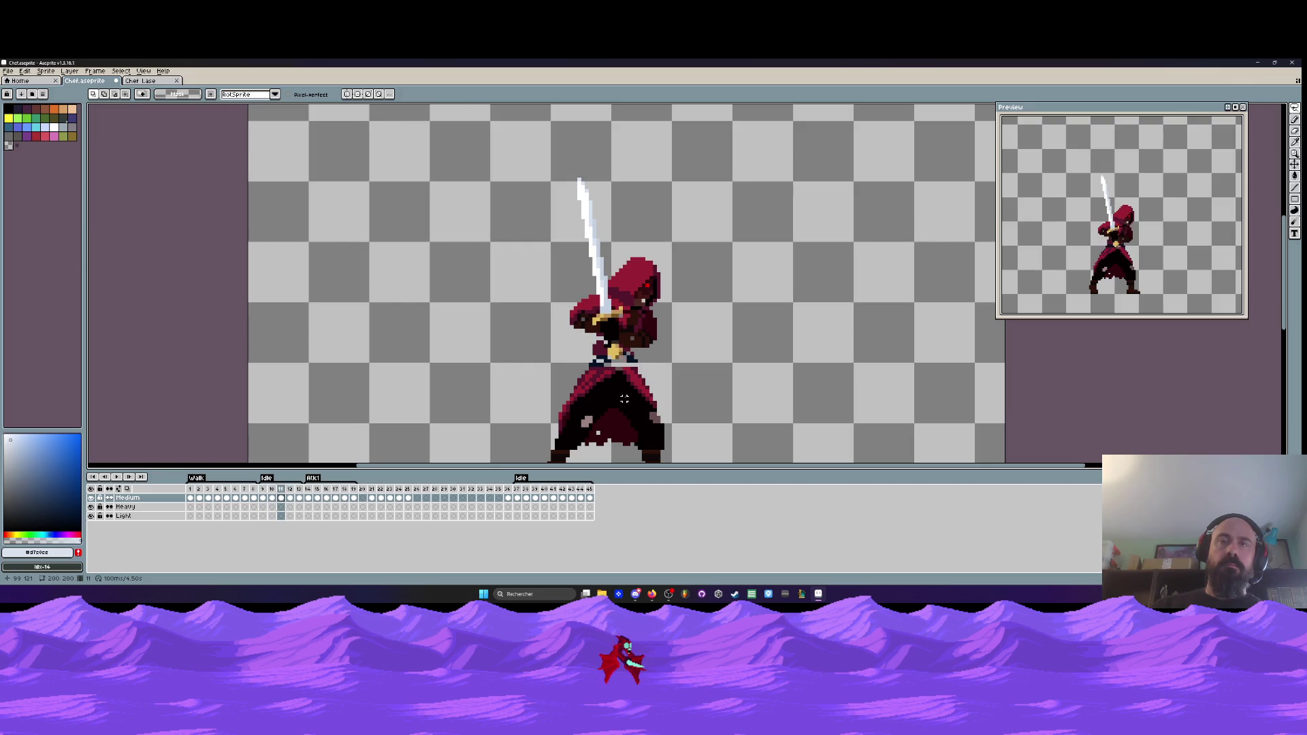
pyautogui.press('Right')
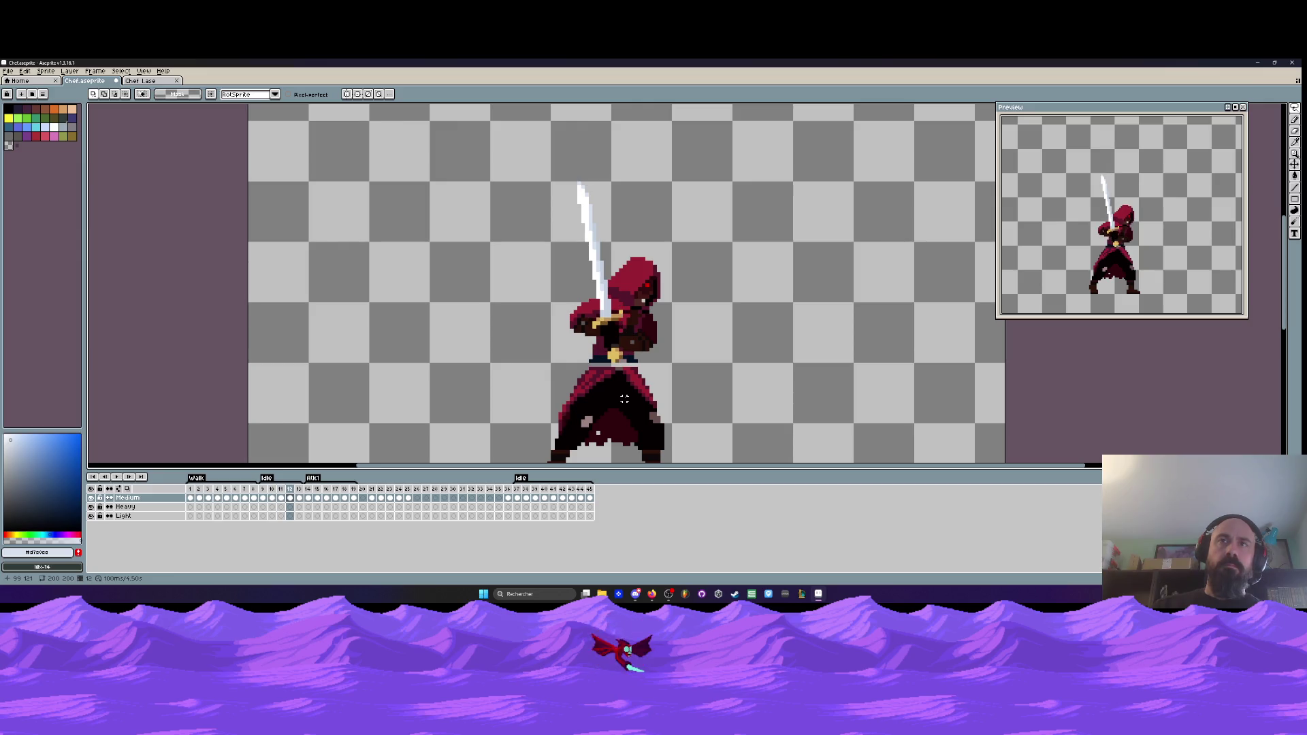
pyautogui.press('Right')
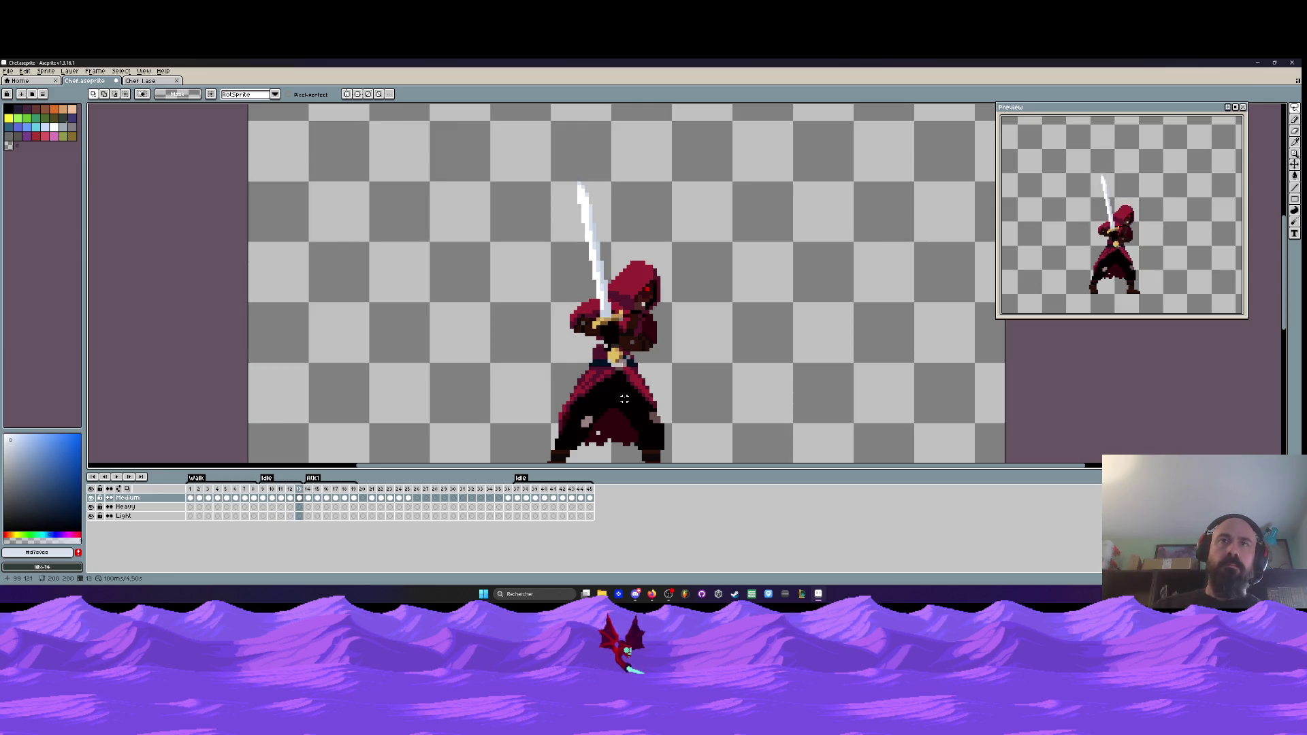
pyautogui.press('Left')
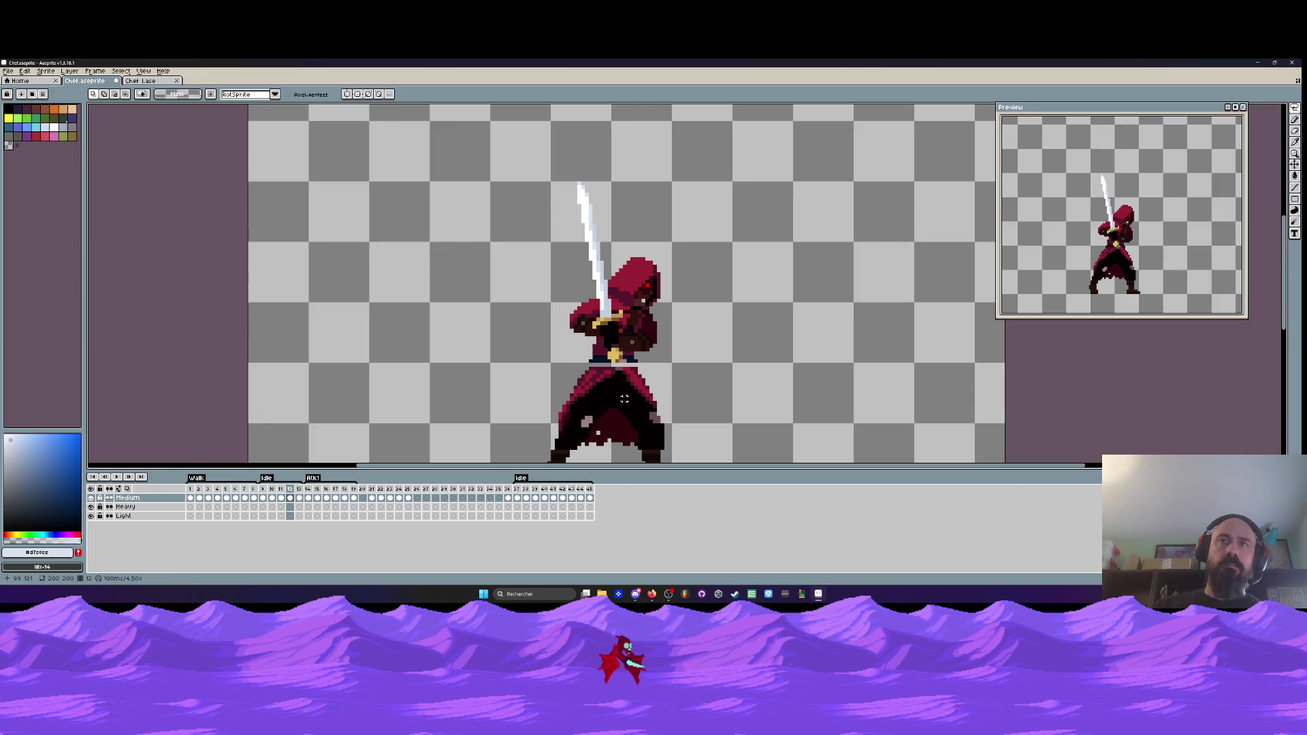
pyautogui.press('Left')
pyautogui.press('Left')
pyautogui.press('Left')
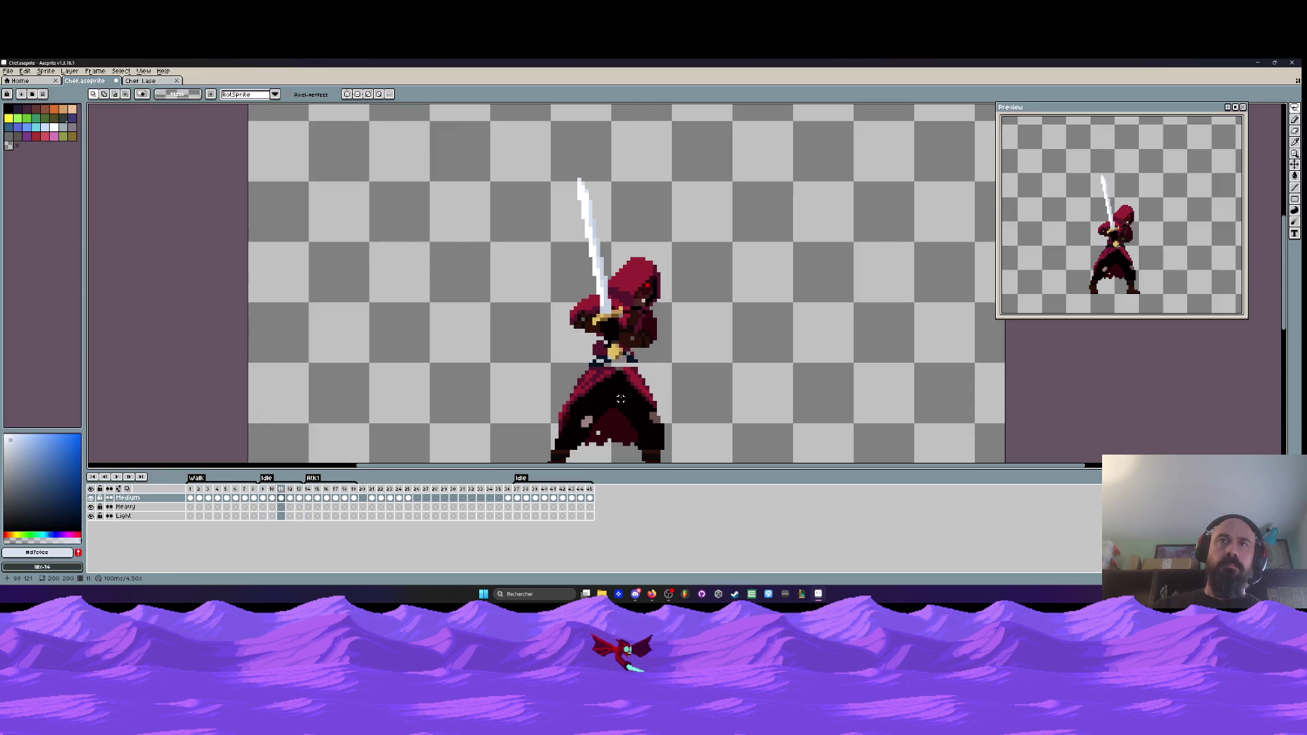
pyautogui.press('Right')
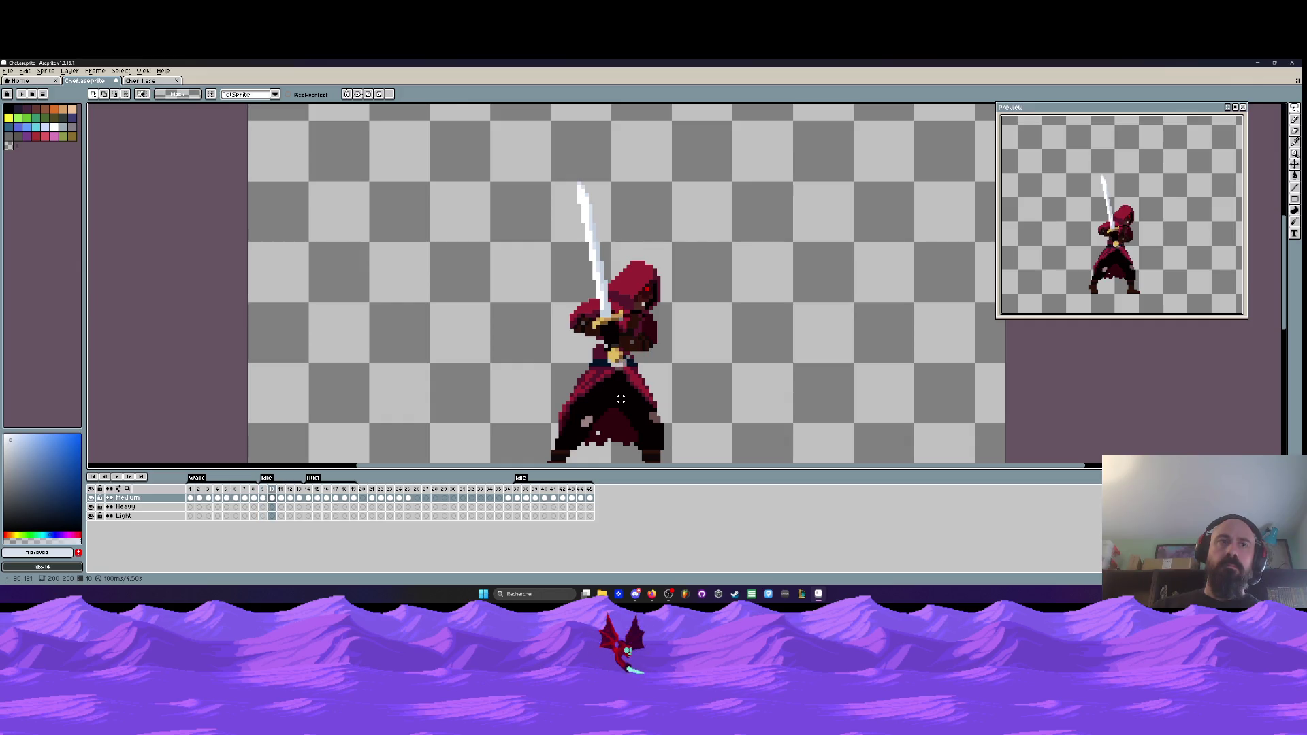
pyautogui.press('Right')
pyautogui.press('alt')
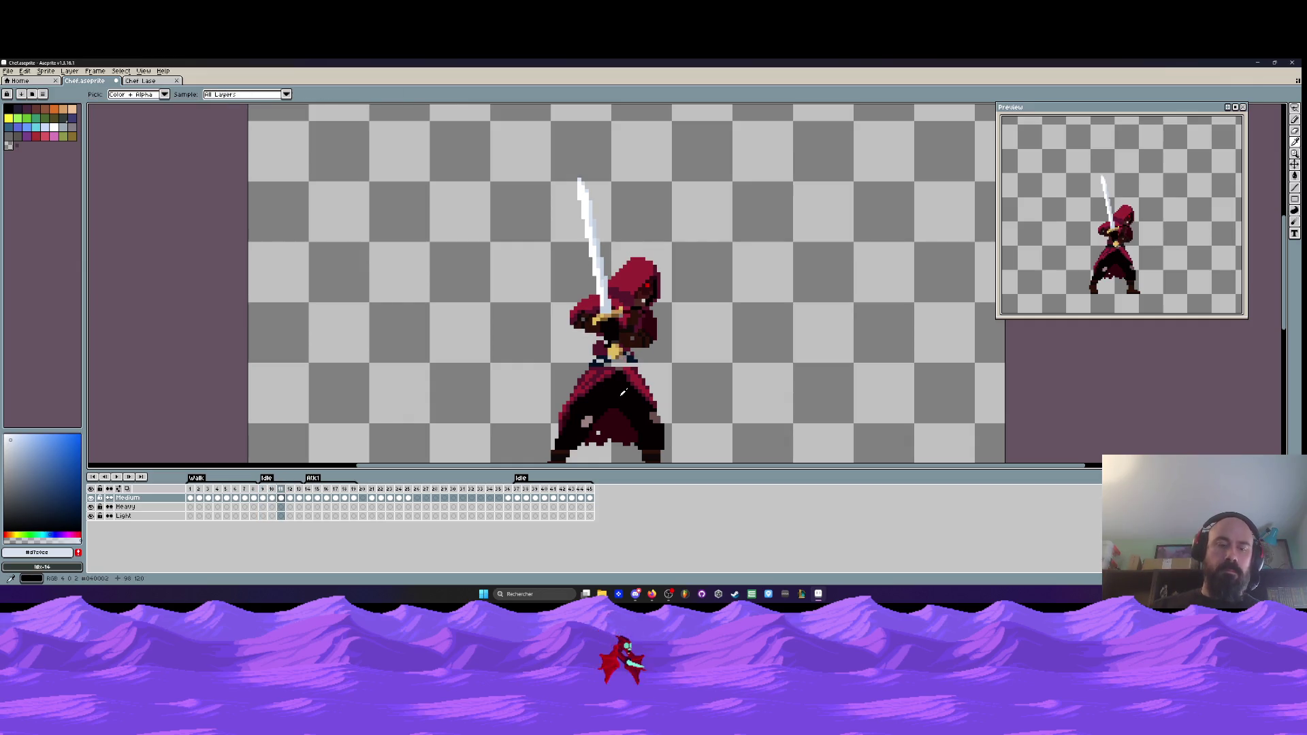
# - Trace a freehand Lasso selection around the hood and compare it with frame 13
pyautogui.press('Right')
pyautogui.press('q')
pyautogui.scroll(1, 640, 321)
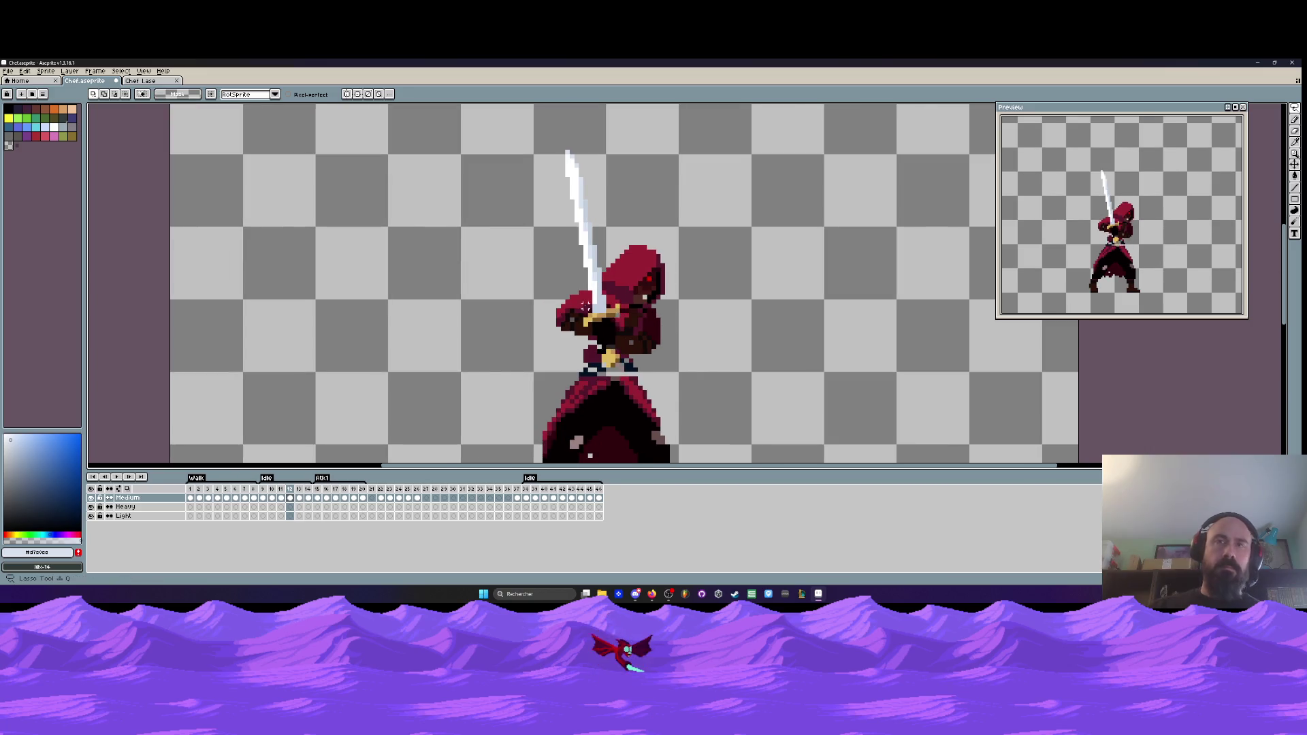
pyautogui.scroll(1, 585, 306)
pyautogui.moveTo(630, 279)
pyautogui.mouseDown()
pyautogui.moveTo(719, 164)
pyautogui.moveTo(759, 300)
pyautogui.moveTo(683, 303)
pyautogui.moveTo(631, 281)
pyautogui.moveTo(759, 147)
pyautogui.moveTo(721, 300)
pyautogui.moveTo(630, 279)
pyautogui.mouseUp()
pyautogui.scroll(-2, 669, 265)
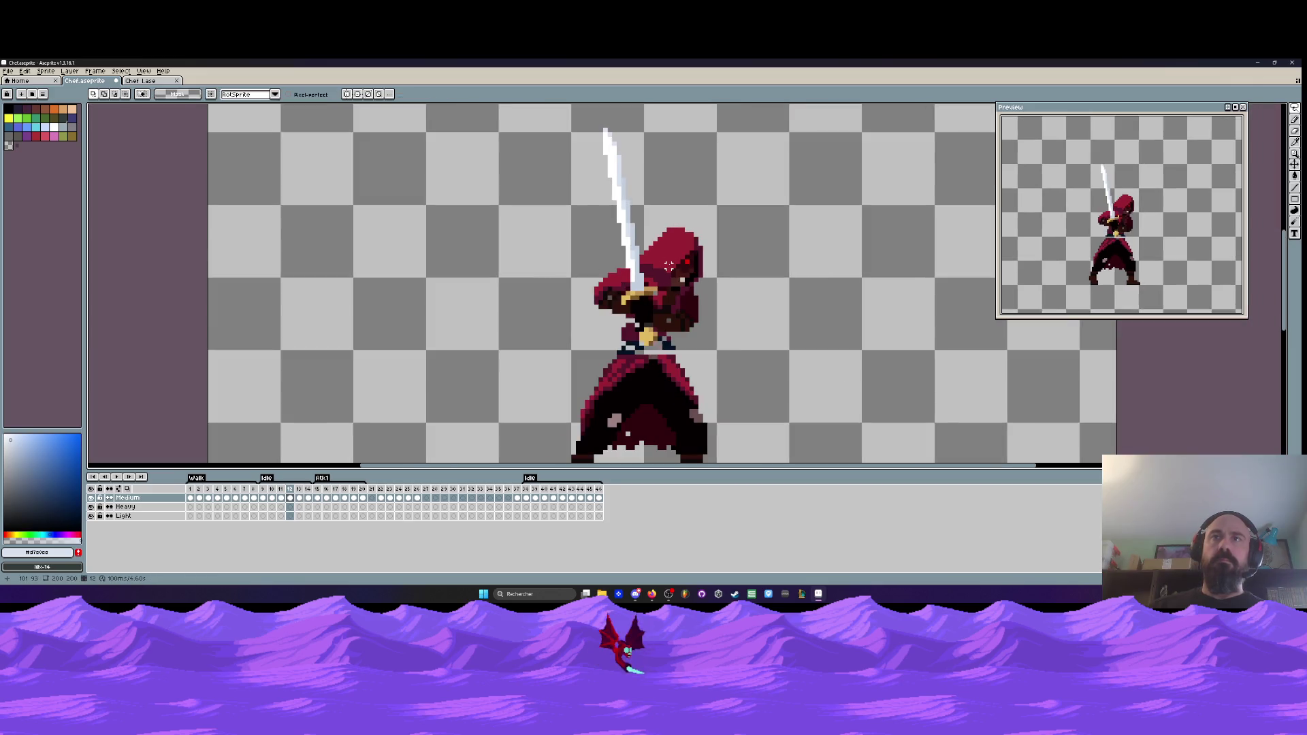
pyautogui.press('Right')
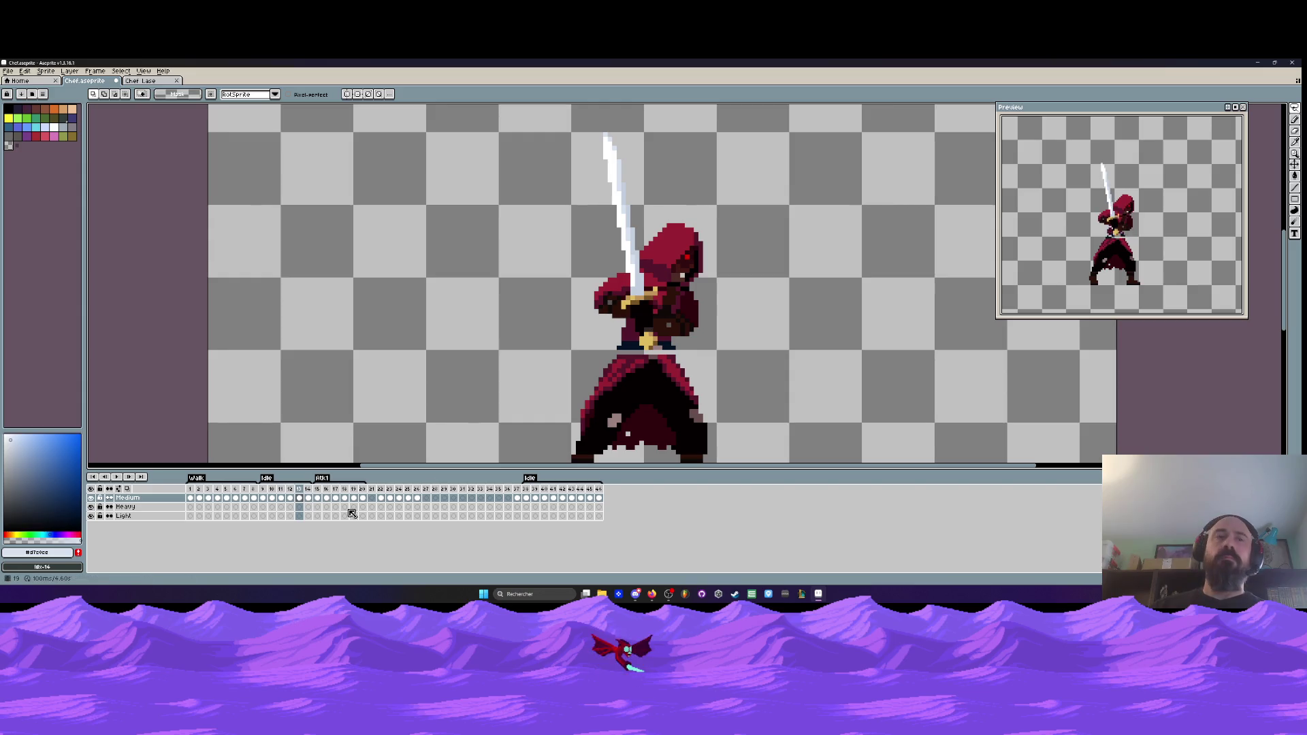
# - Move frame 14 so it sits directly after frame 12
pyautogui.click(309, 496)
pyautogui.moveTo(309, 495); pyautogui.dragTo(295, 493)
pyautogui.press('Left')
pyautogui.press('Right')
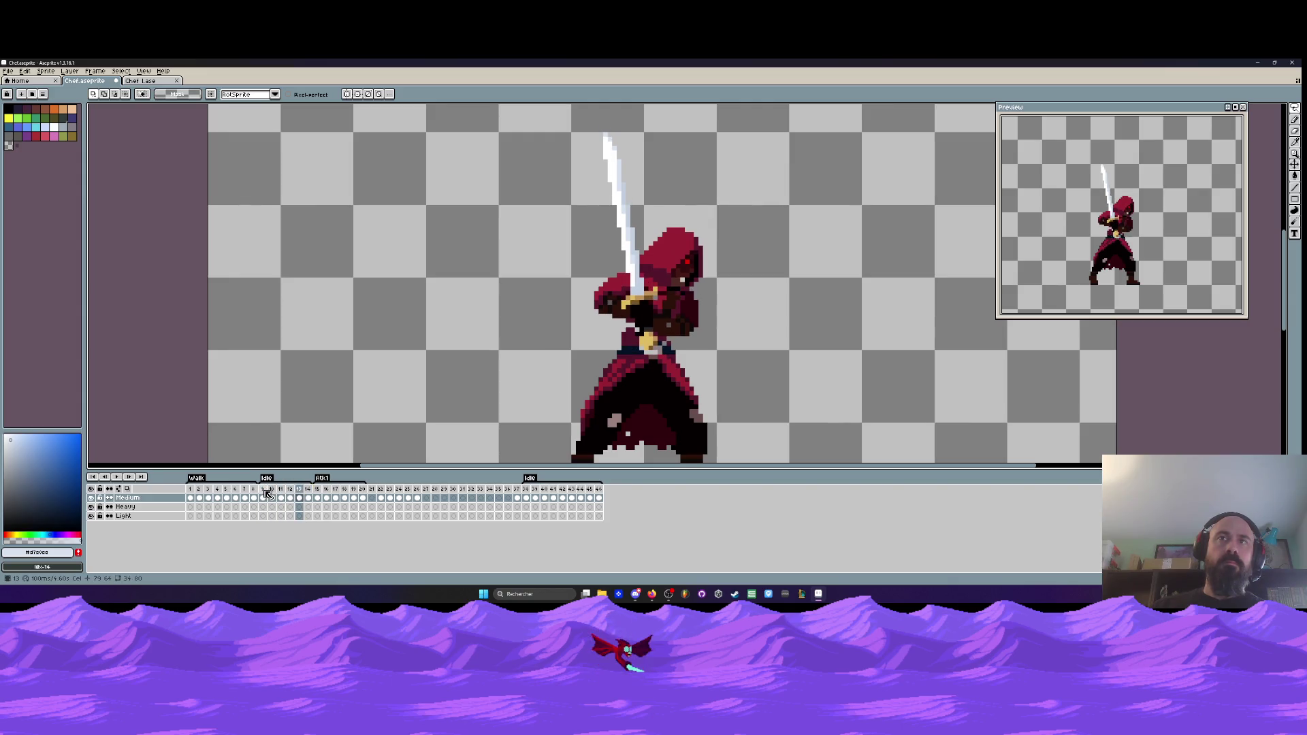
pyautogui.press('Right')
# - Delete frame 14 and play the Idle animation
pyautogui.click(309, 490)
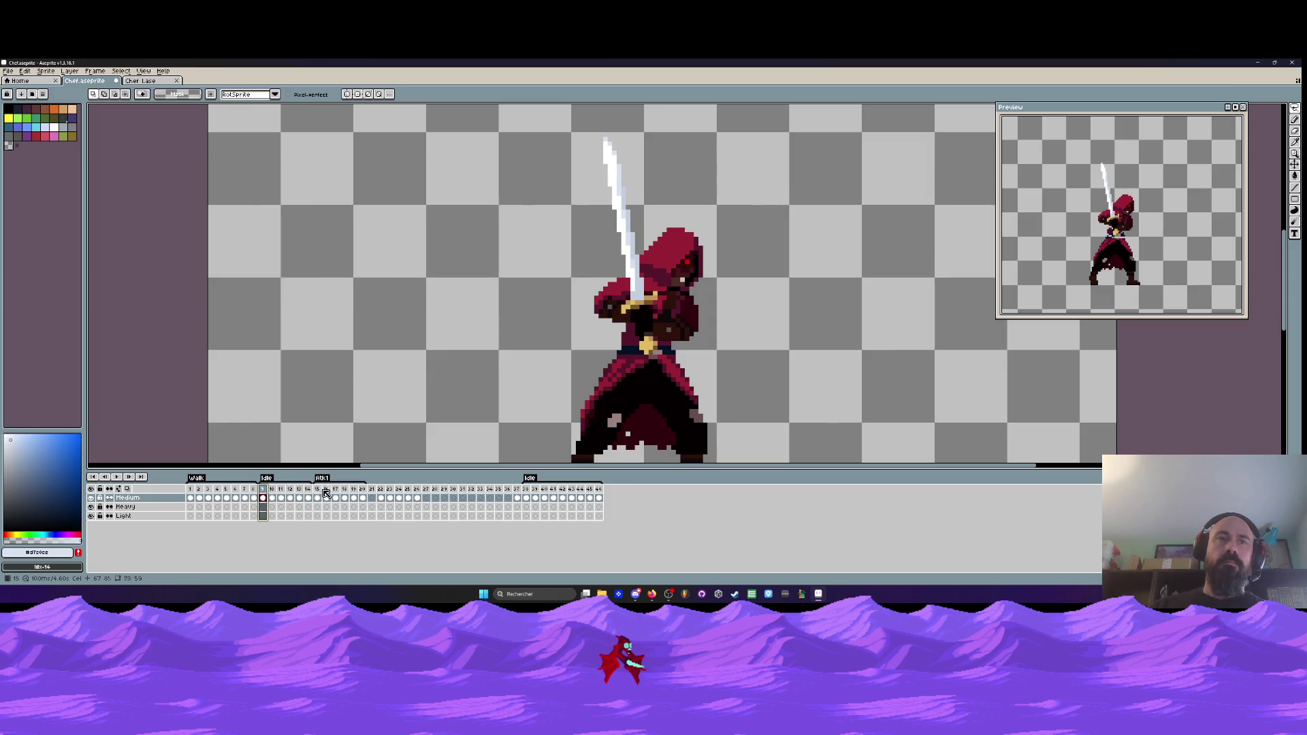
pyautogui.press('Delete')
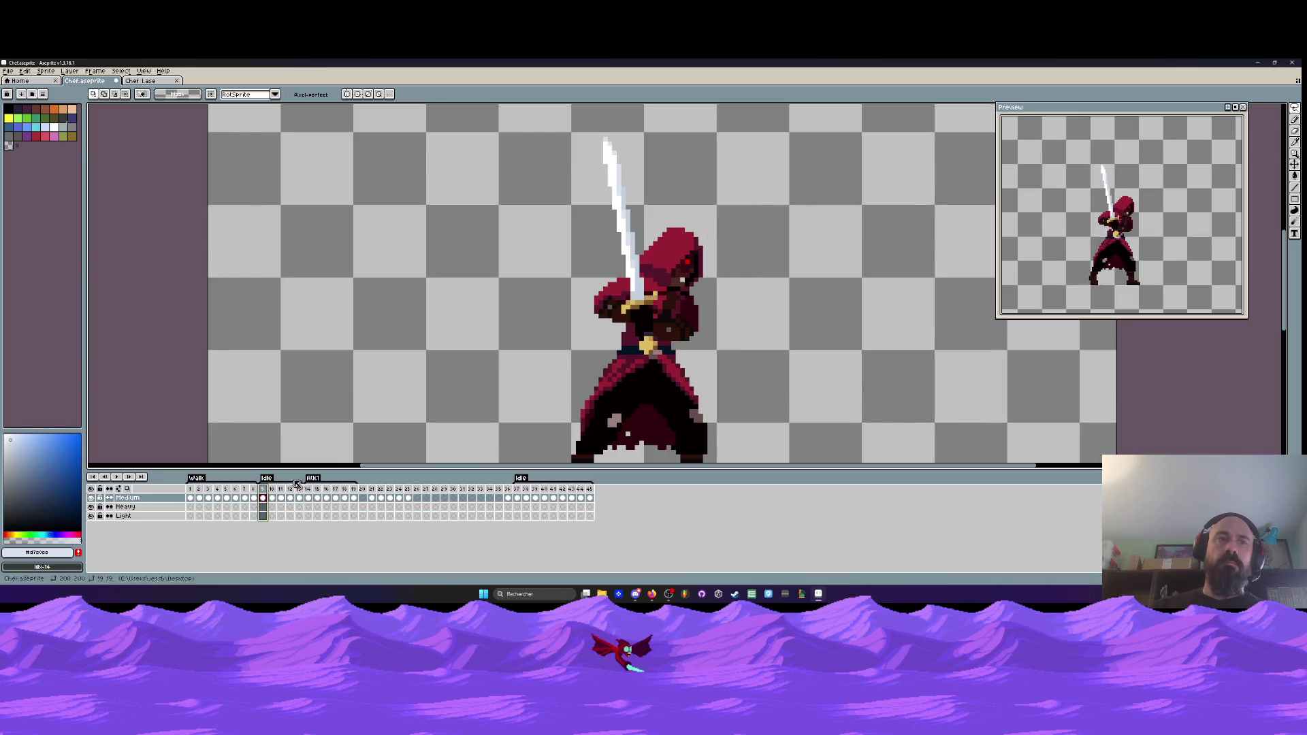
pyautogui.click(272, 494)
pyautogui.press('Return')
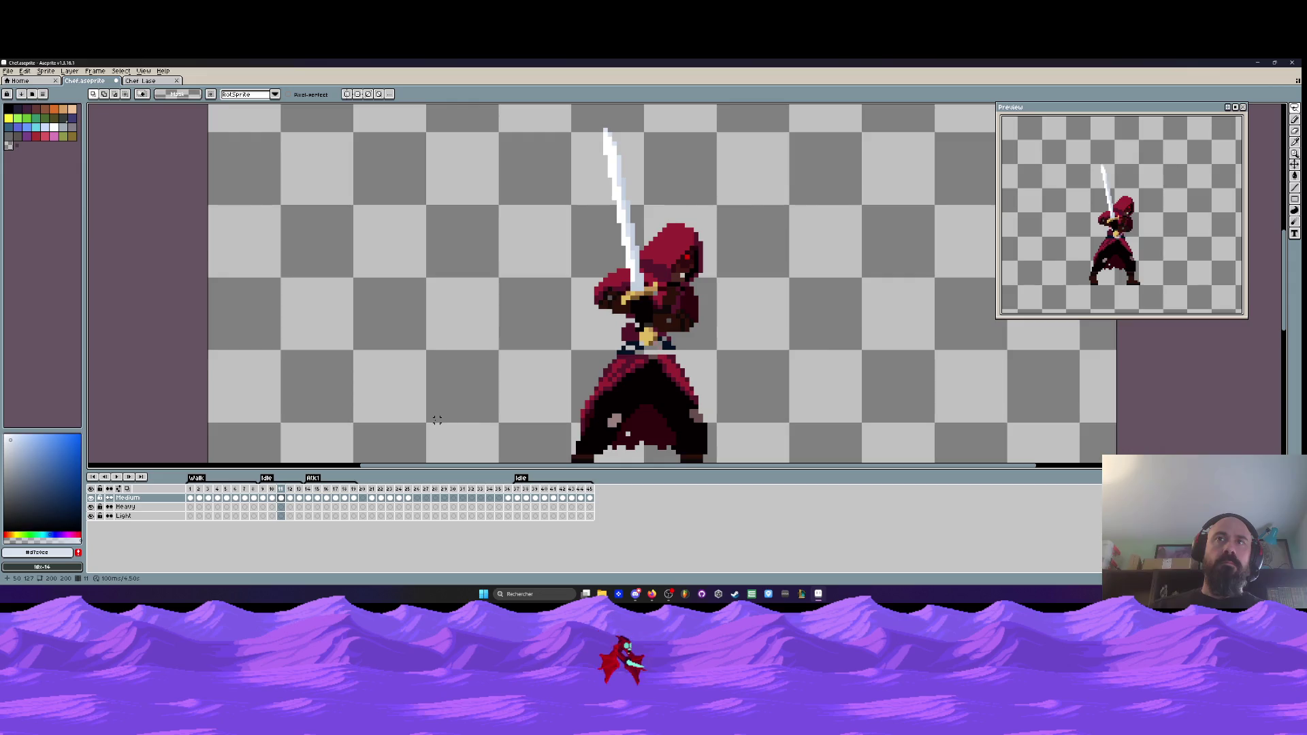
pyautogui.scroll(1, 640, 246)
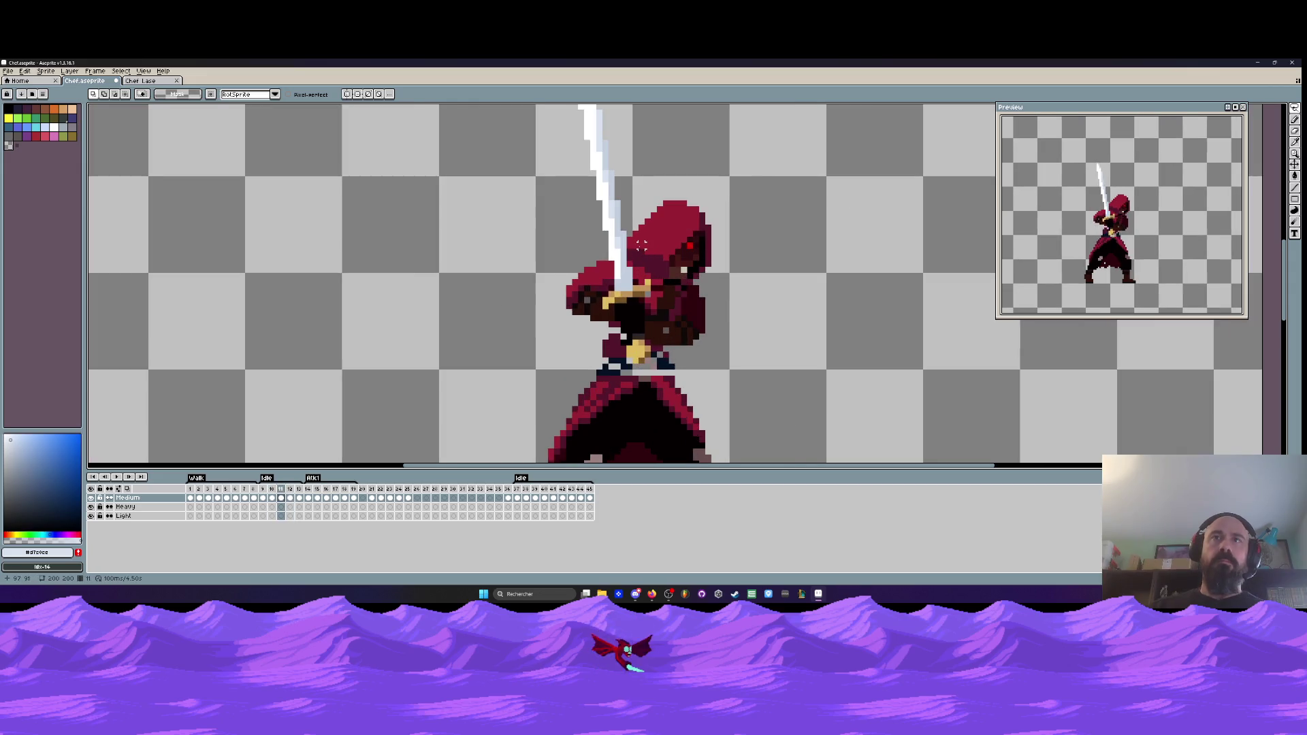
# - Paint light pixels beside the blade, nudge the hood down one pixel, and preview the animation
pyautogui.scroll(1, 641, 246)
pyautogui.moveTo(627, 235)
pyautogui.mouseDown()
pyautogui.moveTo(634, 263)
pyautogui.moveTo(741, 300)
pyautogui.moveTo(678, 158)
pyautogui.moveTo(623, 272)
pyautogui.mouseUp()
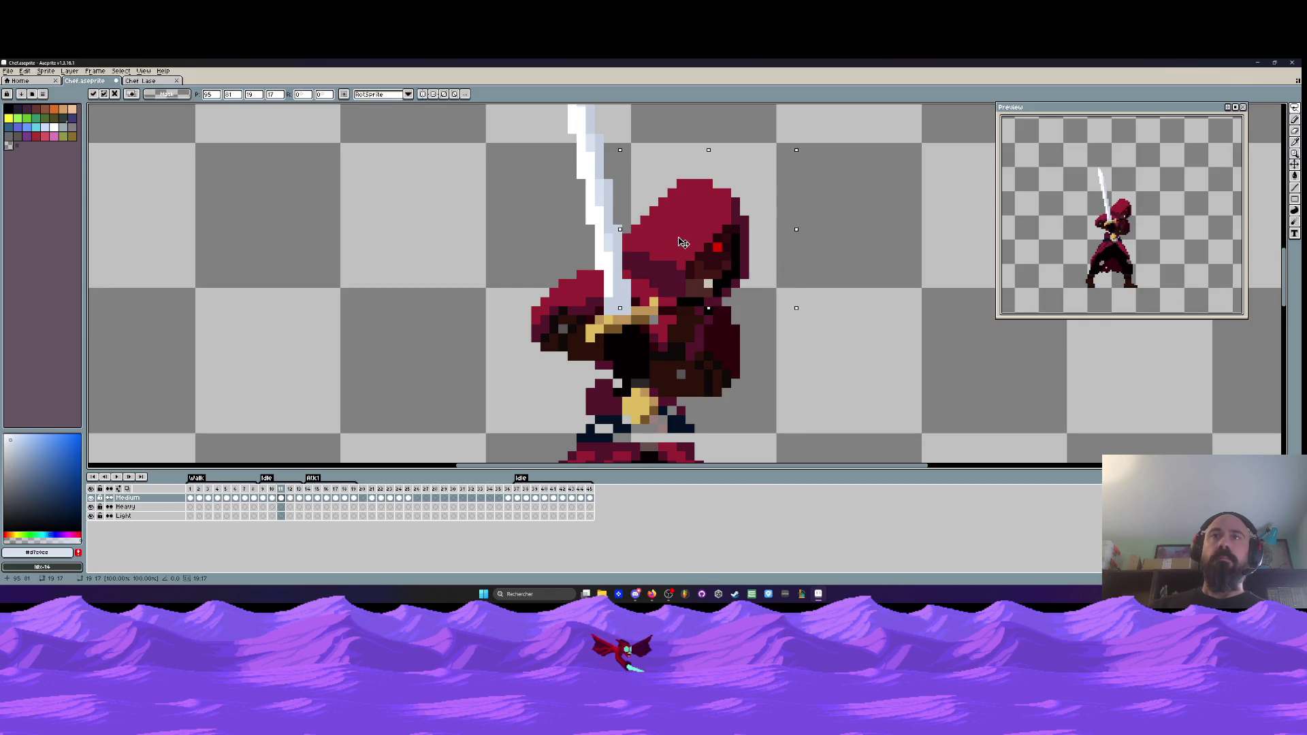
pyautogui.moveTo(684, 243); pyautogui.dragTo(683, 253)
pyautogui.press('Return')
pyautogui.scroll(-2, 737, 279)
pyautogui.press('Return')
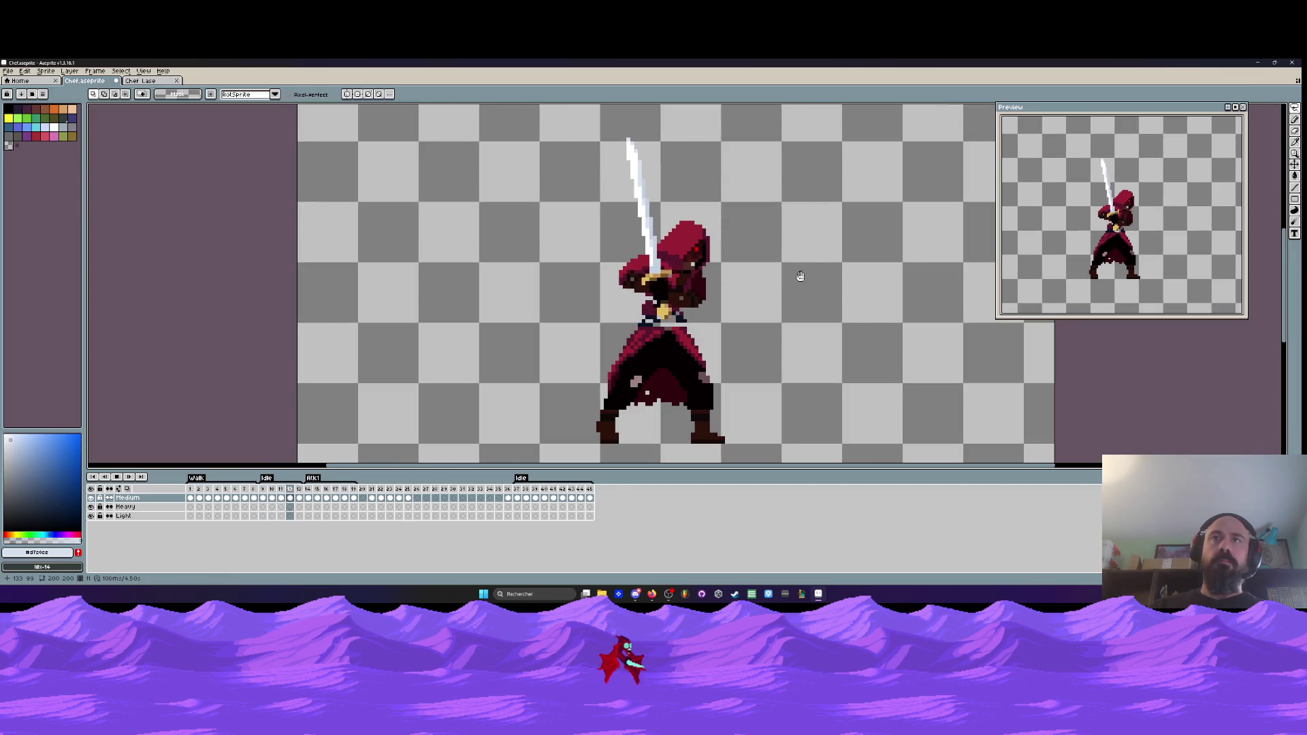
# - Undo the one-pixel hood move, then step through frames 10 to 13 and select frame 13
pyautogui.scroll(-2, 799, 276)
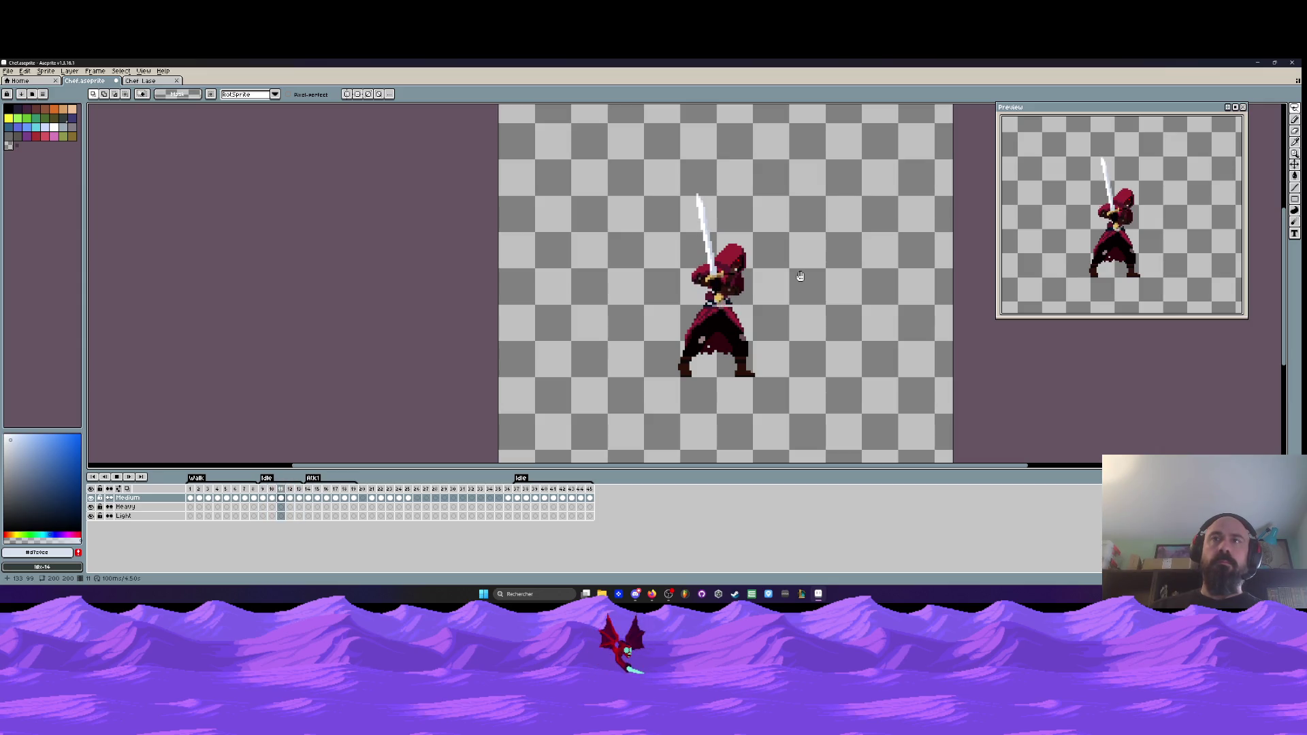
pyautogui.scroll(1, 800, 276)
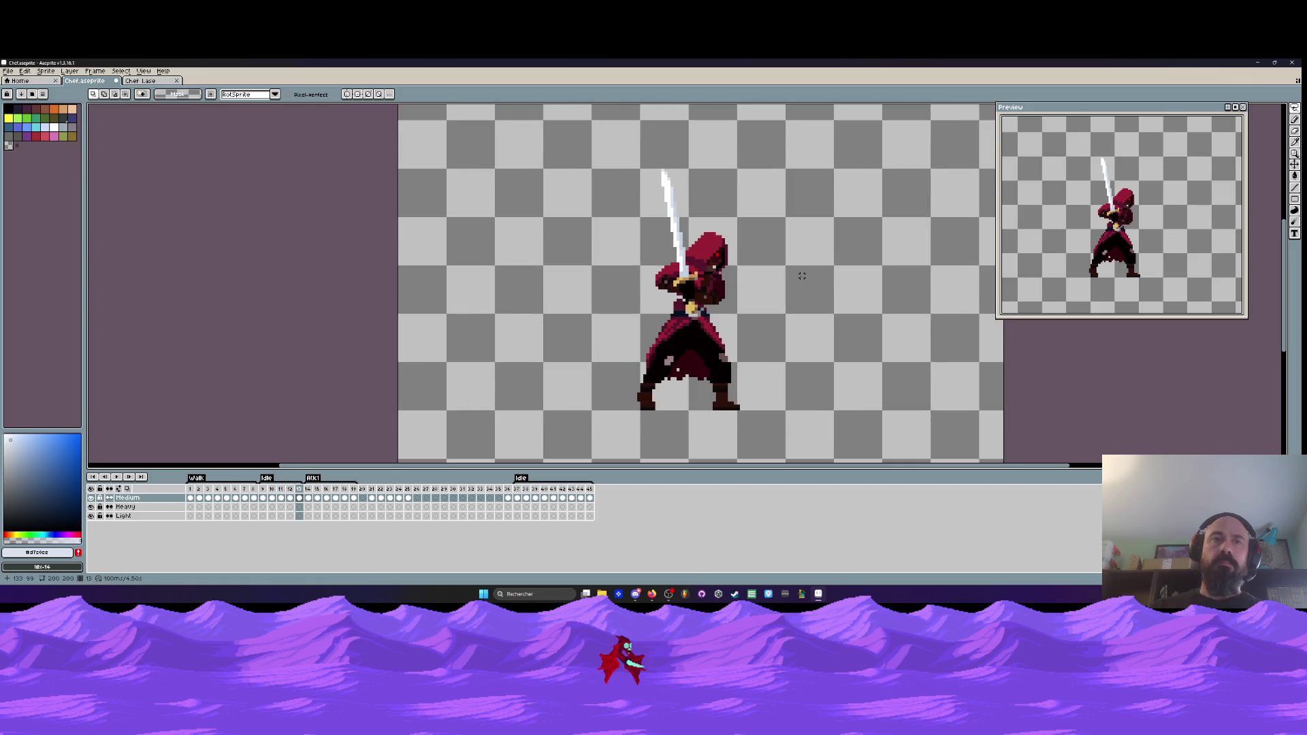
pyautogui.hotkey('ctrl', 'z')
pyautogui.hotkey('ctrl', 'z')
pyautogui.hotkey('ctrl', 'z')
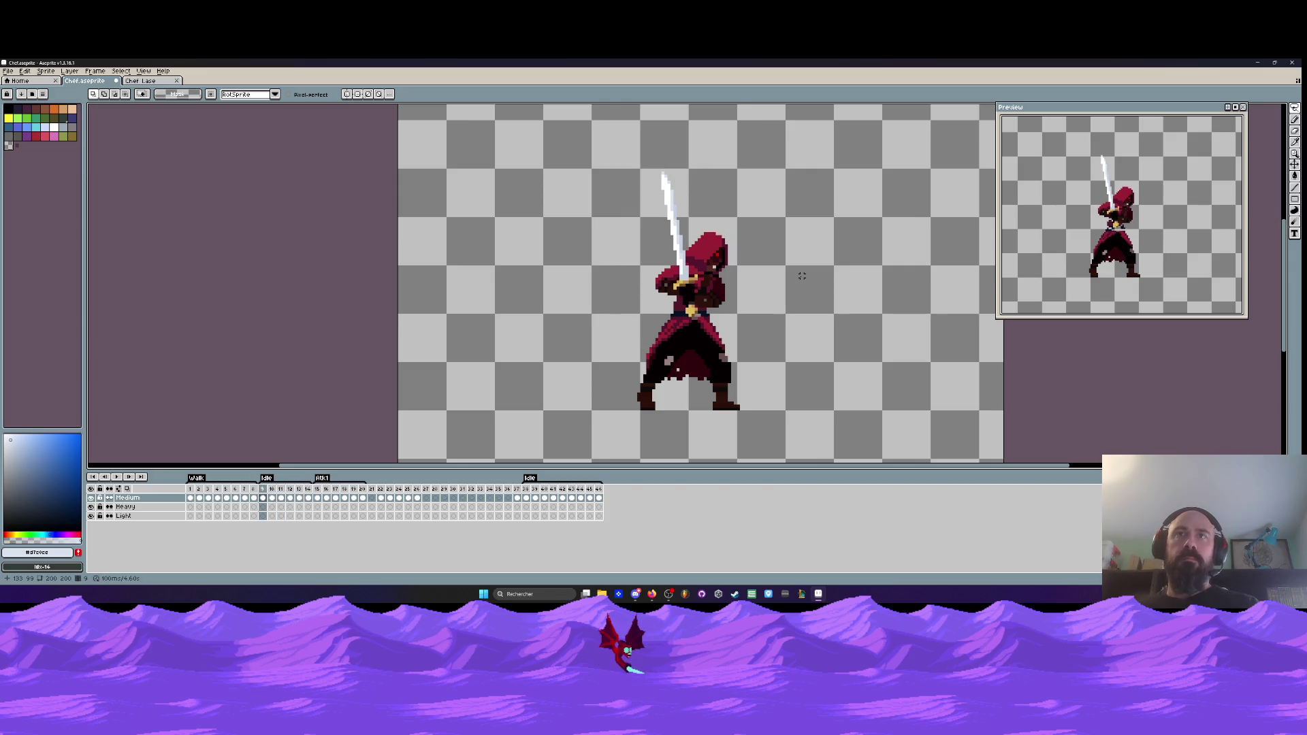
pyautogui.press('Left')
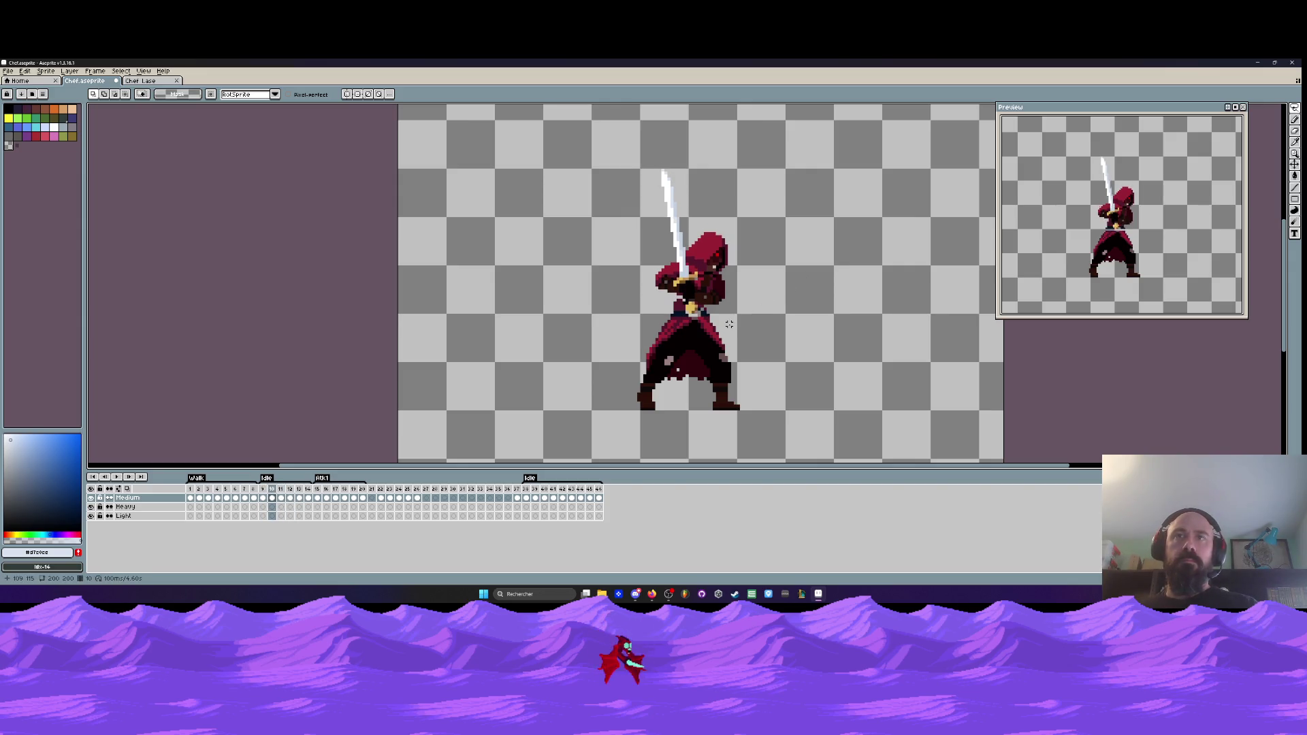
pyautogui.press('Right')
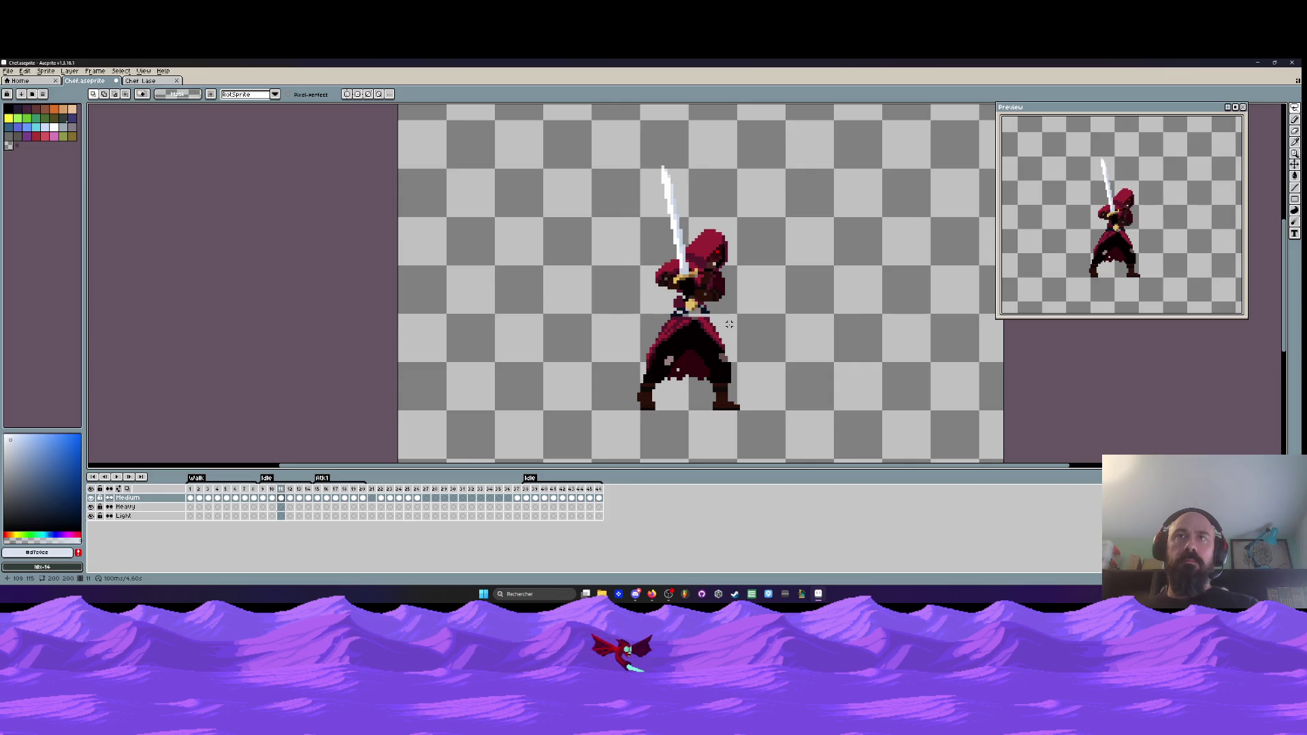
pyautogui.press('Right')
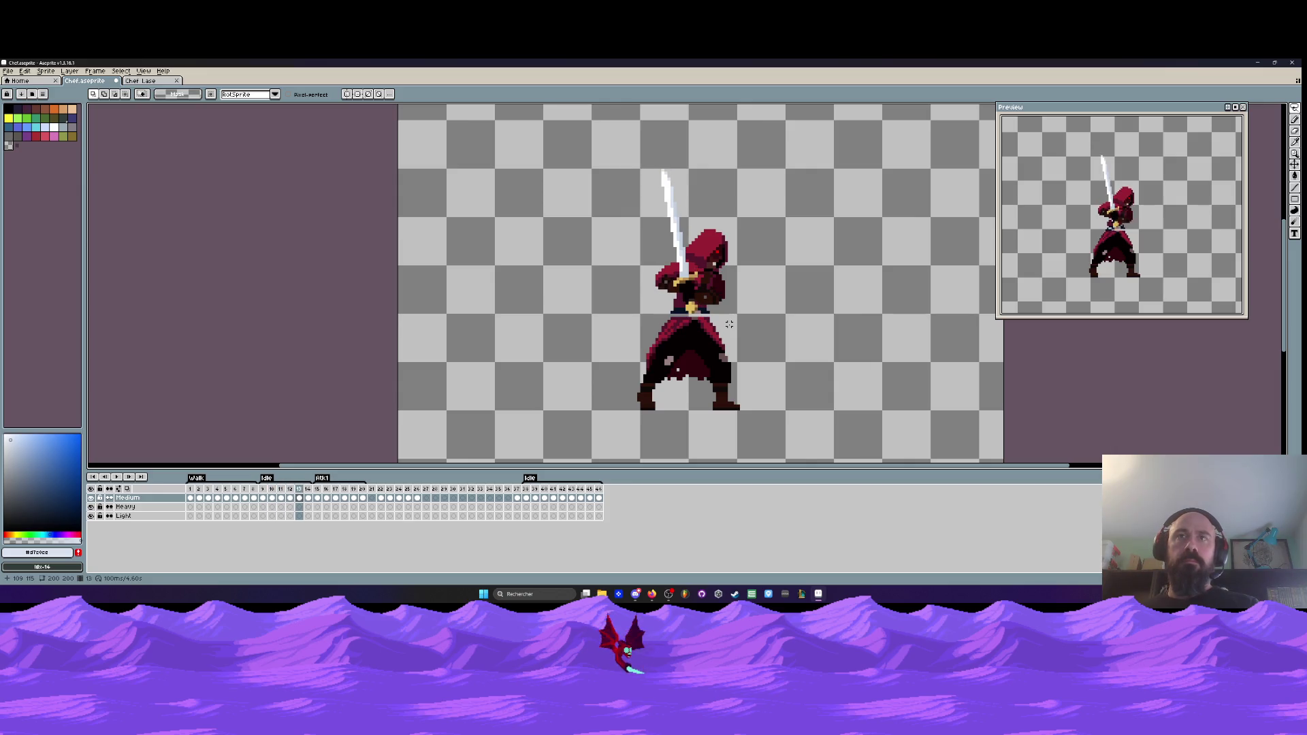
pyautogui.press('Left')
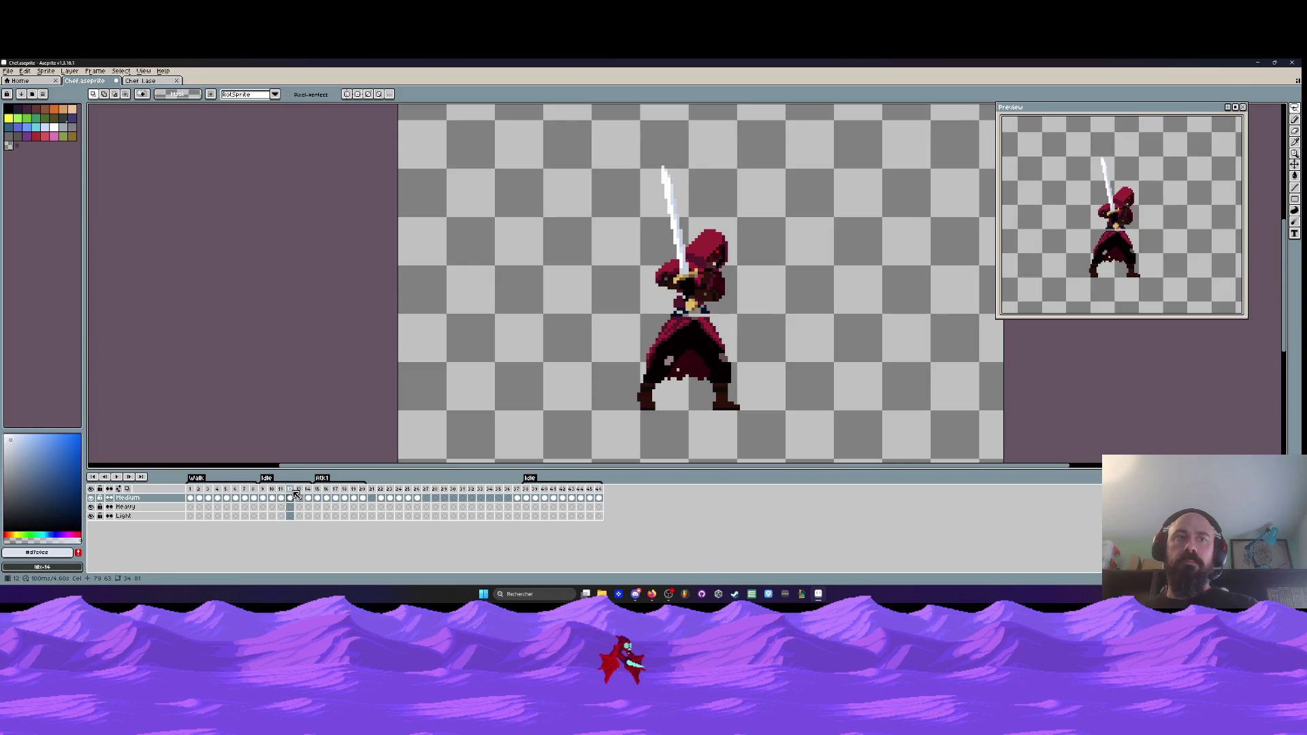
pyautogui.click(301, 500)
# - Delete the extra attack frame and set frames 9–13 to 400 ms duration
pyautogui.hotkey('alt', 'BackSpace')
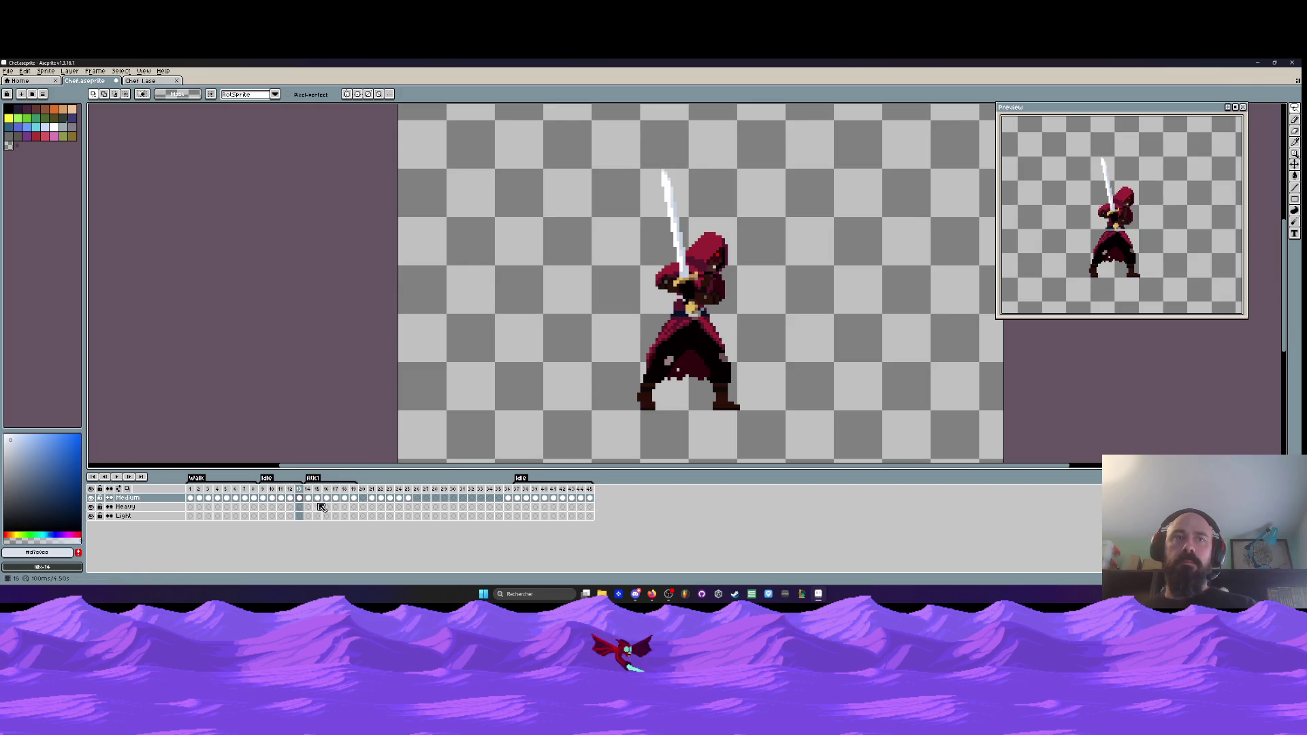
pyautogui.moveTo(266, 497); pyautogui.dragTo(304, 497)
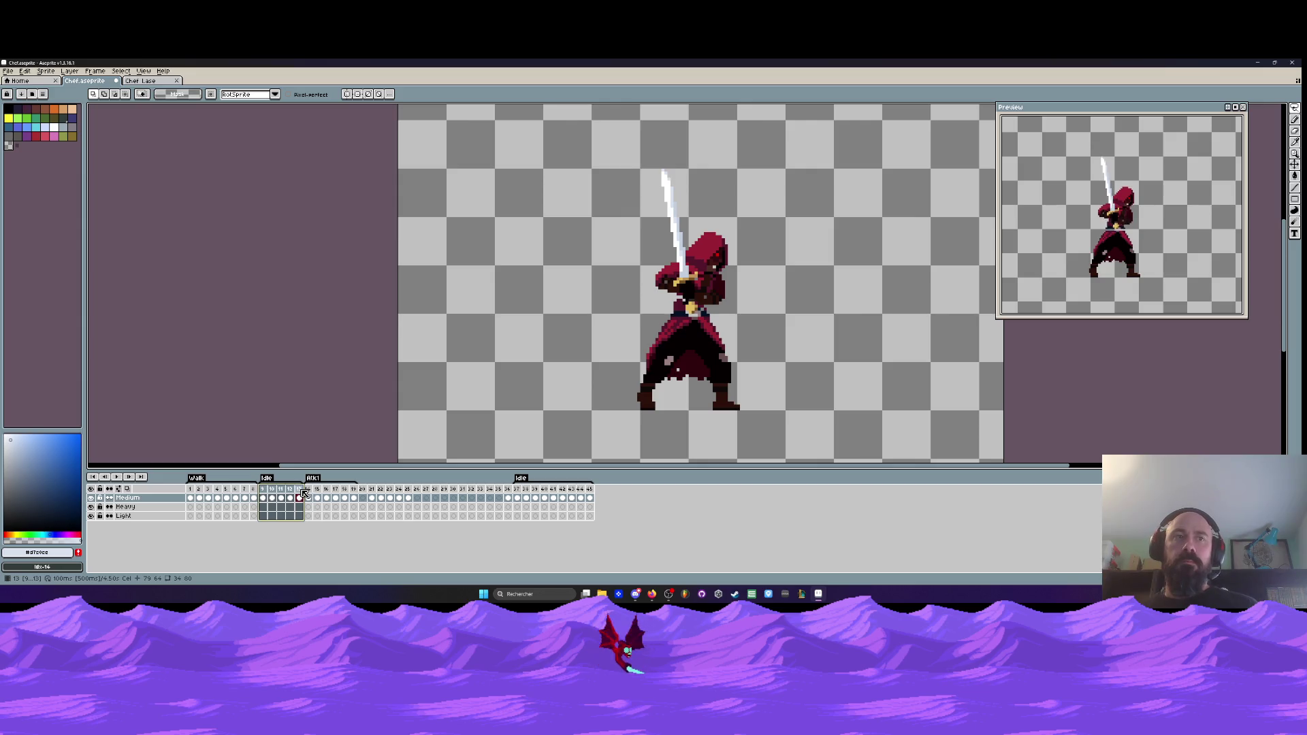
pyautogui.doubleClick(302, 490)
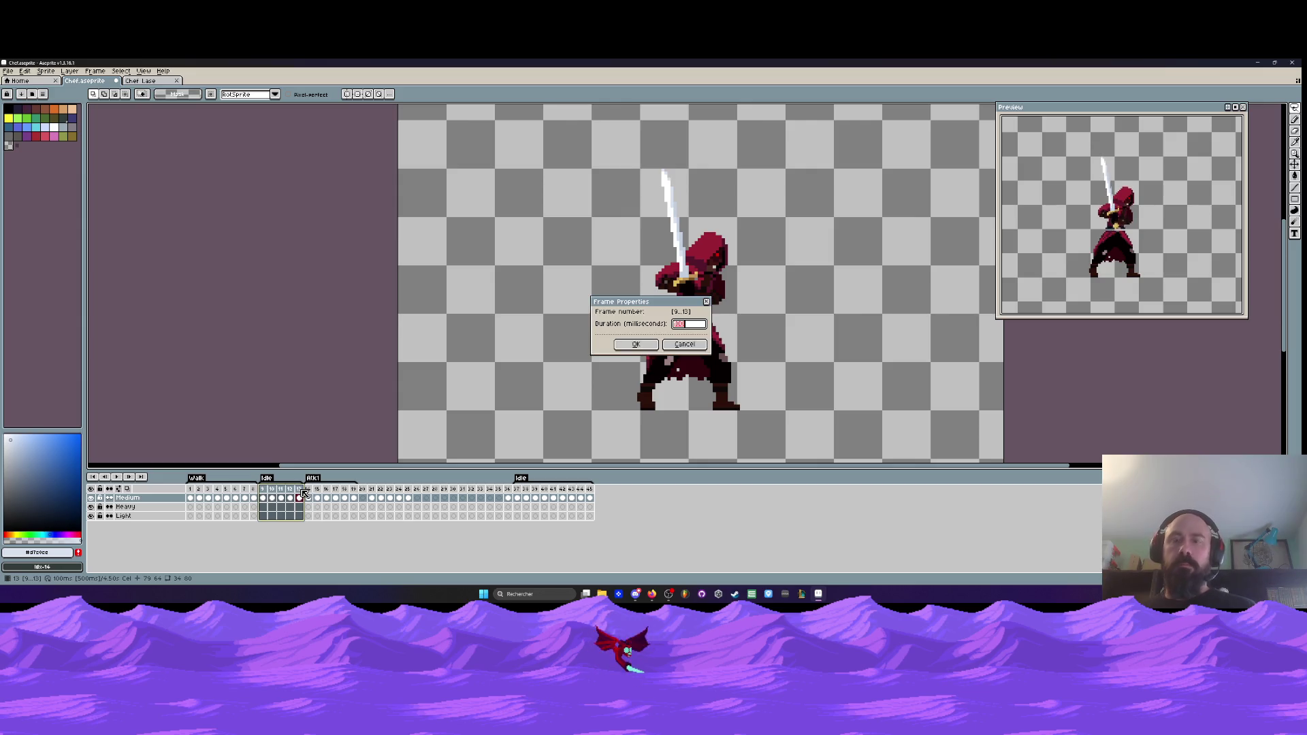
pyautogui.click(627, 345)
pyautogui.press('Return')
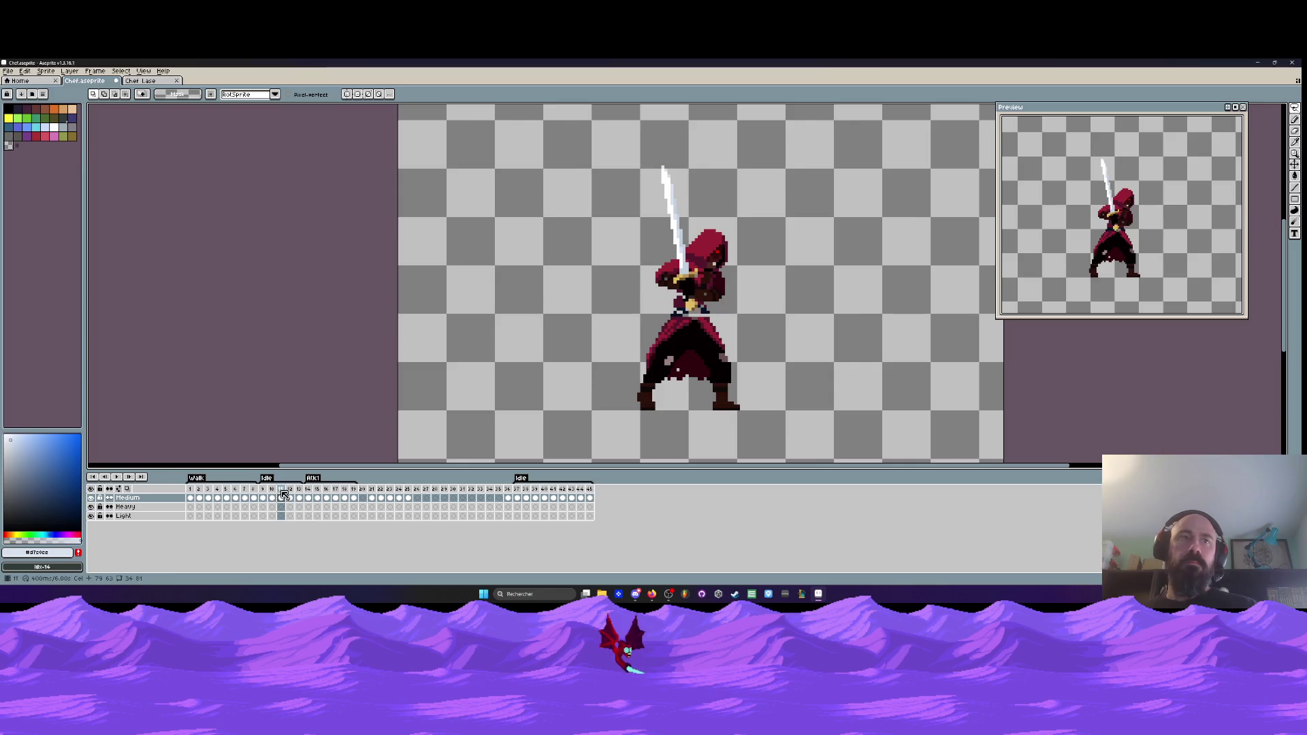
# - Delete two more frames, including frame 11, from the sequence
pyautogui.hotkey('alt', 'Delete')
pyautogui.press('Return')
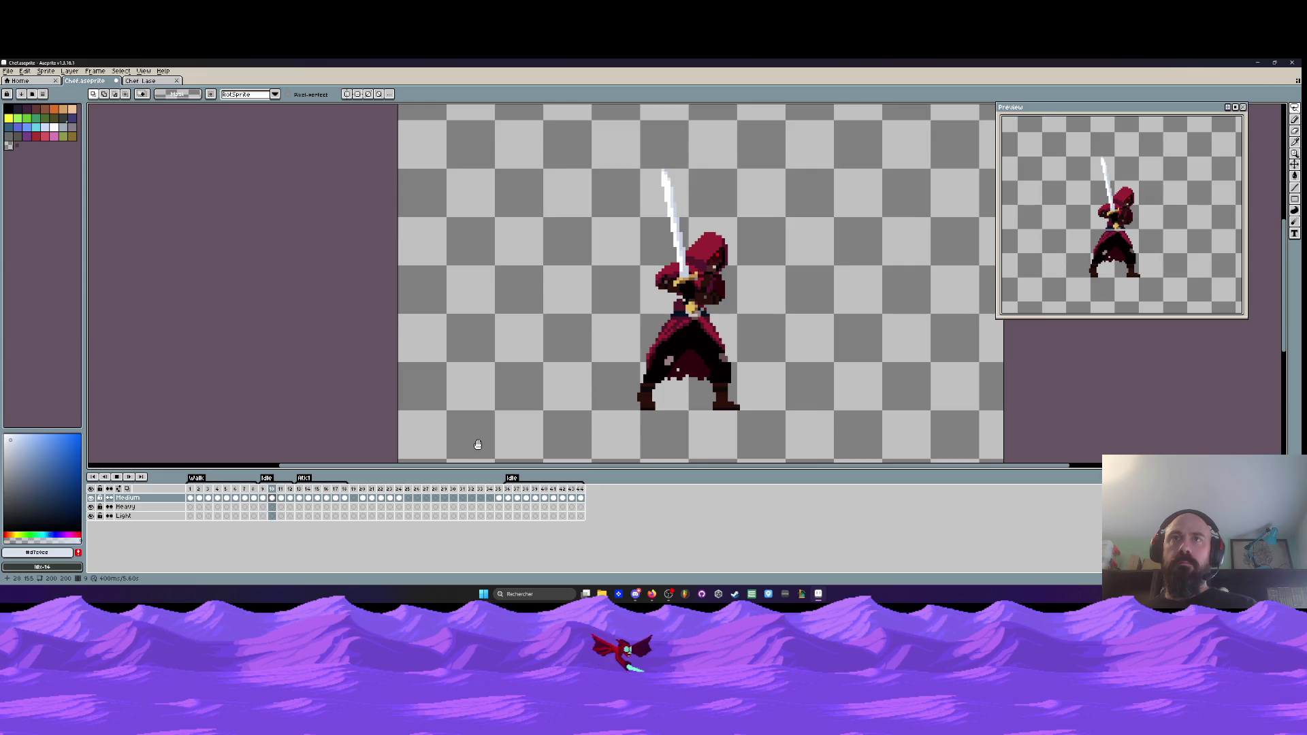
pyautogui.click(282, 489)
pyautogui.hotkey('alt', 'Delete')
pyautogui.press('Return')
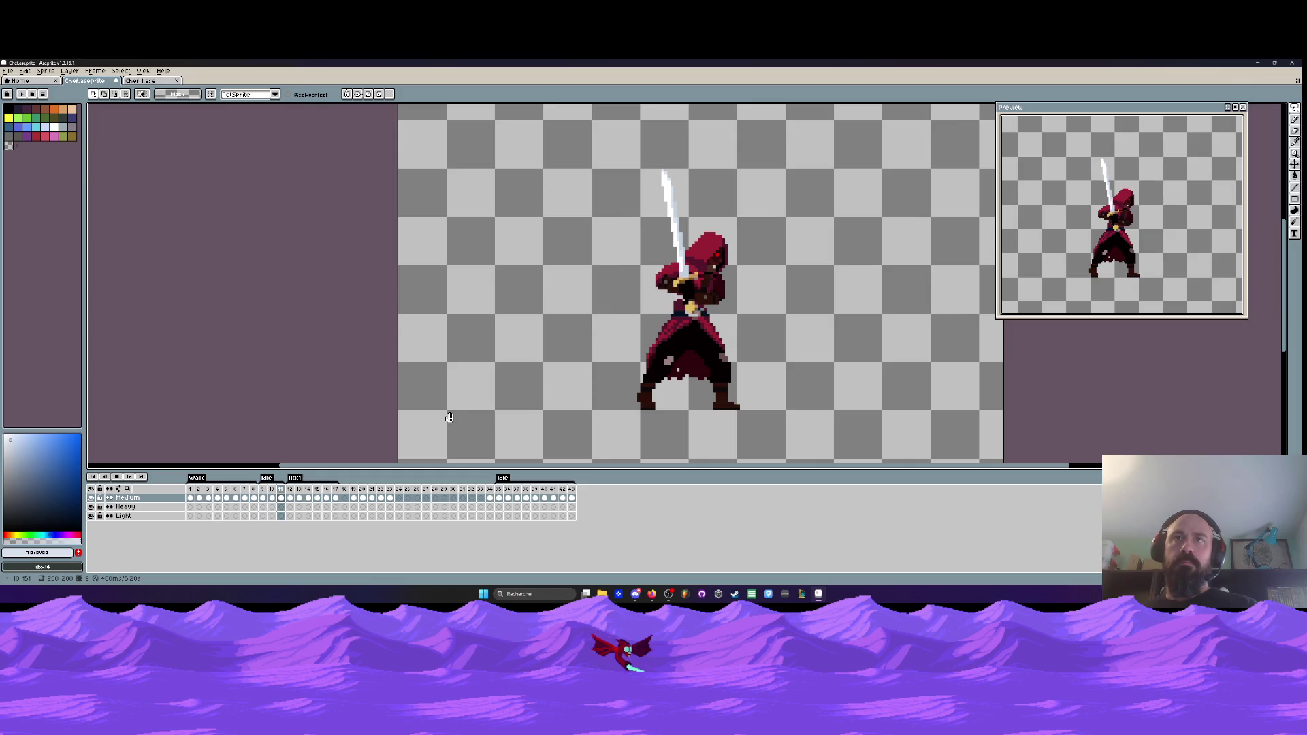
pyautogui.scroll(1, 605, 365)
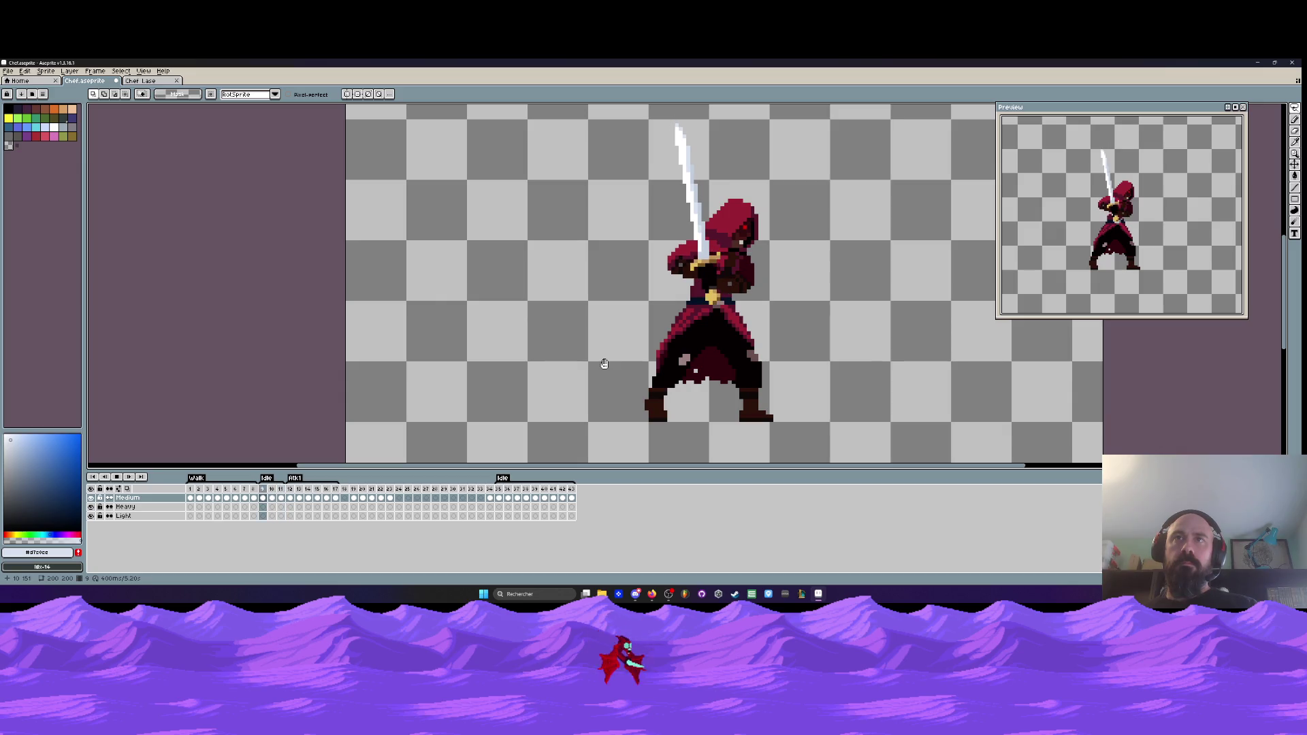
# - Delete and restore the current frame, then repaint the sleeve pixels around the hand
pyautogui.hotkey('alt', 'c')
pyautogui.hotkey('ctrl', 'z')
pyautogui.scroll(3, 723, 256)
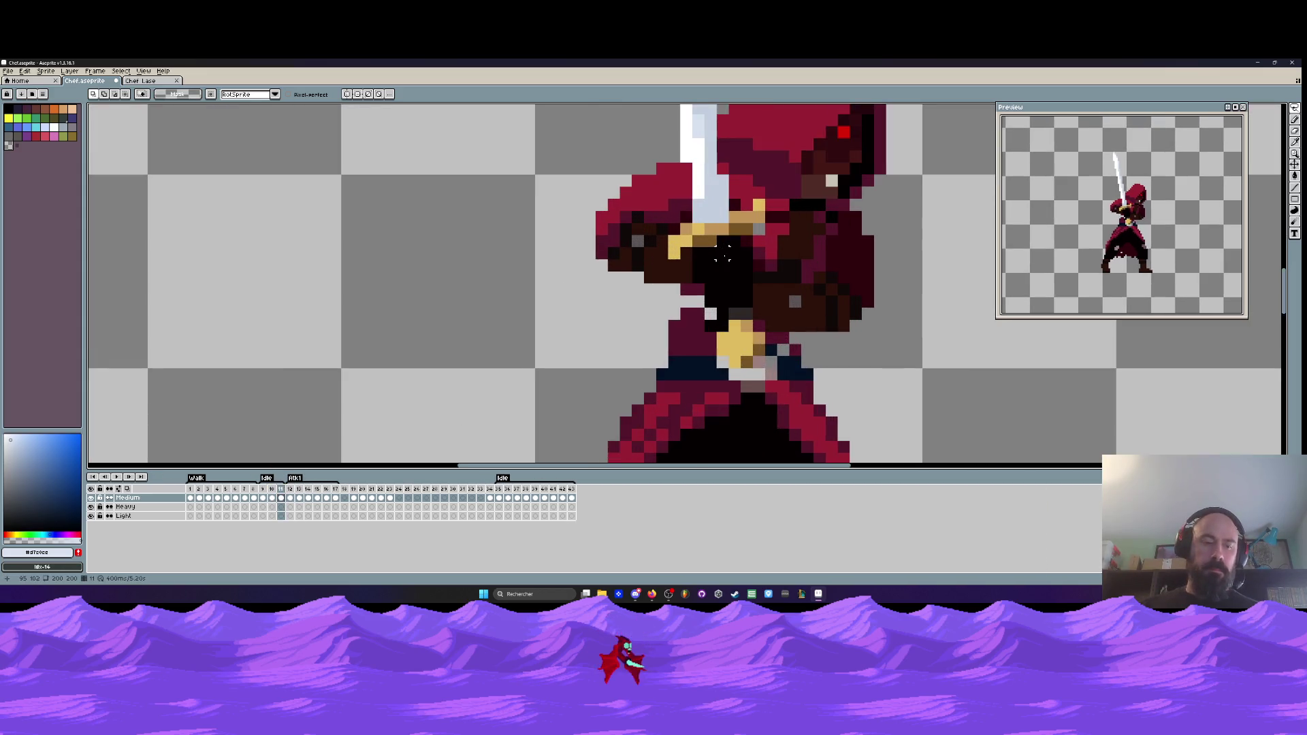
pyautogui.moveTo(723, 257); pyautogui.dragTo(689, 311)
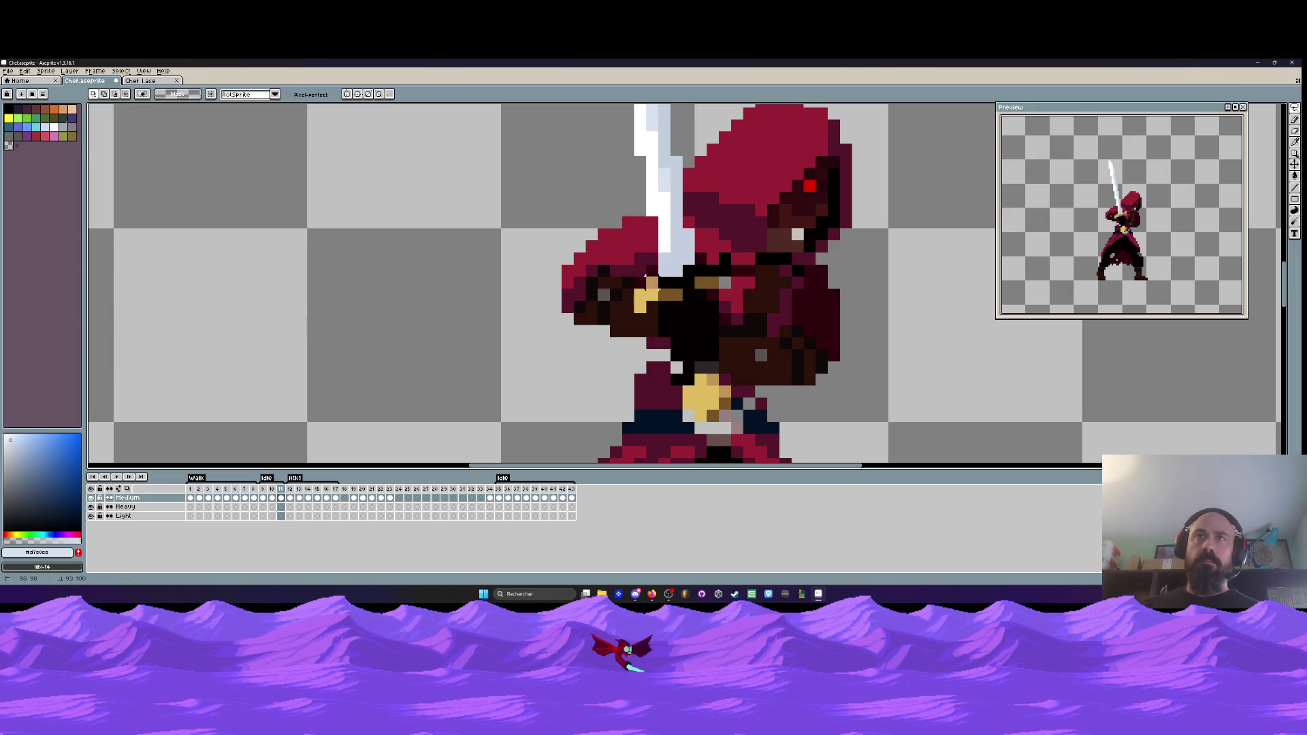
pyautogui.scroll(-3, 646, 277)
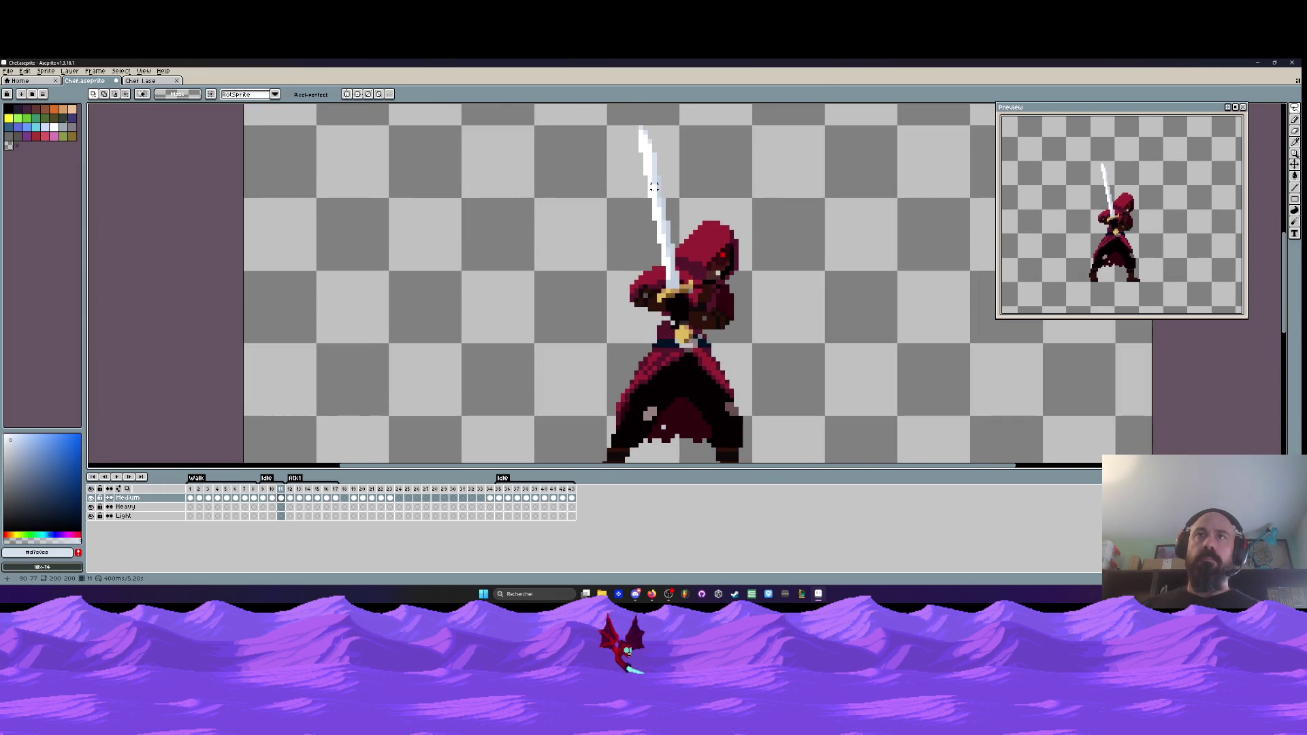
pyautogui.scroll(1, 653, 185)
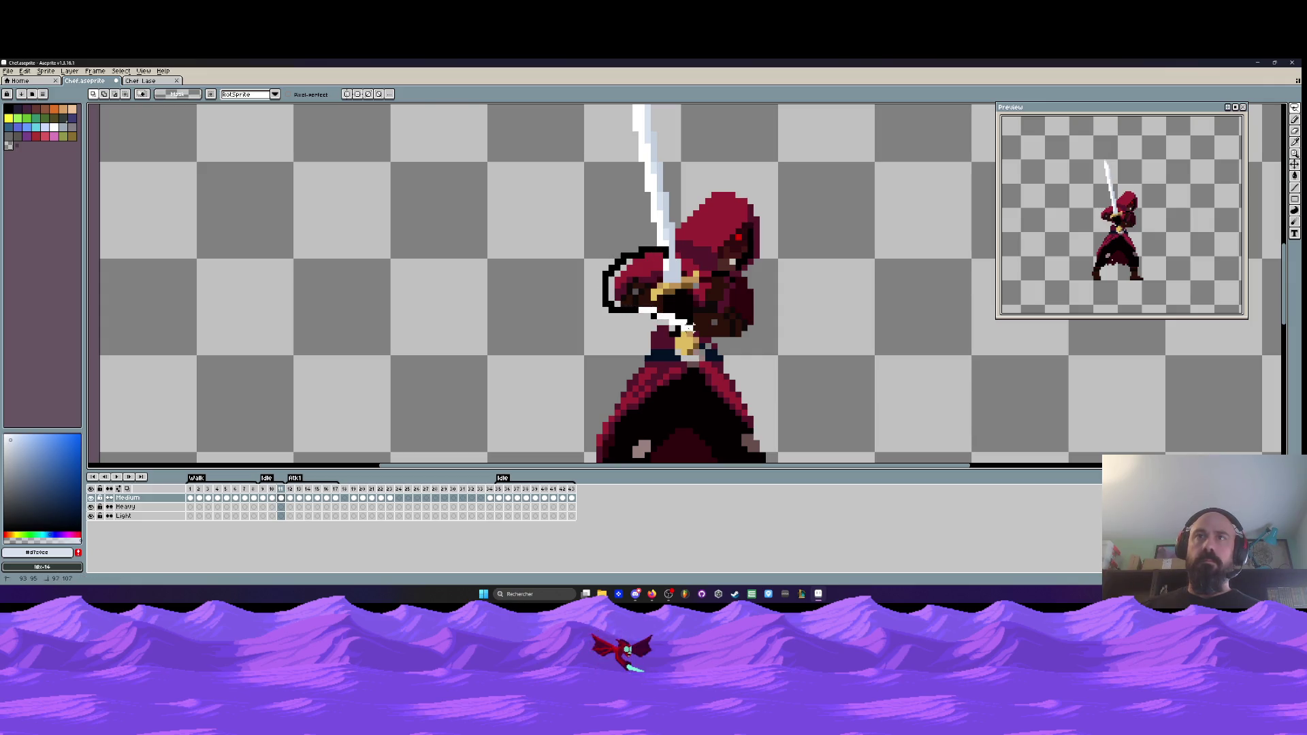
pyautogui.moveTo(677, 342); pyautogui.dragTo(693, 344)
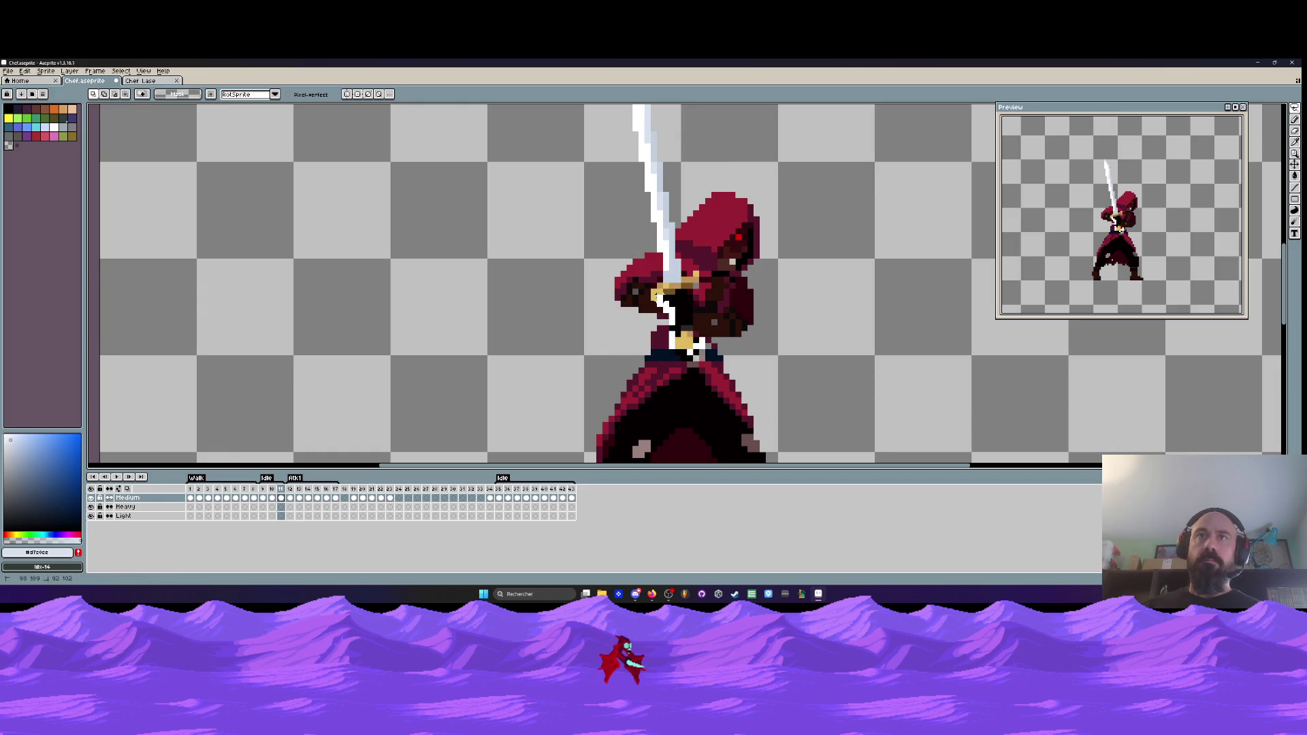
# - Lasso the sword and rotate it about 4.6° to the left, committing the transform
pyautogui.moveTo(652, 235); pyautogui.dragTo(683, 198)
pyautogui.scroll(-1, 676, 342)
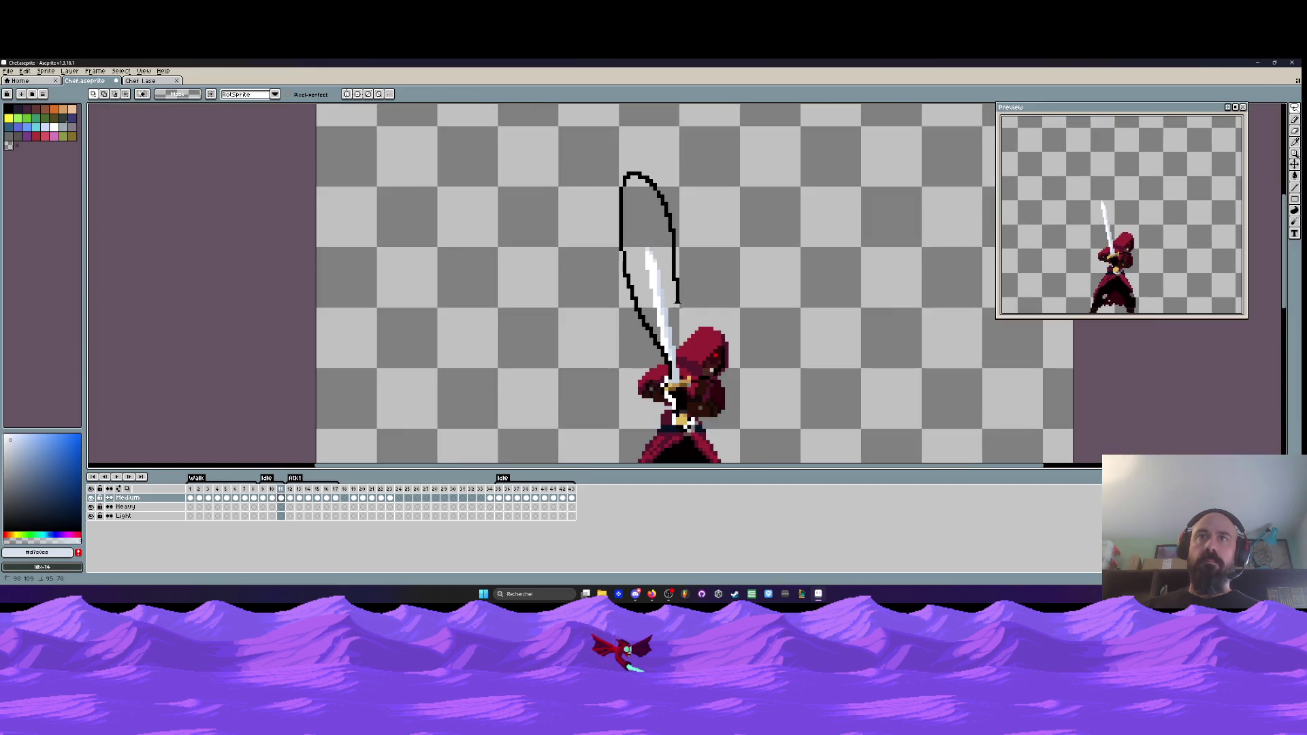
pyautogui.scroll(1, 676, 342)
pyautogui.scroll(-1, 676, 342)
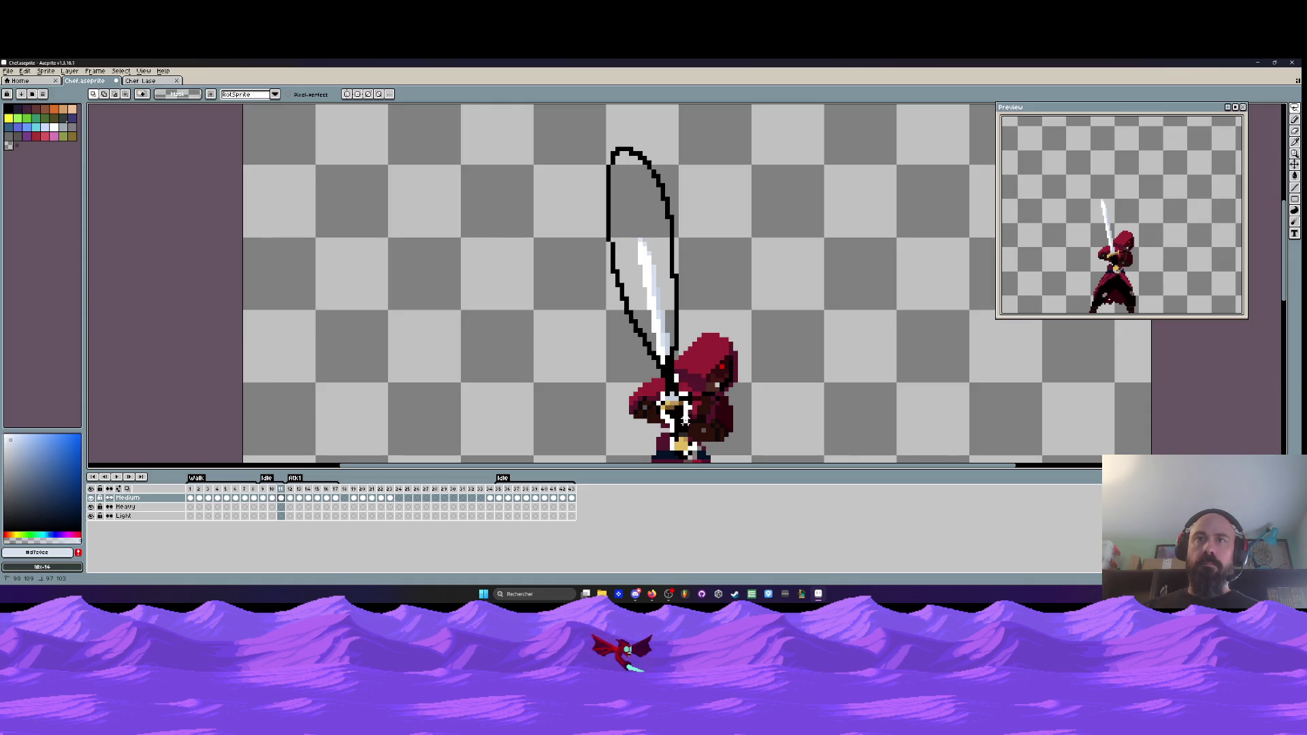
pyautogui.hotkey('ctrl', 'z')
pyautogui.scroll(1, 701, 322)
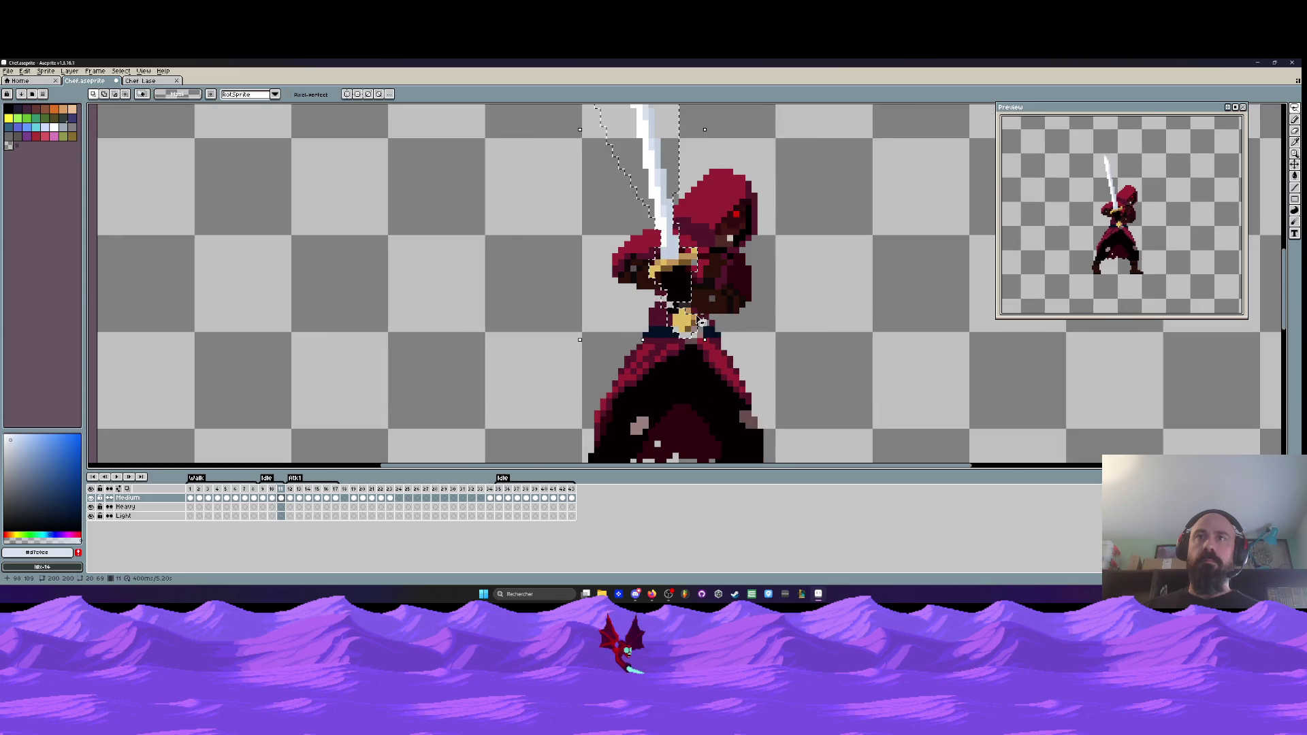
pyautogui.scroll(1, 688, 313)
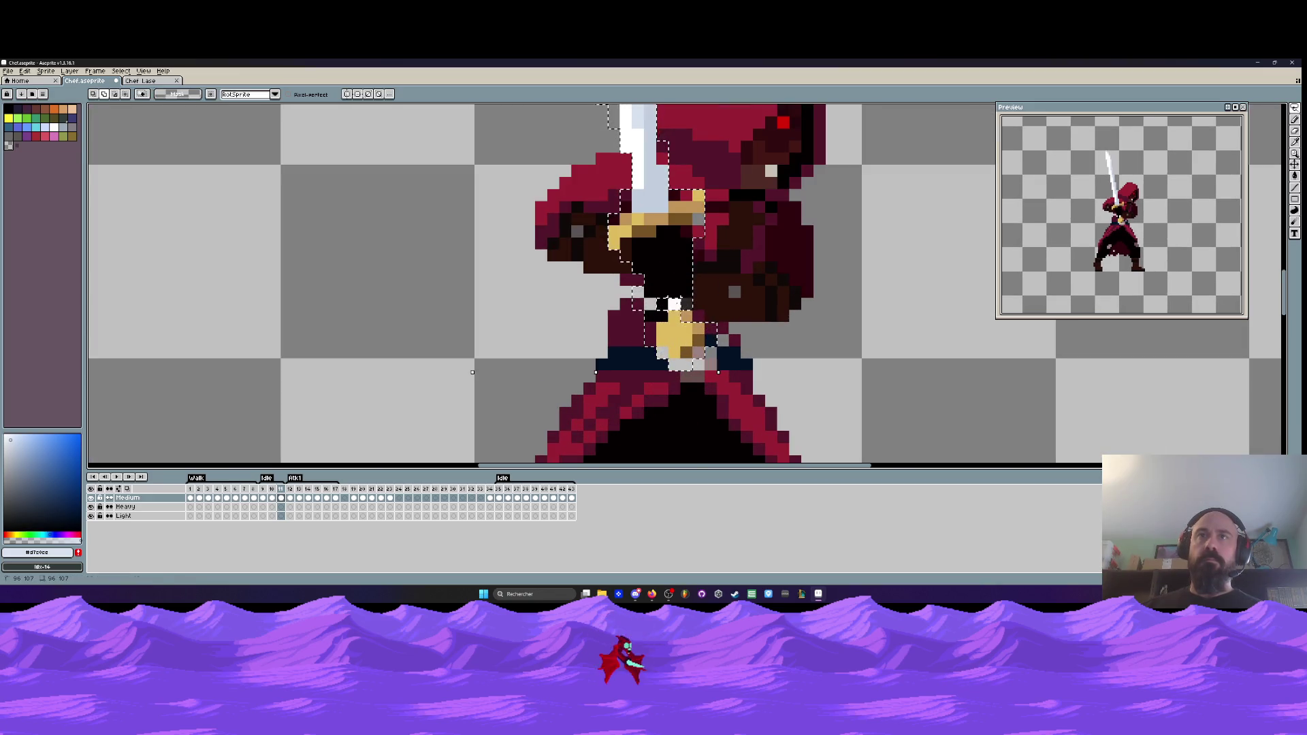
pyautogui.scroll(-1, 701, 340)
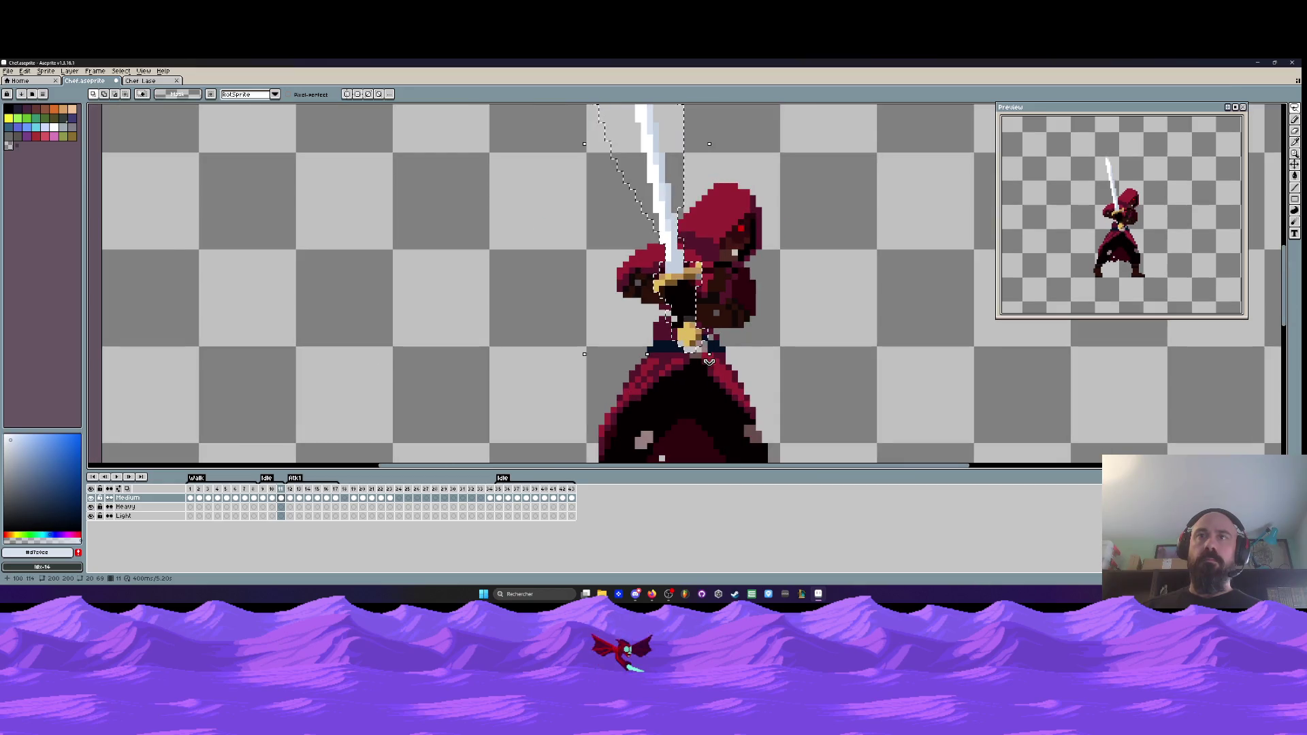
pyautogui.moveTo(717, 362); pyautogui.dragTo(691, 331)
pyautogui.scroll(-1, 693, 333)
pyautogui.press('Return')
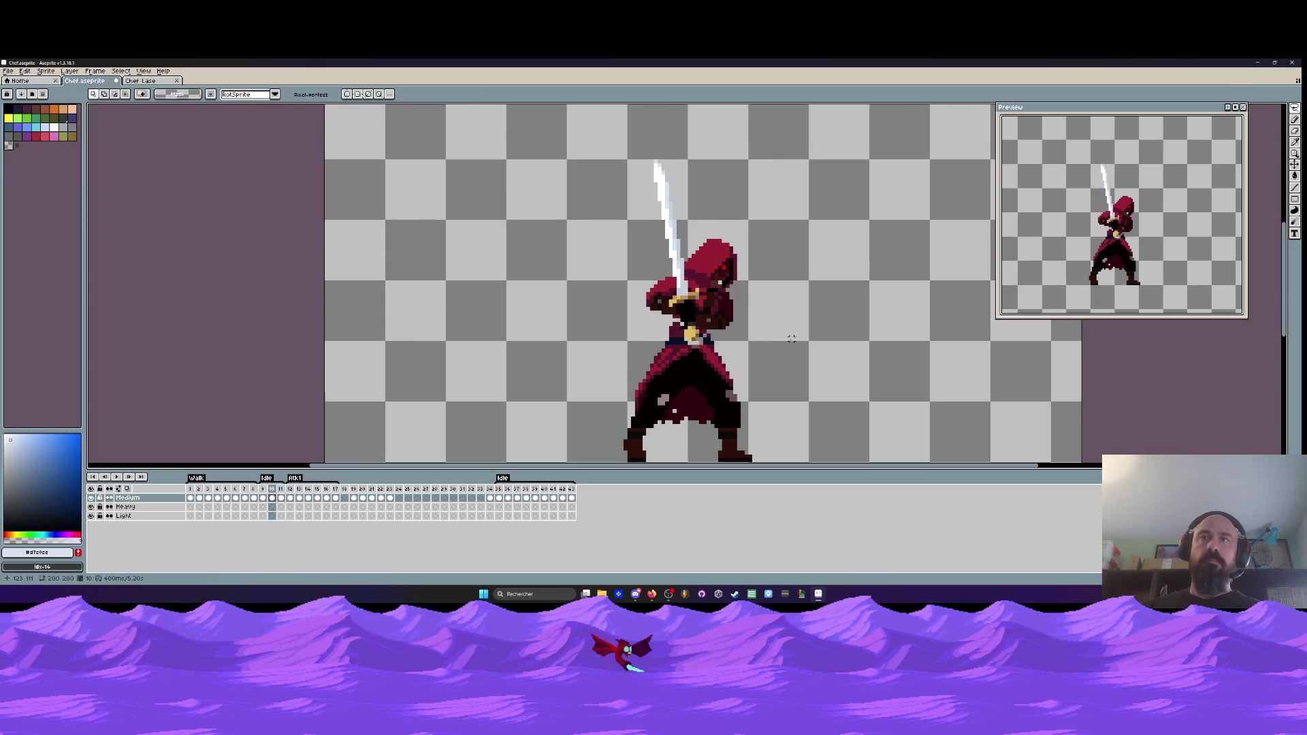
# - Play the animation to check timing, then delete the extra Idle frame
pyautogui.scroll(3, 702, 320)
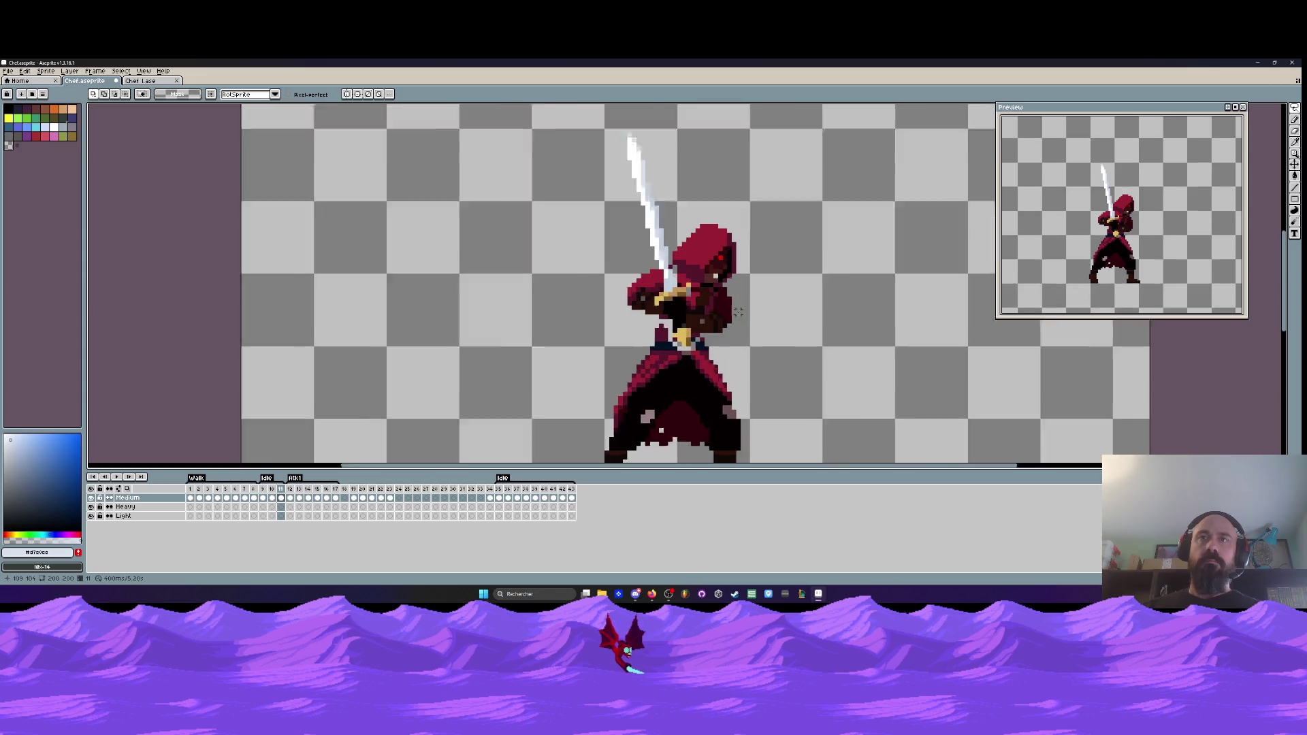
pyautogui.moveTo(702, 311); pyautogui.dragTo(754, 362)
pyautogui.hotkey('ctrl', 'd')
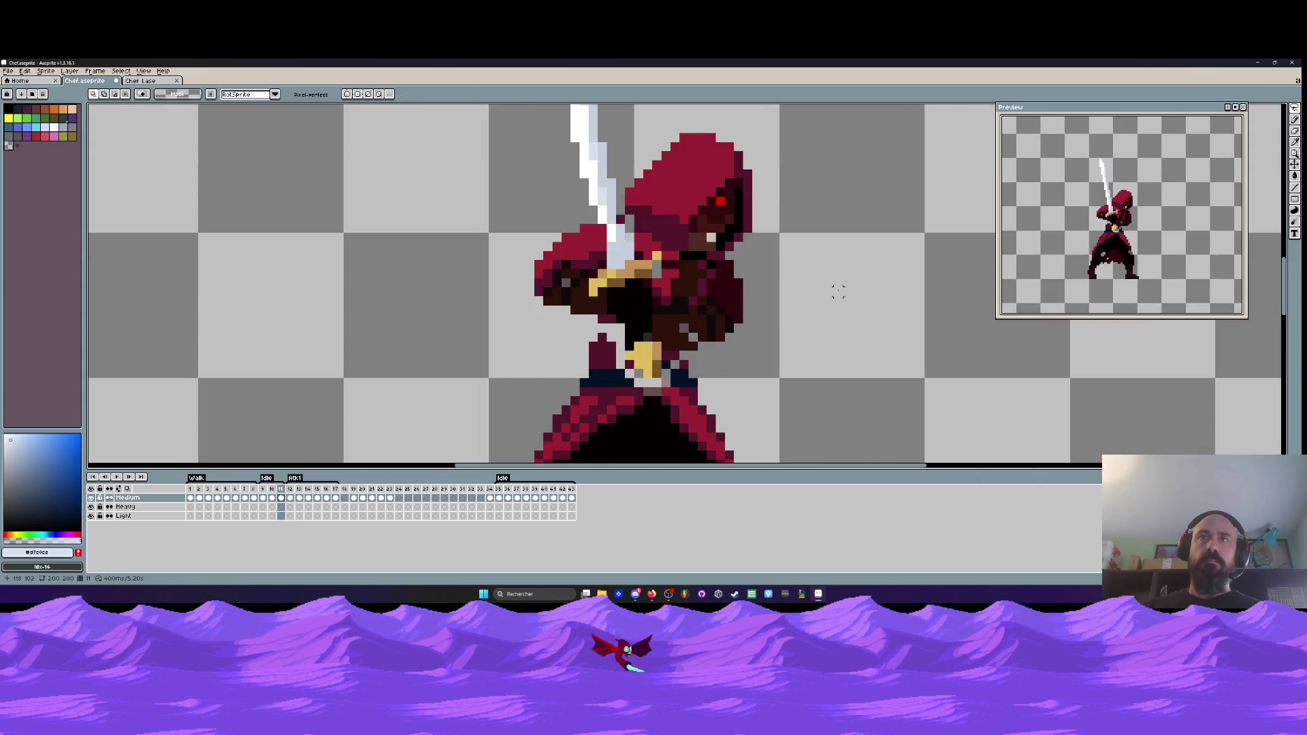
pyautogui.scroll(-2, 838, 291)
pyautogui.hotkey('ctrl', 'z')
pyautogui.press('Return')
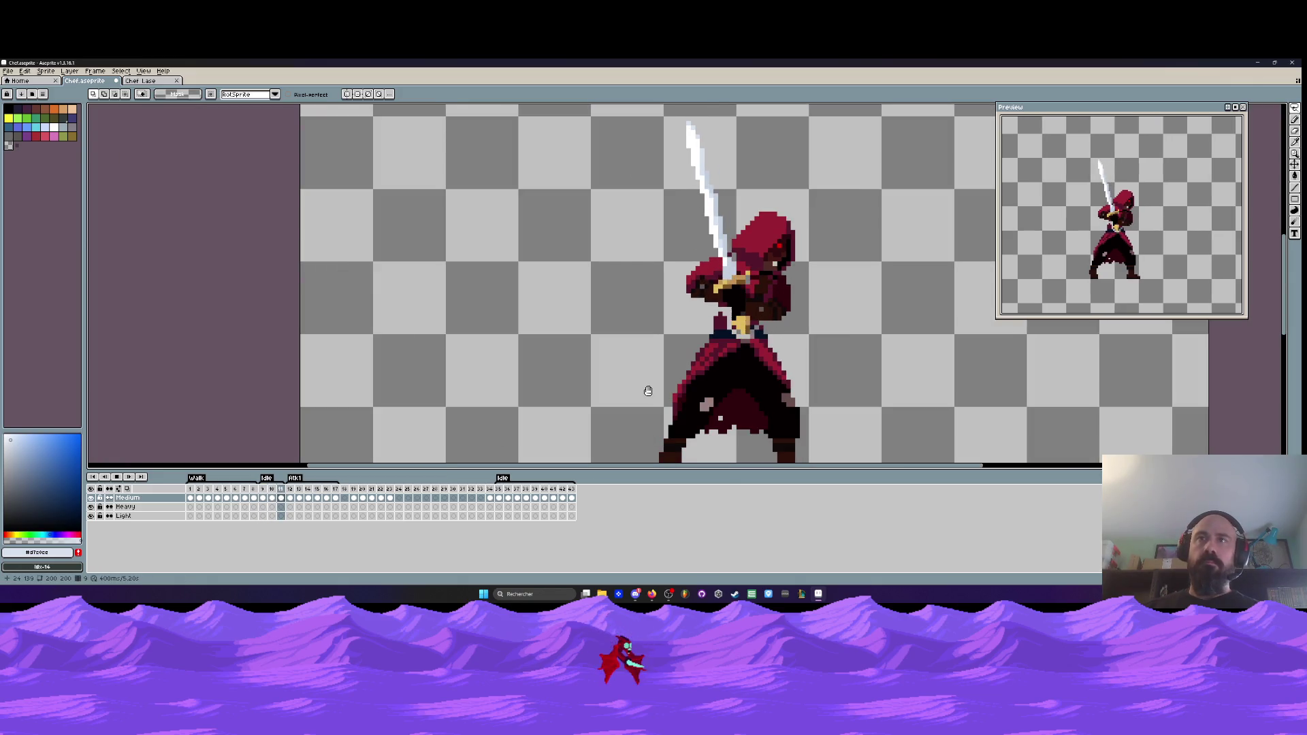
pyautogui.press('Return')
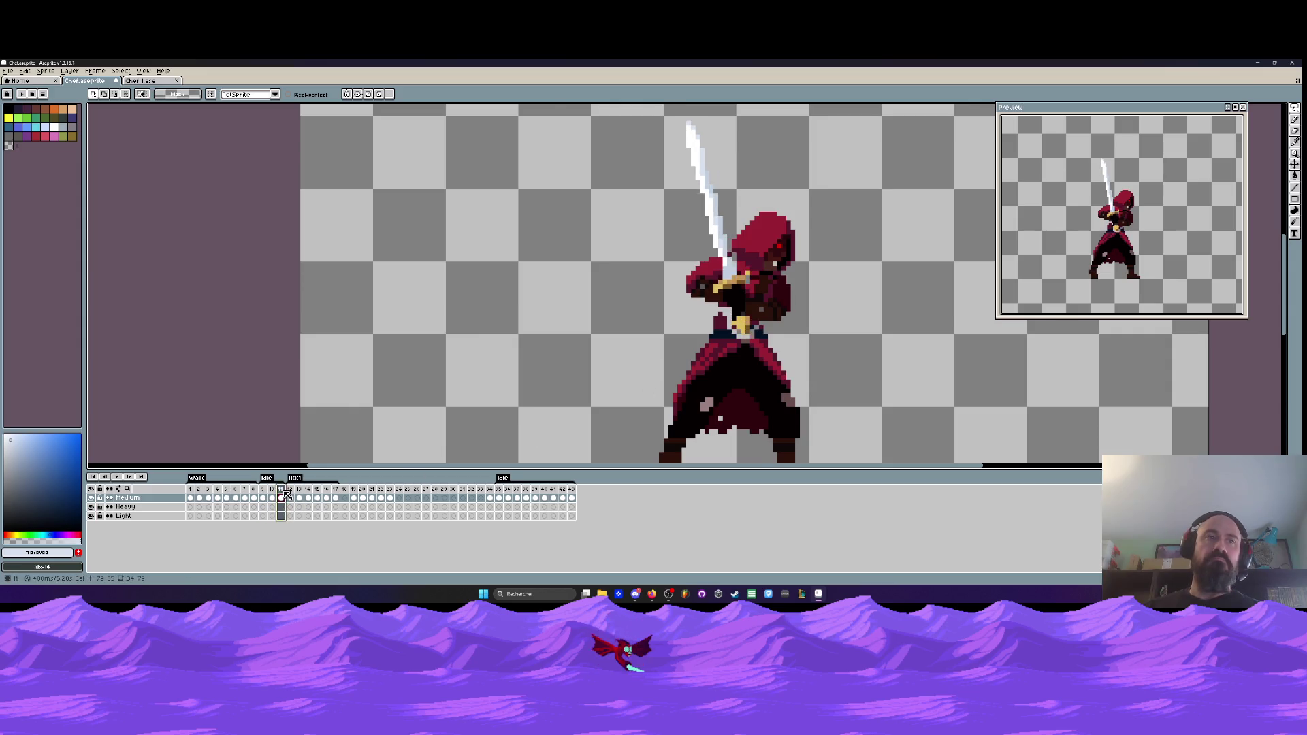
pyautogui.click(286, 495)
pyautogui.hotkey('alt', 'c')
# - On frame 9, lasso the swordsman's upper body and sword and nudge it slightly higher
pyautogui.scroll(-2, 700, 380)
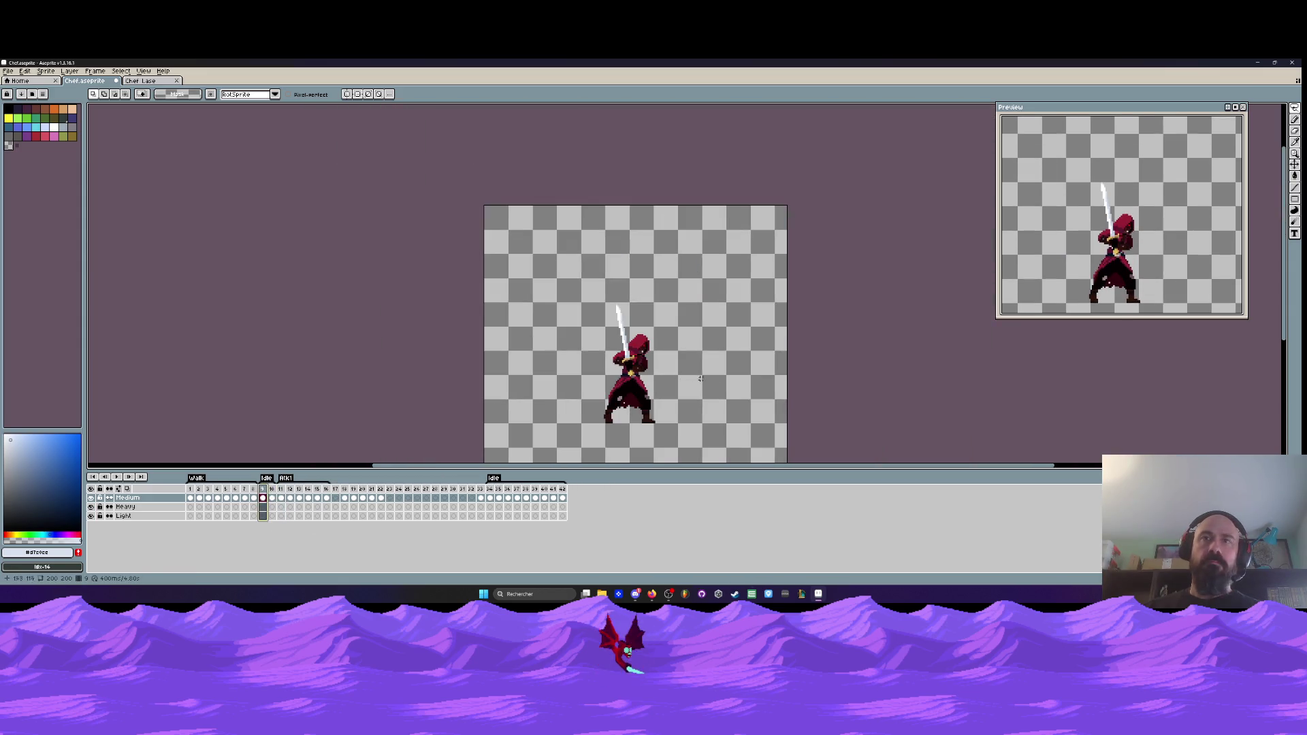
pyautogui.press('Right')
pyautogui.press('Left')
pyautogui.press('Right')
pyautogui.press('Left')
pyautogui.press('Right')
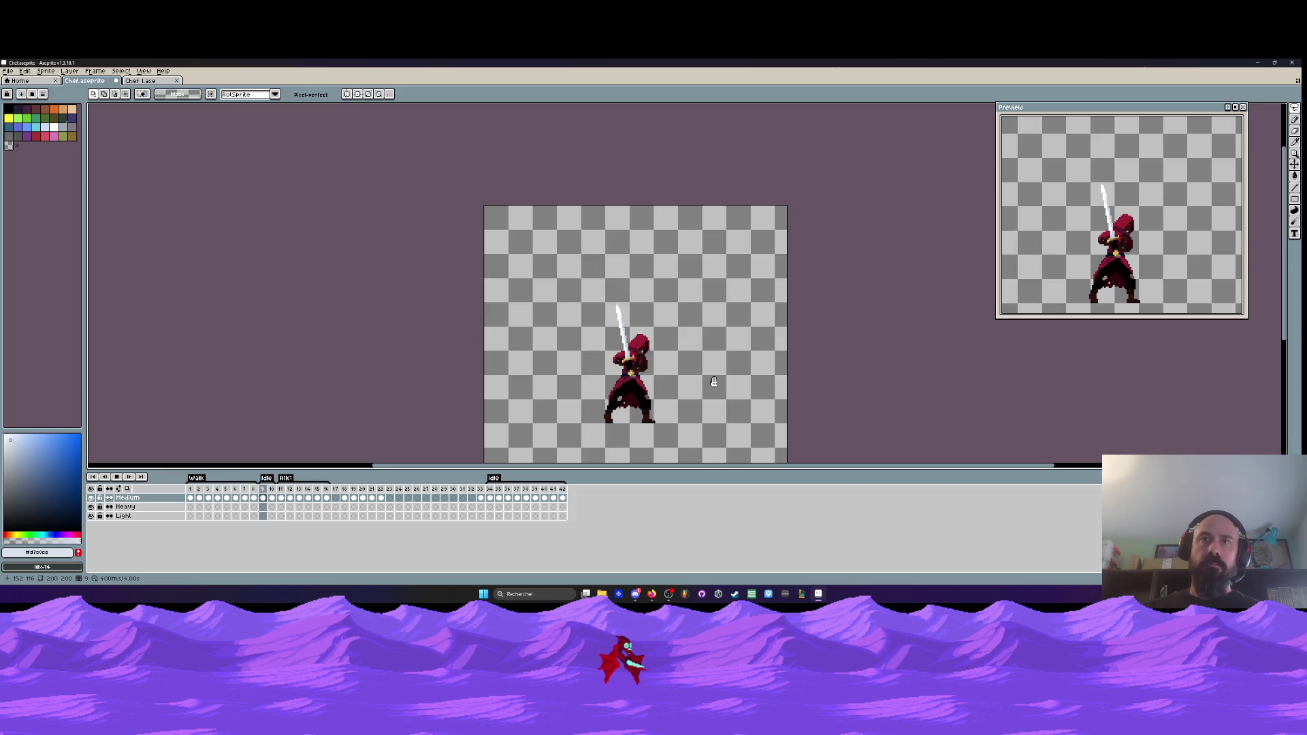
pyautogui.press('Left')
pyautogui.scroll(3, 715, 382)
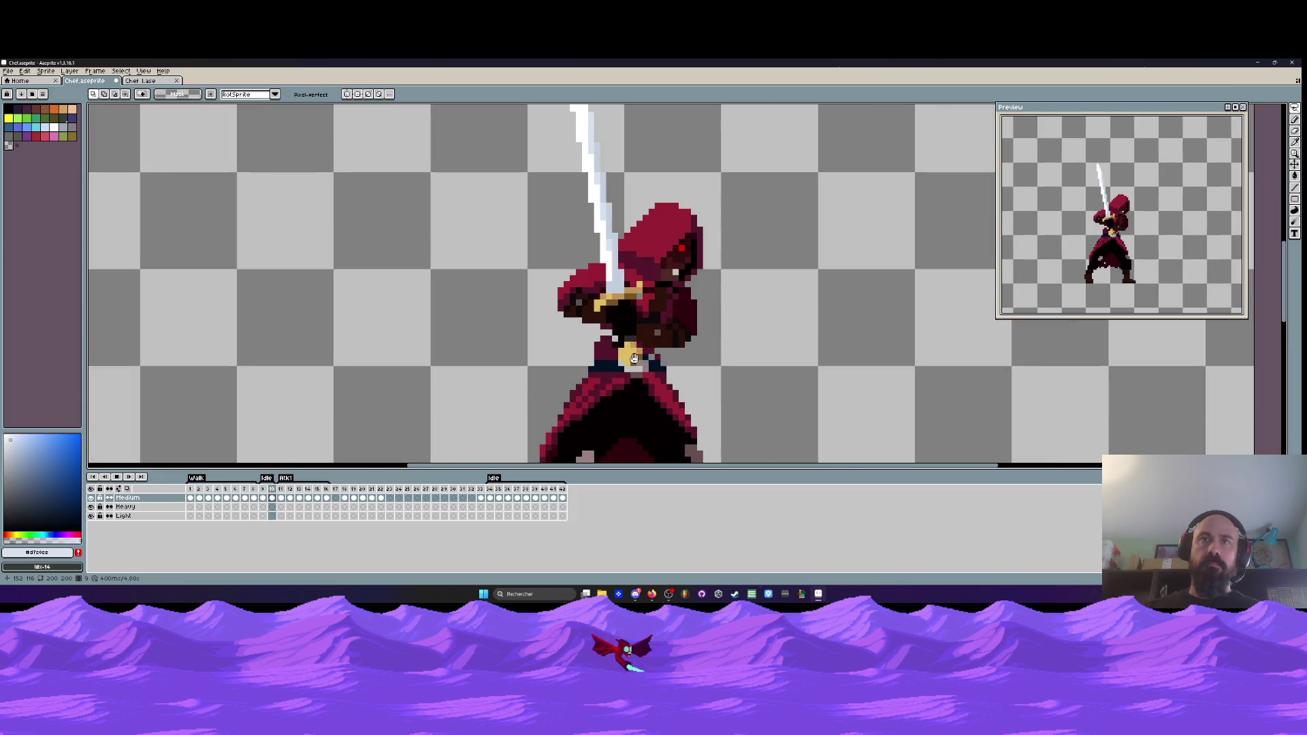
pyautogui.scroll(1, 603, 368)
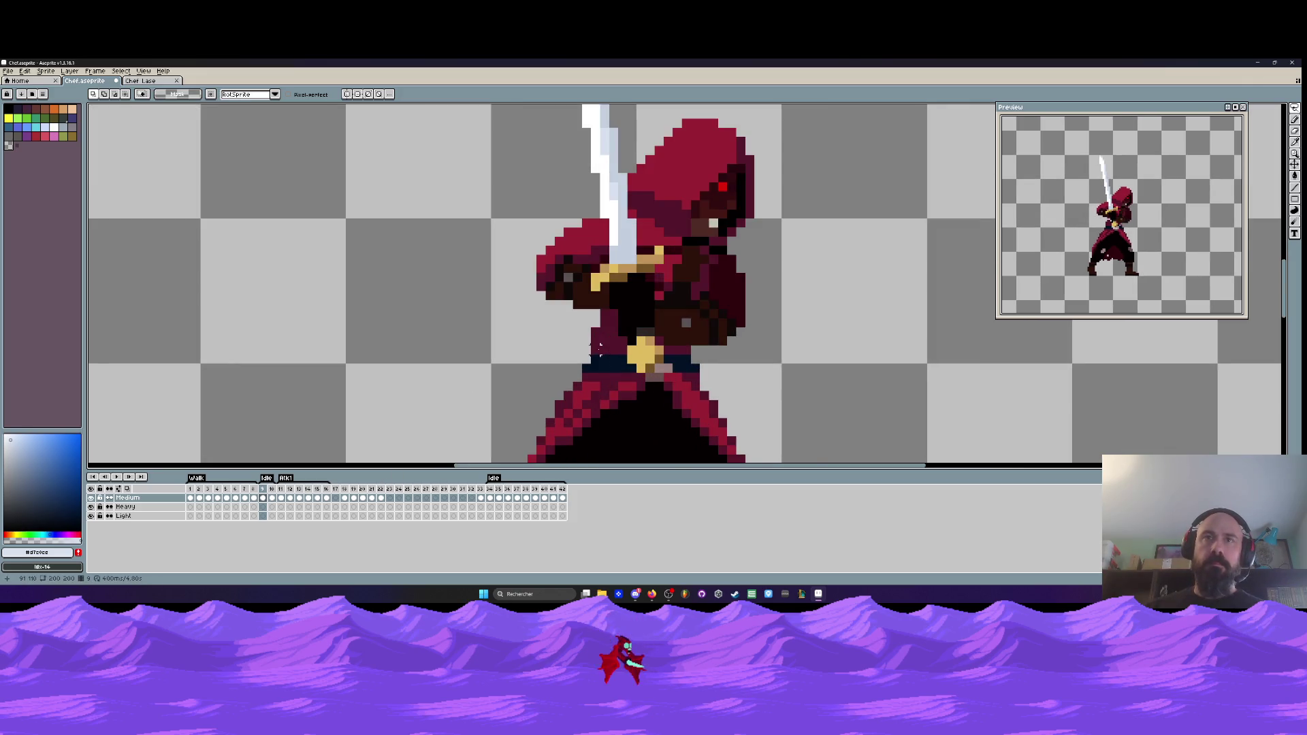
pyautogui.scroll(-2, 599, 348)
pyautogui.moveTo(586, 344)
pyautogui.mouseDown()
pyautogui.moveTo(626, 112)
pyautogui.moveTo(745, 292)
pyautogui.moveTo(632, 395)
pyautogui.moveTo(555, 390)
pyautogui.moveTo(580, 308)
pyautogui.moveTo(600, 318)
pyautogui.mouseUp()
pyautogui.scroll(1, 746, 293)
pyautogui.scroll(1, 577, 379)
pyautogui.scroll(1, 599, 333)
pyautogui.press('Return')
pyautogui.scroll(-3, 606, 338)
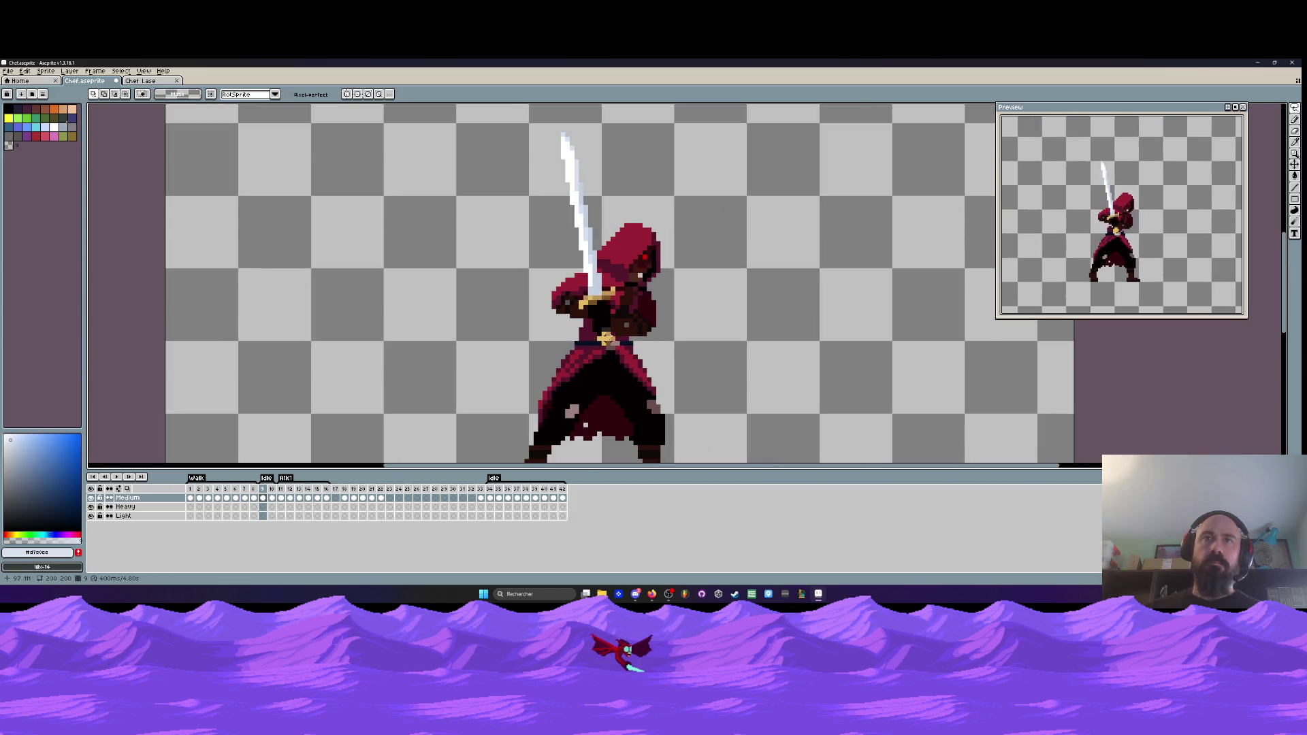
pyautogui.hotkey('ctrl', 'z')
pyautogui.hotkey('ctrl', 'z')
pyautogui.hotkey('ctrl', 'z')
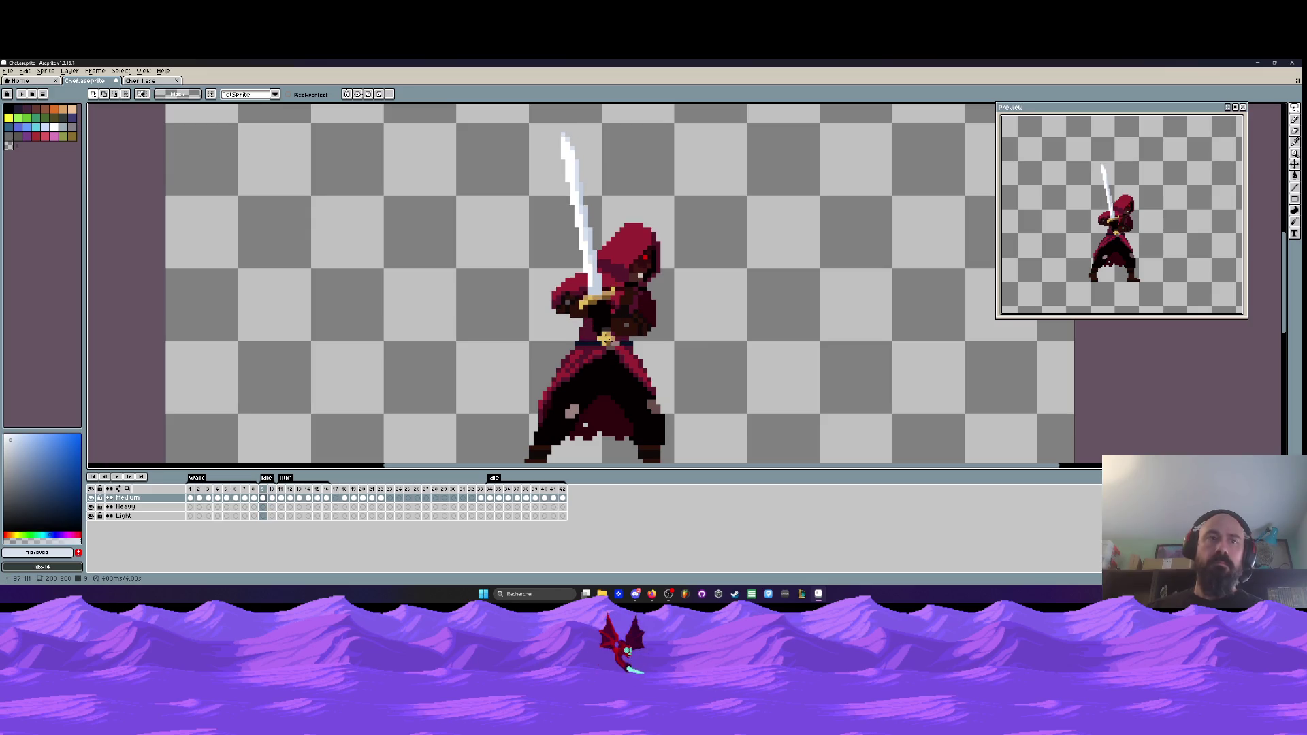
# - Insert a new frame after frame 9 and return to frame 9
pyautogui.click(265, 493)
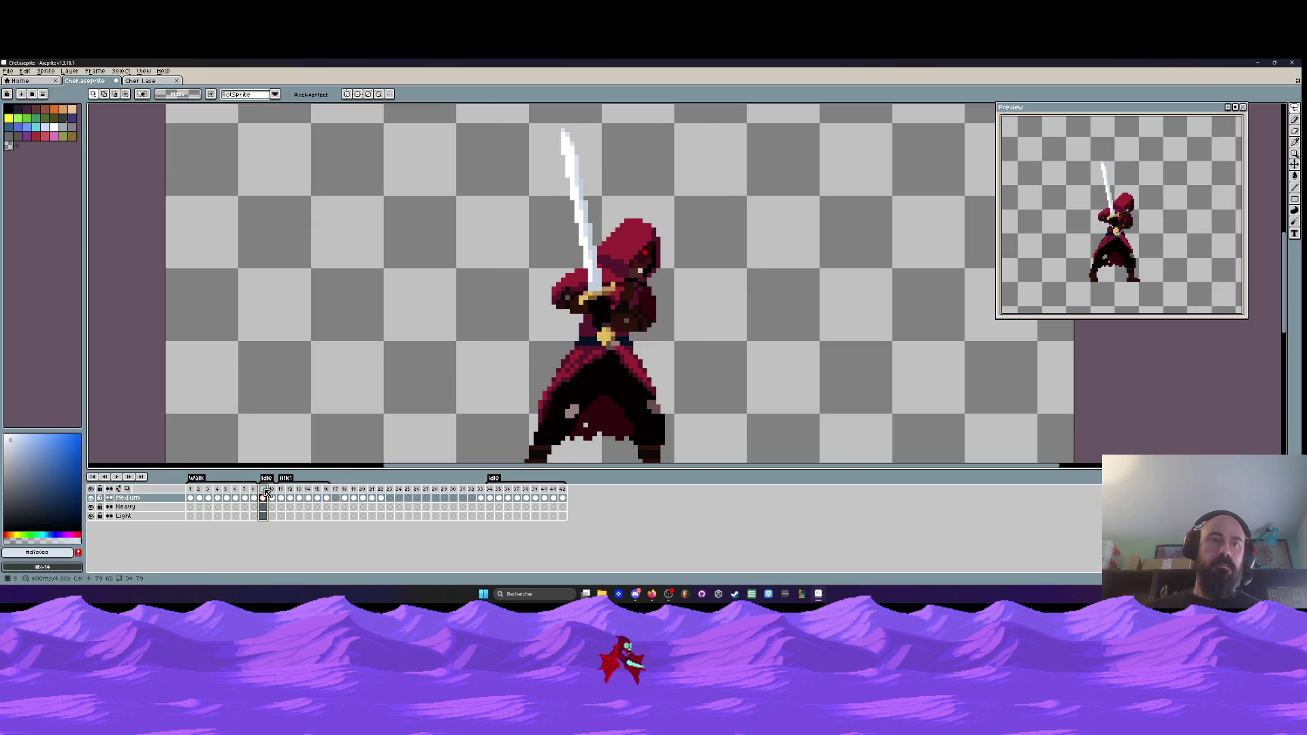
pyautogui.hotkey('alt', 'n')
pyautogui.click(263, 498)
# - Repaint the belt buckle by painting black pixels and pasting a yellow cross over them
pyautogui.scroll(2, 598, 371)
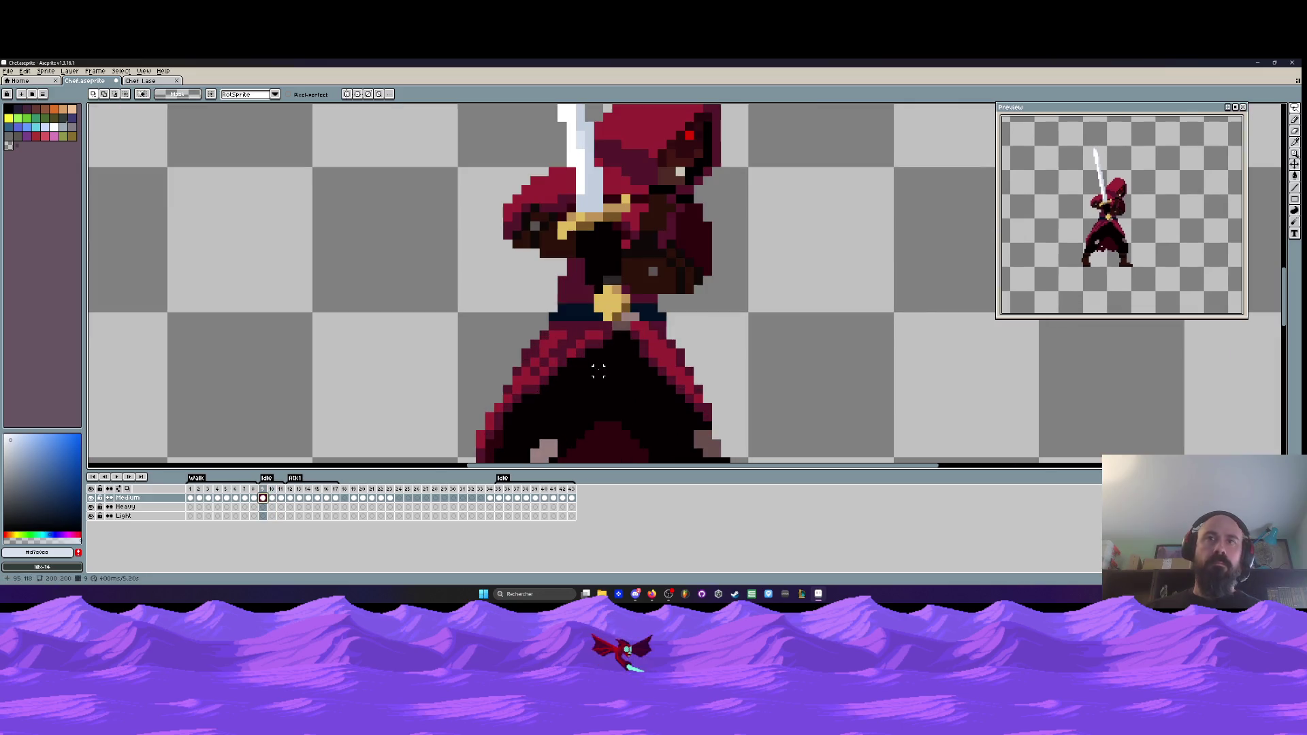
pyautogui.scroll(3, 605, 329)
pyautogui.scroll(-2, 618, 295)
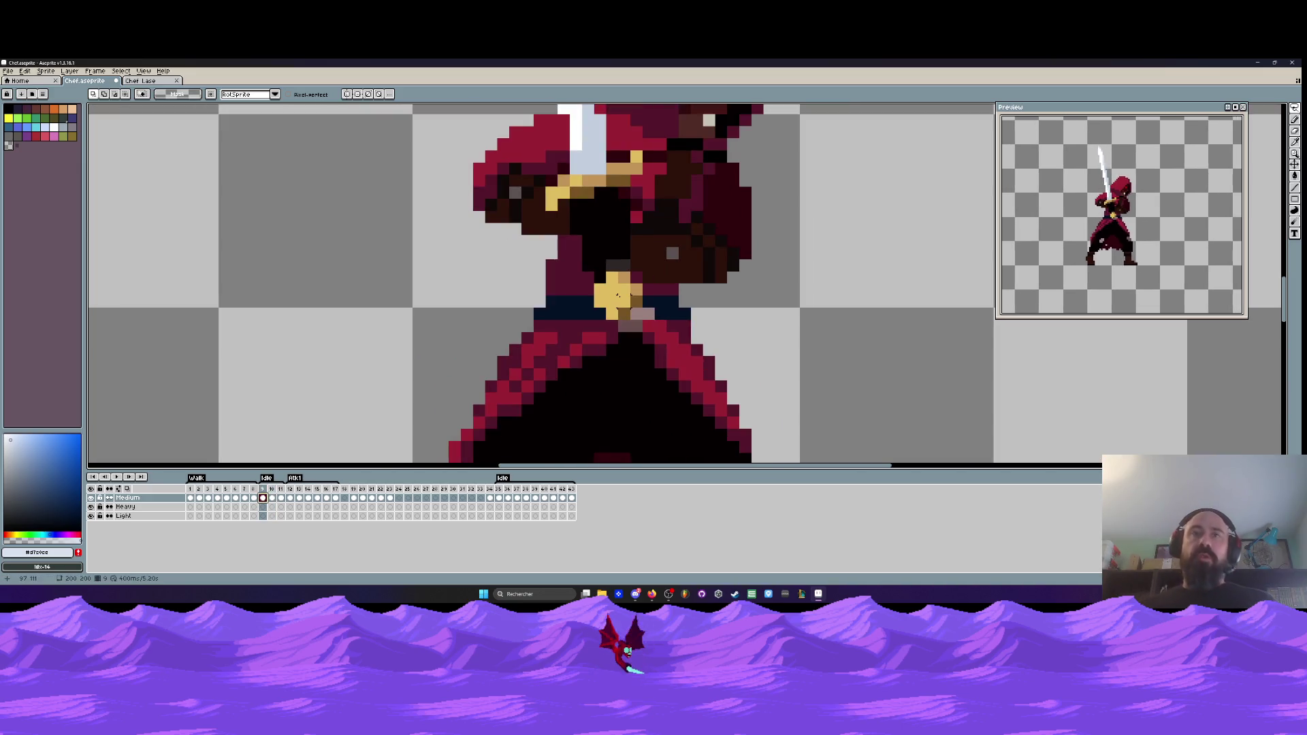
pyautogui.scroll(2, 618, 295)
pyautogui.moveTo(598, 252)
pyautogui.mouseDown()
pyautogui.moveTo(562, 290)
pyautogui.moveTo(579, 343)
pyautogui.mouseUp()
pyautogui.hotkey('ctrl', 'v')
pyautogui.scroll(-1, 635, 291)
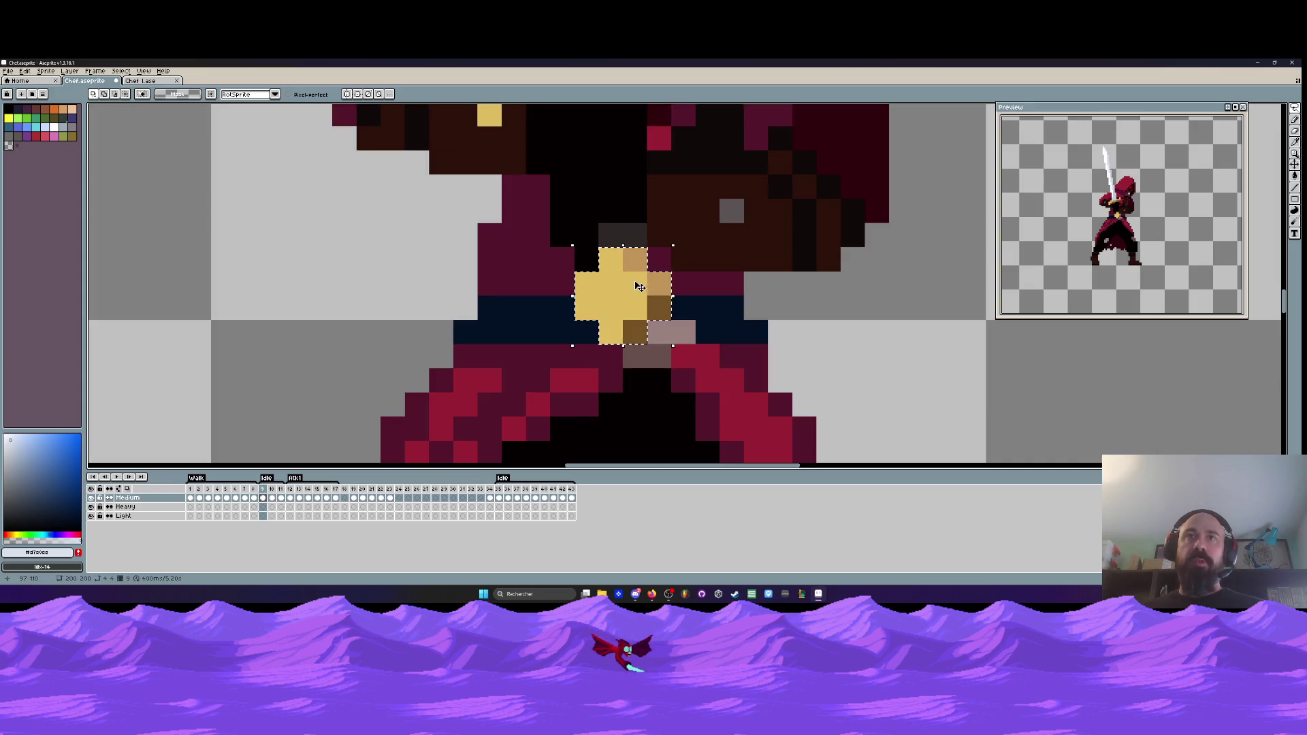
pyautogui.press('Return')
# - Lasso-select the whole swordsman figure
pyautogui.scroll(-2, 635, 290)
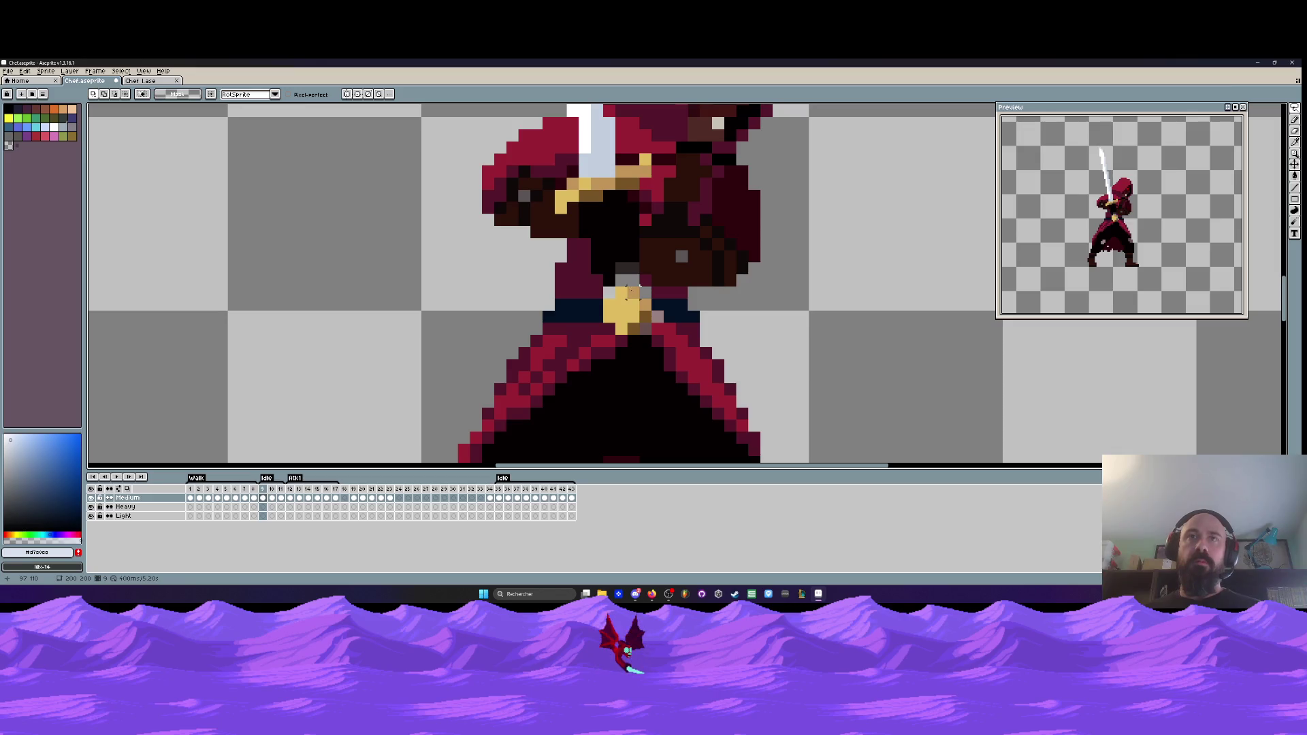
pyautogui.scroll(-2, 680, 292)
pyautogui.moveTo(680, 294)
pyautogui.mouseDown()
pyautogui.moveTo(517, 105)
pyautogui.moveTo(720, 238)
pyautogui.moveTo(695, 245)
pyautogui.mouseUp()
pyautogui.scroll(-1, 695, 246)
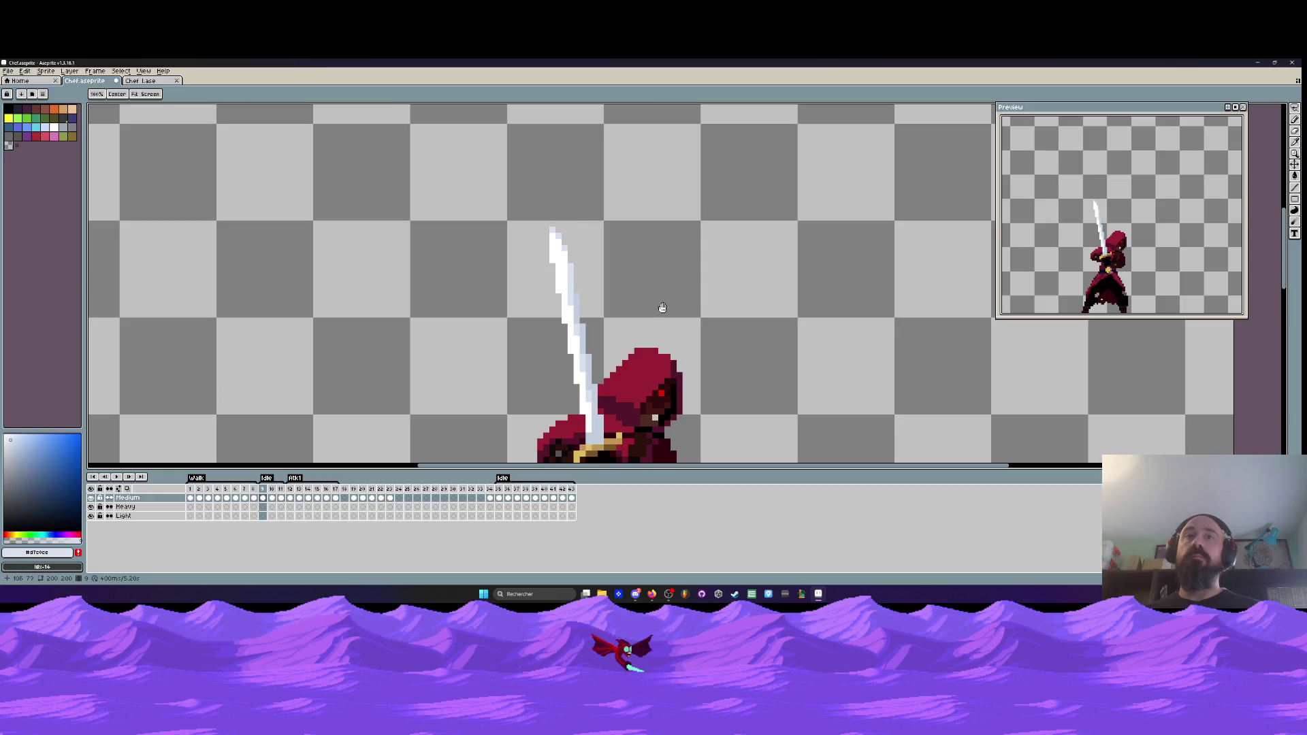
pyautogui.scroll(-1, 662, 306)
pyautogui.scroll(-1, 582, 116)
pyautogui.moveTo(582, 115); pyautogui.dragTo(487, 193)
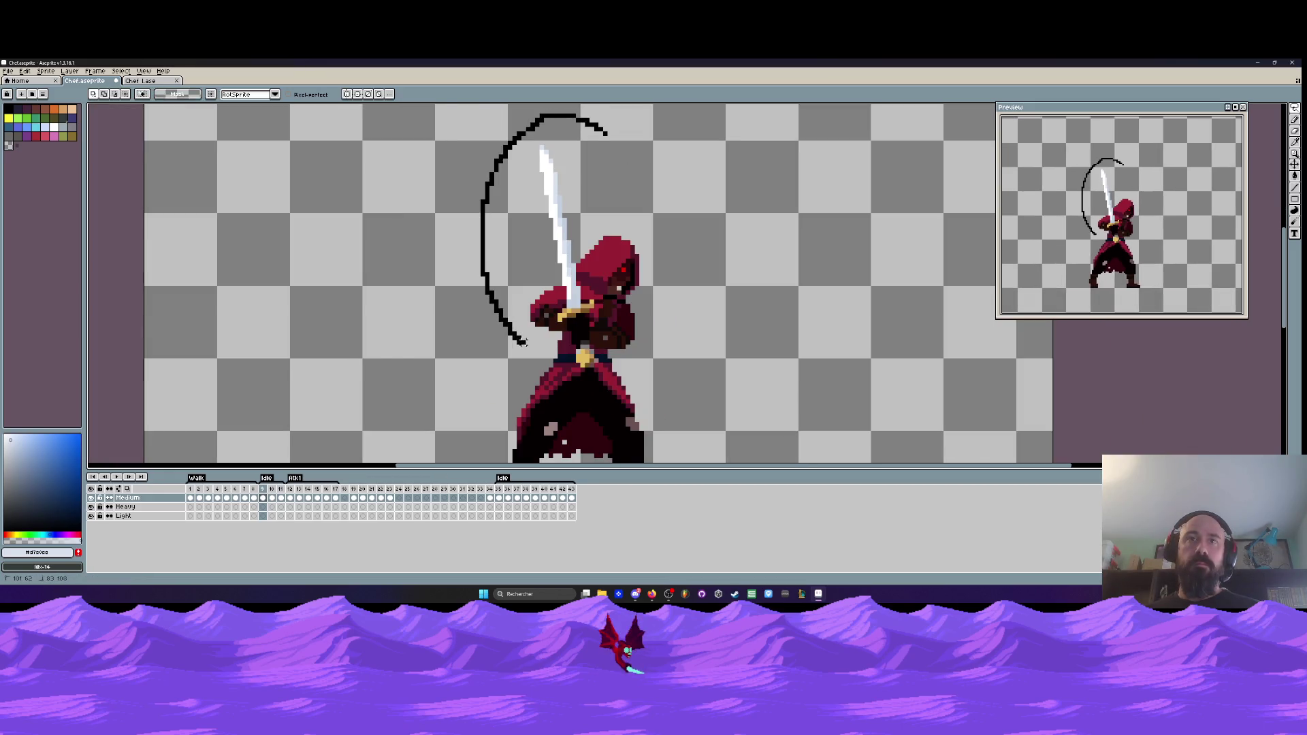
pyautogui.moveTo(578, 347); pyautogui.dragTo(580, 348)
pyautogui.scroll(4, 580, 347)
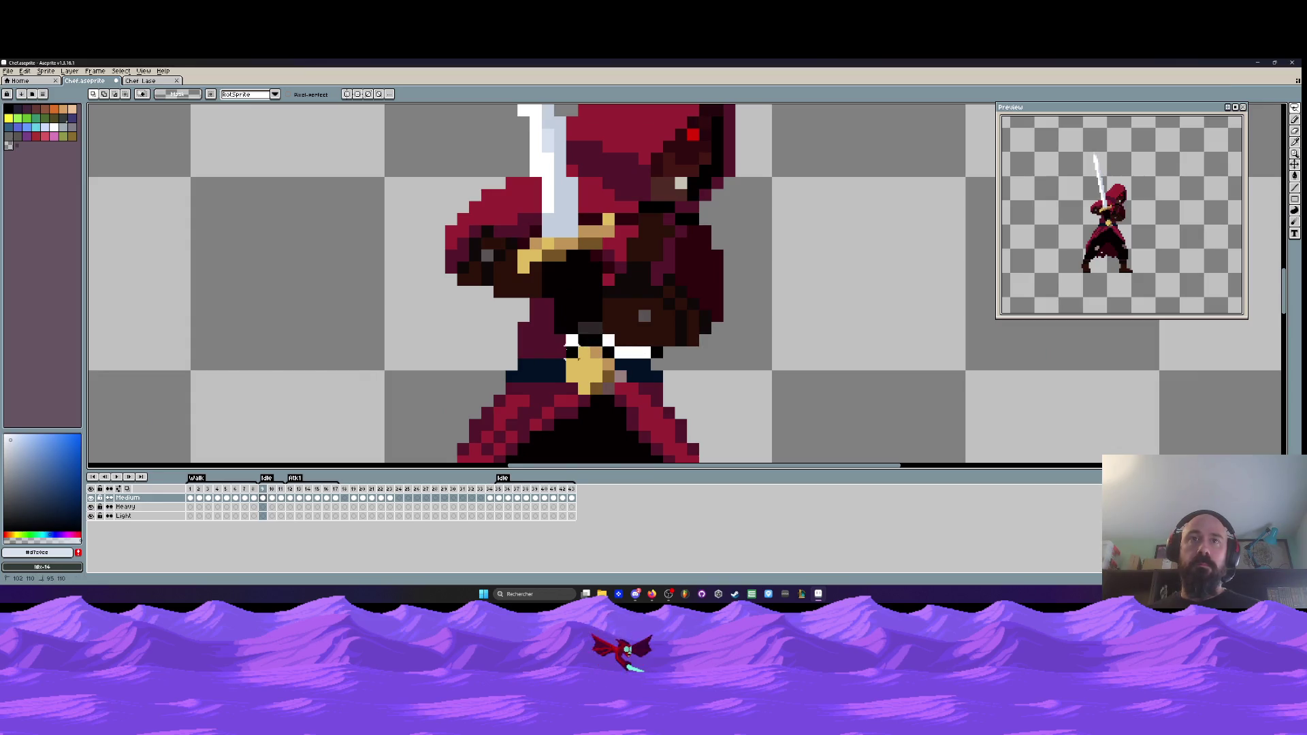
pyautogui.scroll(-3, 578, 347)
pyautogui.scroll(-1, 528, 435)
pyautogui.moveTo(528, 452)
pyautogui.mouseDown()
pyautogui.moveTo(599, 140)
pyautogui.moveTo(616, 452)
pyautogui.moveTo(579, 450)
pyautogui.mouseUp()
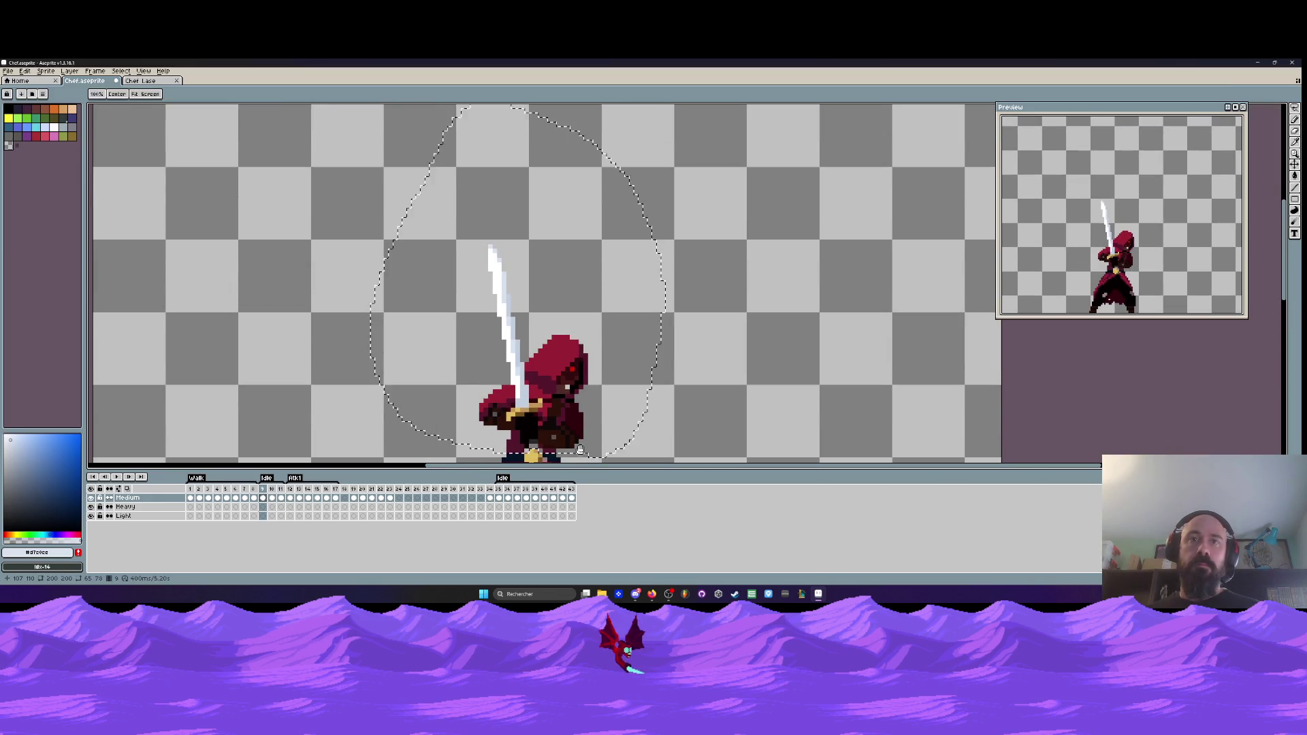
pyautogui.scroll(4, 580, 450)
# - Nudge the selected character one pixel down-left and apply the move
pyautogui.click(542, 261)
pyautogui.moveTo(542, 262)
pyautogui.mouseDown()
pyautogui.moveTo(530, 273)
pyautogui.moveTo(542, 271)
pyautogui.mouseUp()
pyautogui.scroll(-3, 535, 272)
pyautogui.scroll(2, 537, 272)
pyautogui.press('Return')
pyautogui.scroll(-2, 583, 289)
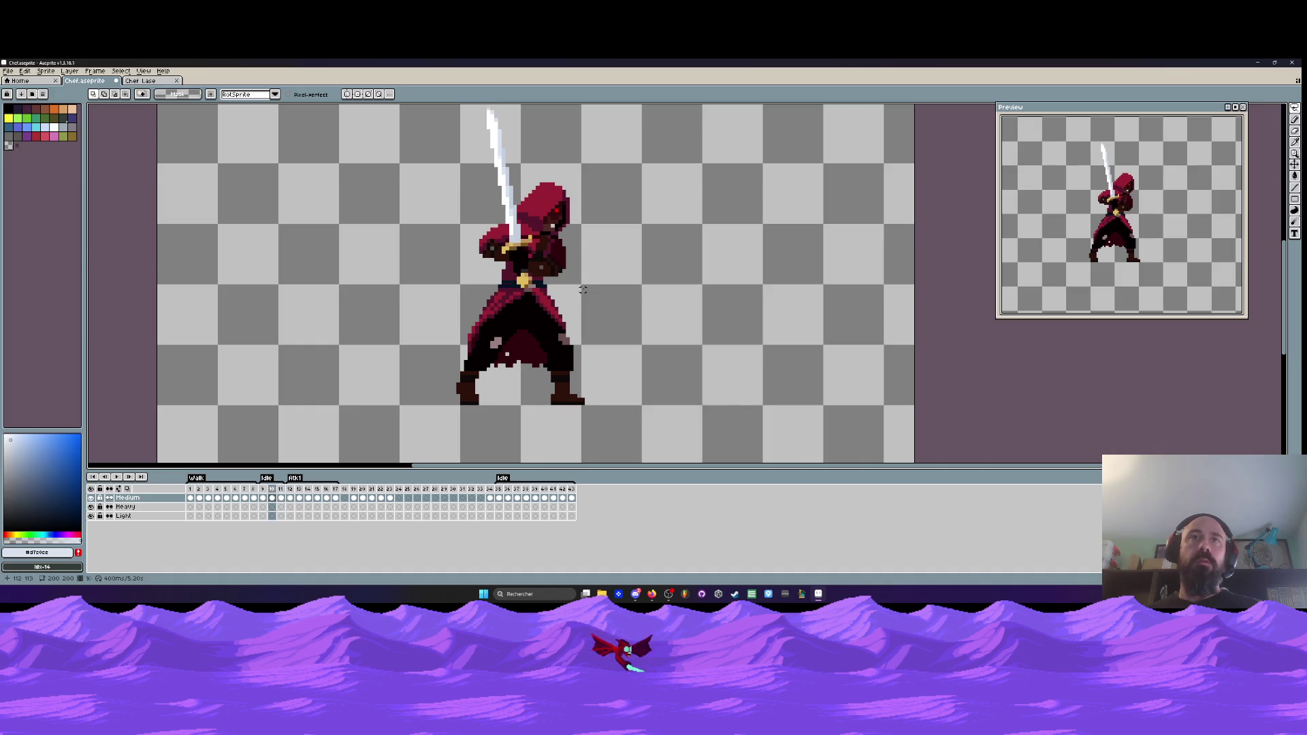
# - Loop-select the hood area and insert a new frame 12
pyautogui.scroll(2, 557, 211)
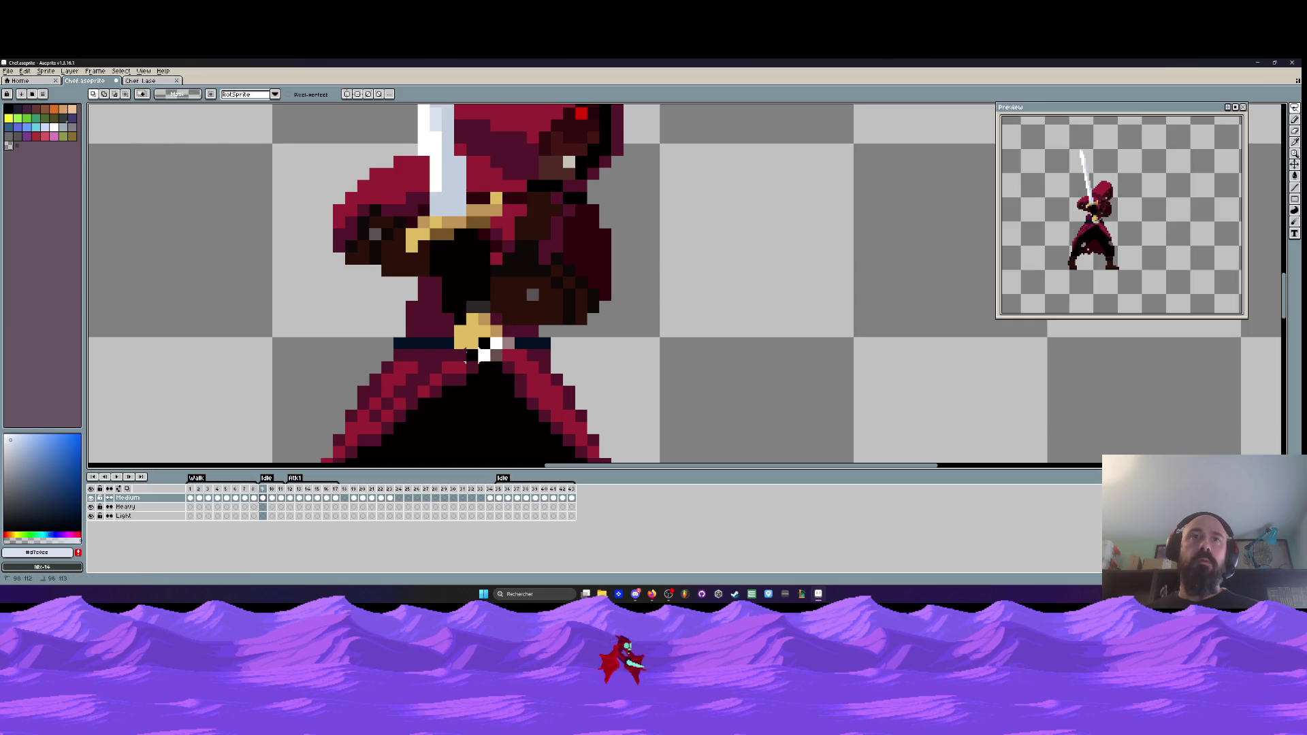
pyautogui.scroll(-2, 436, 281)
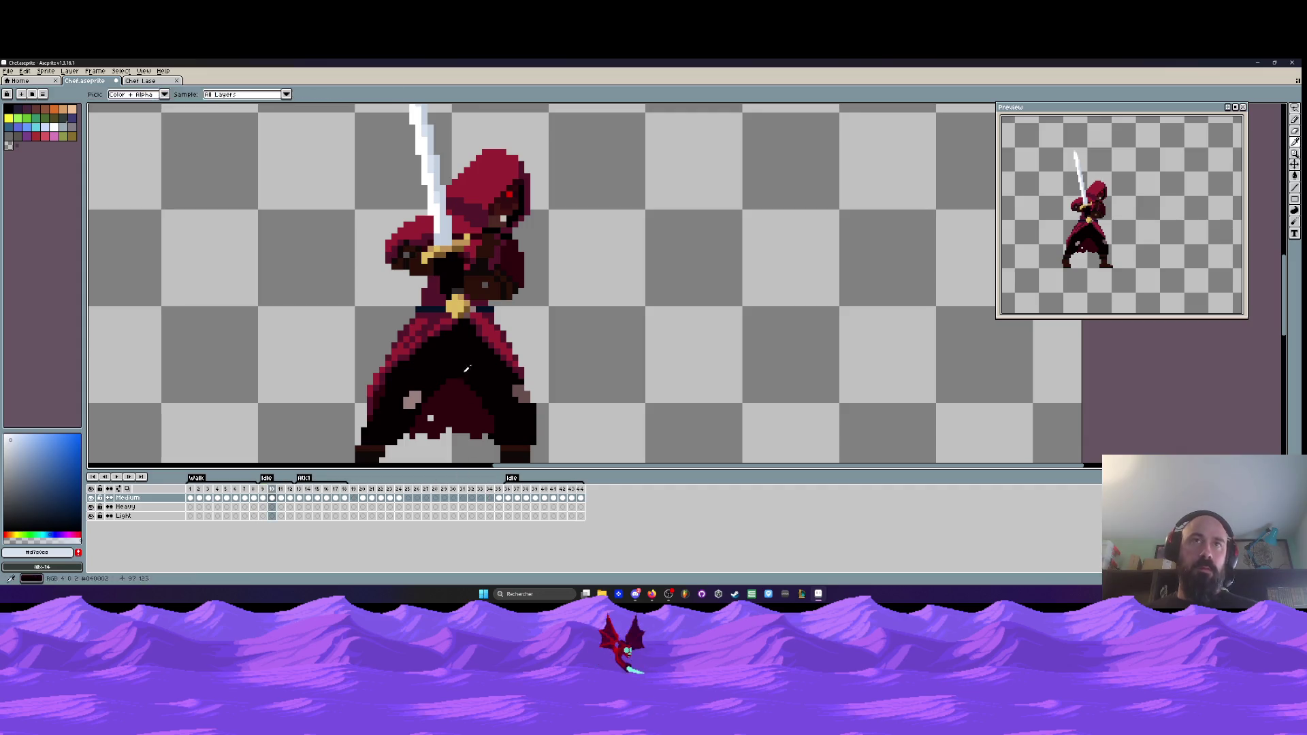
pyautogui.scroll(2, 422, 231)
pyautogui.moveTo(419, 236)
pyautogui.mouseDown()
pyautogui.moveTo(487, 108)
pyautogui.moveTo(599, 293)
pyautogui.moveTo(544, 303)
pyautogui.mouseUp()
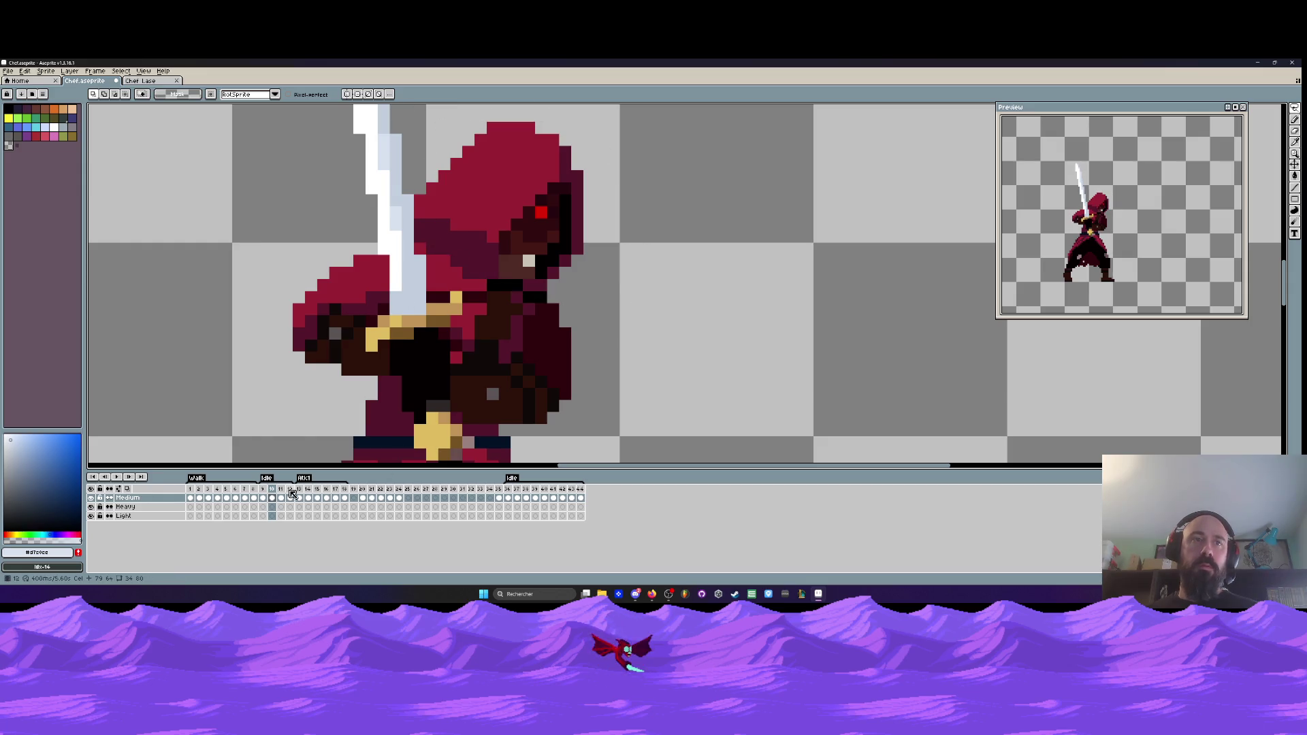
pyautogui.scroll(-3, 476, 286)
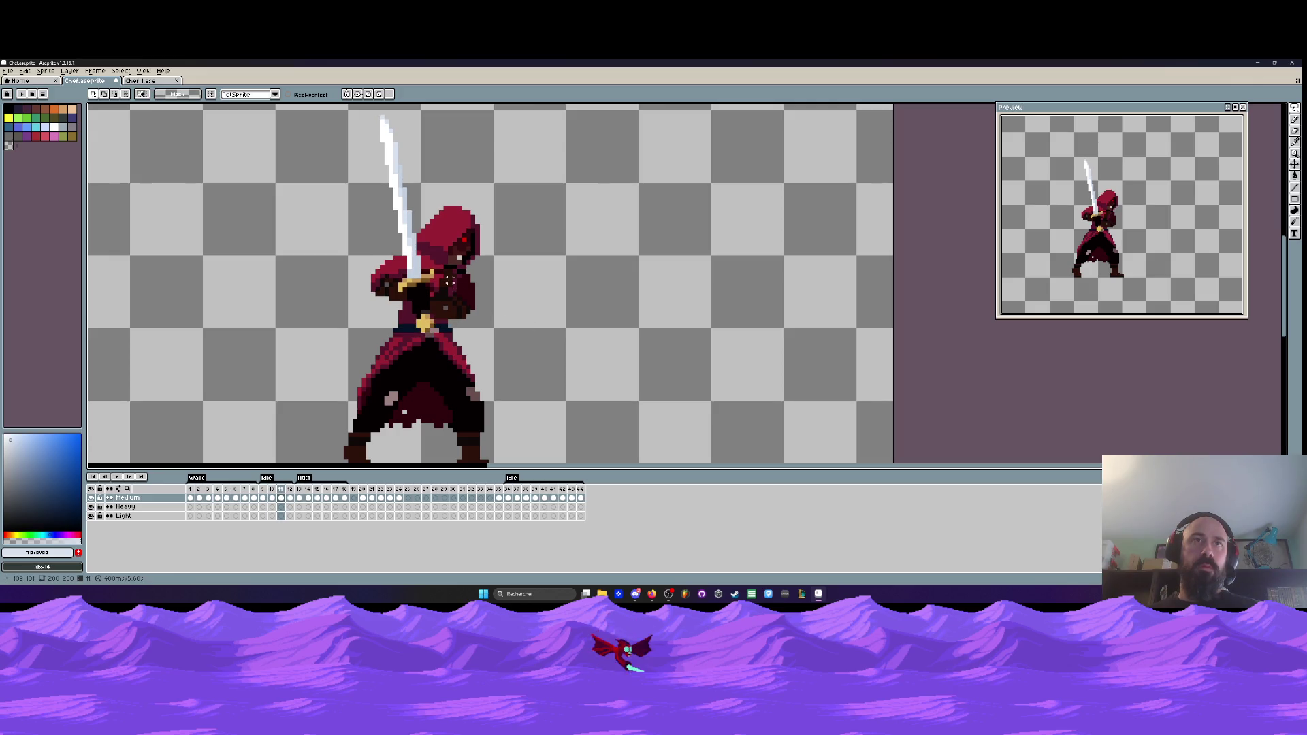
pyautogui.hotkey('alt', 'n')
# - Undo the stray black arc drawn across the hooded swordsman
pyautogui.scroll(3, 468, 208)
pyautogui.moveTo(467, 208)
pyautogui.mouseDown()
pyautogui.moveTo(461, 260)
pyautogui.moveTo(656, 204)
pyautogui.moveTo(568, 295)
pyautogui.mouseUp()
pyautogui.scroll(-2, 461, 243)
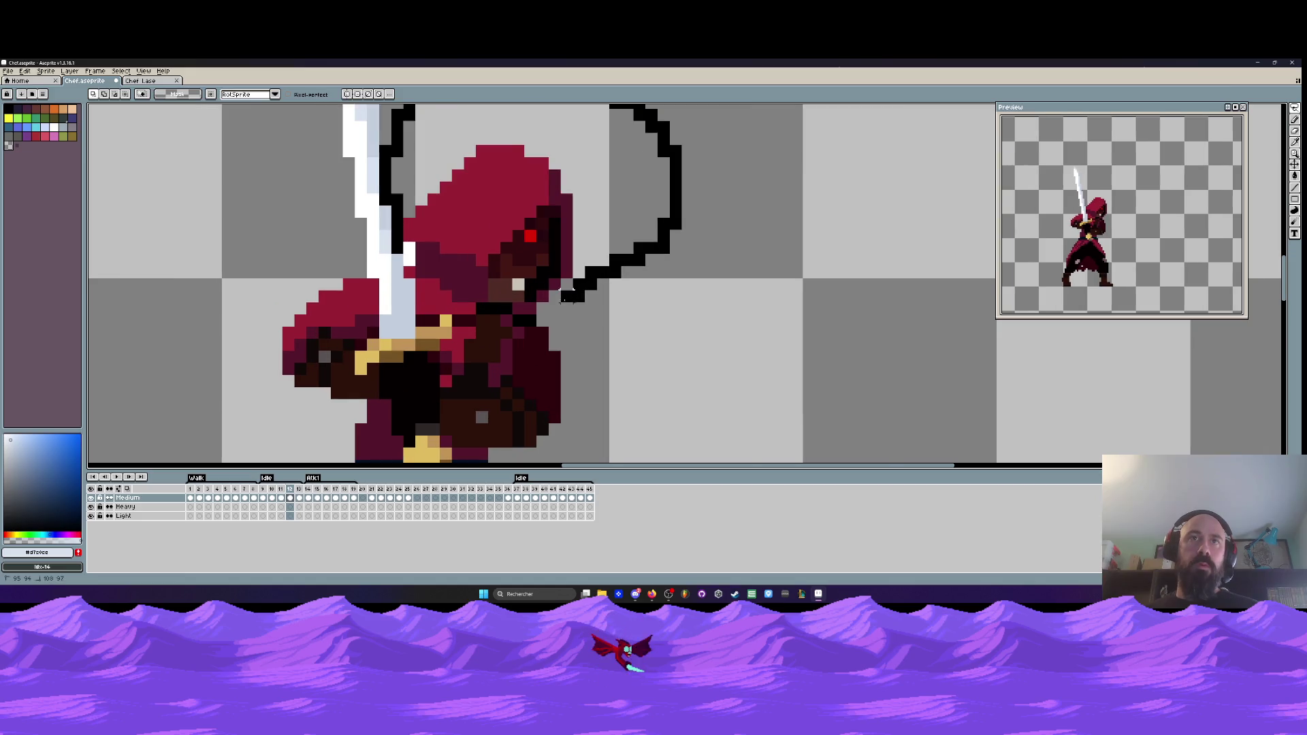
pyautogui.hotkey('ctrl', 'z')
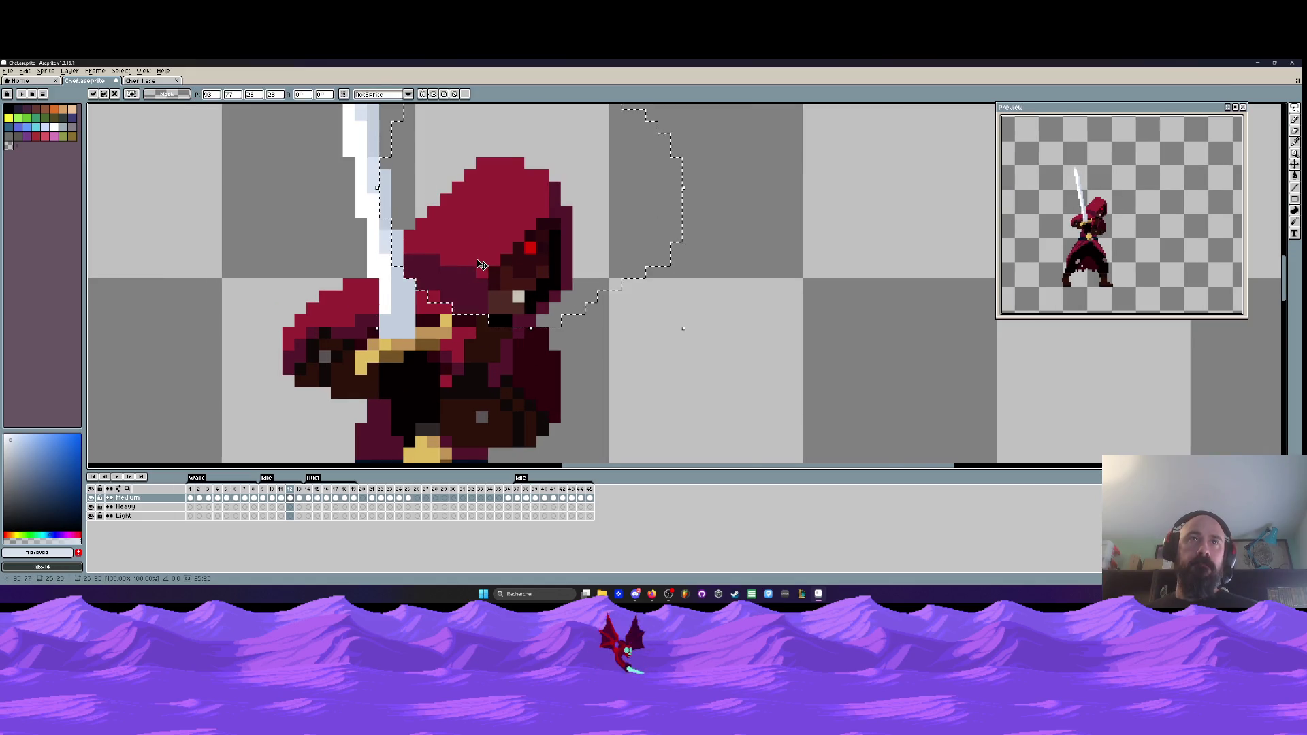
pyautogui.scroll(-2, 479, 259)
# - Review Idle frames 9–12, play the loop from frame 9, and select frames 9–10
pyautogui.click(272, 498)
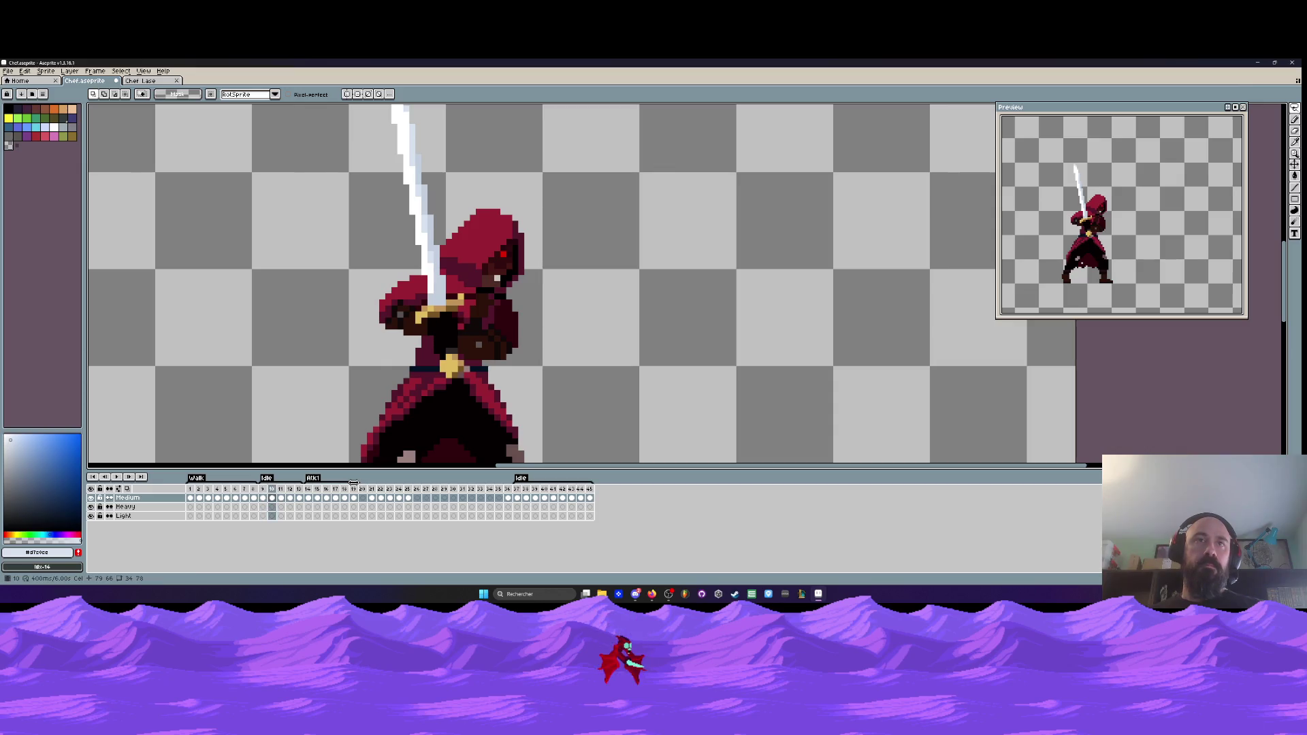
pyautogui.press('Right')
pyautogui.press('Right')
pyautogui.press('Left')
pyautogui.press('Left')
pyautogui.press('Right')
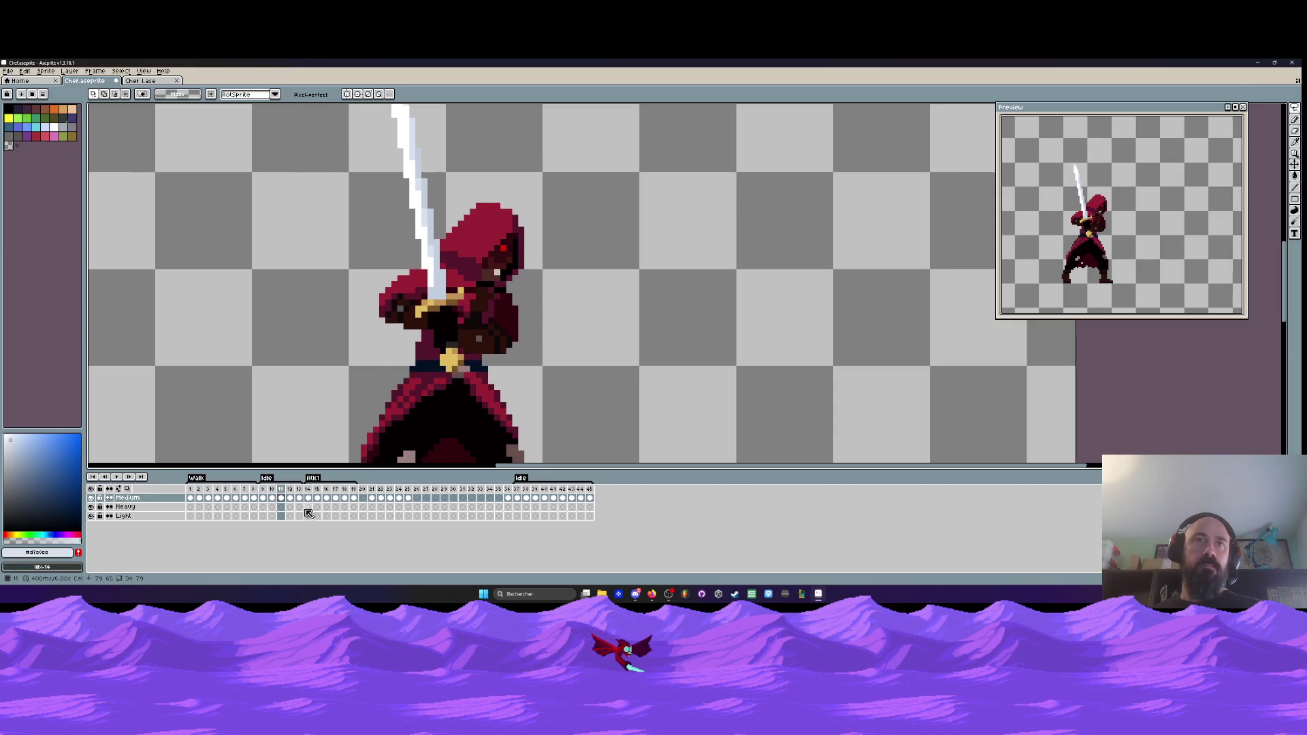
pyautogui.click(264, 490)
pyautogui.press('Return')
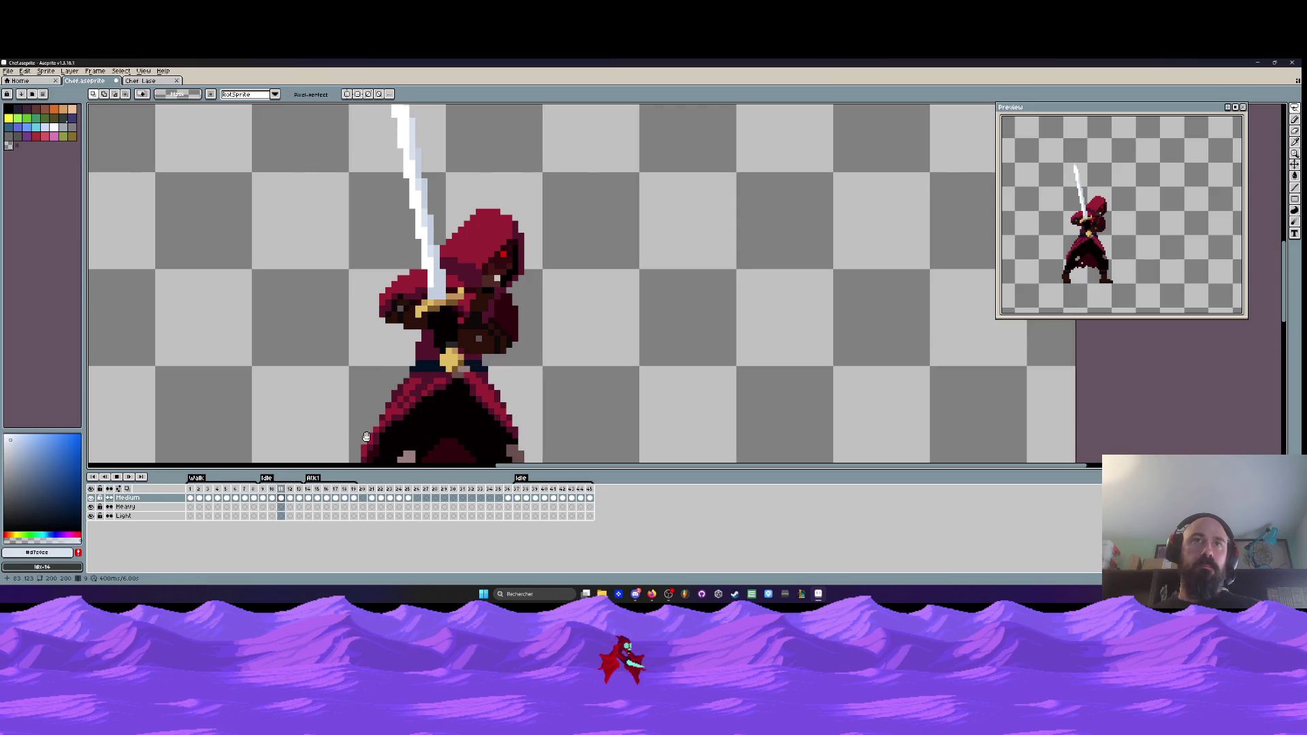
pyautogui.scroll(-3, 367, 433)
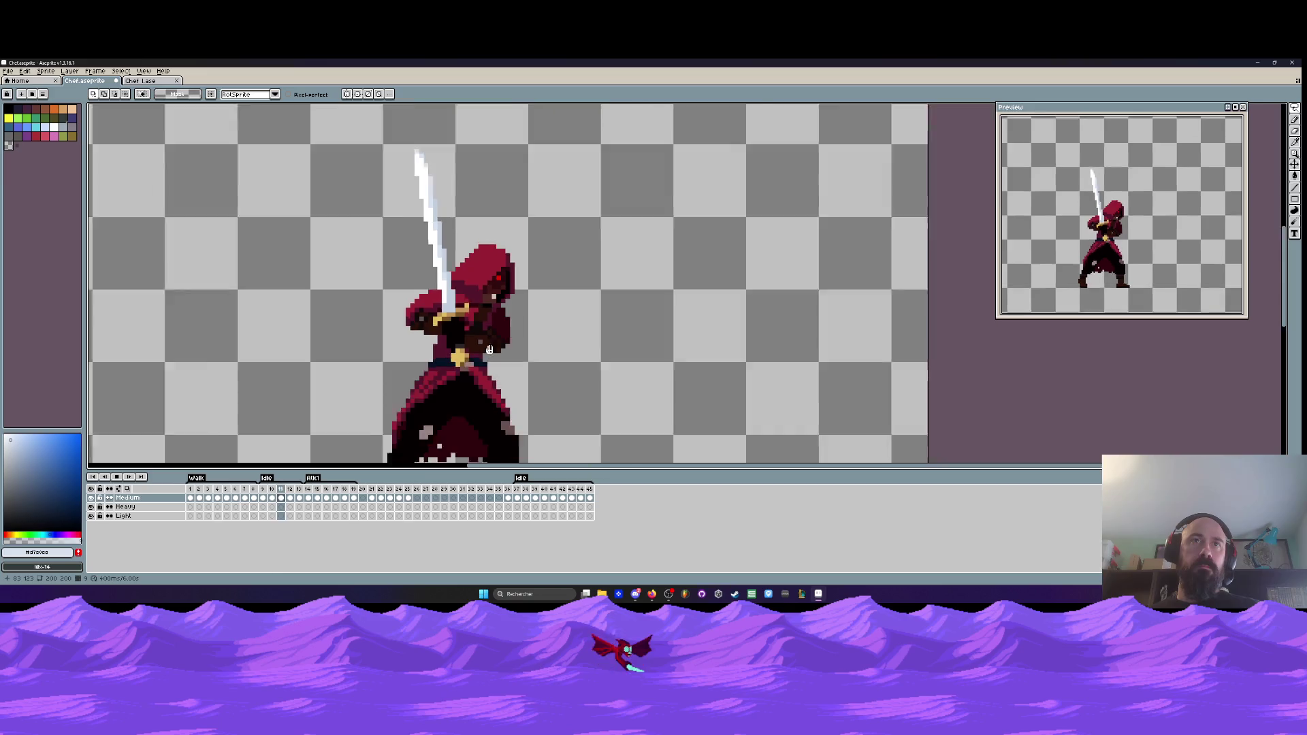
pyautogui.moveTo(263, 489); pyautogui.dragTo(297, 492)
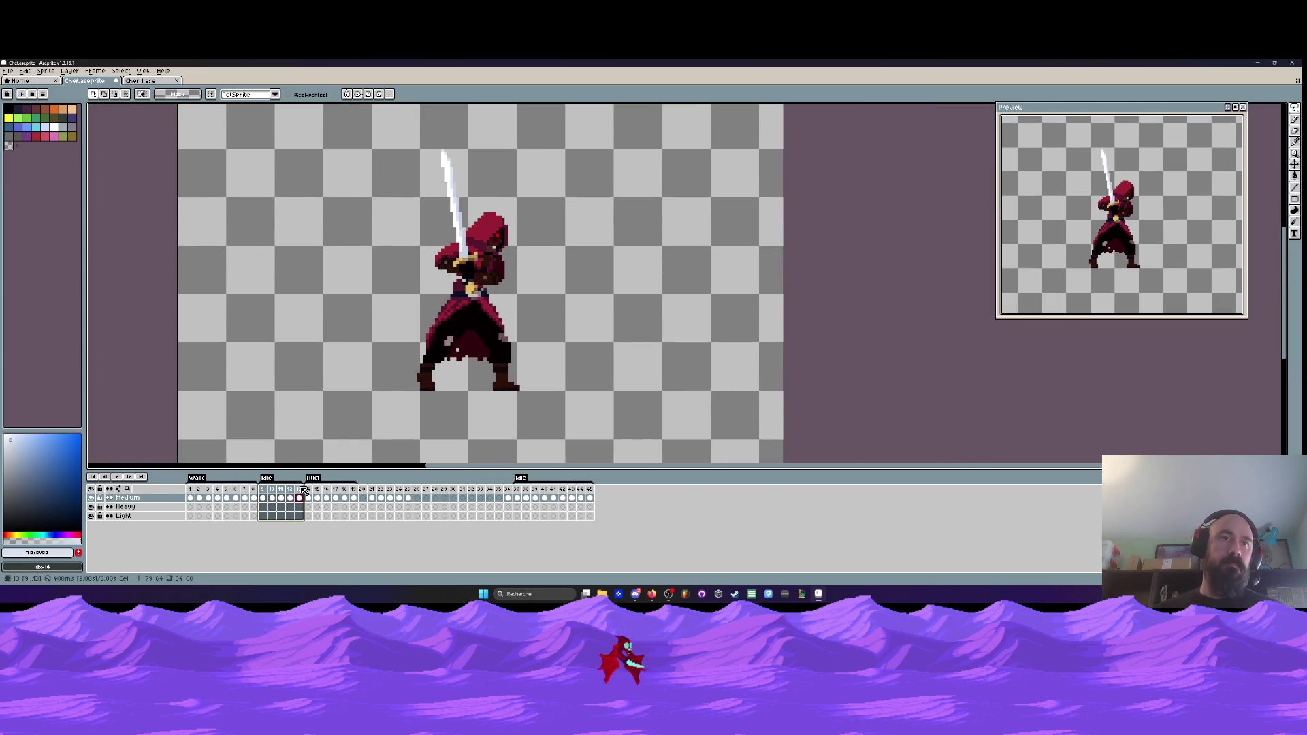
# - Give frames 9–13 a 200 ms duration and preview the animation
pyautogui.doubleClick(297, 490)
pyautogui.write('200')
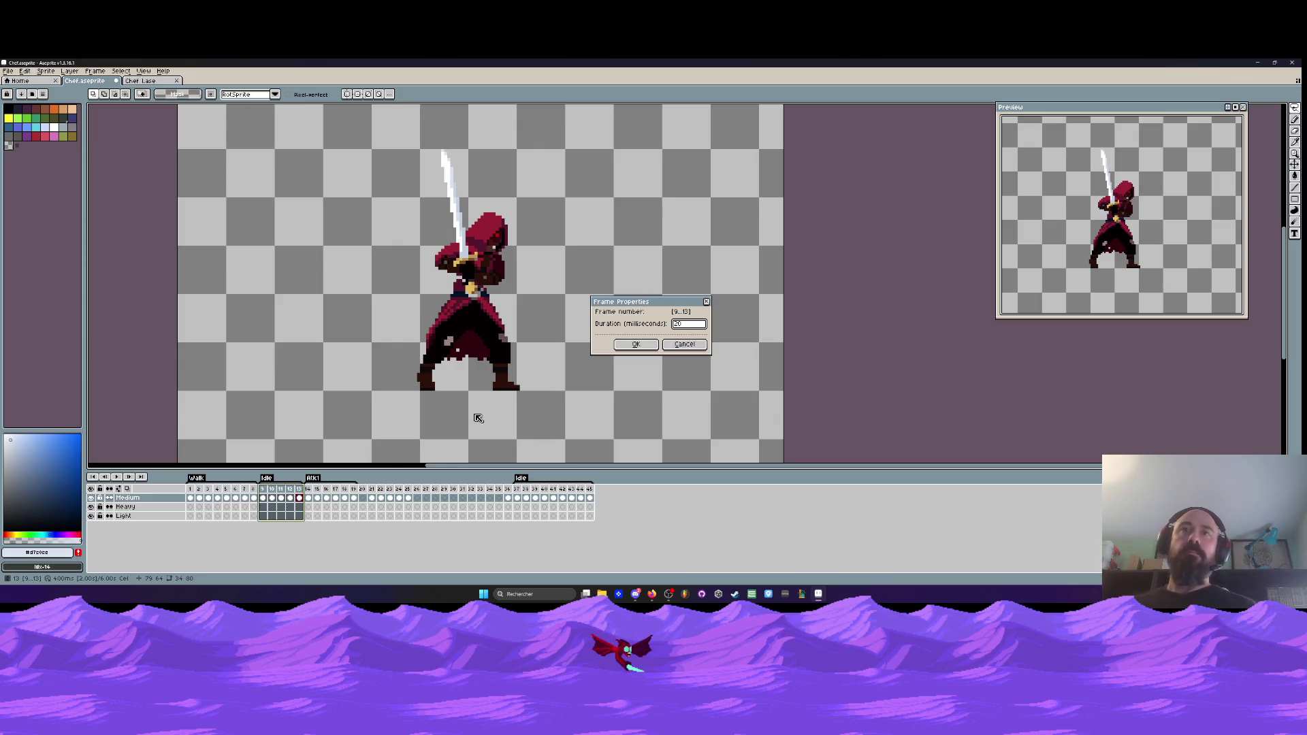
pyautogui.click(636, 344)
pyautogui.press('Return')
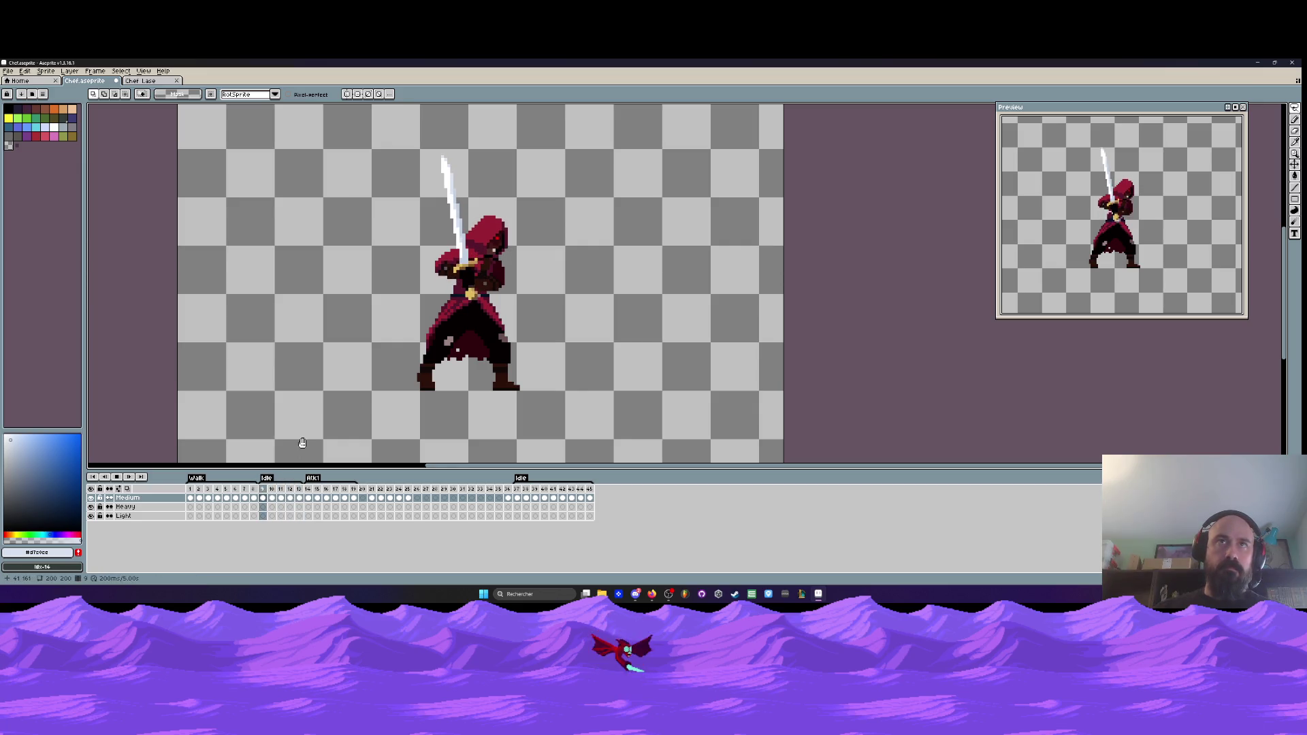
pyautogui.press('Return')
pyautogui.press('Left')
pyautogui.press('Left')
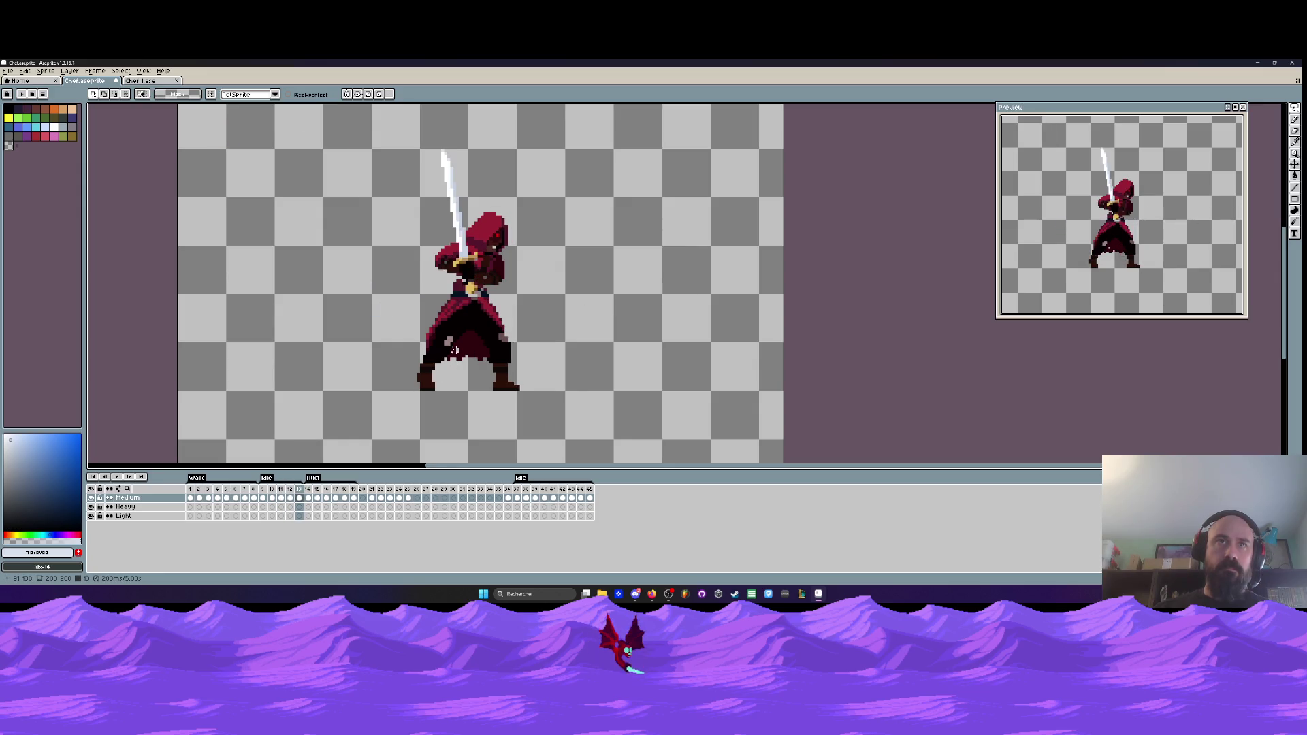
# - Duplicate frame 12 and move the copy after frame 14
pyautogui.click(263, 497)
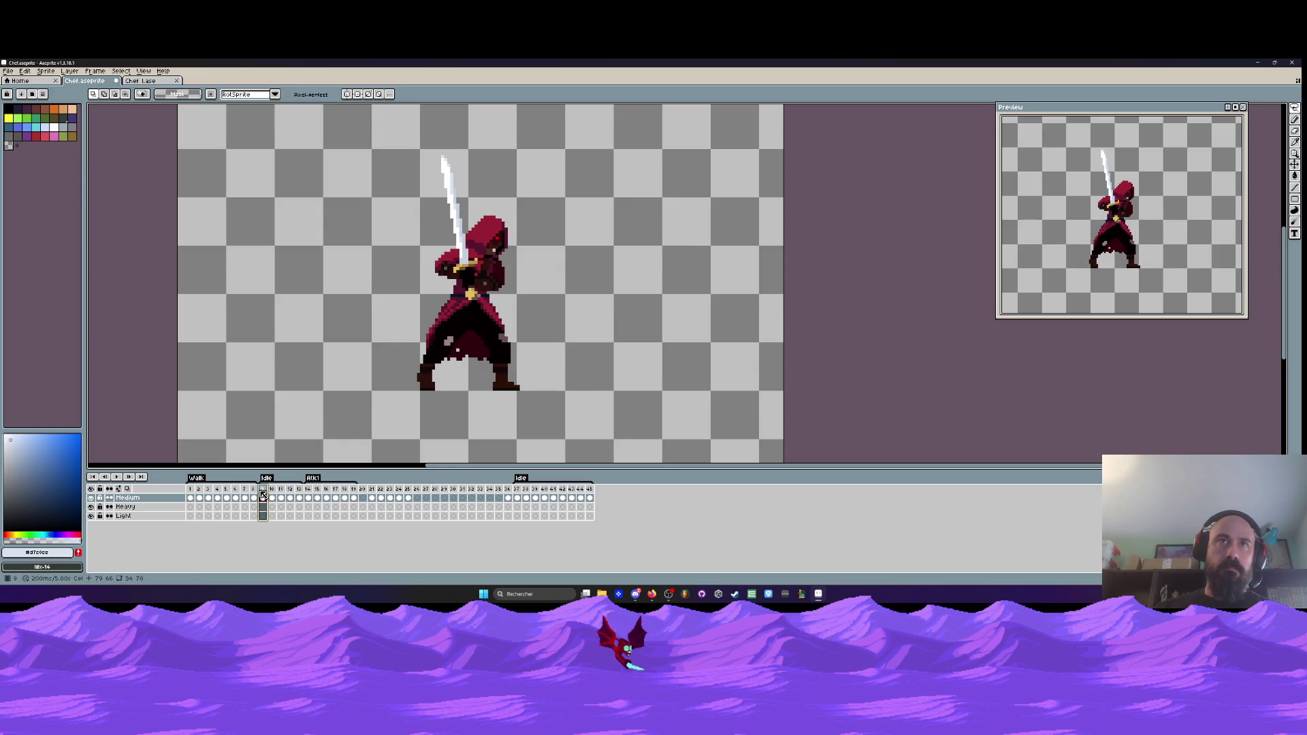
pyautogui.click(300, 494)
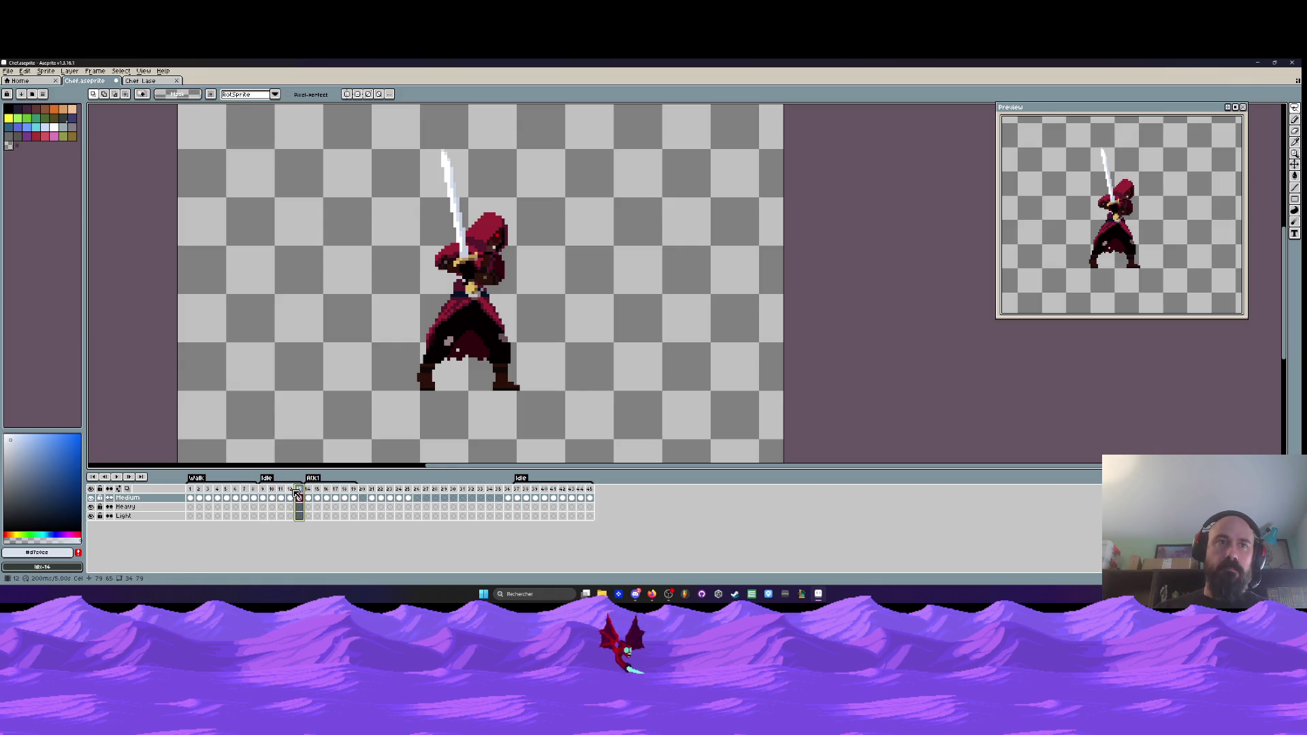
pyautogui.click(292, 493)
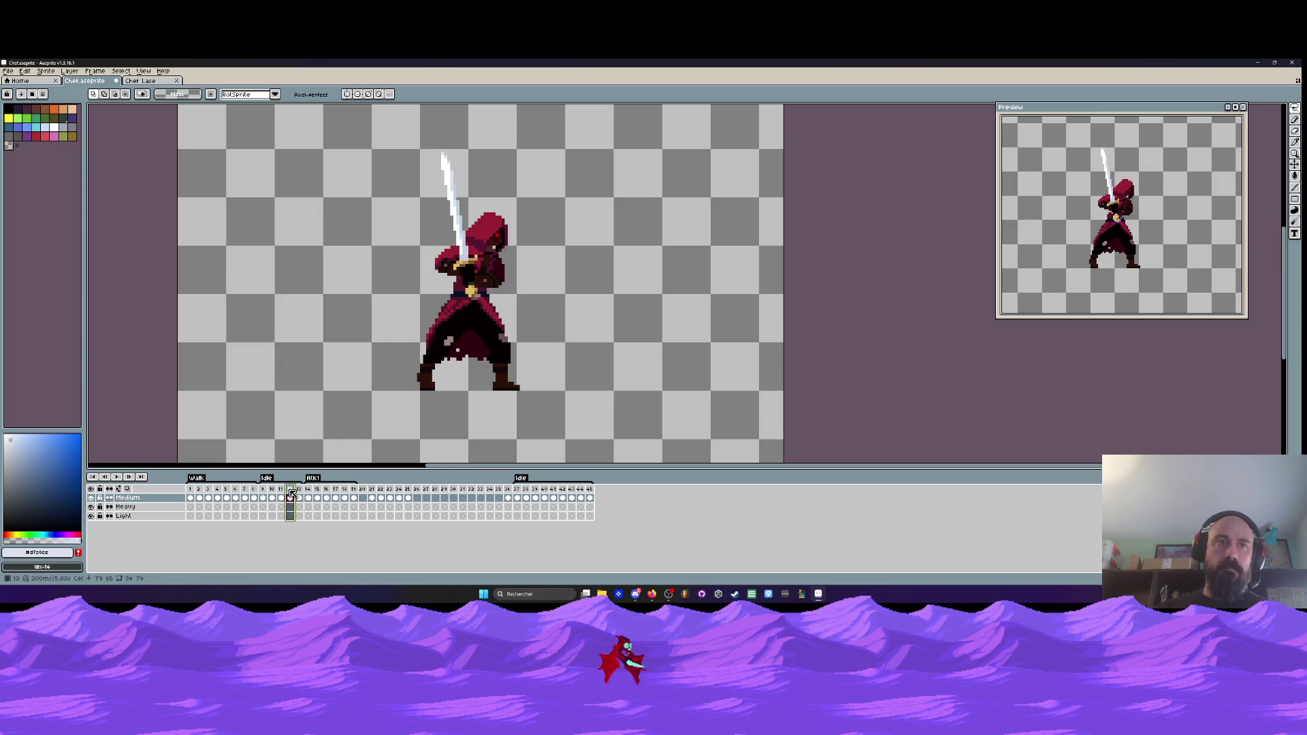
pyautogui.hotkey('alt', 'n')
pyautogui.moveTo(304, 496); pyautogui.dragTo(314, 493)
# - Insert a new frame after frame 11 and play the animation from frame 15
pyautogui.click(282, 491)
pyautogui.hotkey('alt', 'n')
pyautogui.click(316, 498)
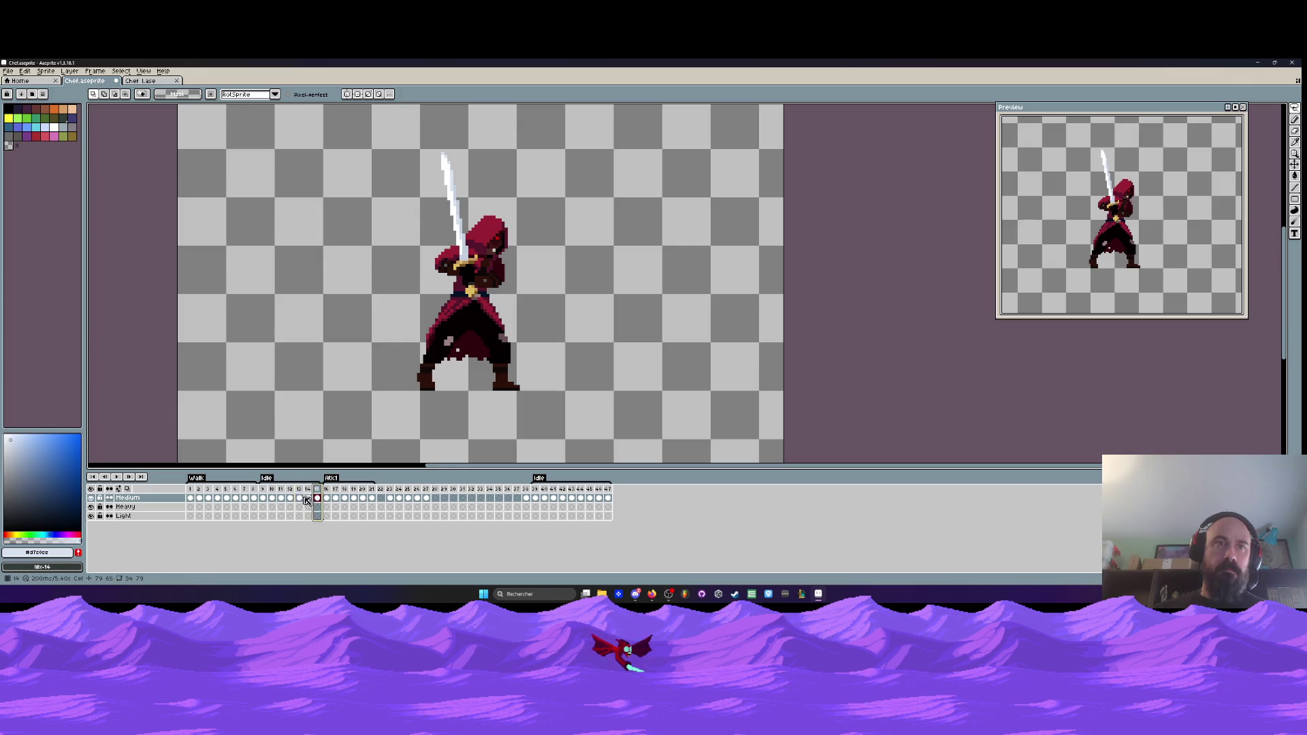
pyautogui.press('Return')
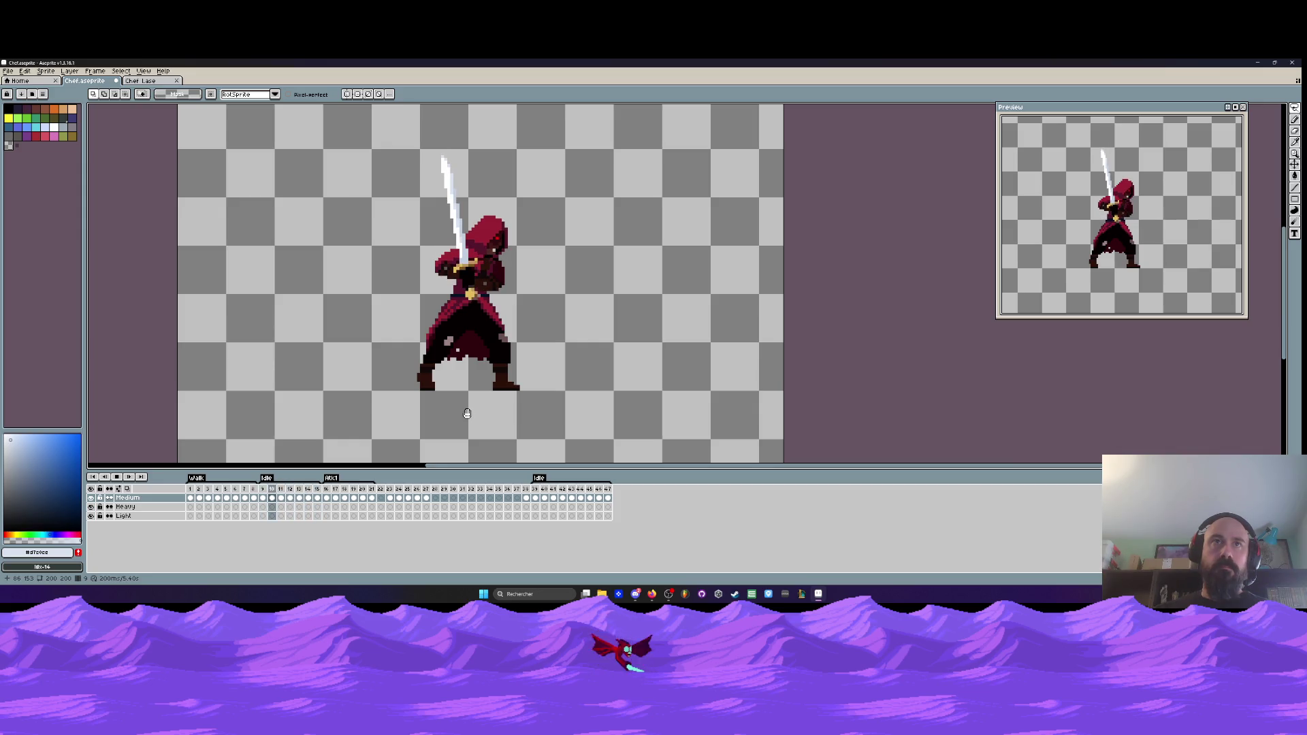
pyautogui.press('Return')
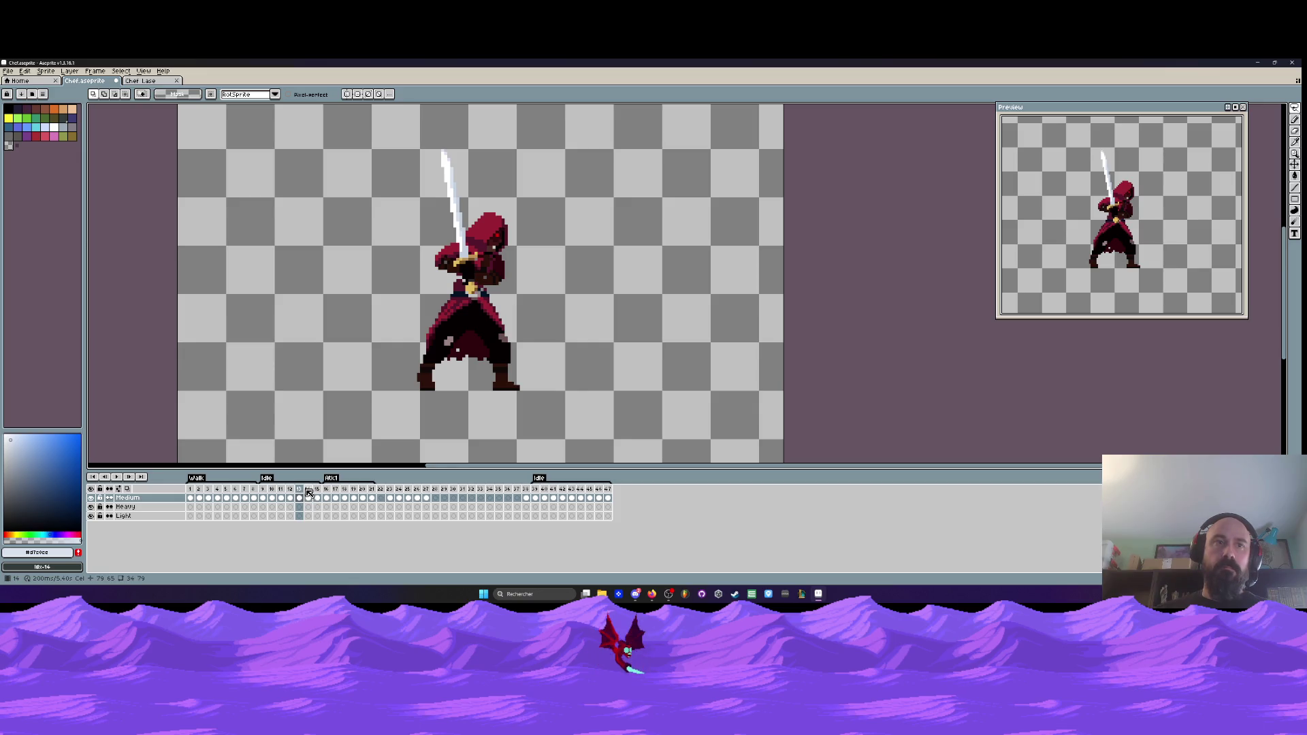
# - Compare Idle frames 11–14 and play the Idle loop from frame 11
pyautogui.click(308, 491)
pyautogui.click(300, 491)
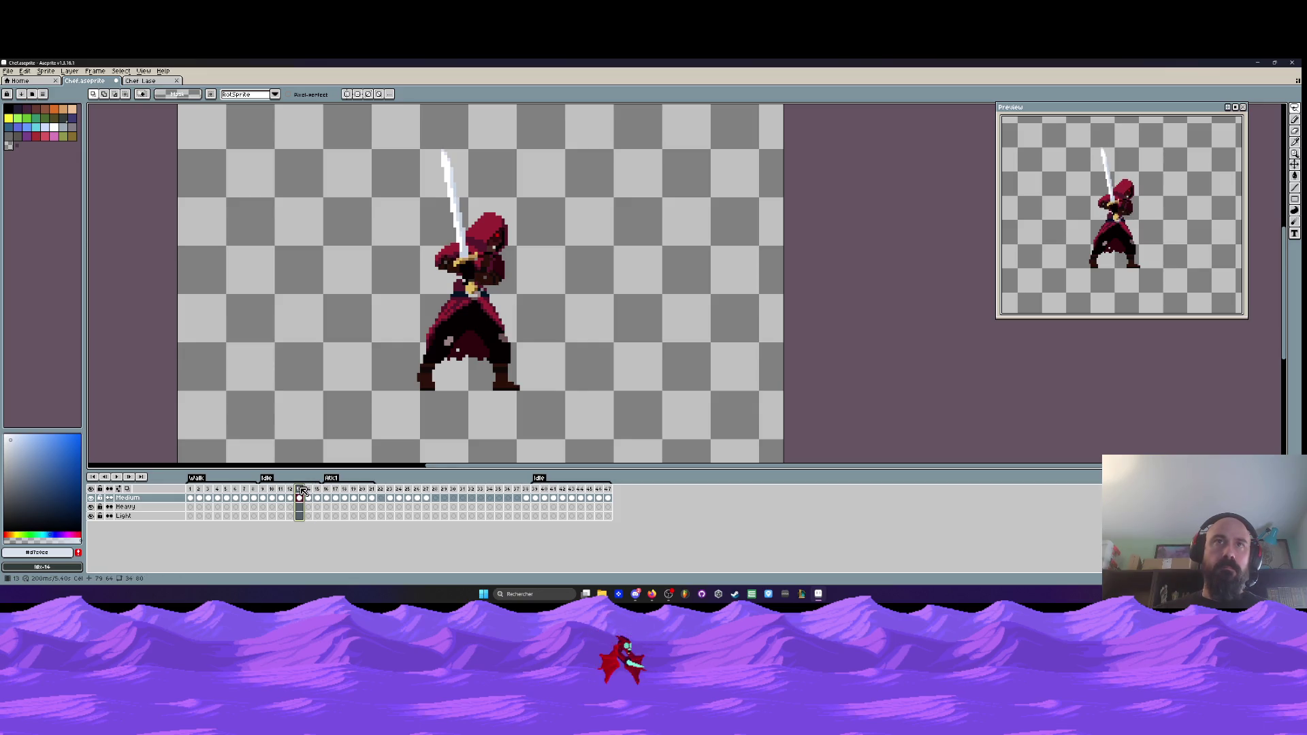
pyautogui.click(308, 492)
pyautogui.click(300, 490)
pyautogui.moveTo(300, 490); pyautogui.dragTo(291, 490)
pyautogui.click(300, 490)
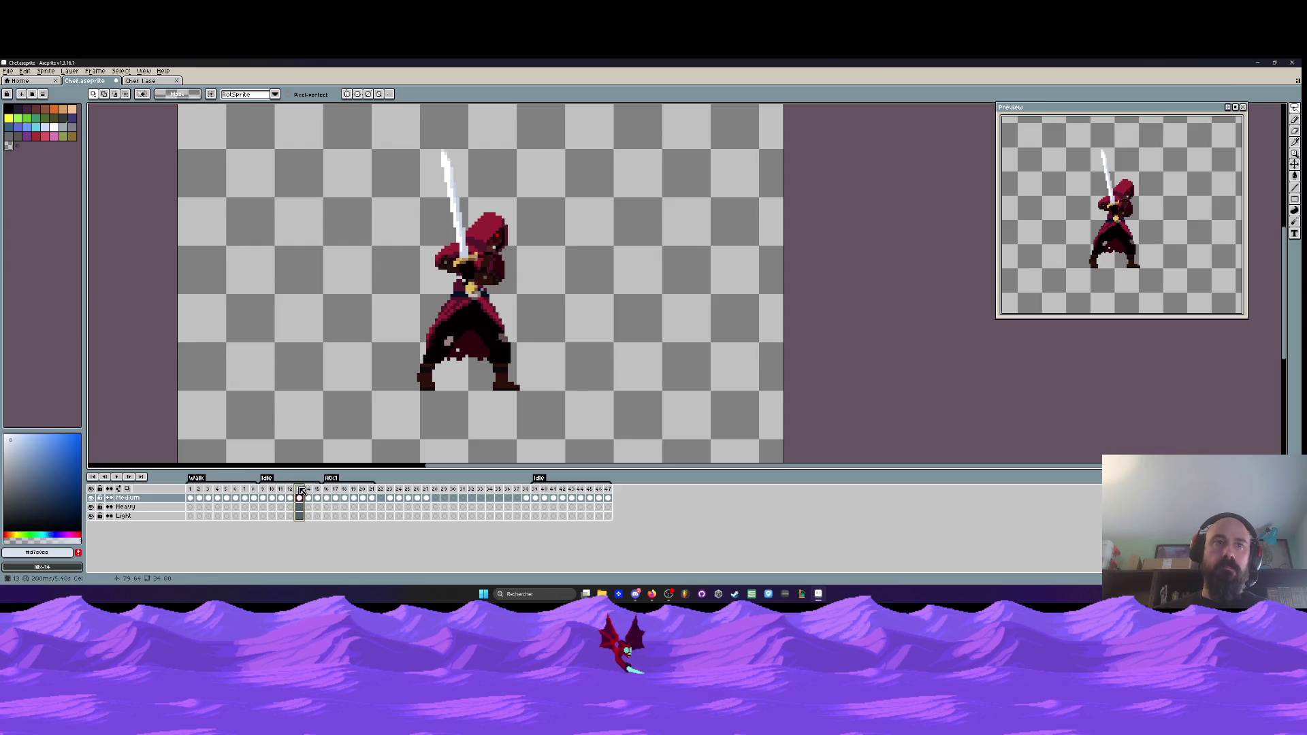
pyautogui.press('Left')
pyautogui.press('Left')
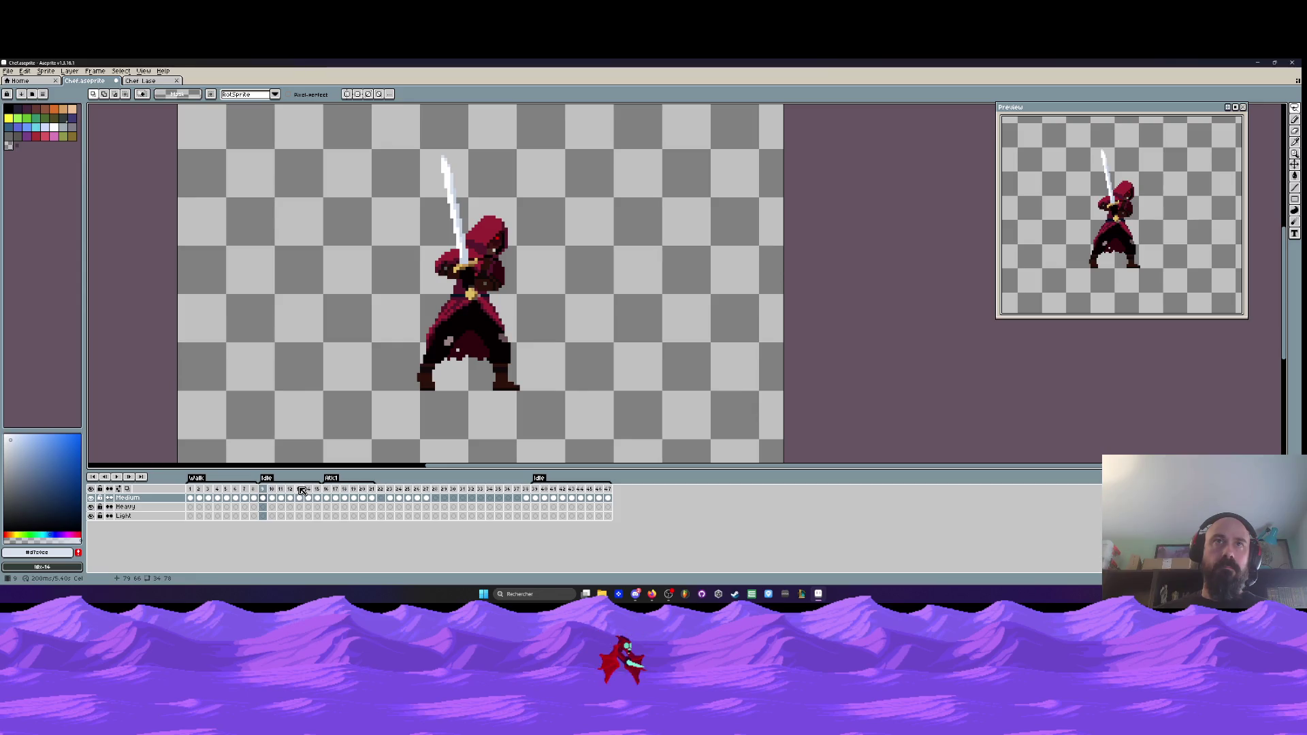
pyautogui.press('Right')
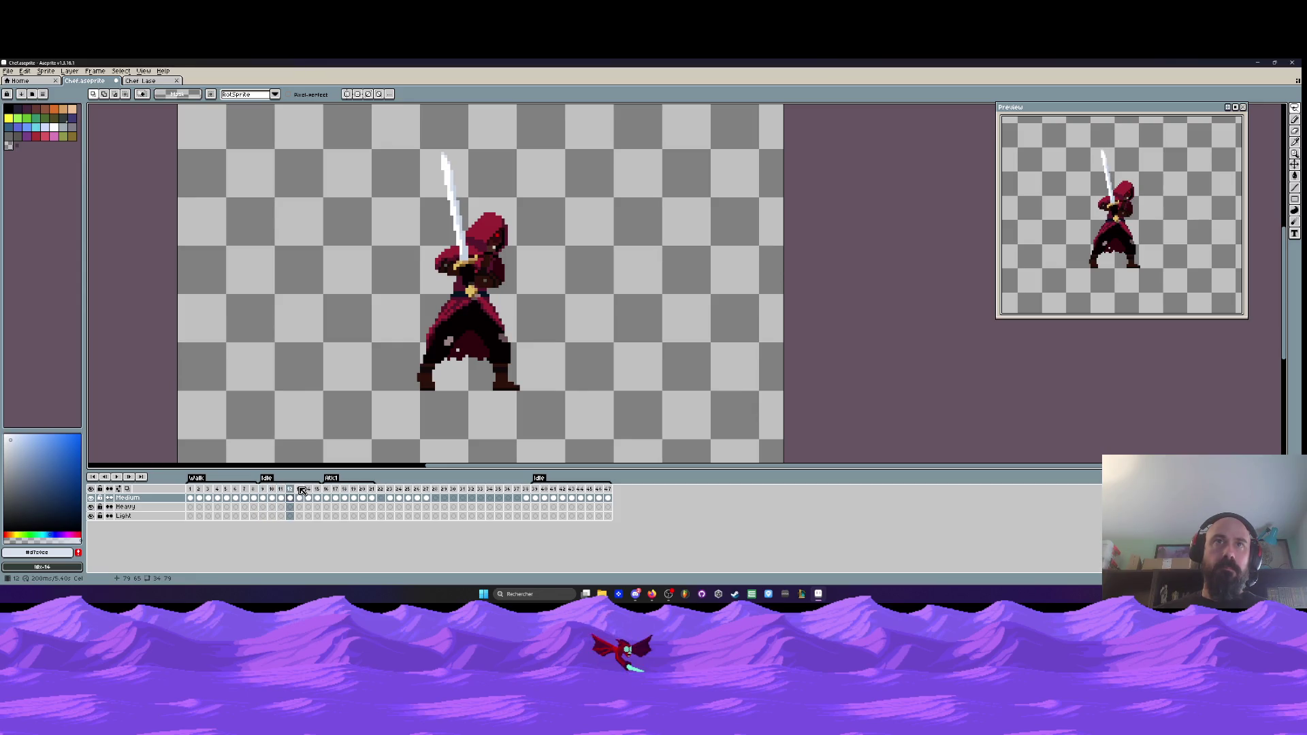
pyautogui.press('Right')
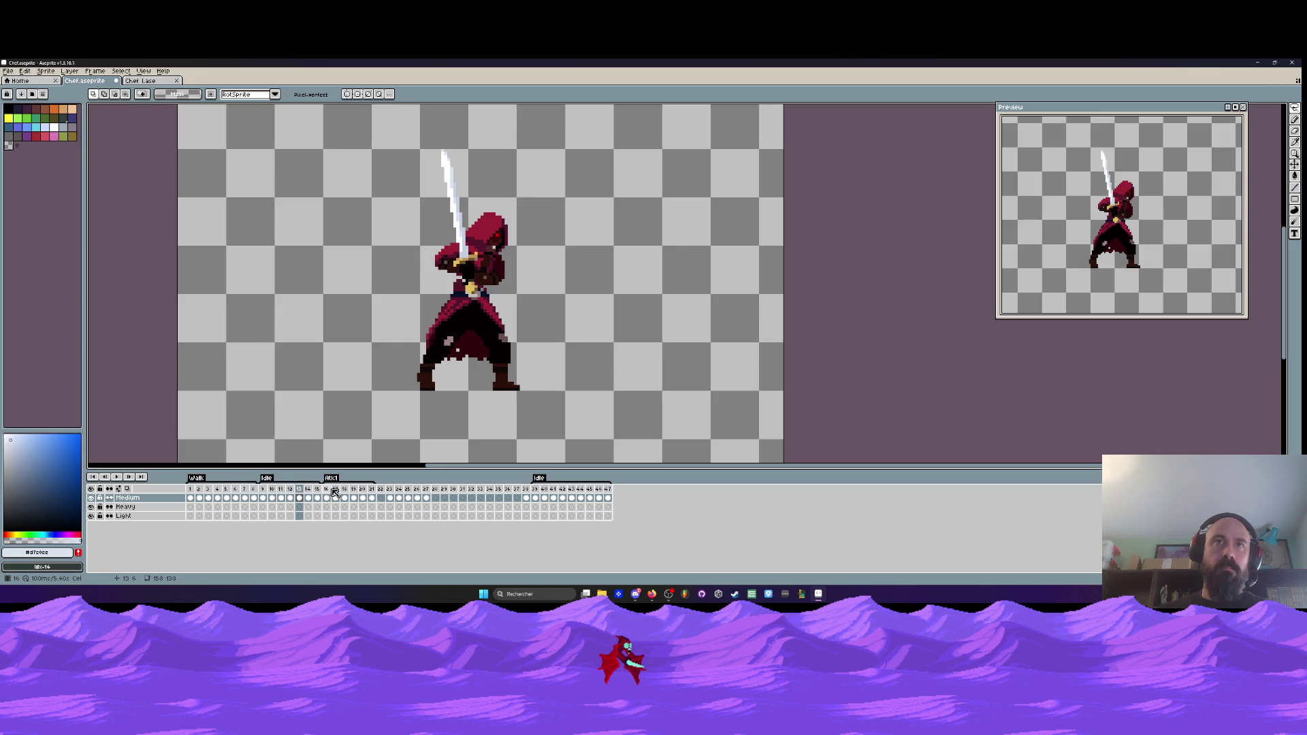
pyautogui.press('Left')
pyautogui.press('Left')
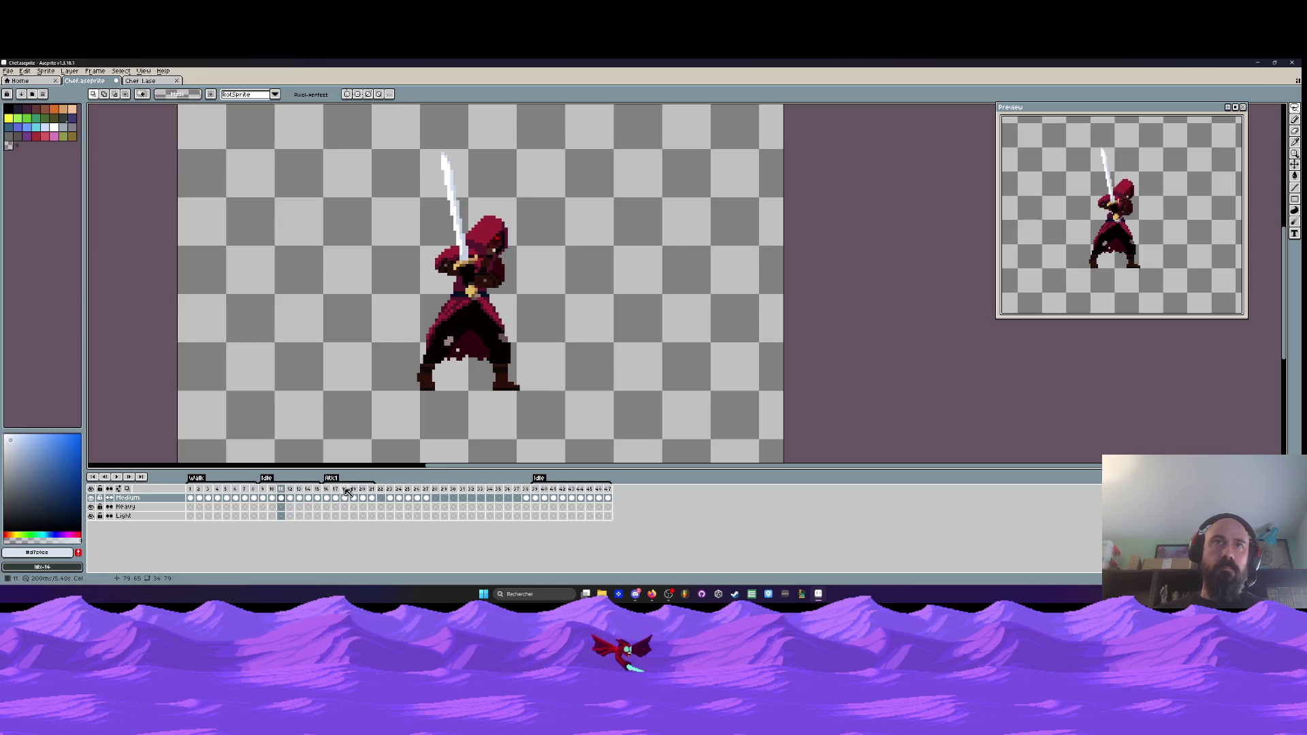
pyautogui.press('Return')
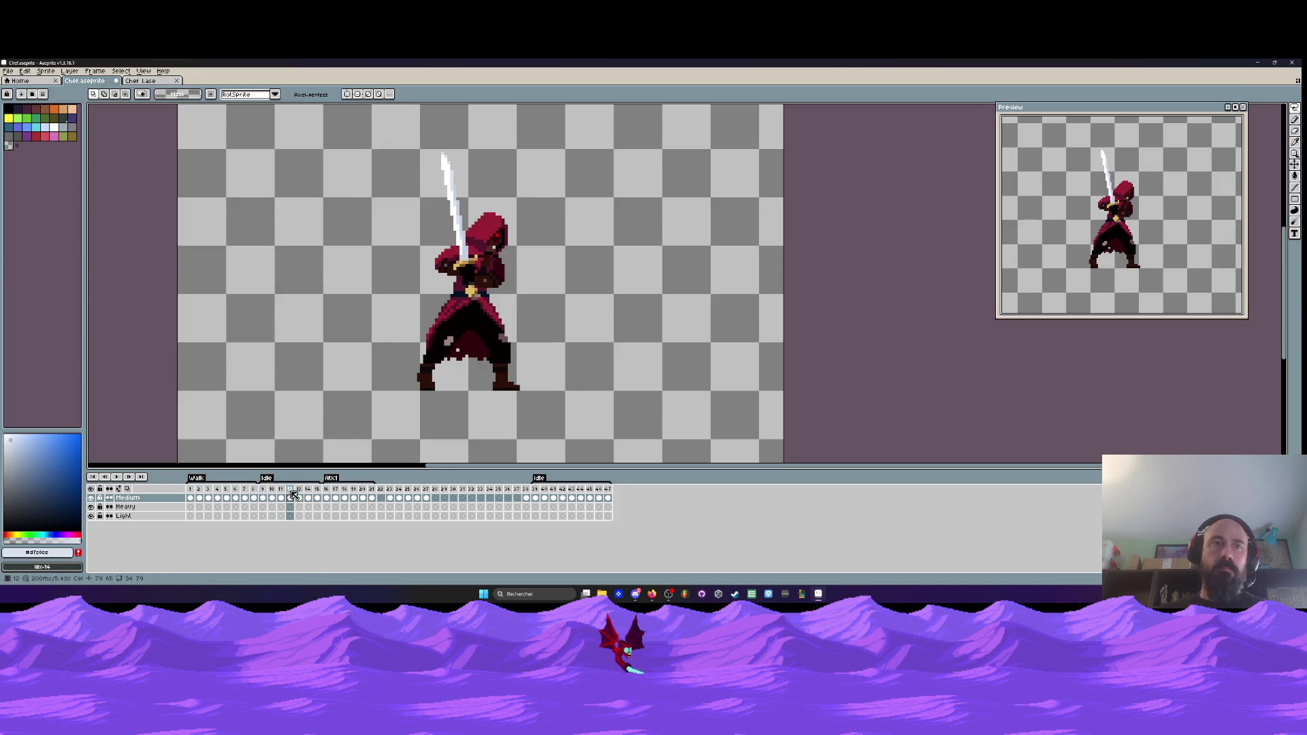
# - Delete three surplus frames with Alt+Delete
pyautogui.hotkey('alt', 'Delete')
pyautogui.press('Delete')
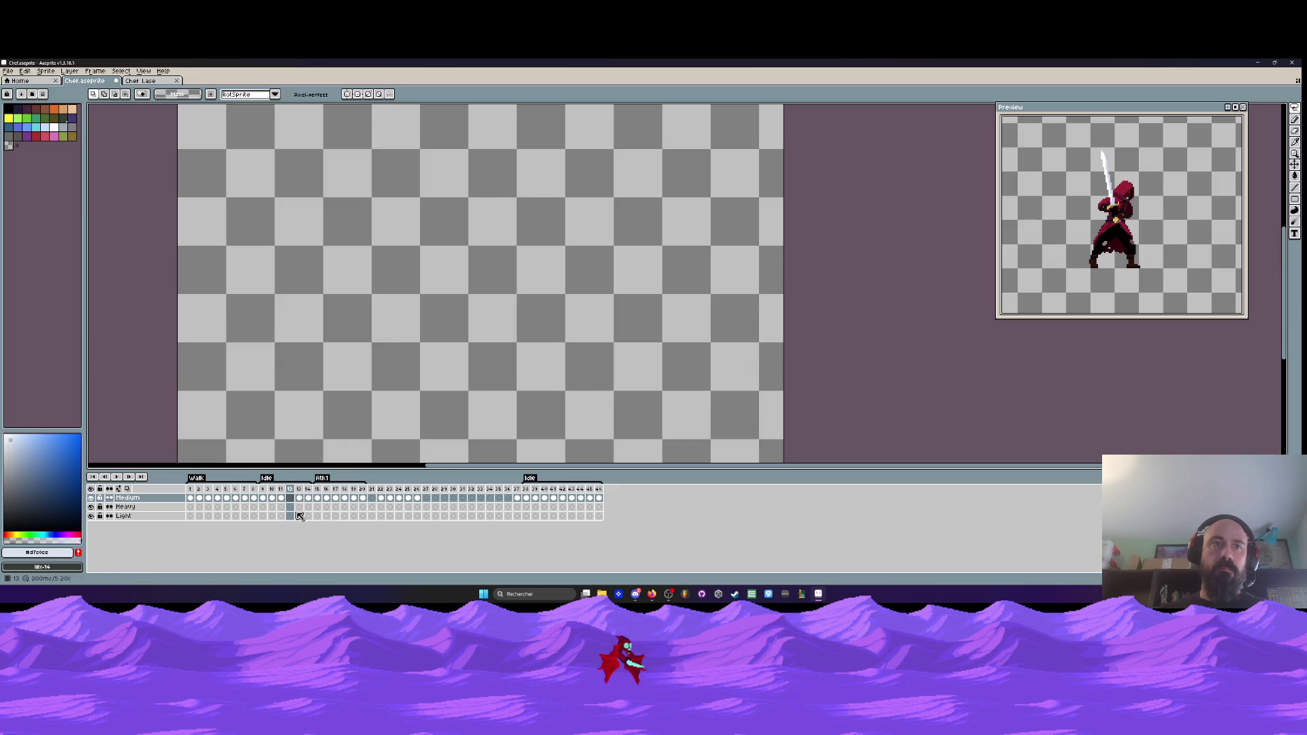
pyautogui.hotkey('alt', 'Delete')
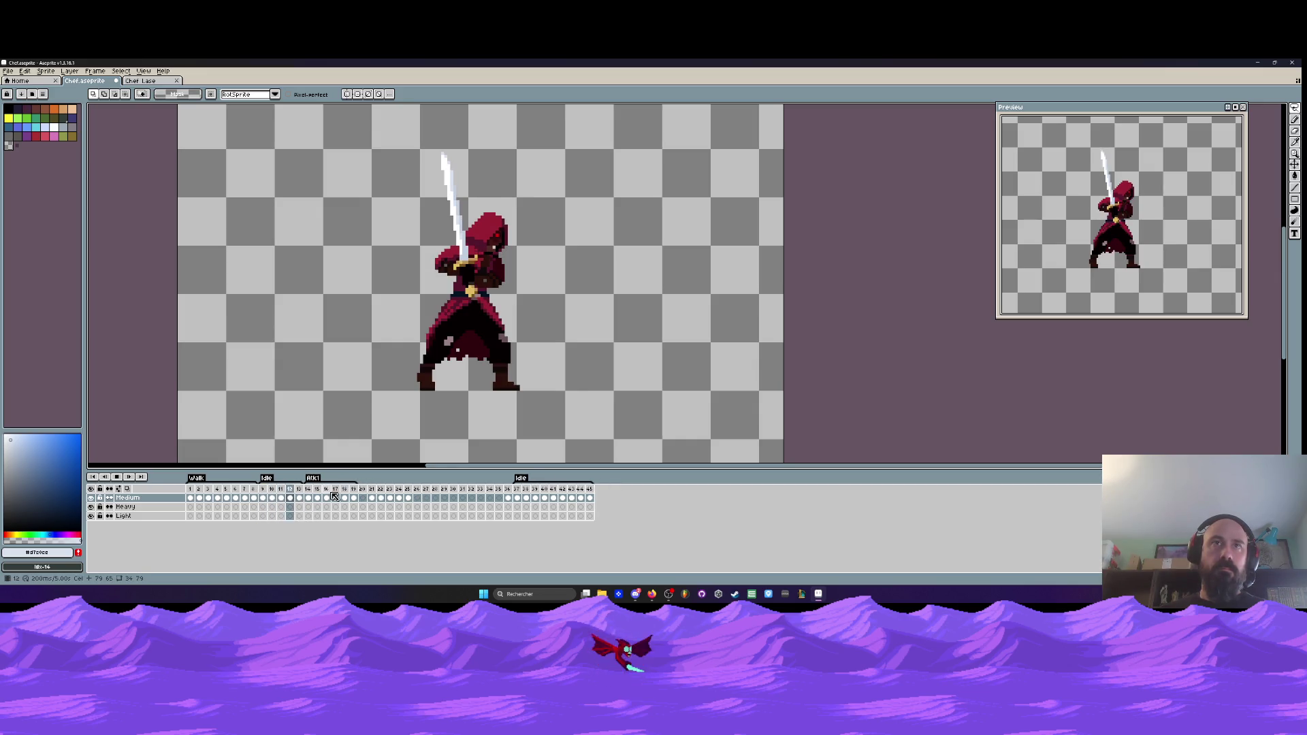
pyautogui.hotkey('alt', 'Delete')
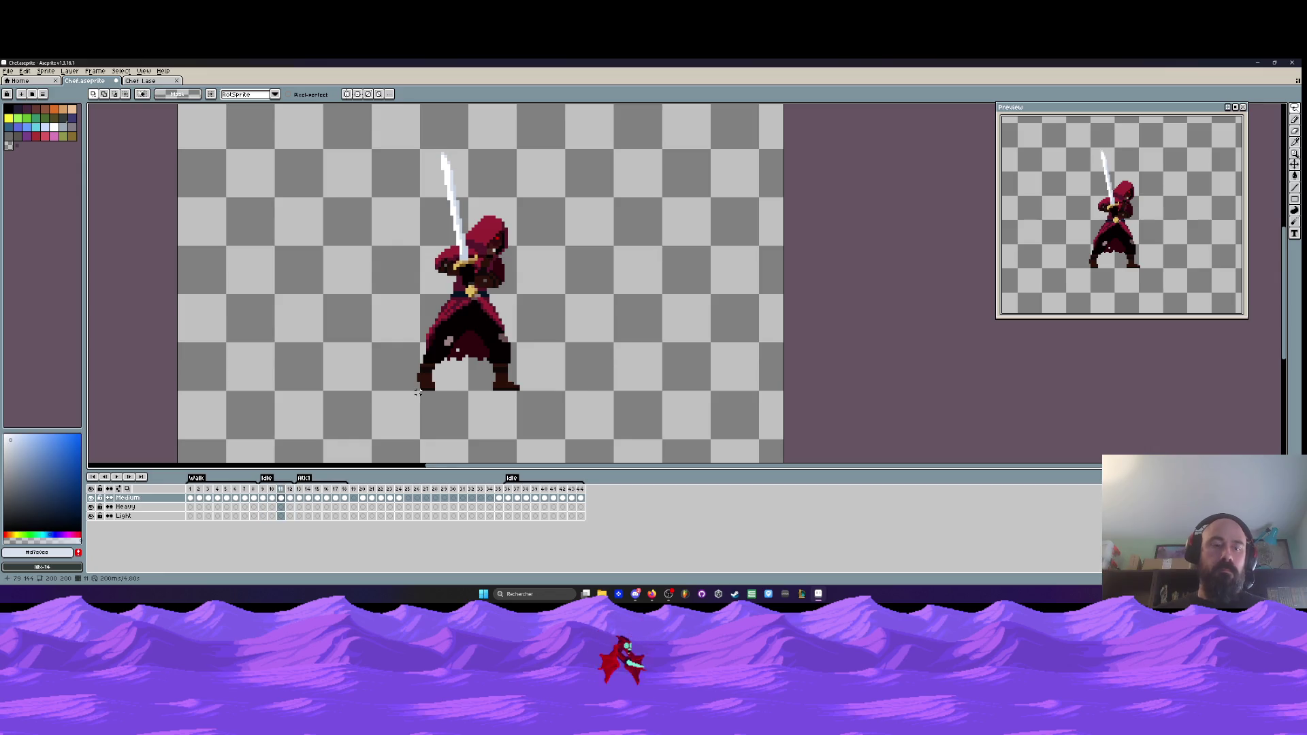
# - Insert two empty frames after frame 11
pyautogui.hotkey('alt', 'n')
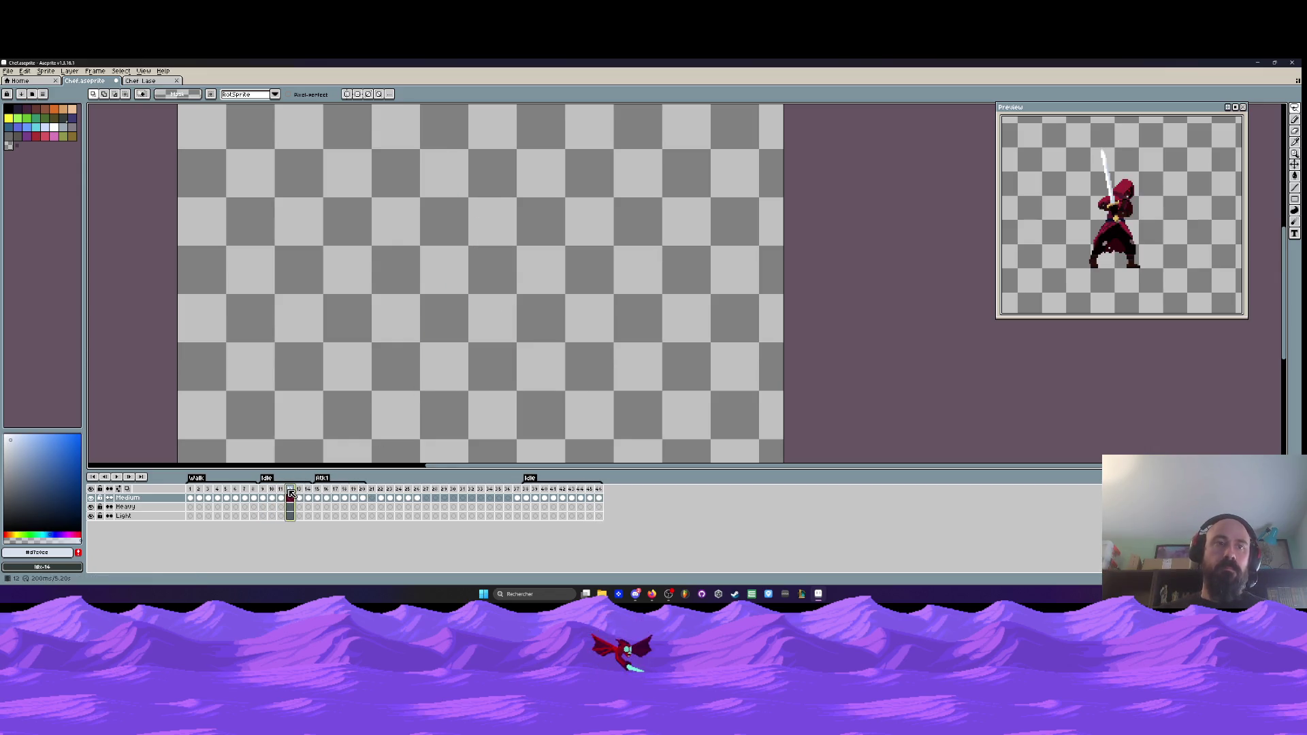
pyautogui.click(269, 491)
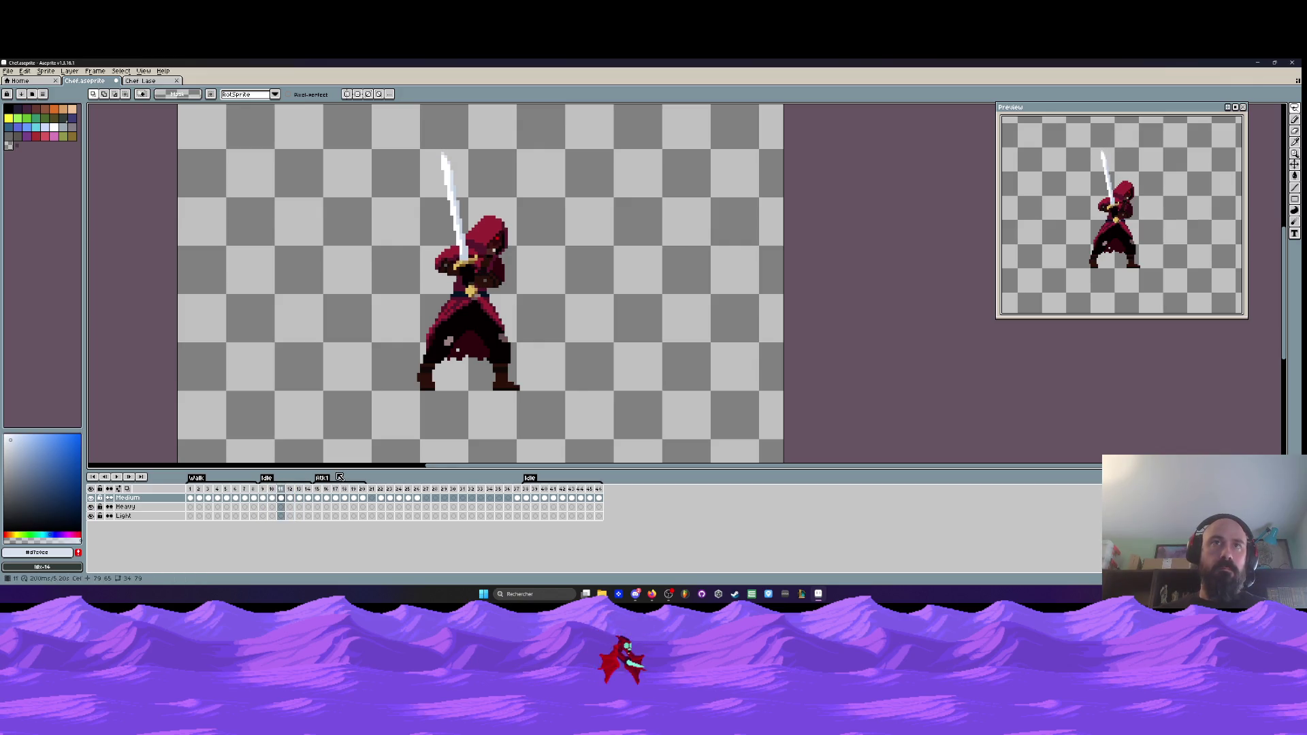
pyautogui.click(303, 492)
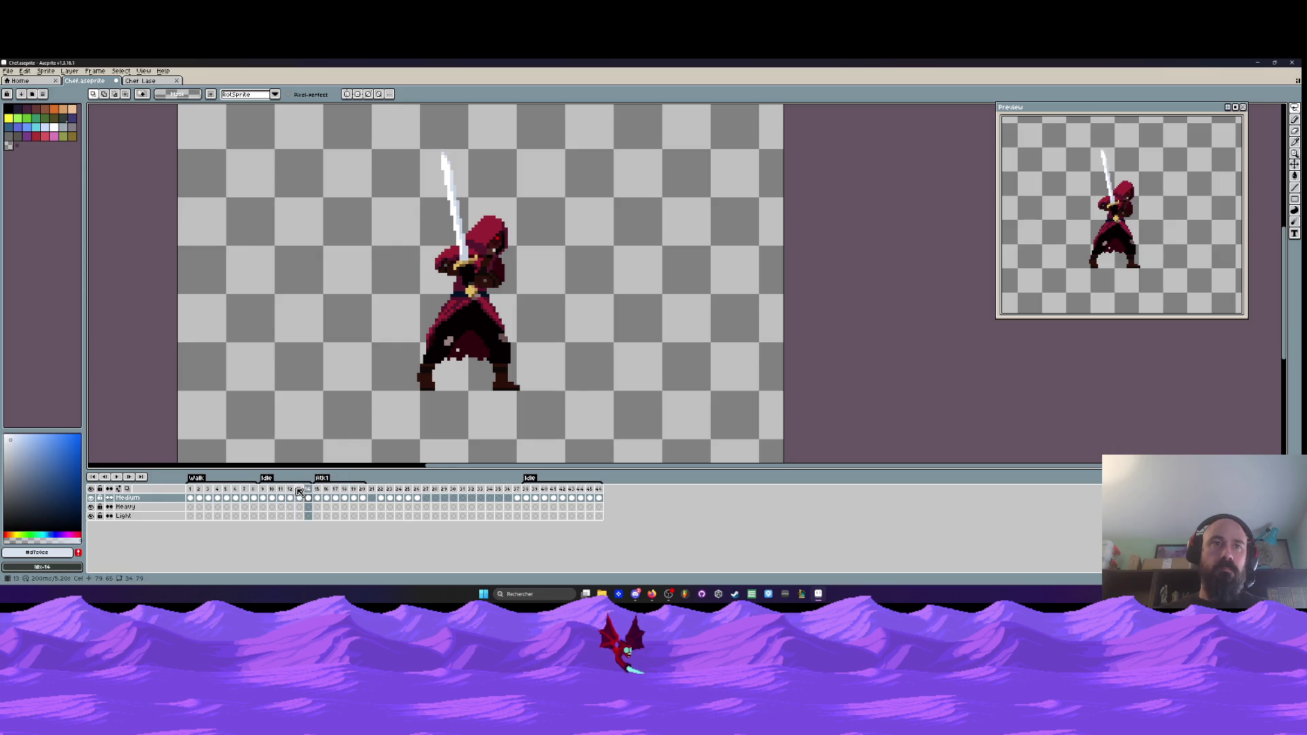
# - Select frames 9–14 across all layers and play them in a loop
pyautogui.moveTo(266, 492); pyautogui.dragTo(313, 495)
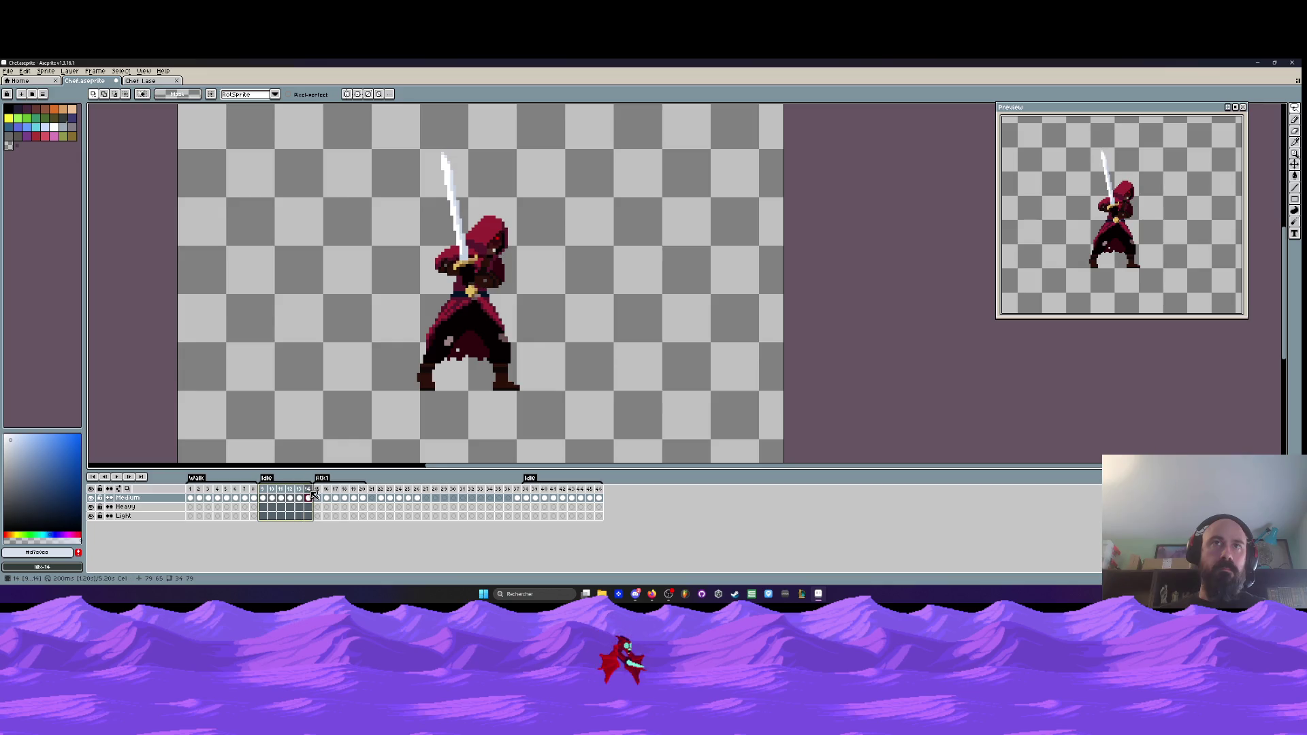
pyautogui.press('Return')
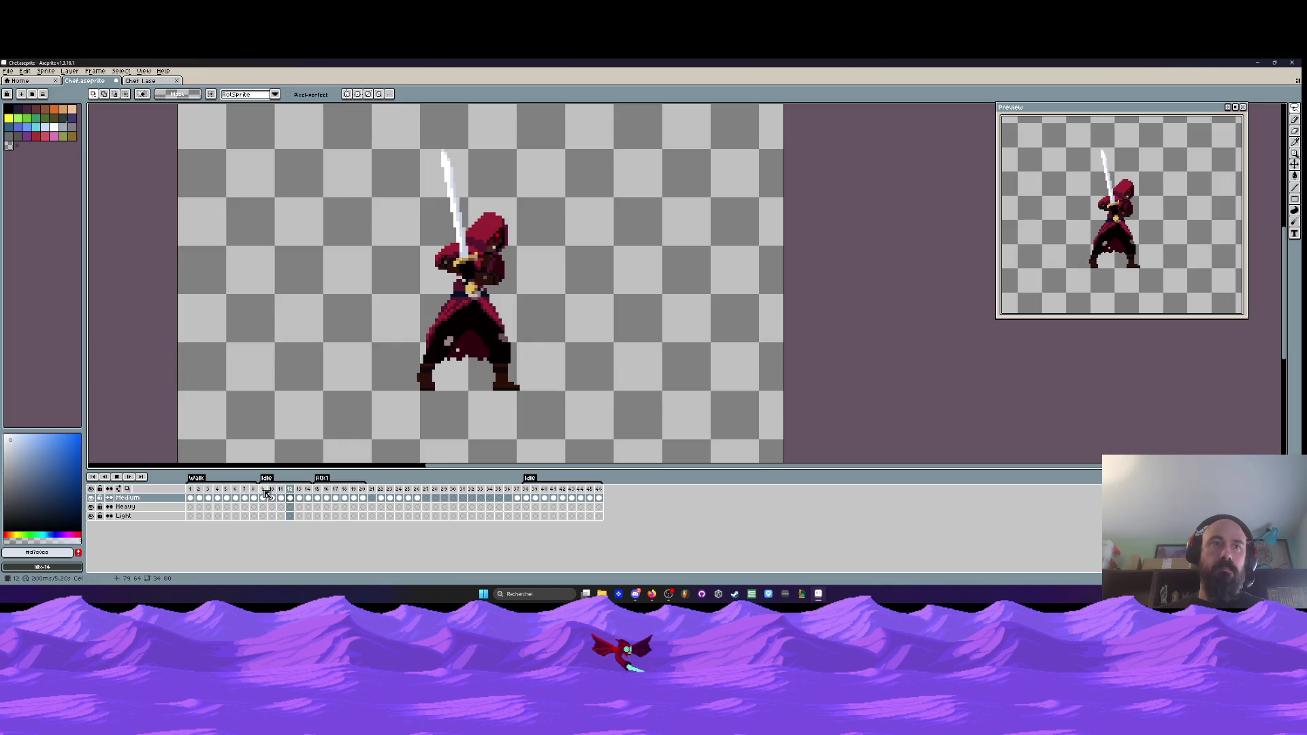
pyautogui.scroll(-5, 556, 359)
pyautogui.moveTo(621, 373); pyautogui.dragTo(531, 315)
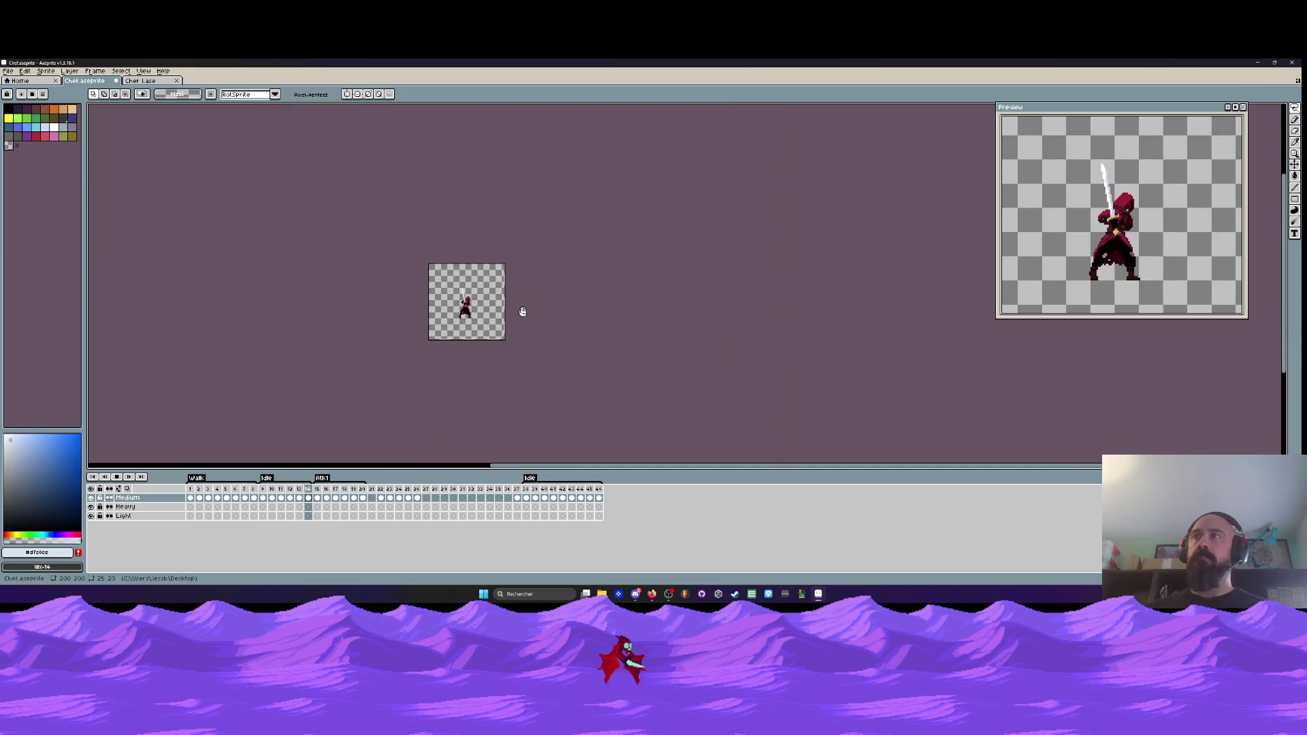
pyautogui.scroll(4, 493, 307)
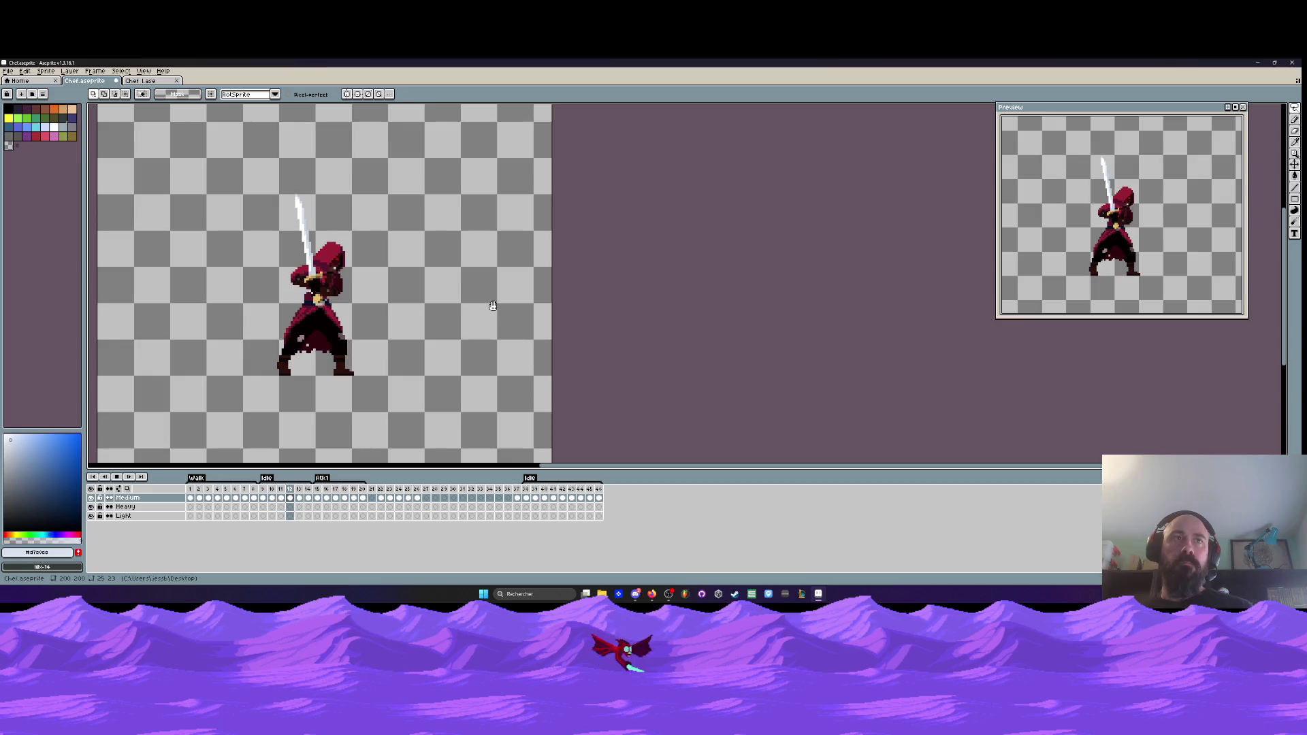
pyautogui.click(117, 479)
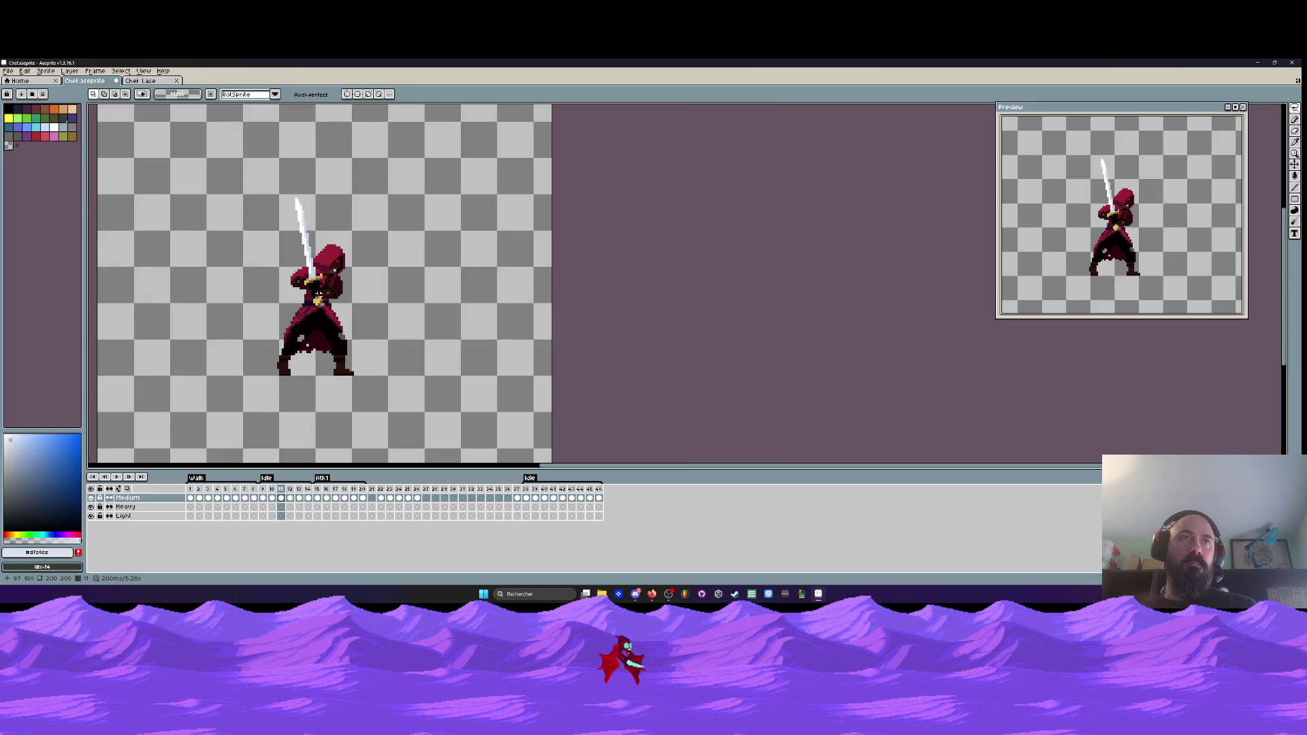
# - Step to frame 11 and delete it as a redundant frame
pyautogui.scroll(1, 222, 279)
pyautogui.press('Left')
pyautogui.press('Left')
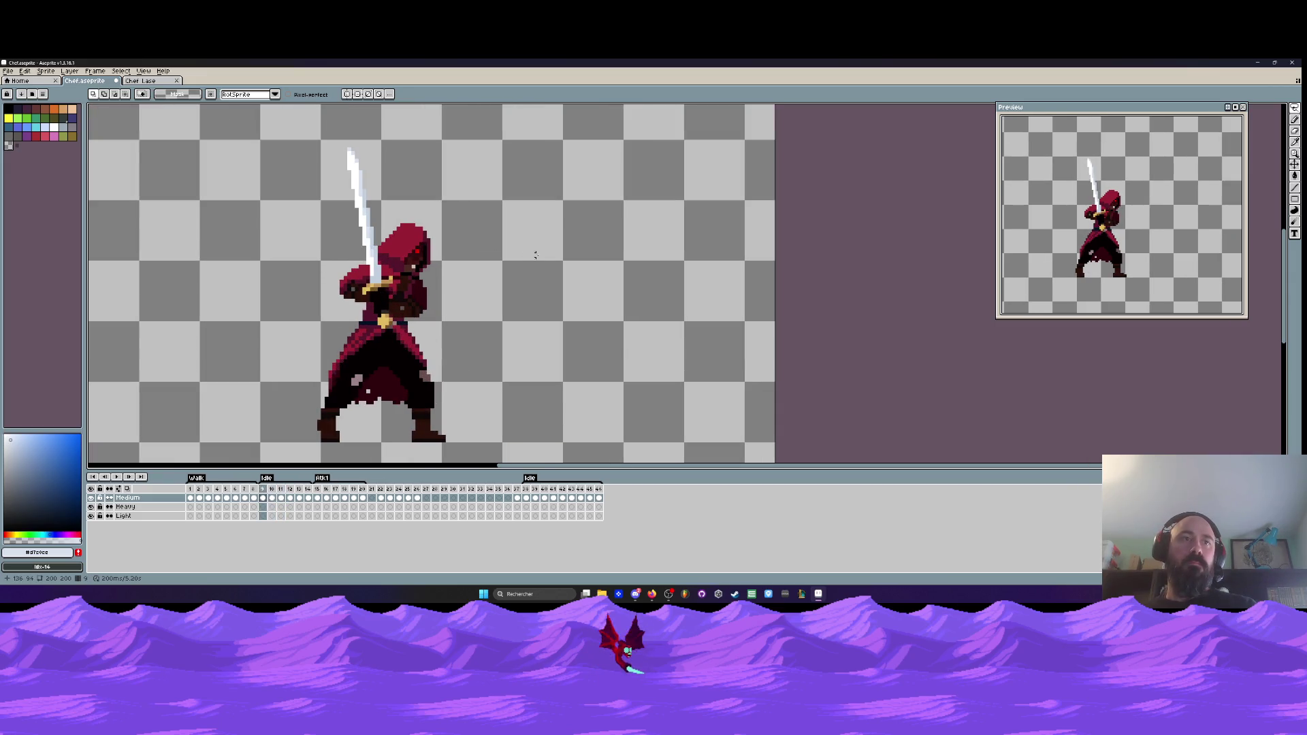
pyautogui.press('Right')
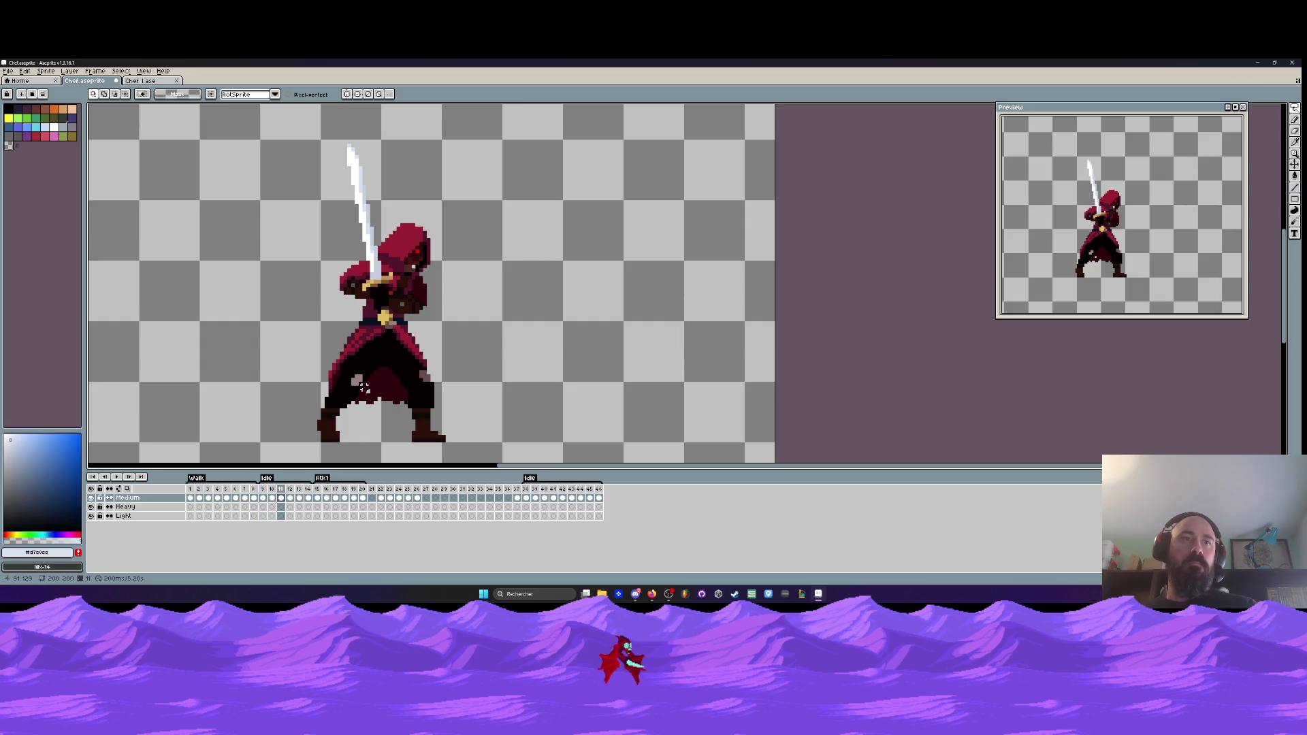
pyautogui.hotkey('alt', 'BackSpace')
pyautogui.press('Left')
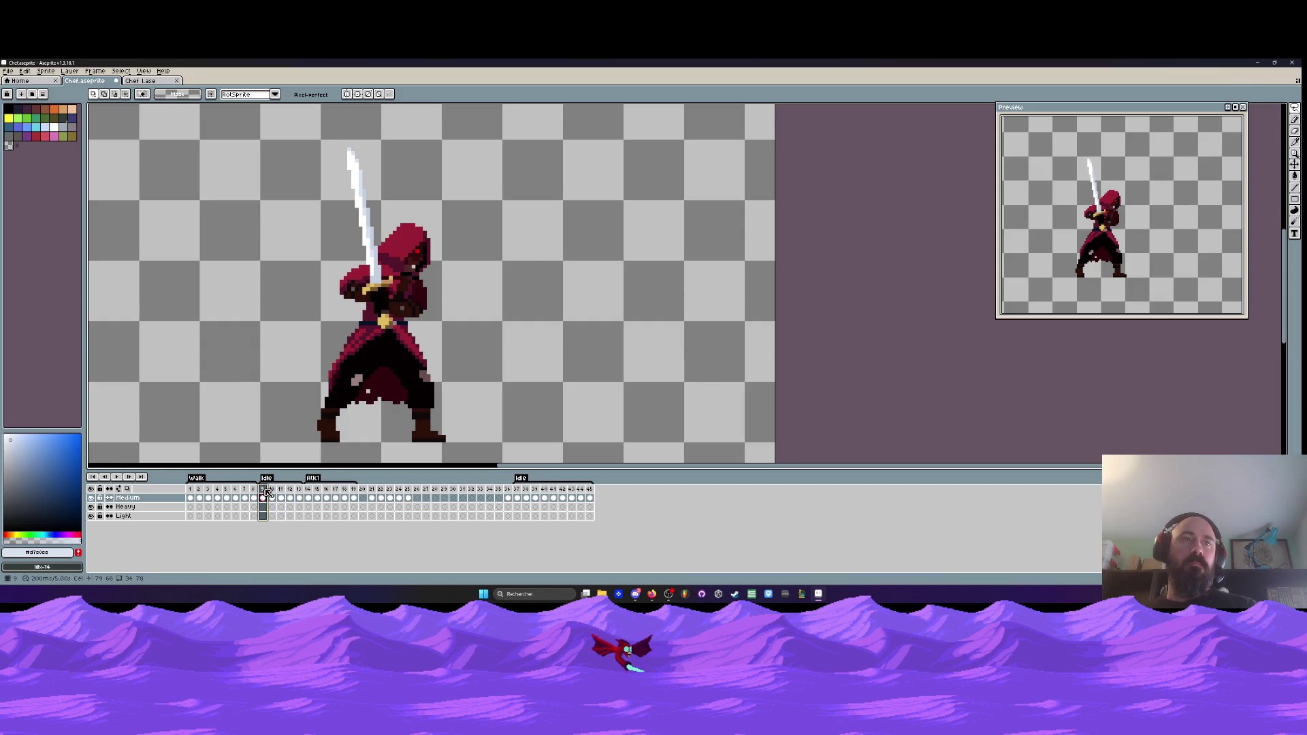
# - Compare poses across frames 9–13 and delete redundant frame 13
pyautogui.press('Right')
pyautogui.press('Right')
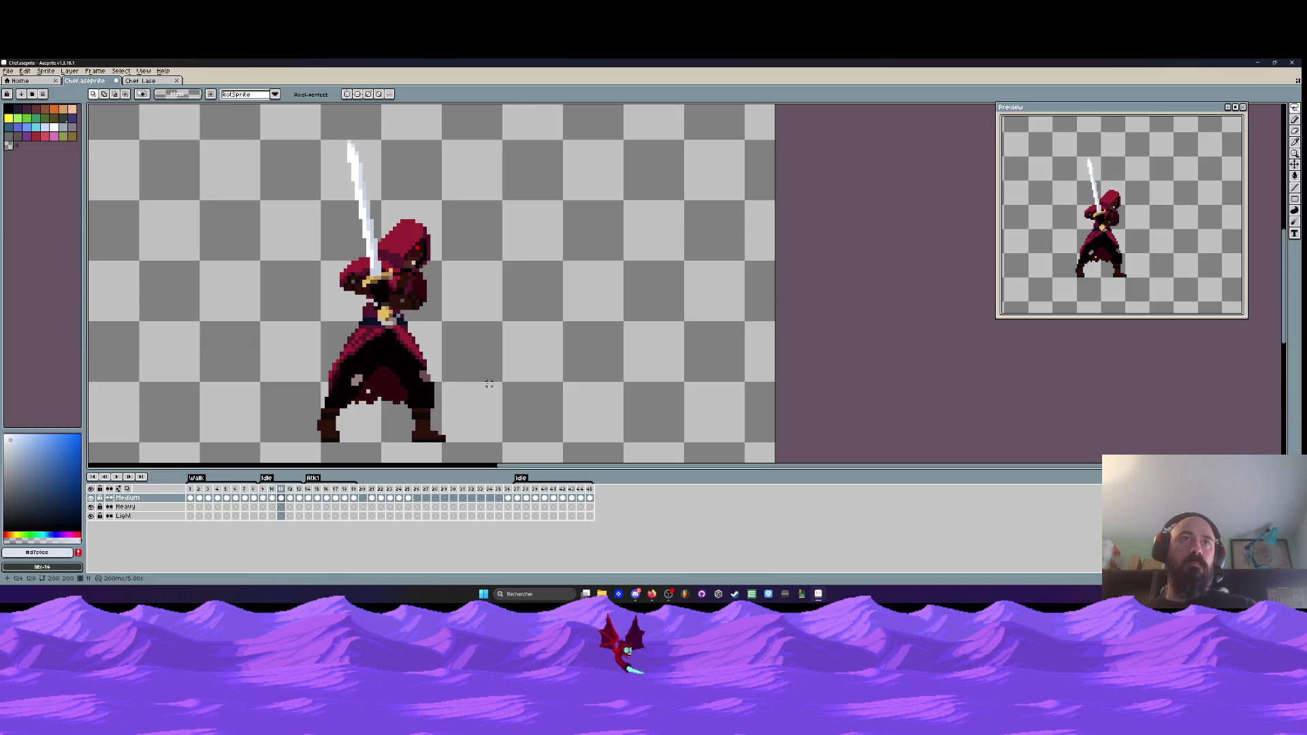
pyautogui.press('Right')
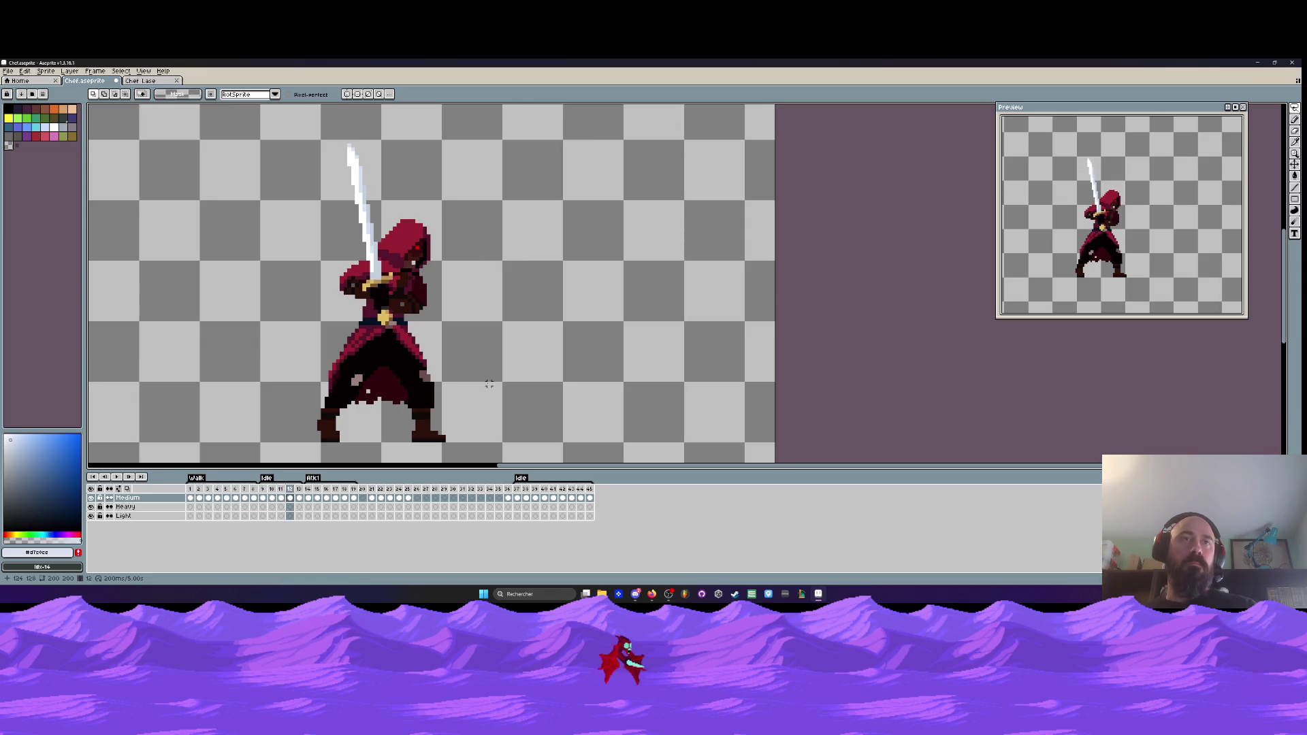
pyautogui.press('Right')
pyautogui.press('Left')
pyautogui.press('Left')
pyautogui.press('Right')
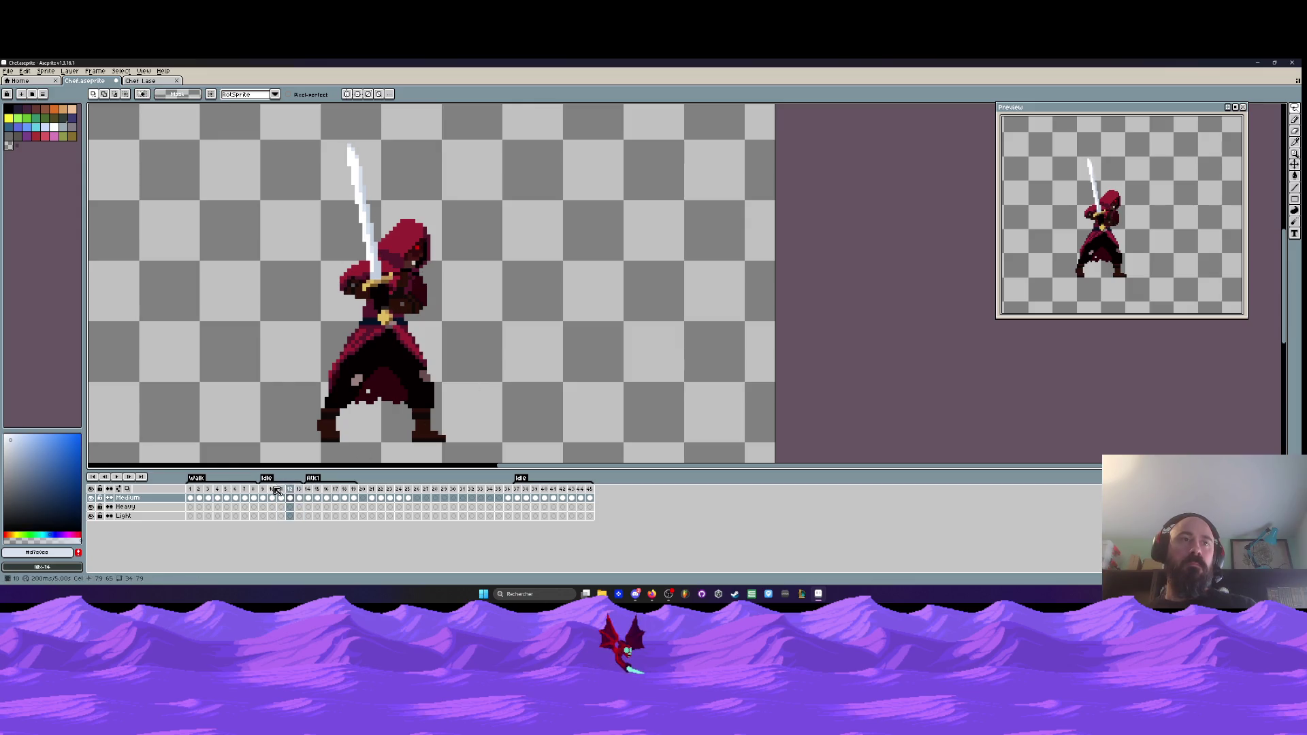
pyautogui.click(272, 490)
pyautogui.click(262, 490)
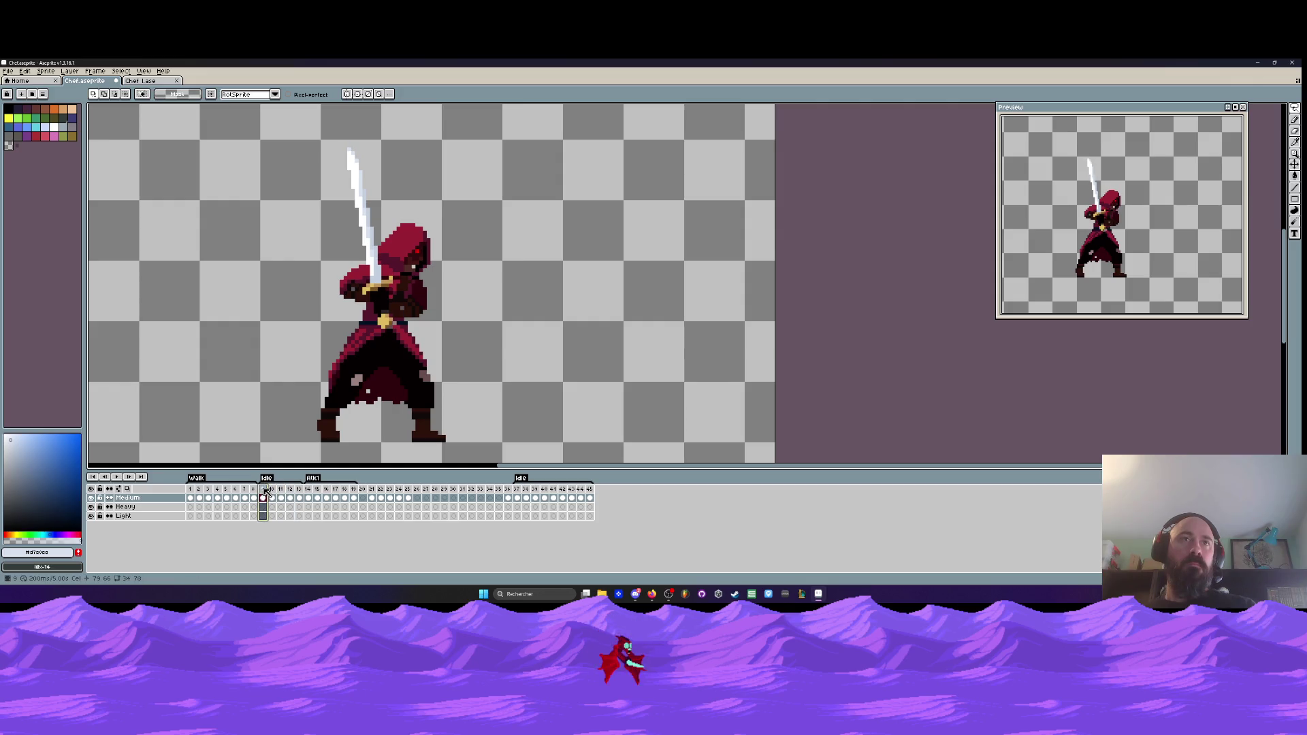
pyautogui.click(301, 494)
pyautogui.moveTo(265, 491); pyautogui.dragTo(275, 491)
pyautogui.click(267, 492)
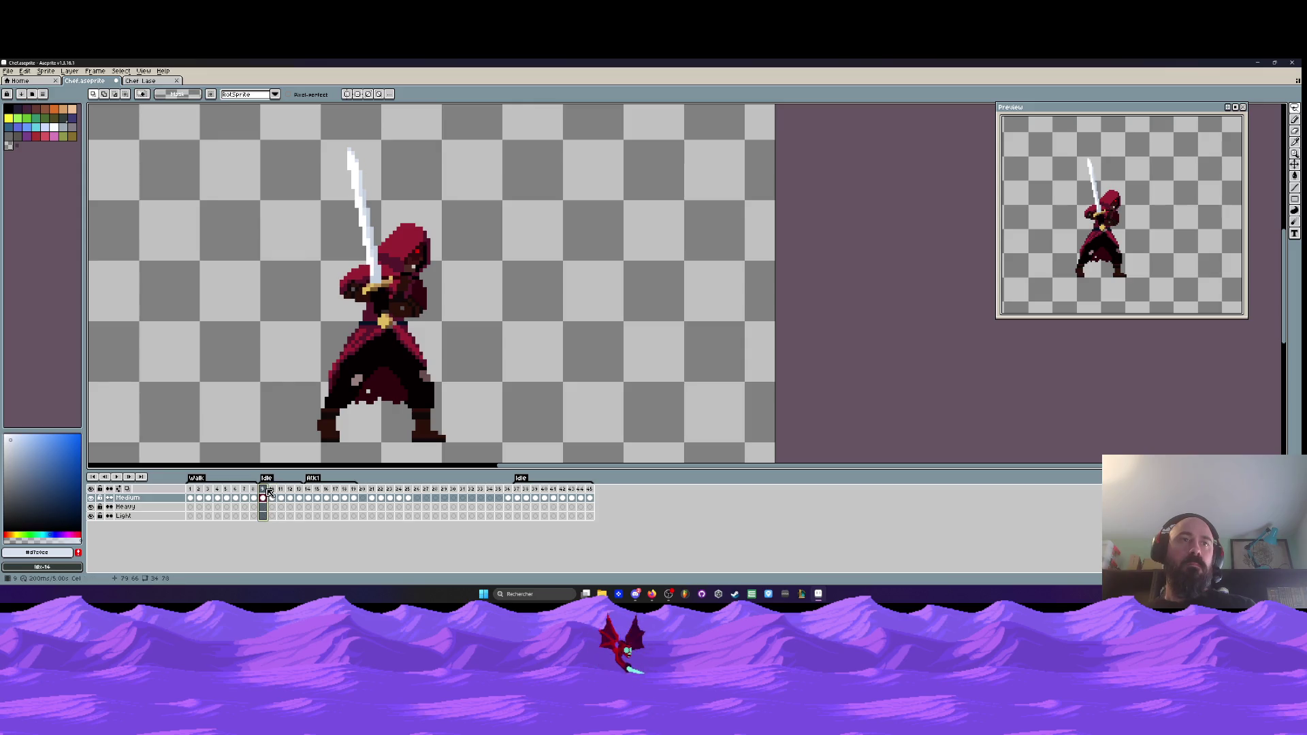
pyautogui.click(304, 492)
pyautogui.hotkey('alt', 'BackSpace')
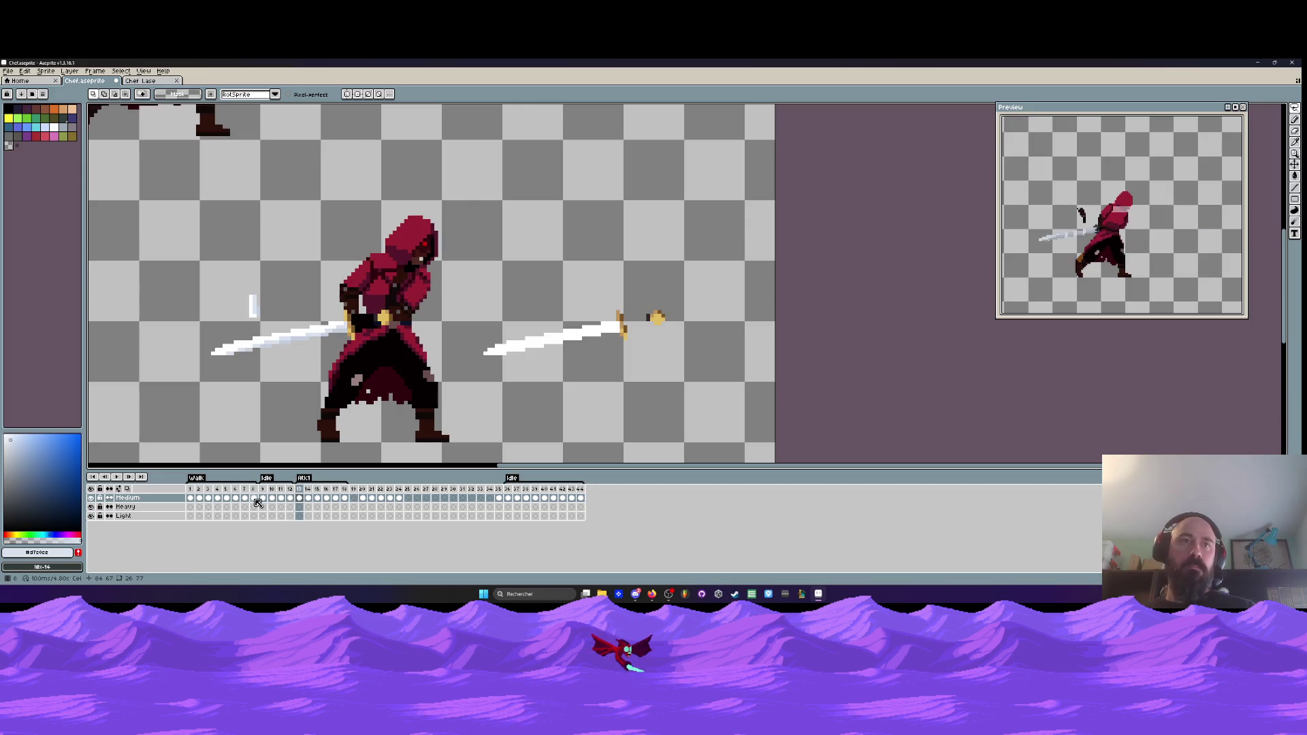
# - Play the Idle animation from the sword-raised frame 10
pyautogui.click(271, 491)
pyautogui.press('Return')
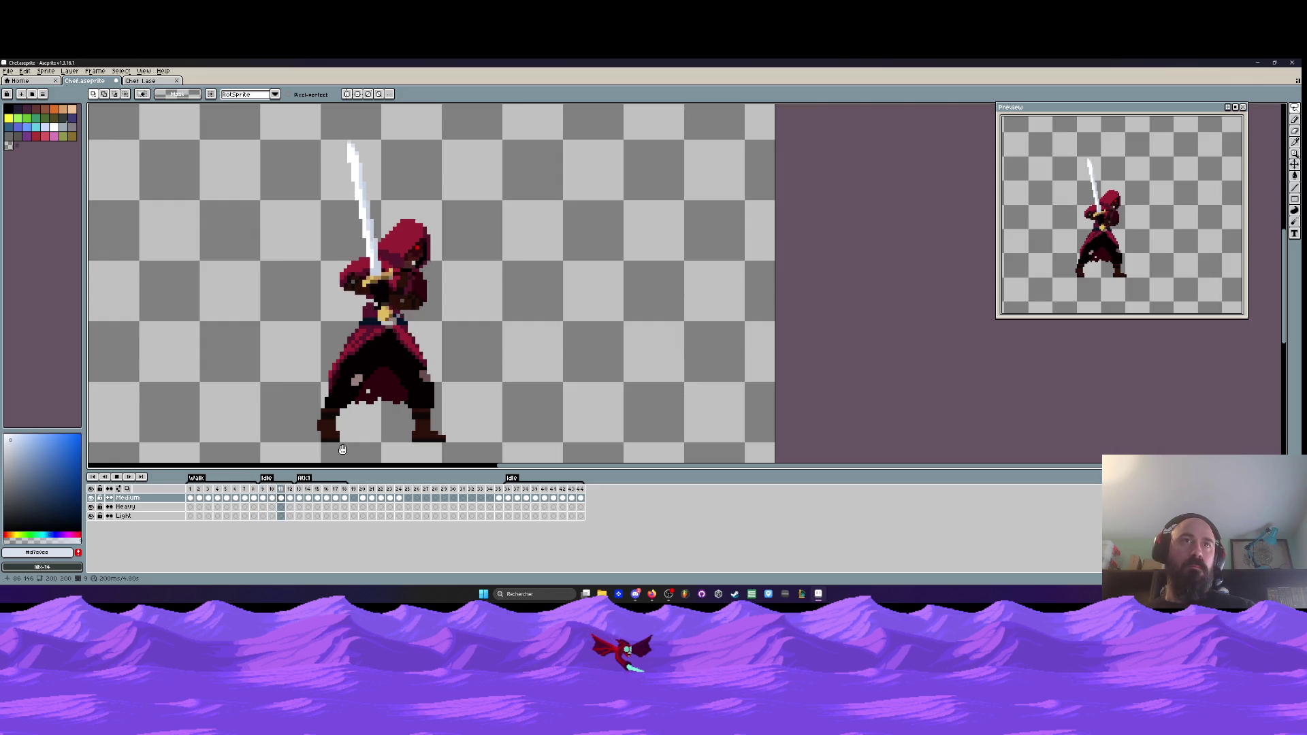
pyautogui.scroll(-1, 468, 329)
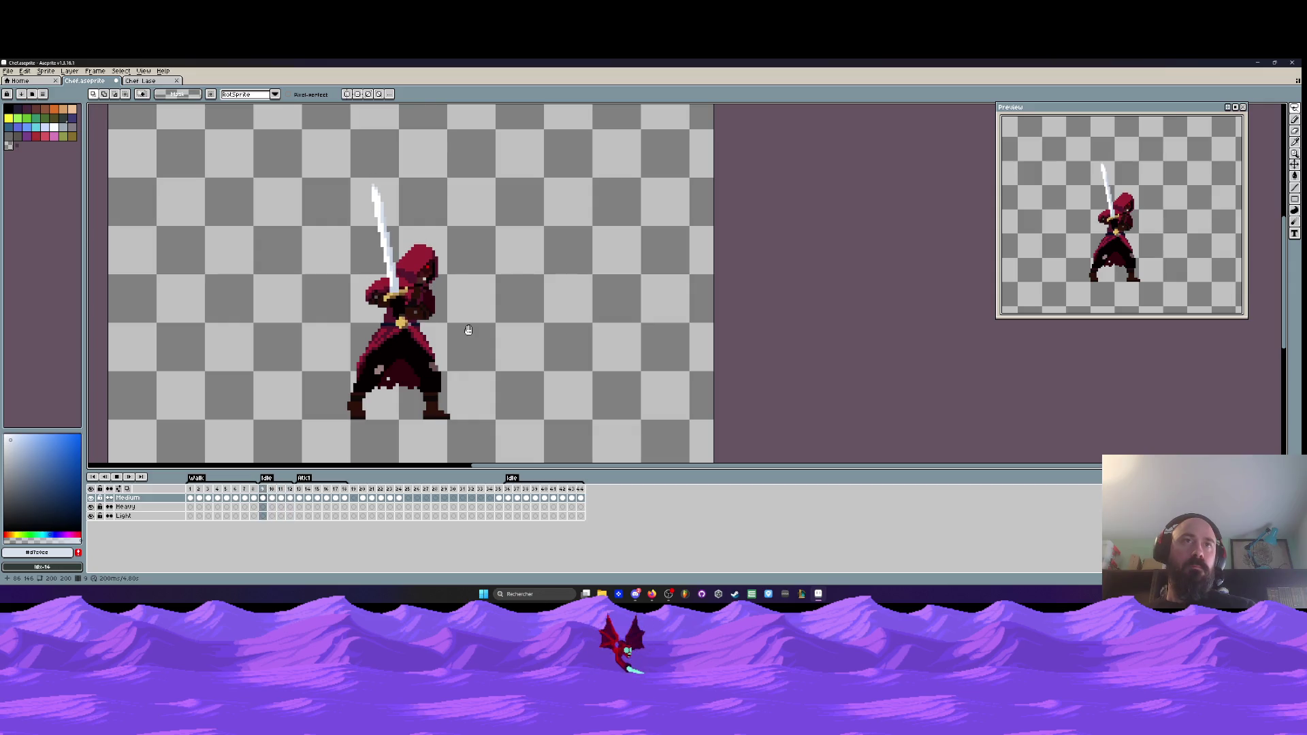
pyautogui.scroll(-1, 470, 332)
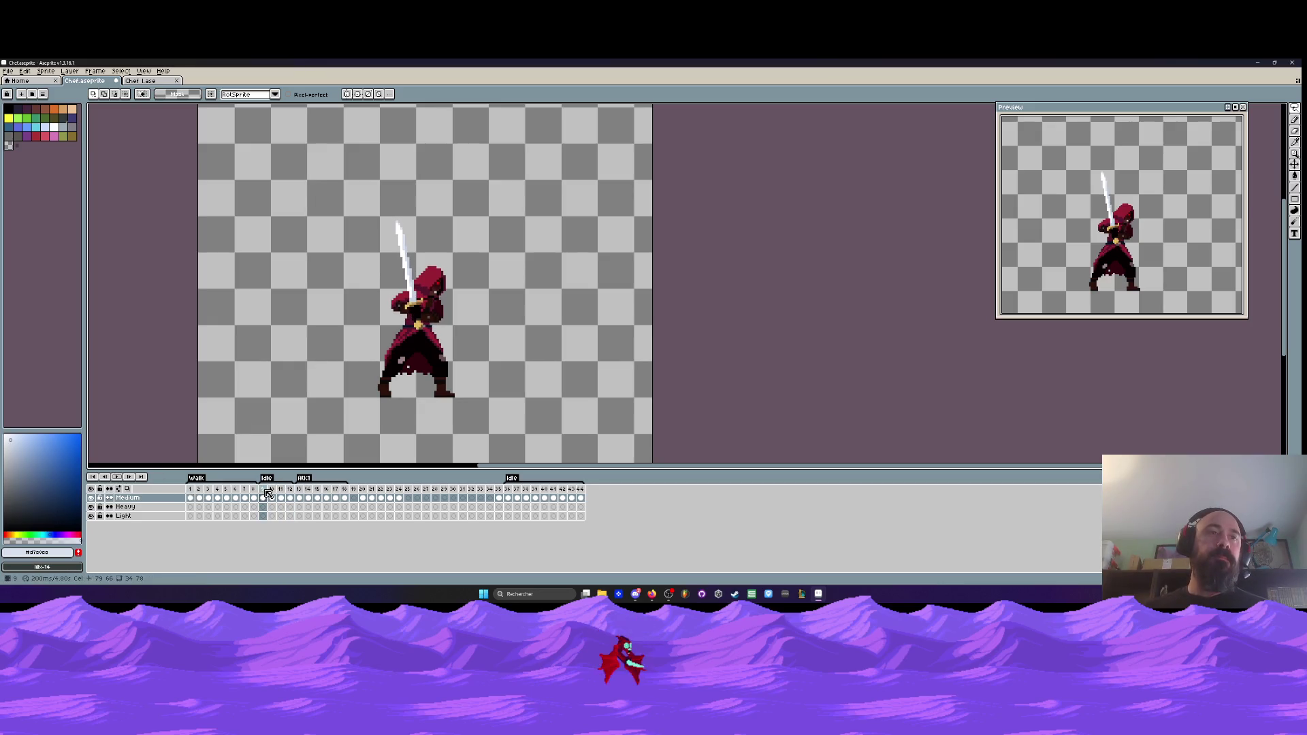
# - Give Idle frames 9–12 a duration of 220 ms each in Frame Properties
pyautogui.moveTo(267, 491); pyautogui.dragTo(292, 490)
pyautogui.doubleClick(291, 489)
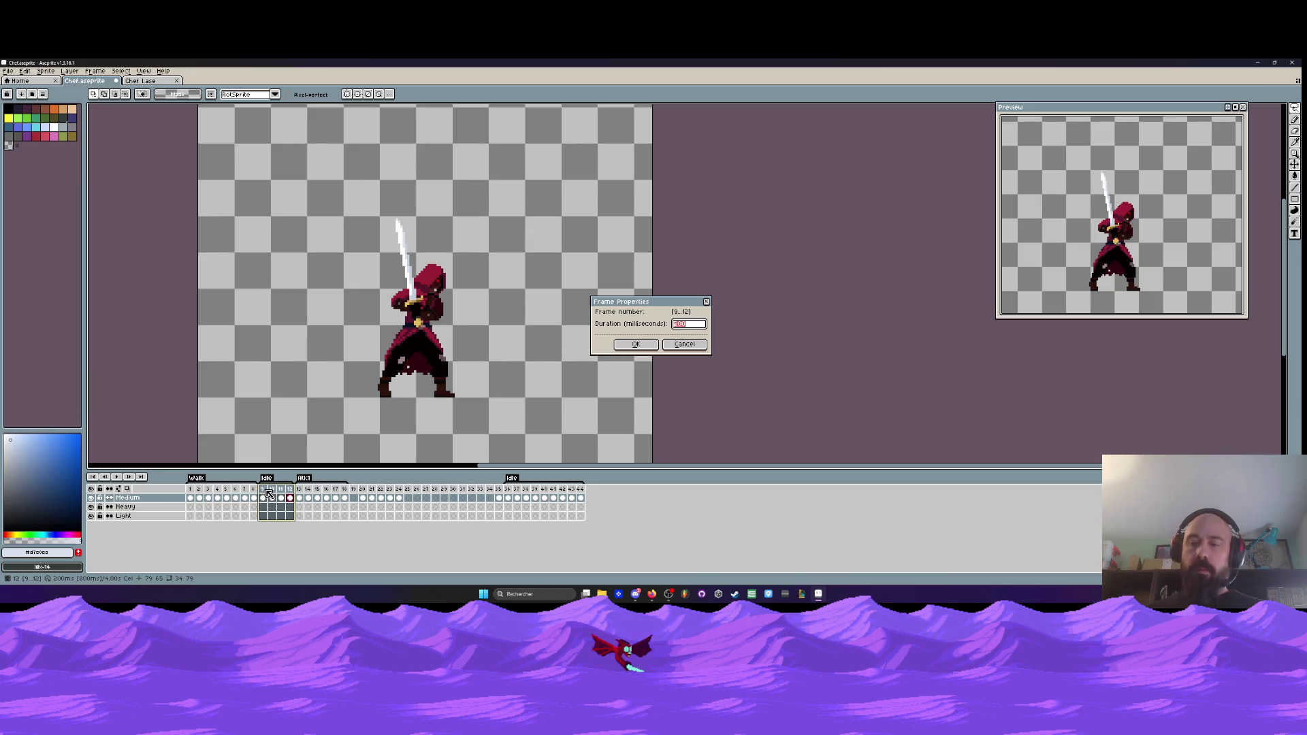
pyautogui.click(635, 344)
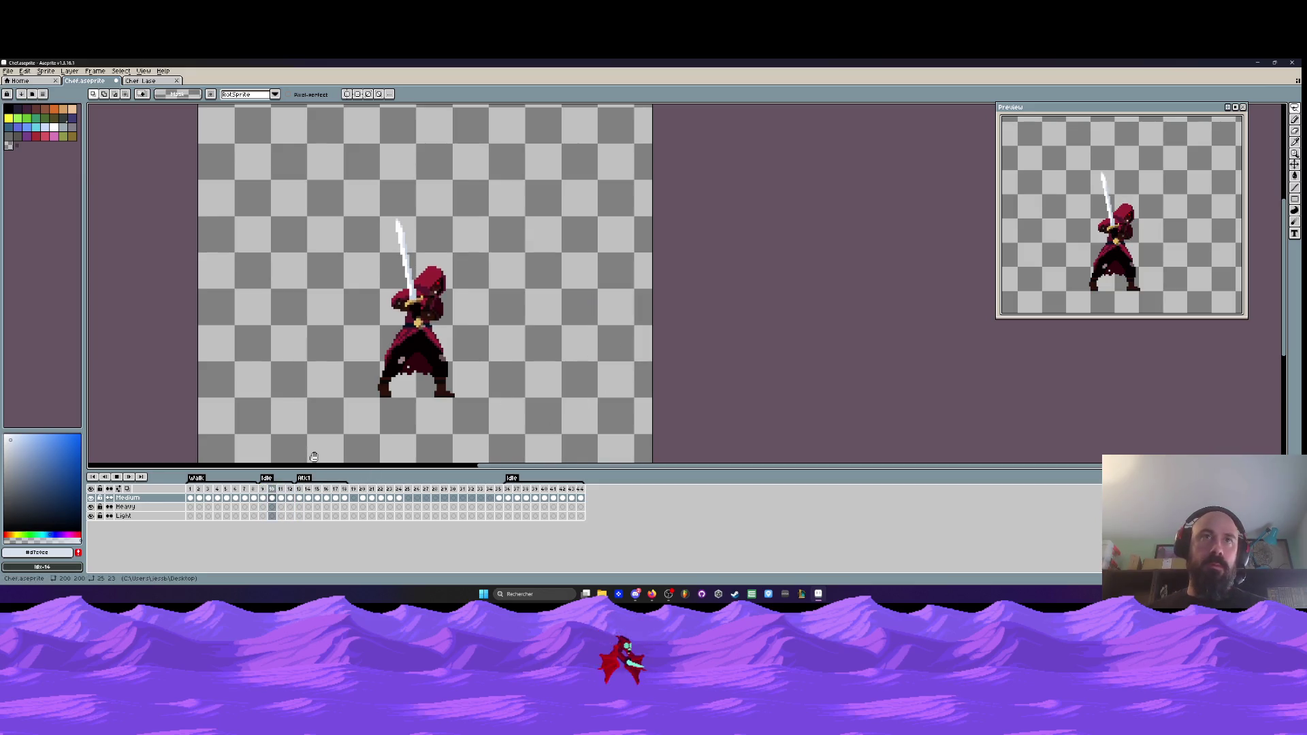
pyautogui.moveTo(267, 491); pyautogui.dragTo(291, 491)
pyautogui.doubleClick(291, 491)
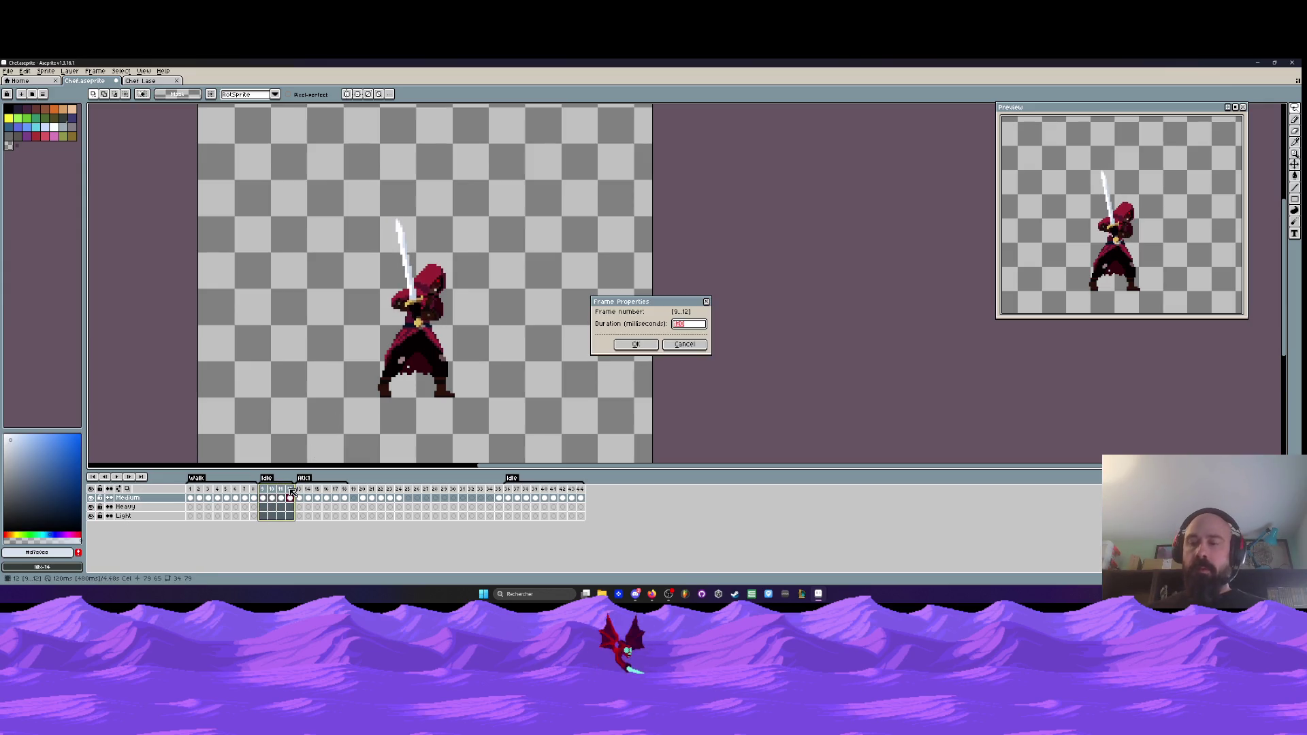
pyautogui.press('Return')
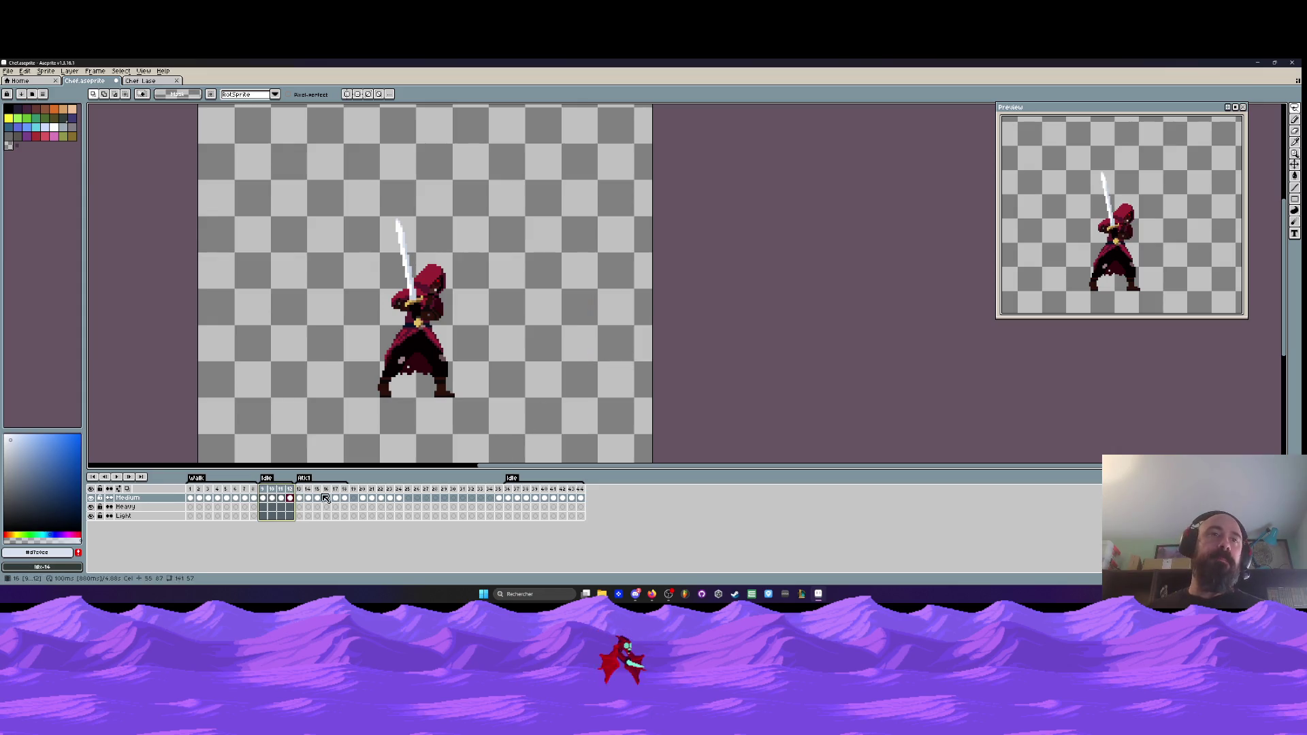
# - Jump to the Walk frames and play the Walk loop
pyautogui.click(299, 489)
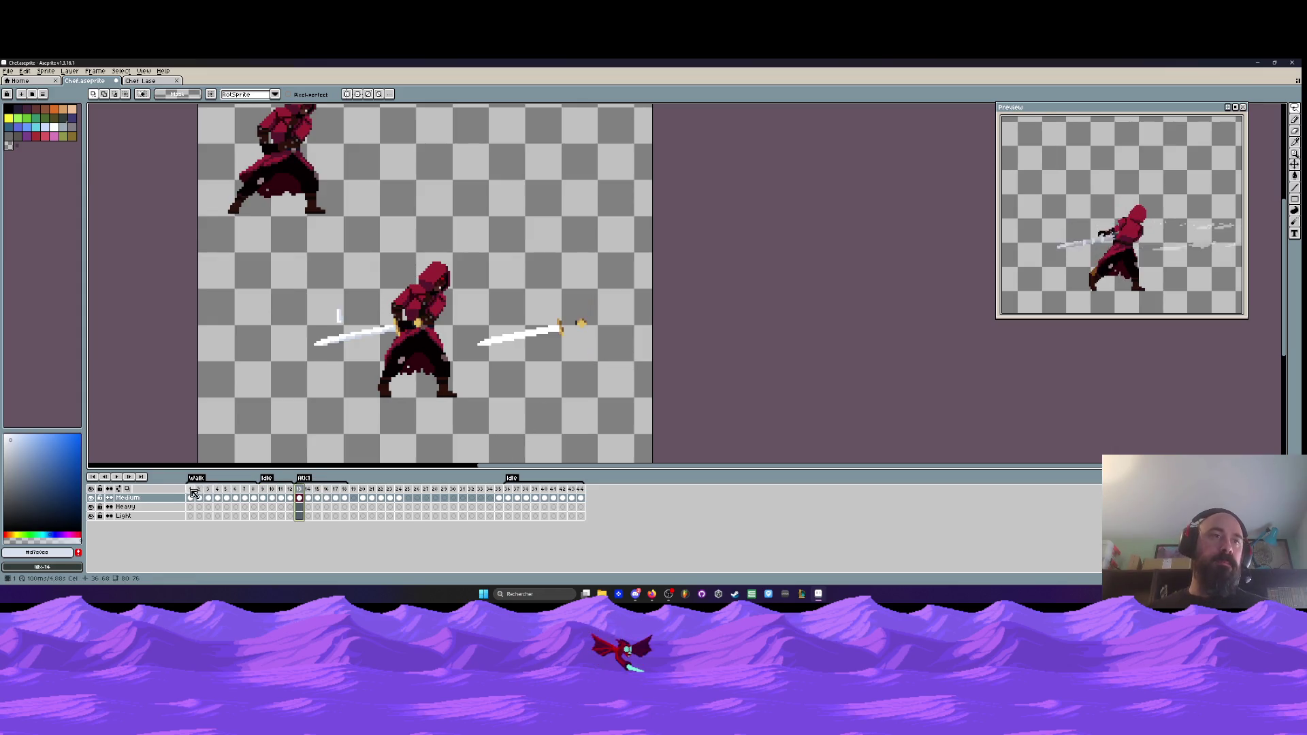
pyautogui.click(194, 490)
pyautogui.press('Return')
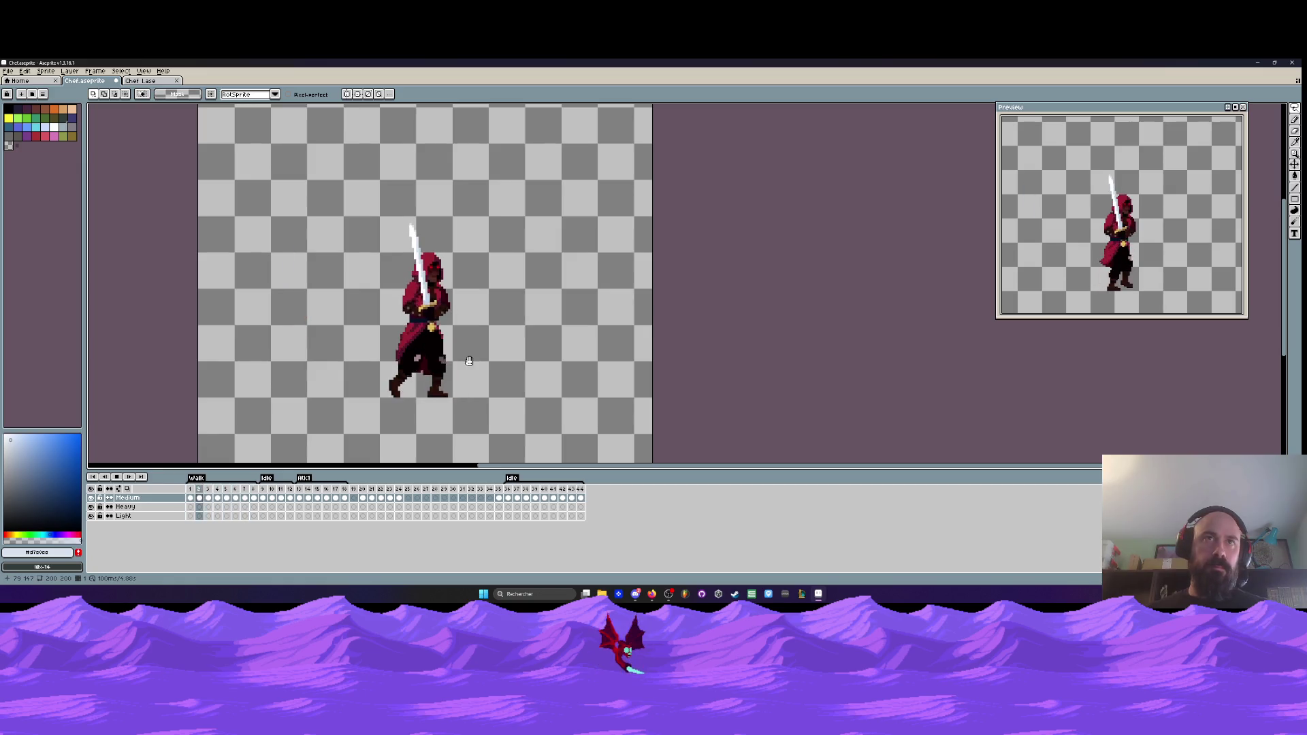
pyautogui.scroll(1, 449, 340)
pyautogui.scroll(1, 403, 303)
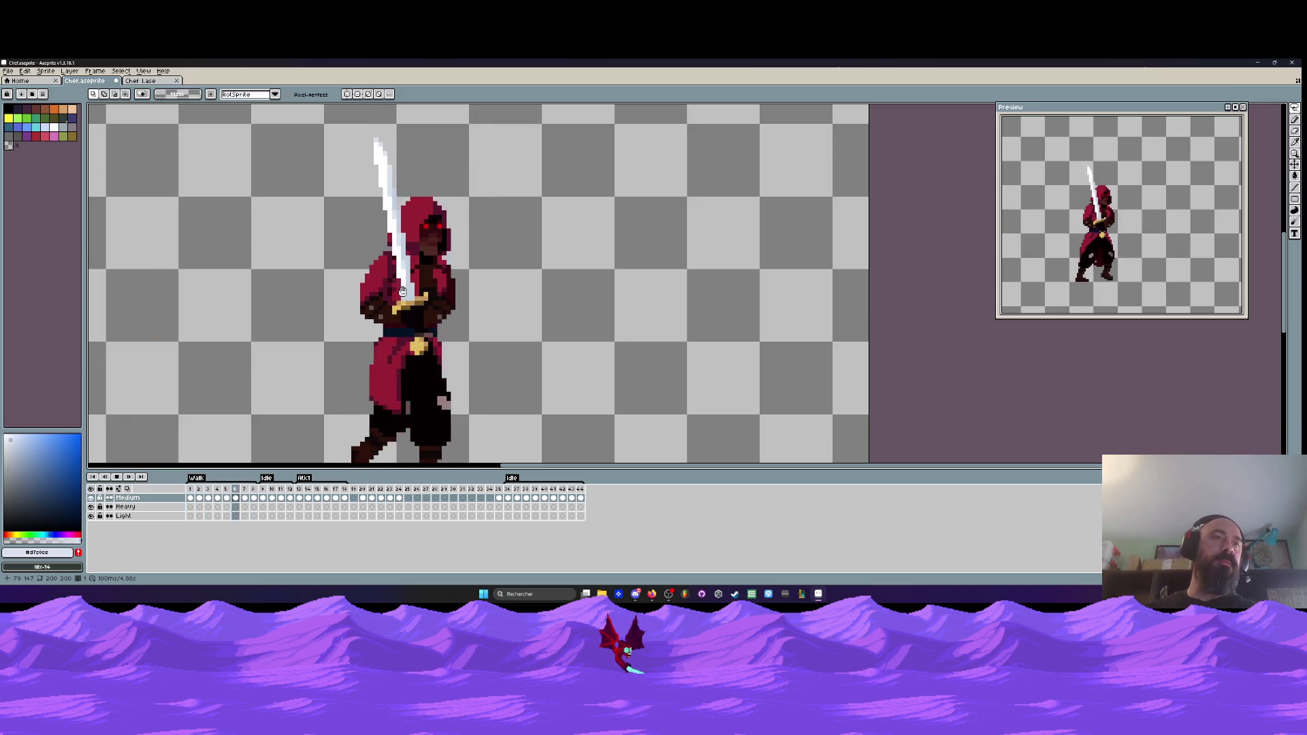
pyautogui.press('Return')
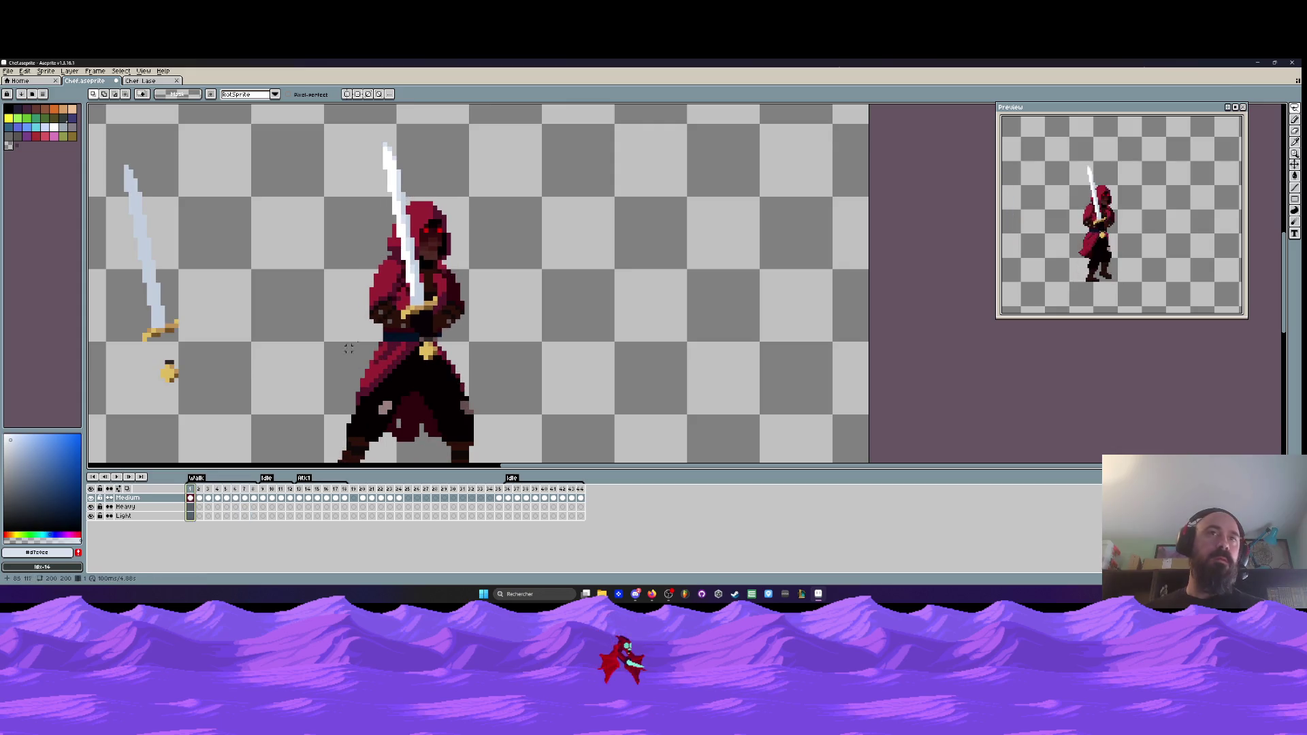
pyautogui.press('Right')
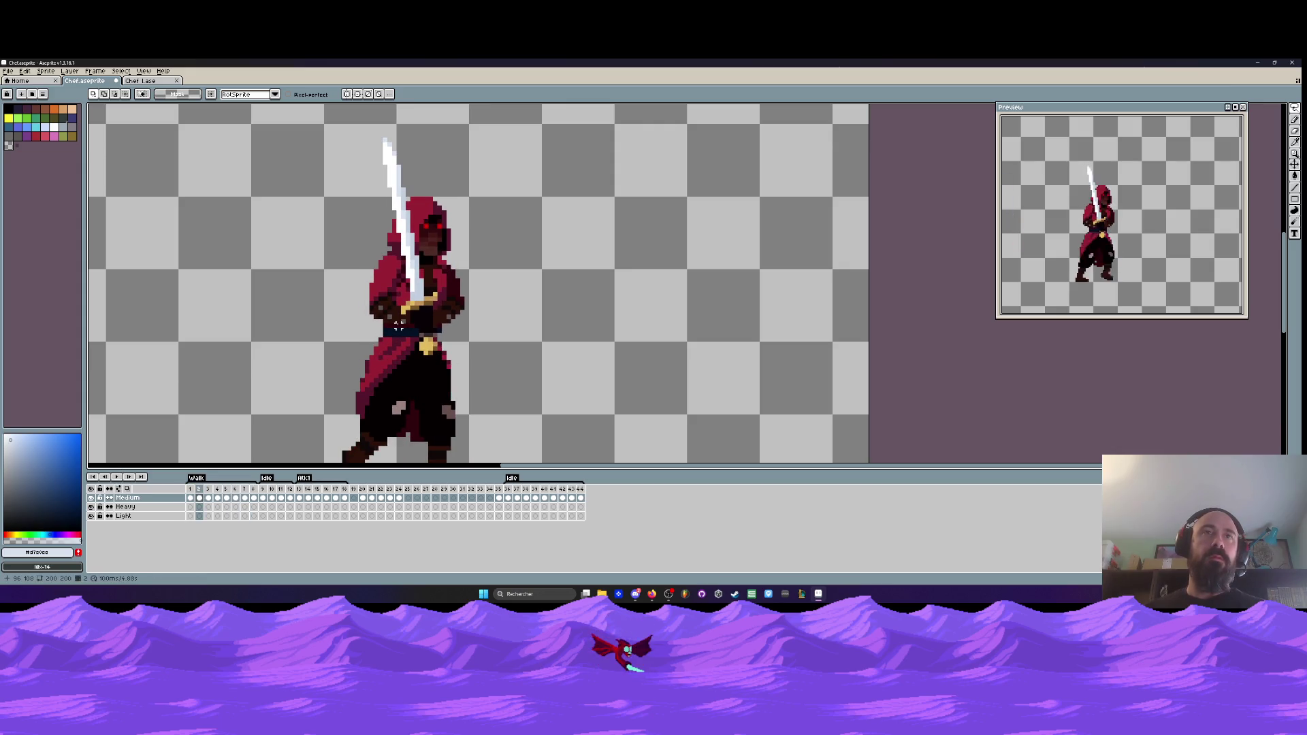
pyautogui.press('Right')
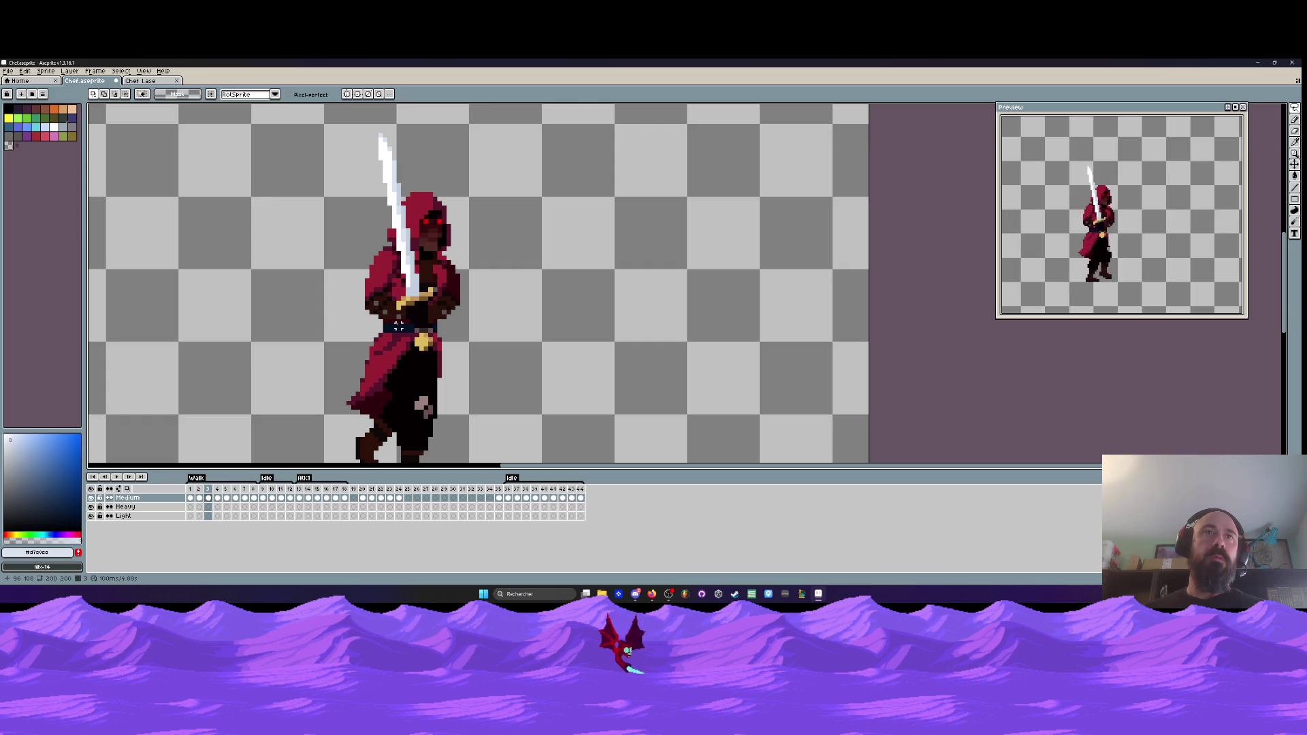
pyautogui.press('Left')
pyautogui.press('Right')
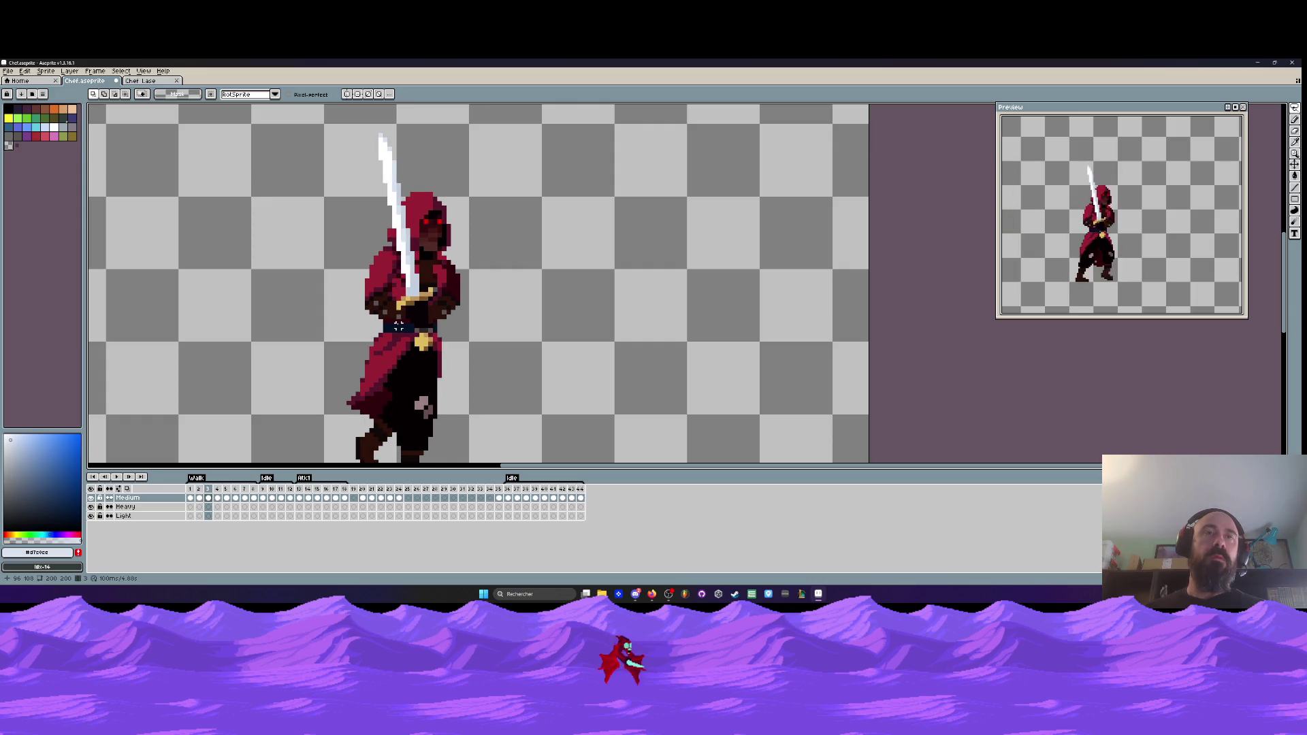
pyautogui.press('Left')
pyautogui.press('Left')
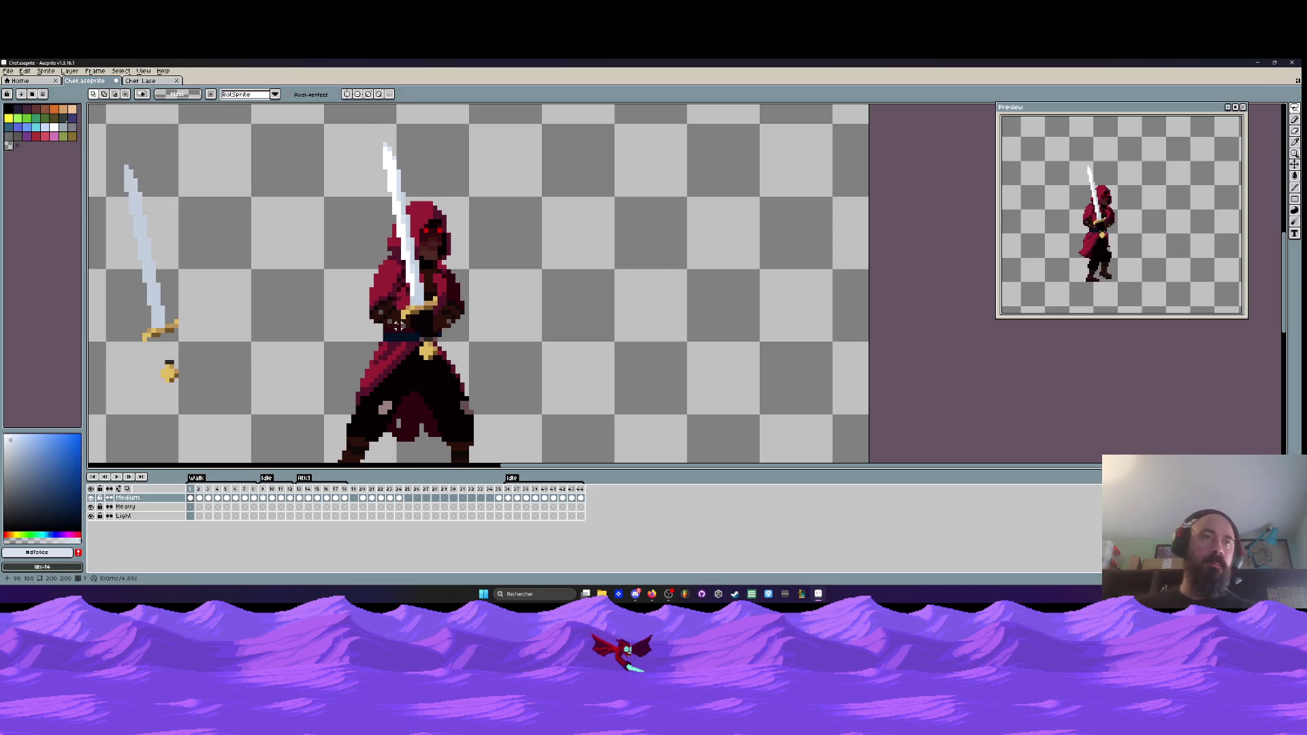
pyautogui.press('Right')
pyautogui.press('Right')
pyautogui.press('Right')
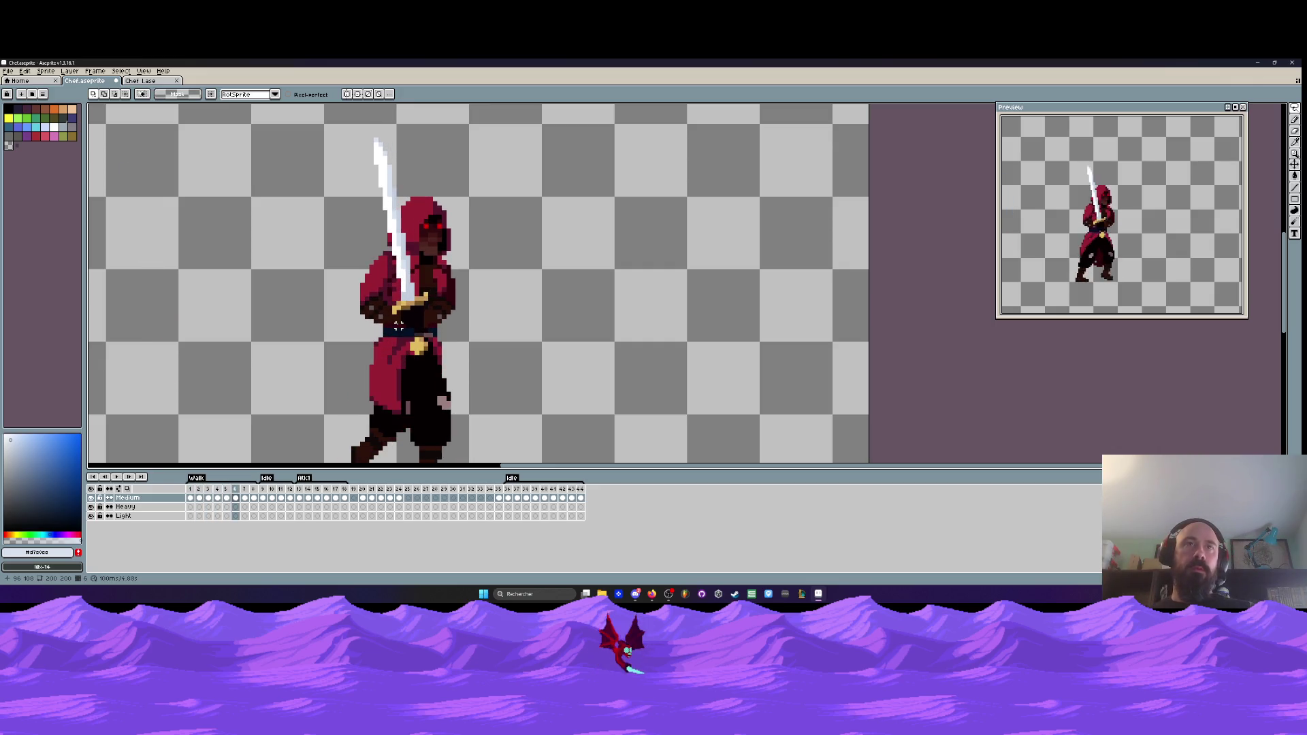
pyautogui.press('Left')
pyautogui.press('Left')
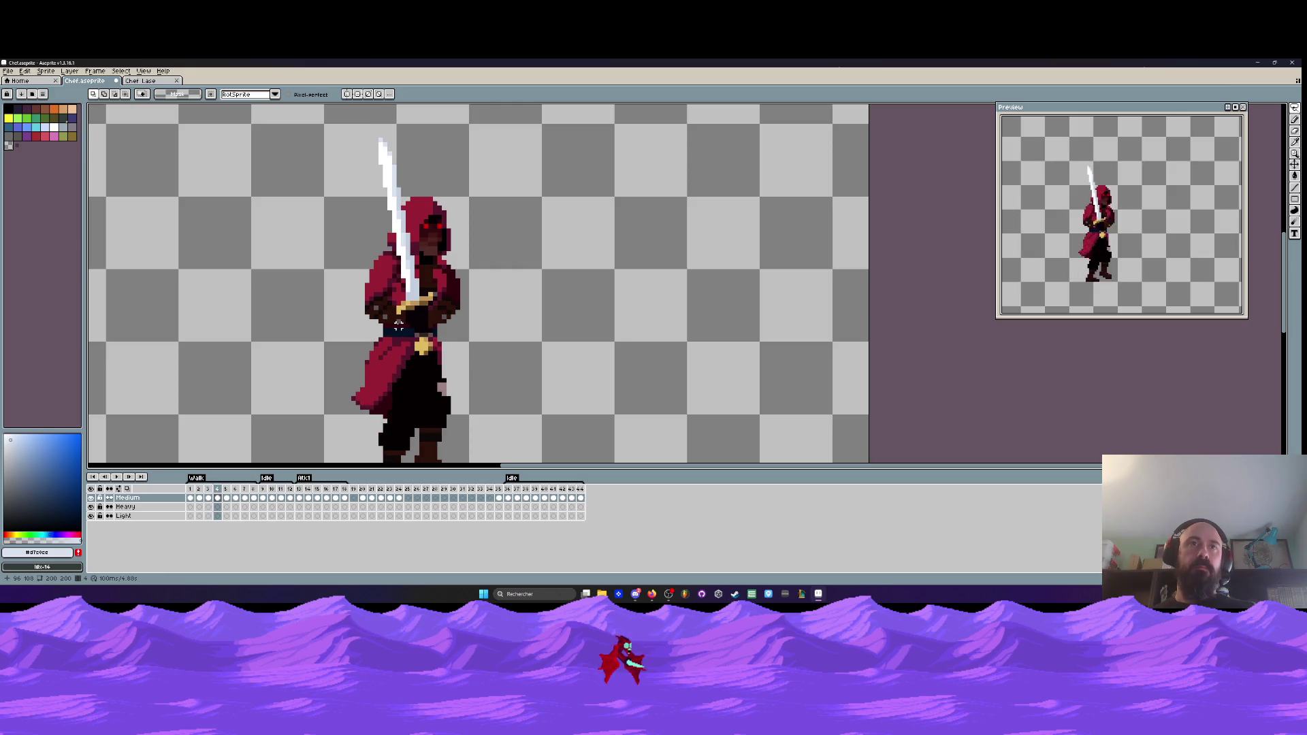
pyautogui.press('Right')
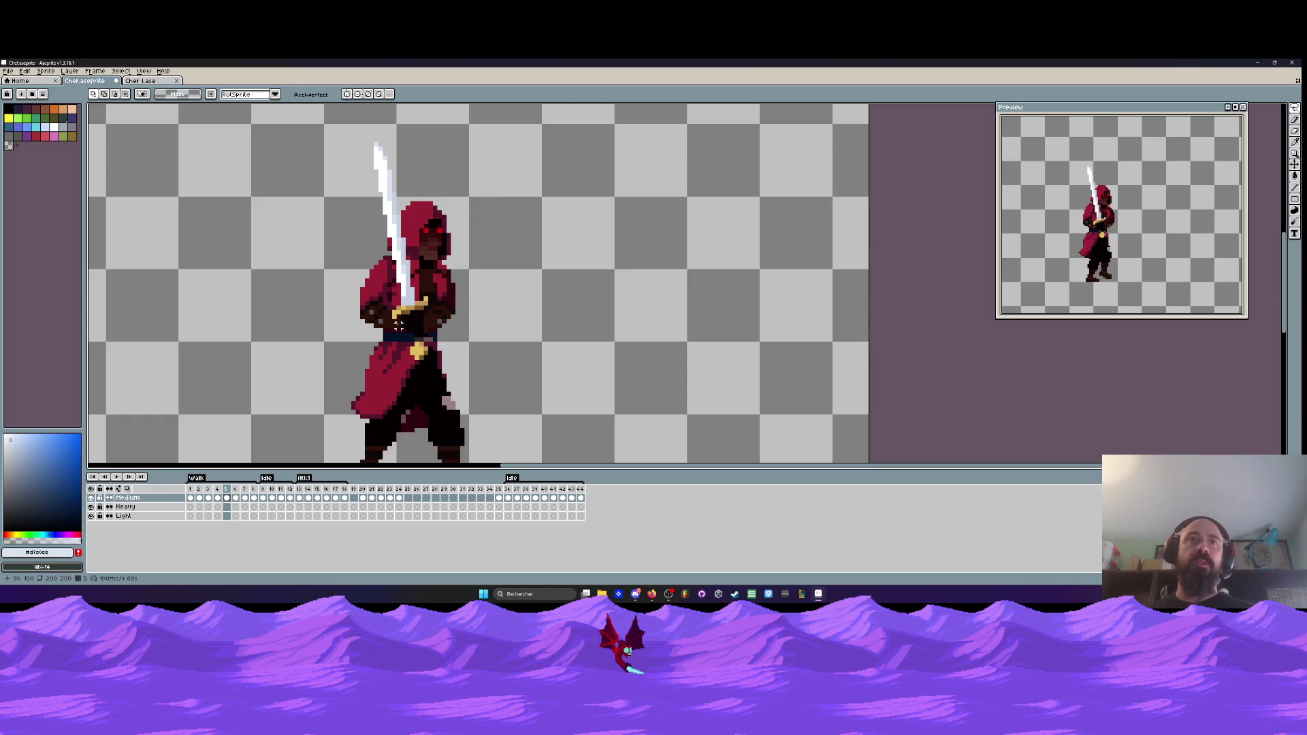
pyautogui.scroll(4, 398, 325)
# - Sample the cloak's dark red and ready the Pencil for pixel work
pyautogui.scroll(-1, 427, 272)
pyautogui.scroll(2, 470, 250)
pyautogui.keyDown('alt'); pyautogui.click(479, 248); pyautogui.keyUp('alt')
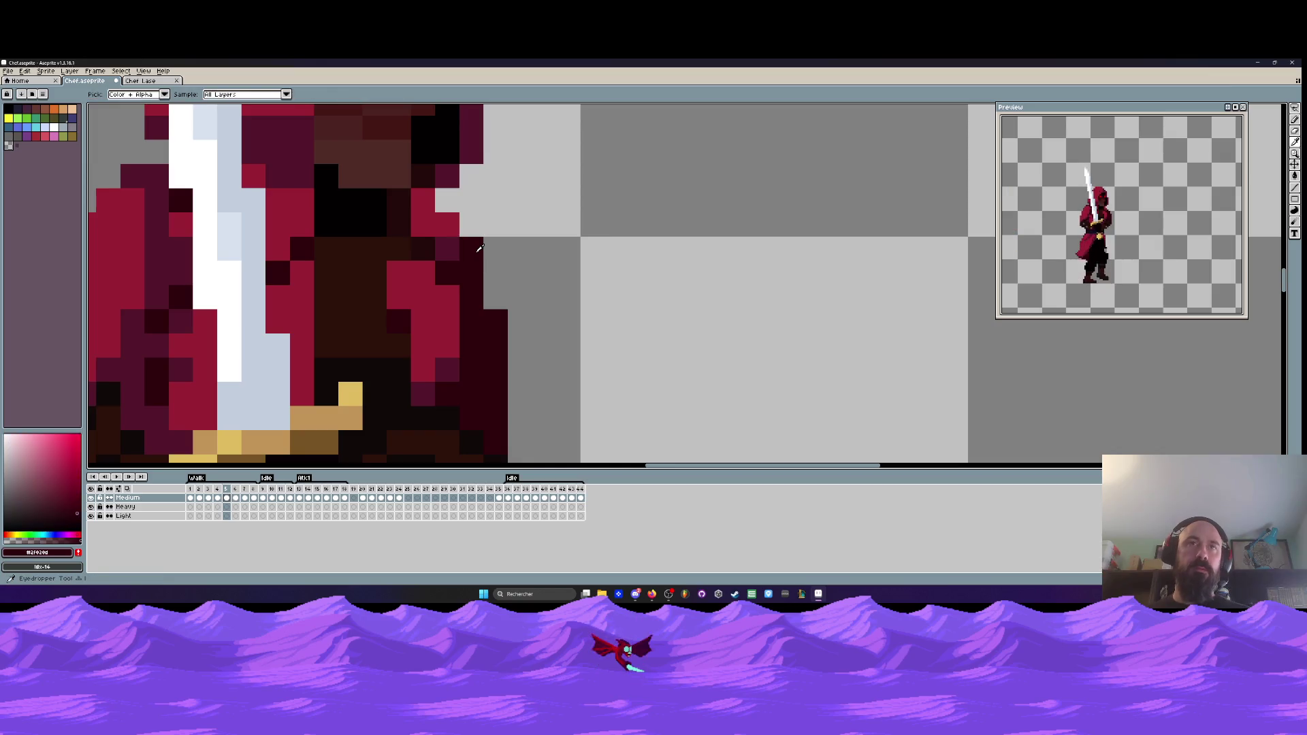
pyautogui.scroll(-2, 481, 266)
pyautogui.press('b')
pyautogui.scroll(1, 469, 294)
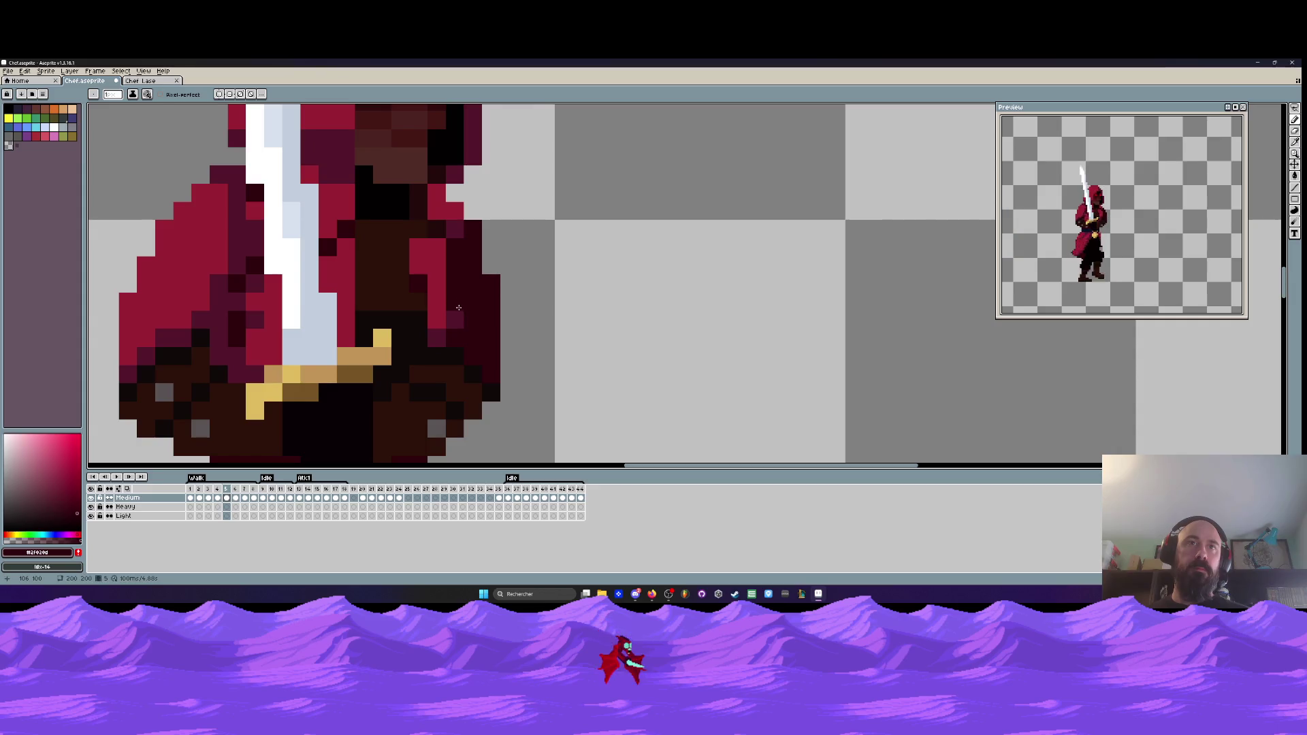
pyautogui.press('m')
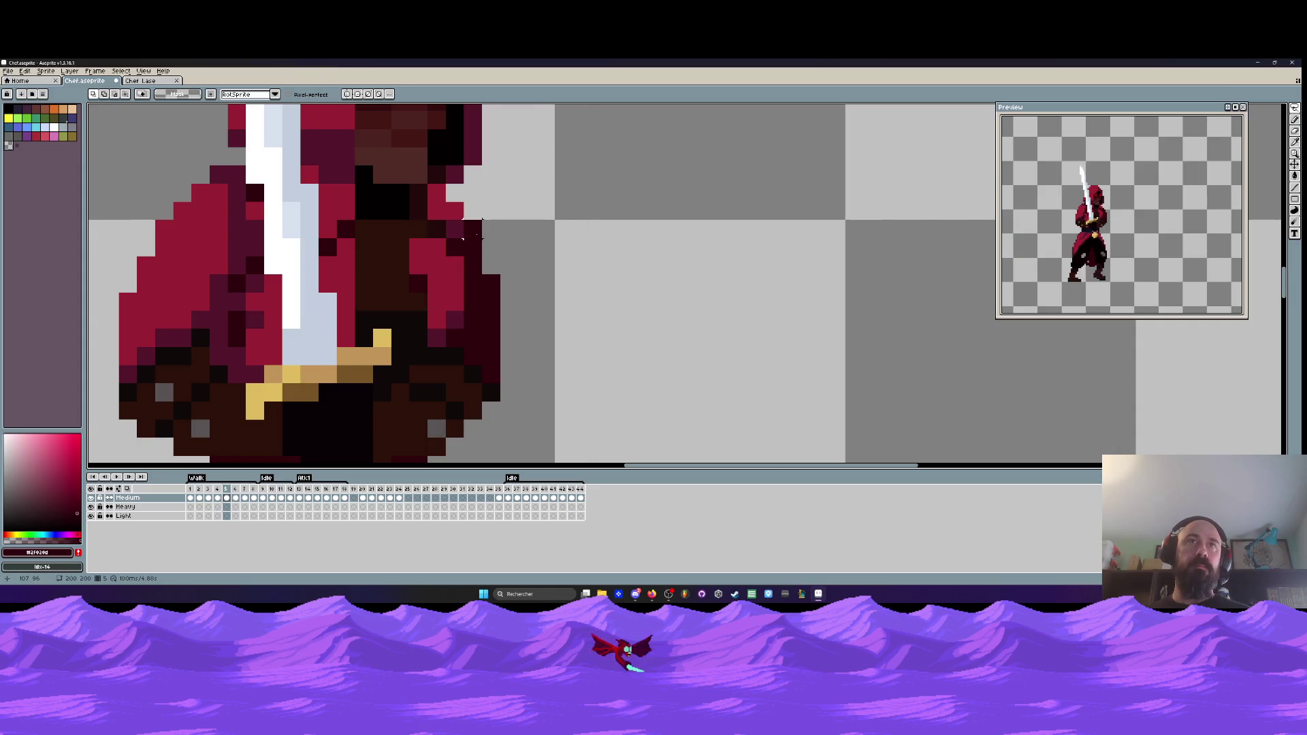
pyautogui.press('i')
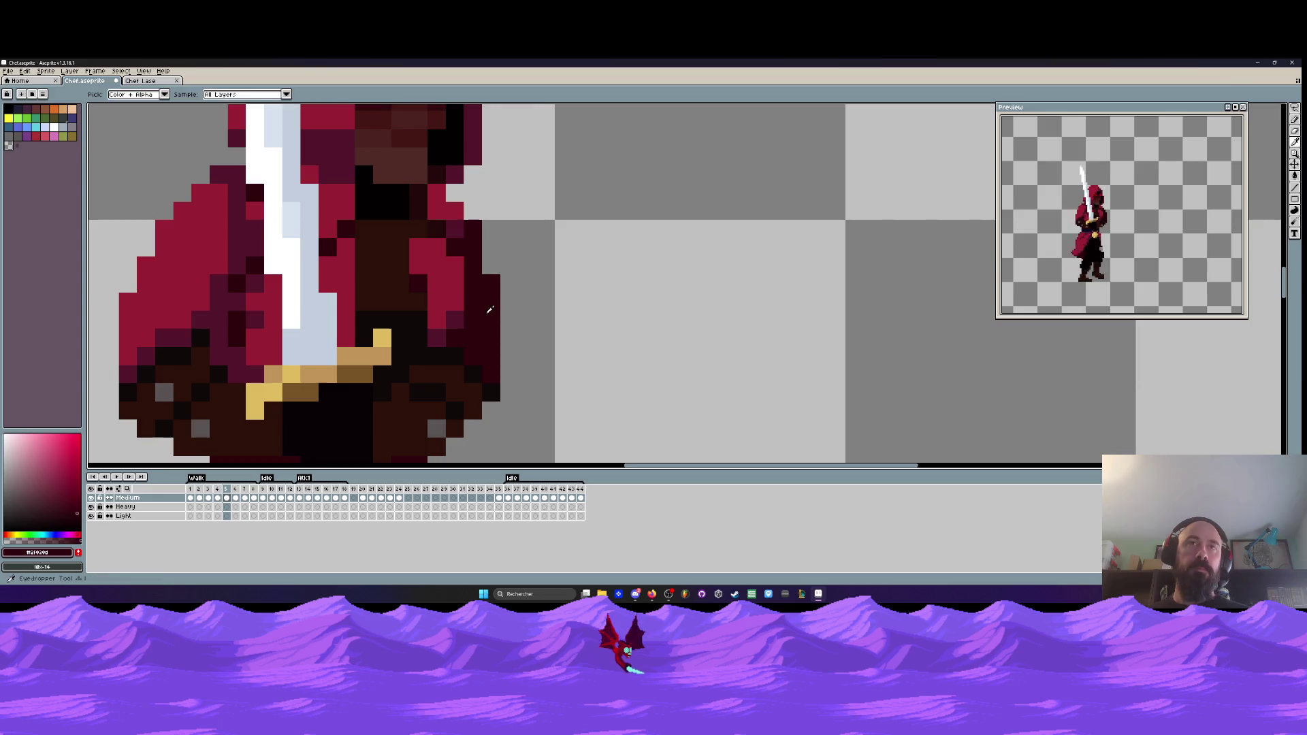
pyautogui.press('b')
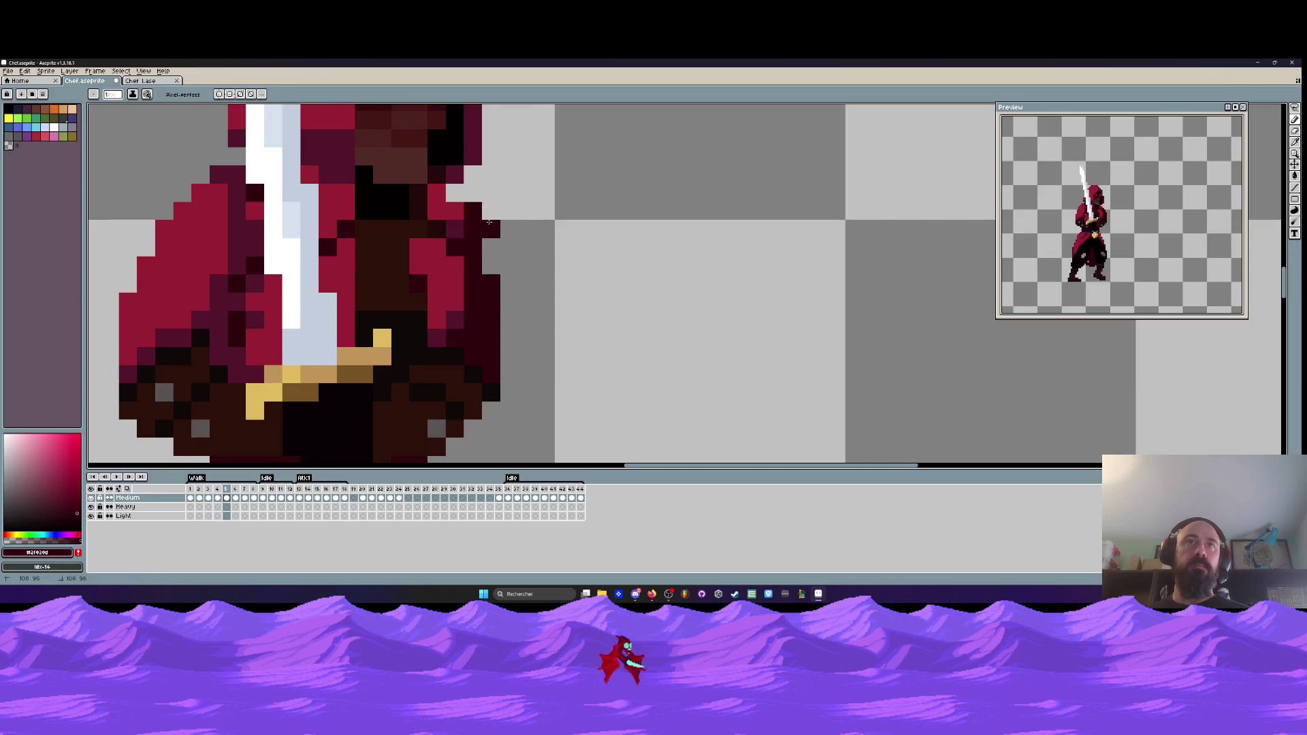
pyautogui.scroll(-5, 503, 303)
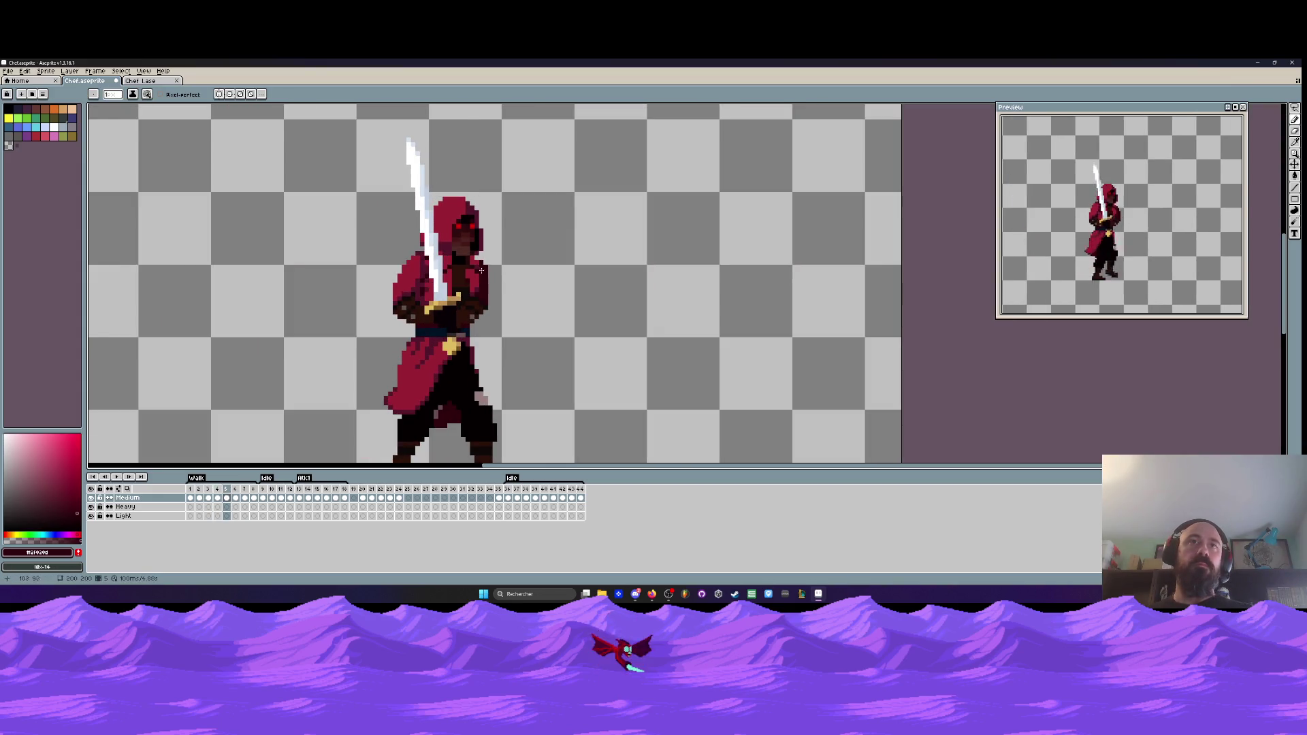
pyautogui.scroll(3, 481, 270)
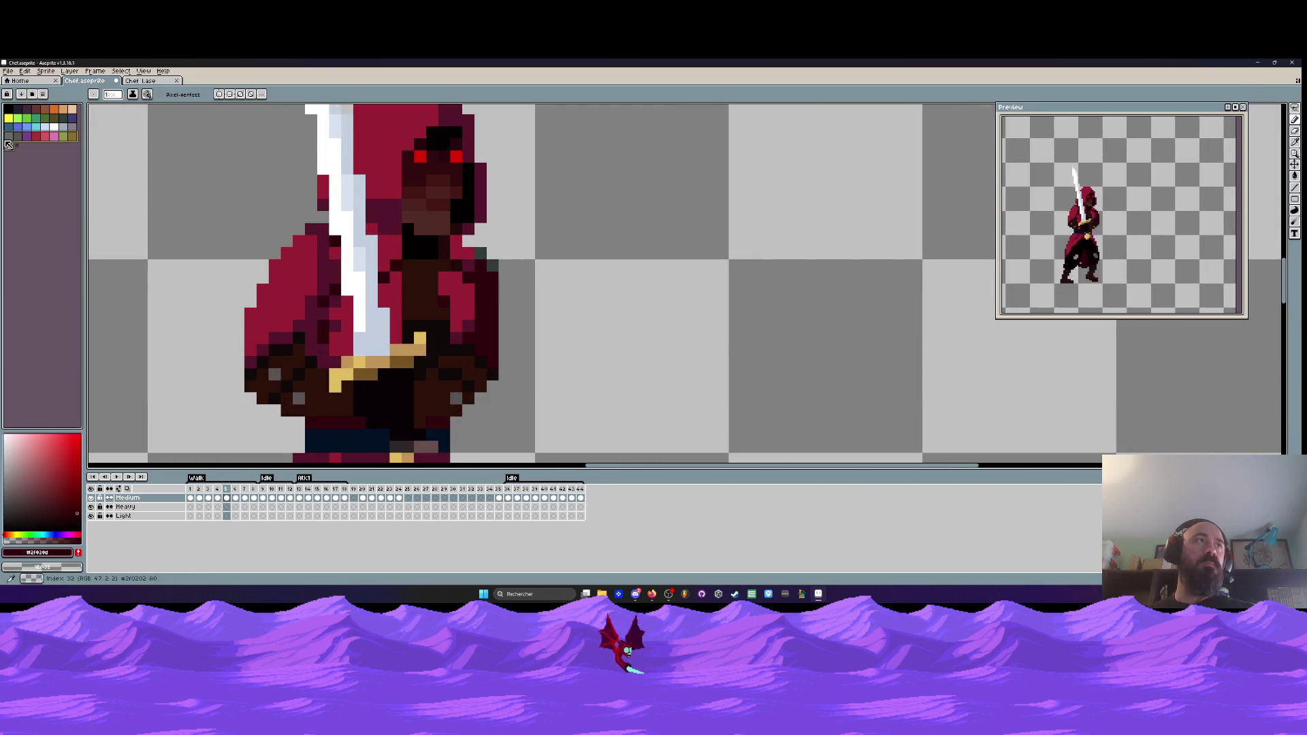
pyautogui.scroll(-3, 542, 307)
# - Compare frames 4 and 5, then move frame 5's right-hand pixels slightly outward
pyautogui.press('Left')
pyautogui.press('Left')
pyautogui.press('Right')
pyautogui.press('Right')
pyautogui.press('Left')
pyautogui.press('Right')
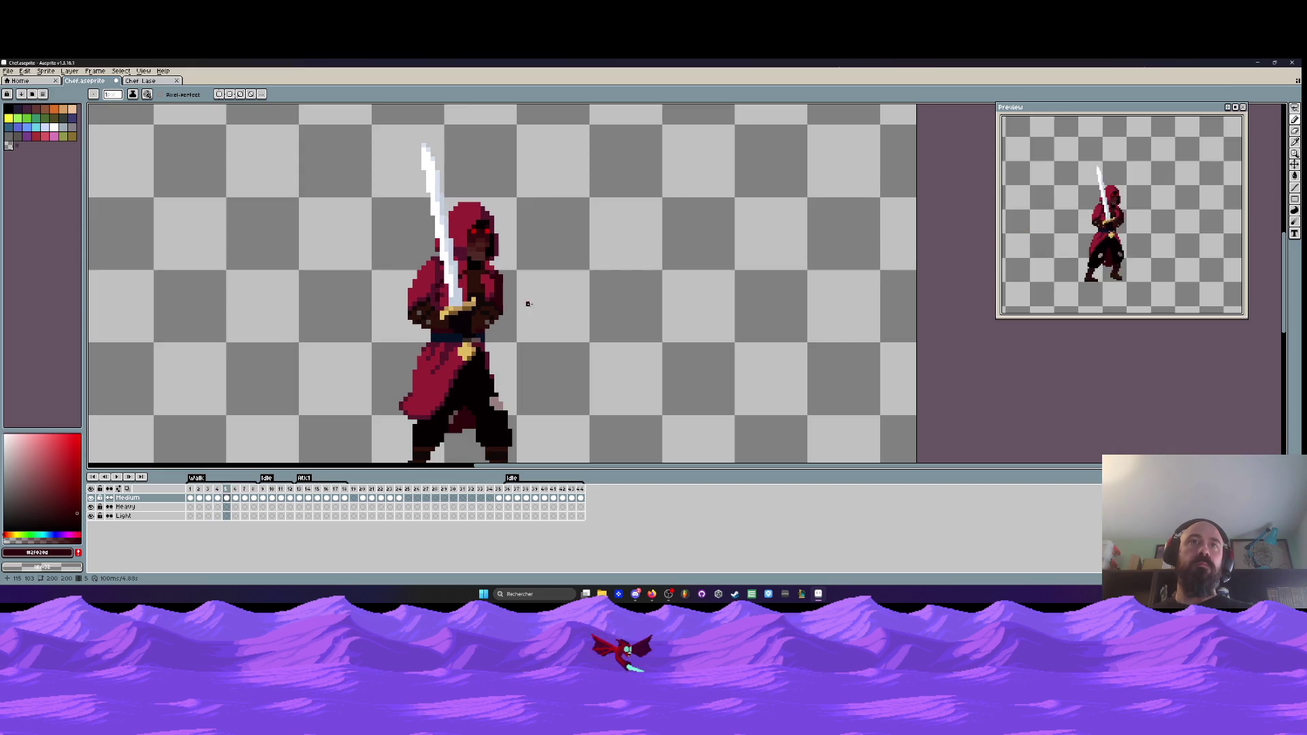
pyautogui.scroll(4, 524, 304)
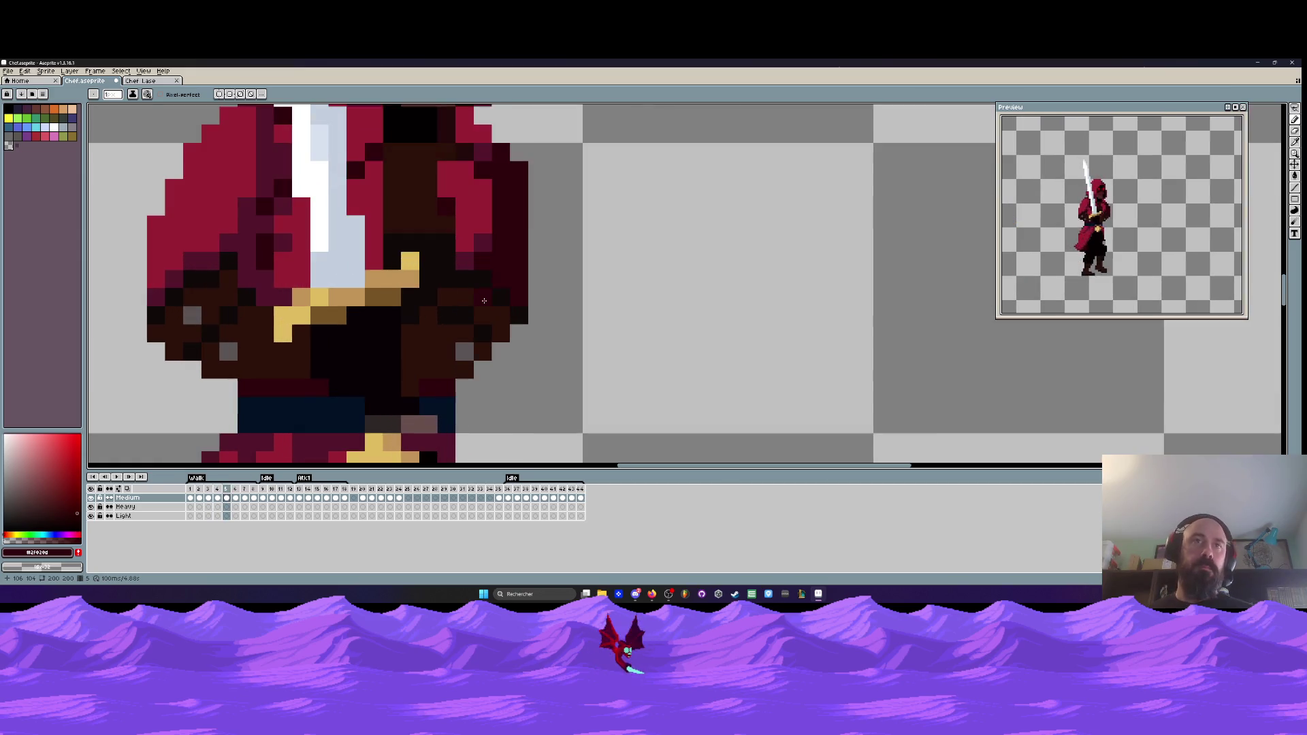
pyautogui.moveTo(470, 271)
pyautogui.mouseDown()
pyautogui.moveTo(458, 269)
pyautogui.moveTo(438, 315)
pyautogui.moveTo(510, 344)
pyautogui.moveTo(495, 258)
pyautogui.moveTo(477, 262)
pyautogui.mouseUp()
pyautogui.press('Return')
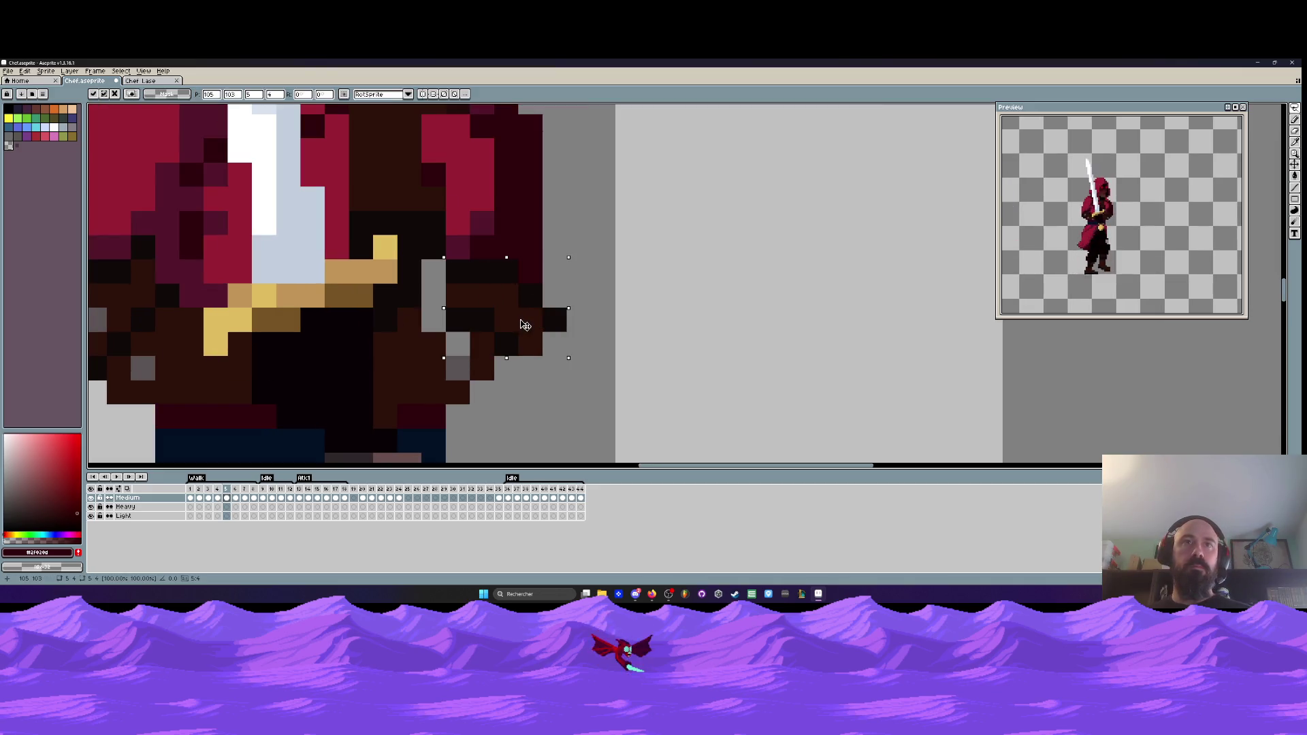
# - Draw a dark stroke down the cloak's right edge with the Pencil
pyautogui.scroll(-2, 524, 286)
pyautogui.scroll(2, 531, 258)
pyautogui.press('i')
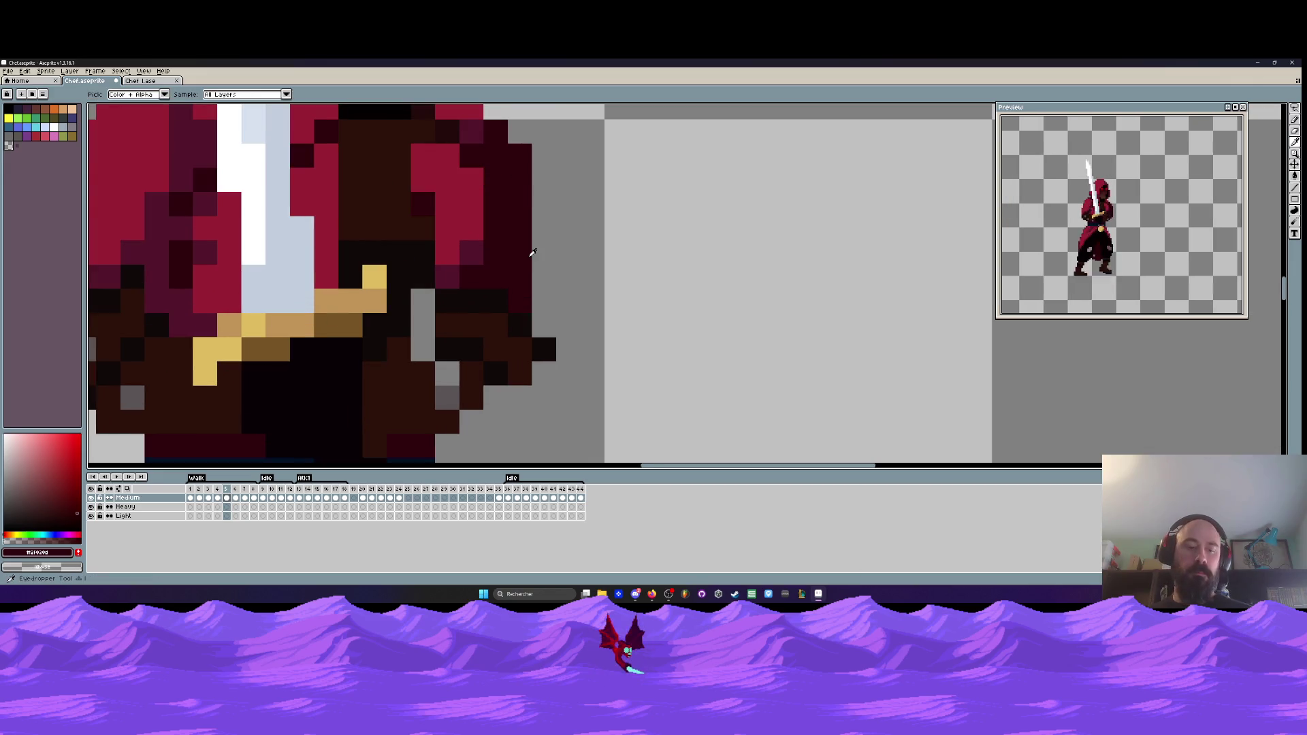
pyautogui.press('q')
pyautogui.press('i')
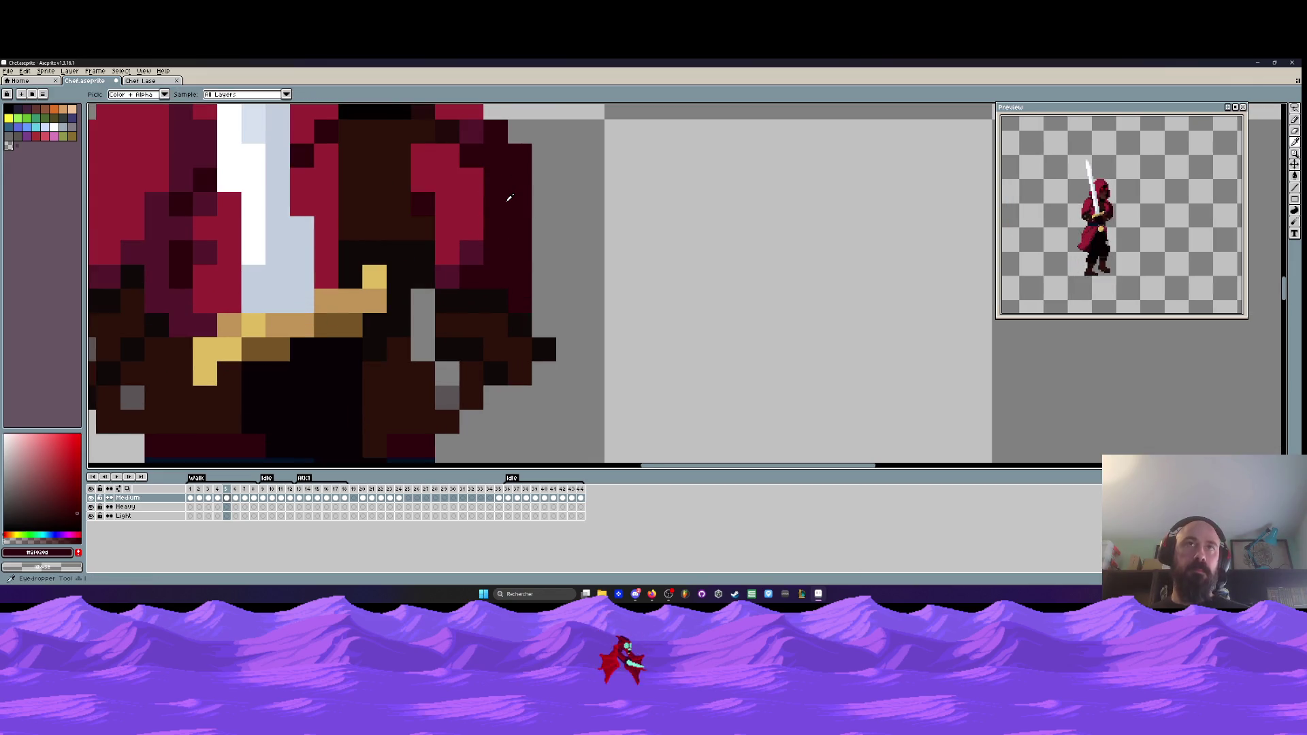
pyautogui.press('b')
pyautogui.moveTo(523, 180)
pyautogui.mouseDown()
pyautogui.moveTo(548, 300)
pyautogui.moveTo(548, 392)
pyautogui.mouseUp()
# - Lasso the torso pixels, try a nudge, then cancel and drop the selection
pyautogui.scroll(-2, 553, 336)
pyautogui.scroll(-1, 567, 344)
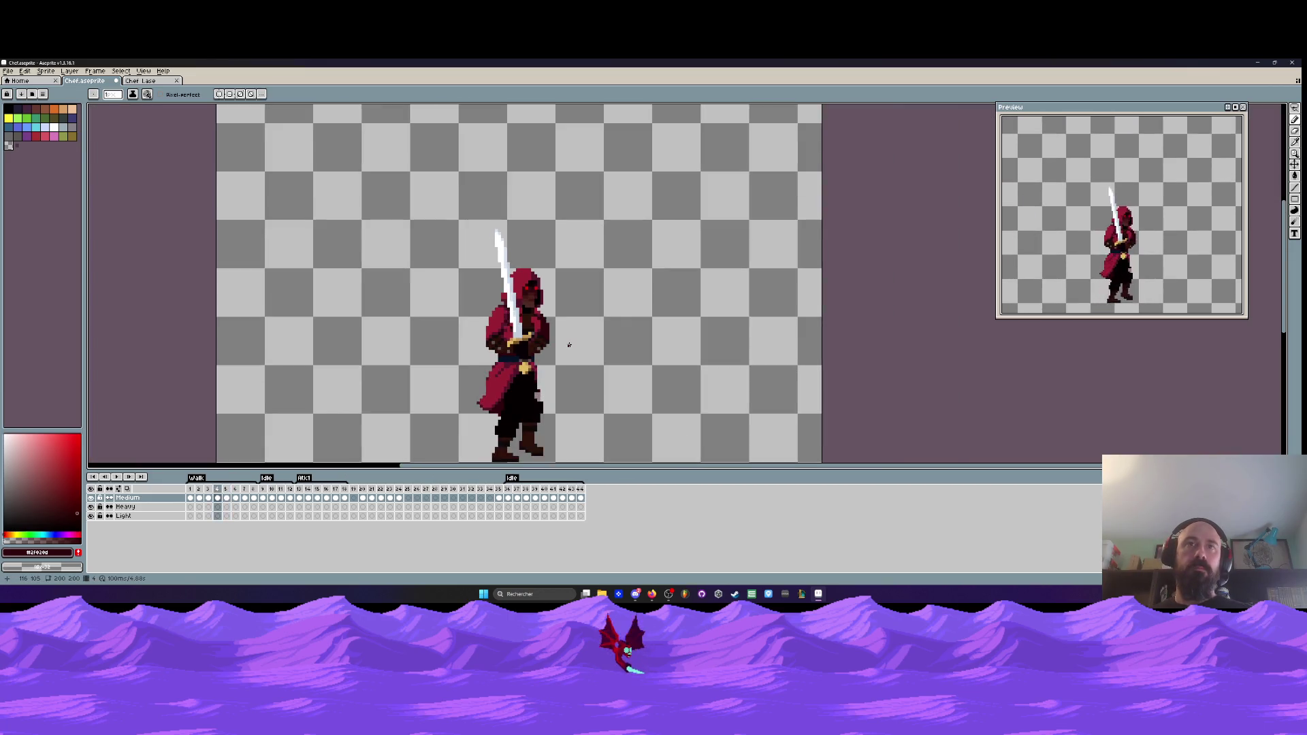
pyautogui.press('q')
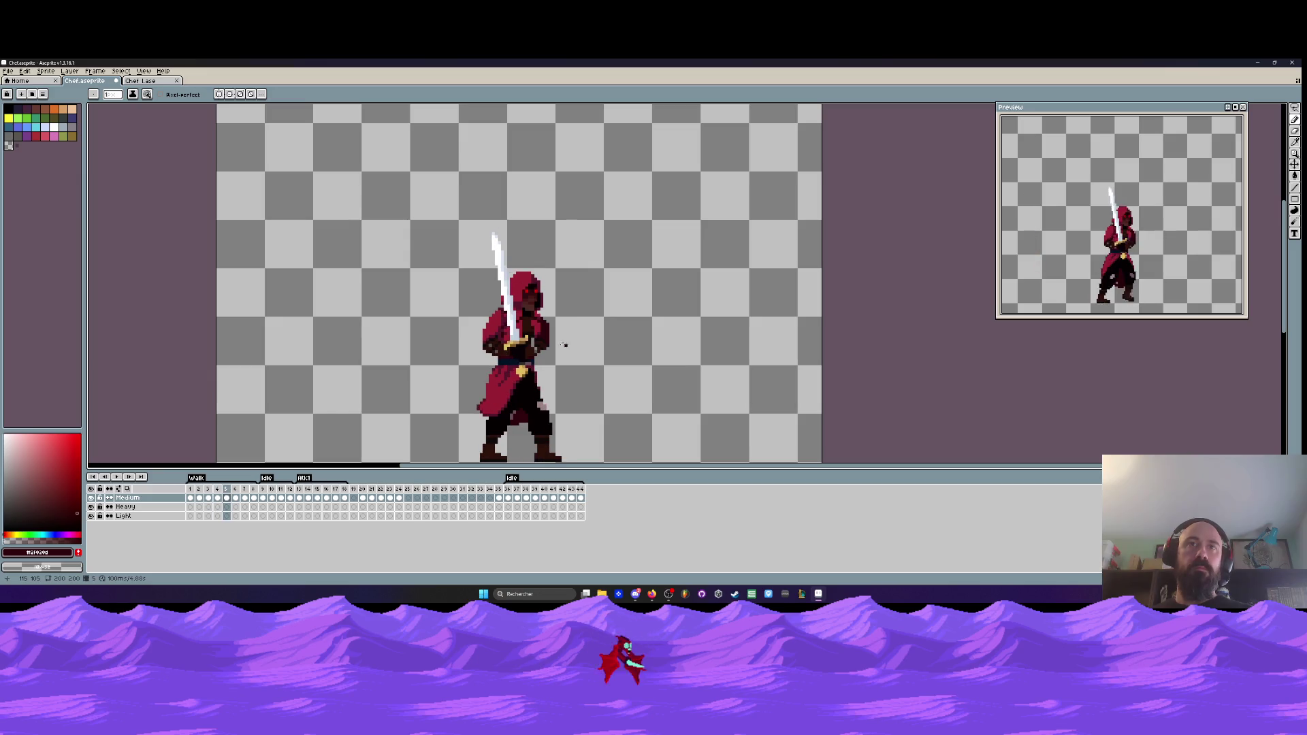
pyautogui.scroll(8, 545, 347)
pyautogui.moveTo(555, 320)
pyautogui.mouseDown()
pyautogui.moveTo(531, 317)
pyautogui.moveTo(490, 409)
pyautogui.moveTo(593, 354)
pyautogui.moveTo(554, 320)
pyautogui.mouseUp()
pyautogui.moveTo(558, 371); pyautogui.dragTo(533, 395)
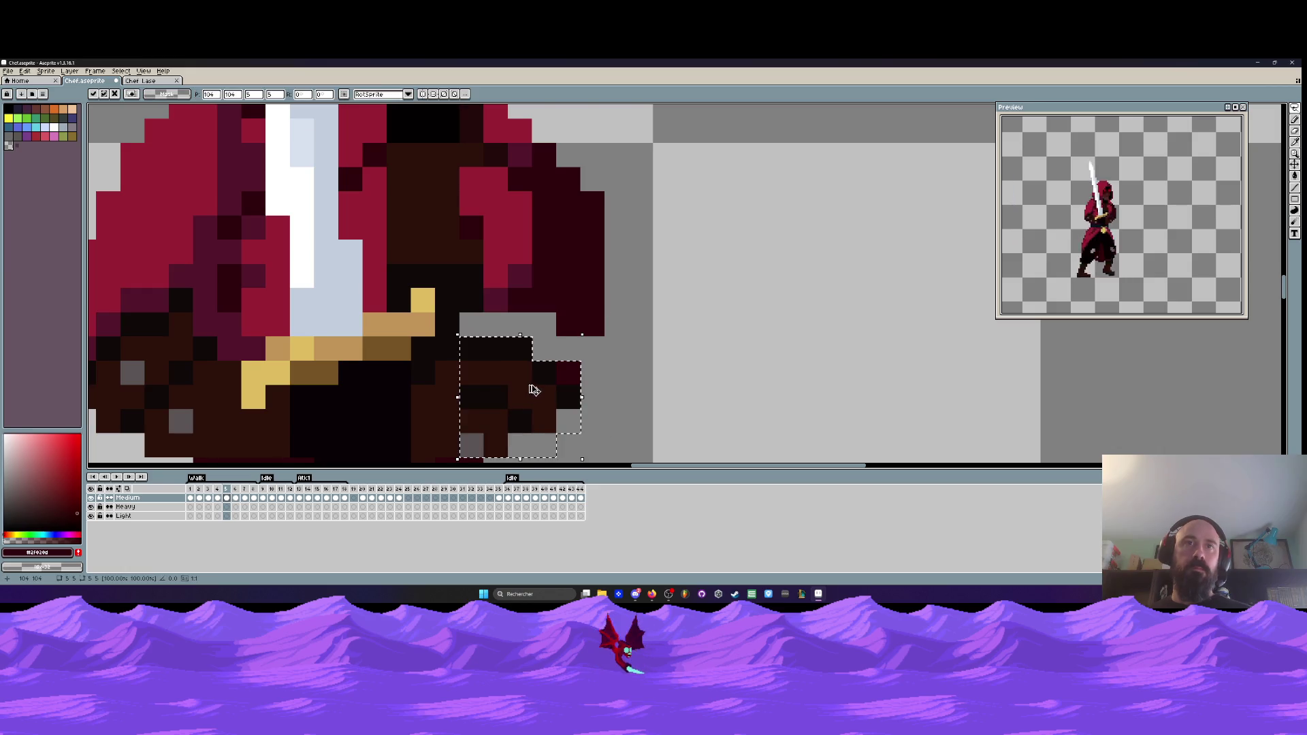
pyautogui.press('Escape')
pyautogui.hotkey('ctrl', 'd')
pyautogui.scroll(-3, 526, 407)
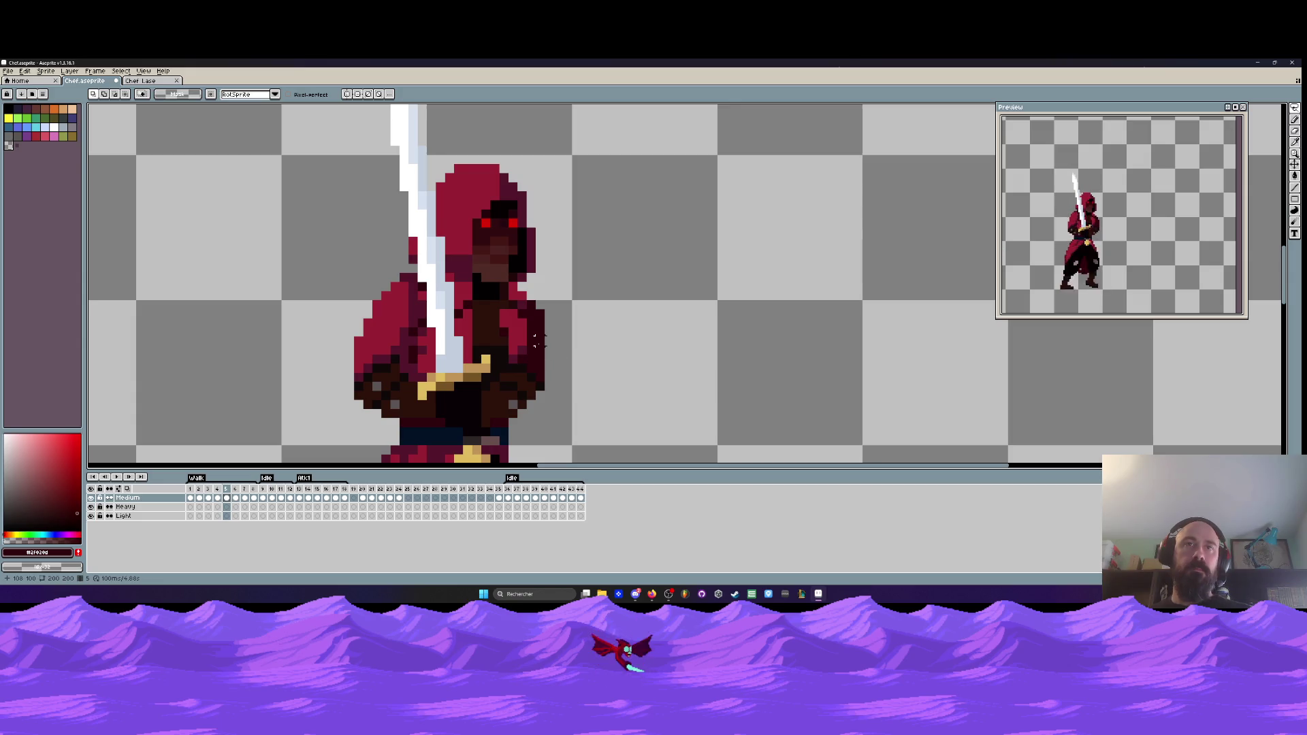
pyautogui.scroll(2, 536, 340)
pyautogui.moveTo(521, 294)
pyautogui.mouseDown()
pyautogui.moveTo(490, 367)
pyautogui.moveTo(537, 344)
pyautogui.moveTo(503, 325)
pyautogui.mouseUp()
pyautogui.press('b')
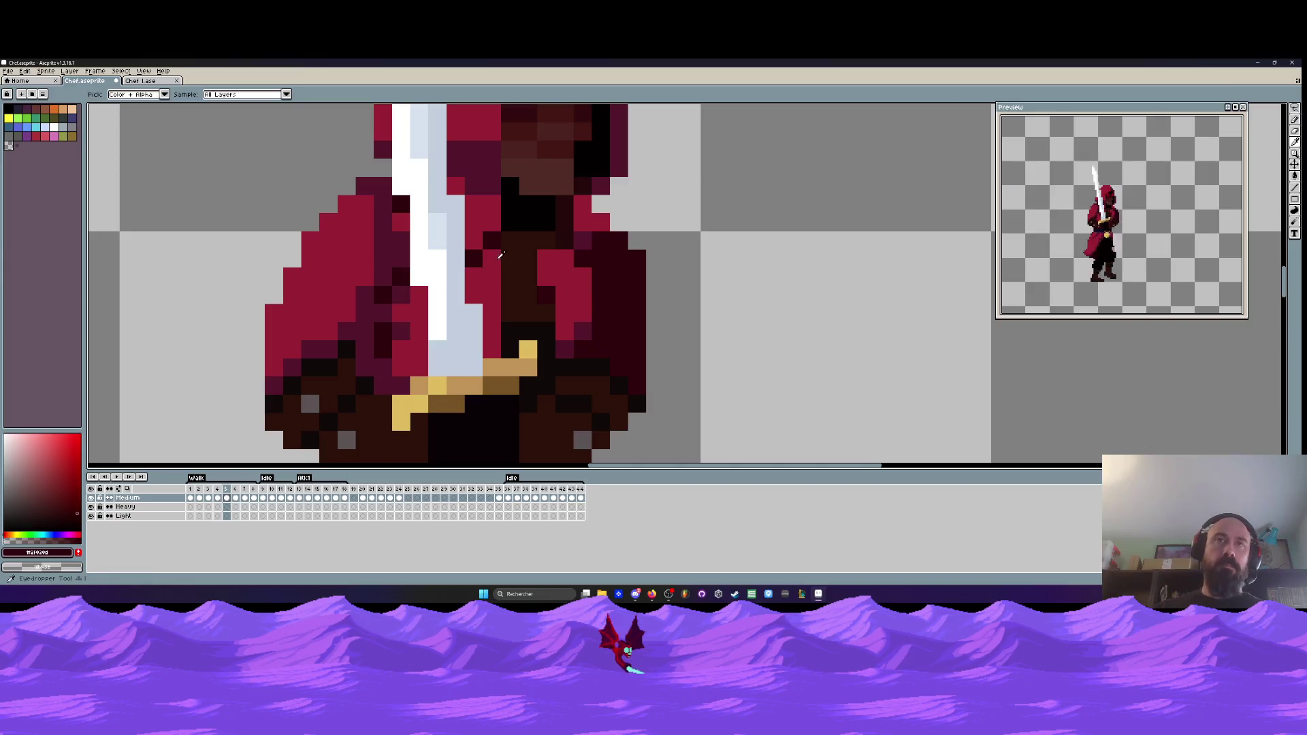
# - Paint a dark brown column on the torso and preview the walk motion
pyautogui.moveTo(494, 256); pyautogui.dragTo(492, 321)
pyautogui.scroll(-2, 495, 273)
pyautogui.scroll(2, 579, 279)
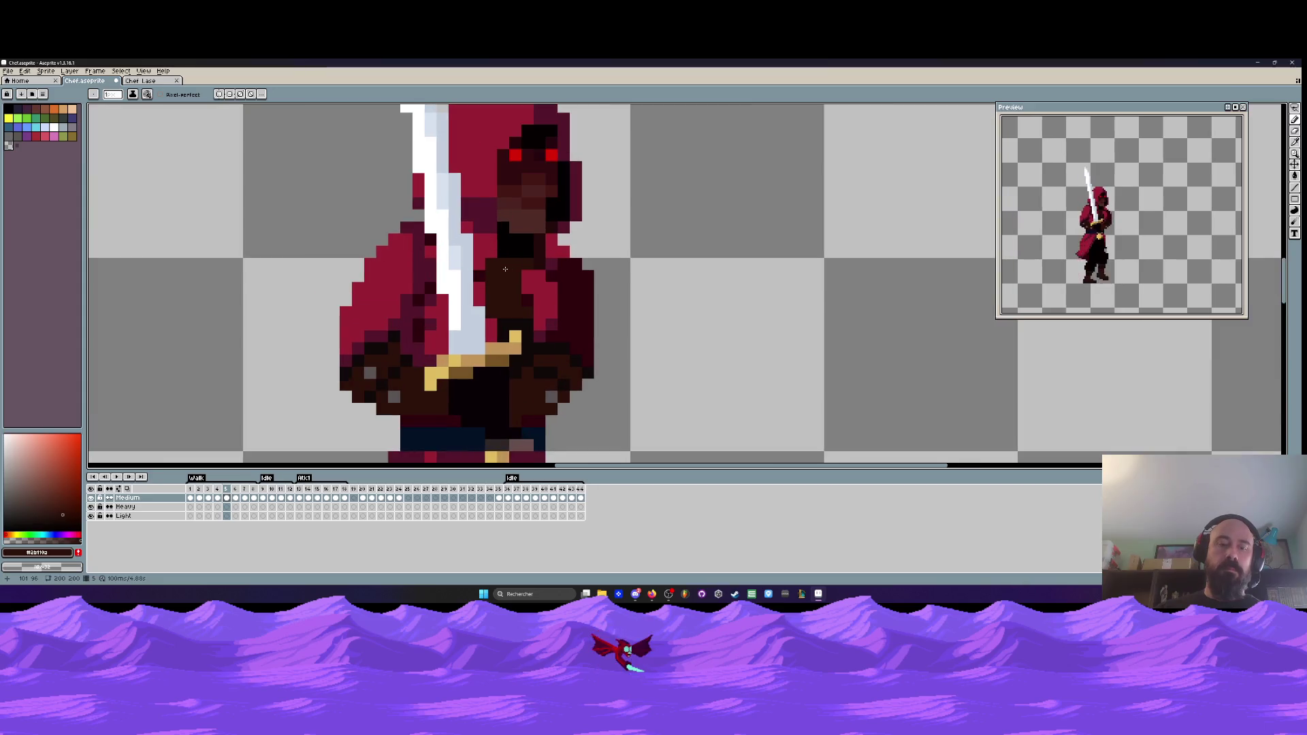
pyautogui.scroll(-3, 579, 279)
pyautogui.press('Left')
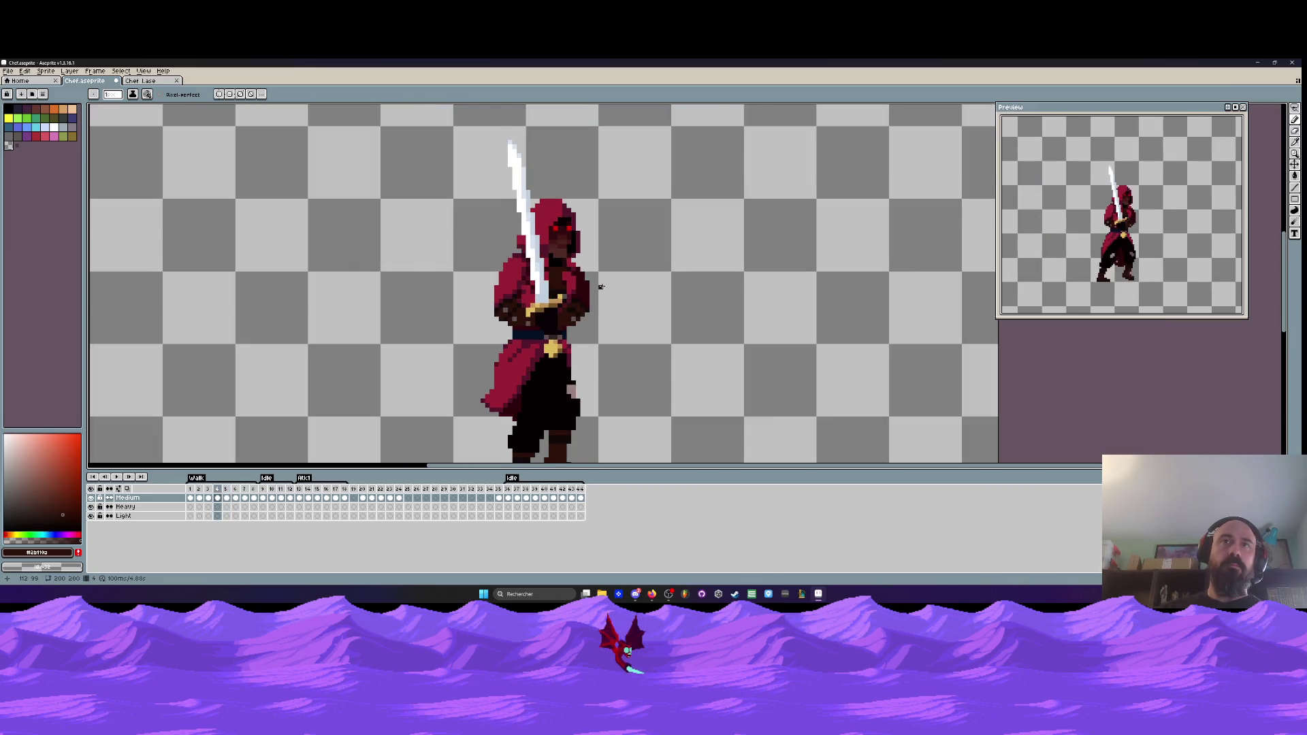
pyautogui.press('Right')
pyautogui.scroll(-1, 613, 298)
pyautogui.press('Left')
pyautogui.press('Return')
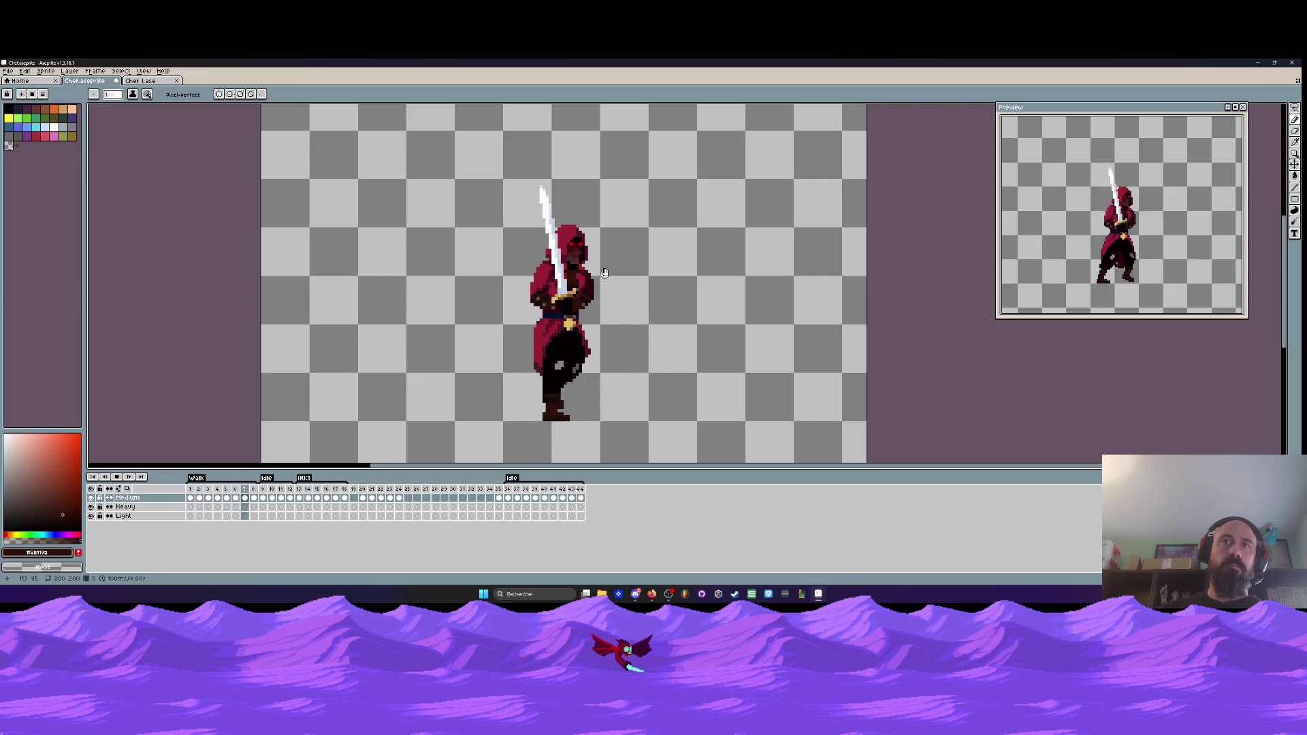
pyautogui.press('Return')
# - Compare frames 4 and 5, then add two dark red pixels to the cloak
pyautogui.scroll(1, 606, 291)
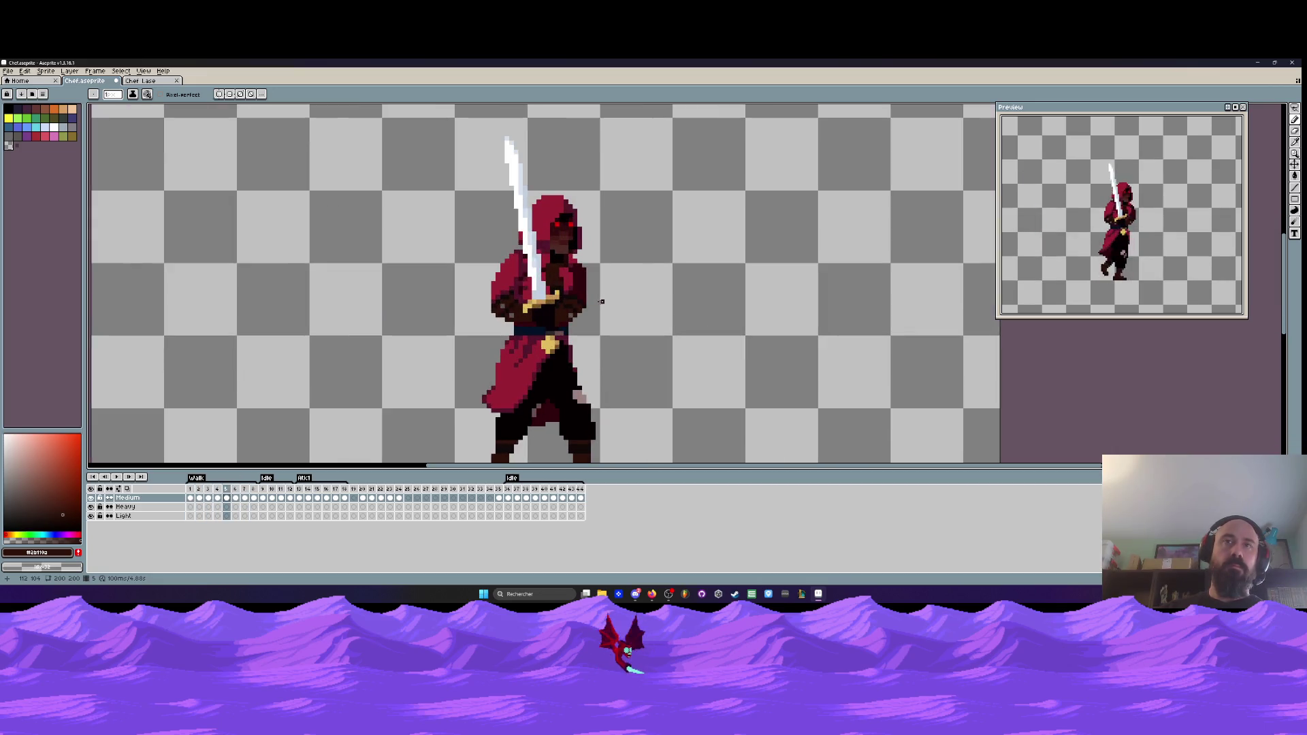
pyautogui.press('Left')
pyautogui.press('Right')
pyautogui.press('Left')
pyautogui.press('Right')
pyautogui.press('Left')
pyautogui.press('Right')
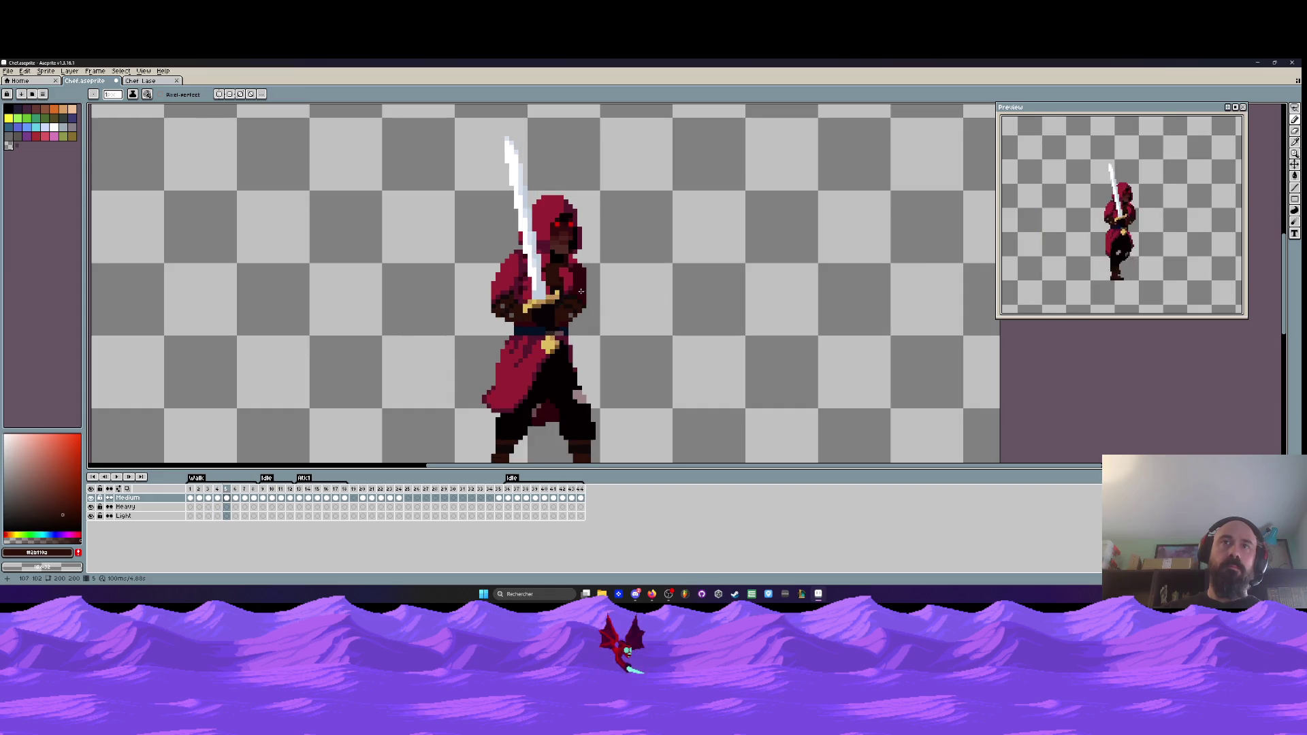
pyautogui.scroll(3, 582, 286)
pyautogui.keyDown('alt'); pyautogui.click(585, 237); pyautogui.keyUp('alt')
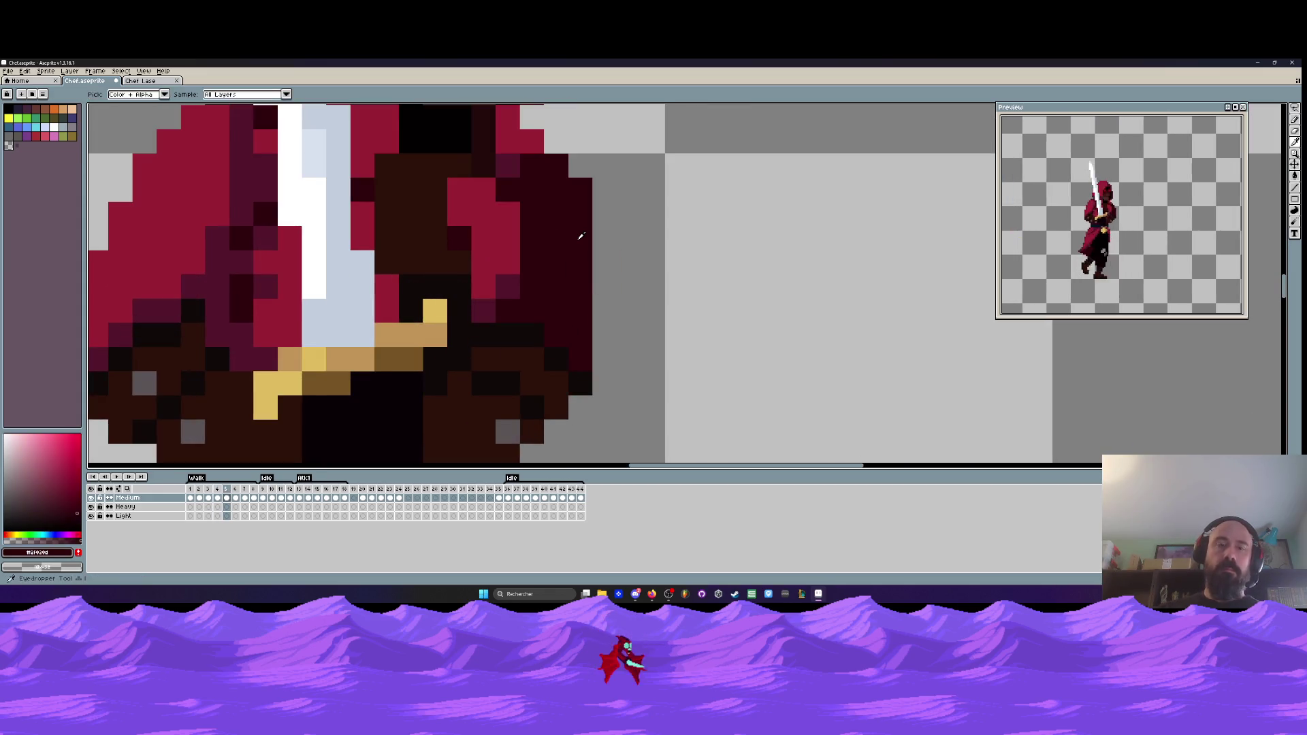
pyautogui.click(579, 174)
pyautogui.click(556, 144)
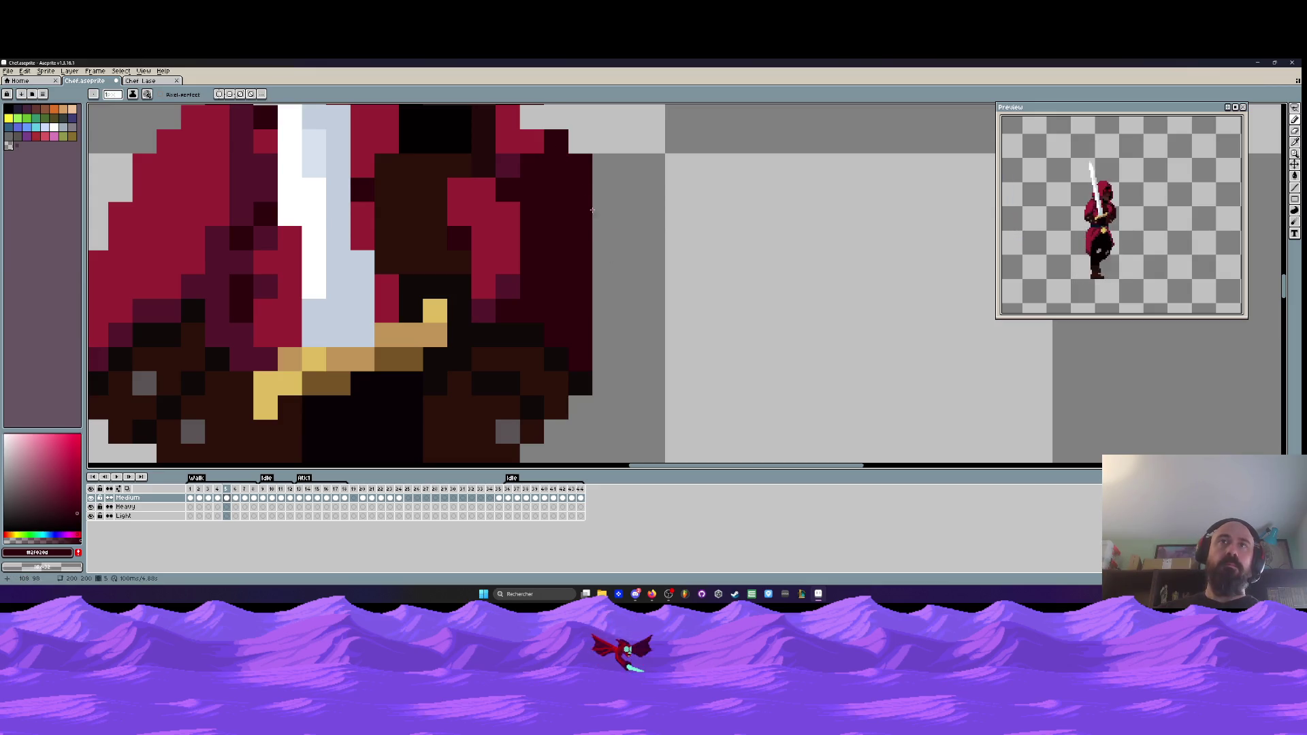
# - Add a new empty Layer 1 above the Medium layer
pyautogui.scroll(-3, 636, 321)
pyautogui.scroll(-1, 636, 321)
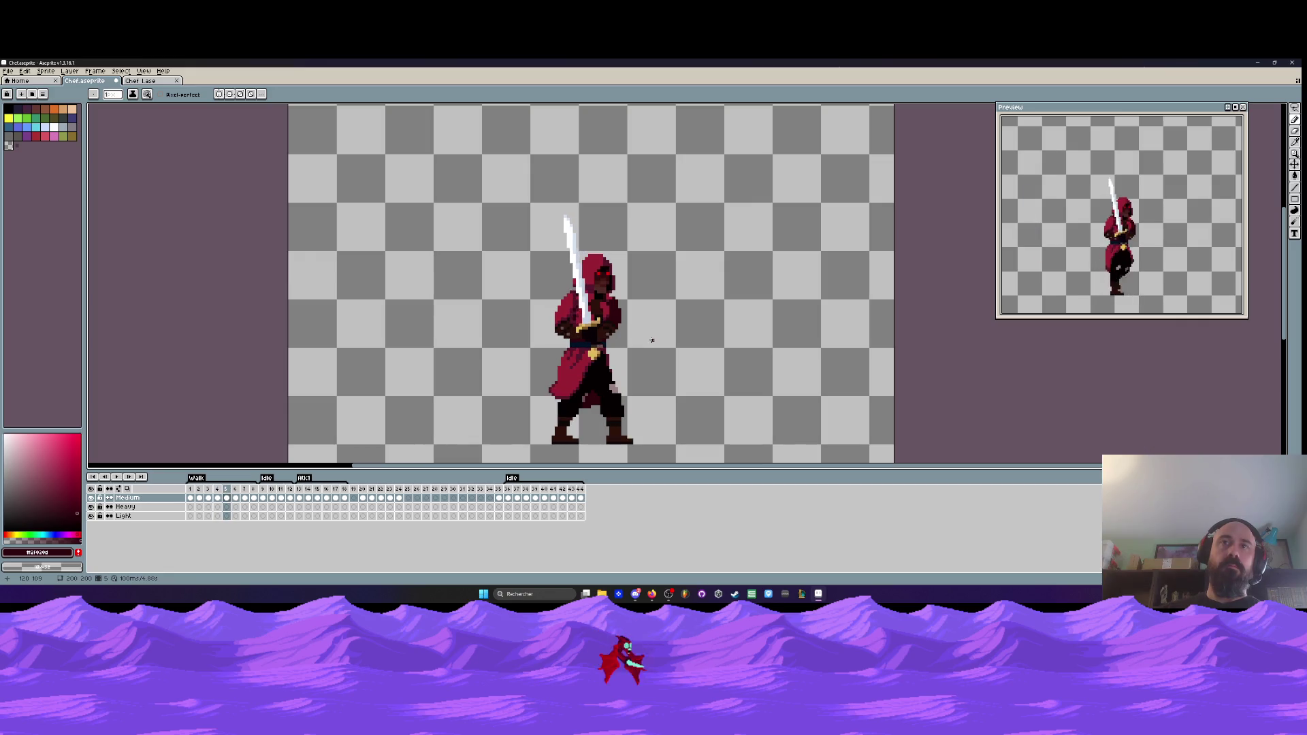
pyautogui.scroll(2, 644, 320)
pyautogui.scroll(-1, 637, 304)
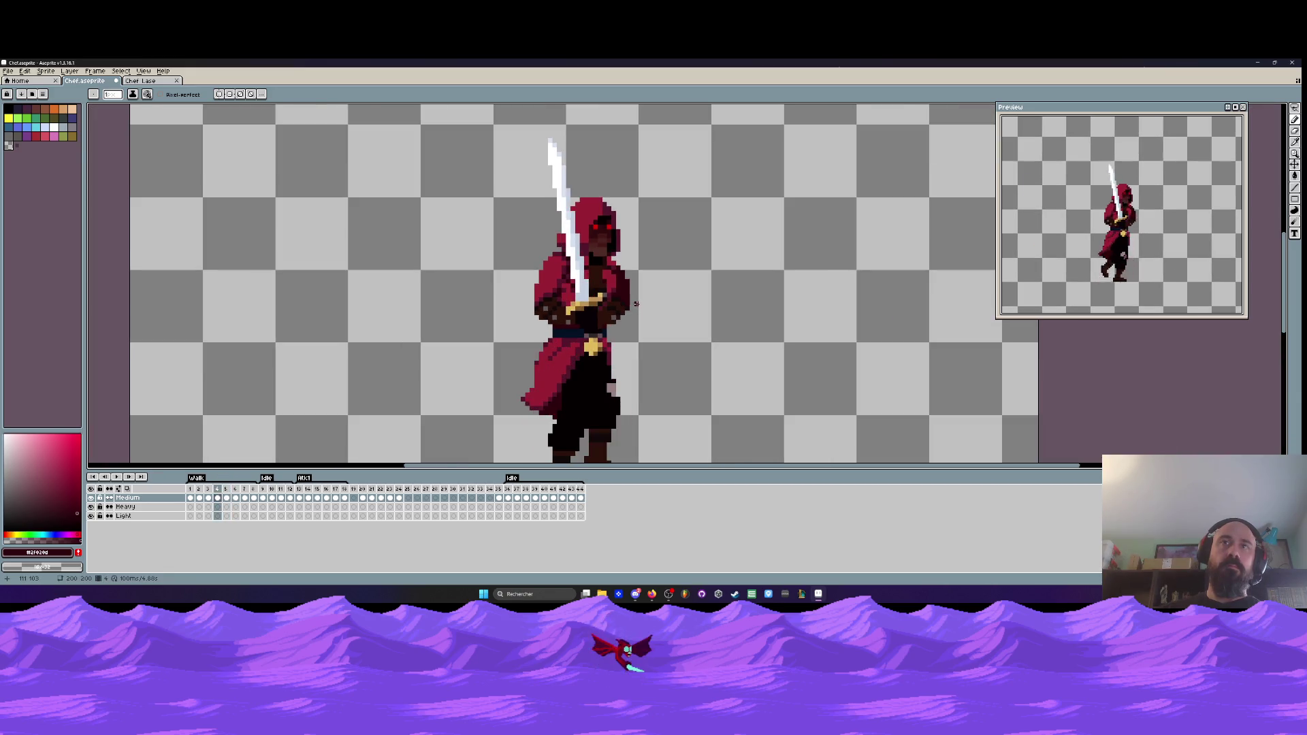
pyautogui.scroll(2, 636, 304)
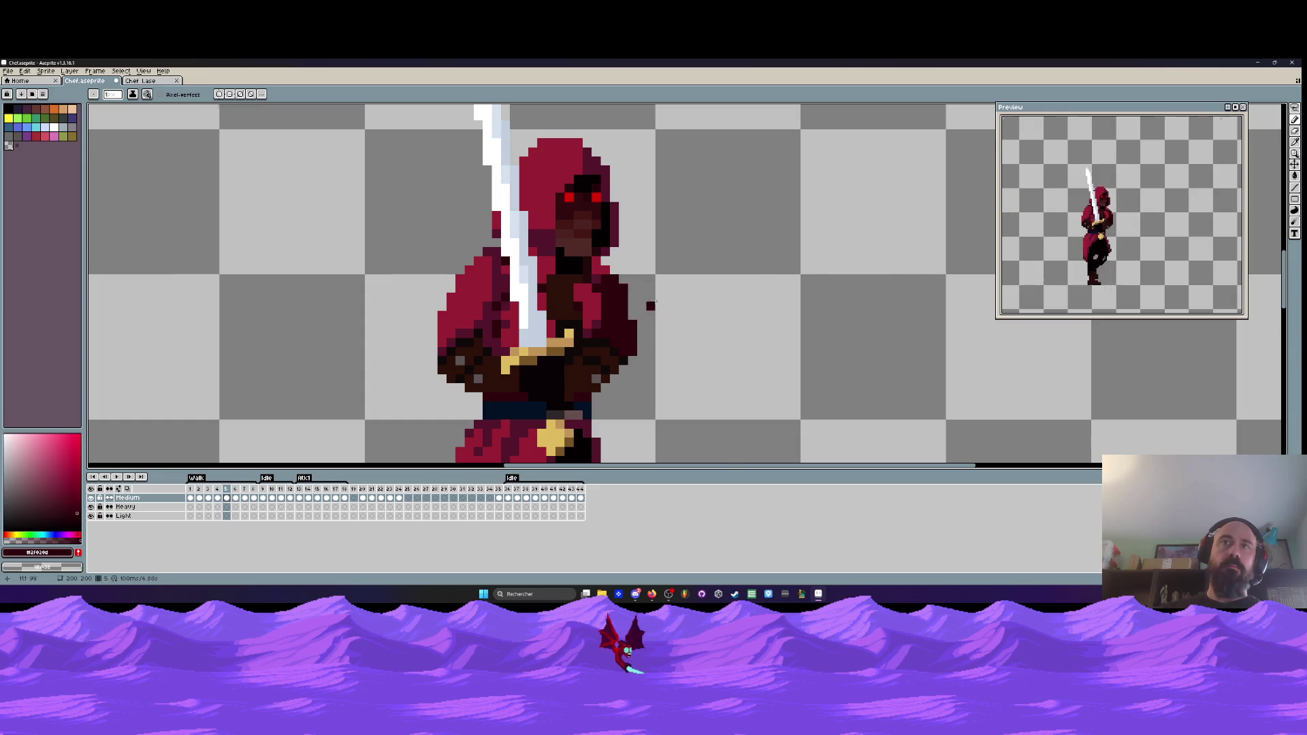
pyautogui.scroll(-2, 663, 307)
pyautogui.scroll(1, 681, 315)
pyautogui.scroll(1, 712, 315)
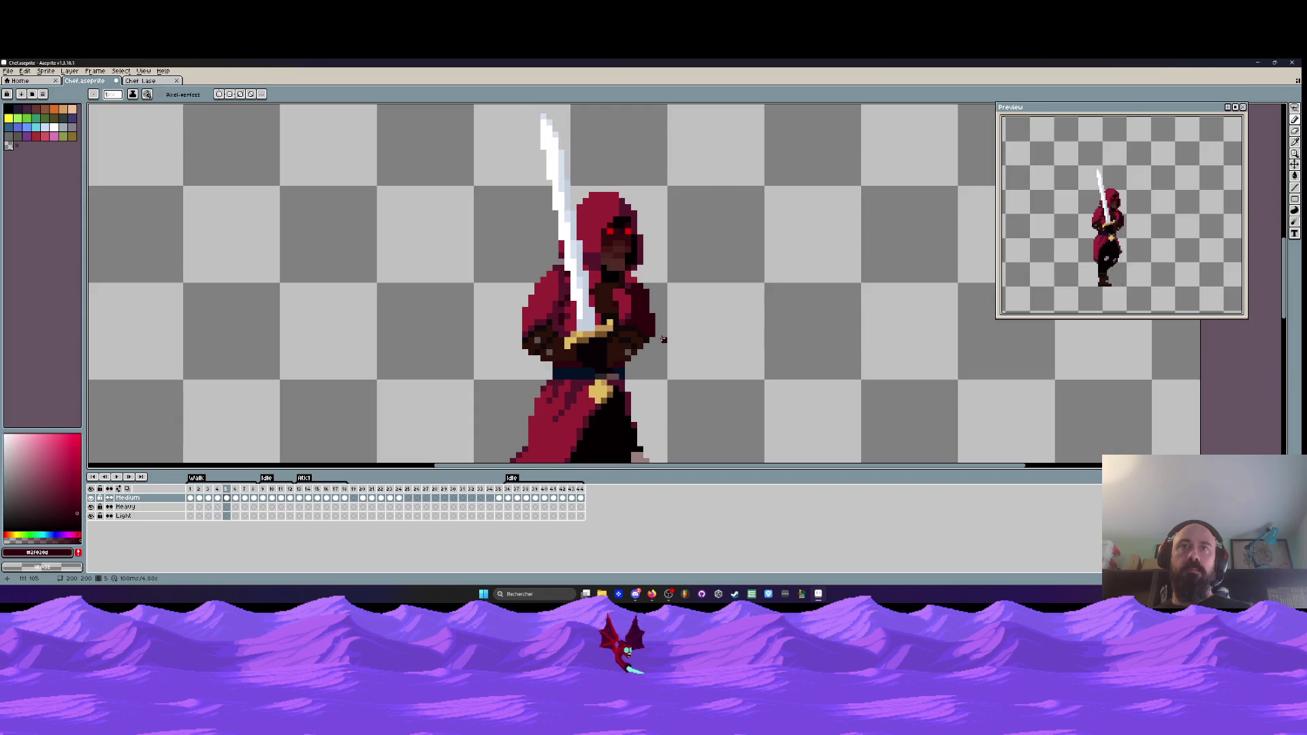
pyautogui.scroll(-2, 662, 338)
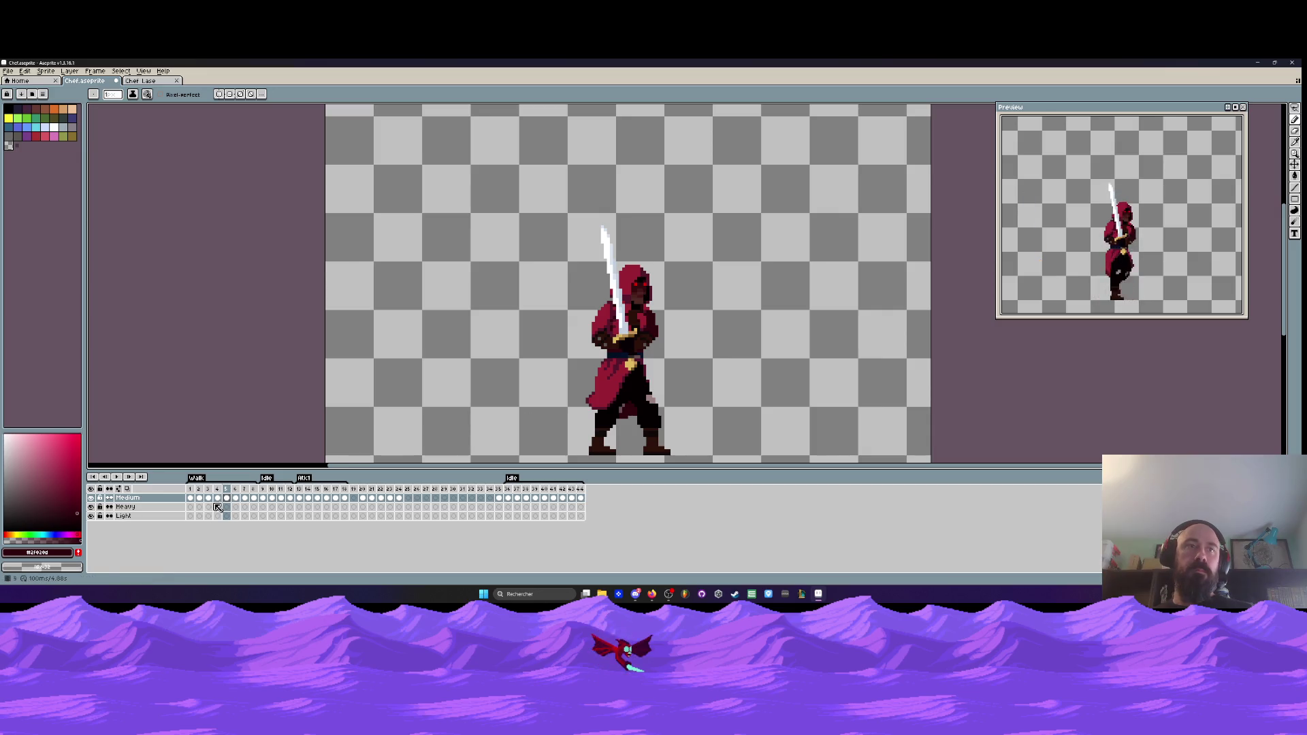
pyautogui.hotkey('shift', 'n')
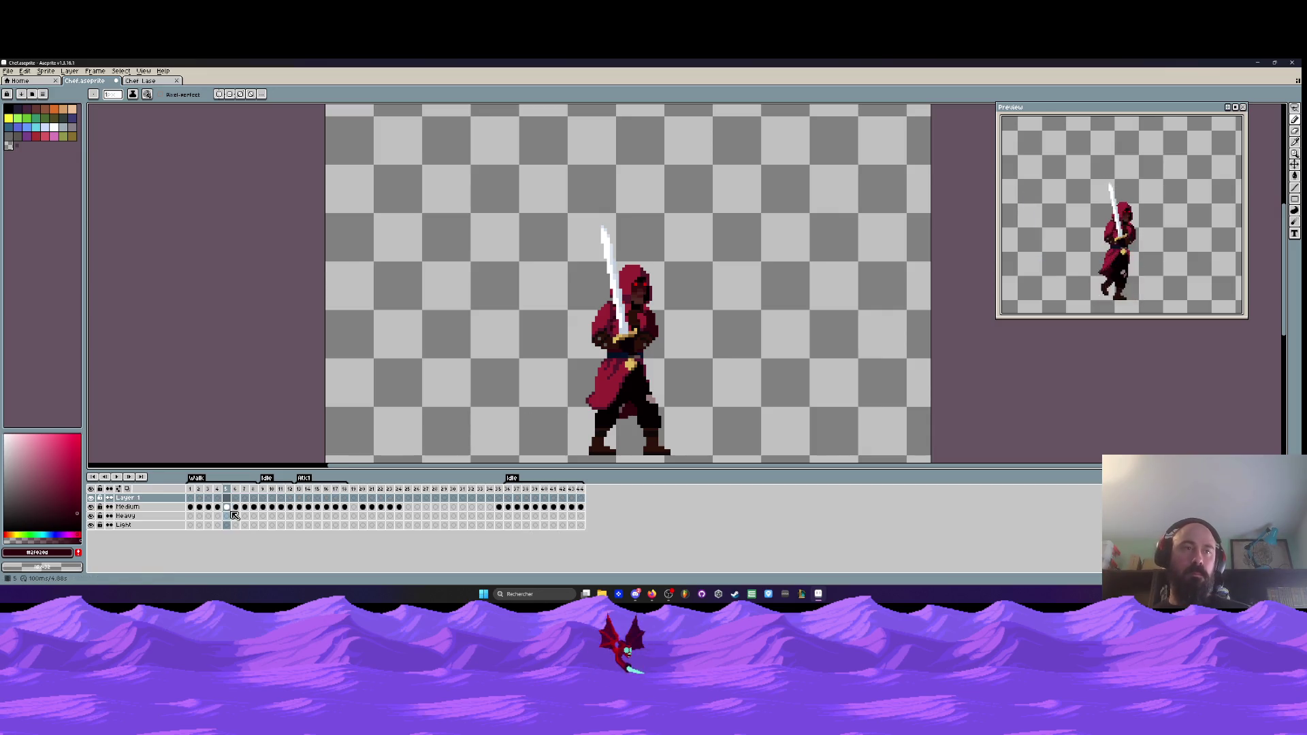
# - Step through the Medium layer's walk cels for frames 4–7, ending on frame 7's cel
pyautogui.click(217, 507)
pyautogui.scroll(2, 653, 371)
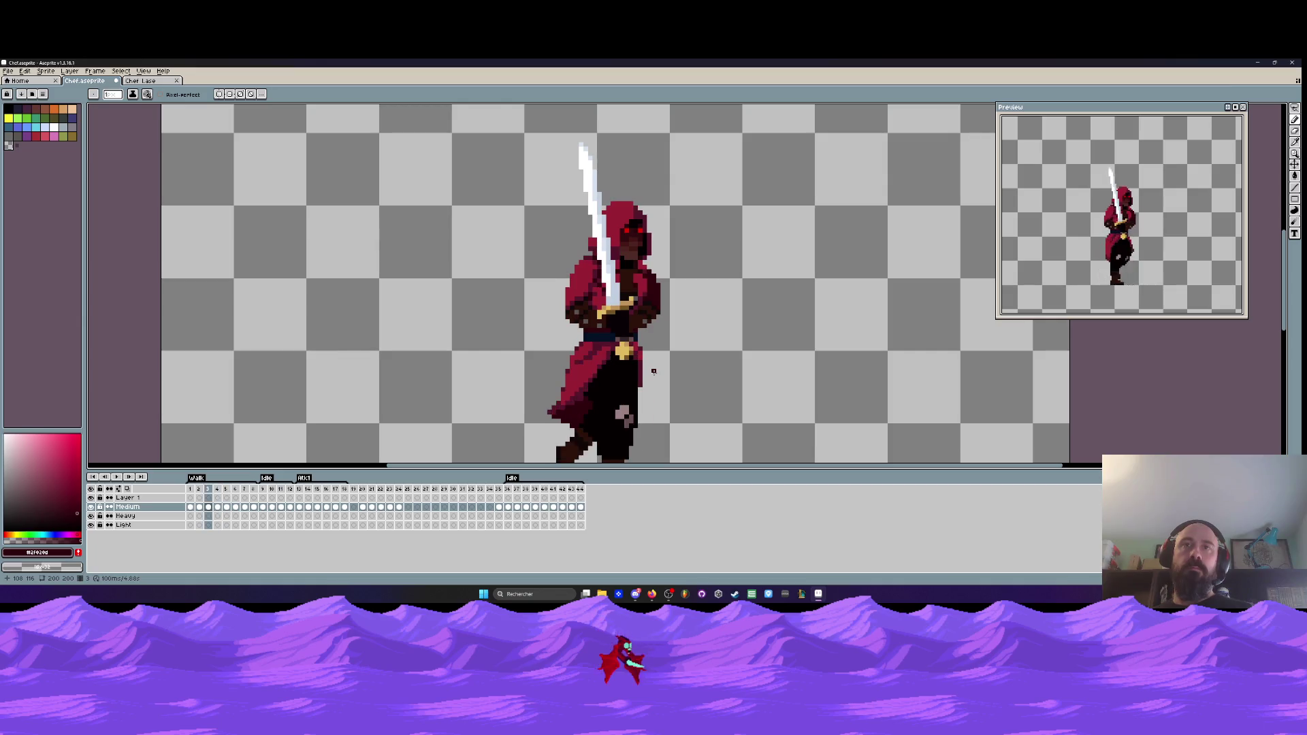
pyautogui.press('Right')
pyautogui.press('Left')
pyautogui.press('Right')
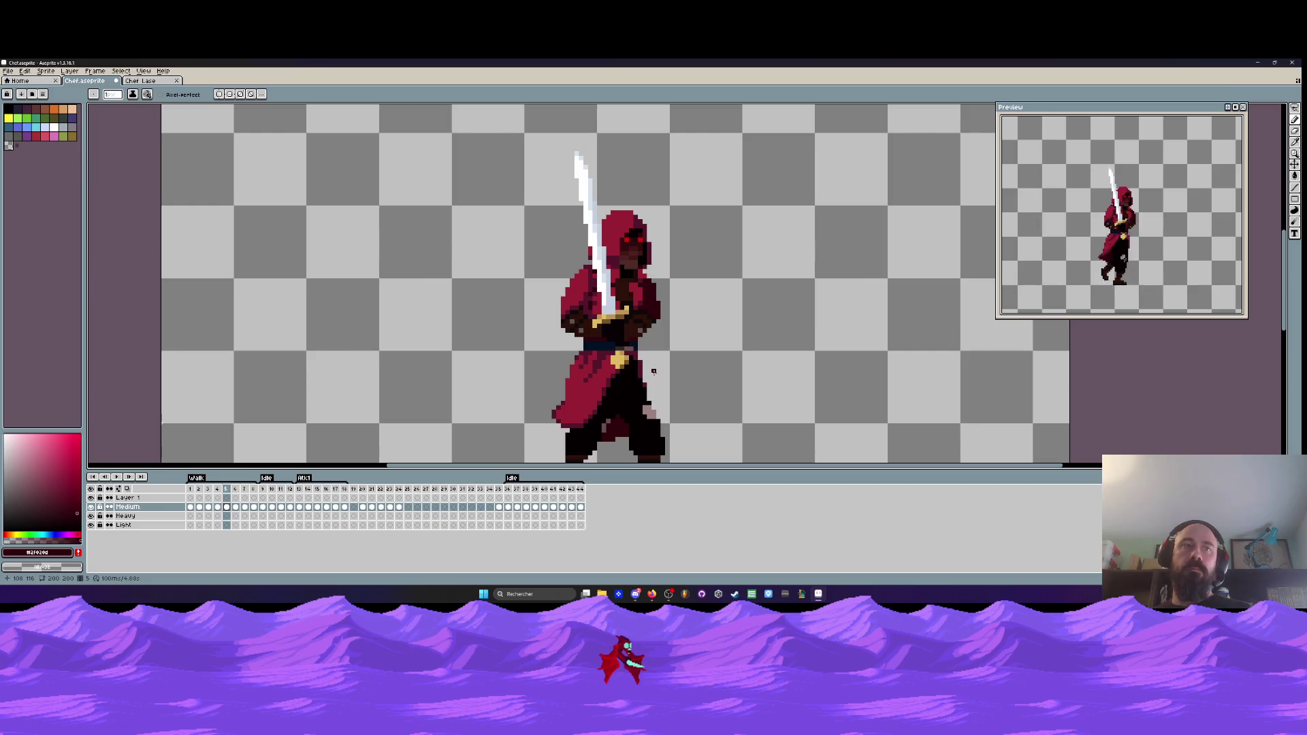
pyautogui.click(236, 508)
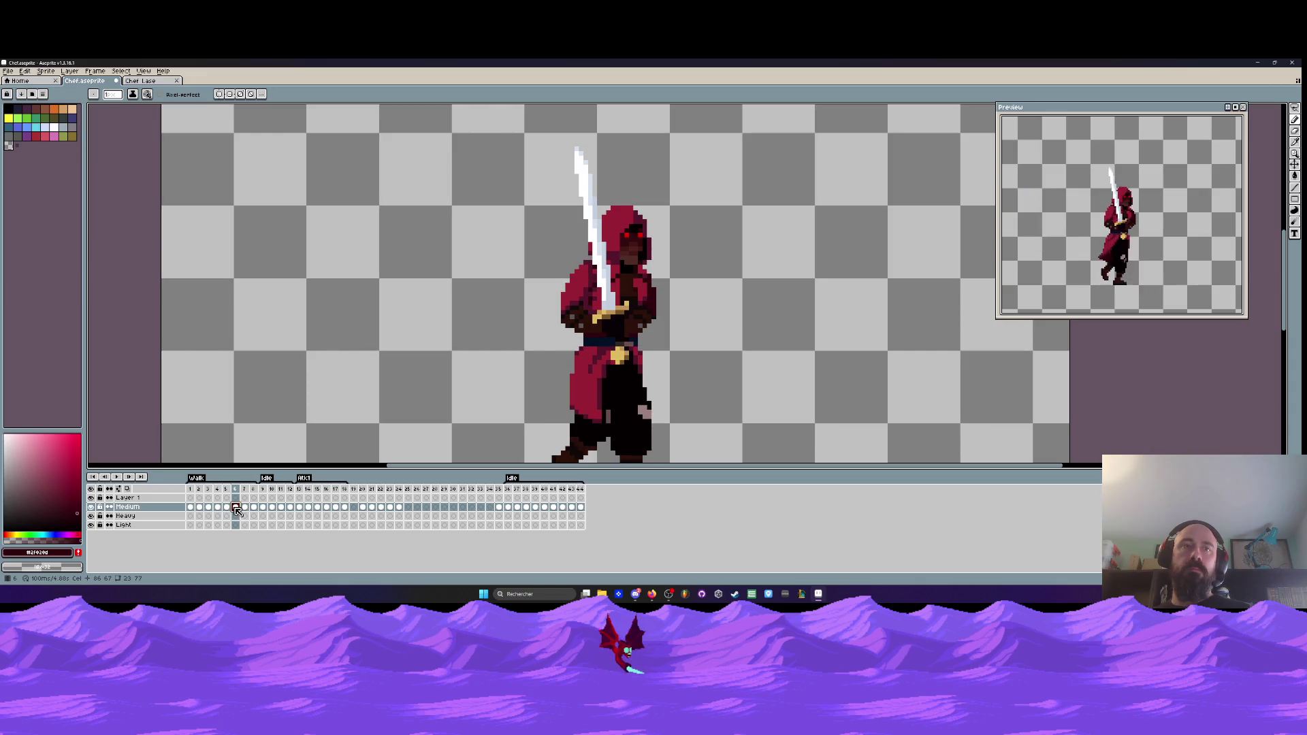
pyautogui.click(246, 508)
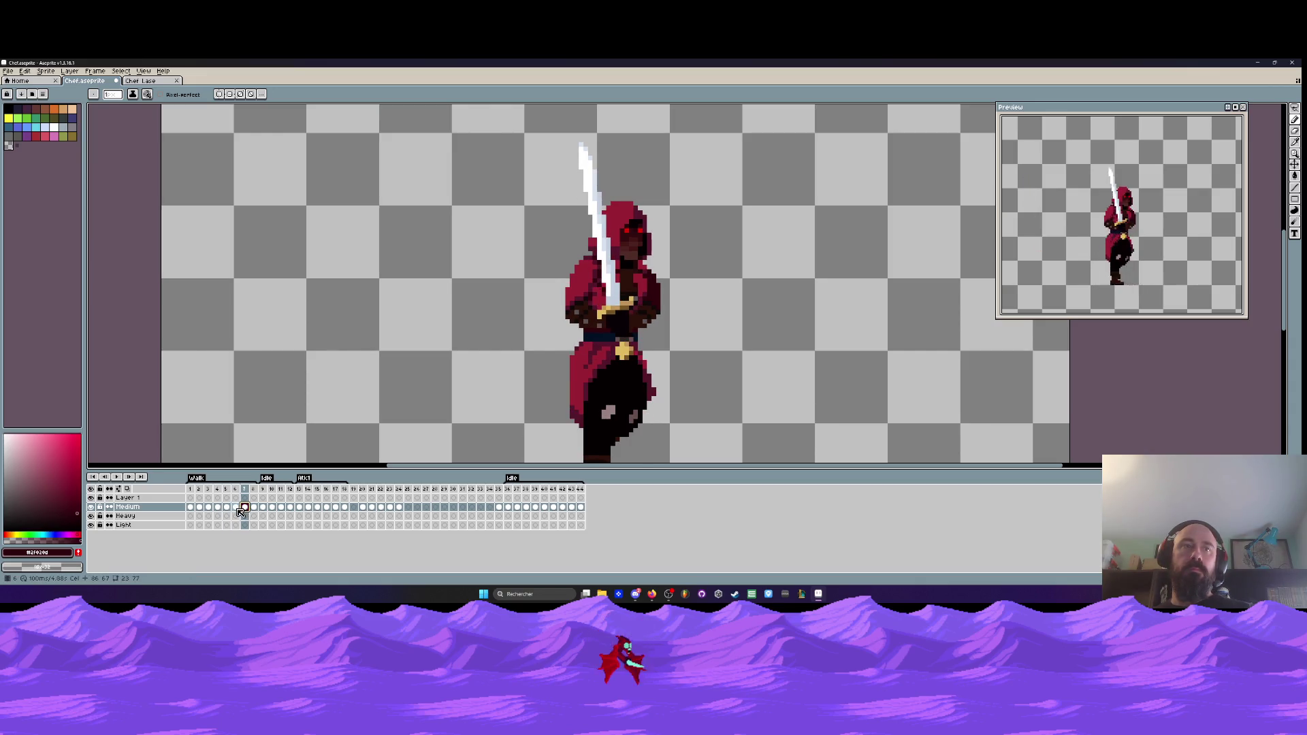
pyautogui.click(236, 509)
pyautogui.click(226, 509)
pyautogui.click(218, 509)
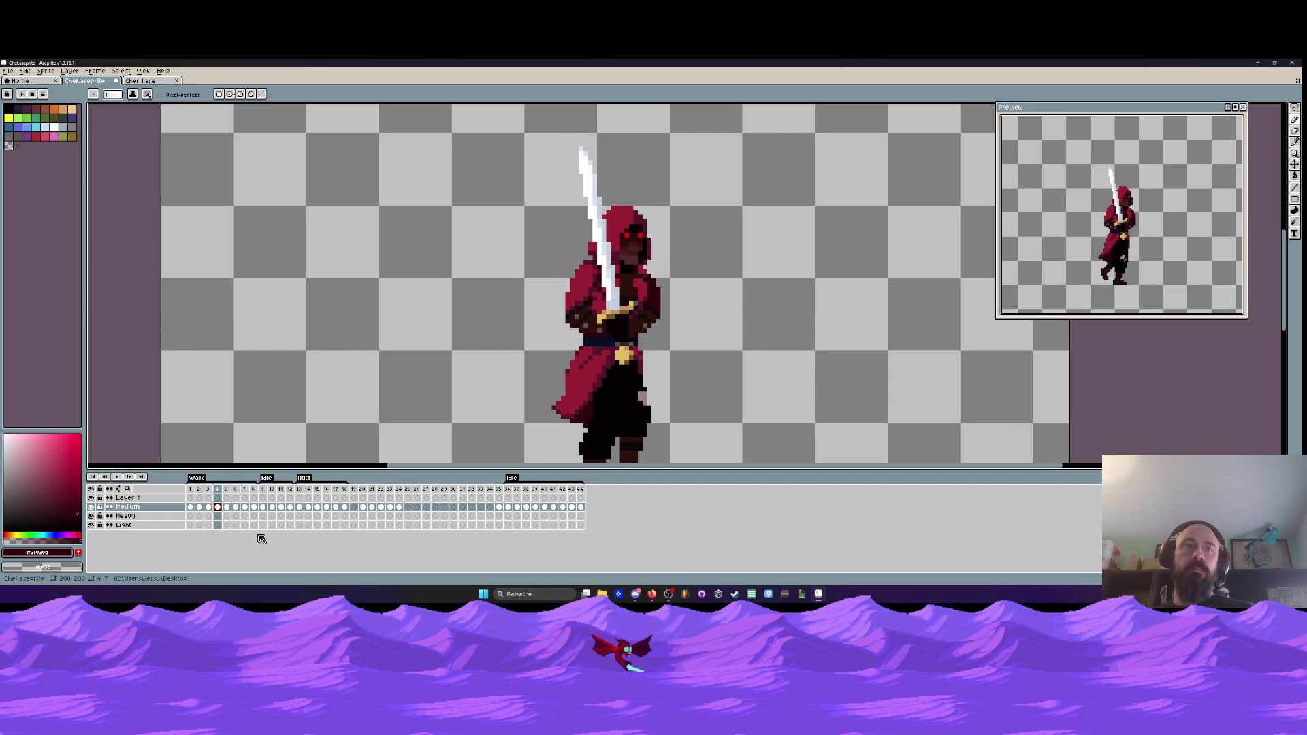
pyautogui.press('Right')
pyautogui.press('Right')
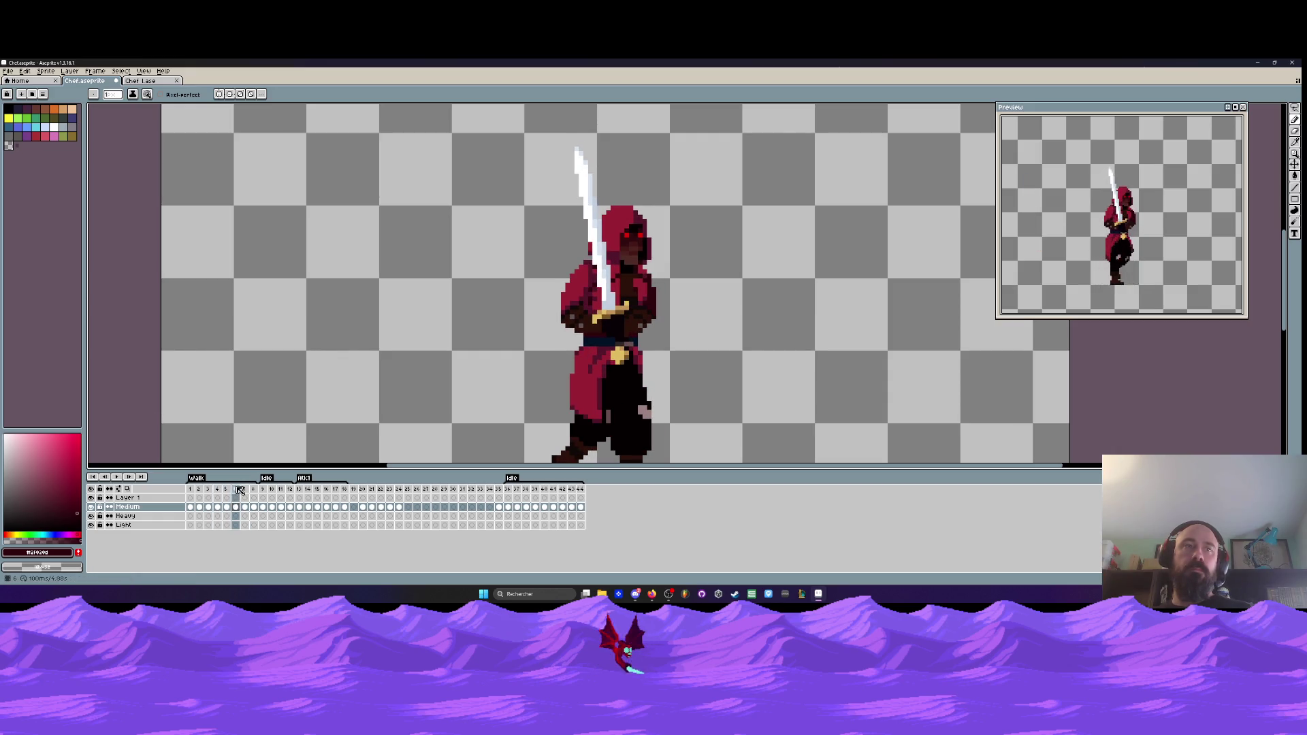
pyautogui.click(244, 507)
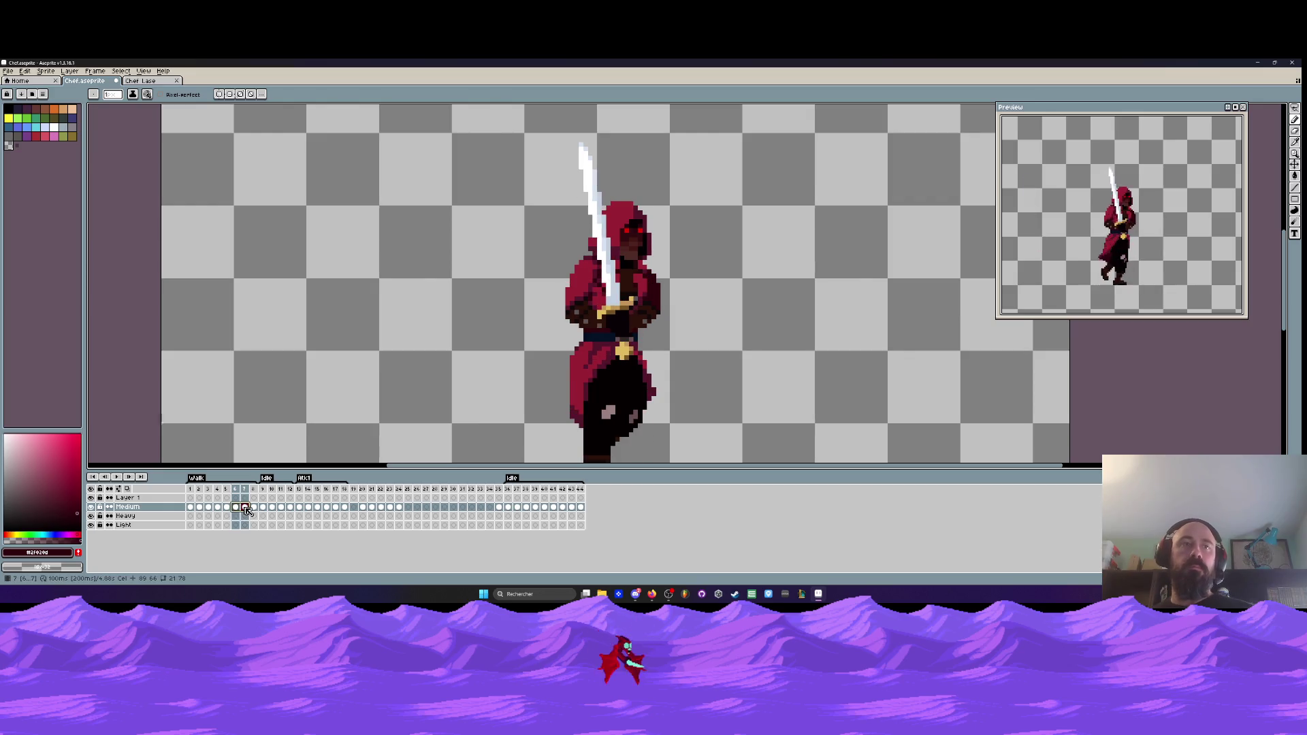
# - Tag frame 7's Medium cel green and the frames 1–2 cels orange
pyautogui.doubleClick(244, 507)
pyautogui.click(320, 306)
pyautogui.click(341, 368)
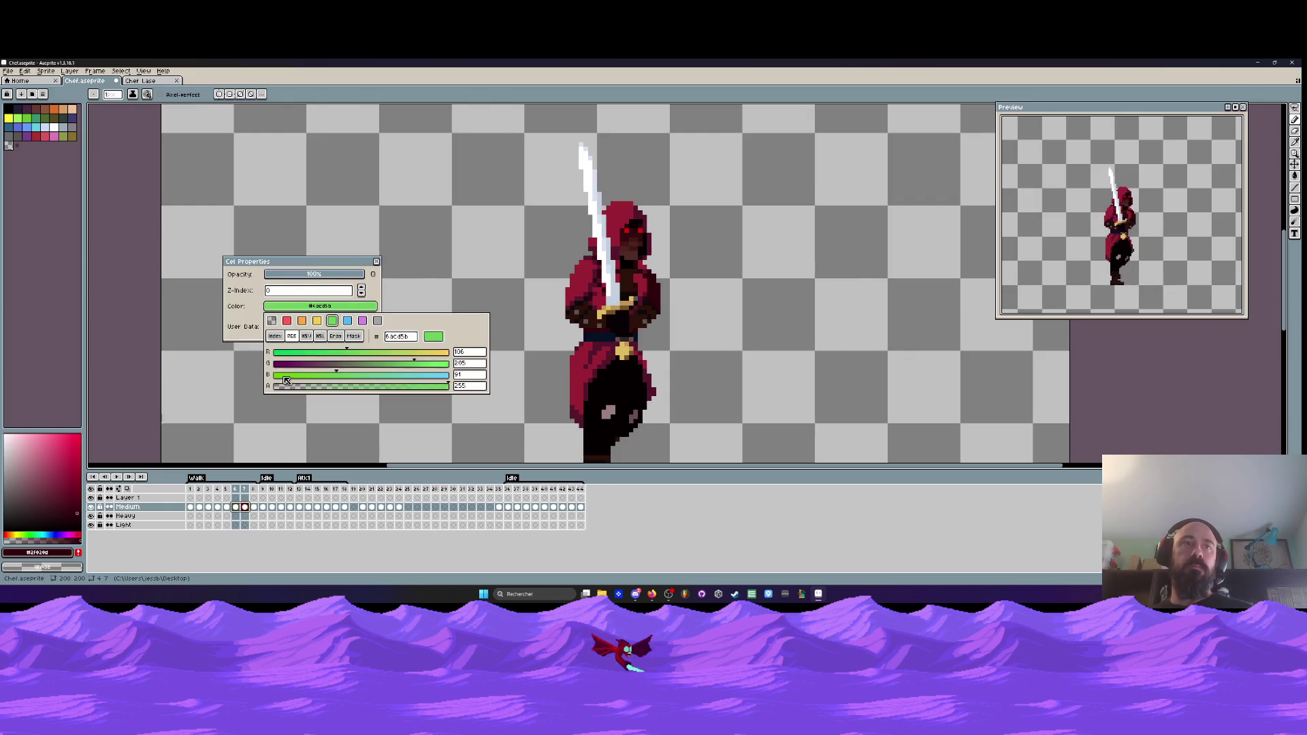
pyautogui.click(240, 420)
pyautogui.moveTo(190, 508)
pyautogui.mouseDown()
pyautogui.moveTo(225, 510)
pyautogui.moveTo(204, 511)
pyautogui.mouseUp()
pyautogui.click(320, 306)
pyautogui.click(340, 368)
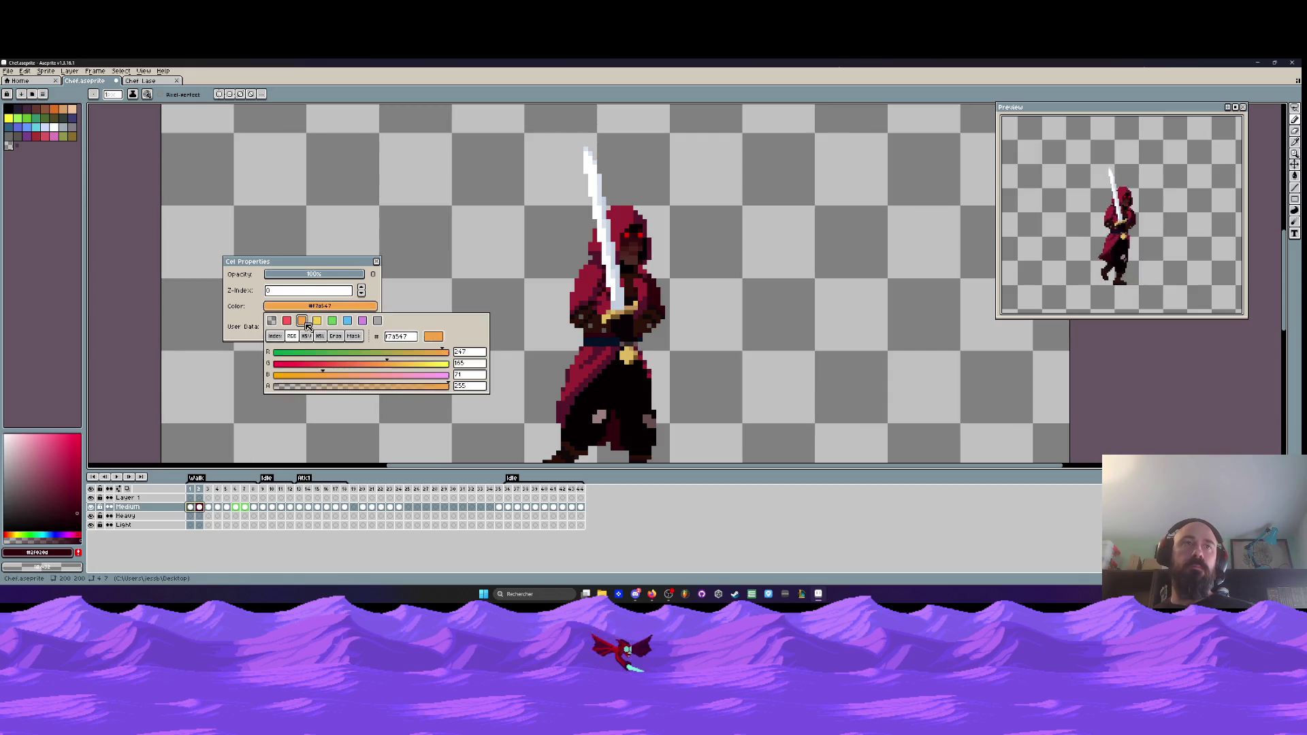
pyautogui.click(237, 408)
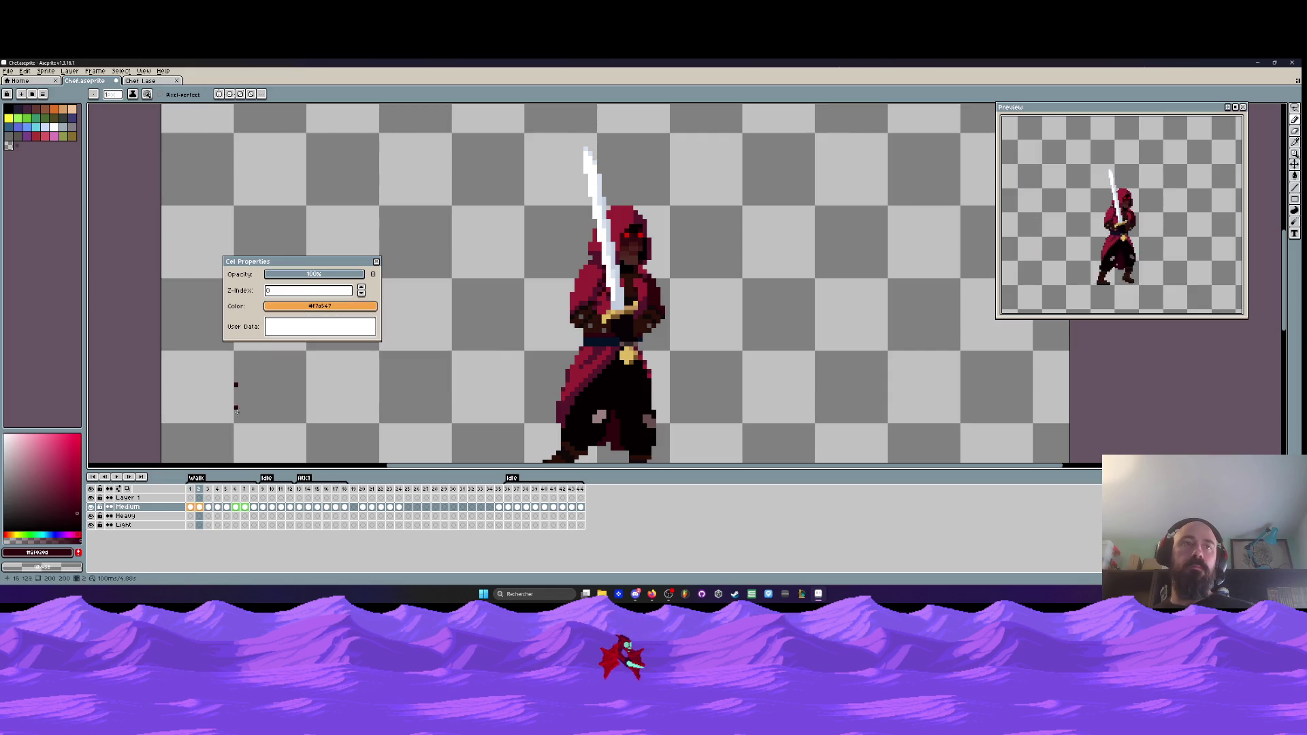
# - Tag the Medium cels for frames 5–6 green
pyautogui.click(246, 509)
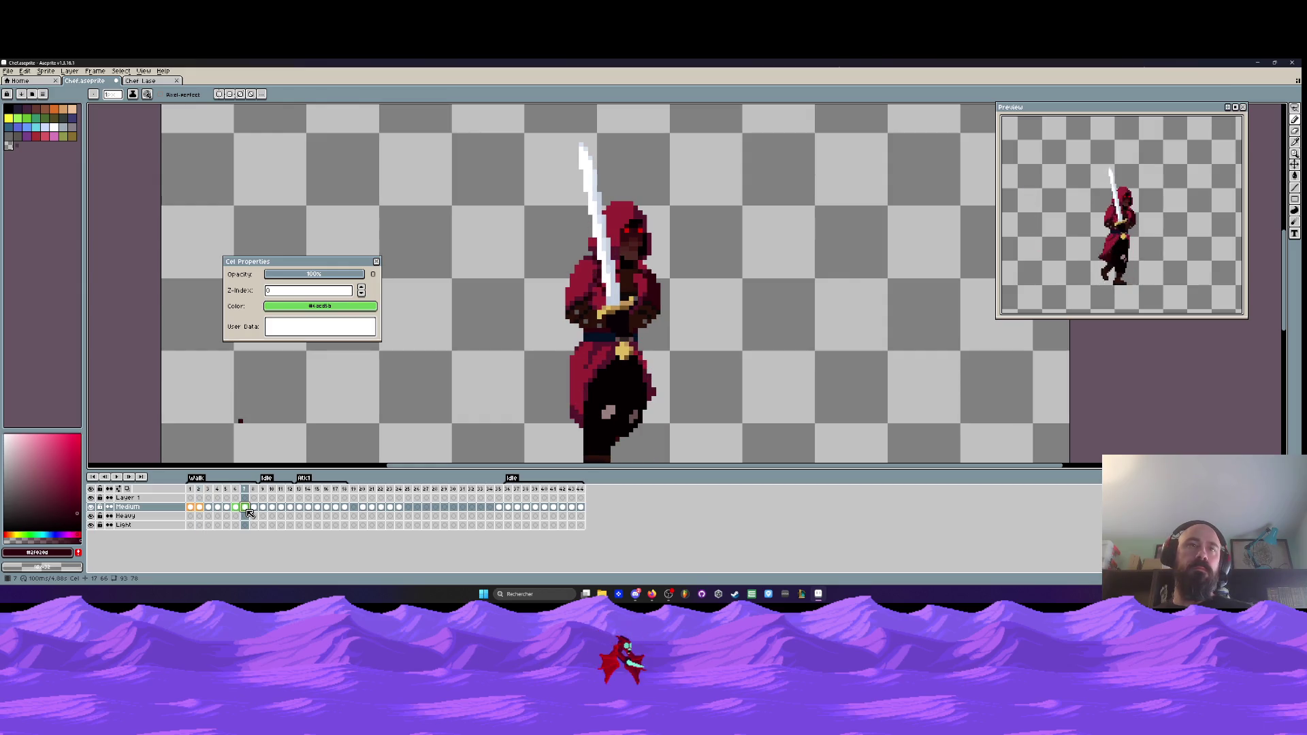
pyautogui.moveTo(236, 509); pyautogui.dragTo(230, 511)
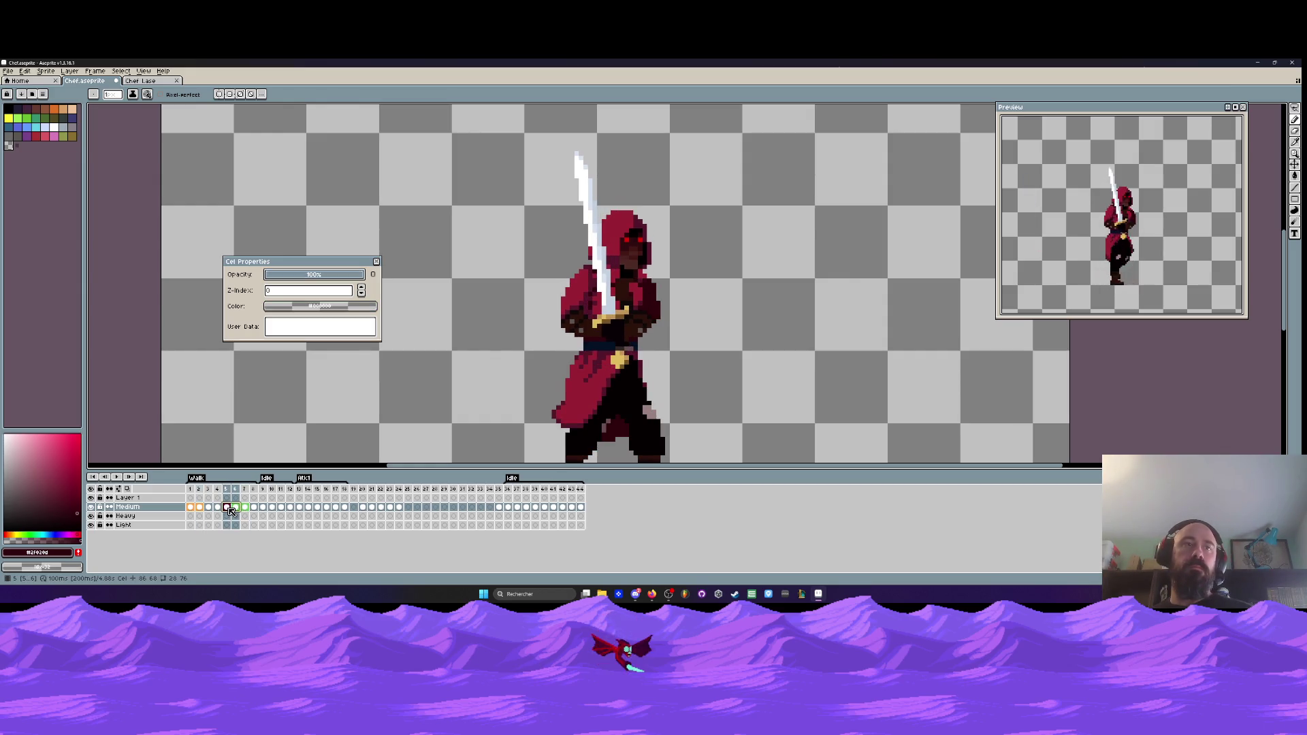
pyautogui.click(320, 307)
pyautogui.click(331, 328)
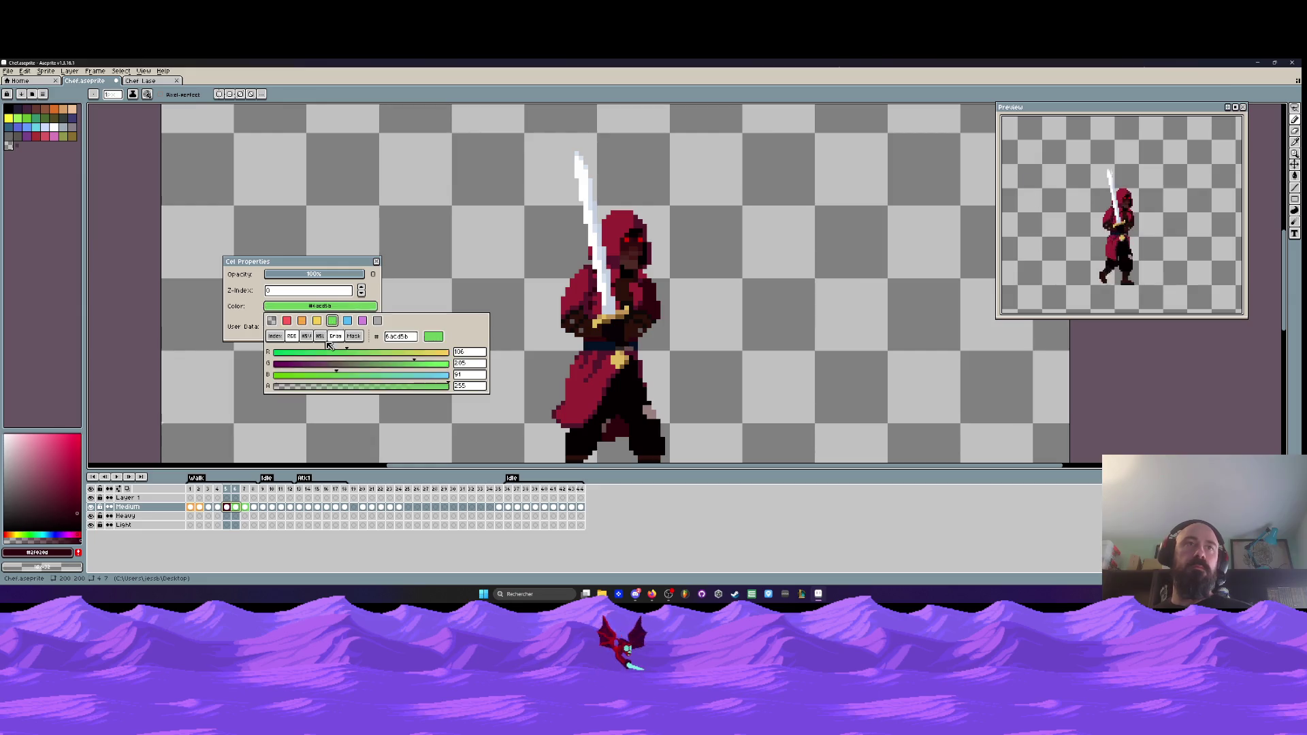
# - Clear frame 7's green cel colour and return to frame 1
pyautogui.click(248, 507)
pyautogui.click(320, 307)
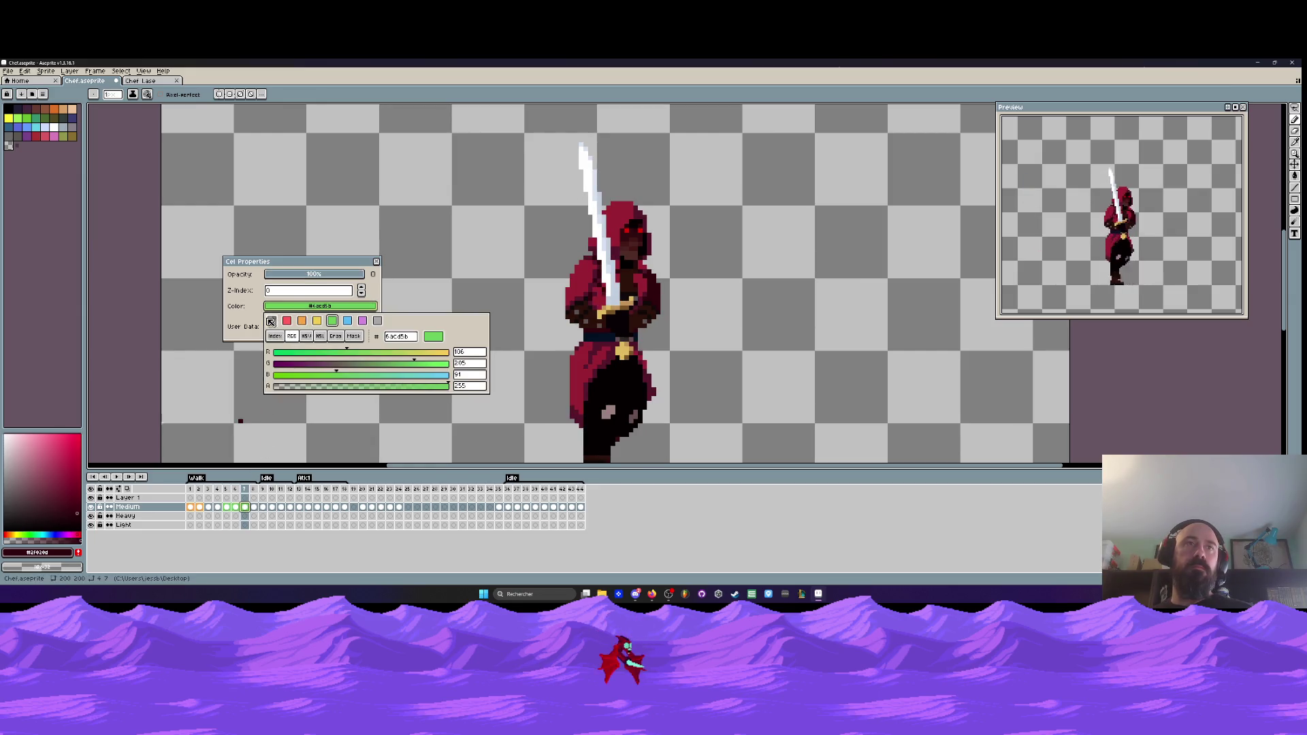
pyautogui.click(270, 320)
pyautogui.press('Home')
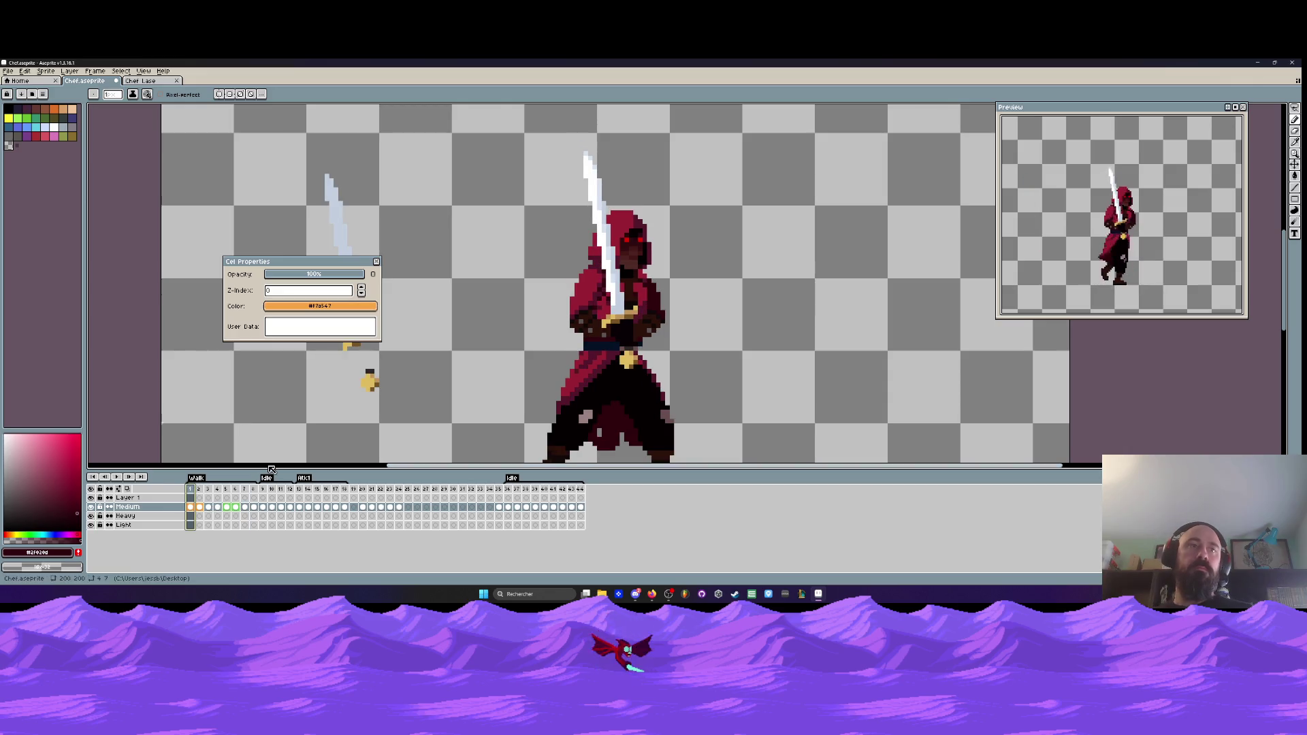
pyautogui.press('Return')
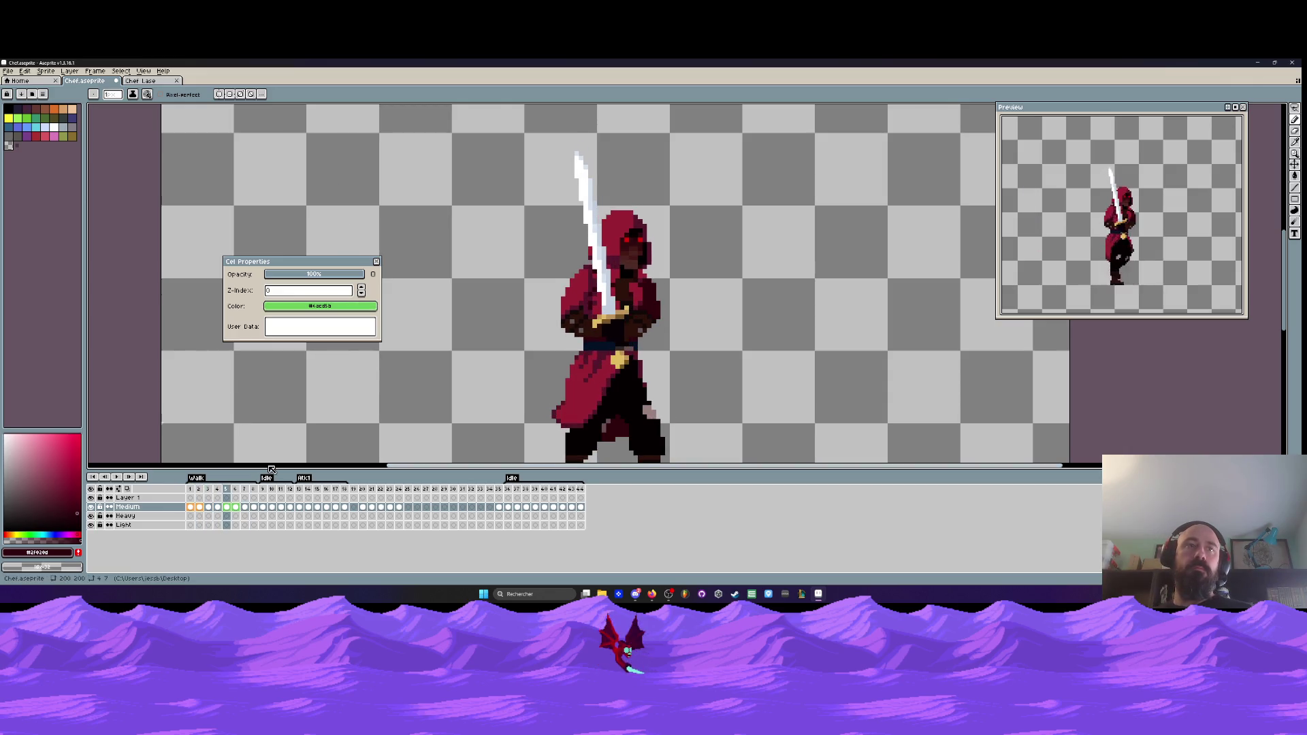
# - Close Cel Properties and compare walk frames 1 through 3
pyautogui.click(377, 262)
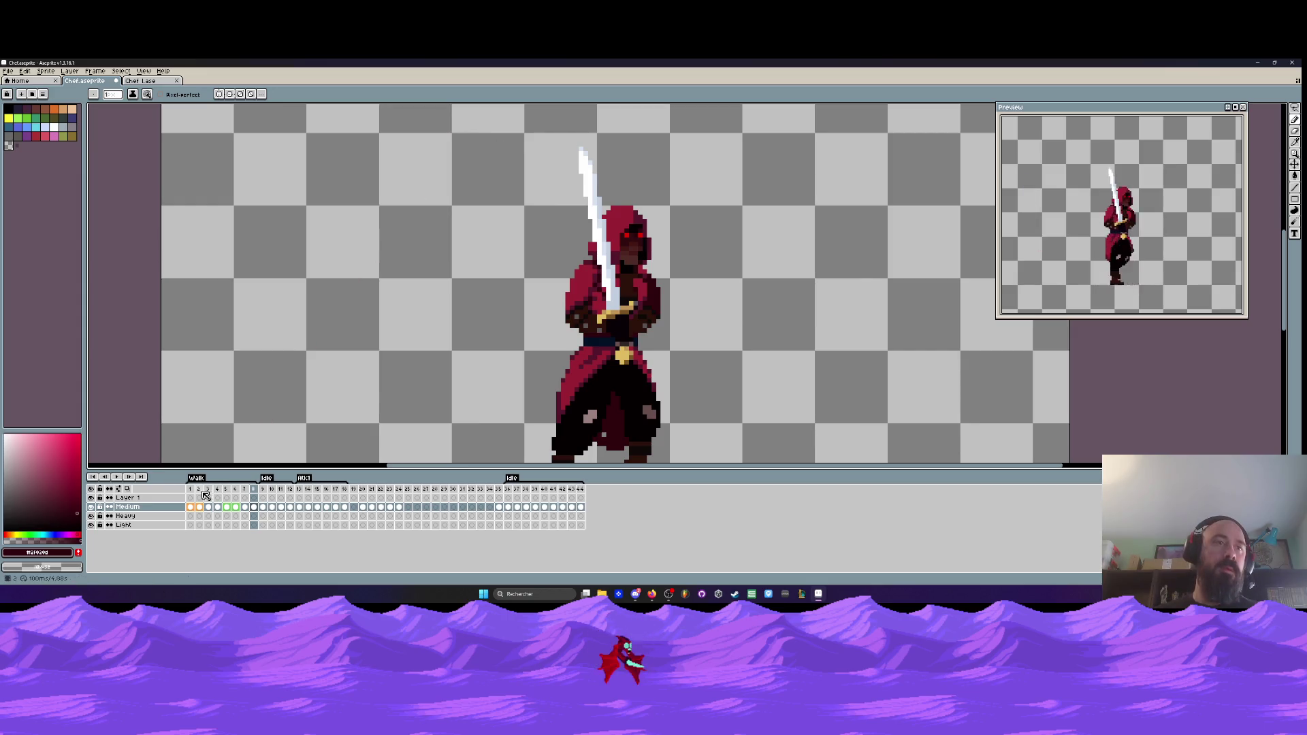
pyautogui.click(191, 488)
pyautogui.press('Right')
pyautogui.press('Right')
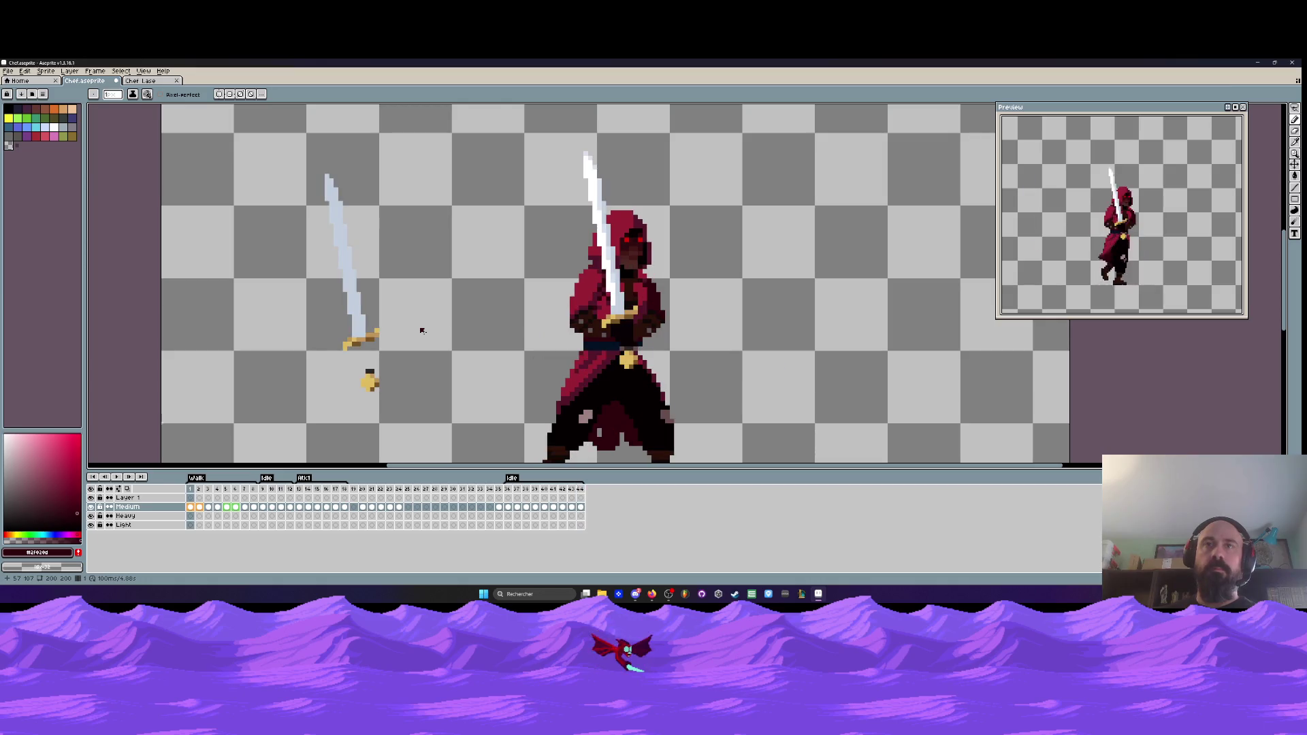
pyautogui.press('Left')
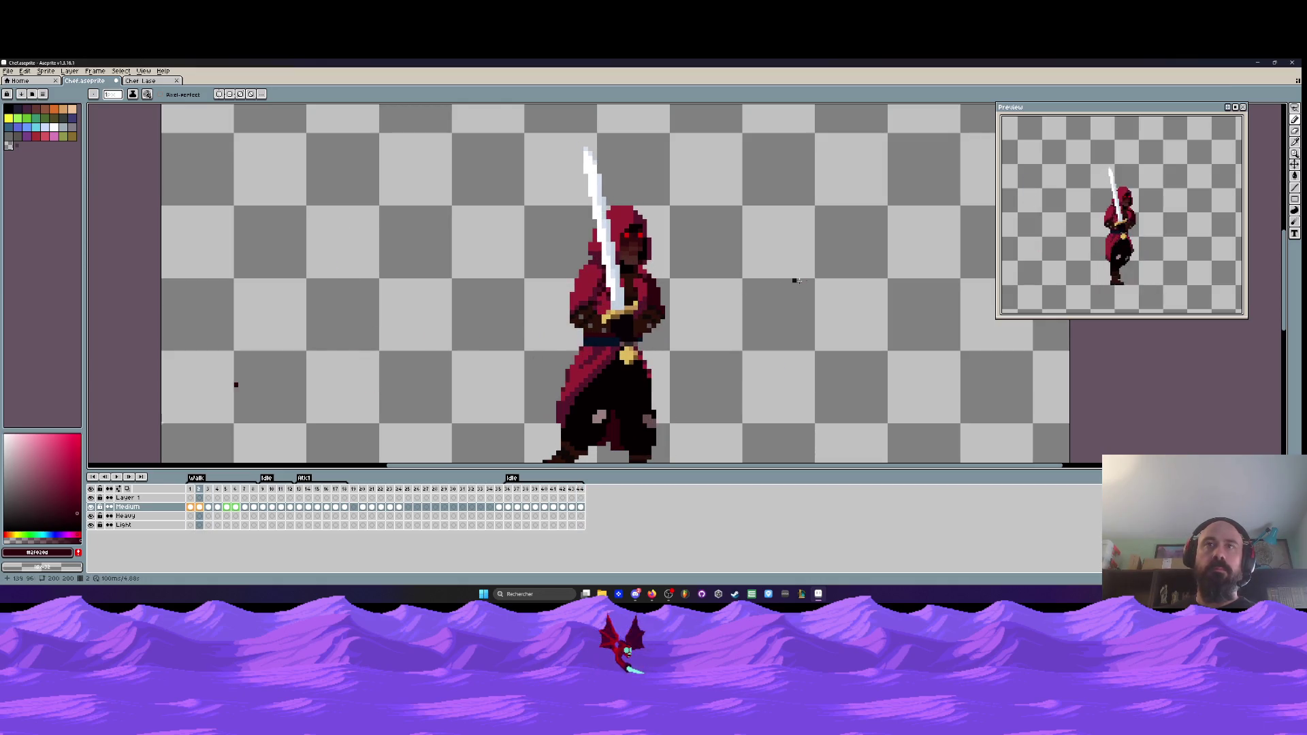
pyautogui.scroll(2, 658, 298)
pyautogui.scroll(-2, 657, 315)
pyautogui.press('Left')
pyautogui.press('Right')
pyautogui.press('Right')
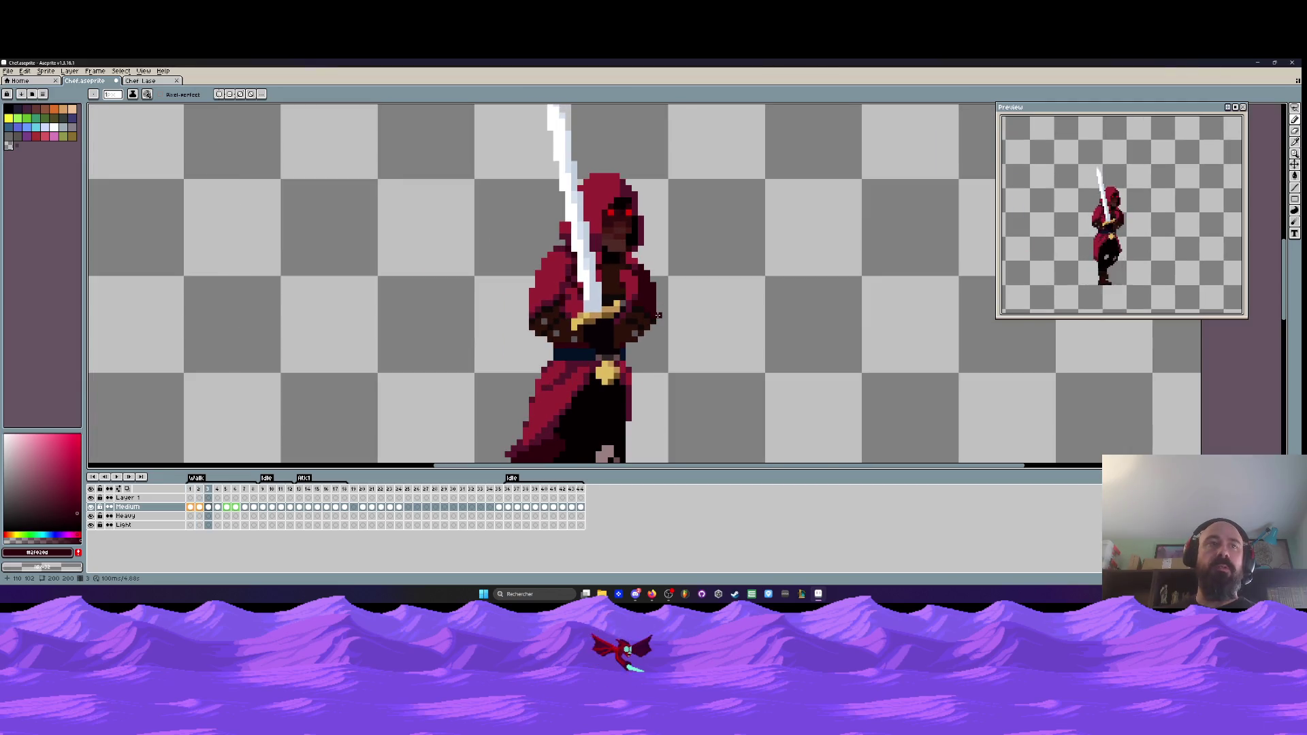
pyautogui.press('Left')
pyautogui.press('Left')
pyautogui.press('Right')
pyautogui.press('Right')
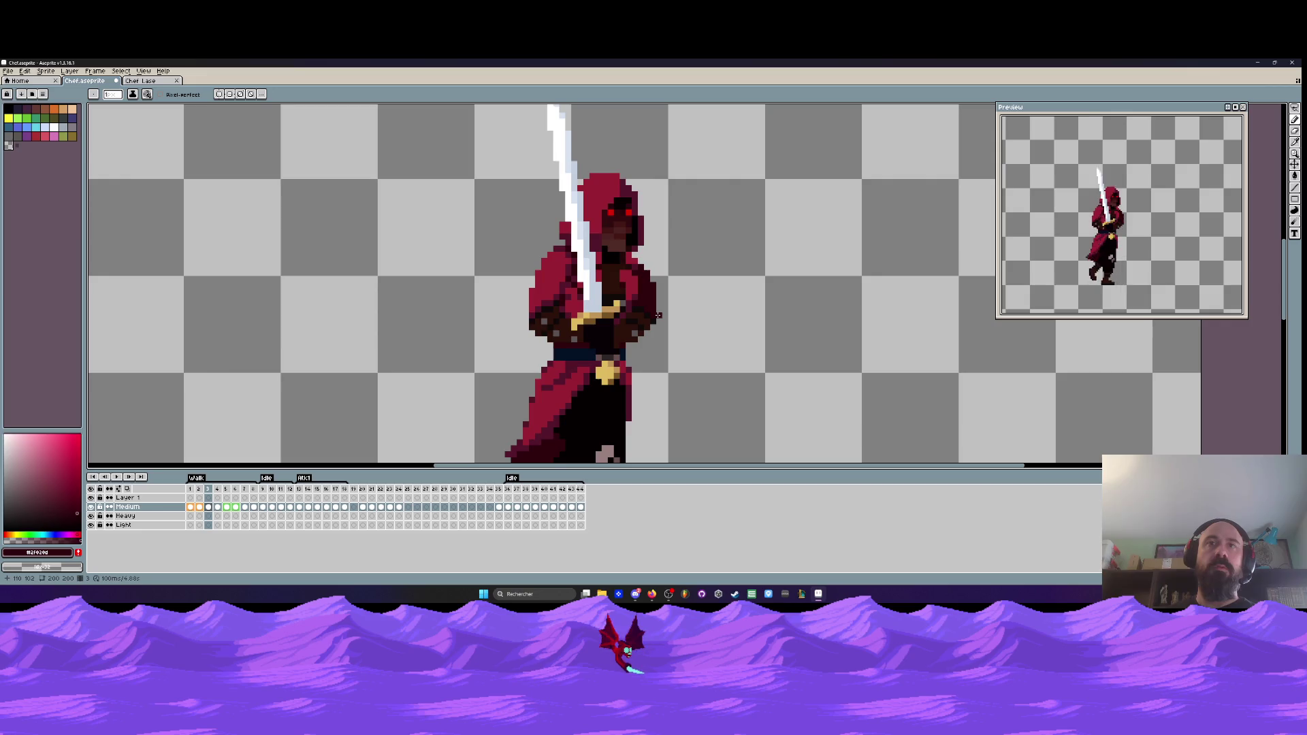
# - Step through frames 5 and 8, view last frame 43, then return to frame 1
pyautogui.press('Right')
pyautogui.press('Right')
pyautogui.press('Left')
pyautogui.press('Left')
pyautogui.press('Right')
pyautogui.press('Right')
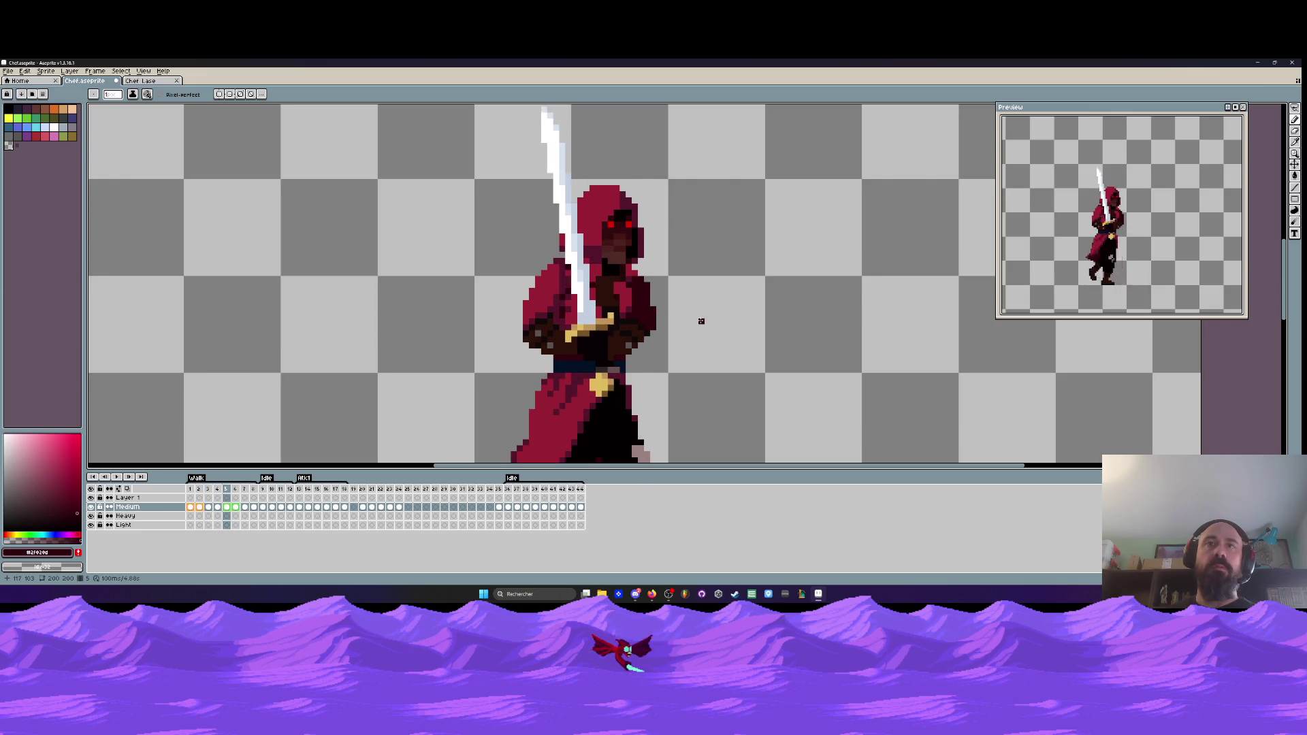
pyautogui.press('Right')
pyautogui.press('Right')
pyautogui.press('Right')
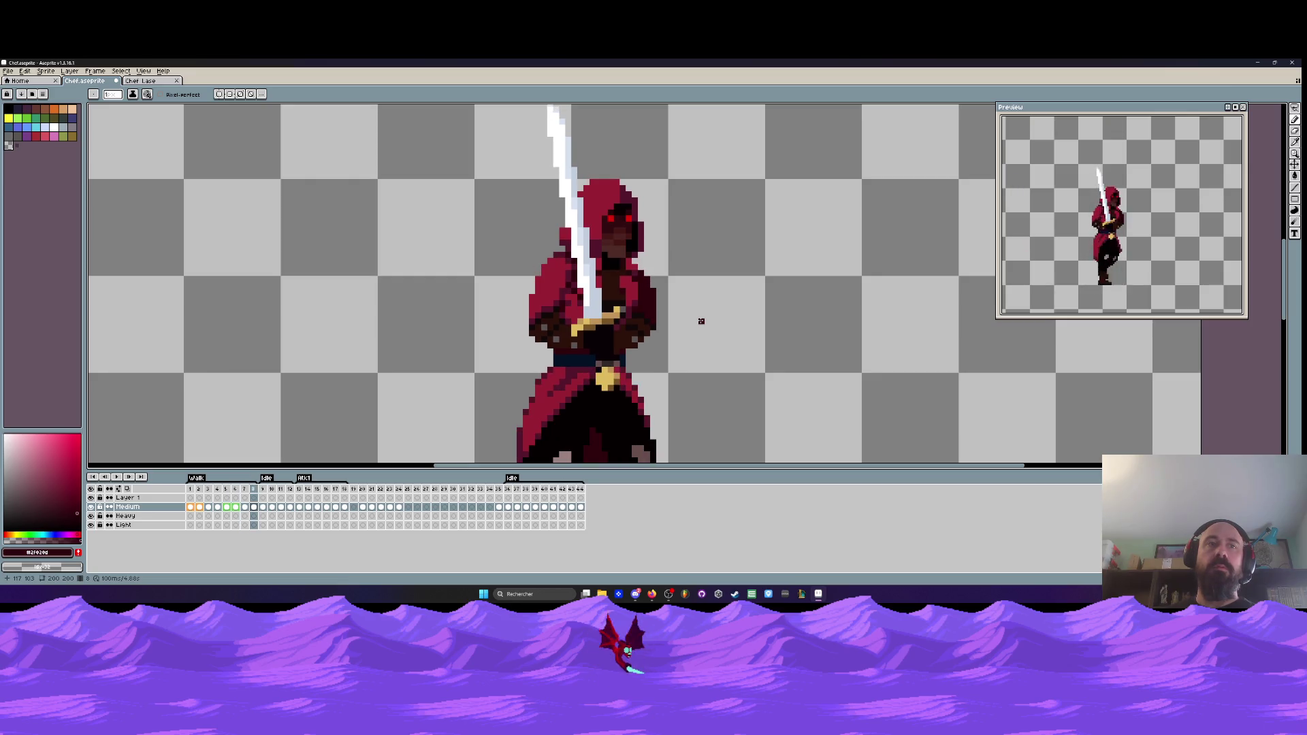
pyautogui.click(194, 490)
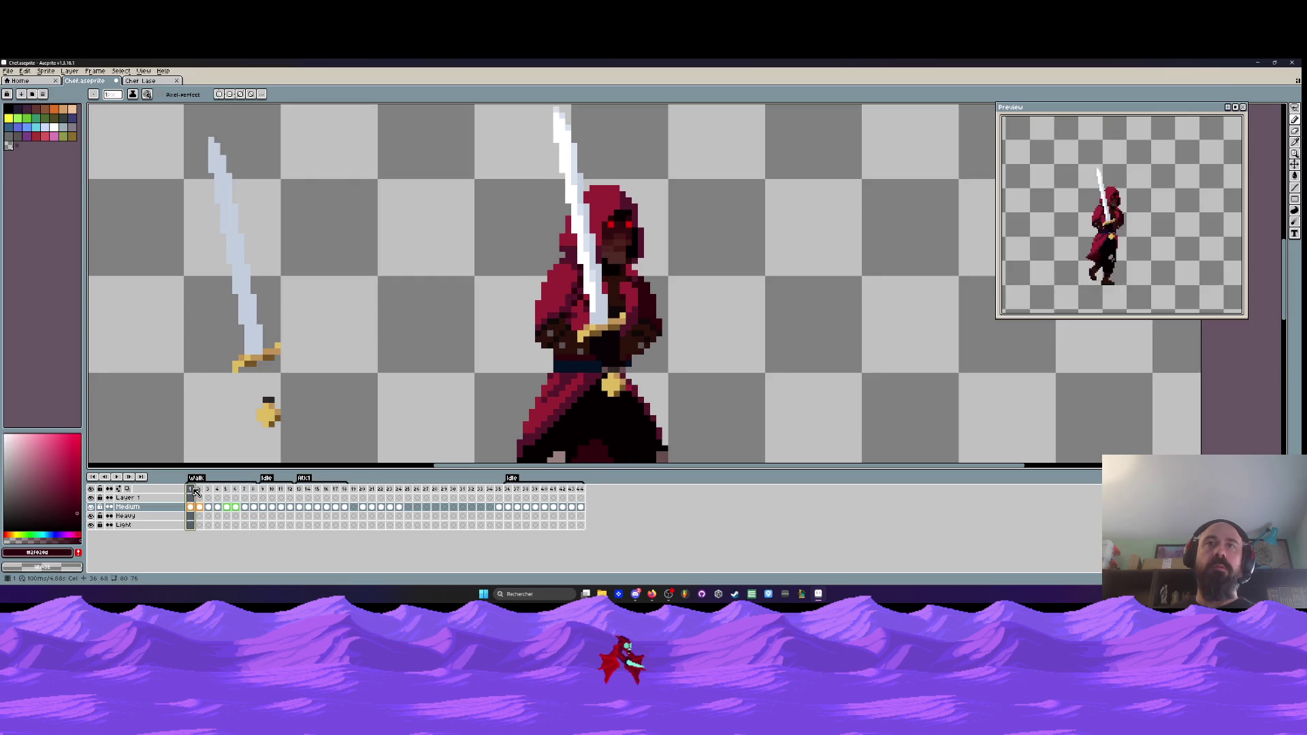
pyautogui.press('Left')
pyautogui.press('Left')
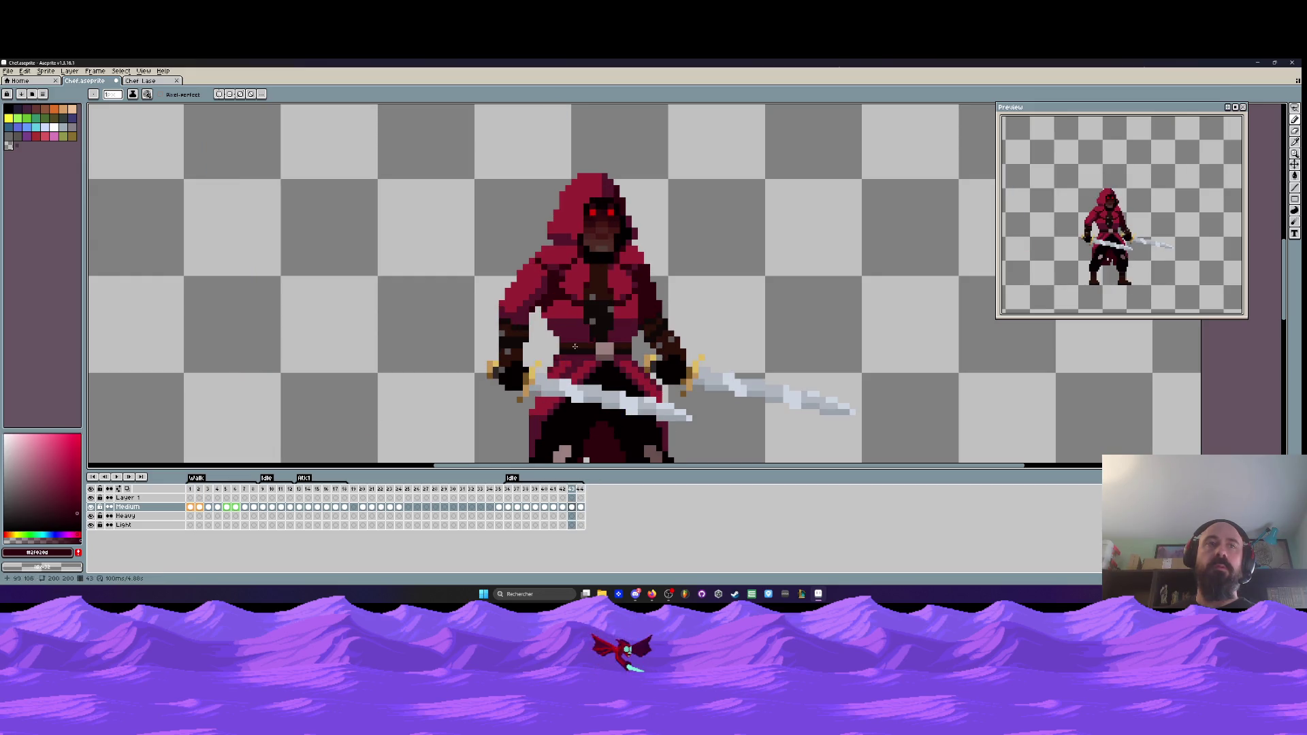
pyautogui.click(195, 492)
# - Lasso the pixels along the swordsman's right edge in frame 1 and shift them one pixel left
pyautogui.scroll(2, 694, 307)
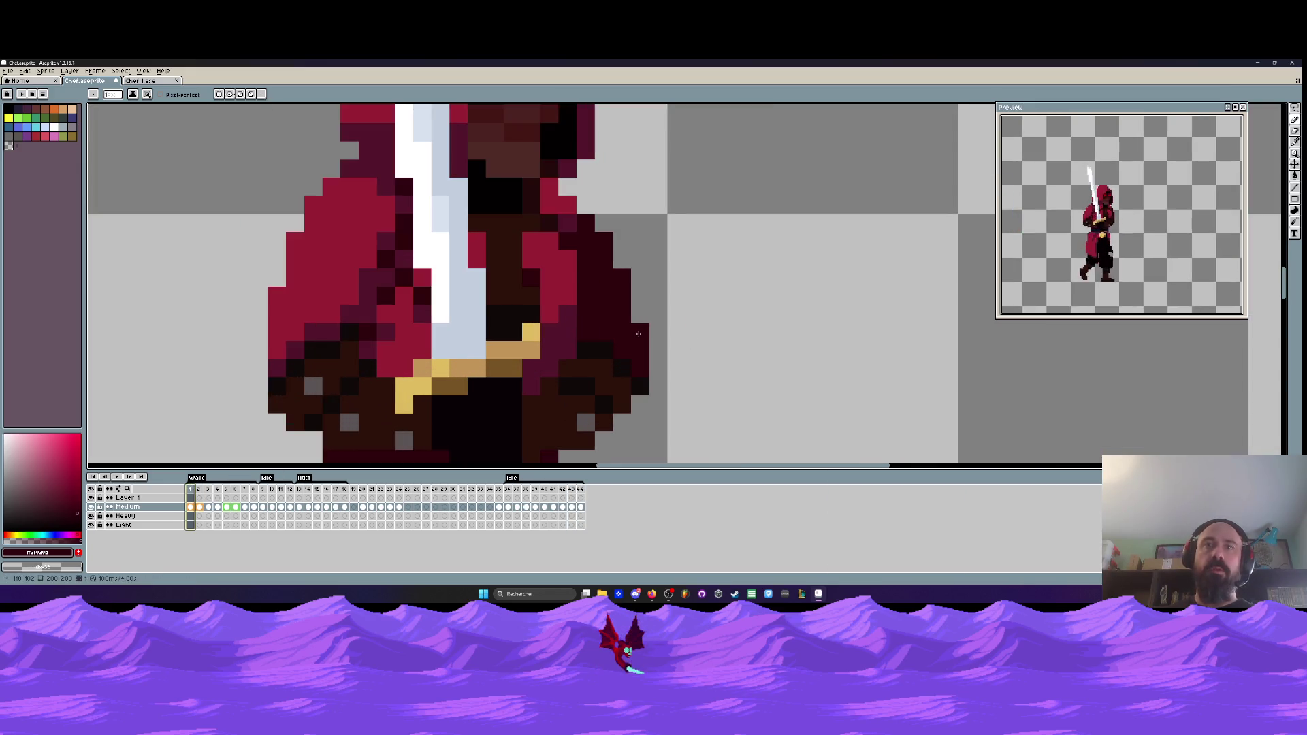
pyautogui.scroll(-3, 638, 334)
pyautogui.scroll(3, 622, 324)
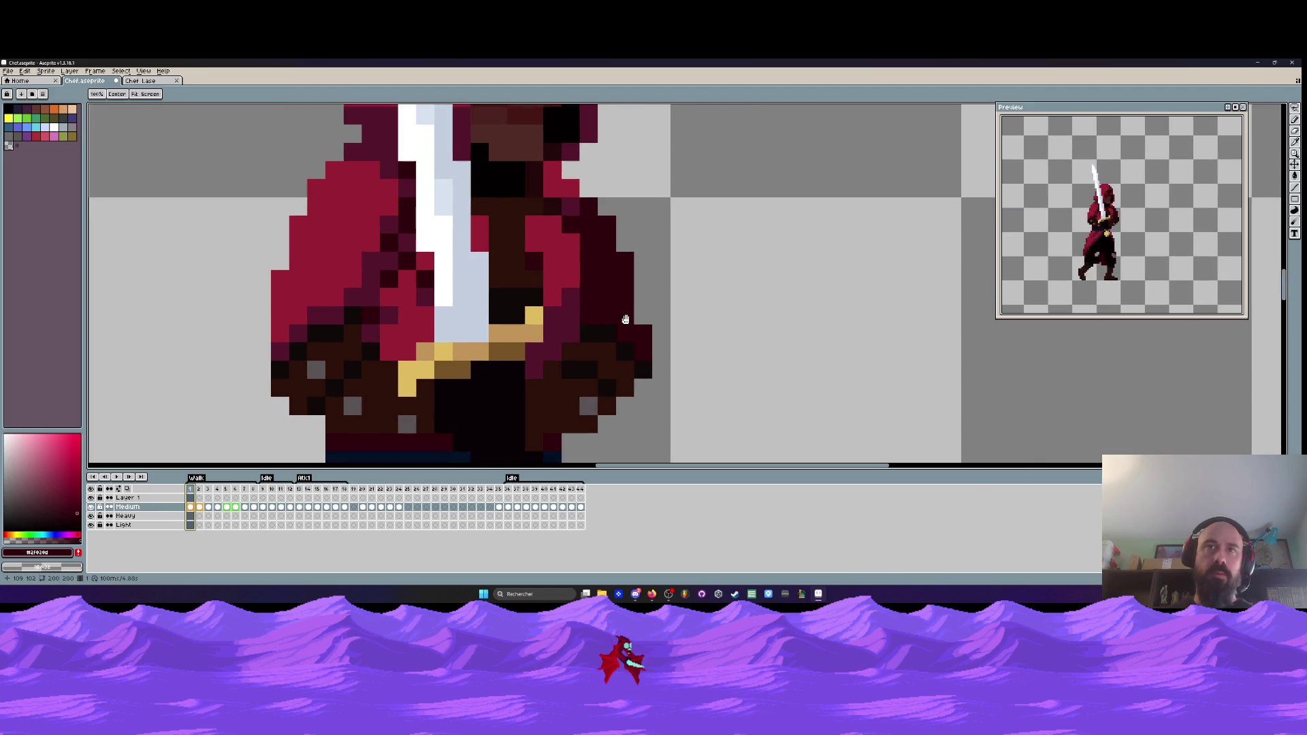
pyautogui.press('m')
pyautogui.scroll(1, 613, 323)
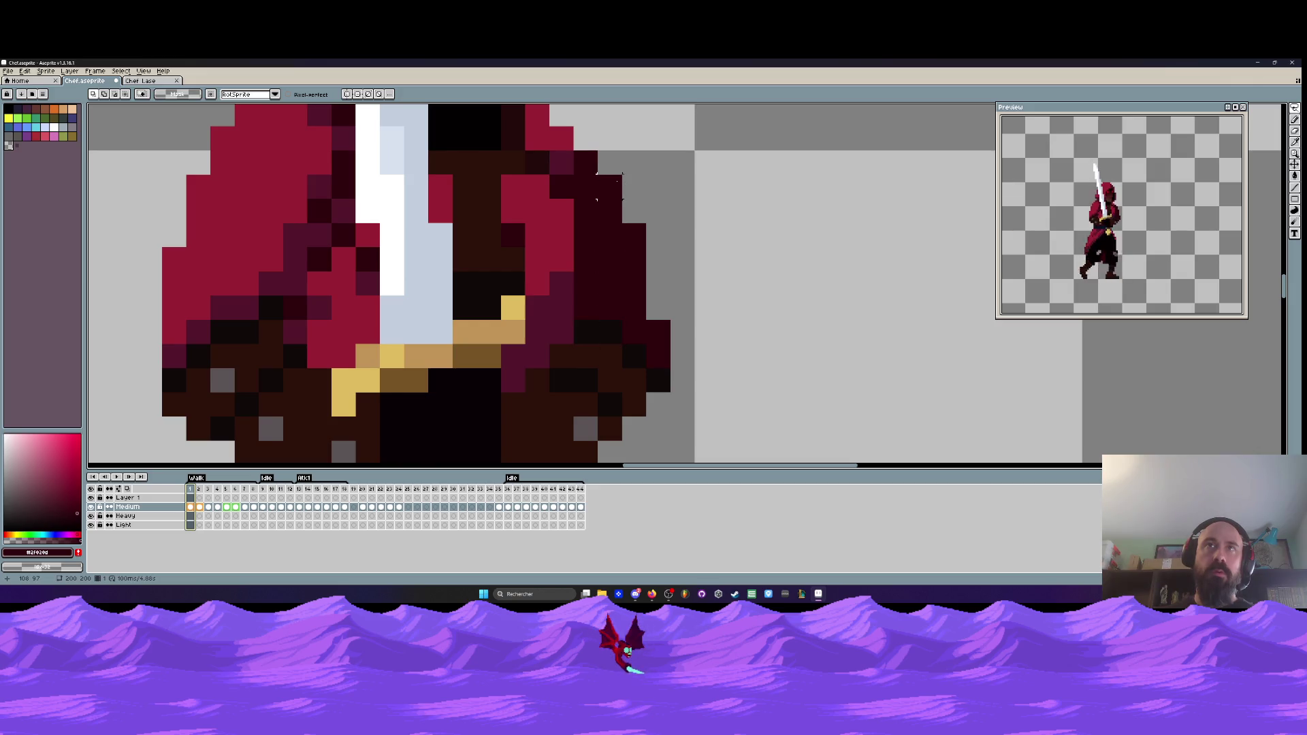
pyautogui.moveTo(609, 186)
pyautogui.mouseDown()
pyautogui.moveTo(680, 337)
pyautogui.moveTo(653, 249)
pyautogui.mouseUp()
pyautogui.click(633, 163)
pyautogui.moveTo(597, 175)
pyautogui.mouseDown()
pyautogui.moveTo(598, 372)
pyautogui.moveTo(674, 439)
pyautogui.moveTo(694, 204)
pyautogui.moveTo(646, 150)
pyautogui.mouseUp()
pyautogui.moveTo(643, 284); pyautogui.dragTo(623, 289)
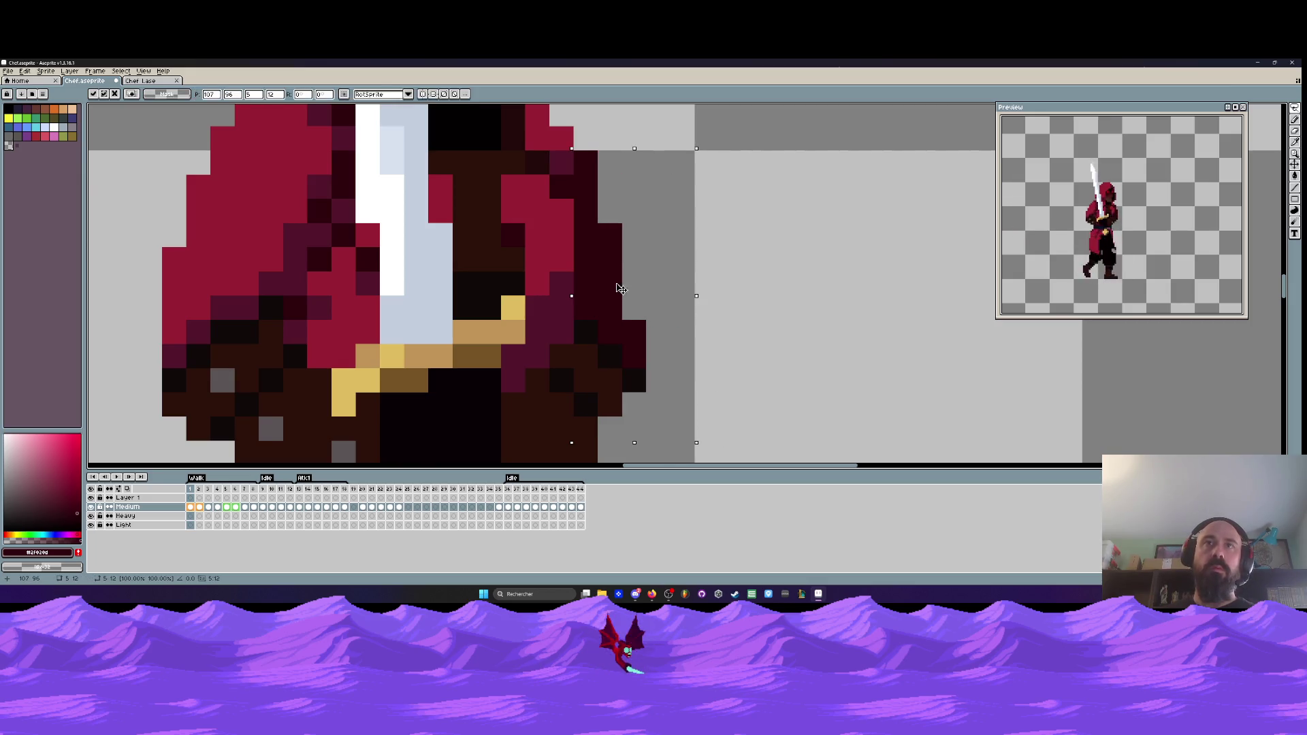
# - Flip between frame 1 and frame 8 to compare the shifted edge, then zoom out
pyautogui.scroll(-3, 681, 300)
pyautogui.press('Left')
pyautogui.press('Right')
pyautogui.press('Right')
pyautogui.press('Left')
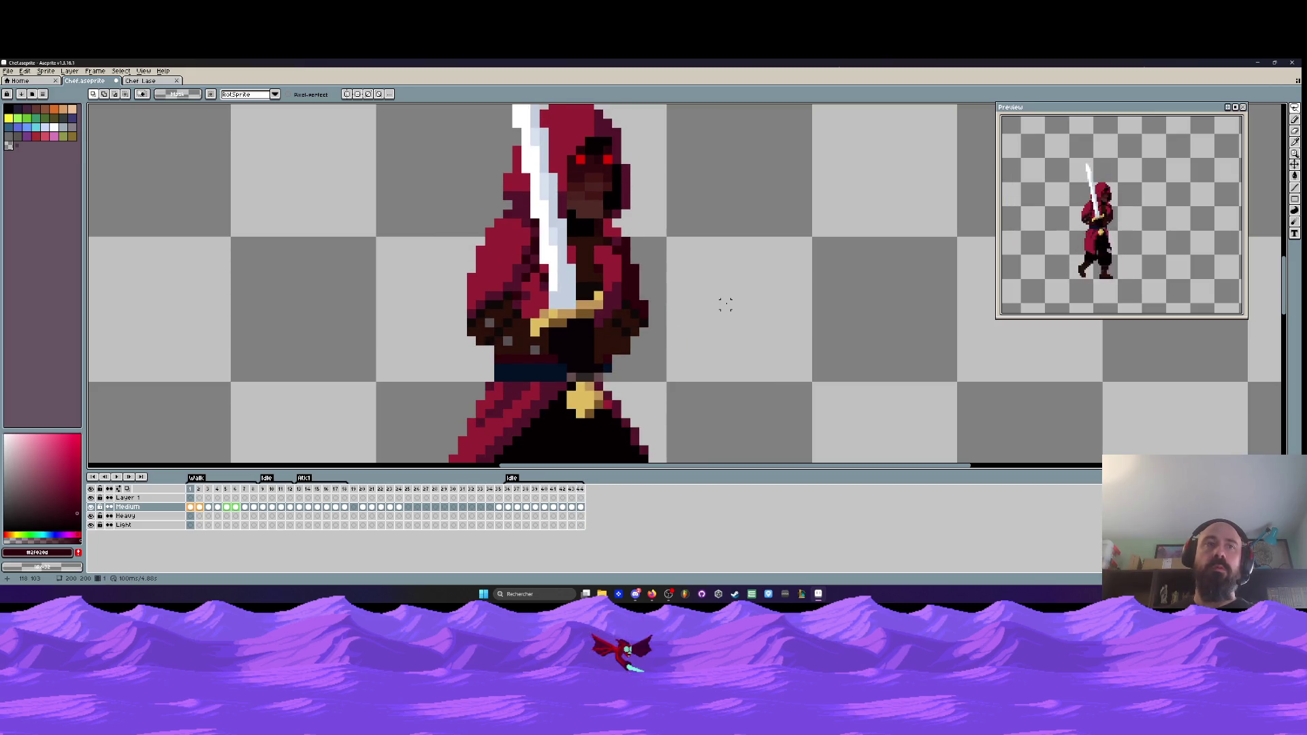
pyautogui.click(256, 490)
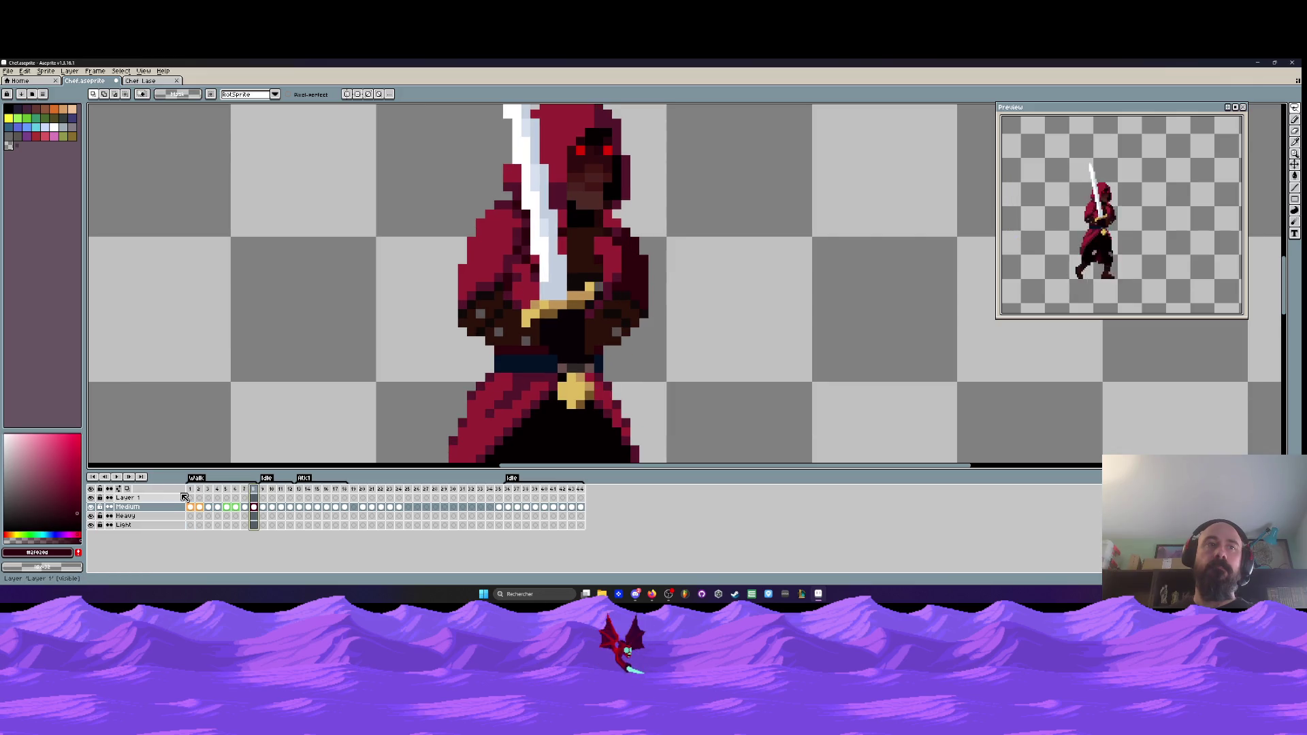
pyautogui.click(196, 490)
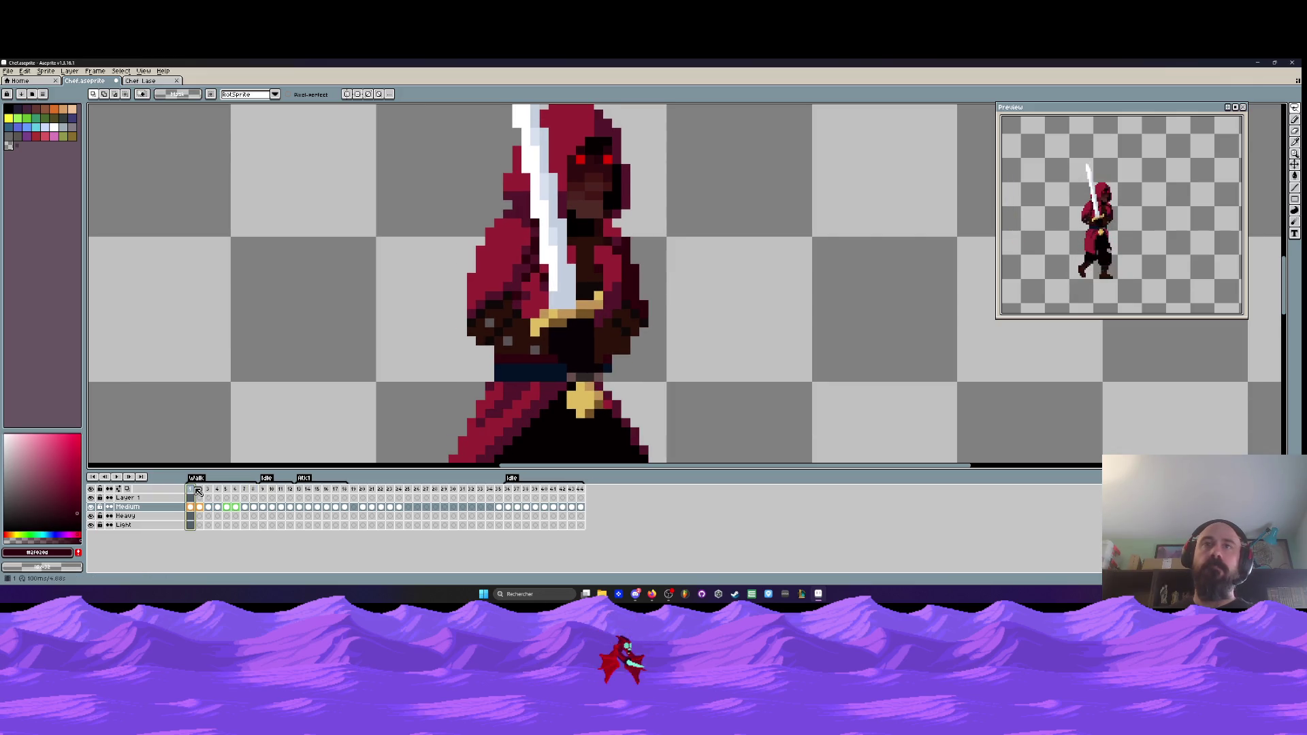
pyautogui.click(254, 489)
pyautogui.click(193, 490)
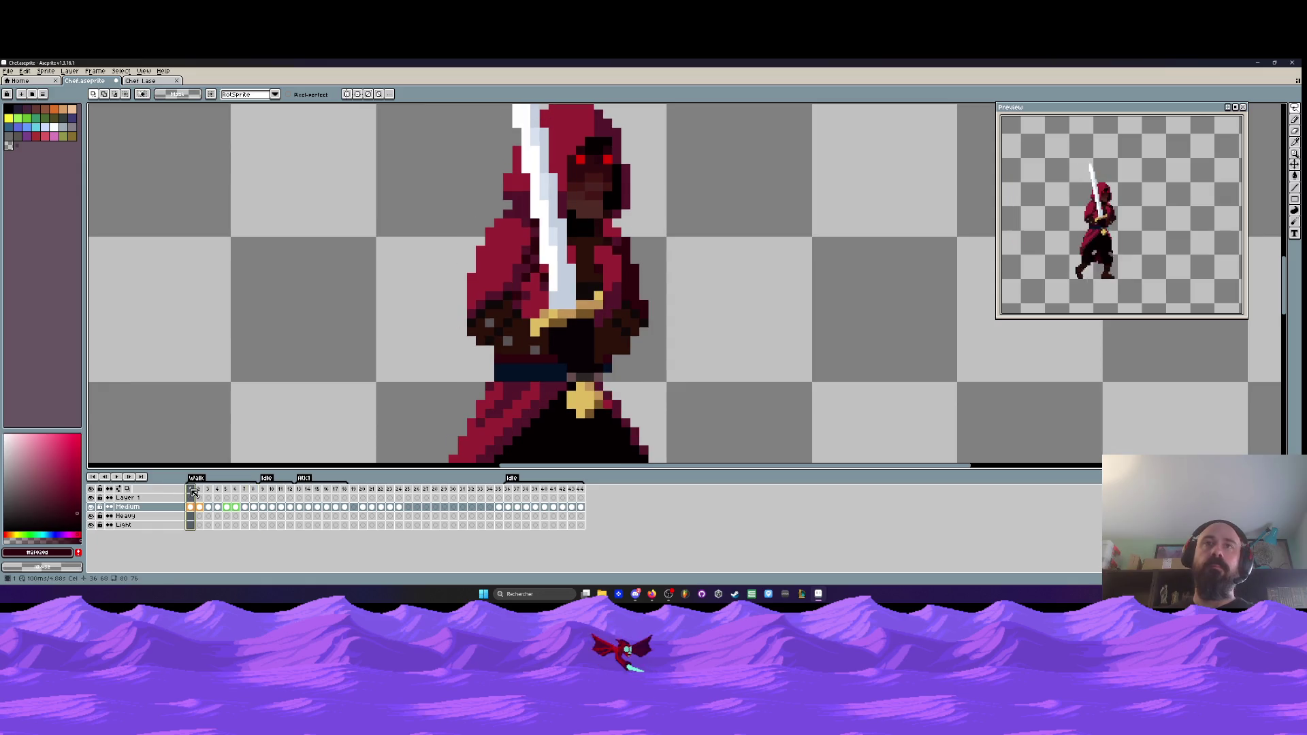
pyautogui.scroll(-2, 474, 334)
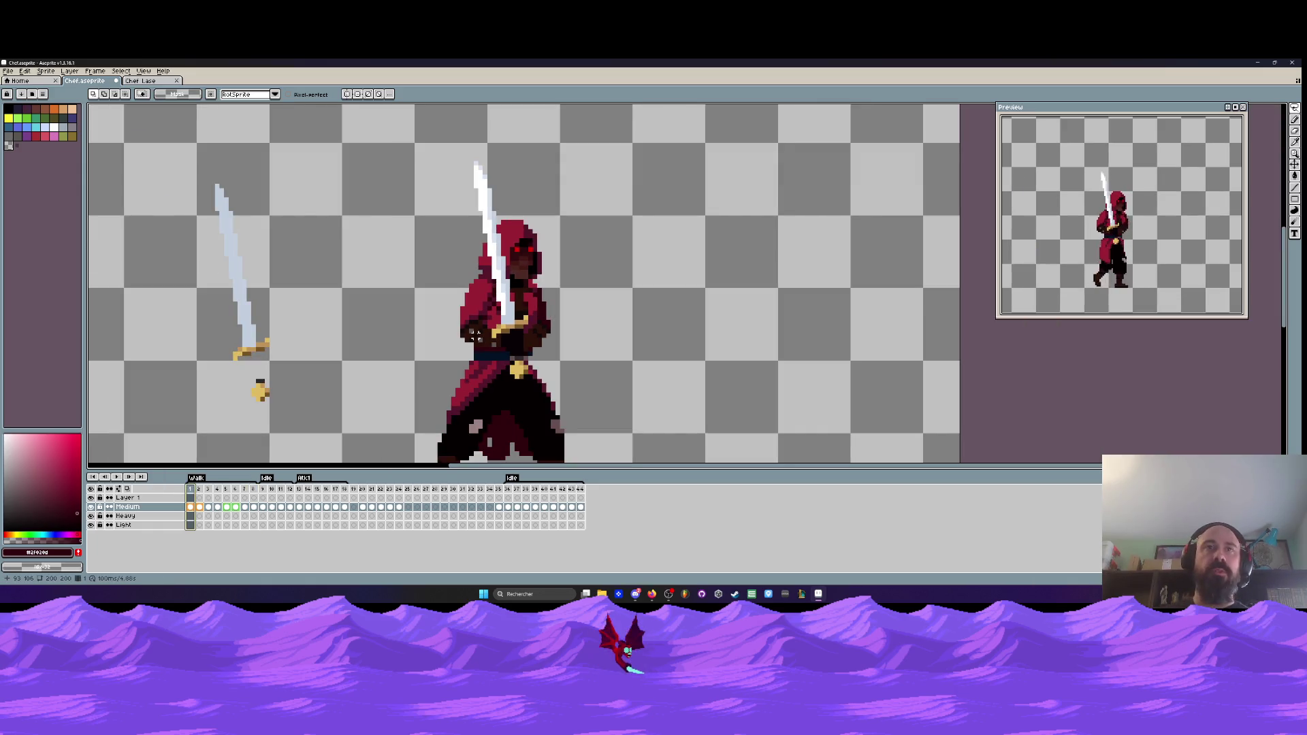
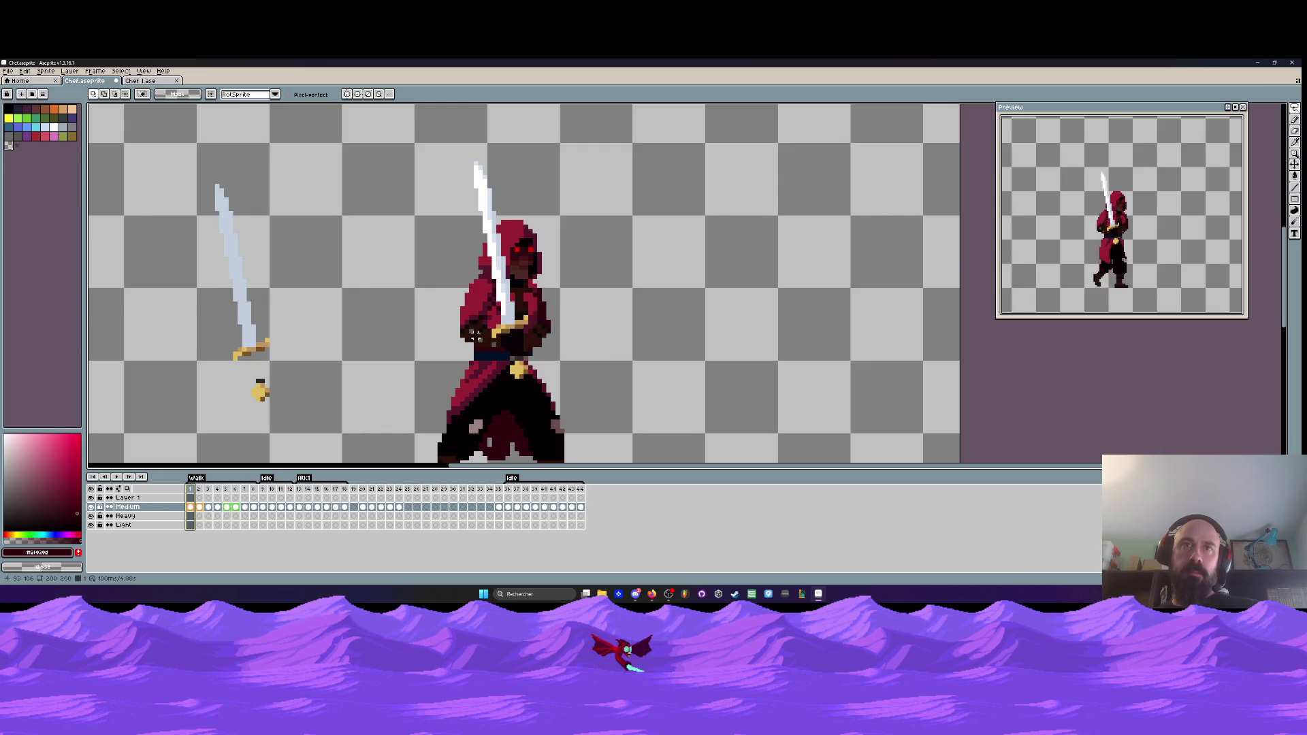
# - Step through the first frames and sample a grey colour from the sprite
pyautogui.scroll(3, 474, 334)
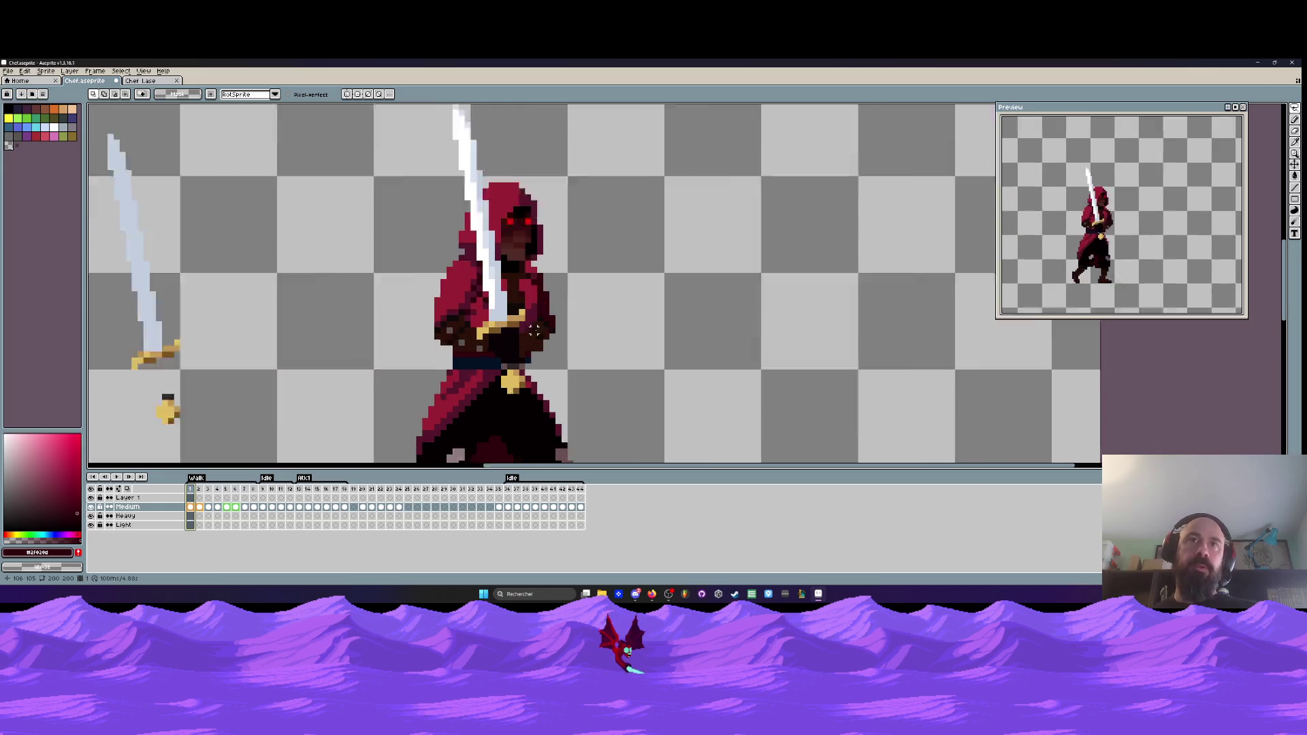
pyautogui.press('Right')
pyautogui.scroll(-1, 578, 348)
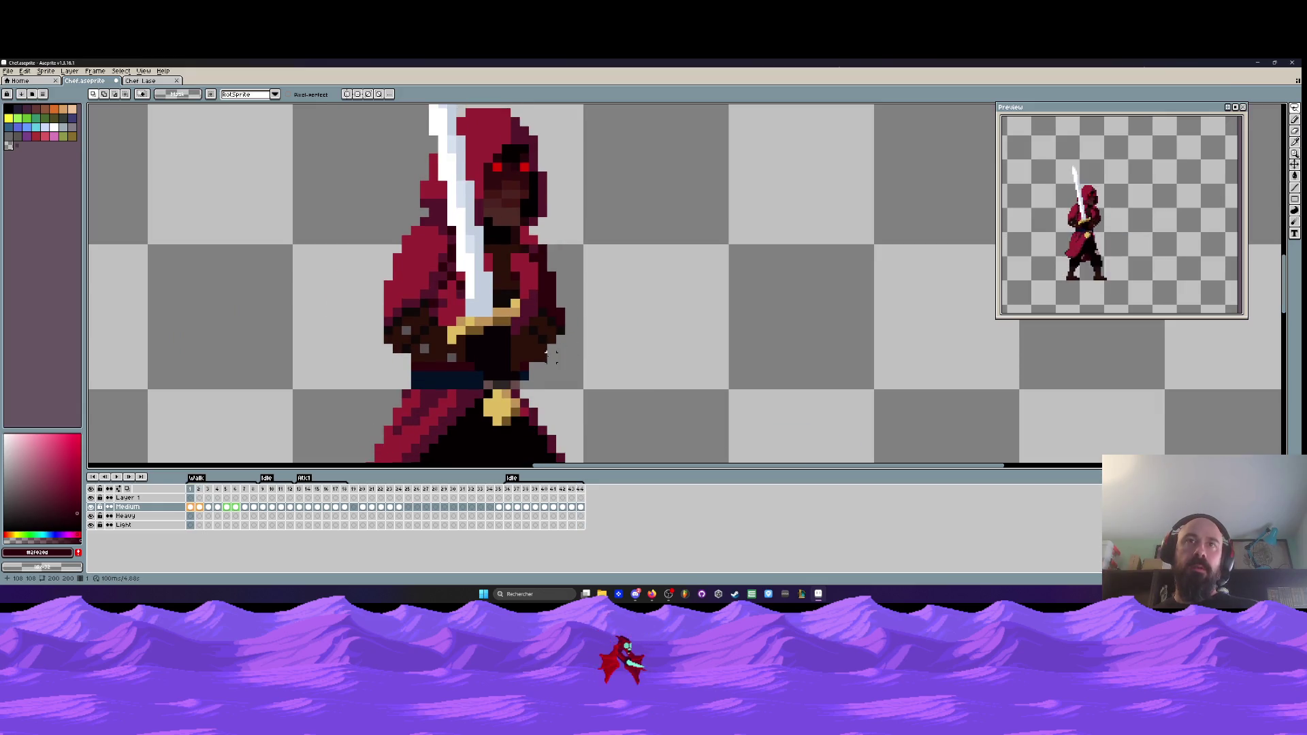
pyautogui.press('Left')
pyautogui.scroll(2, 537, 355)
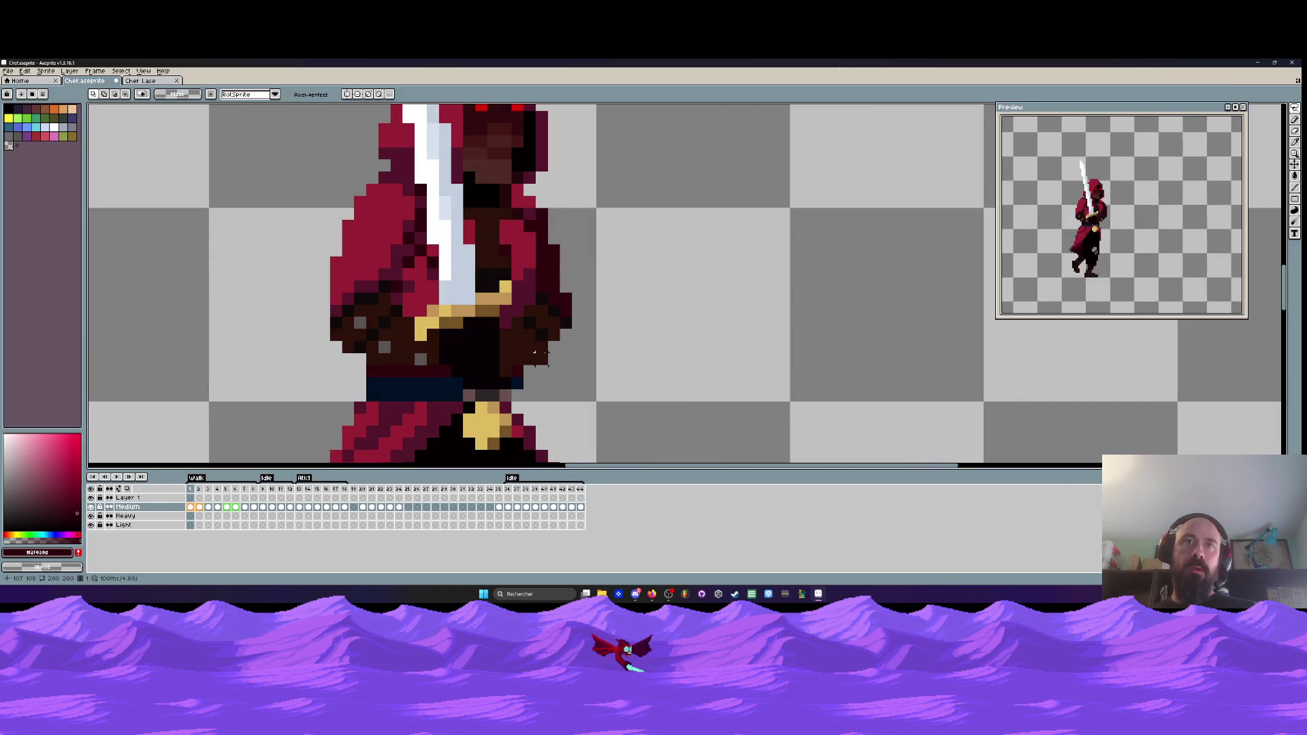
pyautogui.press('Right')
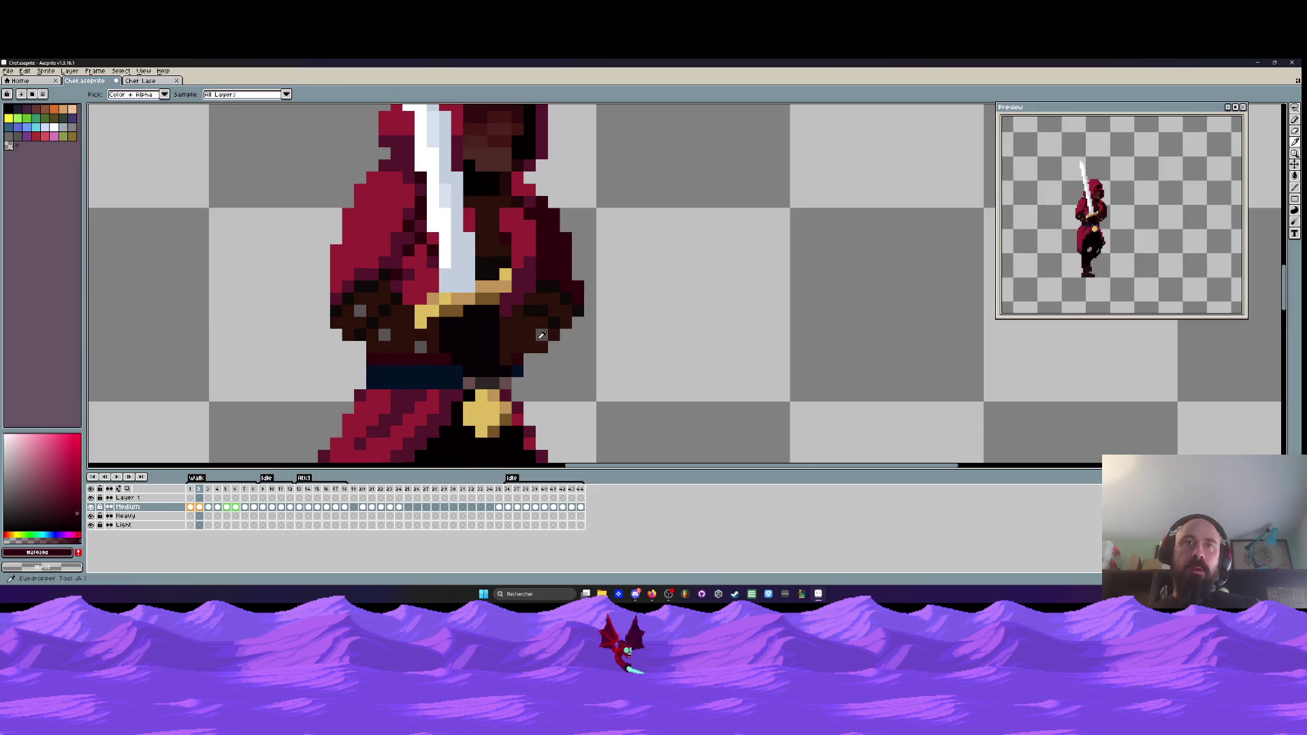
pyautogui.keyDown('alt'); pyautogui.click(540, 332); pyautogui.keyUp('alt')
pyautogui.press('Right')
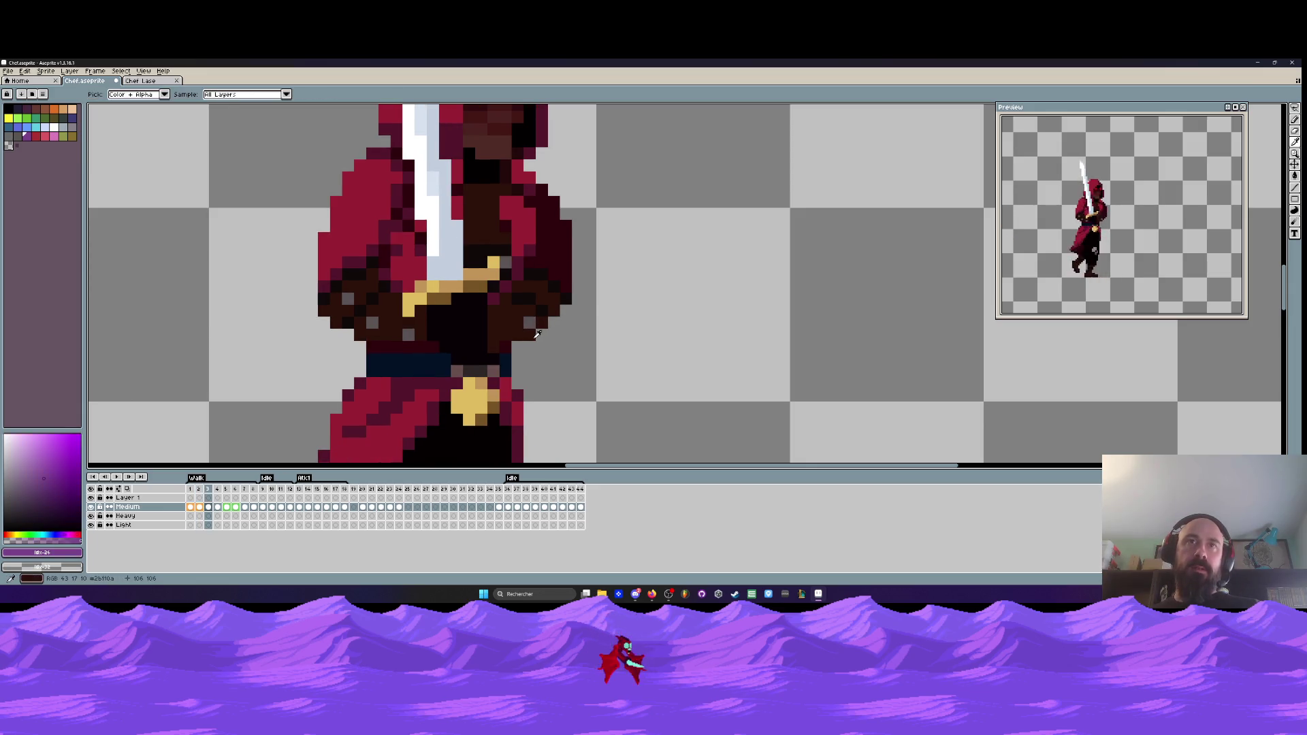
pyautogui.press('Left')
pyautogui.press('Left')
# - Pencil a purple pixel onto the swordsman's hand in frame 1, then sample dark grey #585255
pyautogui.press('b')
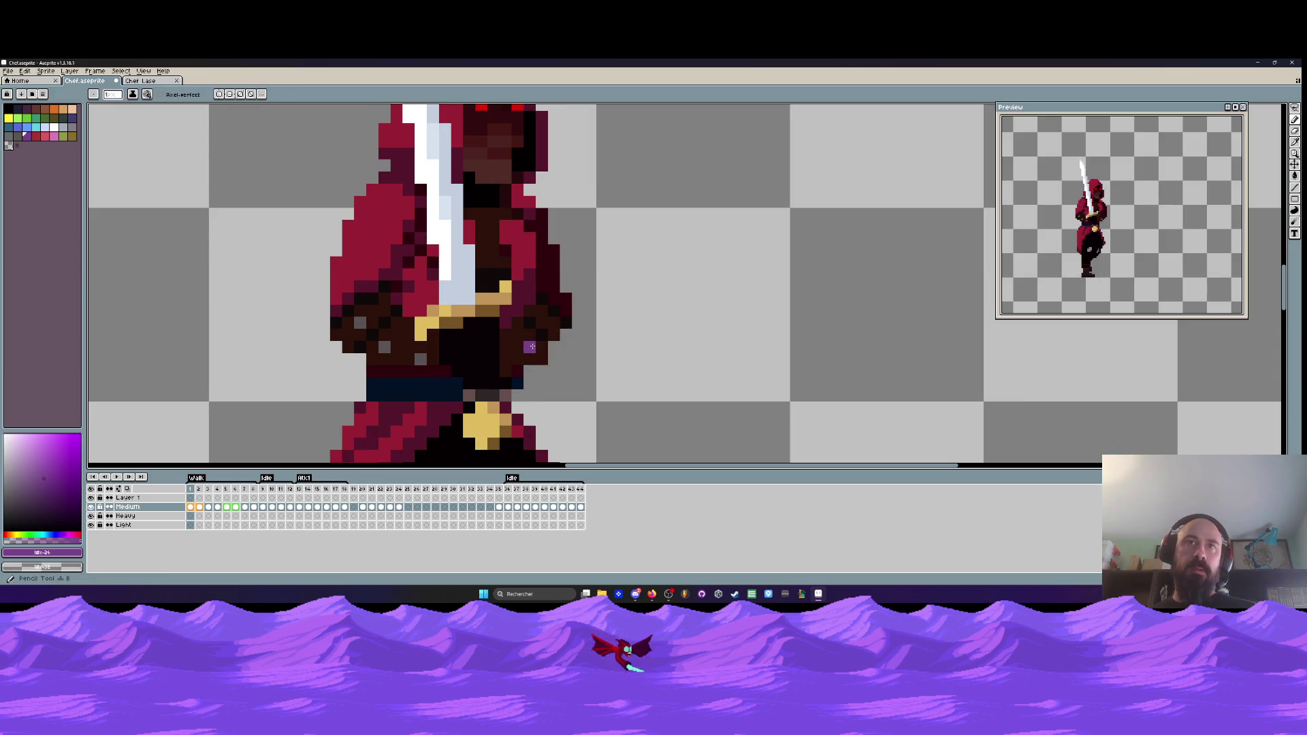
pyautogui.click(541, 350)
pyautogui.press('Left')
pyautogui.press('i')
pyautogui.click(567, 353)
pyautogui.press('Right')
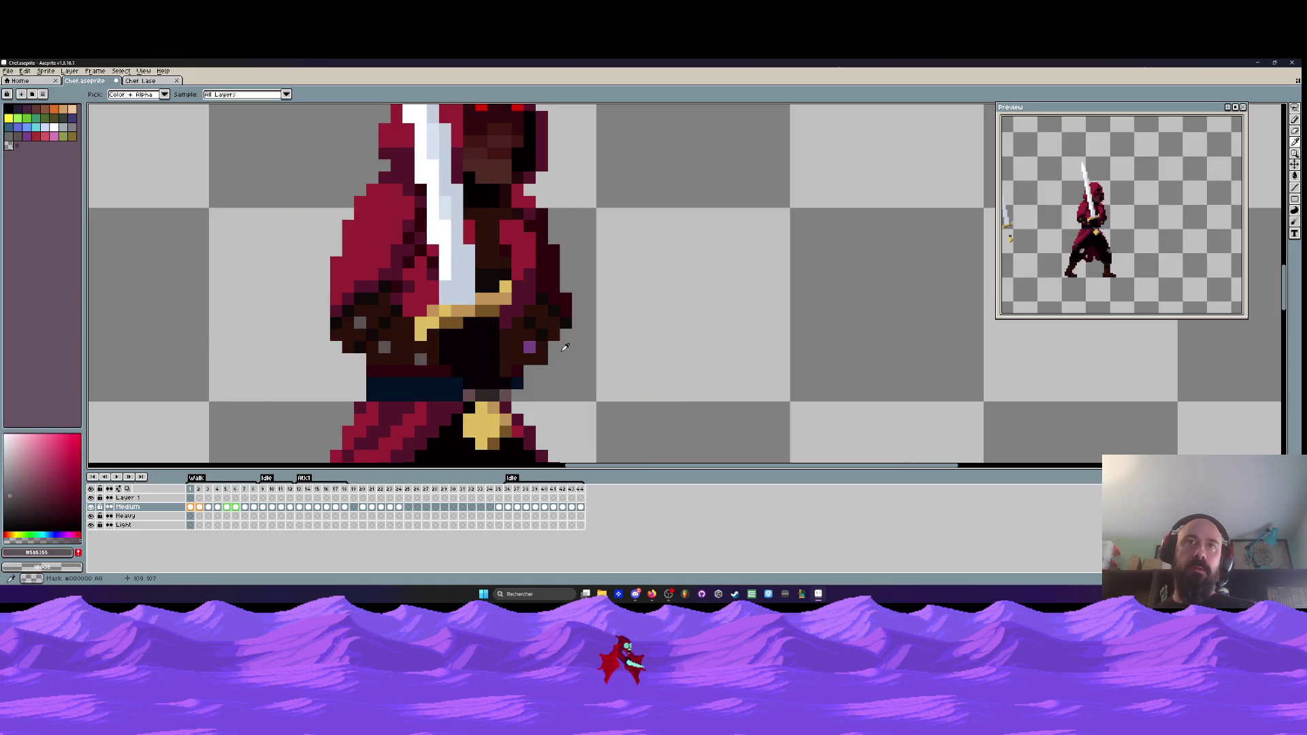
# - Play the animation and stop it on frame 9
pyautogui.scroll(-3, 531, 347)
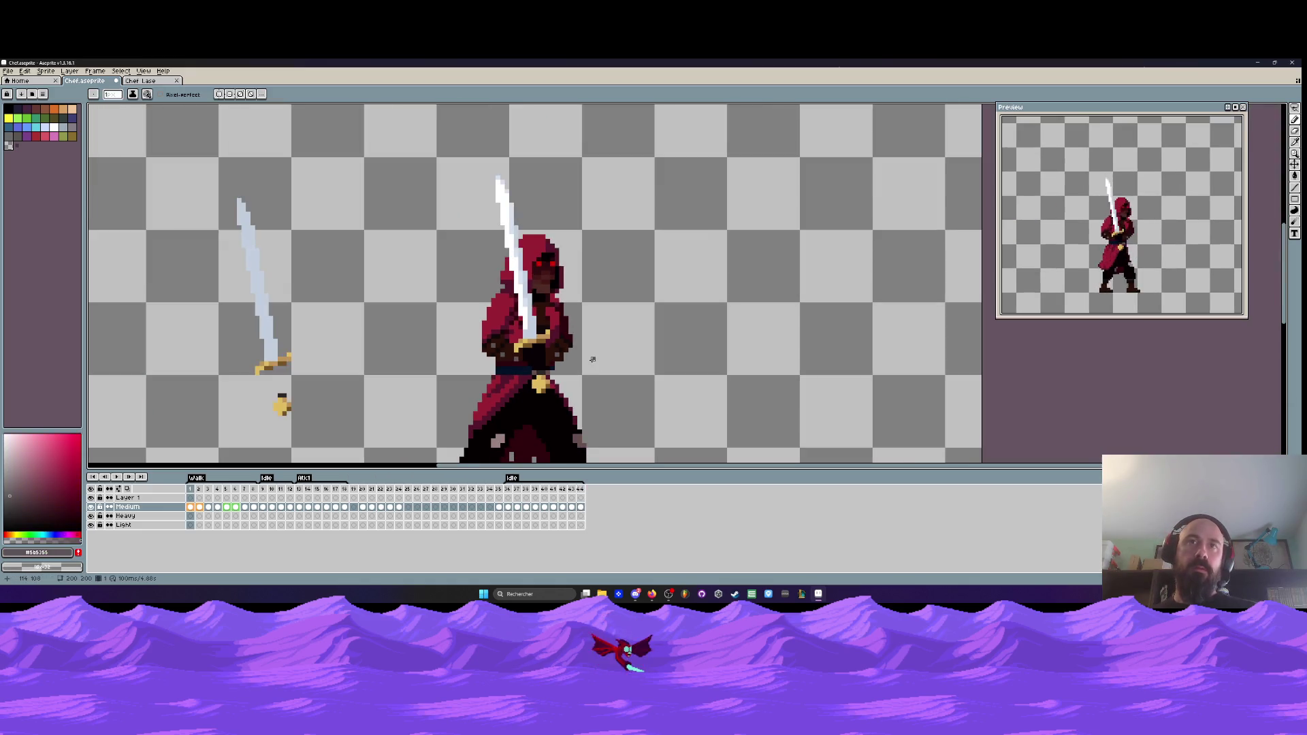
pyautogui.press('Return')
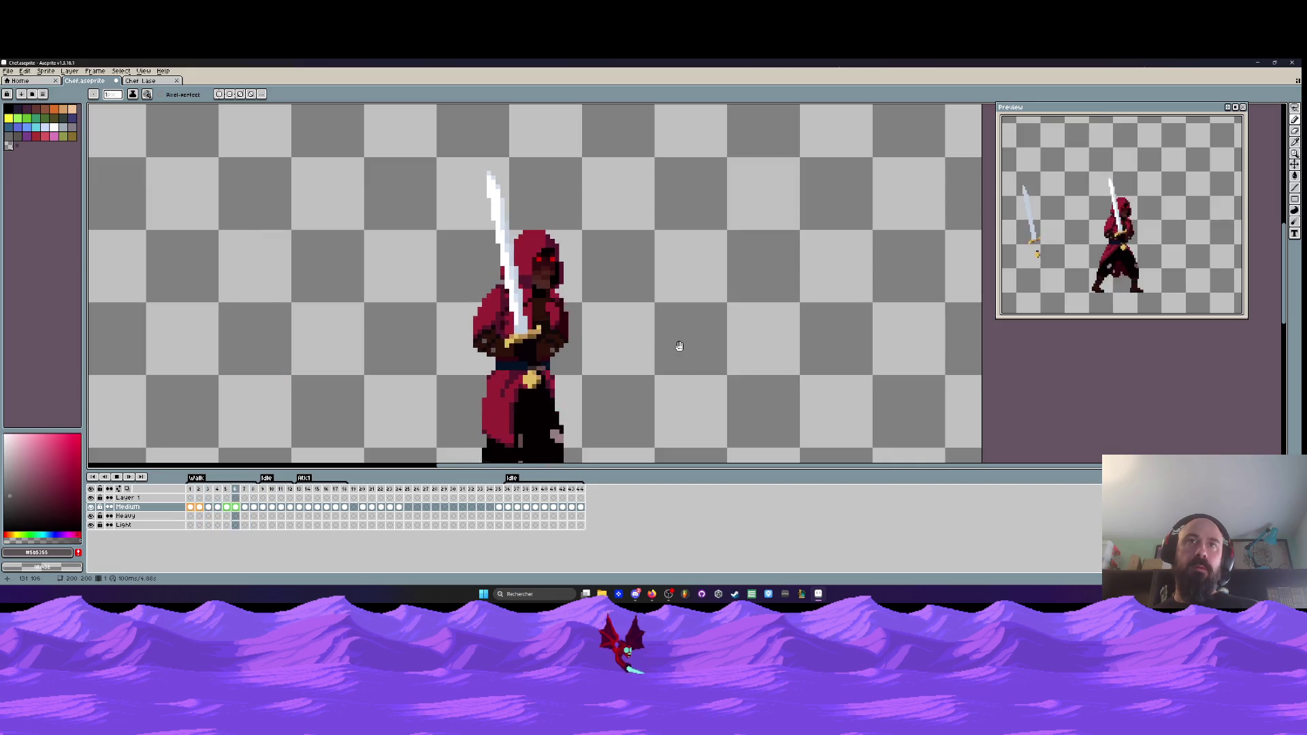
pyautogui.press('Return')
pyautogui.scroll(-1, 511, 298)
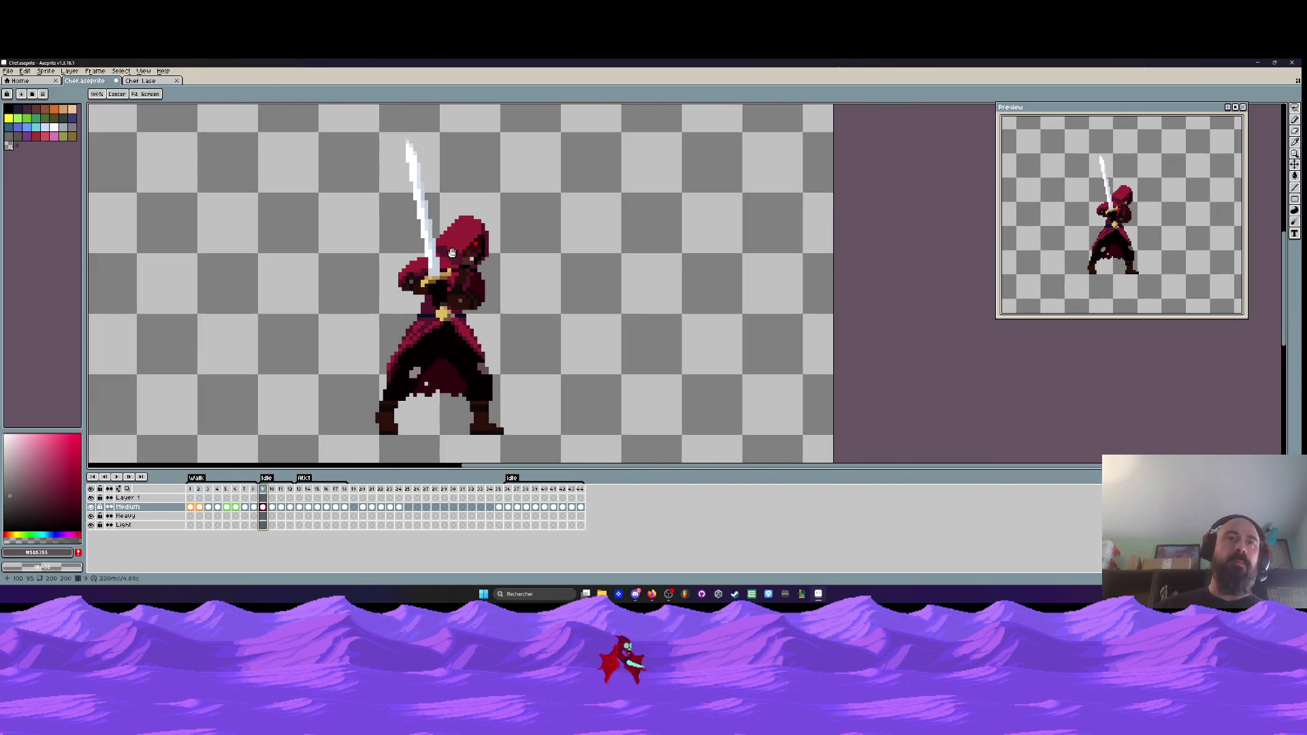
# - Replay the animation, then step through frames 9 to 12 to review them
pyautogui.press('Return')
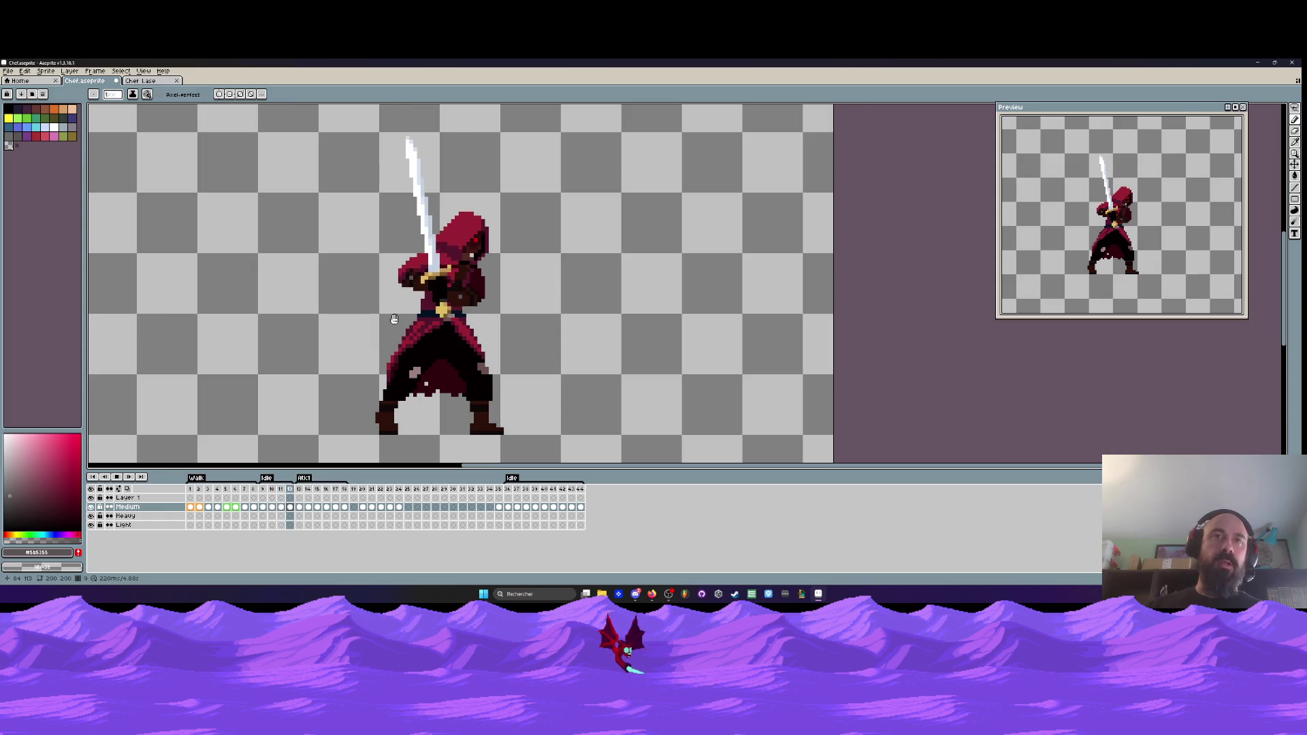
pyautogui.scroll(-1, 394, 319)
pyautogui.click(285, 490)
pyautogui.press('Left')
pyautogui.press('Left')
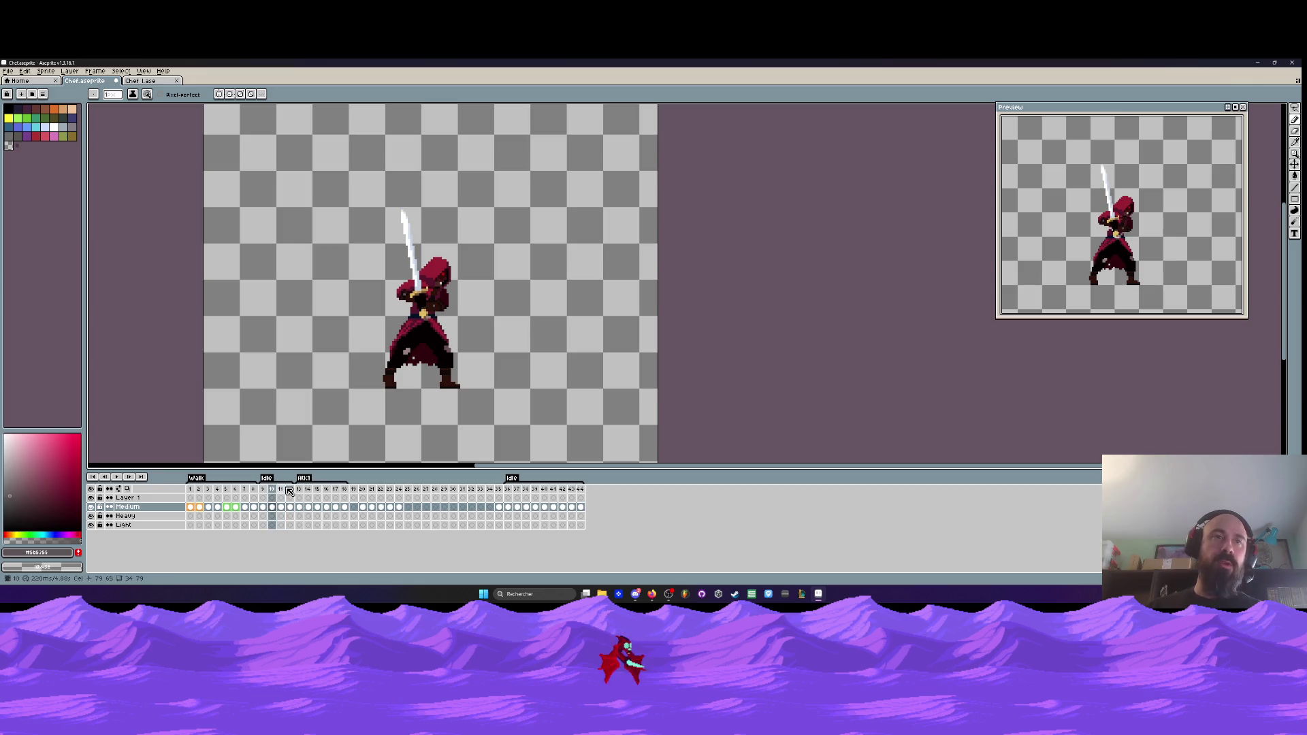
pyautogui.scroll(1, 410, 329)
pyautogui.press('Right')
pyautogui.press('Right')
pyautogui.press('Right')
pyautogui.press('Right')
pyautogui.press('Left')
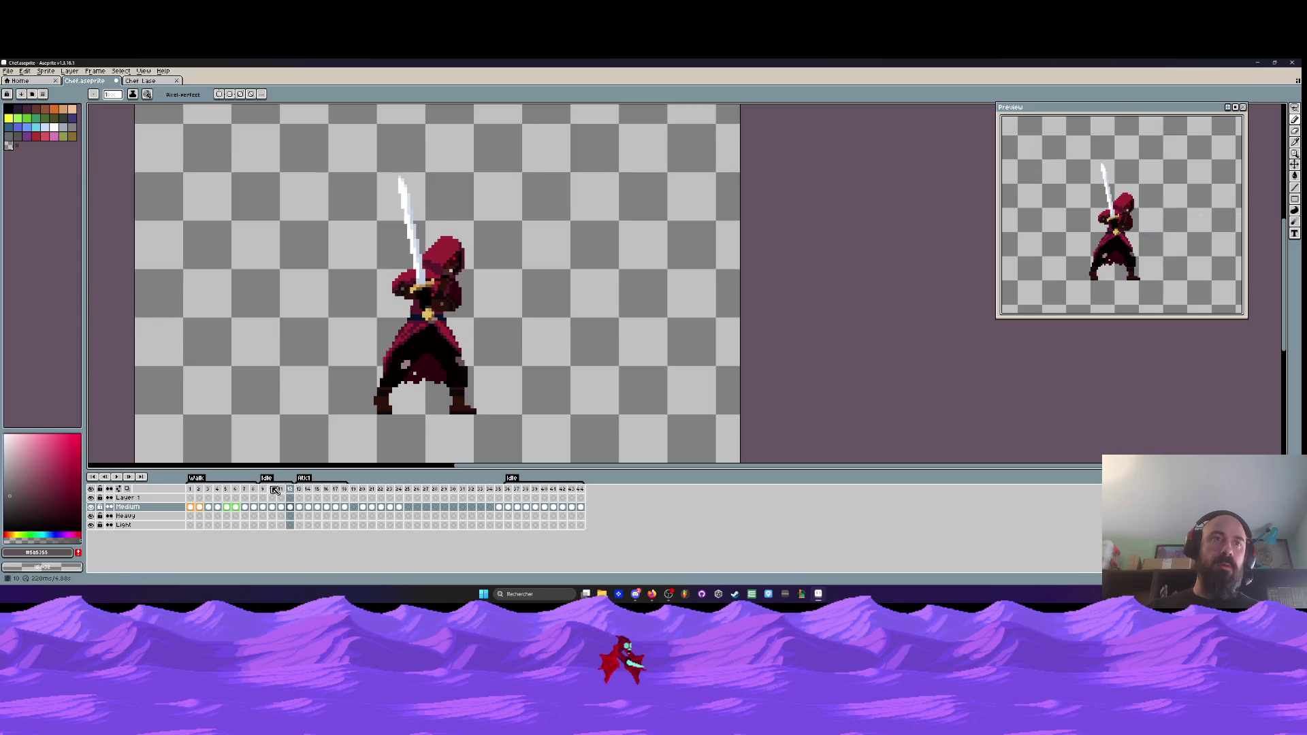
# - Select the sprite on frame 12, add a new frame 13 after it, and replay
pyautogui.press('m')
pyautogui.moveTo(326, 155)
pyautogui.mouseDown()
pyautogui.moveTo(467, 309)
pyautogui.moveTo(497, 364)
pyautogui.mouseUp()
pyautogui.scroll(1, 494, 366)
pyautogui.hotkey('alt', 'n')
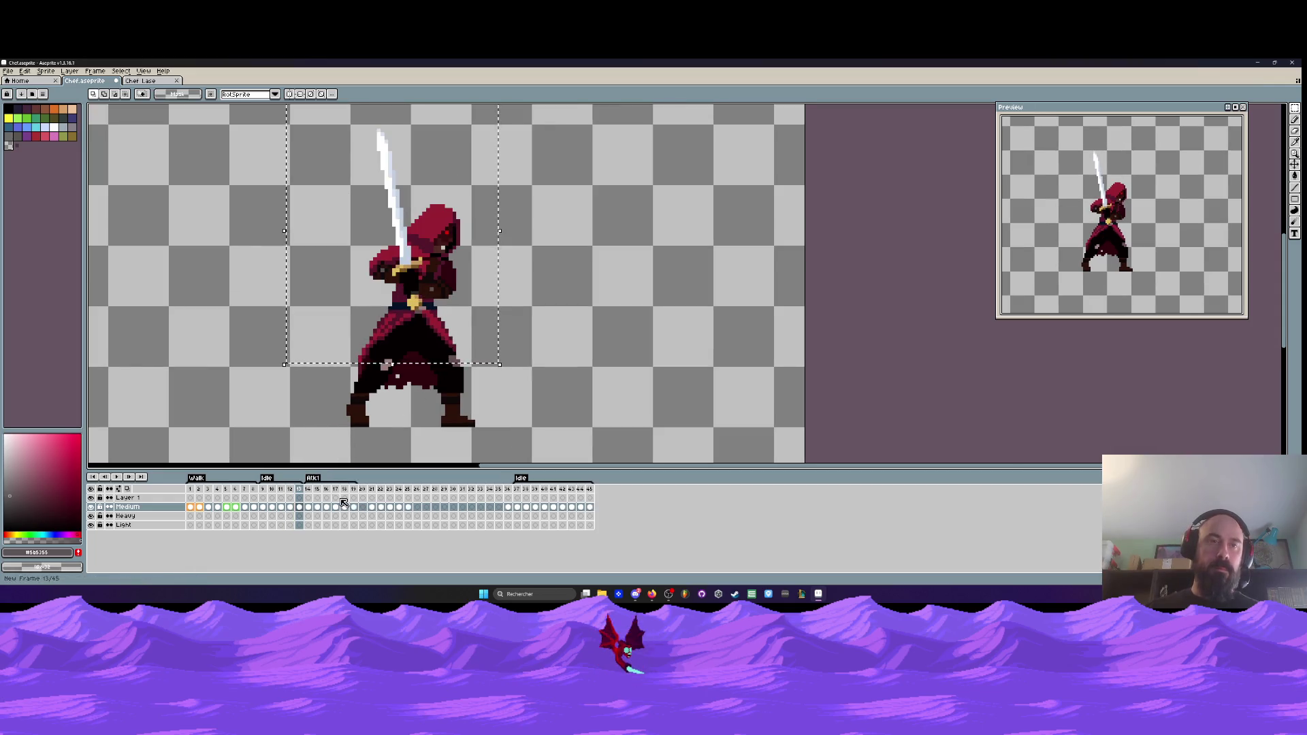
pyautogui.scroll(1, 374, 296)
pyautogui.click(448, 335)
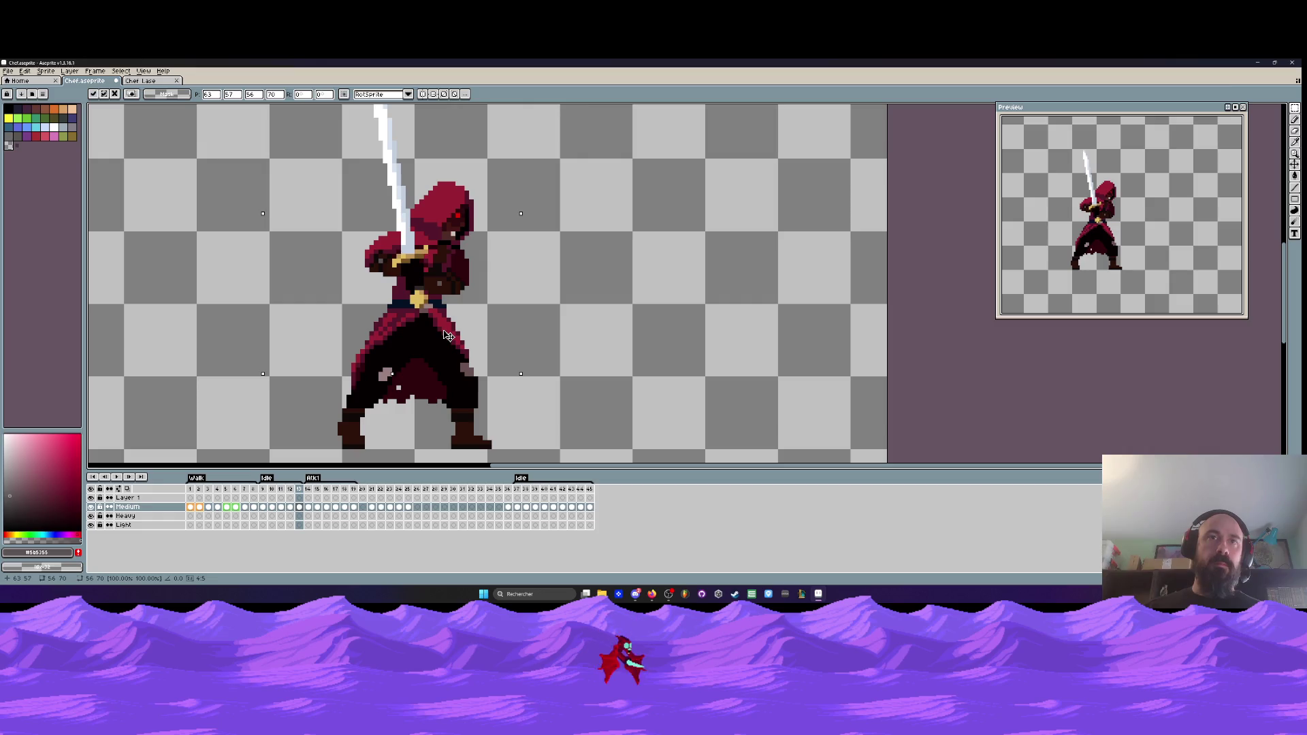
pyautogui.press('Return')
pyautogui.scroll(-1, 448, 335)
pyautogui.press('Return')
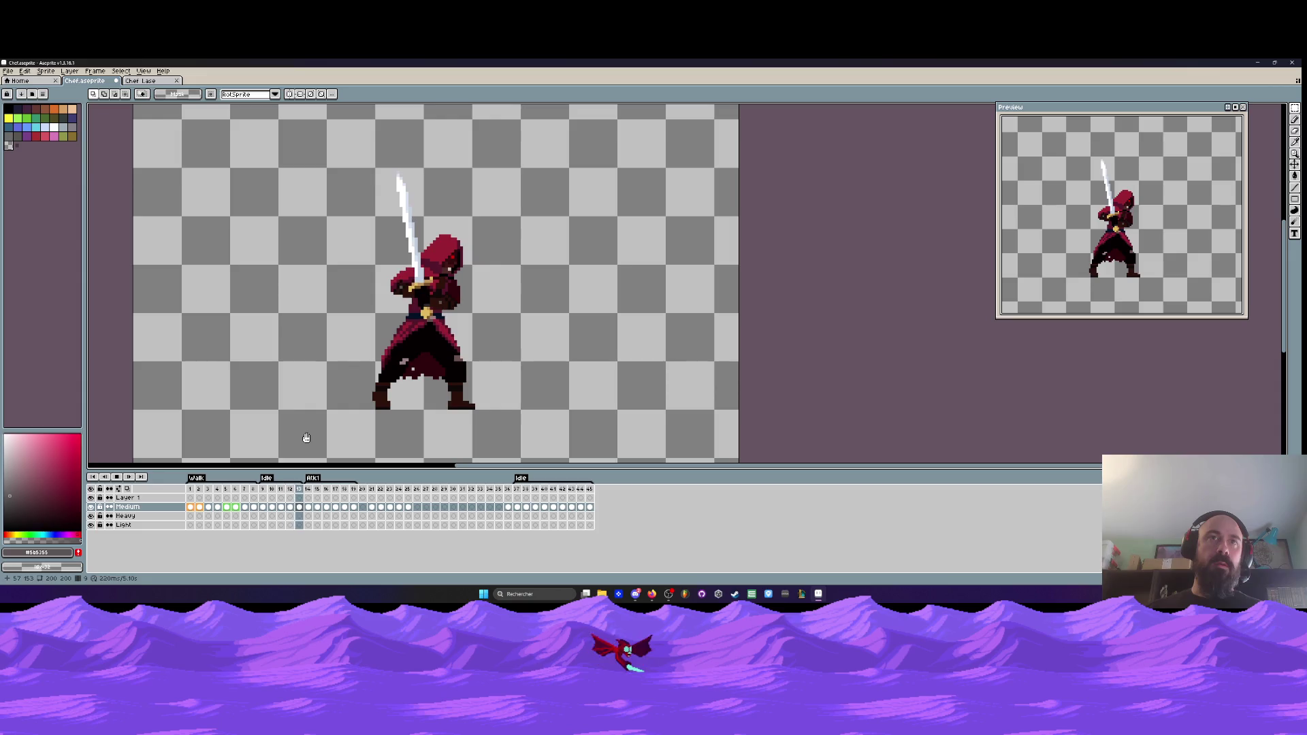
pyautogui.press('Return')
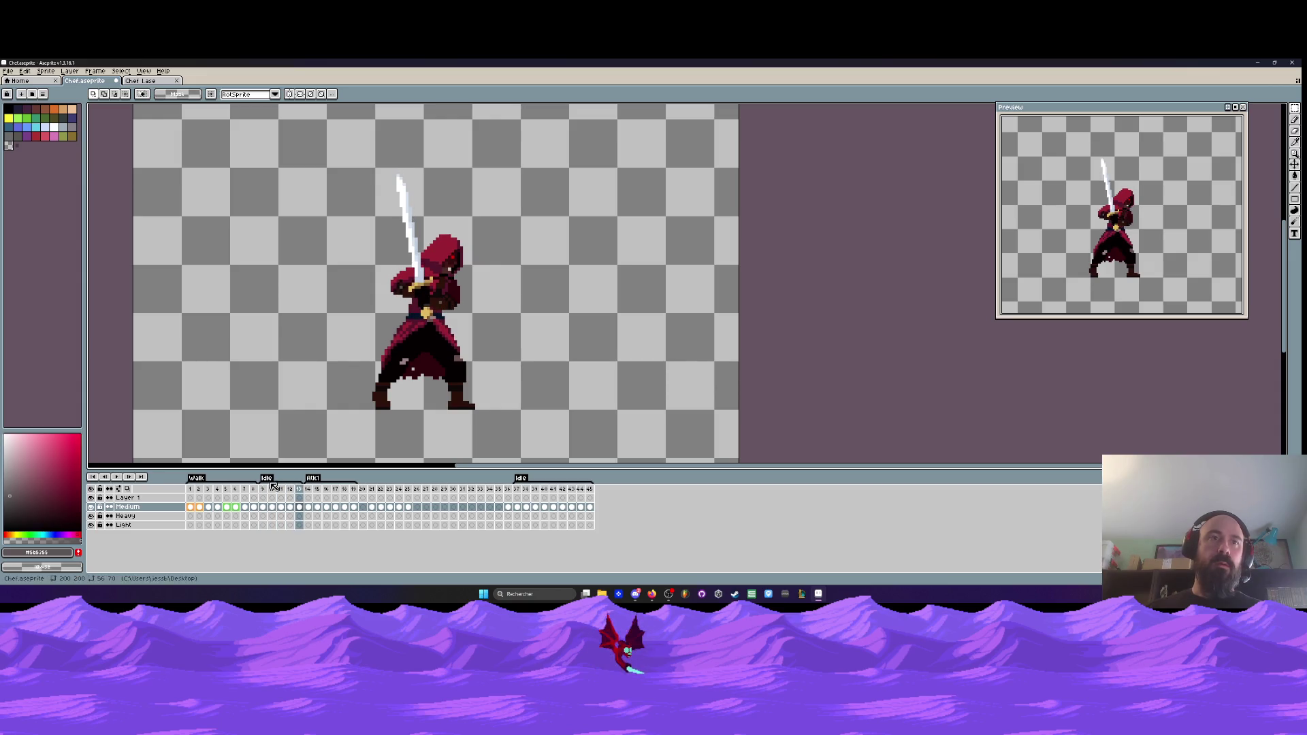
# - On frame 9, shift the belt and coat midsection down a few pixels and play to check
pyautogui.click(263, 489)
pyautogui.moveTo(318, 154)
pyautogui.mouseDown()
pyautogui.moveTo(381, 190)
pyautogui.moveTo(514, 342)
pyautogui.mouseUp()
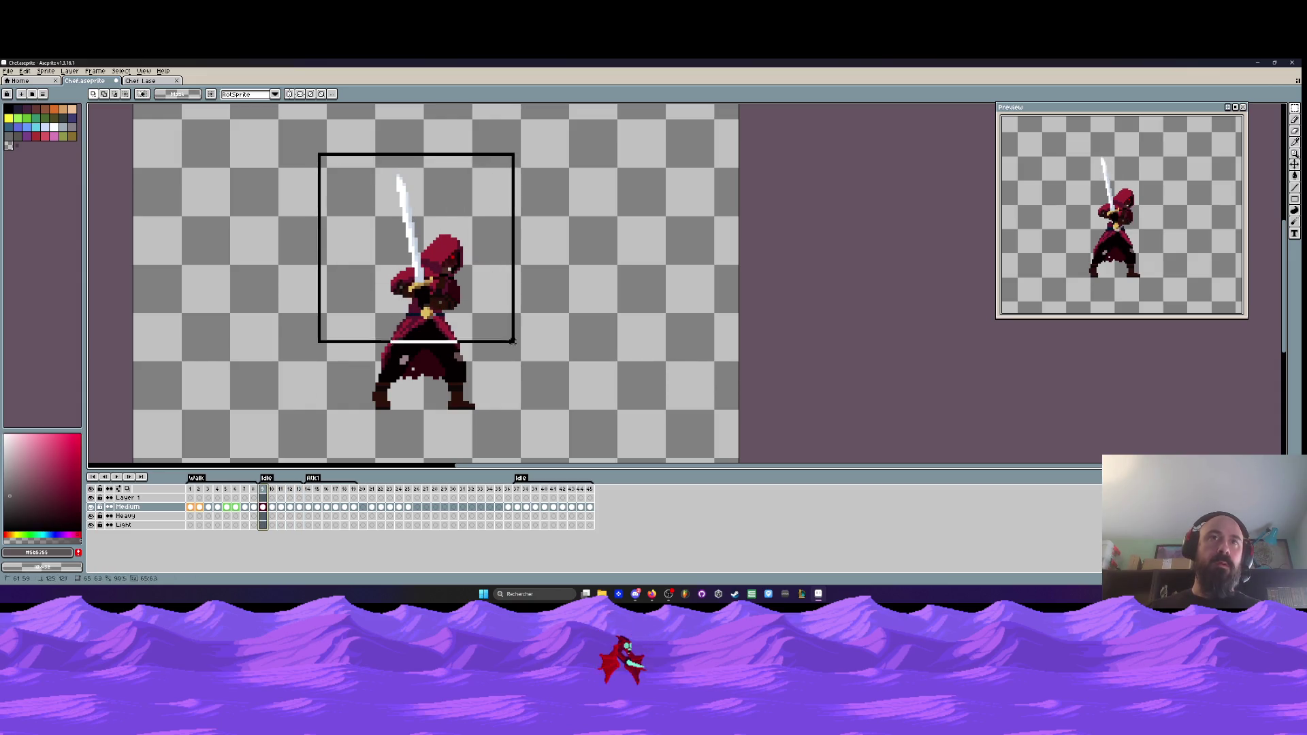
pyautogui.hotkey('ctrl', 'd')
pyautogui.scroll(1, 343, 317)
pyautogui.scroll(-5, 344, 317)
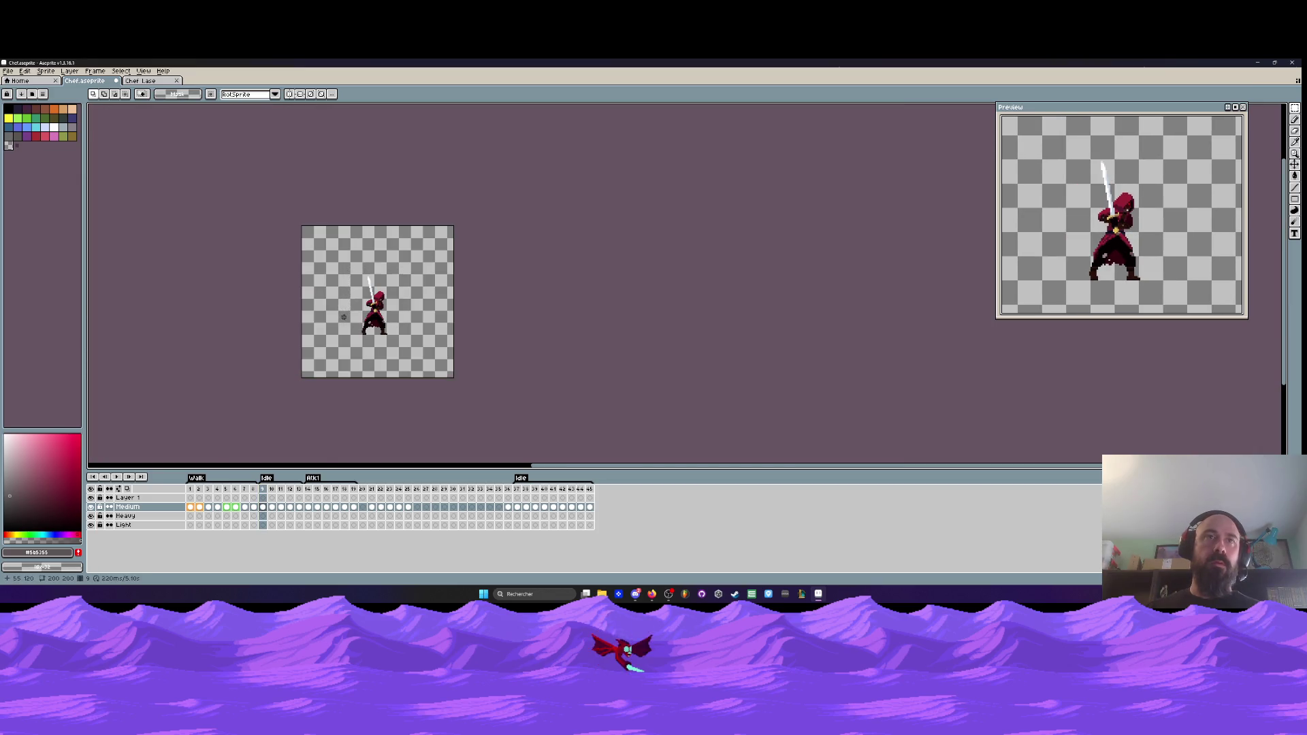
pyautogui.scroll(4, 343, 317)
pyautogui.scroll(1, 354, 279)
pyautogui.moveTo(355, 279)
pyautogui.mouseDown()
pyautogui.moveTo(575, 353)
pyautogui.moveTo(530, 329)
pyautogui.mouseUp()
pyautogui.press('Return')
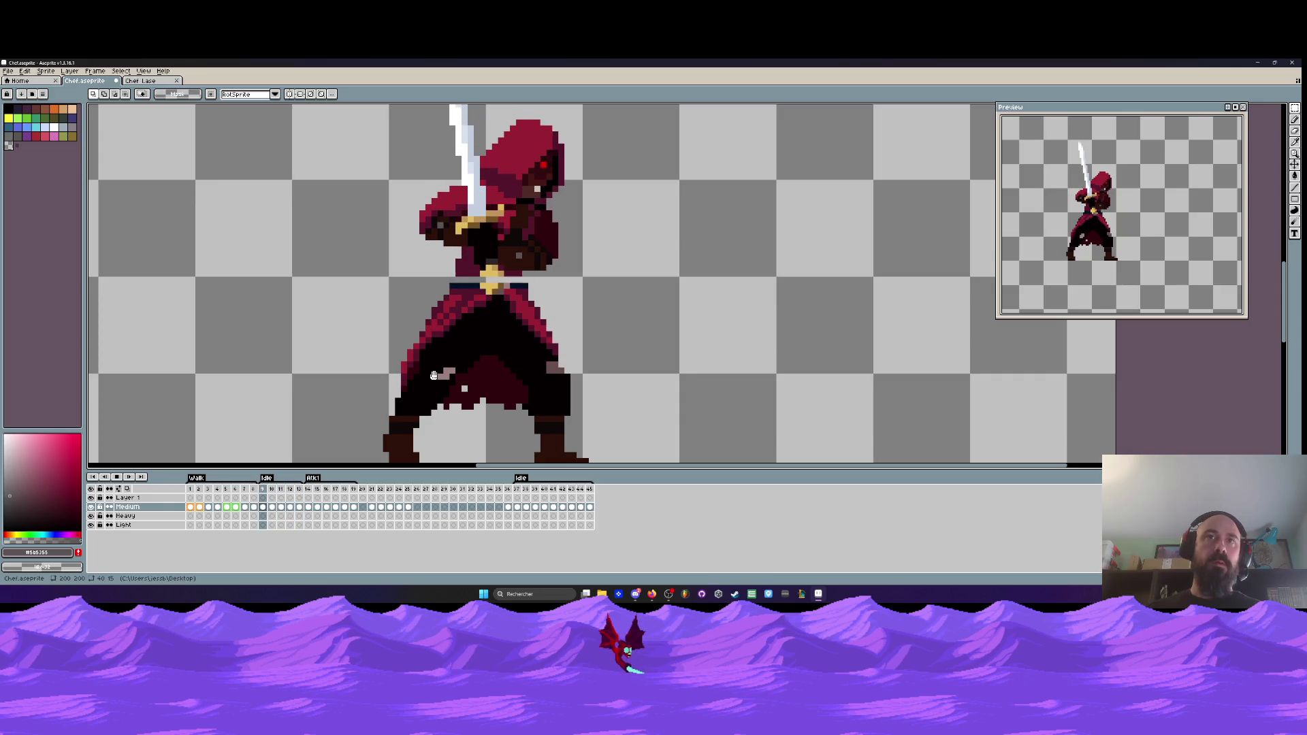
pyautogui.scroll(-2, 433, 376)
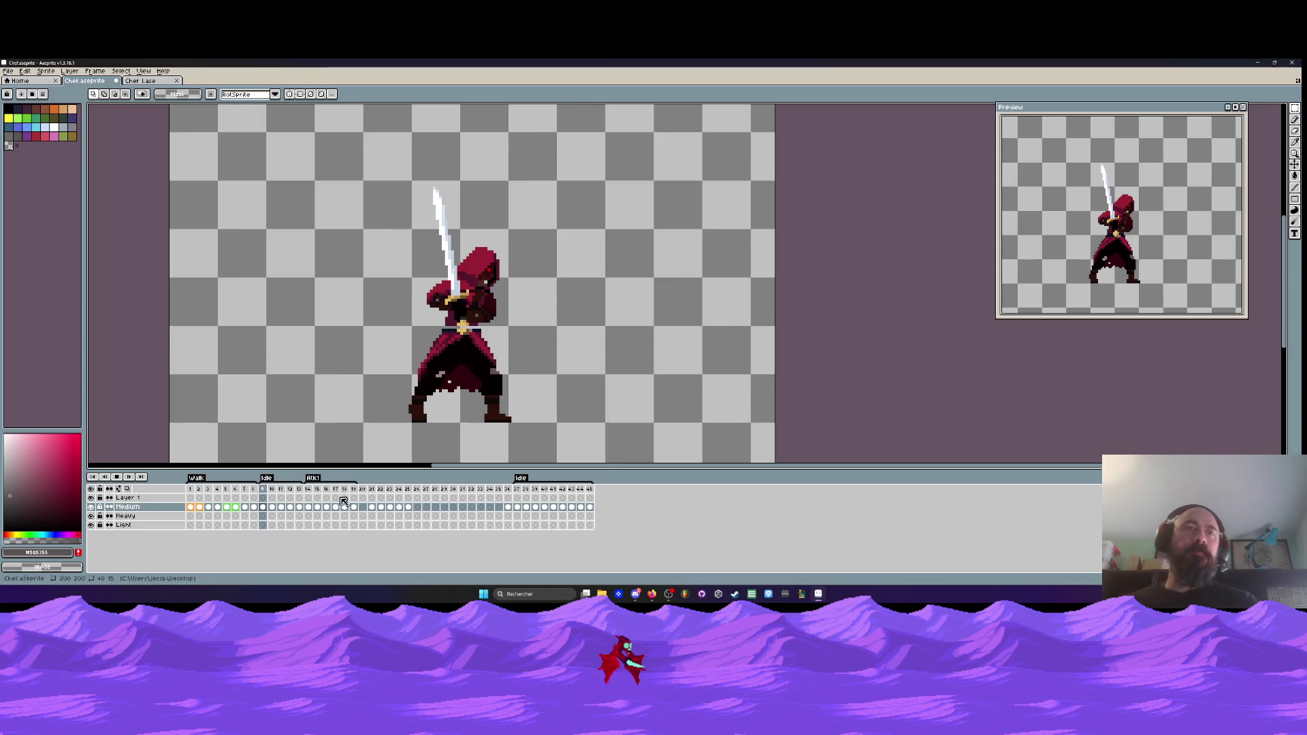
# - Stop the looping swordsman animation by clicking a frame in the timeline
pyautogui.click(120, 478)
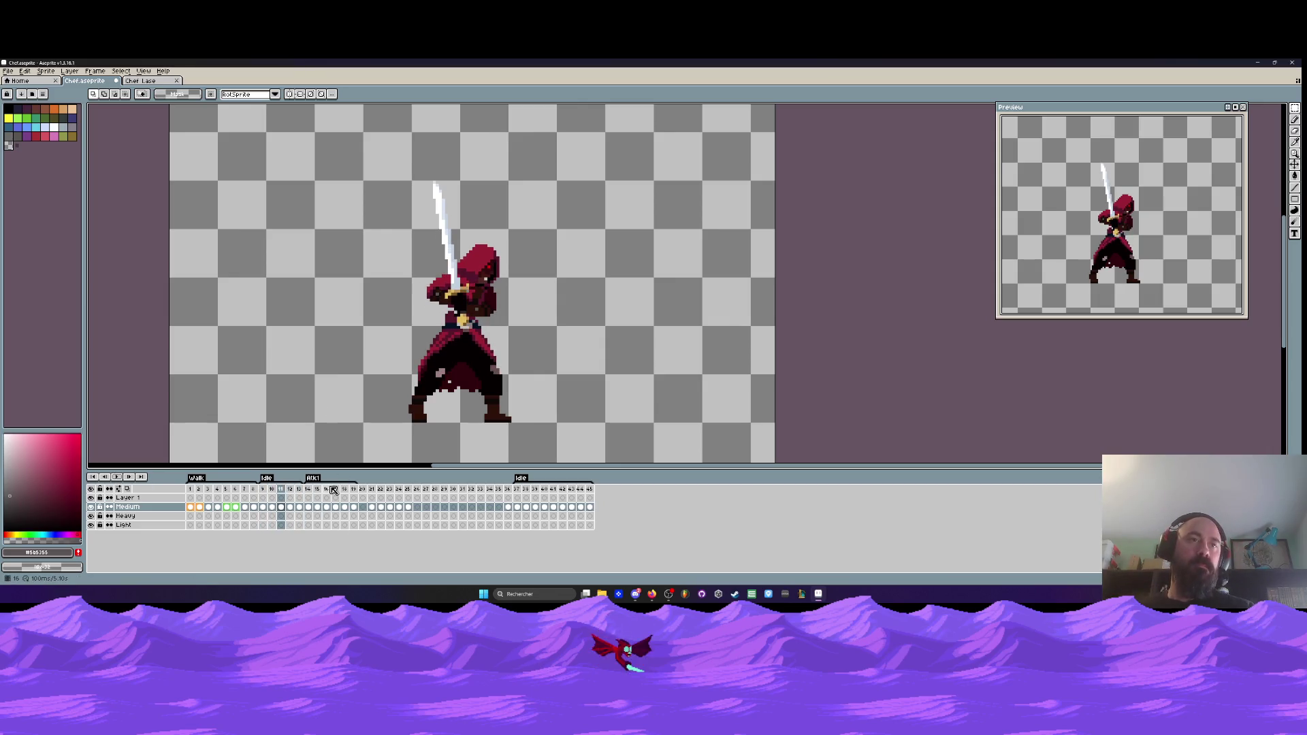
# - On frame 14, lasso a selection around the left sword
pyautogui.click(317, 489)
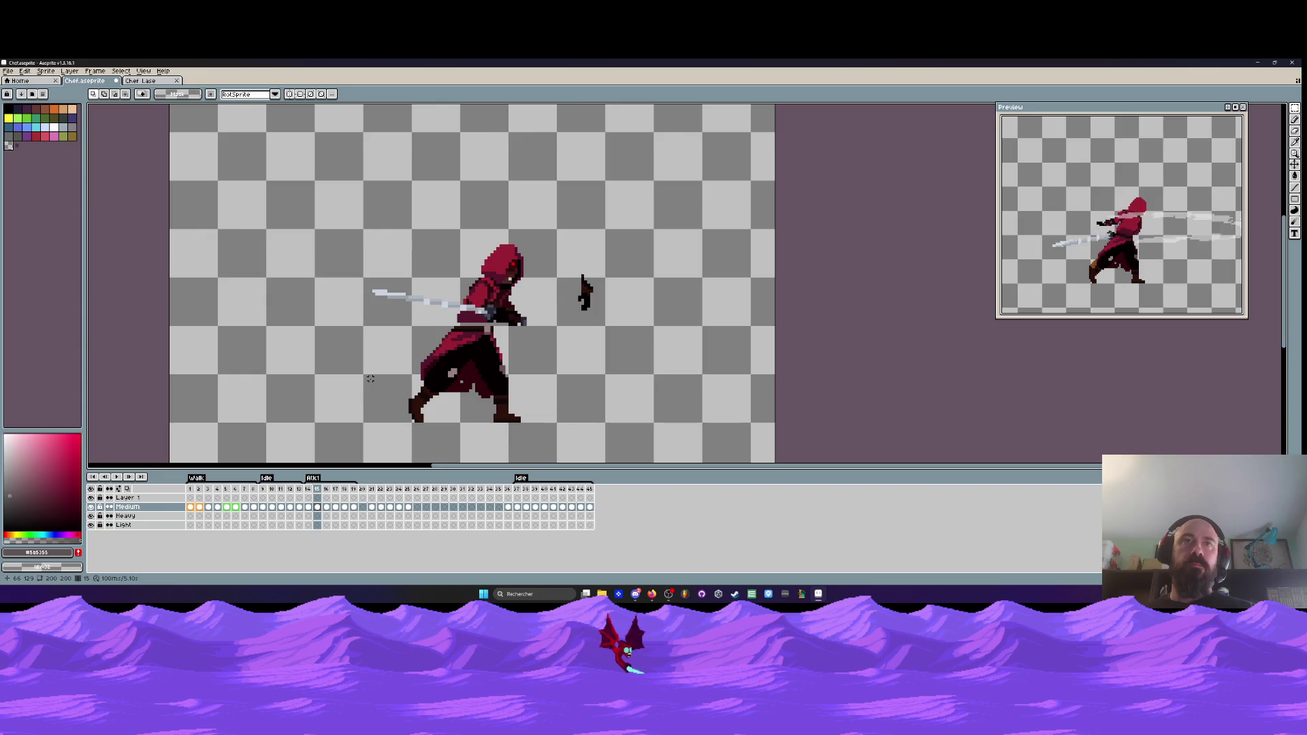
pyautogui.press('Left')
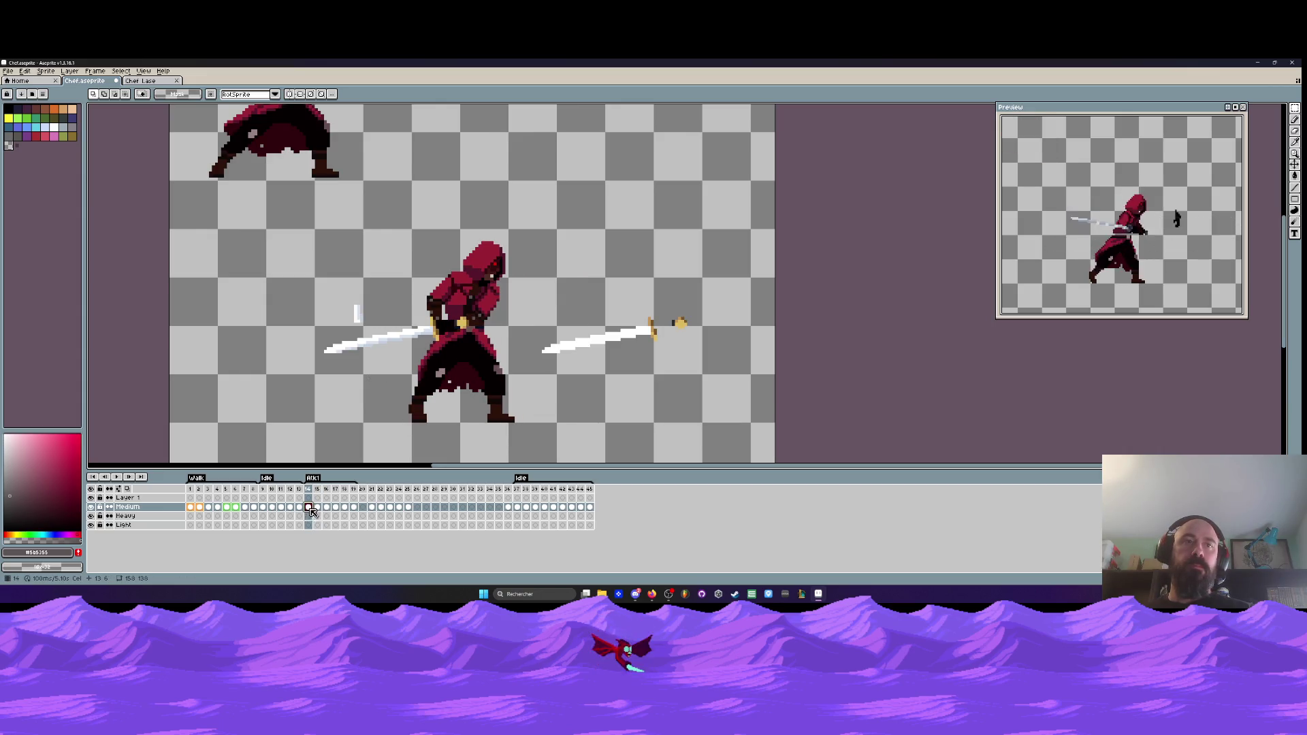
pyautogui.scroll(1, 428, 332)
pyautogui.scroll(1, 427, 332)
pyautogui.press('q')
pyautogui.moveTo(409, 311)
pyautogui.mouseDown()
pyautogui.moveTo(289, 341)
pyautogui.moveTo(436, 351)
pyautogui.moveTo(381, 307)
pyautogui.mouseUp()
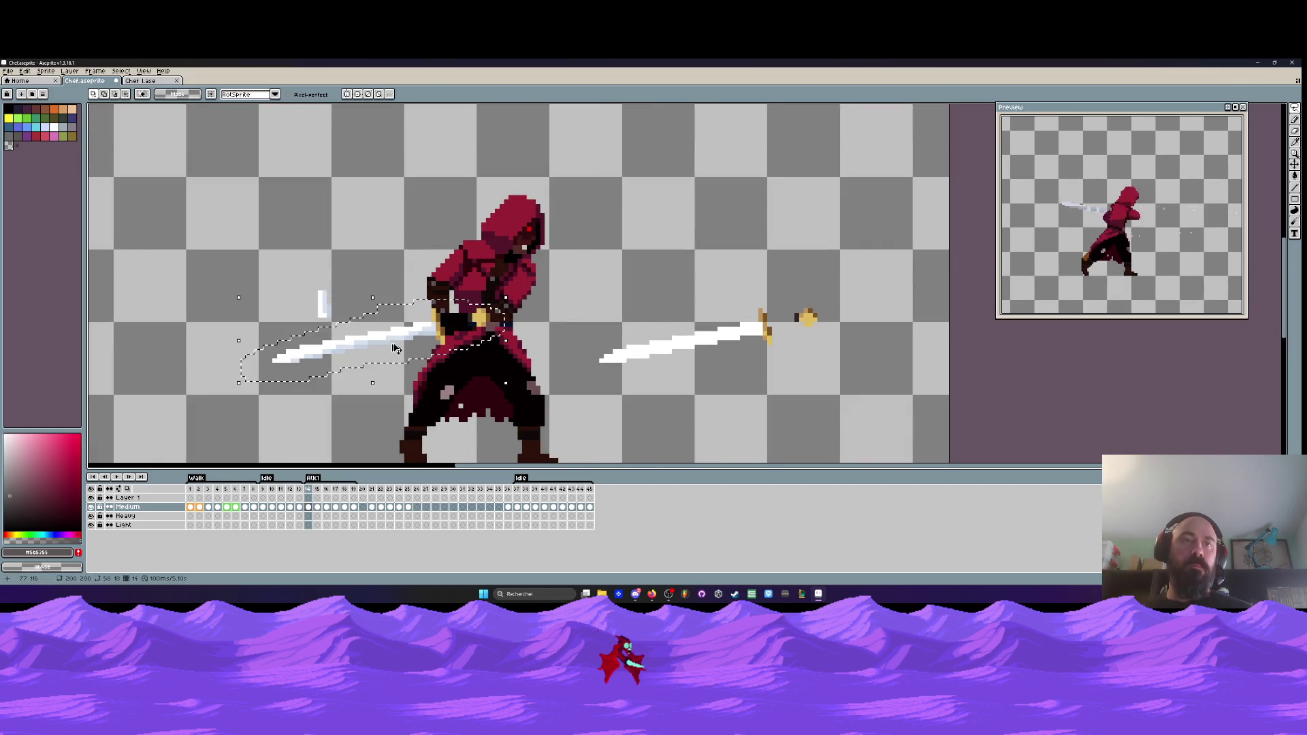
# - Paste the sword piece into frame 15 and place it up-left near the canvas top
pyautogui.click(322, 512)
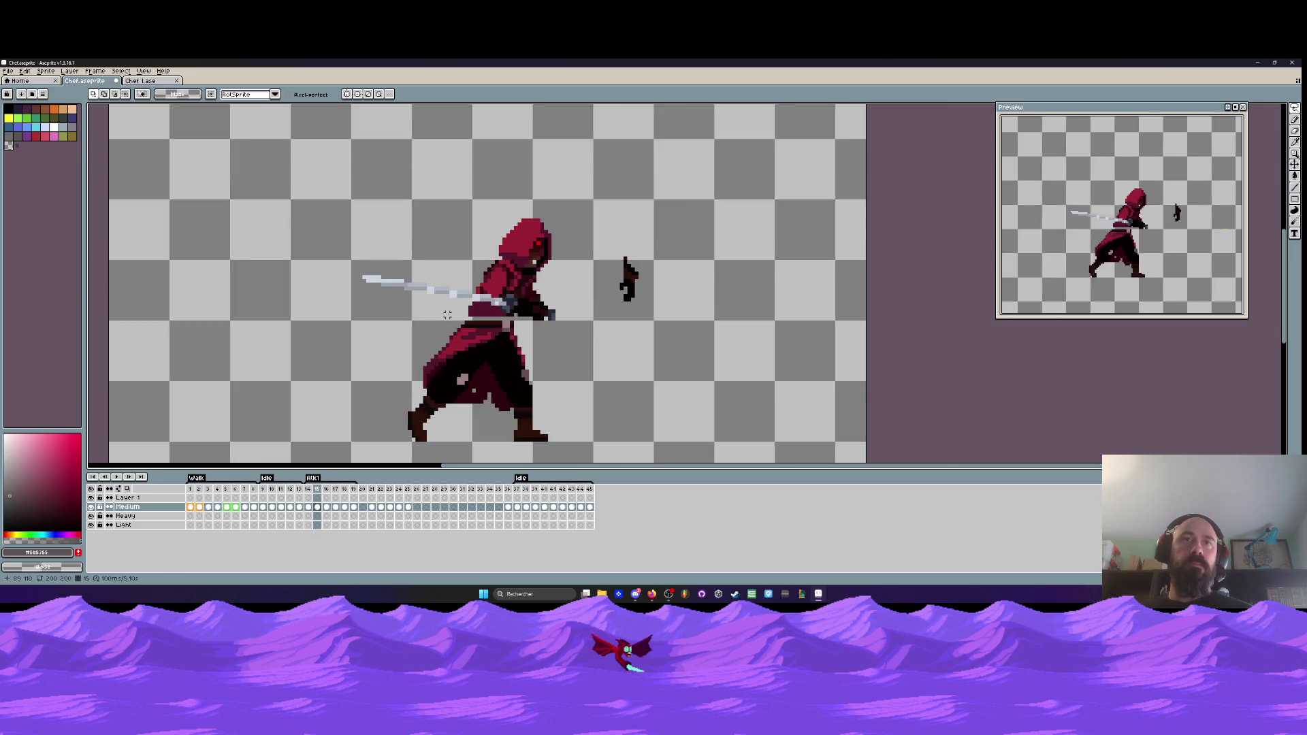
pyautogui.hotkey('ctrl', 'v')
pyautogui.moveTo(415, 330); pyautogui.dragTo(407, 191)
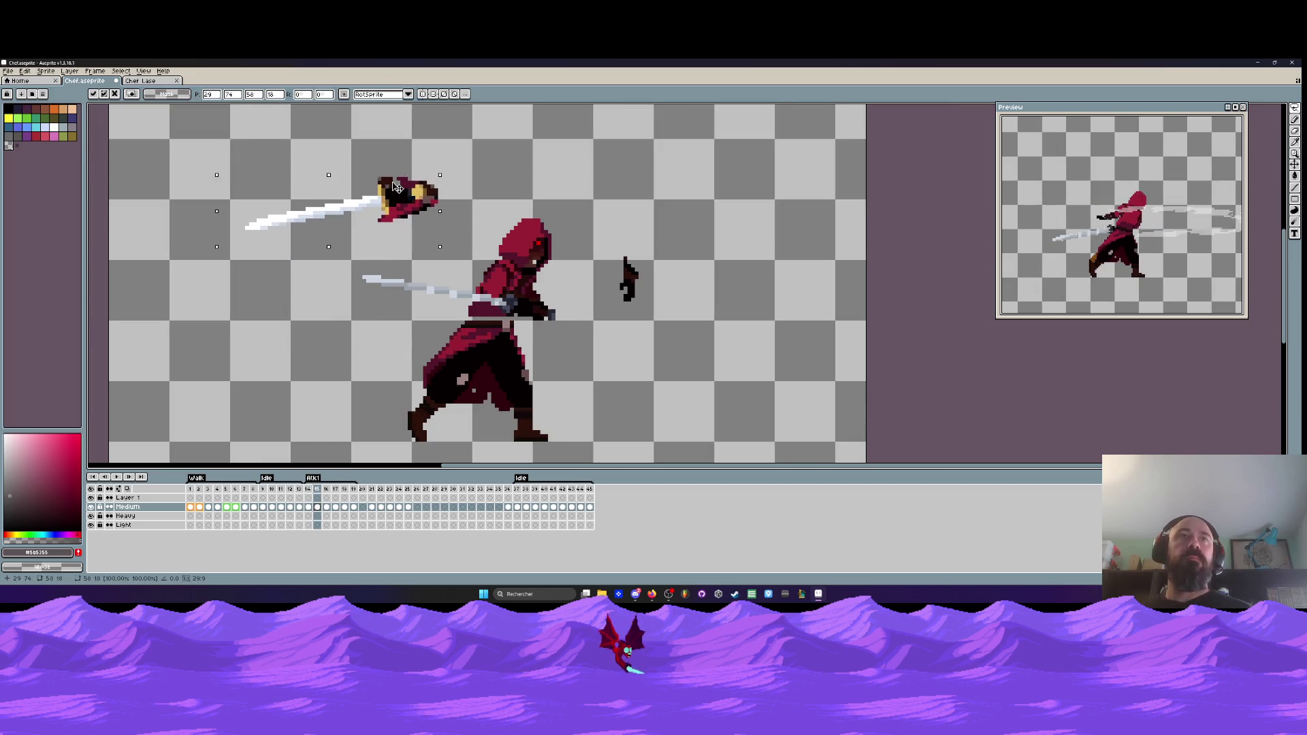
pyautogui.press('Return')
pyautogui.scroll(1, 402, 201)
# - Frame the character and flip between frames 14 and 15 to compare the attack poses
pyautogui.press('b')
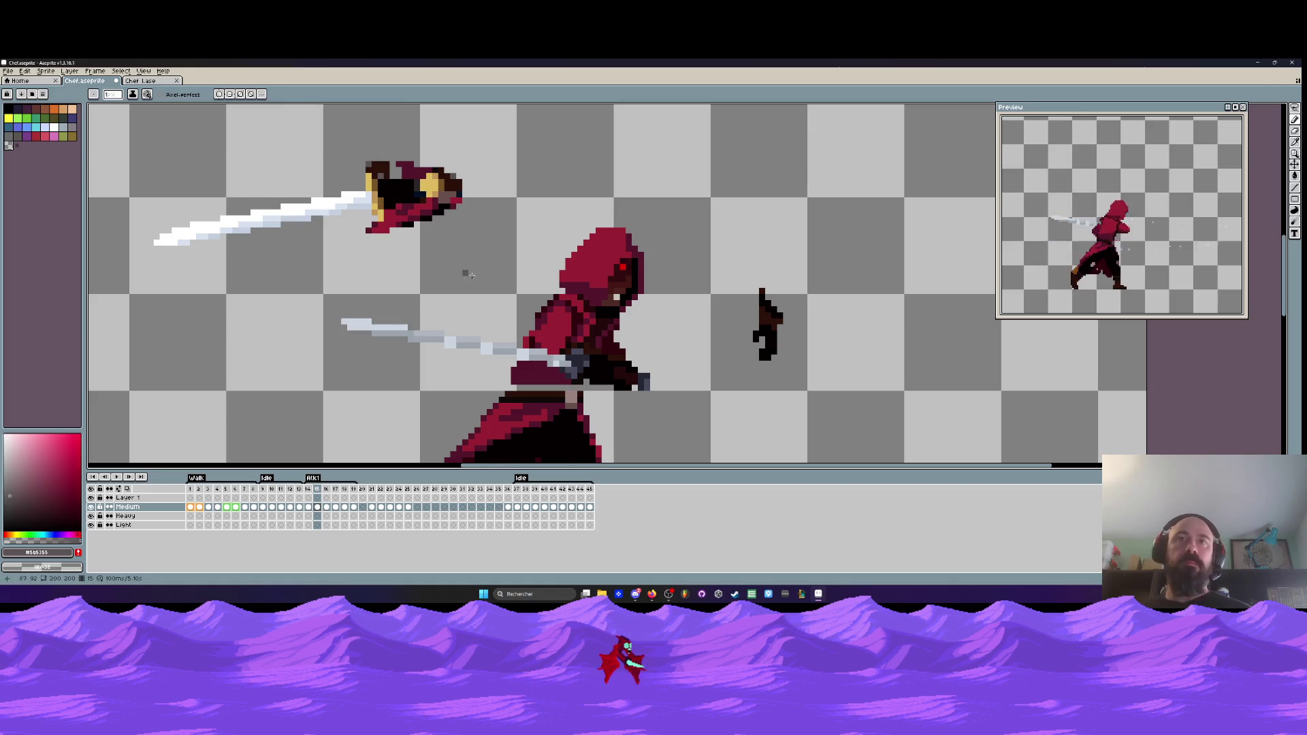
pyautogui.moveTo(458, 271); pyautogui.dragTo(400, 213)
pyautogui.scroll(-1, 509, 242)
pyautogui.press(',')
pyautogui.press('.')
pyautogui.press(',')
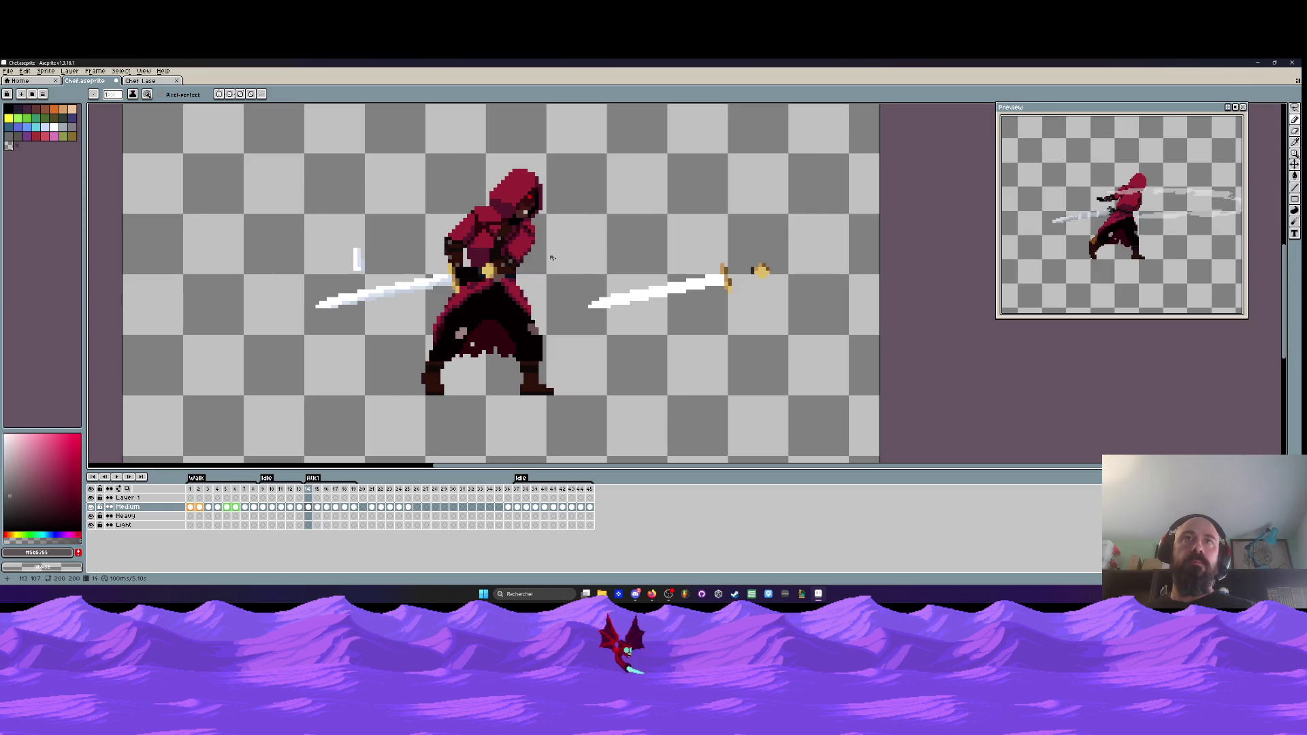
pyautogui.press('.')
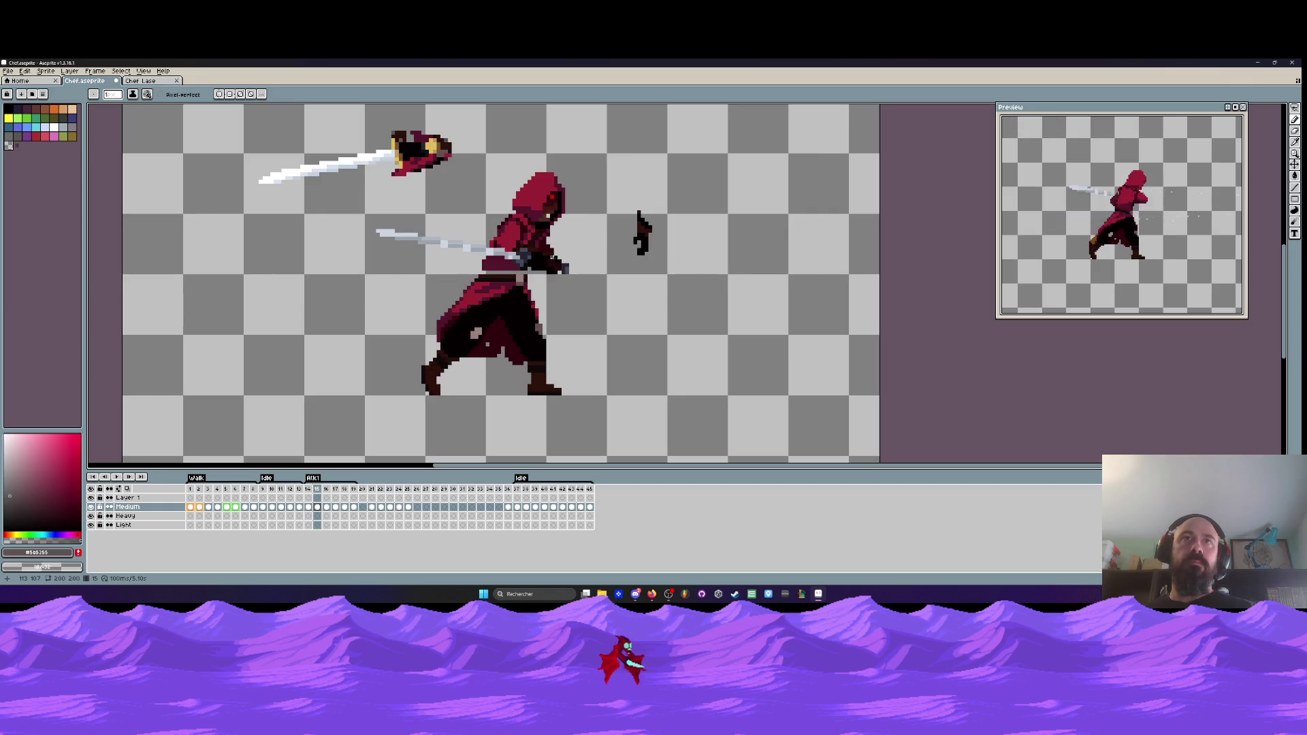
pyautogui.press(',')
pyautogui.scroll(5, 476, 233)
# - Copy the hood from frame 14 and paste it onto frame 15, aligned over the existing hood
pyautogui.press('m')
pyautogui.moveTo(476, 232)
pyautogui.mouseDown()
pyautogui.moveTo(534, 273)
pyautogui.moveTo(630, 119)
pyautogui.moveTo(459, 208)
pyautogui.moveTo(485, 260)
pyautogui.mouseUp()
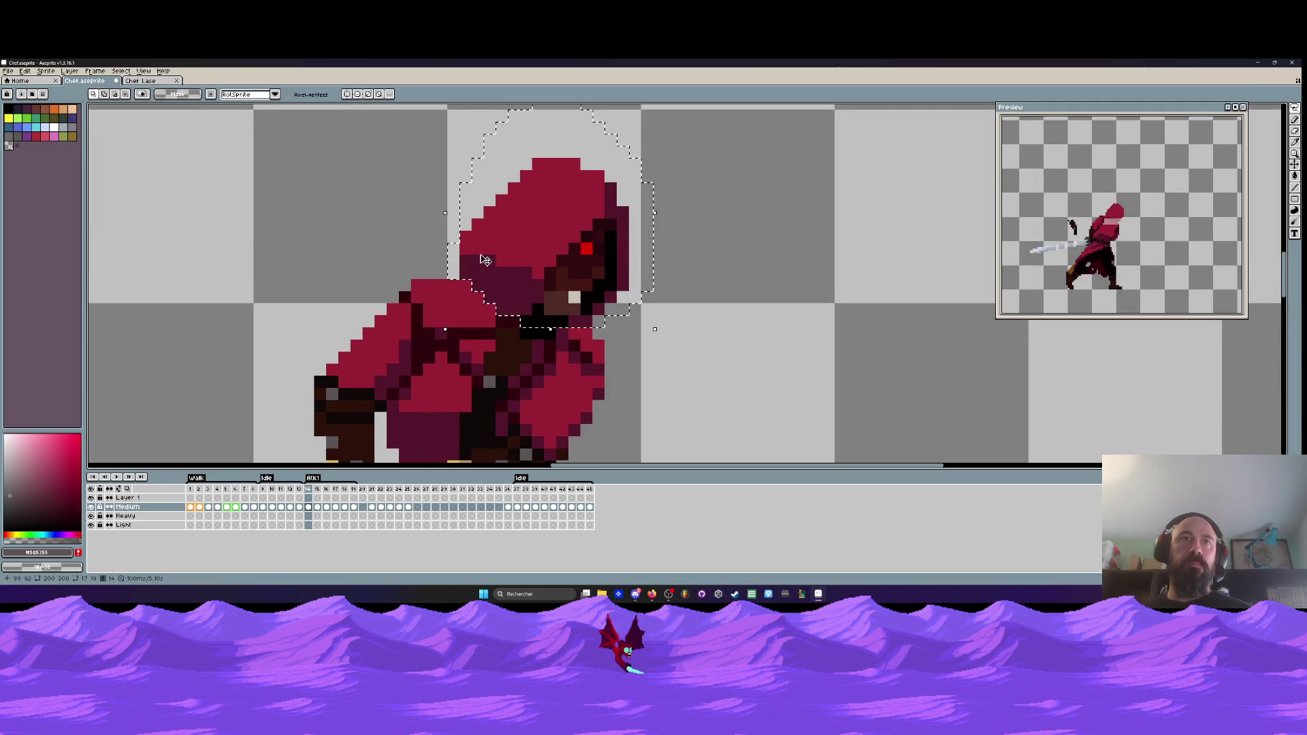
pyautogui.click(317, 507)
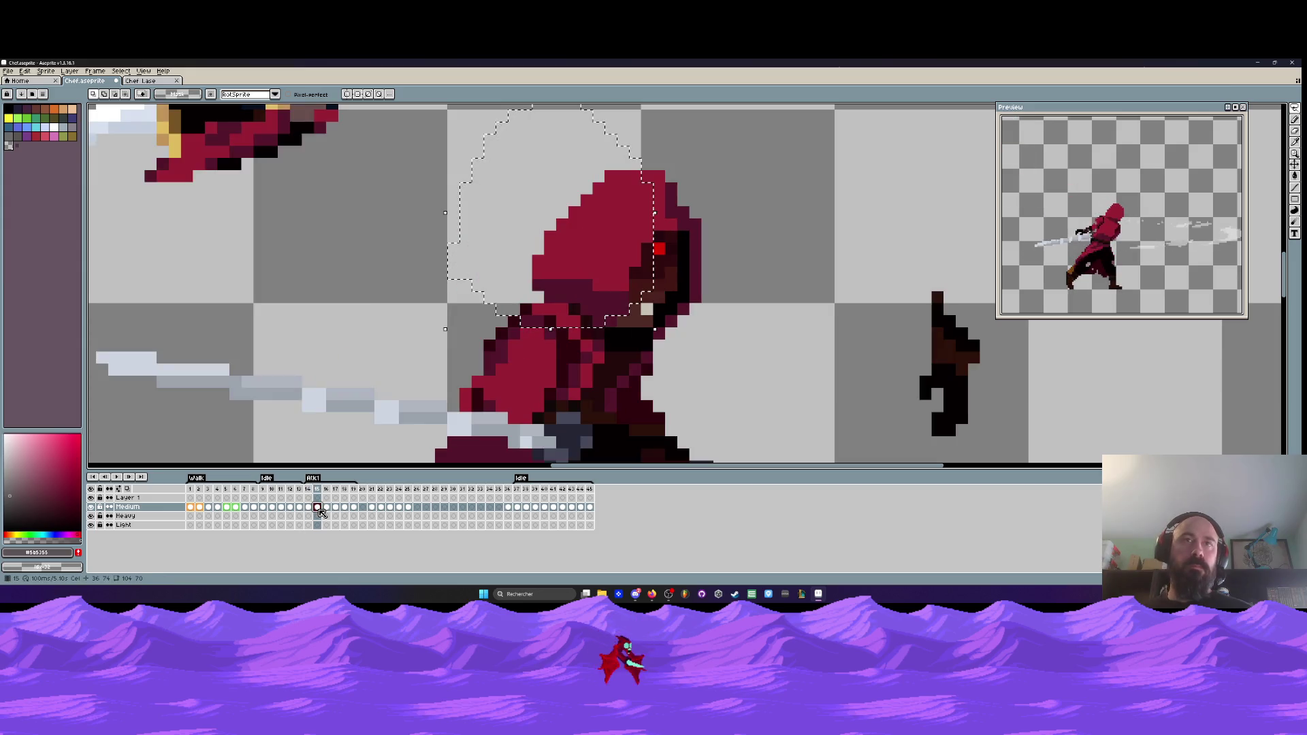
pyautogui.hotkey('ctrl', 'v')
pyautogui.moveTo(573, 264)
pyautogui.mouseDown()
pyautogui.moveTo(657, 276)
pyautogui.moveTo(518, 272)
pyautogui.moveTo(641, 274)
pyautogui.mouseUp()
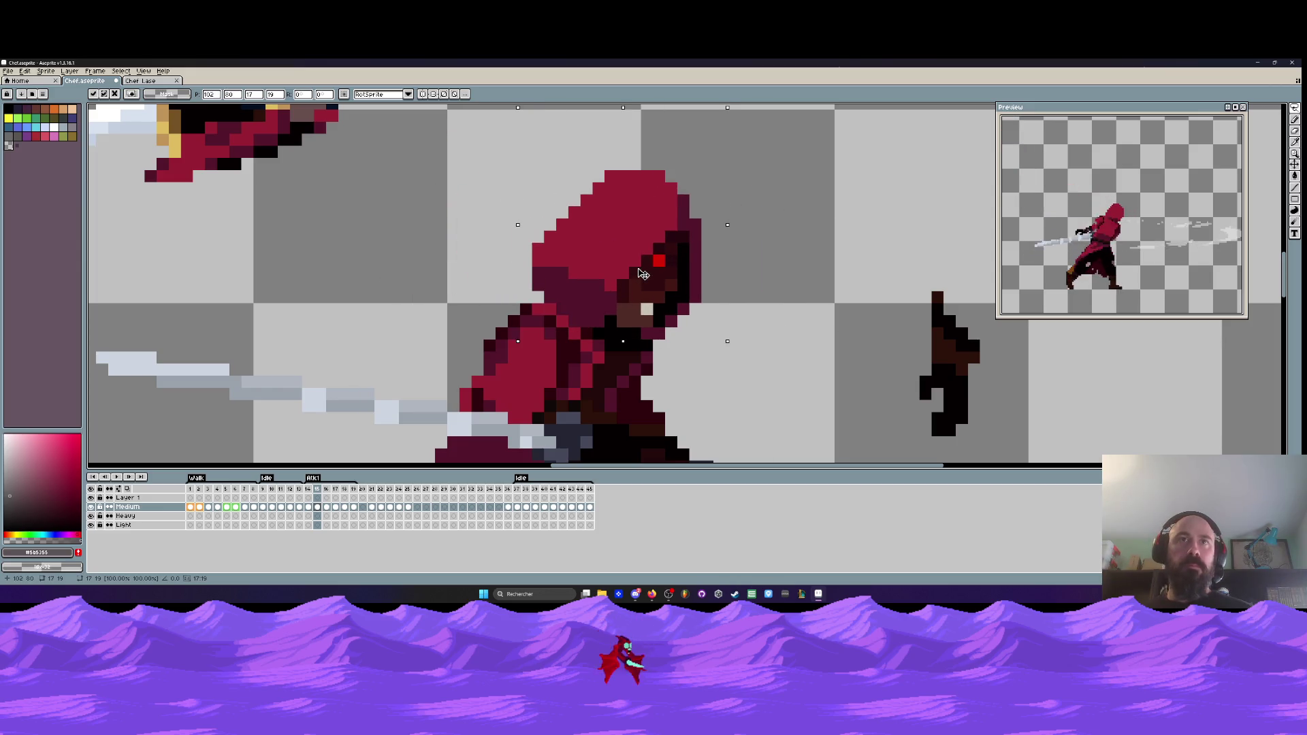
pyautogui.scroll(-4, 678, 211)
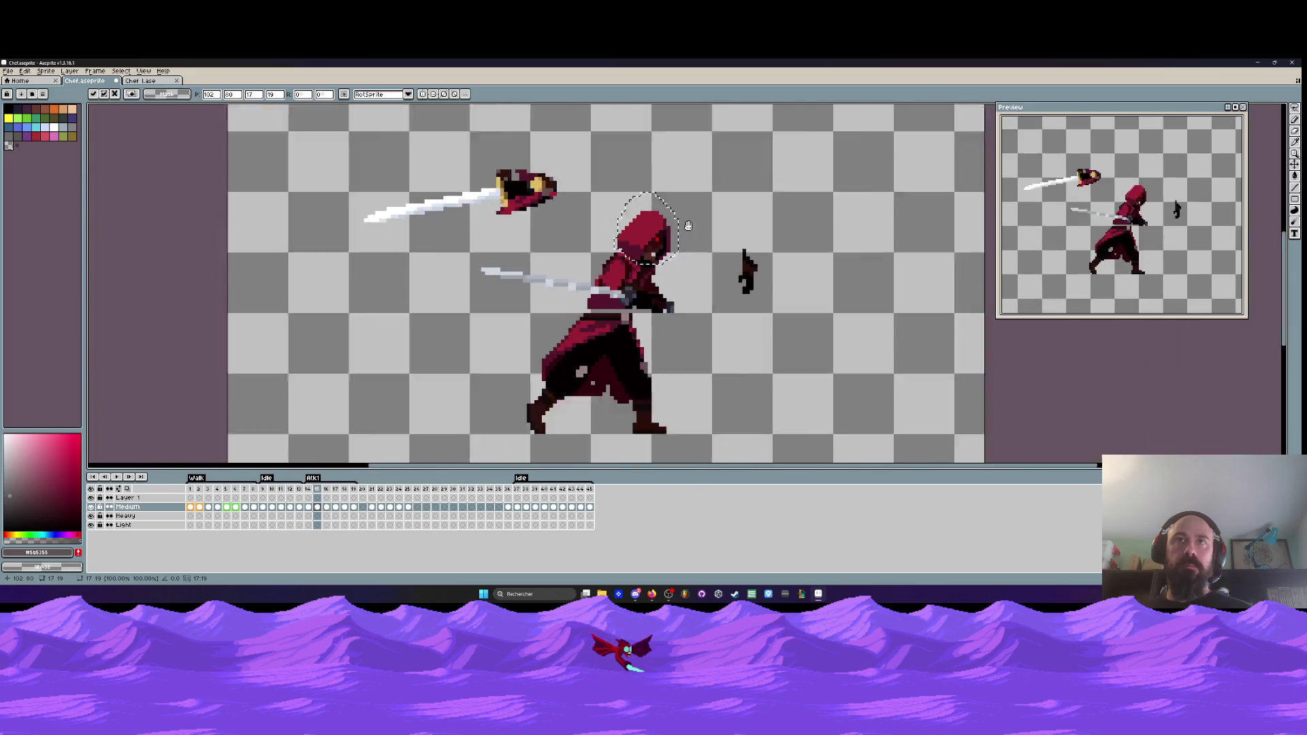
pyautogui.scroll(1, 651, 228)
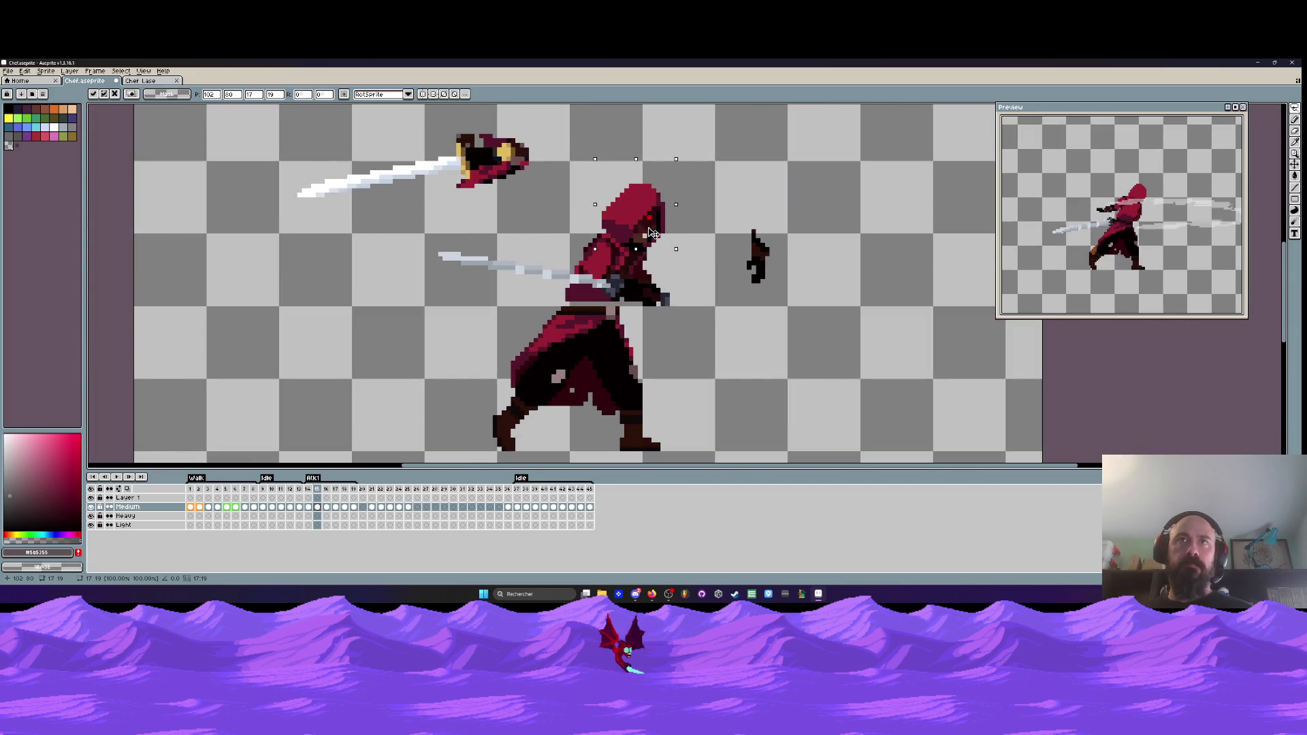
pyautogui.moveTo(652, 232); pyautogui.dragTo(653, 235)
pyautogui.click(716, 254)
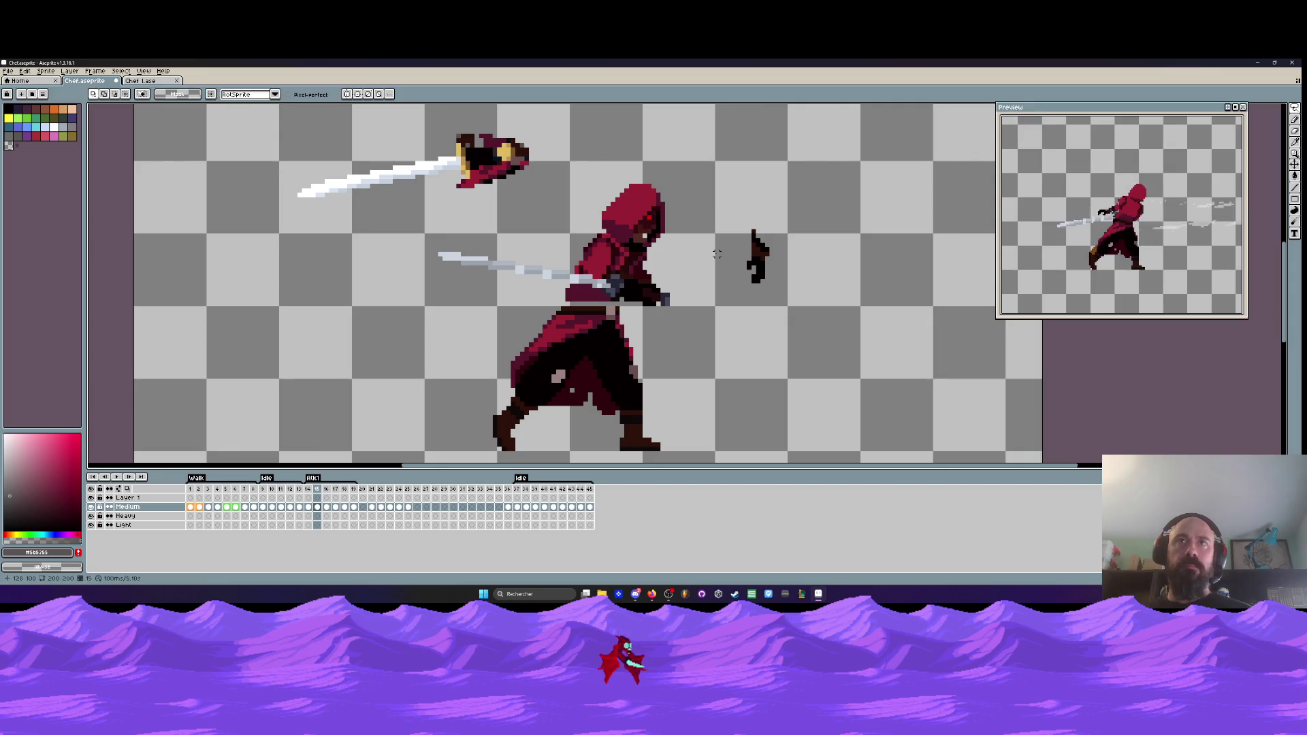
# - Sample the dark blue belt colour from frame 14 and draw the belt across frame 15's waist
pyautogui.press('Right')
pyautogui.press('Left')
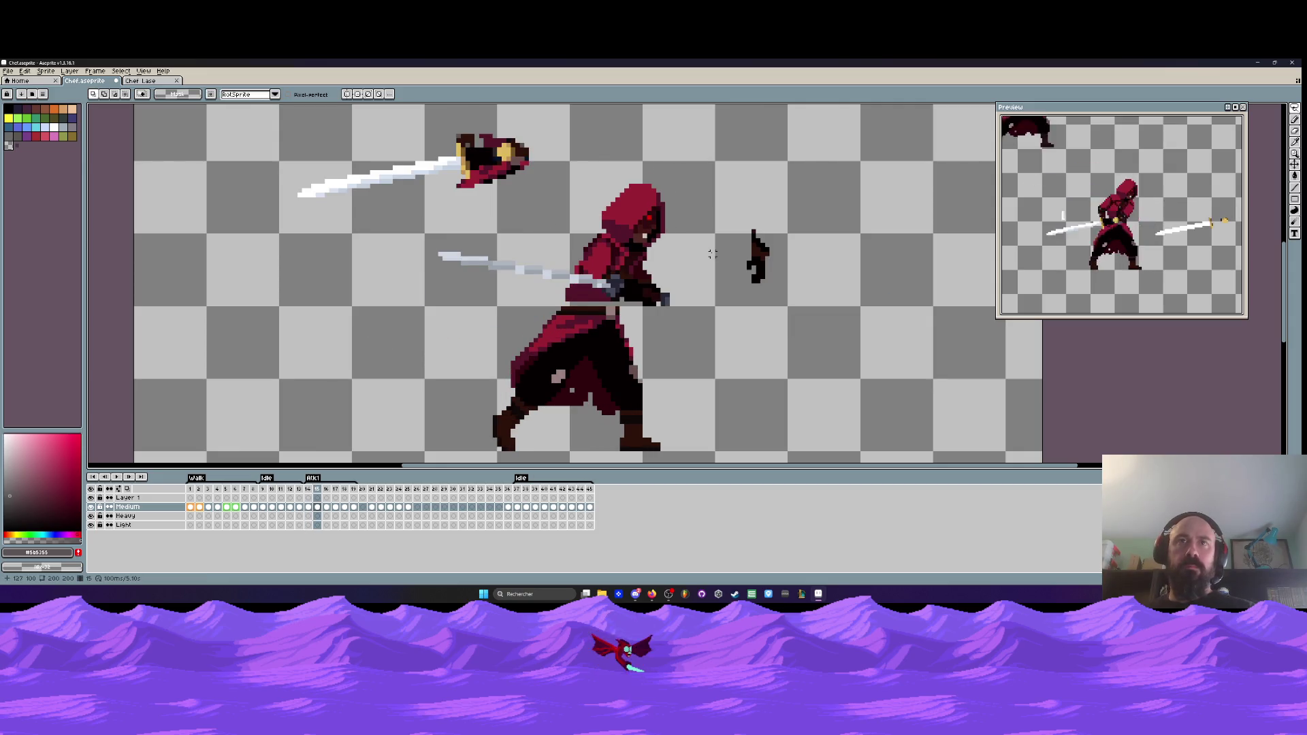
pyautogui.press('Left')
pyautogui.scroll(4, 633, 292)
pyautogui.press('i')
pyautogui.click(622, 298)
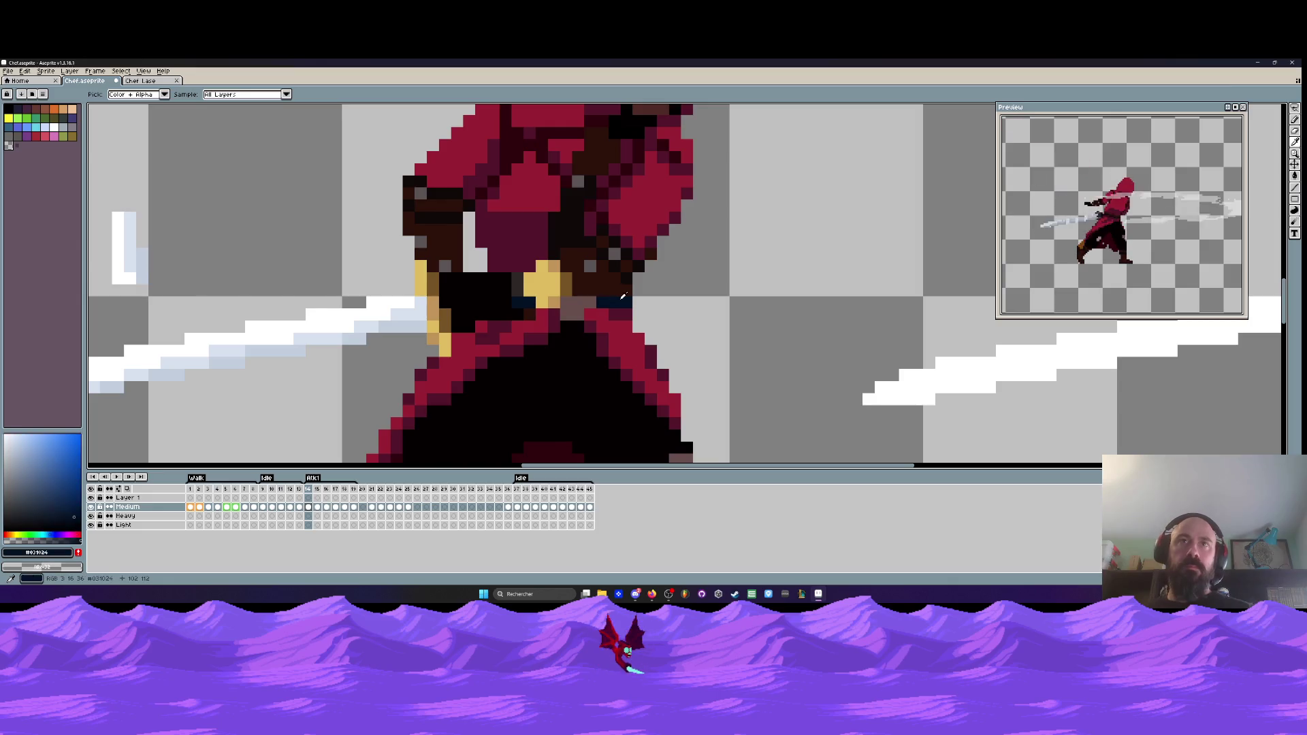
pyautogui.press('Right')
pyautogui.press('b')
pyautogui.scroll(2, 626, 297)
pyautogui.moveTo(681, 300); pyautogui.dragTo(570, 297)
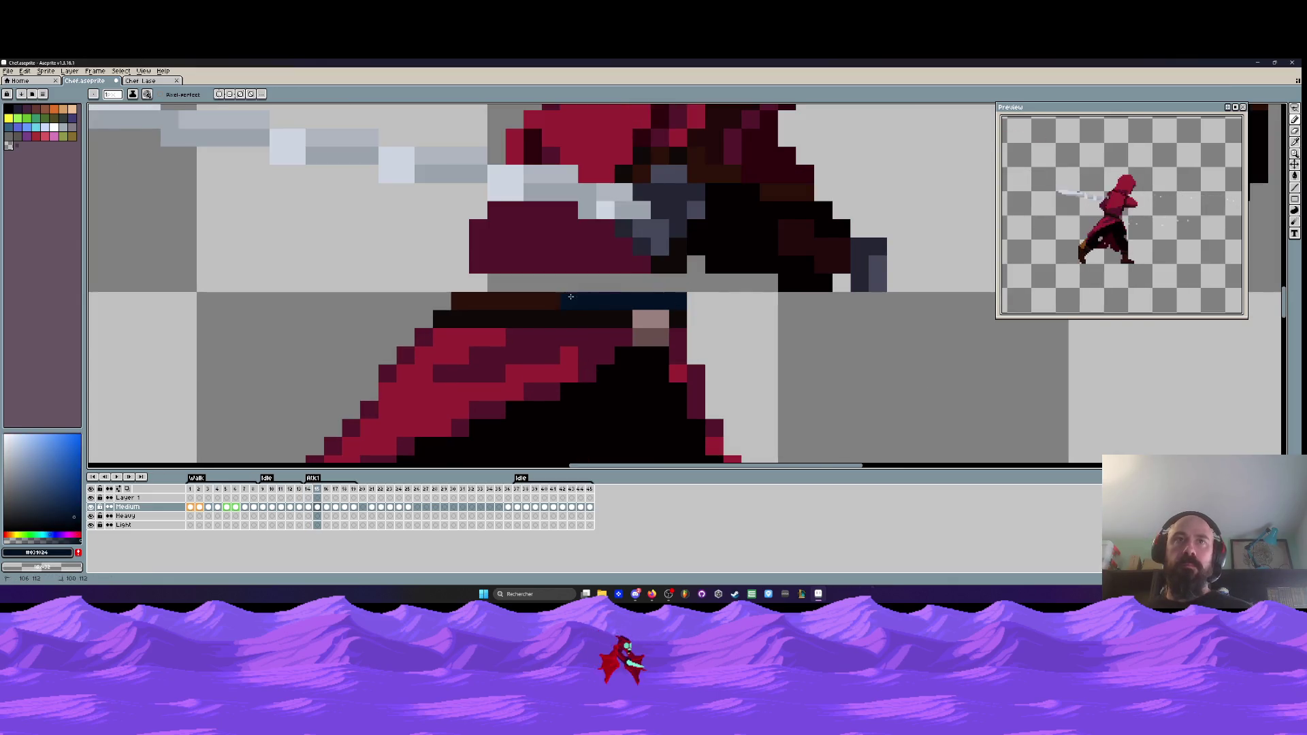
pyautogui.scroll(-3, 621, 321)
pyautogui.scroll(4, 653, 315)
# - Sample the light-brown belt and dark red hood shades, reviewing the belt in playback
pyautogui.press('i')
pyautogui.click(666, 313)
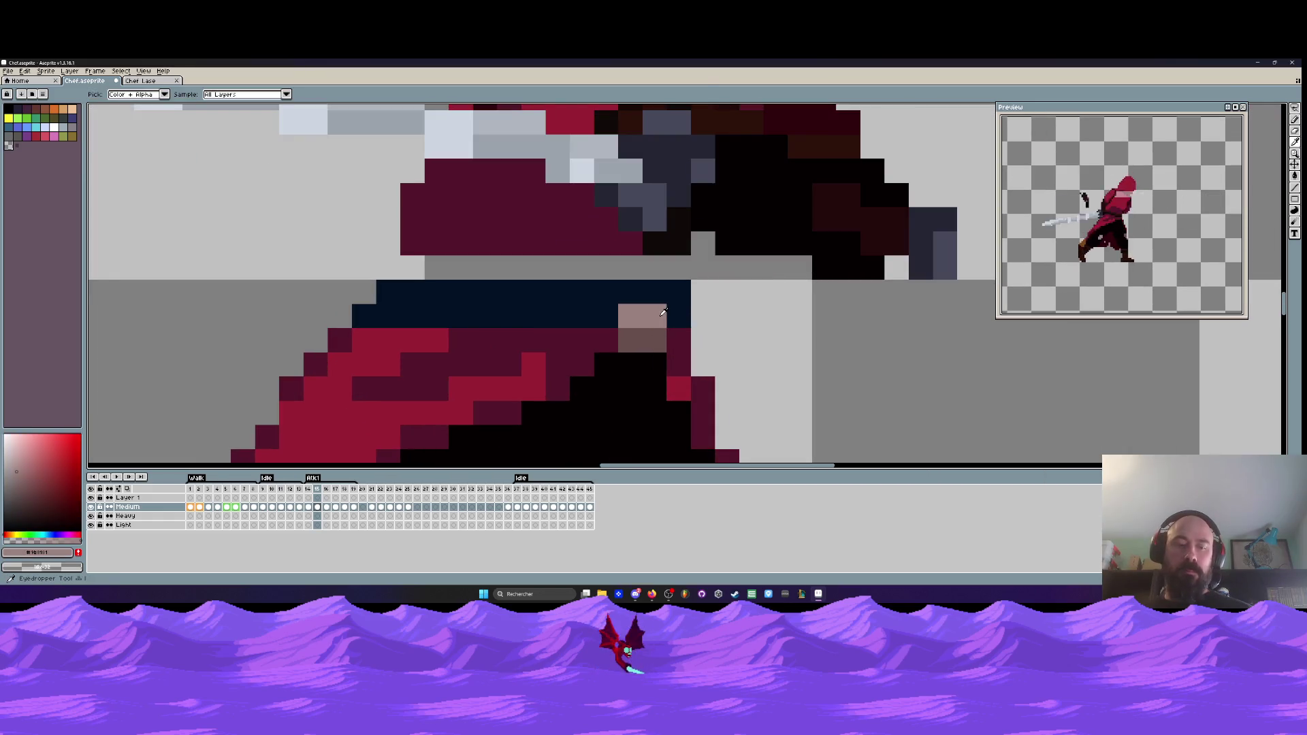
pyautogui.press('b')
pyautogui.scroll(-4, 705, 330)
pyautogui.press('Left')
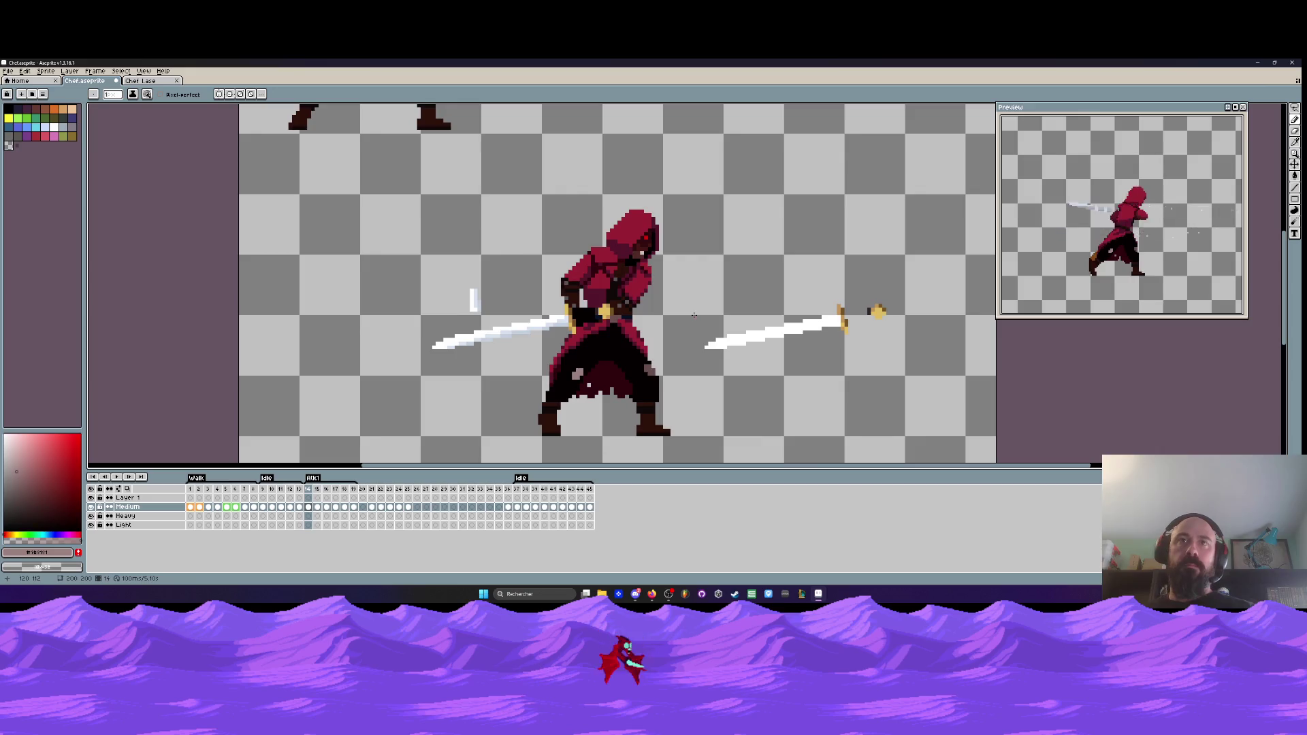
pyautogui.press('Right')
pyautogui.scroll(2, 693, 315)
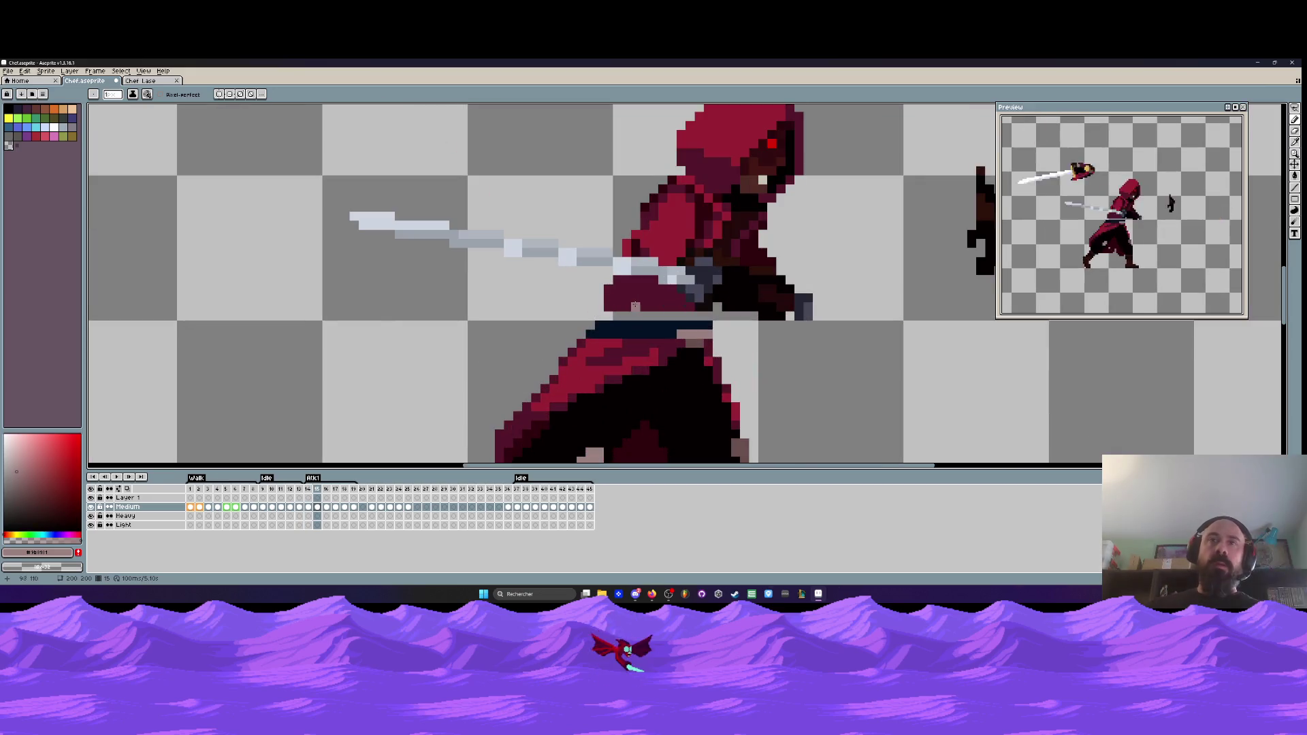
pyautogui.press('i')
pyautogui.click(710, 206)
pyautogui.press('b')
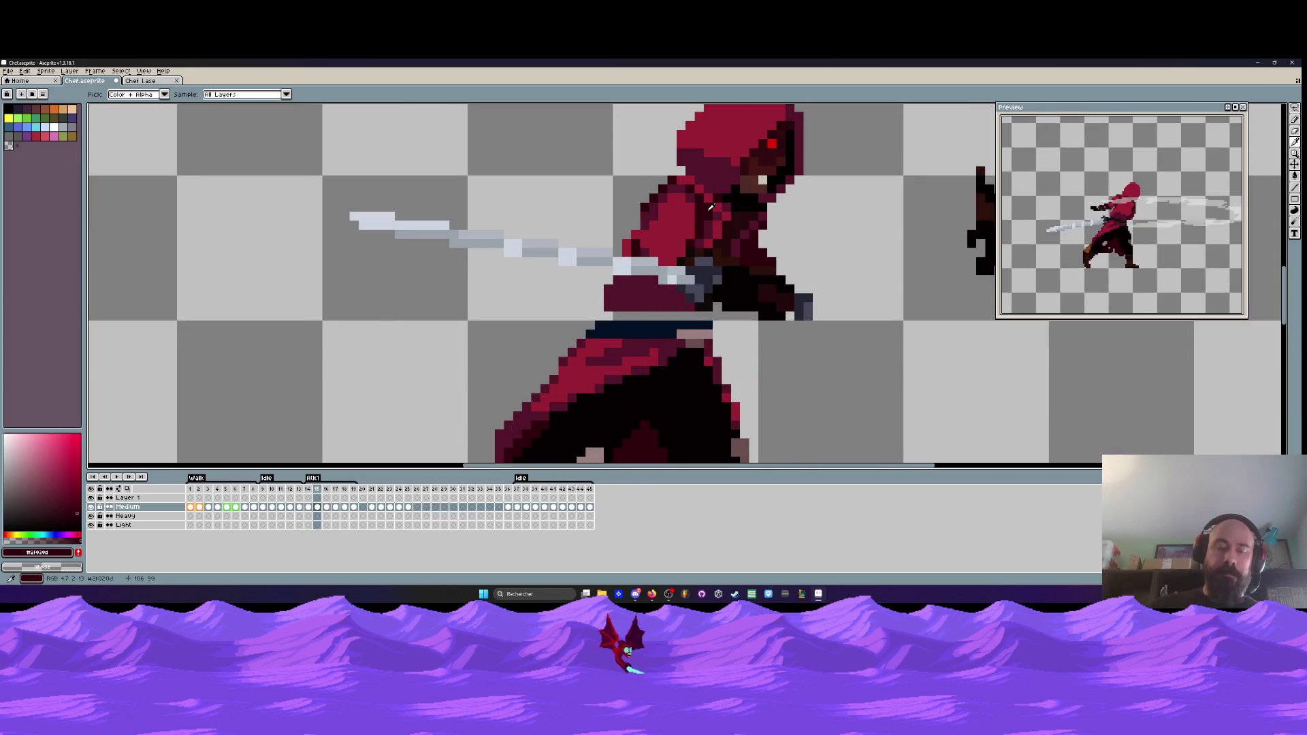
pyautogui.scroll(1, 633, 296)
# - Flip back and forth between frames 14 and 15 to compare the edits
pyautogui.press('h')
pyautogui.scroll(-3, 608, 310)
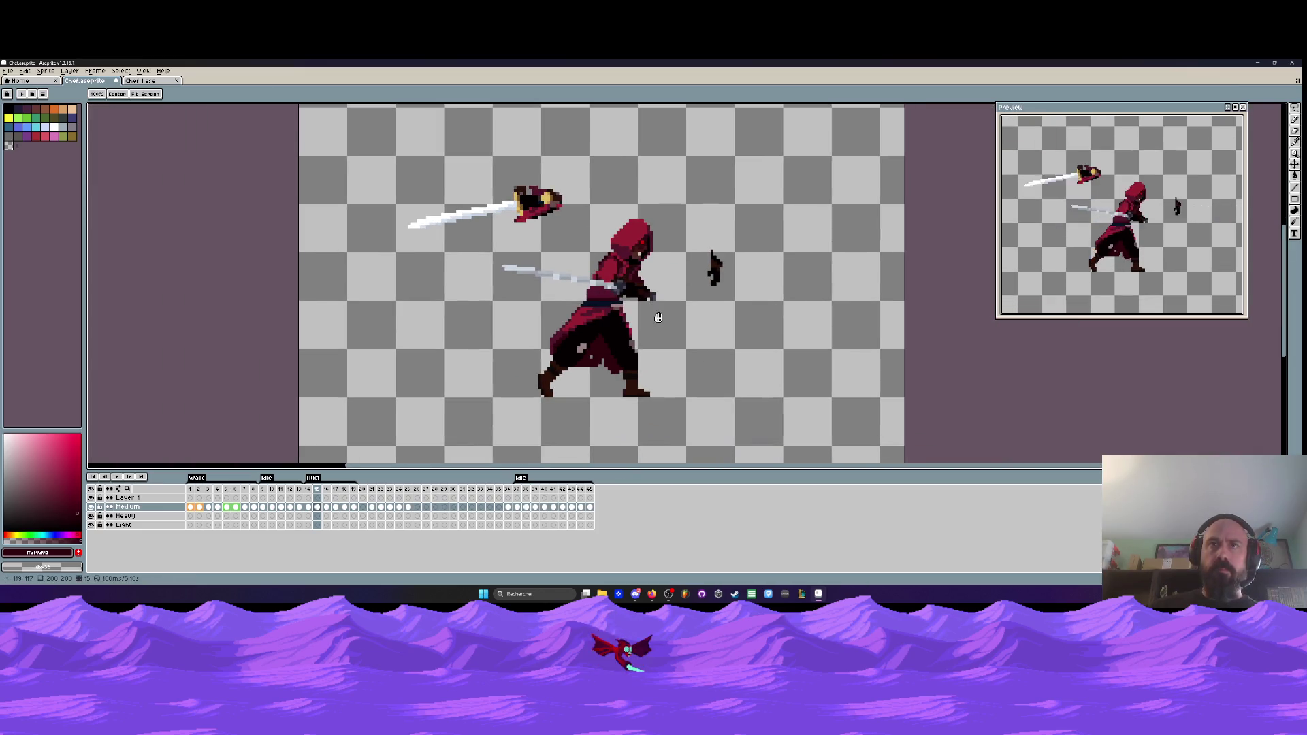
pyautogui.scroll(-1, 633, 300)
pyautogui.press('b')
pyautogui.press('Left')
pyautogui.press('Right')
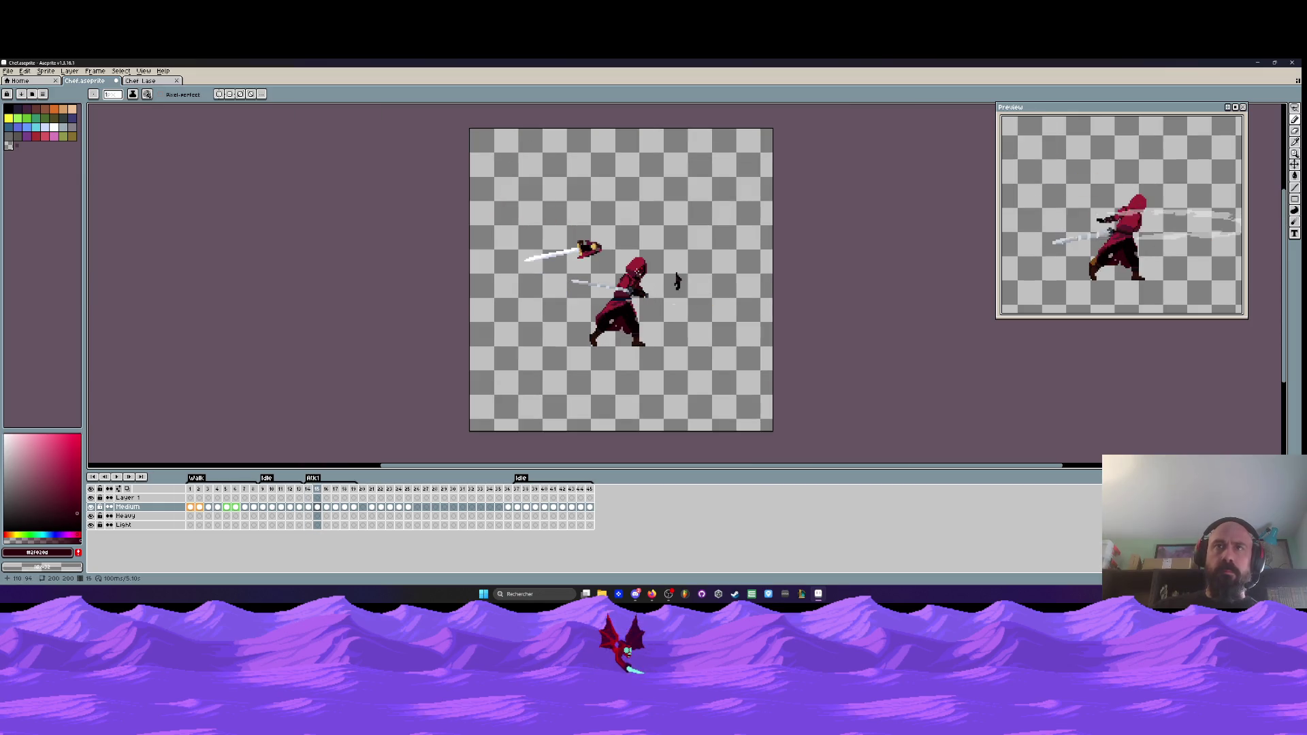
pyautogui.press('Left')
pyautogui.scroll(2, 632, 286)
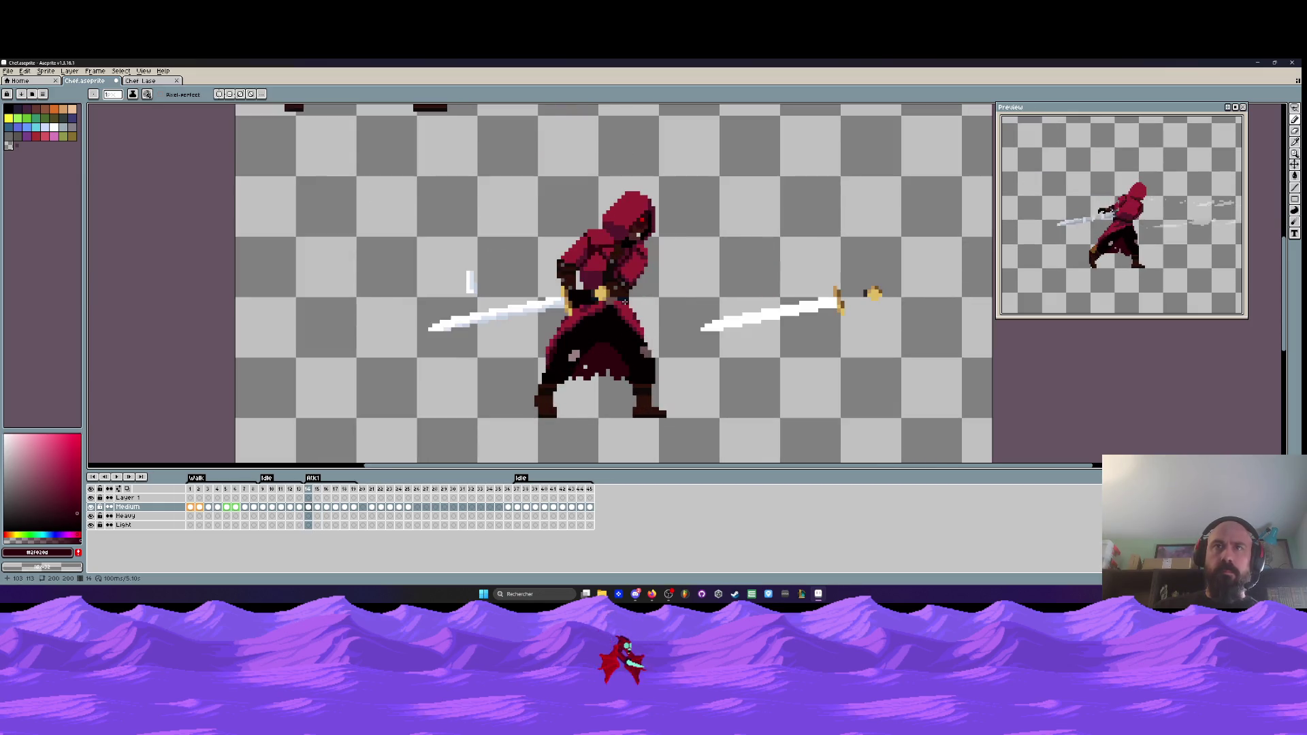
pyautogui.press('Right')
pyautogui.scroll(3, 630, 303)
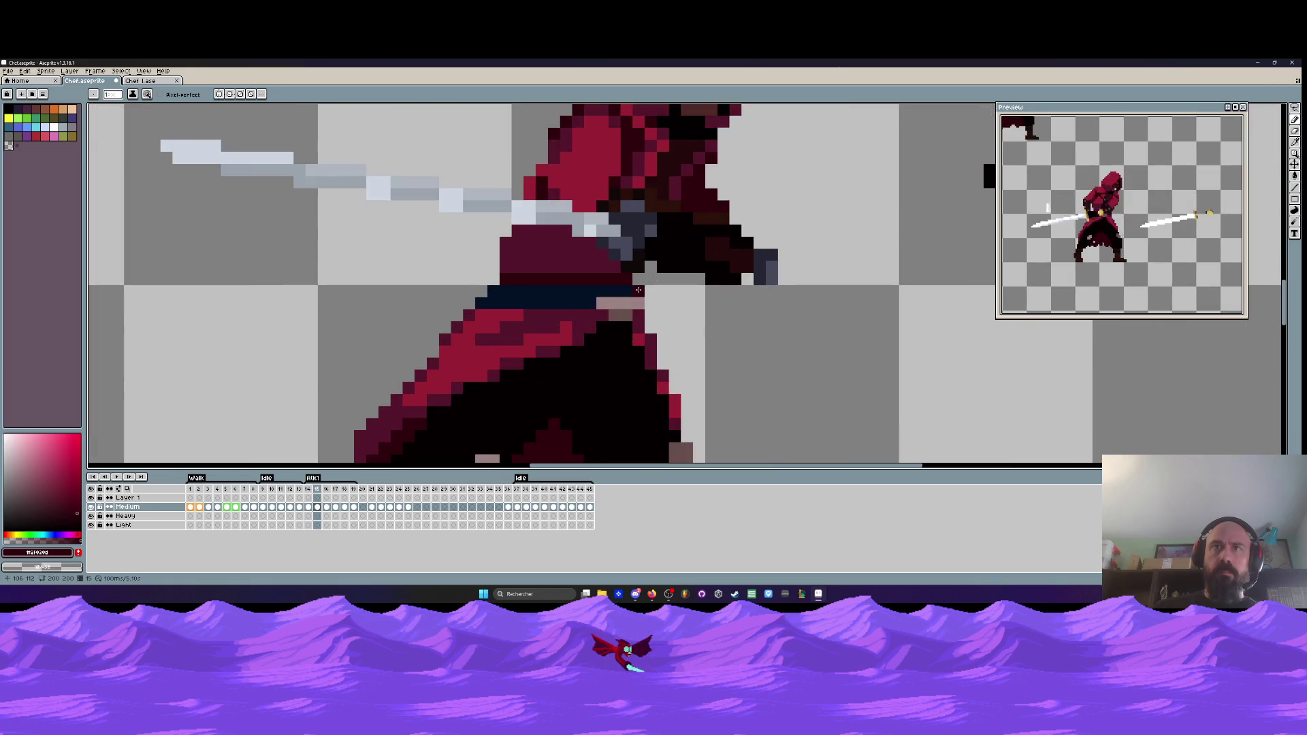
pyautogui.scroll(-4, 641, 308)
pyautogui.press('Left')
pyautogui.press('Right')
pyautogui.press('Left')
pyautogui.press('Right')
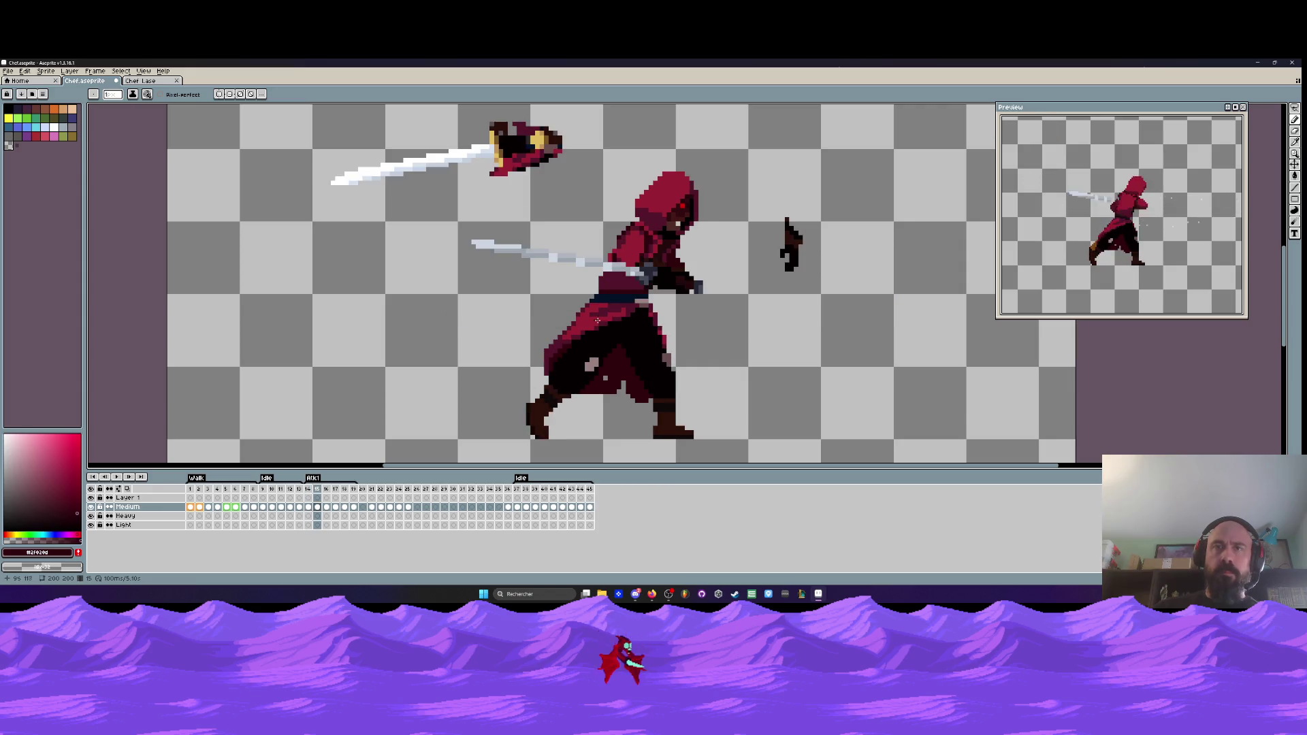
pyautogui.scroll(1, 597, 321)
pyautogui.scroll(2, 572, 316)
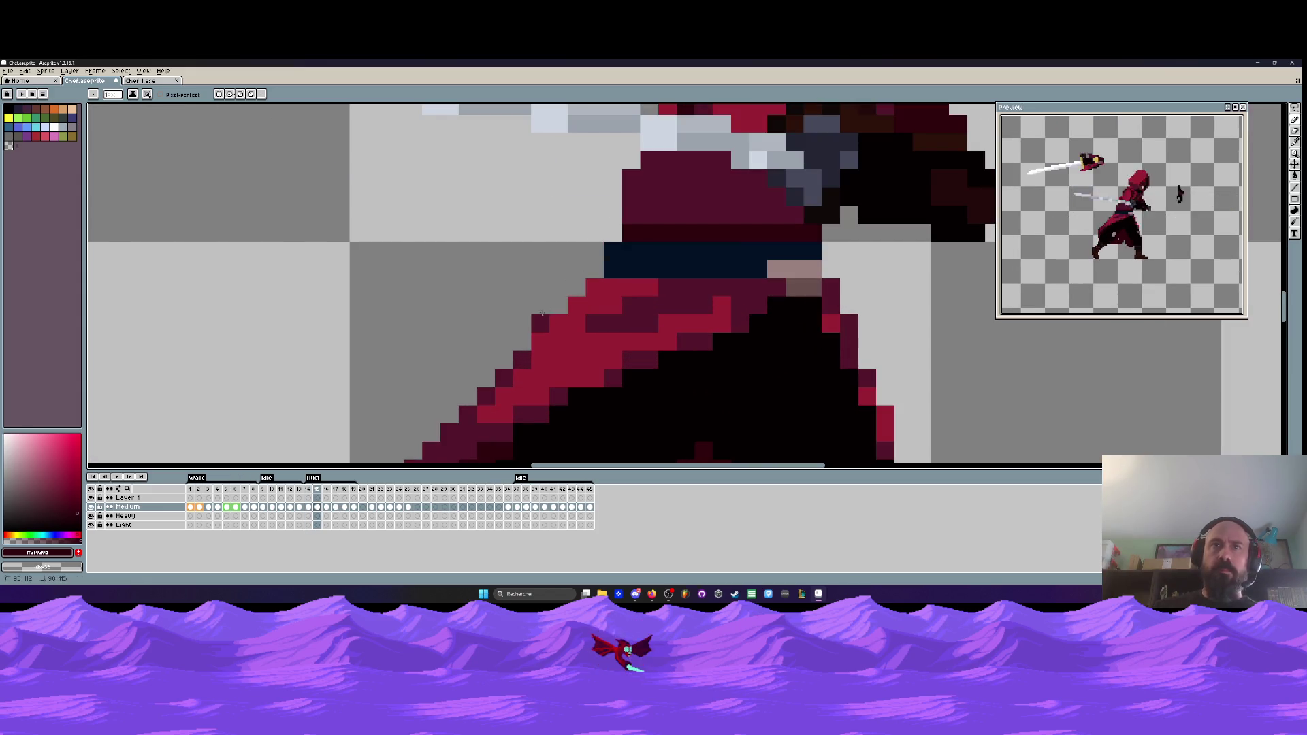
pyautogui.scroll(-3, 541, 314)
pyautogui.scroll(2, 530, 298)
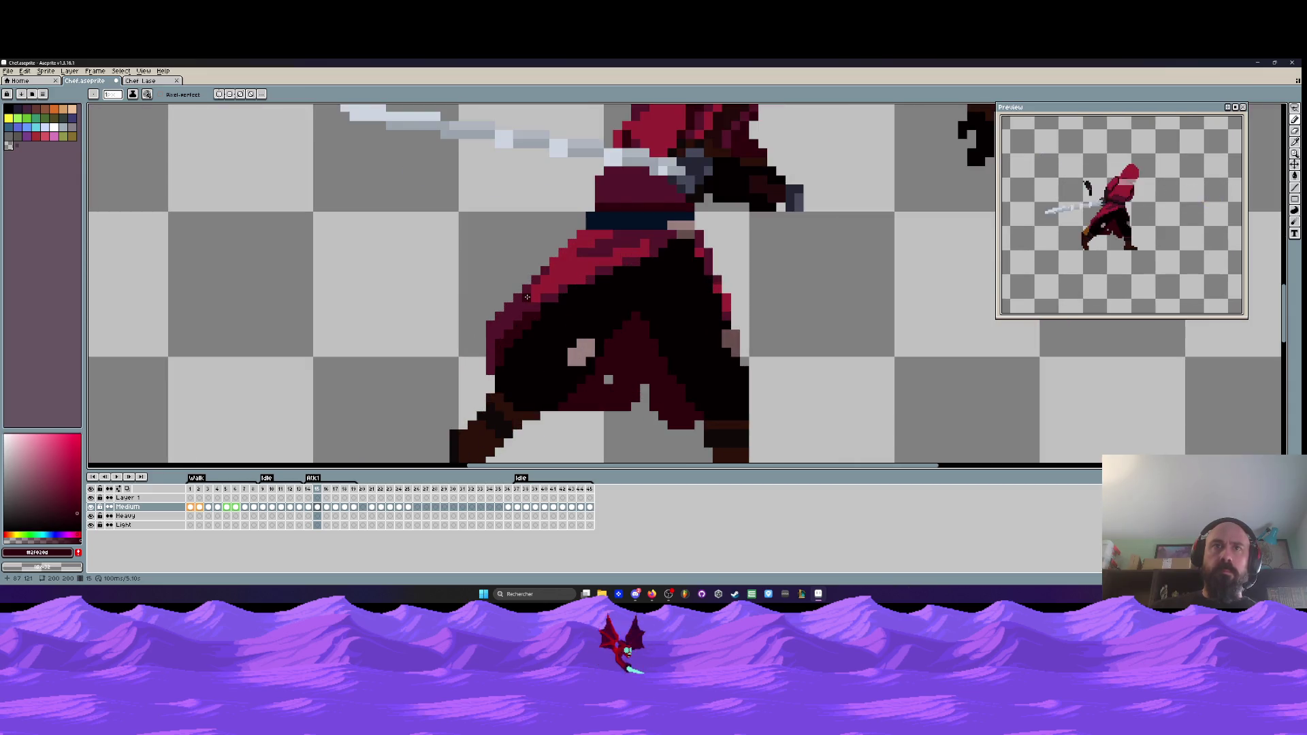
pyautogui.scroll(1, 527, 297)
# - Erase stray dark pixels along the cloak's upper-left edge and play the attack to check
pyautogui.moveTo(500, 306)
pyautogui.mouseDown()
pyautogui.moveTo(452, 373)
pyautogui.moveTo(524, 317)
pyautogui.moveTo(508, 354)
pyautogui.moveTo(656, 160)
pyautogui.mouseUp()
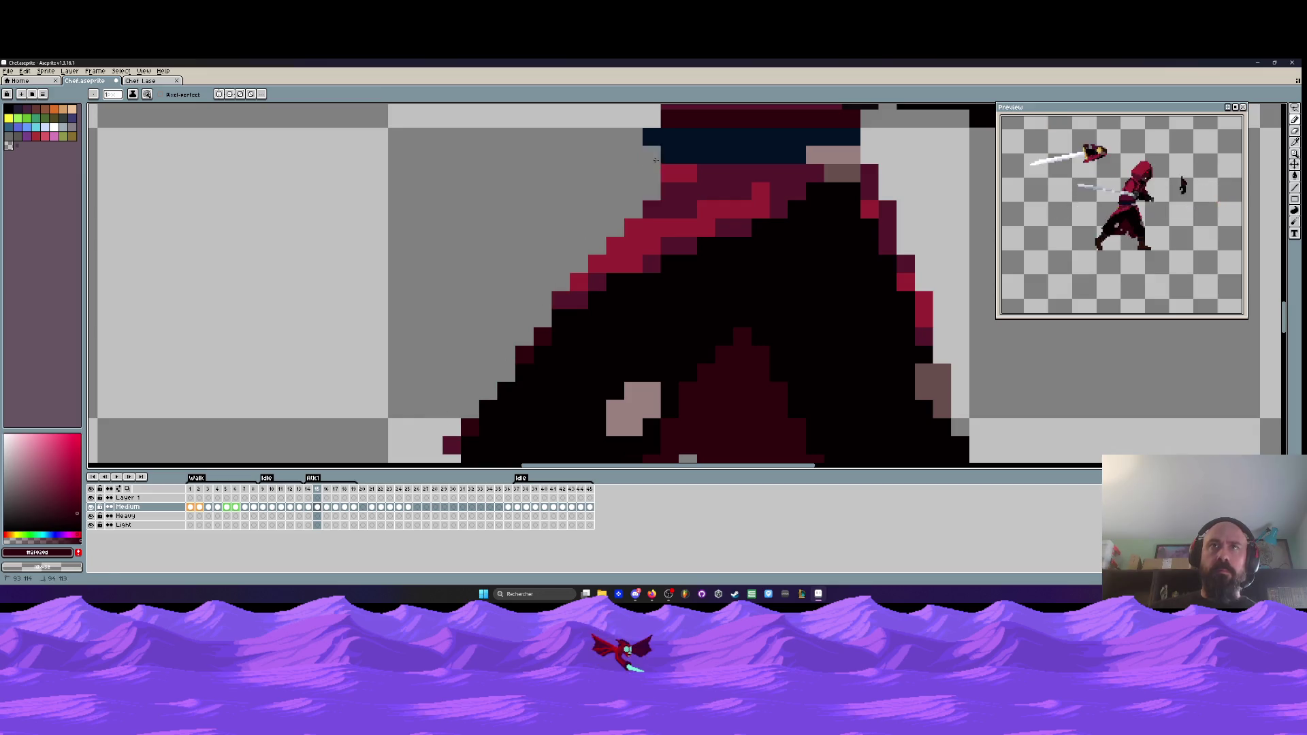
pyautogui.scroll(-3, 656, 160)
pyautogui.scroll(-1, 552, 294)
pyautogui.hotkey('ctrl', 'space')
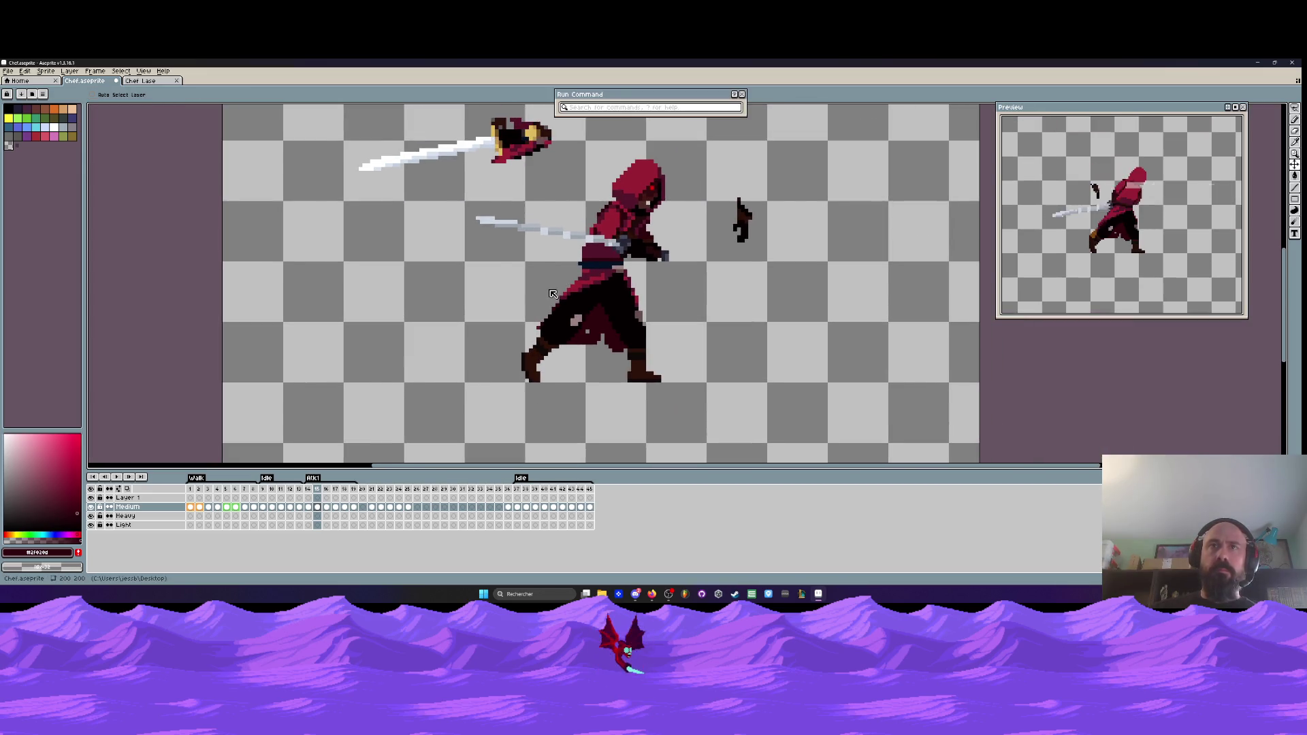
pyautogui.press('Escape')
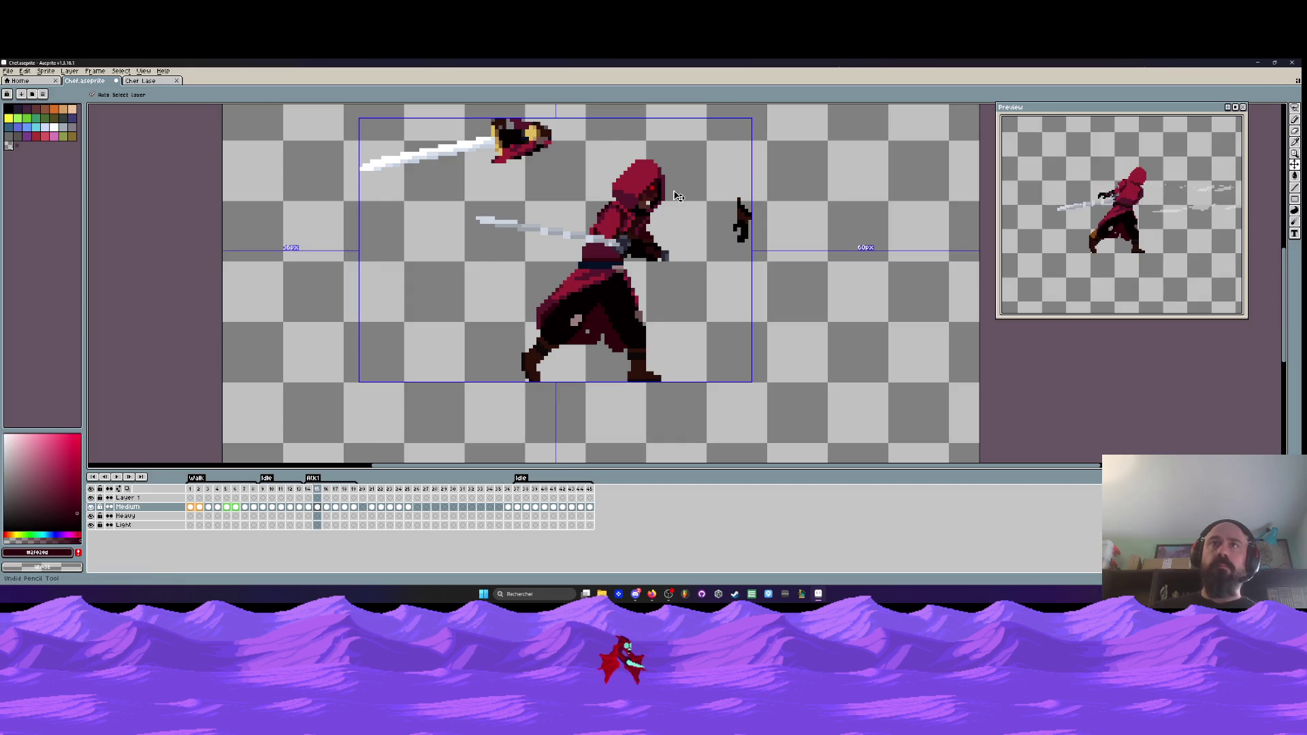
pyautogui.press('Return')
pyautogui.press('Return')
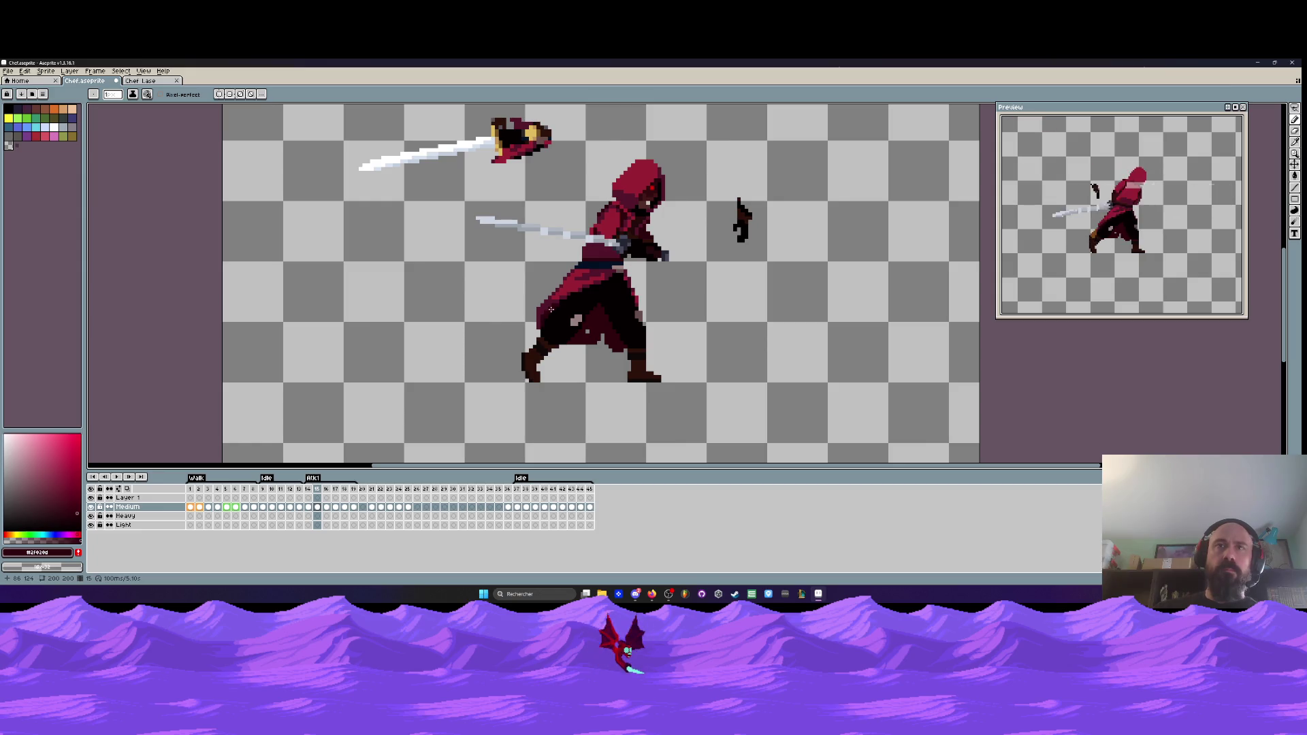
pyautogui.press('Right')
pyautogui.press('Return')
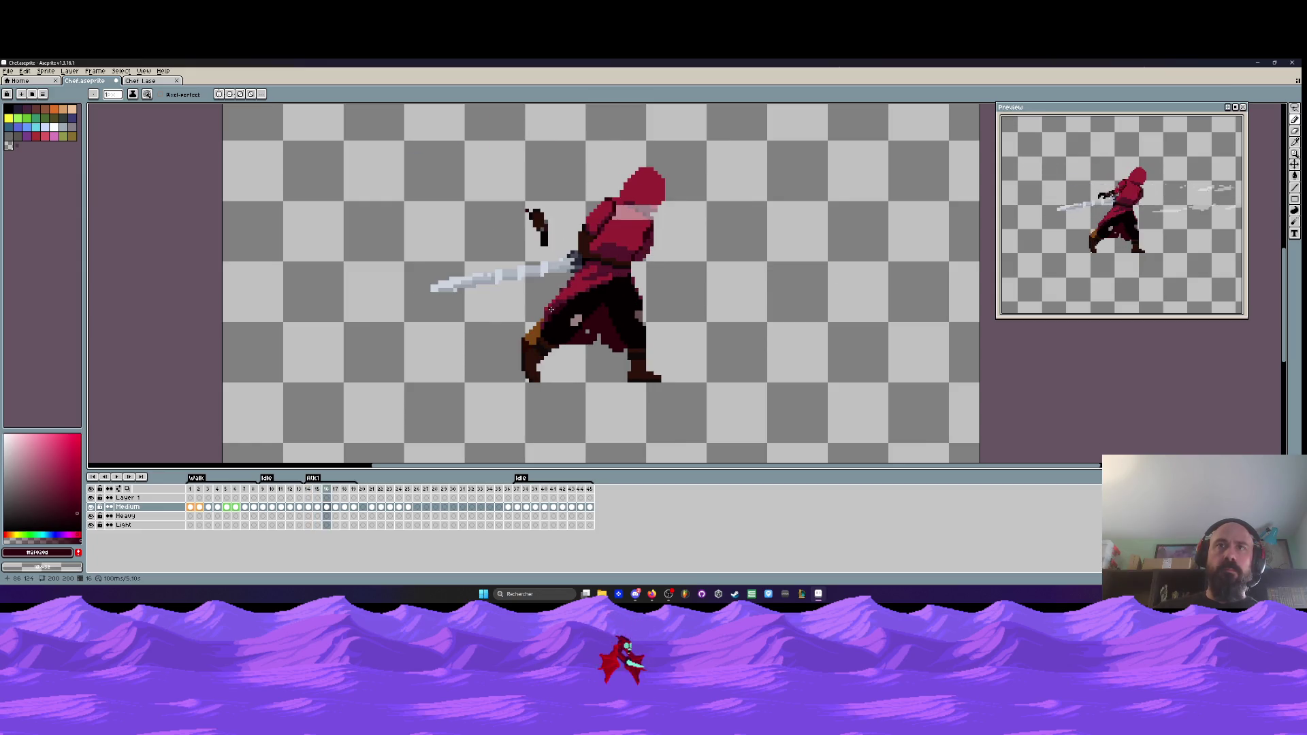
pyautogui.press('Return')
pyautogui.press('Return')
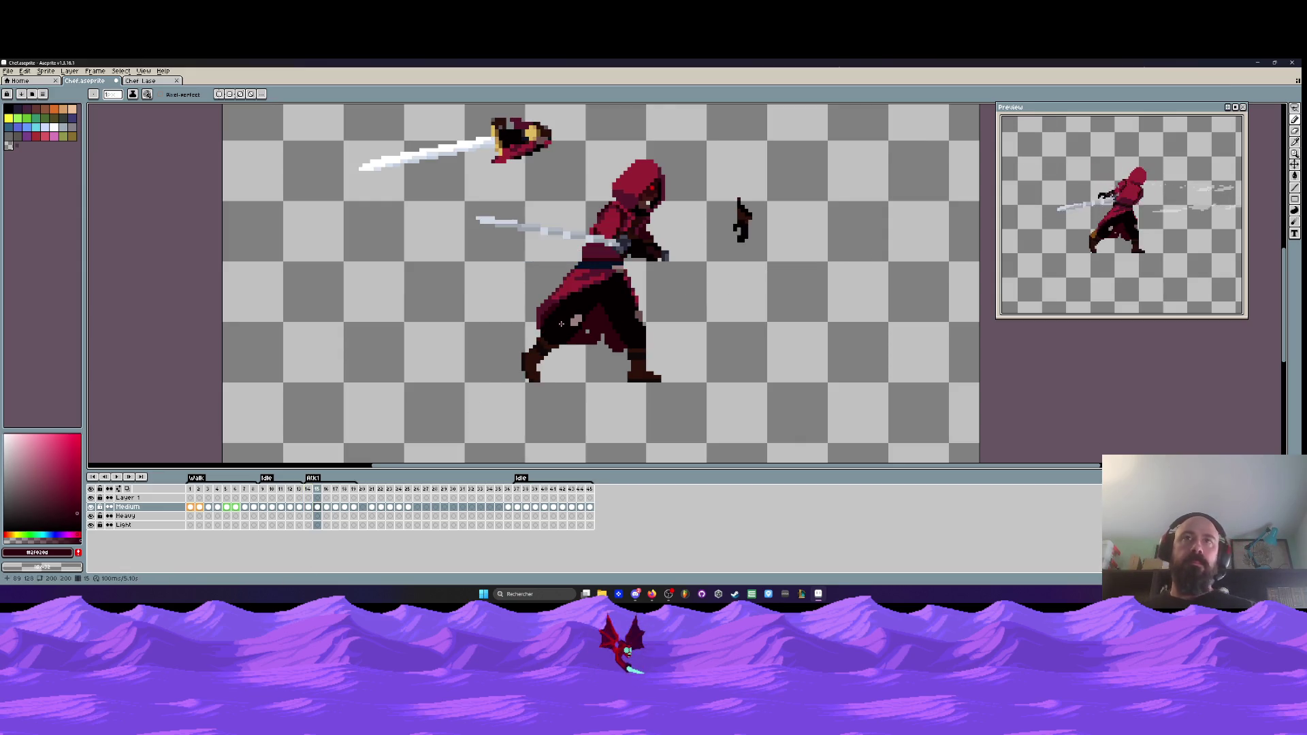
pyautogui.scroll(-2, 585, 225)
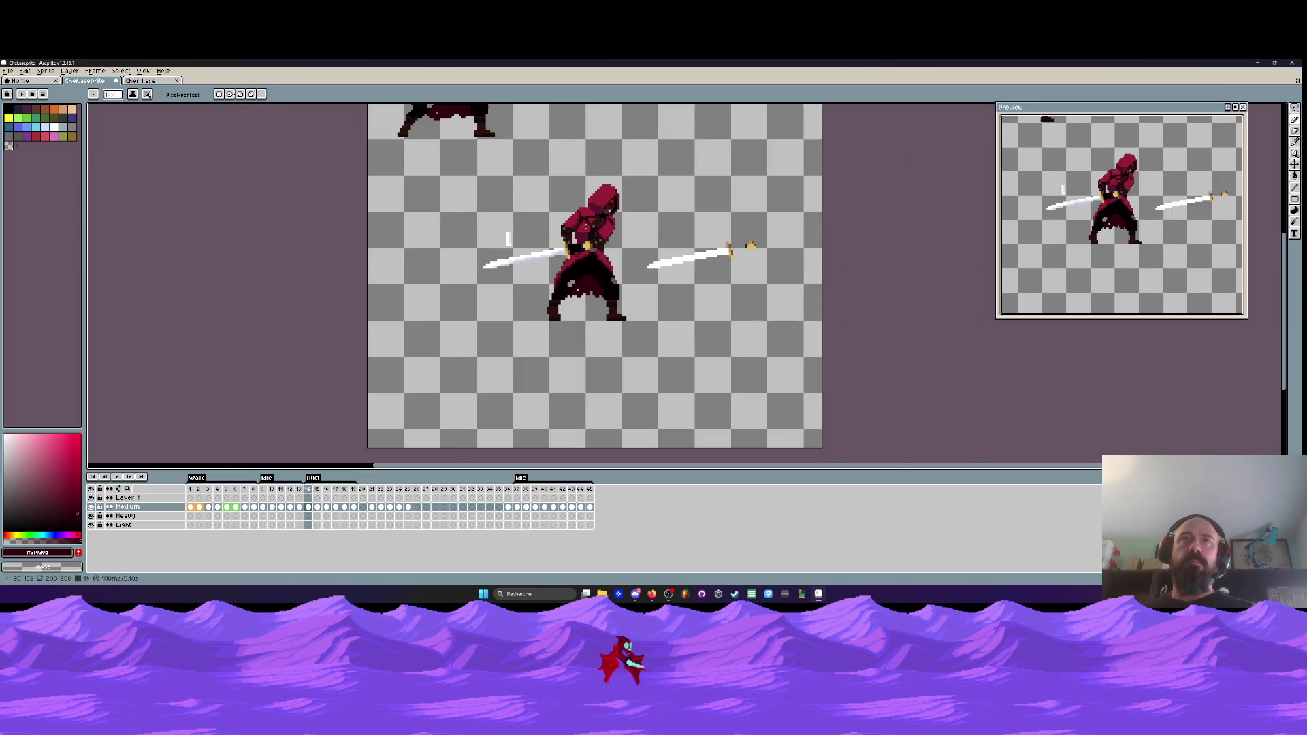
# - In frame 15, sample the near-black colour and paint the dark-red pixels by the hand black
pyautogui.press('Right')
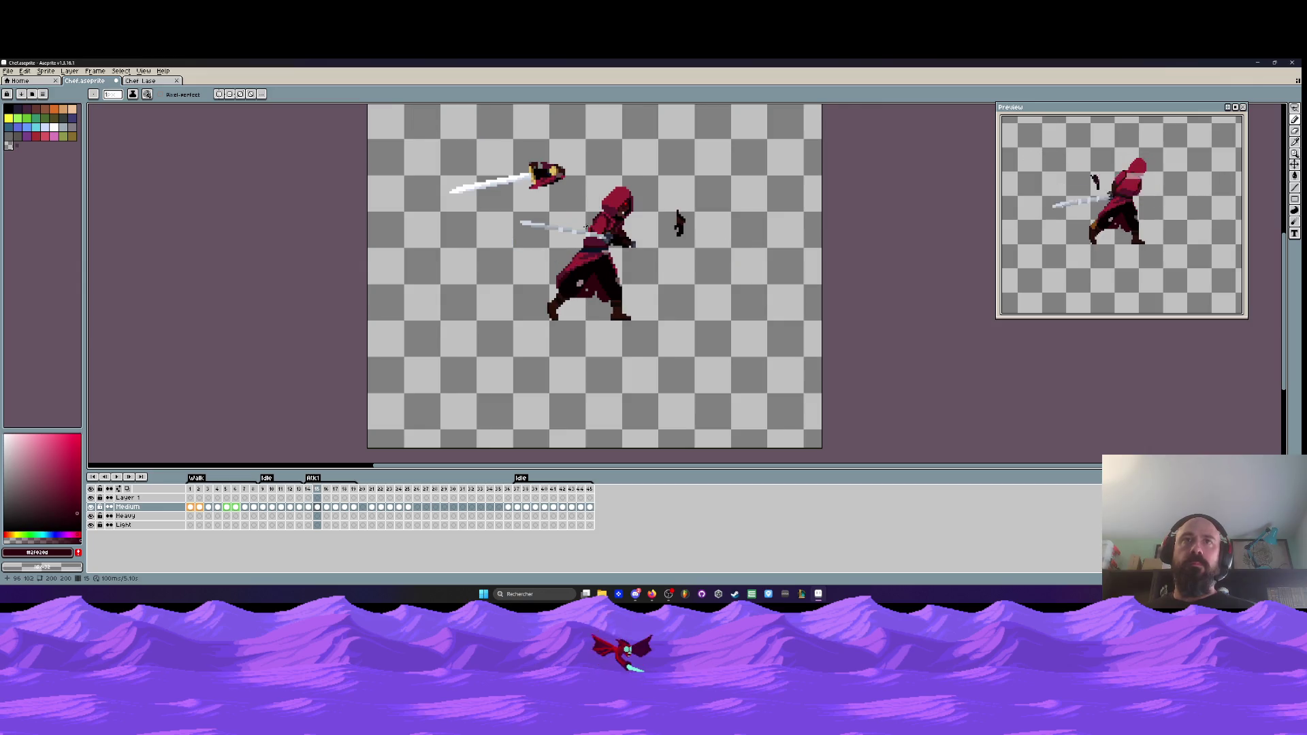
pyautogui.scroll(6, 652, 253)
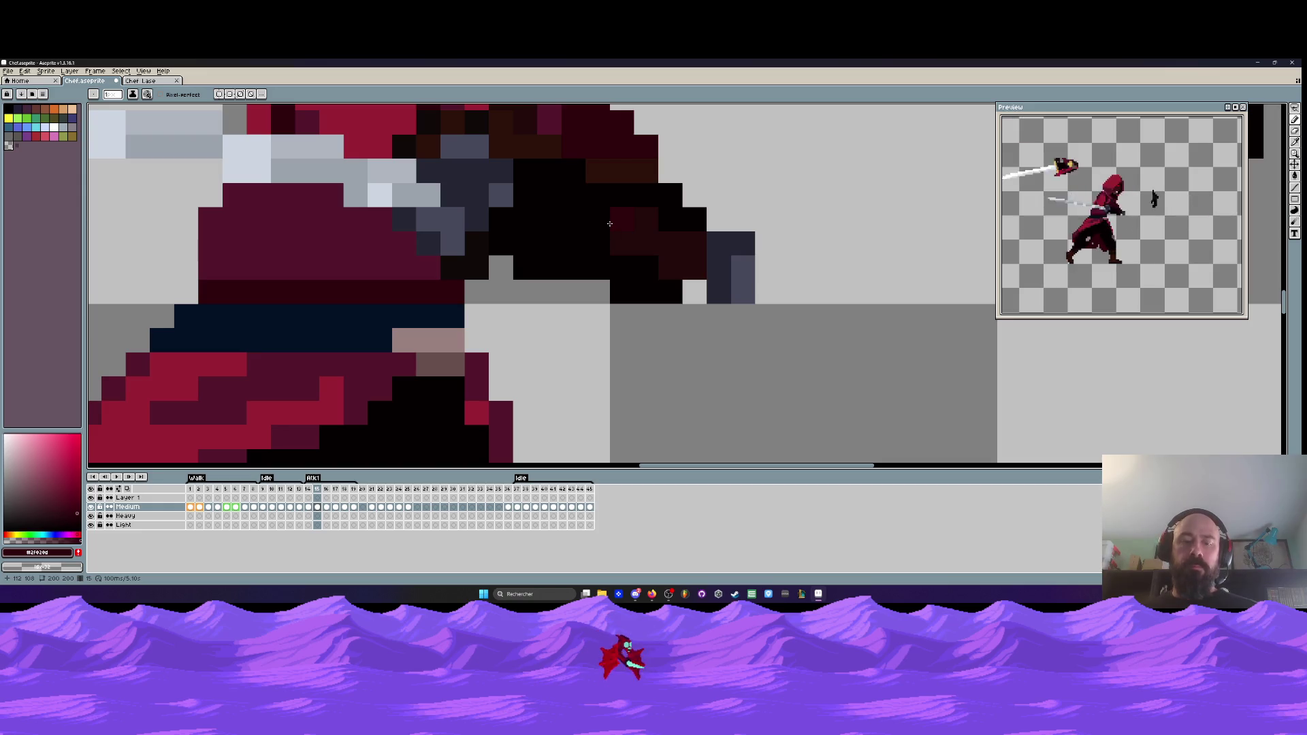
pyautogui.press('i')
pyautogui.click(600, 218)
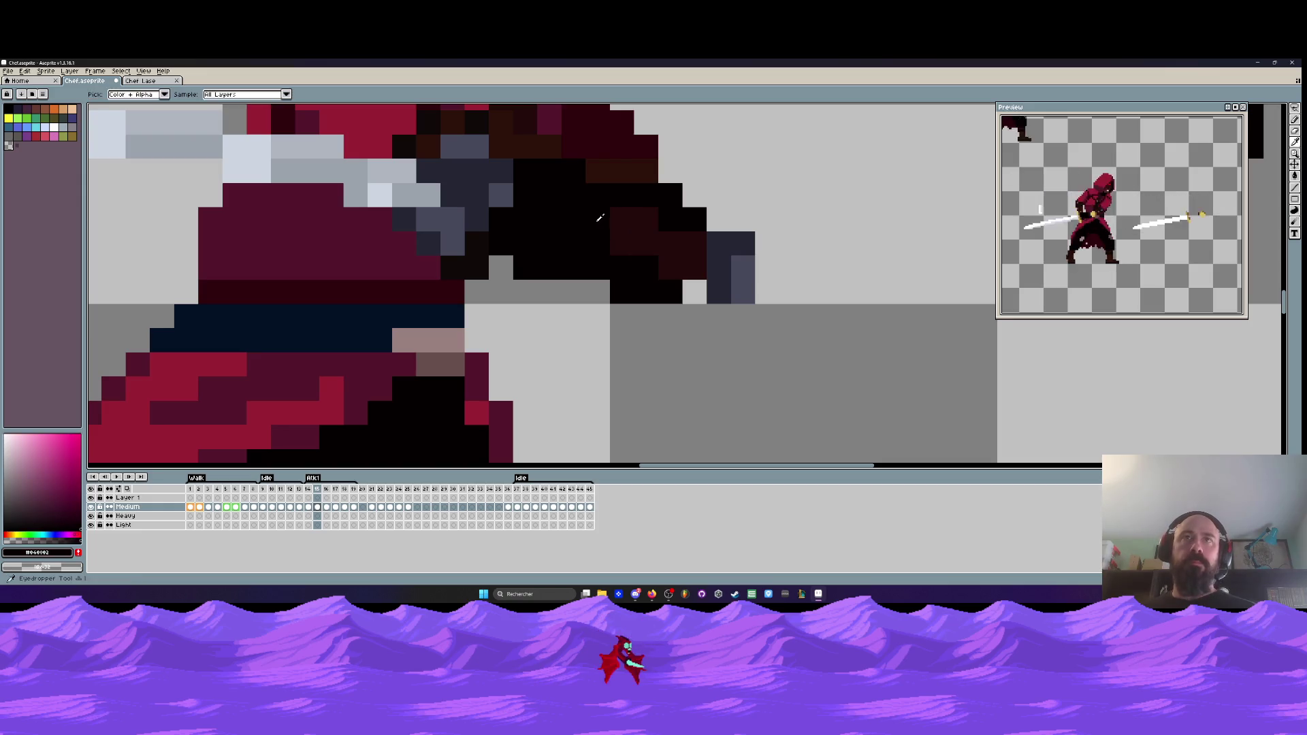
pyautogui.press('b')
pyautogui.moveTo(622, 244)
pyautogui.mouseDown()
pyautogui.moveTo(674, 232)
pyautogui.moveTo(671, 267)
pyautogui.mouseUp()
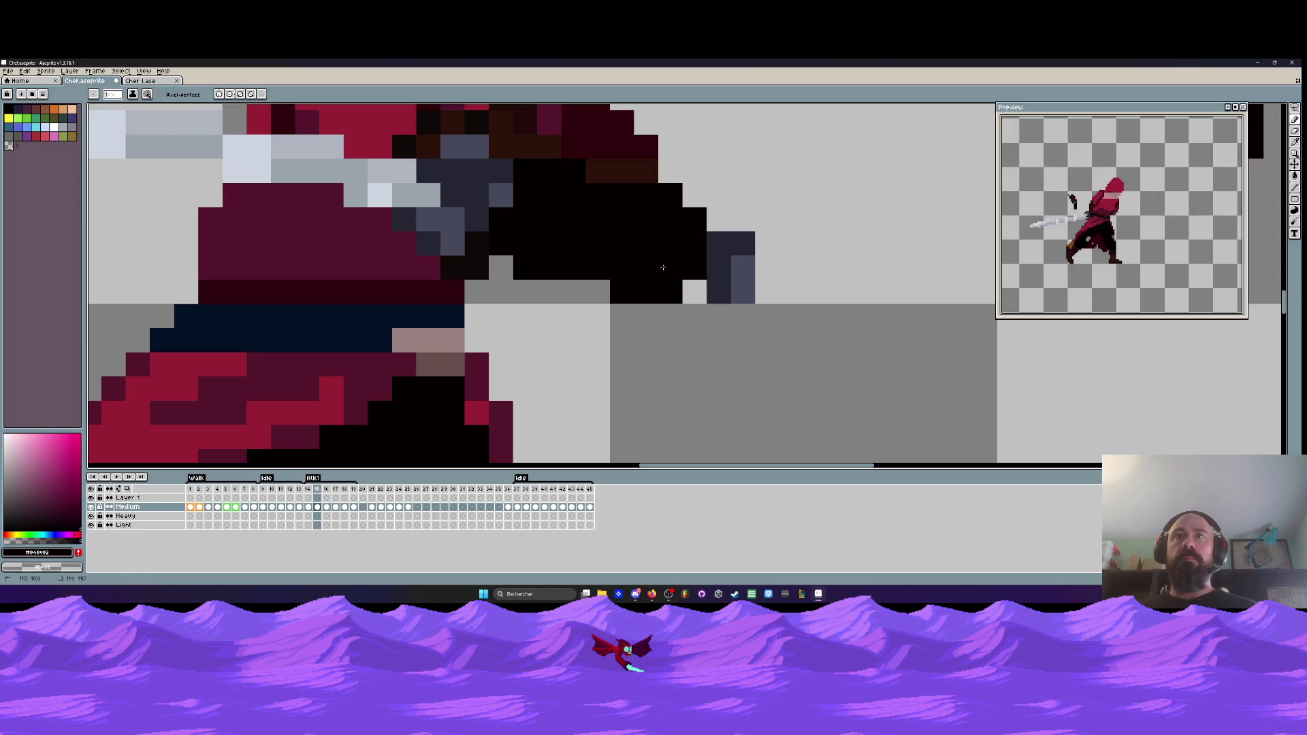
pyautogui.scroll(-5, 664, 249)
pyautogui.scroll(2, 565, 243)
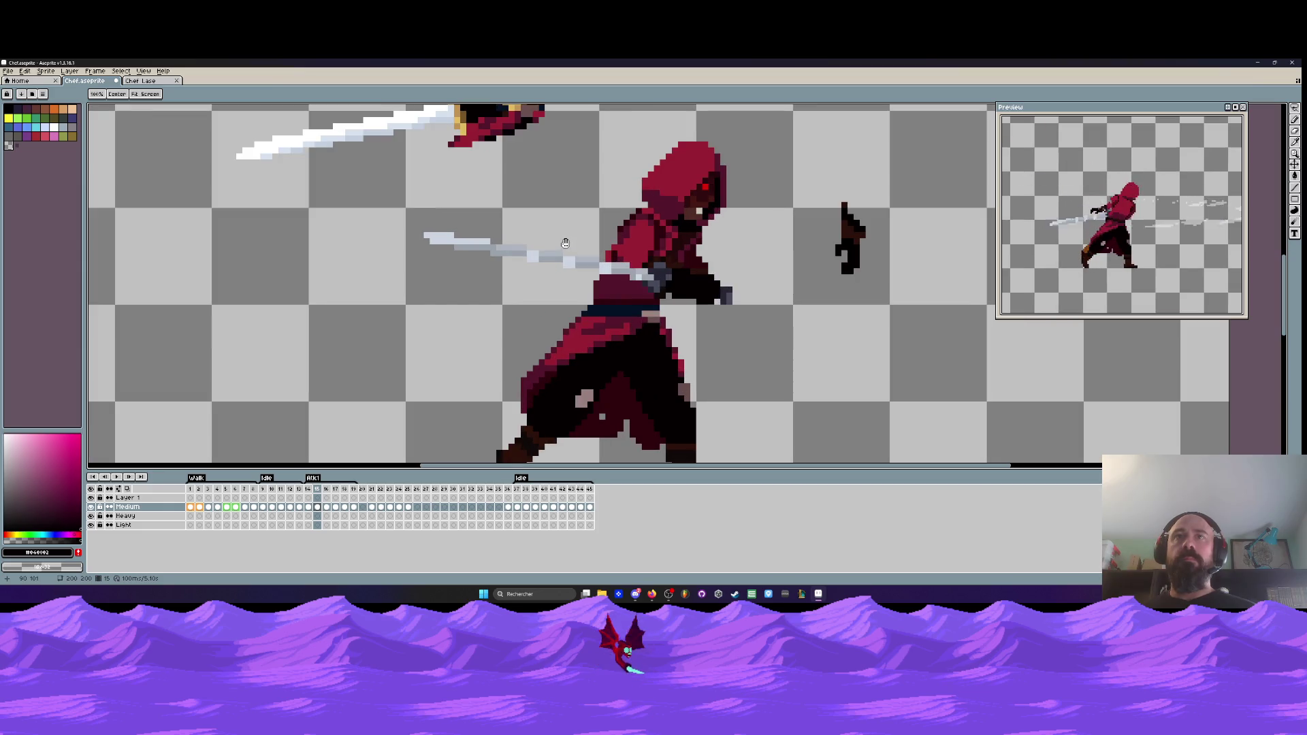
# - Lasso-select the lower sword blade, from near the hilt downward
pyautogui.press('b')
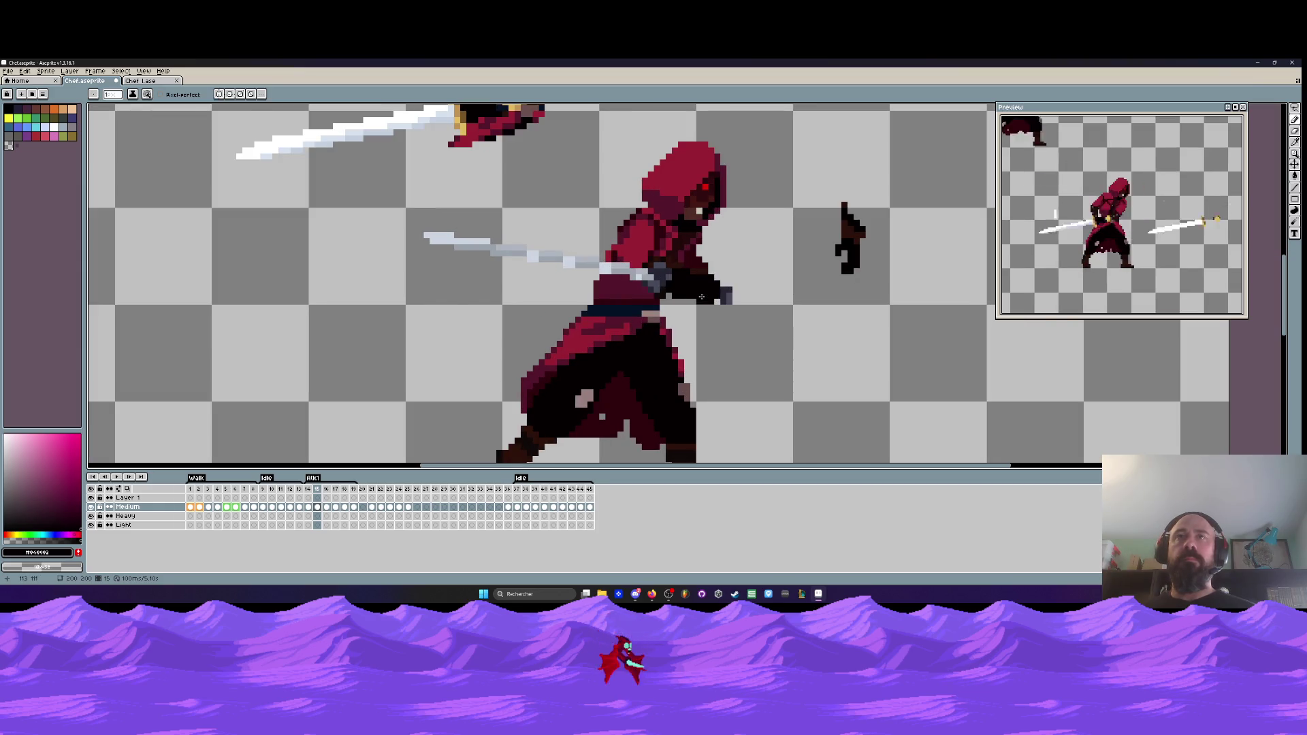
pyautogui.scroll(3, 701, 296)
pyautogui.scroll(-3, 723, 232)
pyautogui.moveTo(729, 244)
pyautogui.mouseDown()
pyautogui.moveTo(712, 261)
pyautogui.moveTo(716, 297)
pyautogui.mouseUp()
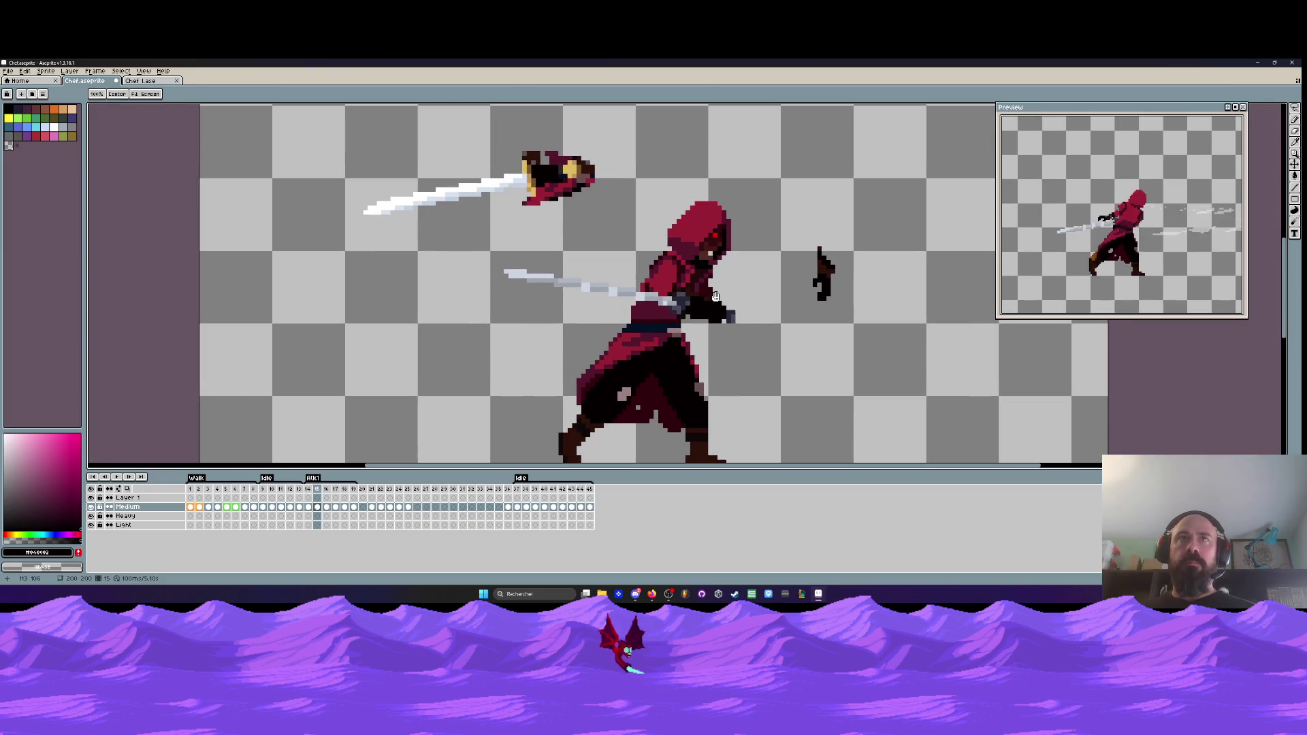
pyautogui.press('space')
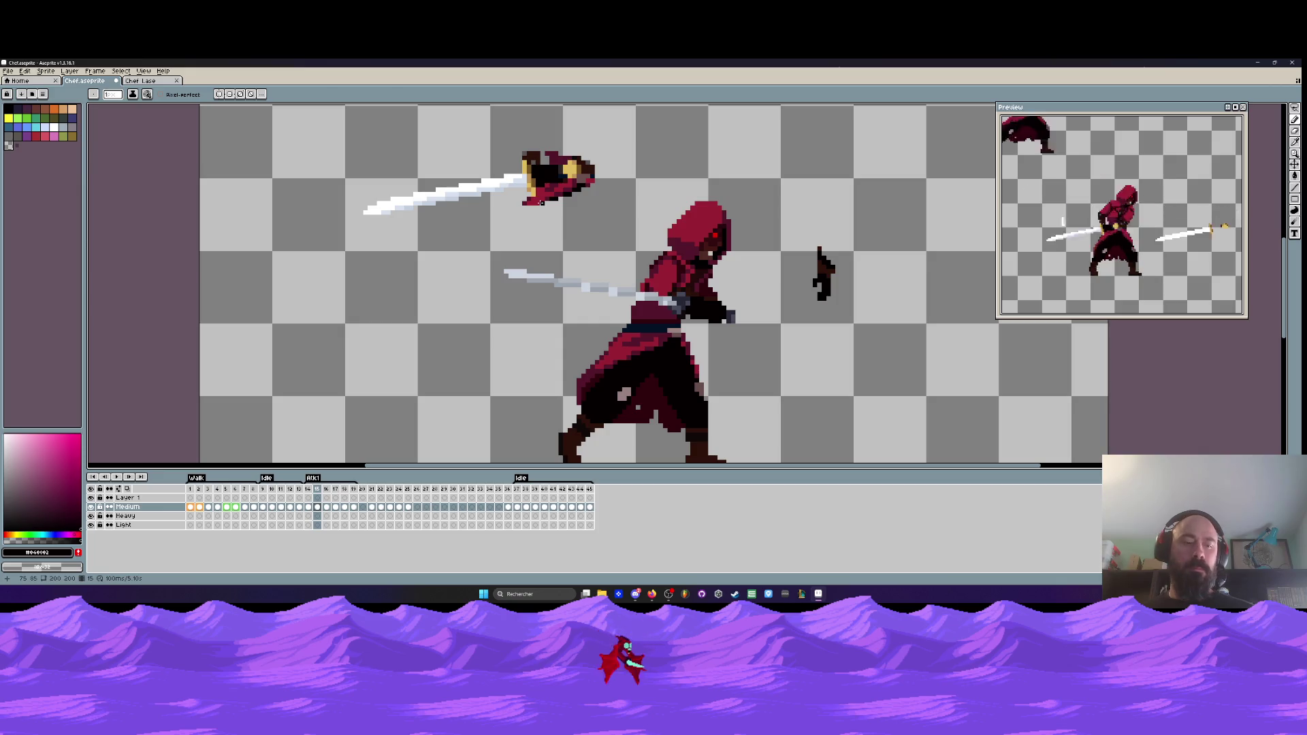
pyautogui.press('q')
pyautogui.scroll(3, 538, 191)
pyautogui.moveTo(499, 147); pyautogui.dragTo(511, 175)
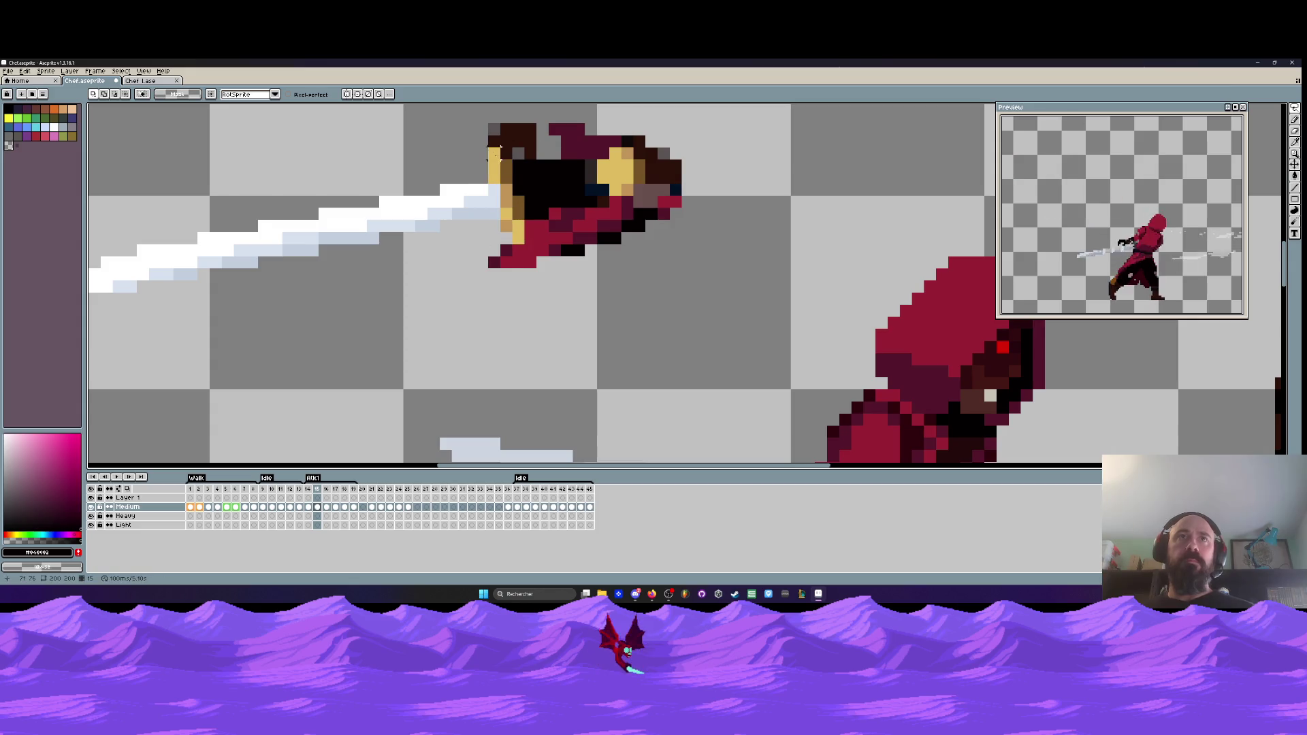
pyautogui.scroll(-2, 486, 163)
pyautogui.moveTo(492, 171)
pyautogui.mouseDown()
pyautogui.moveTo(371, 182)
pyautogui.moveTo(262, 219)
pyautogui.moveTo(461, 242)
pyautogui.mouseUp()
pyautogui.scroll(-2, 461, 242)
pyautogui.scroll(3, 428, 204)
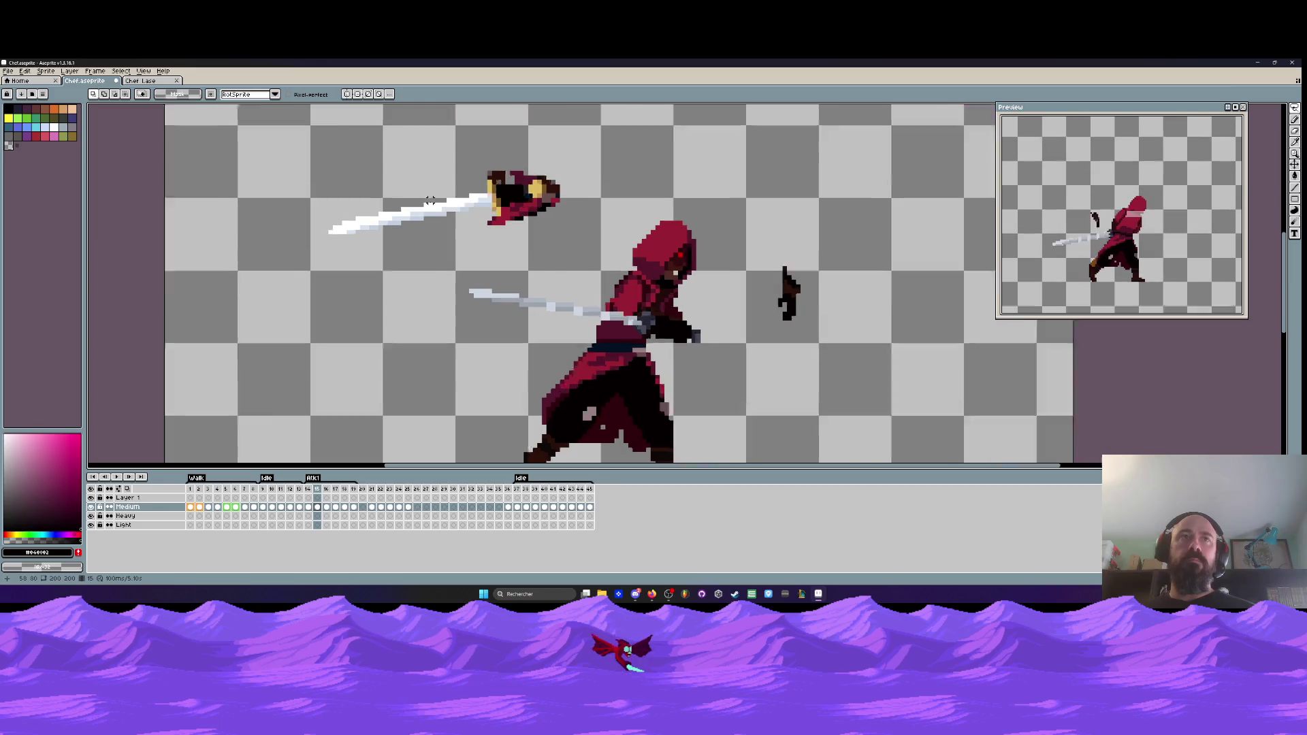
# - Sample the light blue blade colour and bucket-fill the grey blade strip with it
pyautogui.press('i')
pyautogui.click(526, 216)
pyautogui.press('w')
pyautogui.scroll(-3, 633, 303)
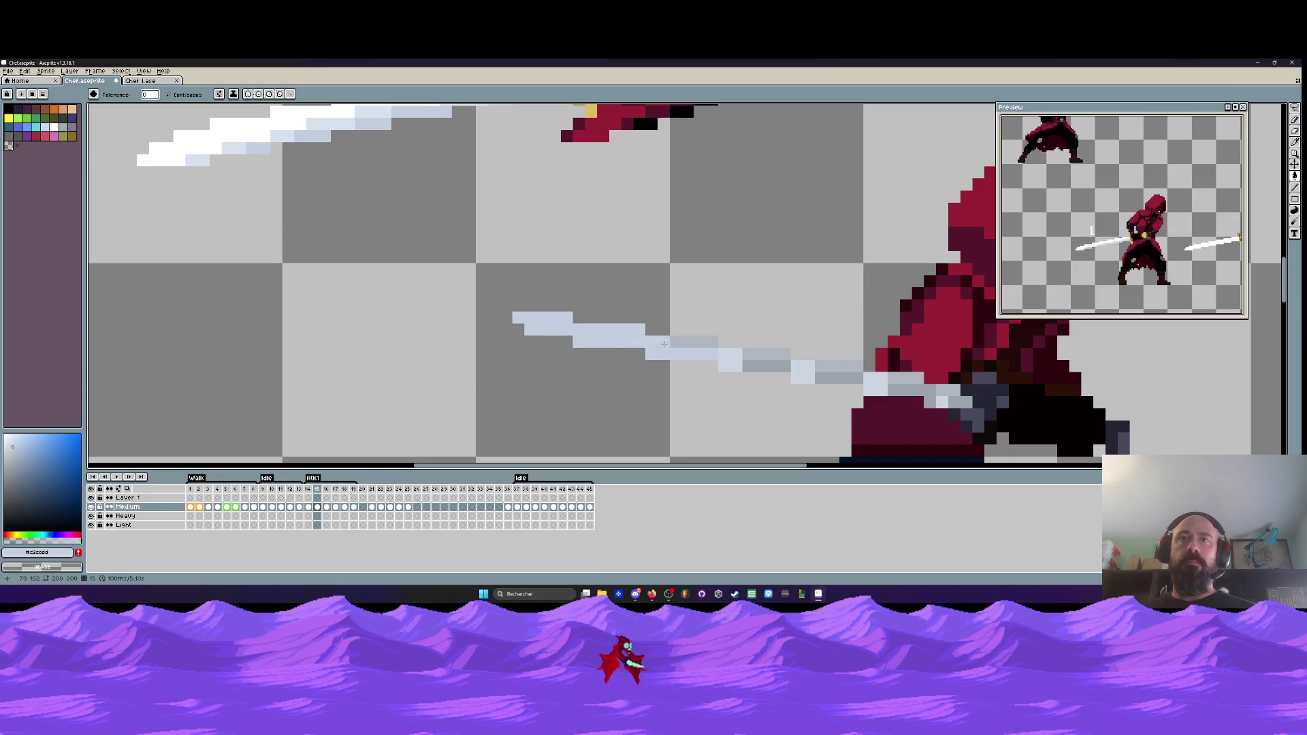
pyautogui.click(832, 368)
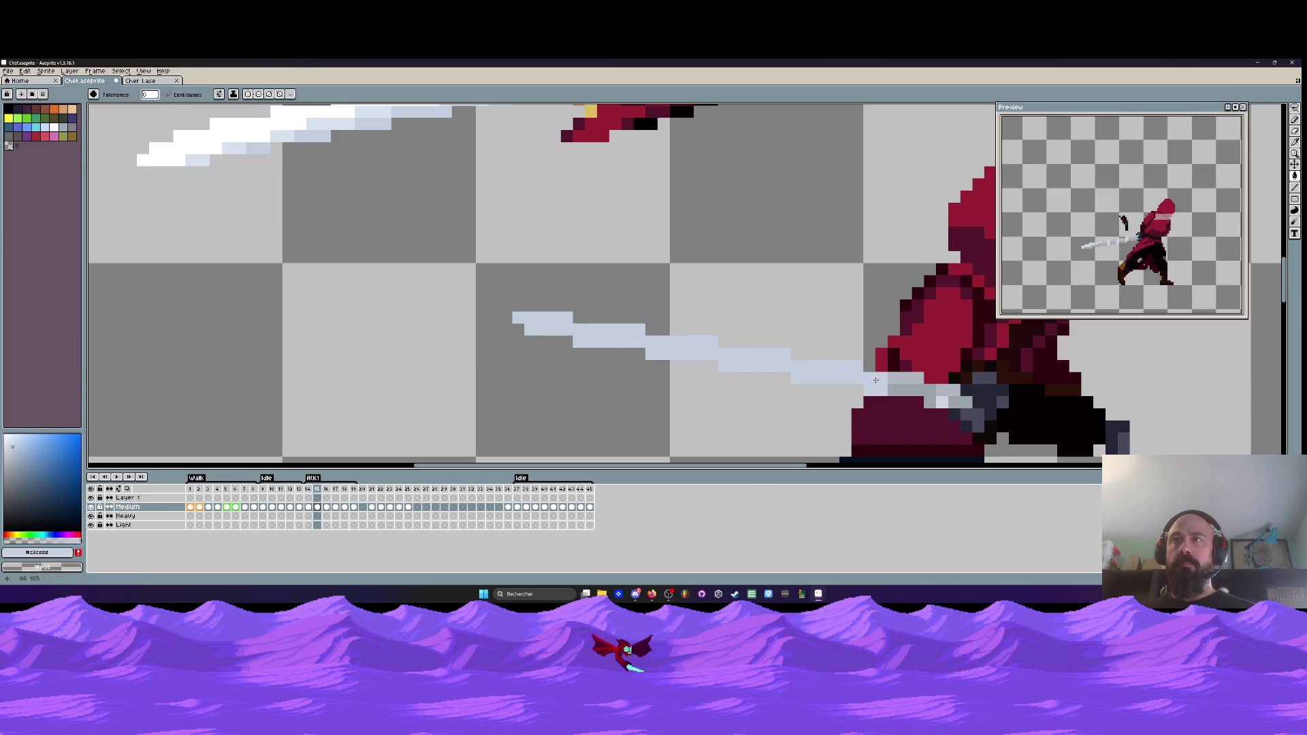
pyautogui.scroll(-2, 910, 382)
pyautogui.scroll(2, 861, 350)
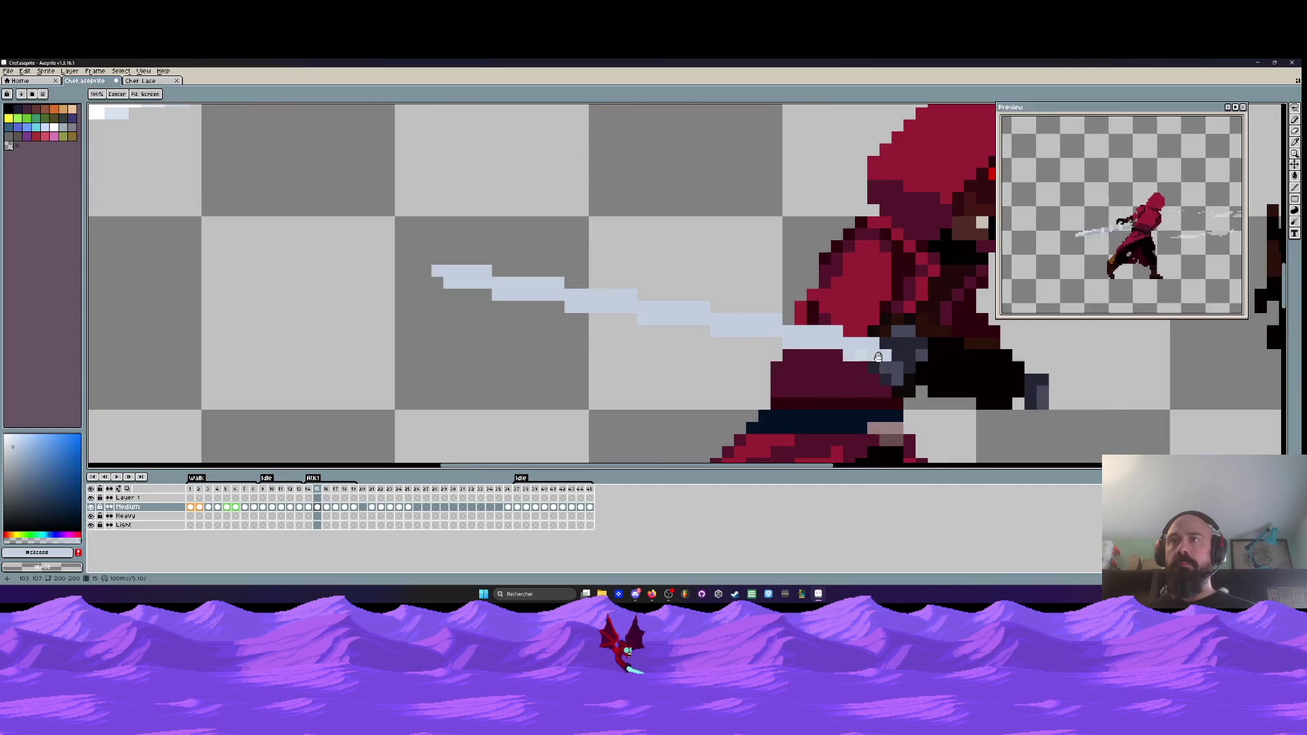
pyautogui.scroll(-3, 862, 350)
pyautogui.scroll(3, 760, 251)
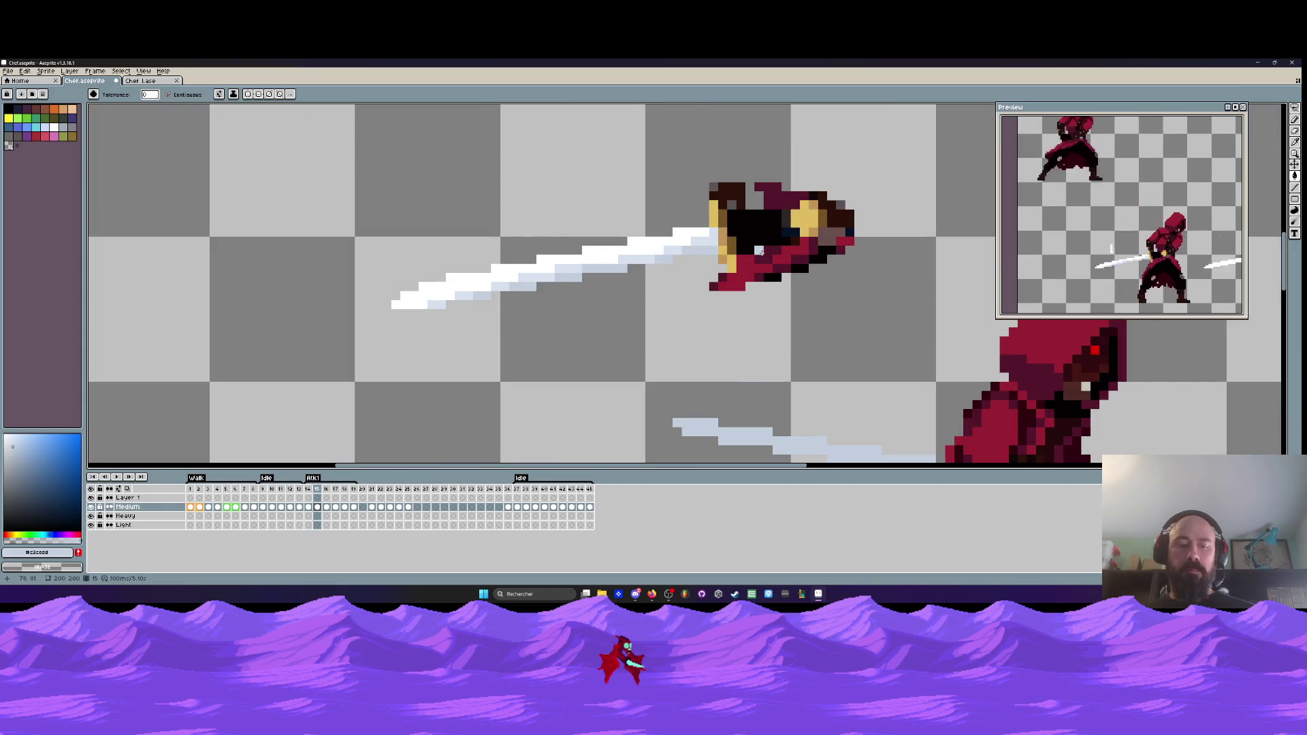
# - Lasso-select the left edge of the flying head
pyautogui.press('q')
pyautogui.scroll(1, 712, 211)
pyautogui.moveTo(716, 195); pyautogui.dragTo(709, 221)
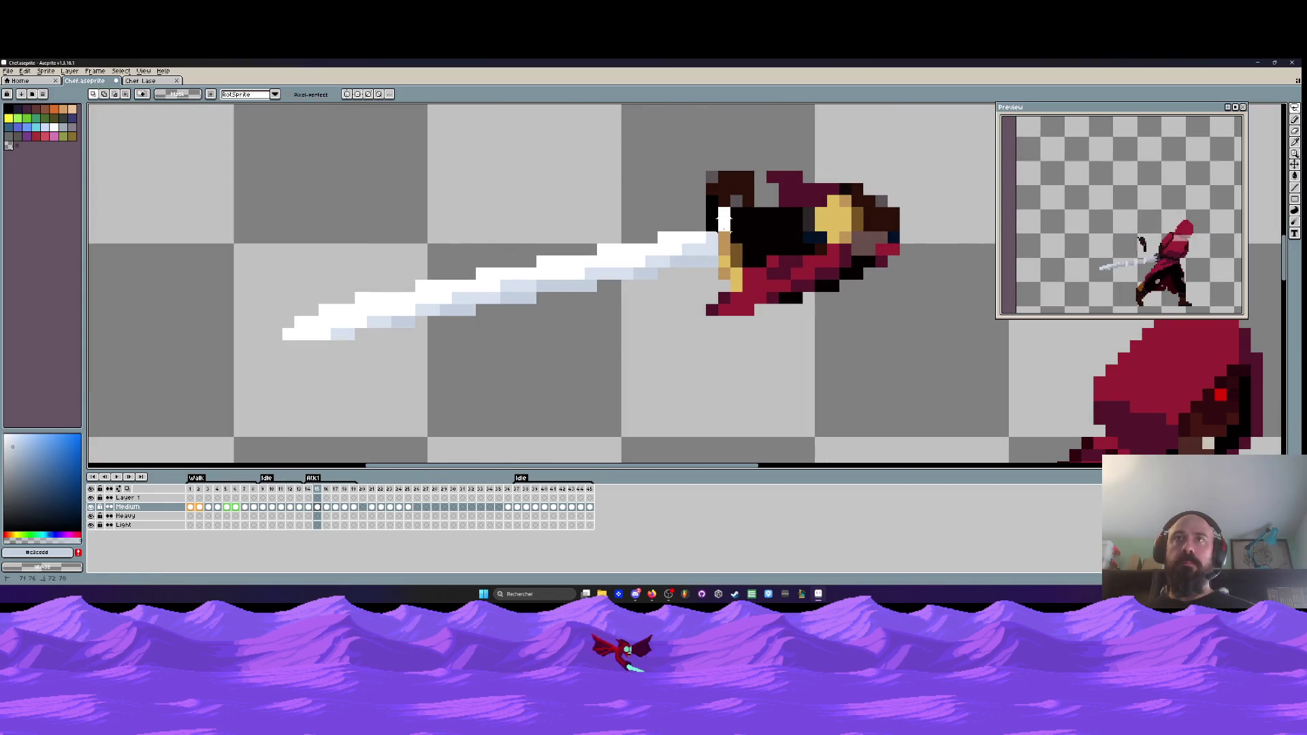
pyautogui.moveTo(721, 275); pyautogui.dragTo(735, 245)
pyautogui.scroll(-4, 737, 255)
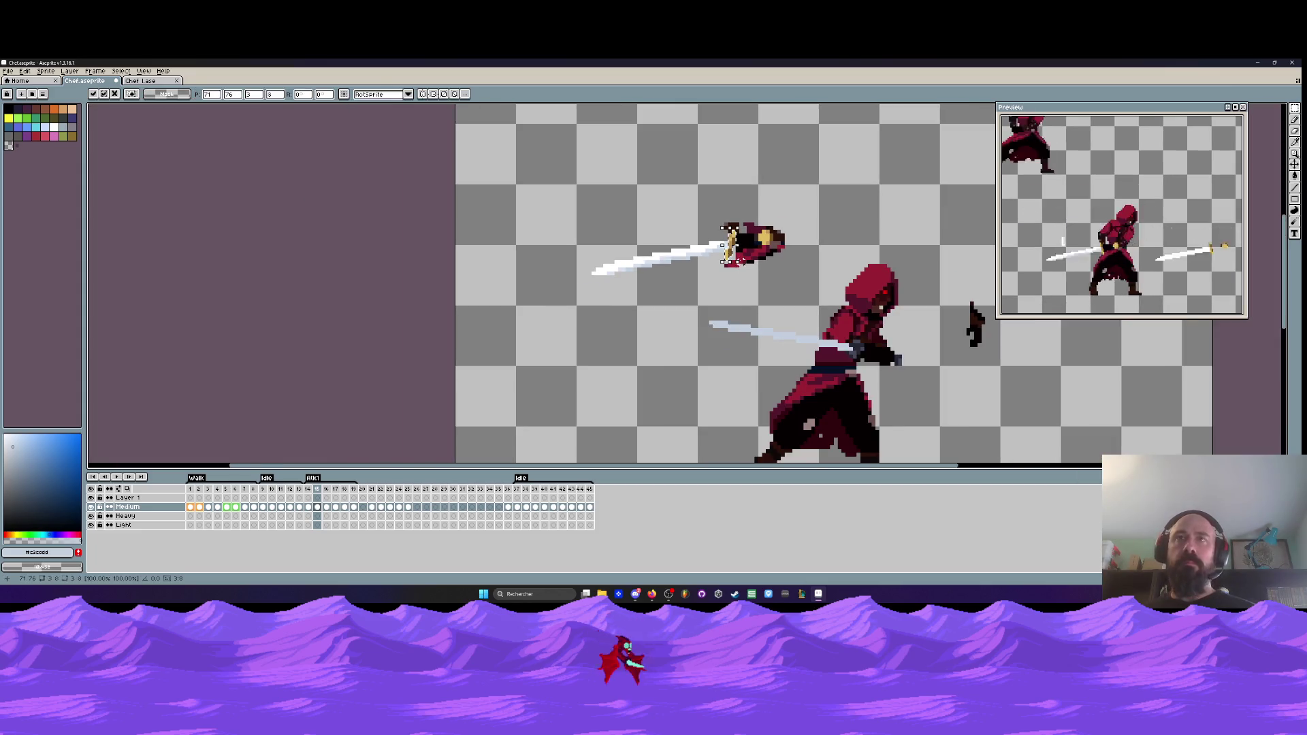
# - Try moving the selected head pixels down onto the body, then undo it
pyautogui.moveTo(730, 246); pyautogui.dragTo(859, 353)
pyautogui.scroll(2, 859, 352)
pyautogui.scroll(2, 859, 352)
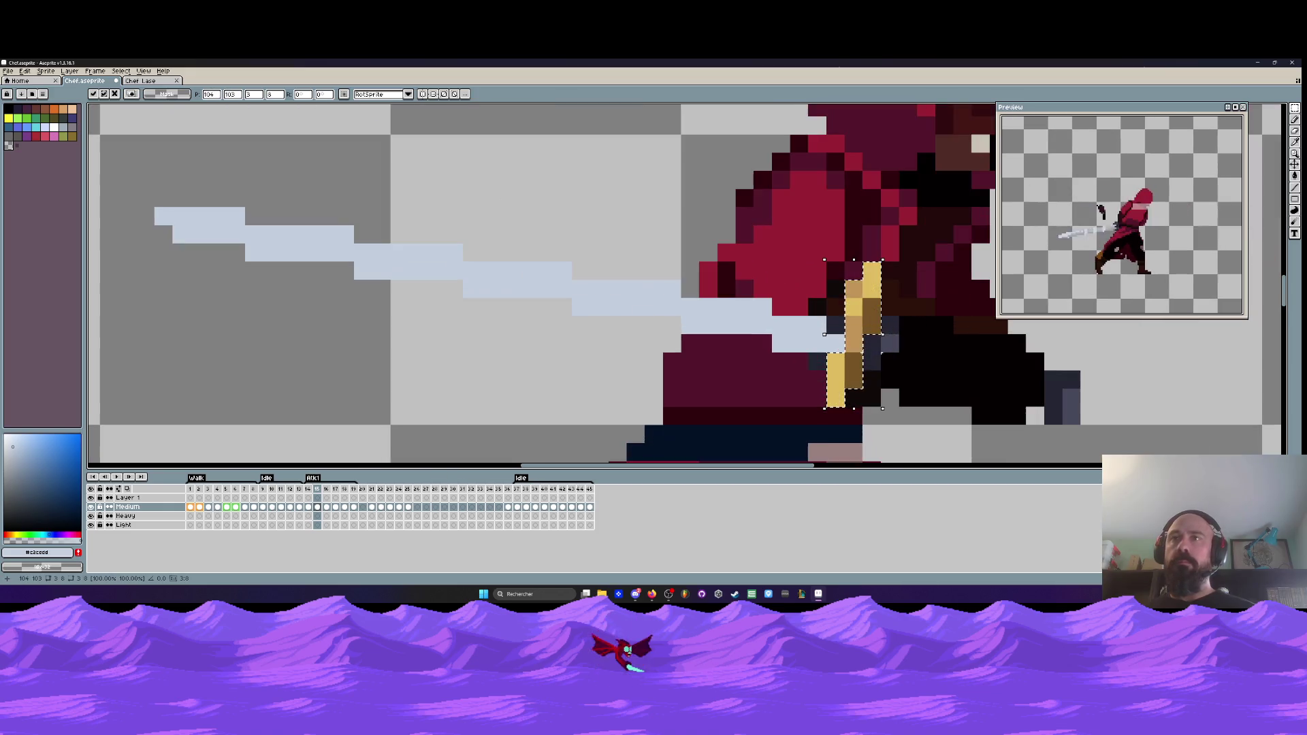
pyautogui.hotkey('ctrl', 'z')
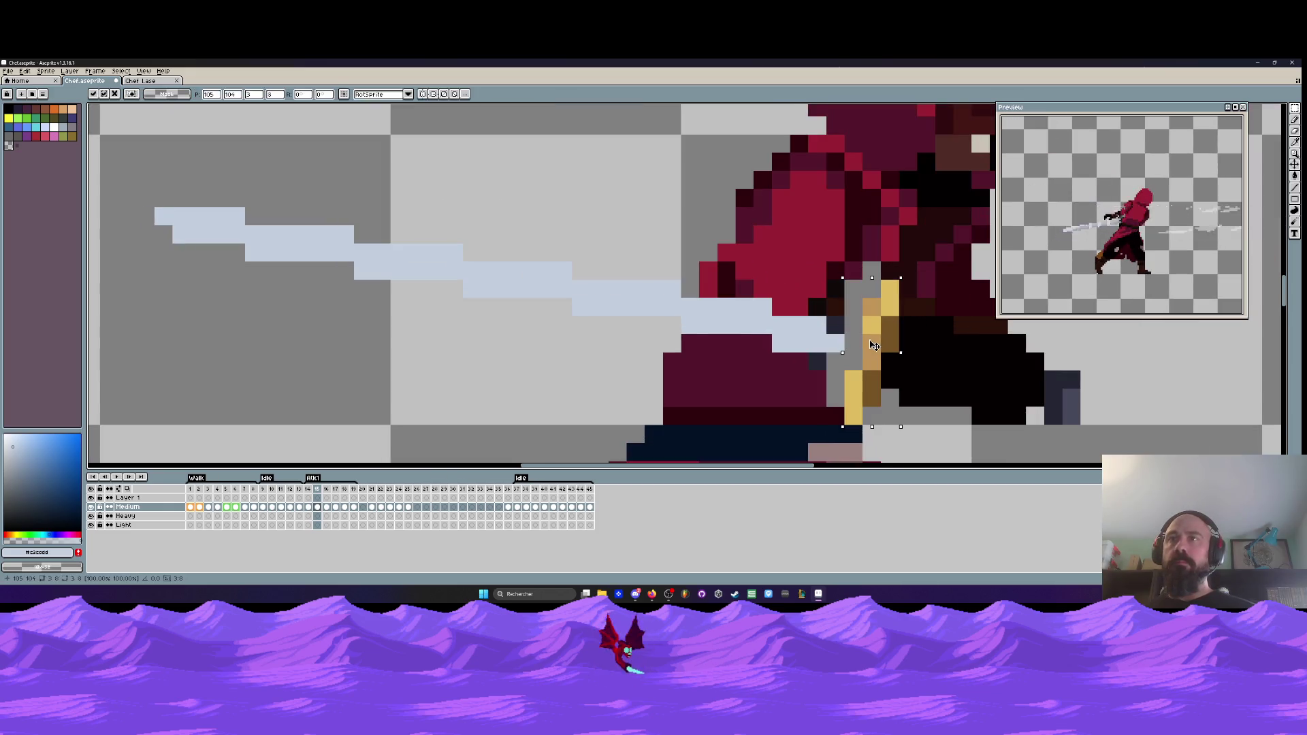
pyautogui.hotkey('ctrl', 'z')
pyautogui.scroll(-3, 787, 267)
pyautogui.scroll(-1, 786, 267)
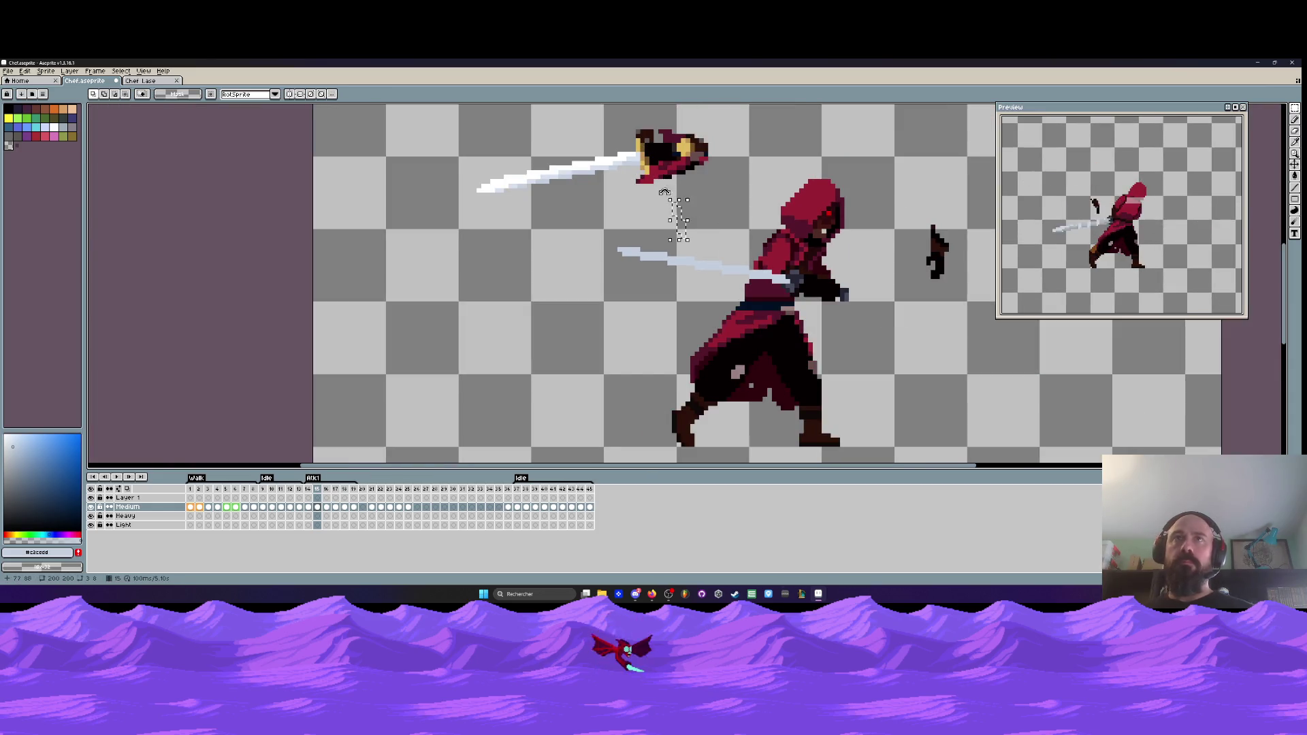
pyautogui.scroll(2, 655, 151)
# - Shift the yellow hilt strip down and right and commit the move
pyautogui.moveTo(657, 151)
pyautogui.mouseDown()
pyautogui.moveTo(803, 310)
pyautogui.moveTo(601, 211)
pyautogui.moveTo(864, 396)
pyautogui.moveTo(836, 405)
pyautogui.mouseUp()
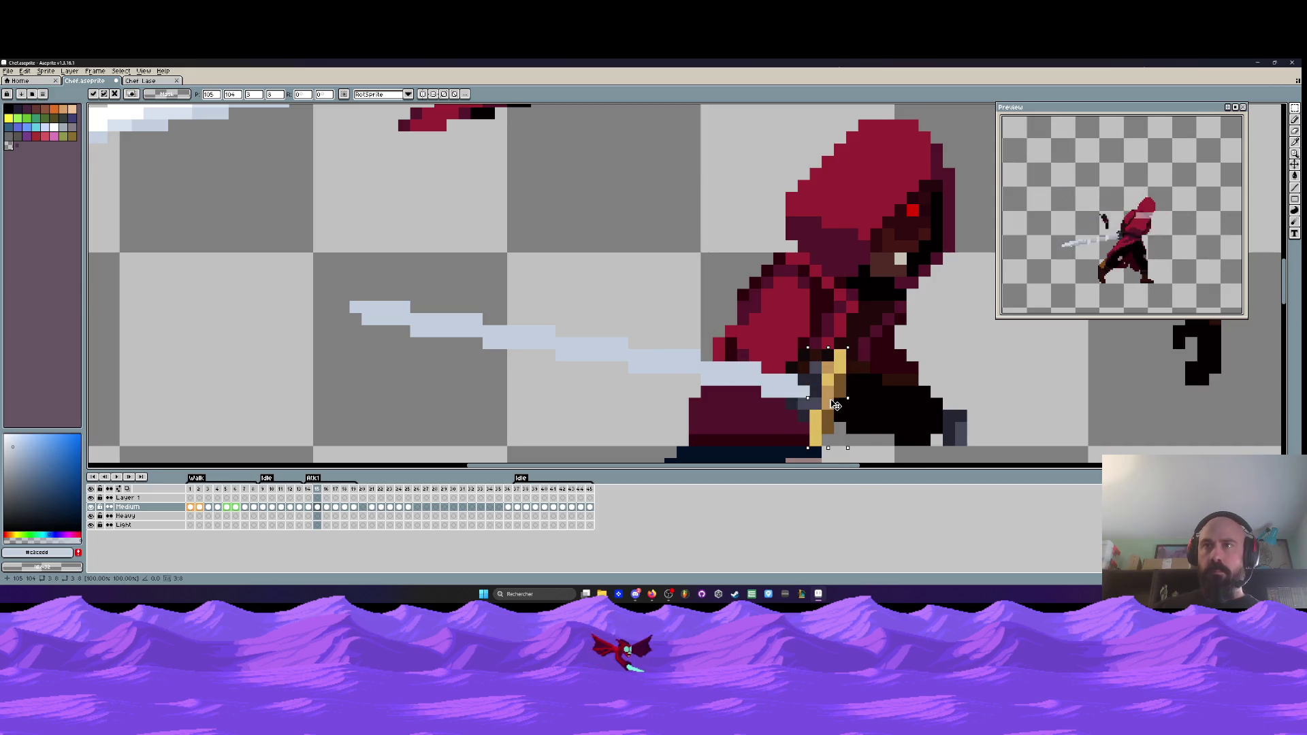
pyautogui.scroll(-1, 836, 405)
pyautogui.scroll(1, 836, 398)
pyautogui.scroll(-1, 837, 390)
pyautogui.click(749, 354)
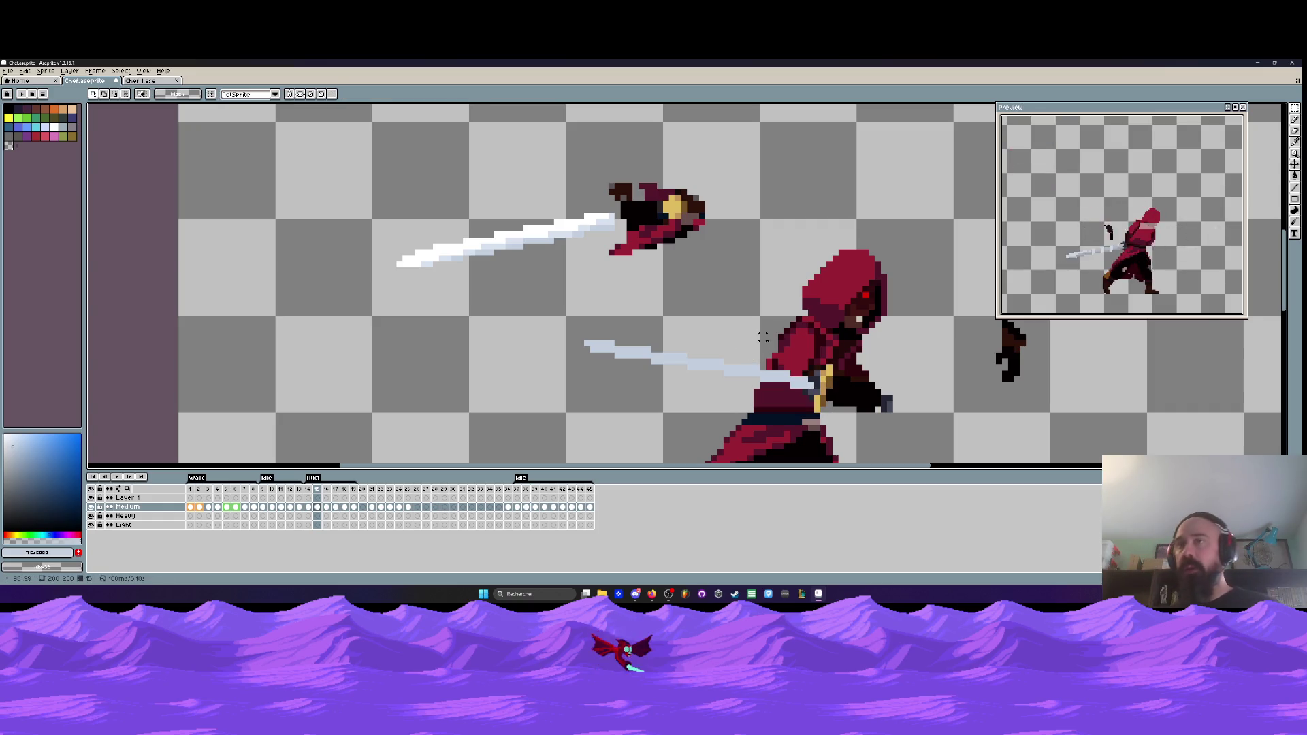
pyautogui.scroll(1, 763, 337)
pyautogui.scroll(-1, 795, 325)
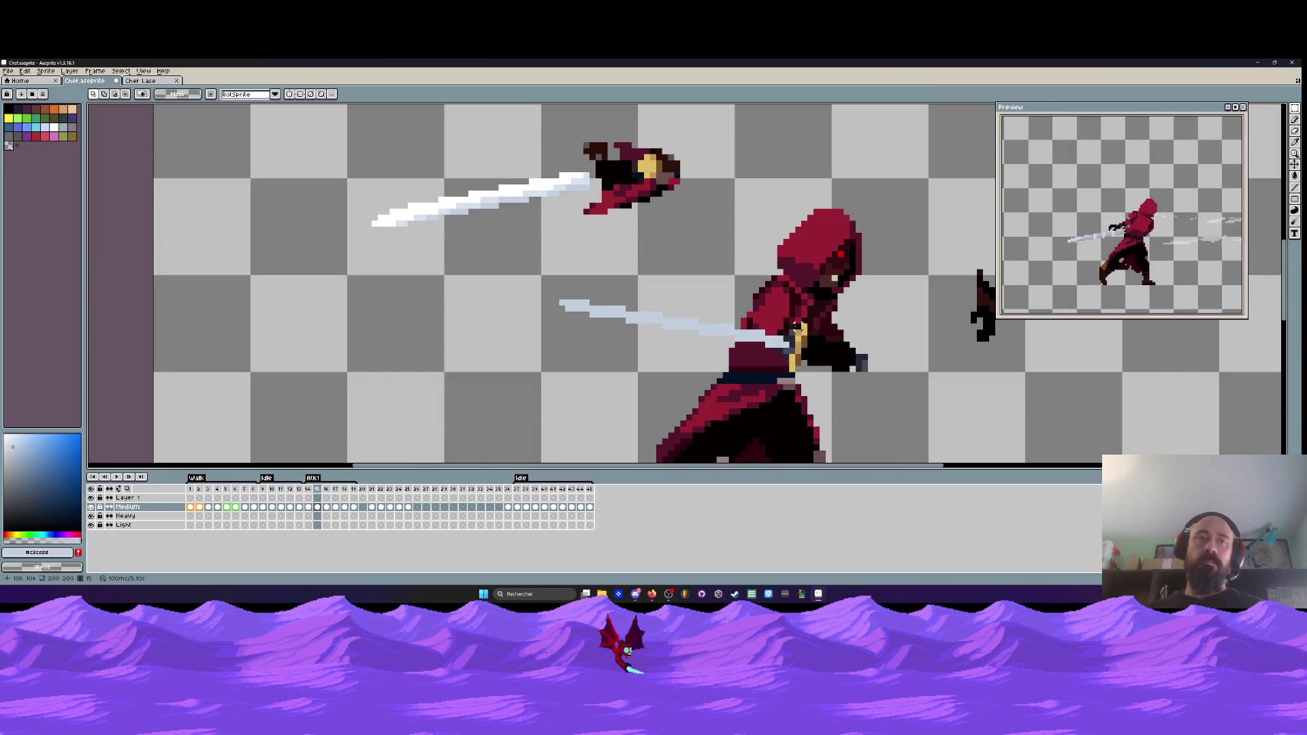
# - In frame 14, sample the yellow hilt colour and paint two yellow hilt pixels
pyautogui.press('Left')
pyautogui.press('Left')
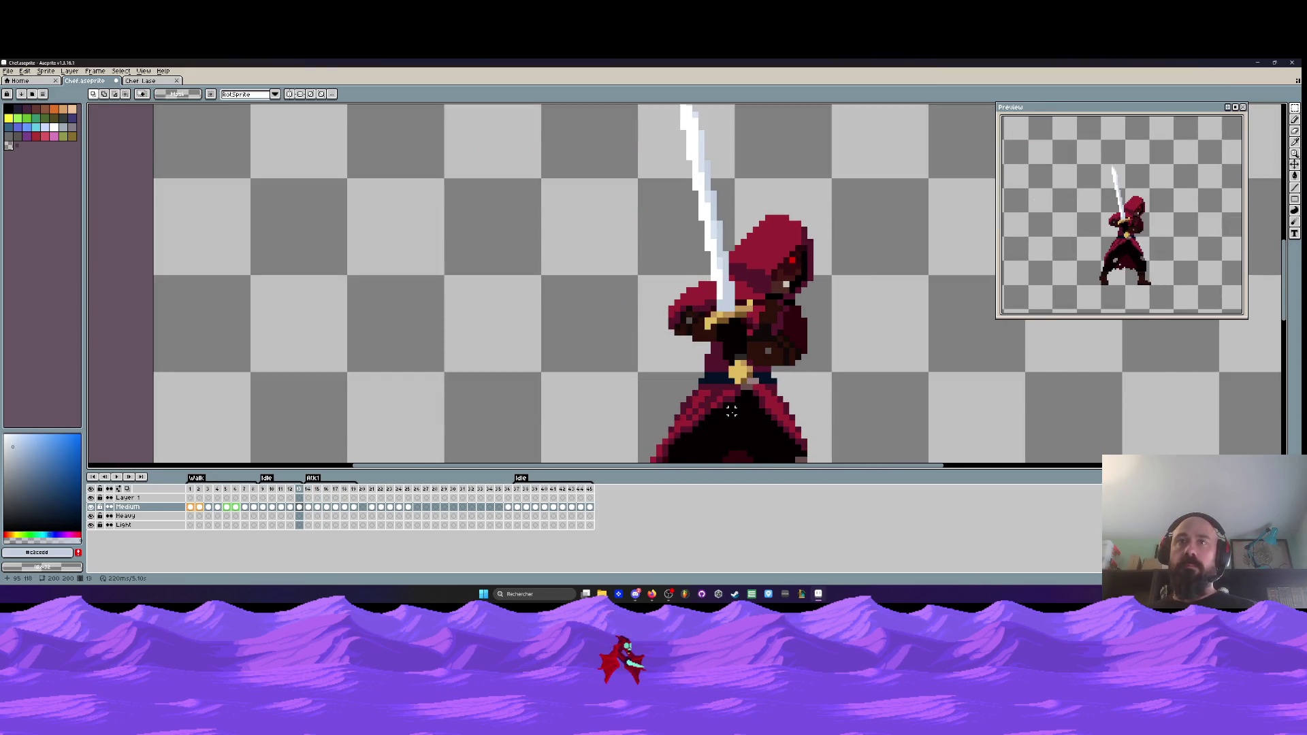
pyautogui.press('Right')
pyautogui.scroll(5, 681, 340)
pyautogui.press('i')
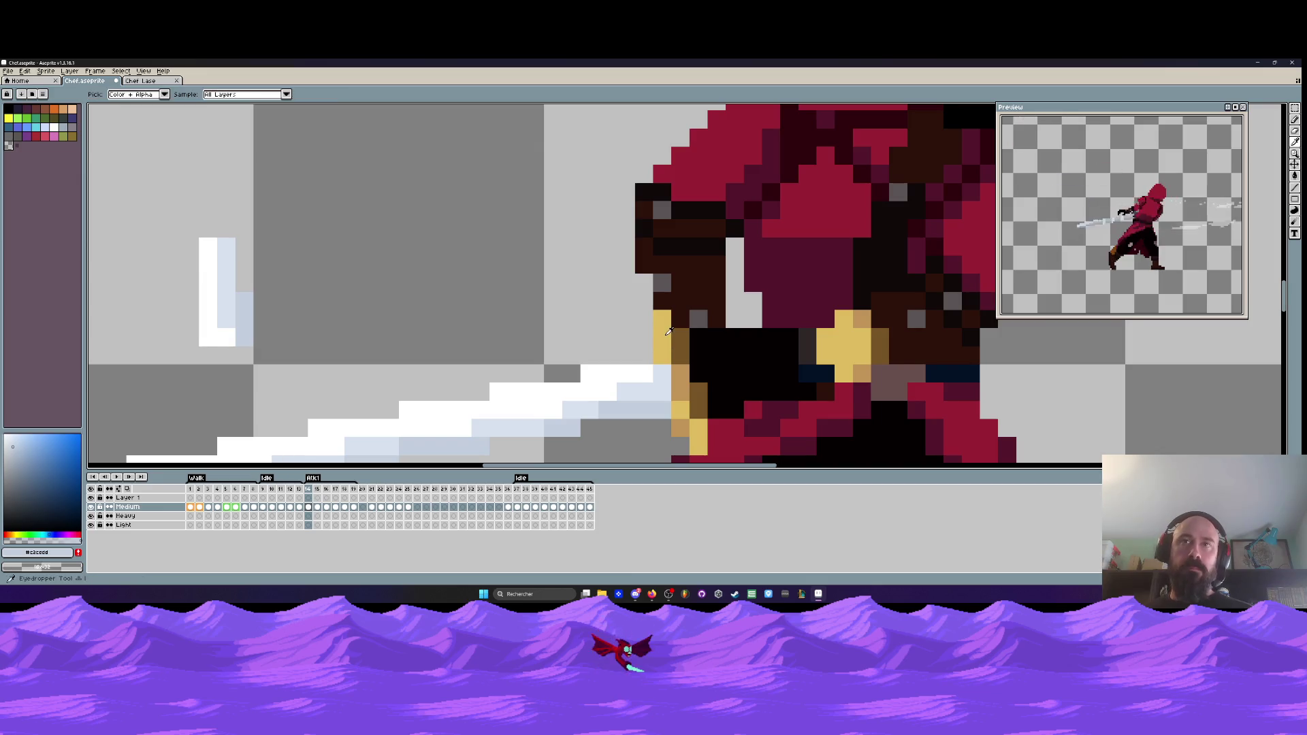
pyautogui.click(669, 332)
pyautogui.press('b')
pyautogui.click(643, 319)
pyautogui.click(716, 447)
pyautogui.press('space')
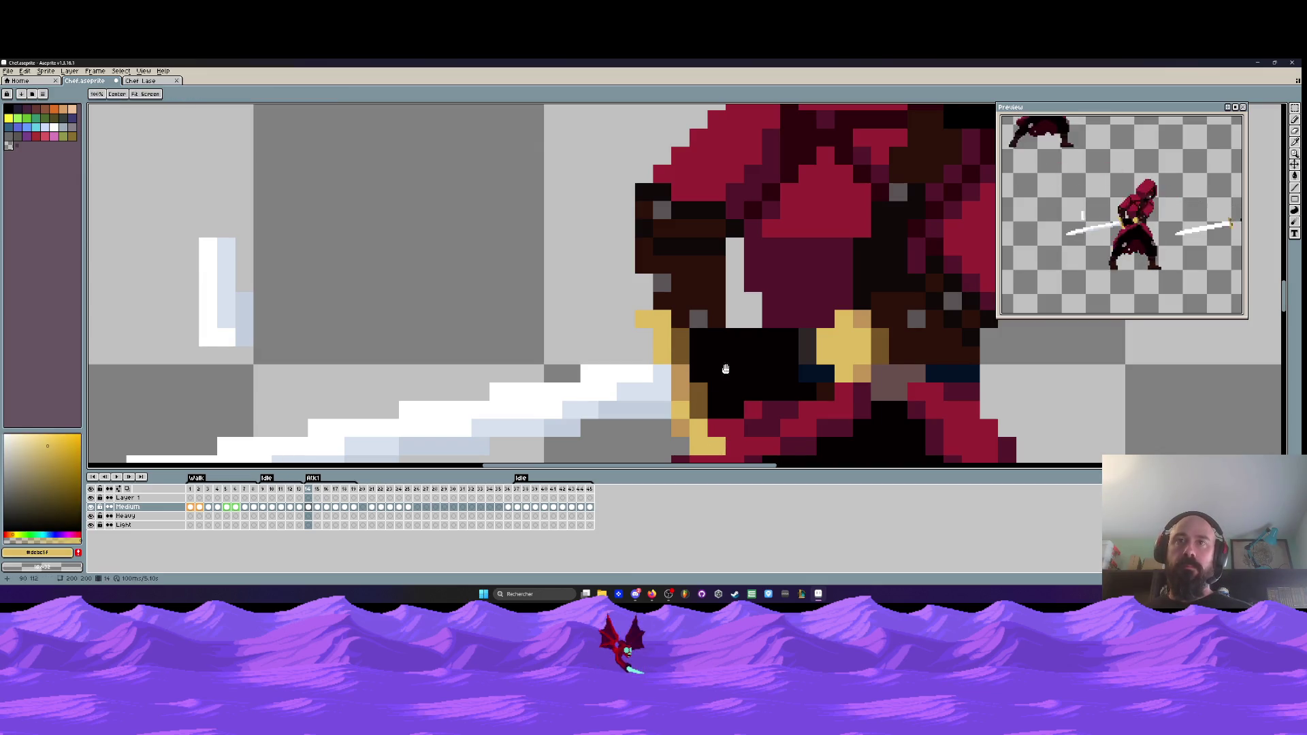
pyautogui.scroll(-3, 726, 368)
# - Add more yellow hilt pixels in frames 14 and 15, comparing the two poses
pyautogui.press('Right')
pyautogui.scroll(1, 753, 330)
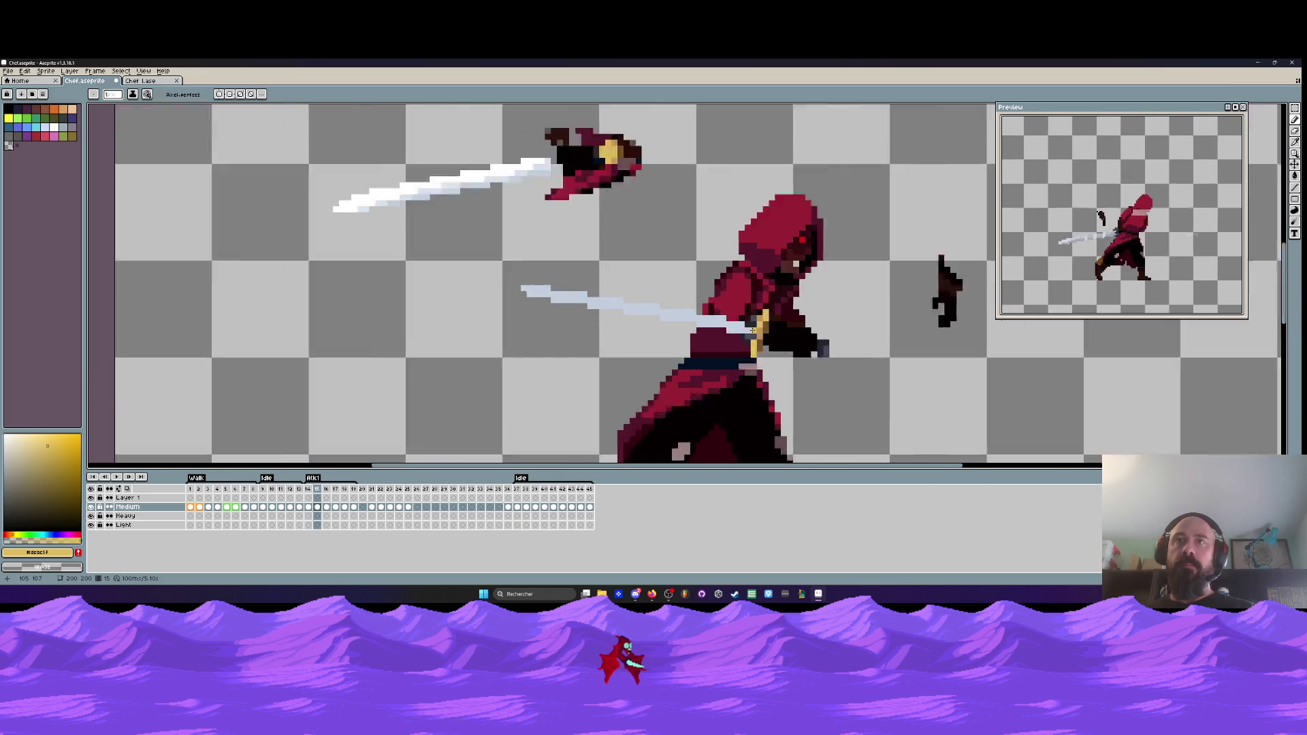
pyautogui.scroll(2, 752, 330)
pyautogui.press('Left')
pyautogui.click(819, 294)
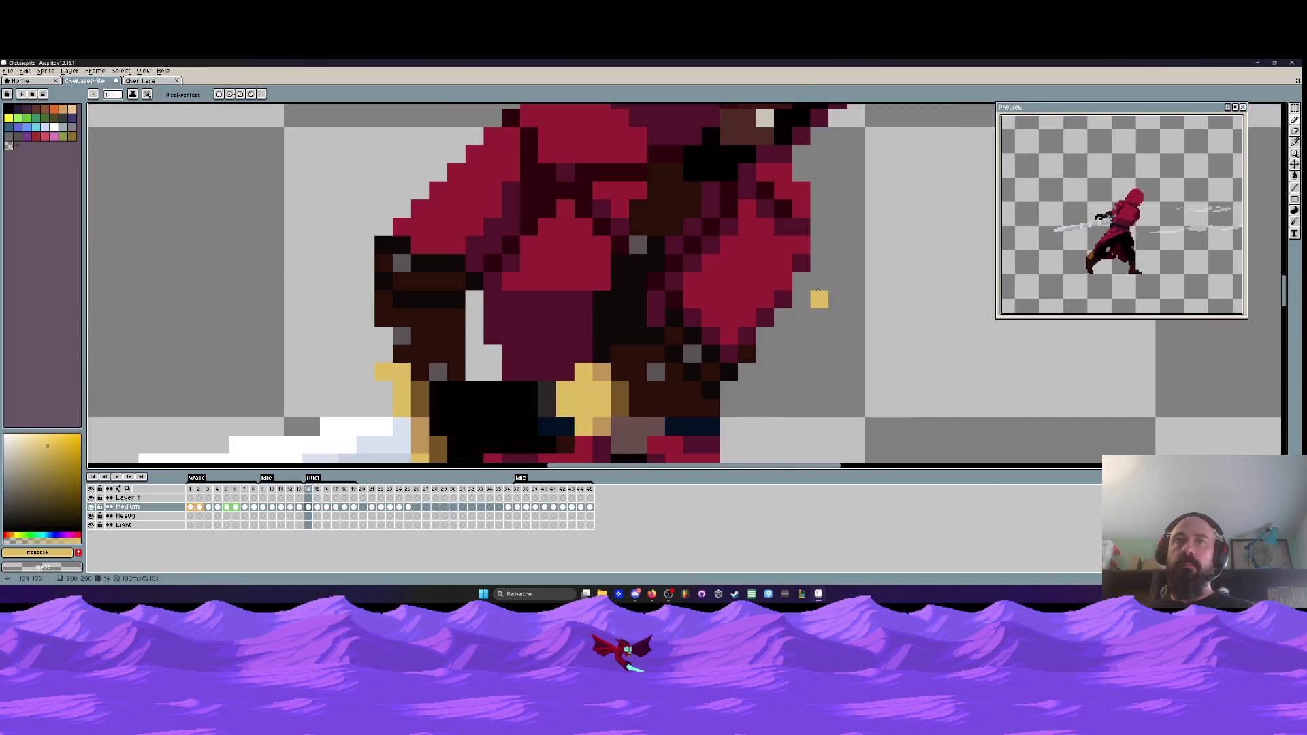
pyautogui.scroll(-3, 818, 291)
pyautogui.press('Right')
pyautogui.scroll(1, 738, 356)
pyautogui.click(739, 356)
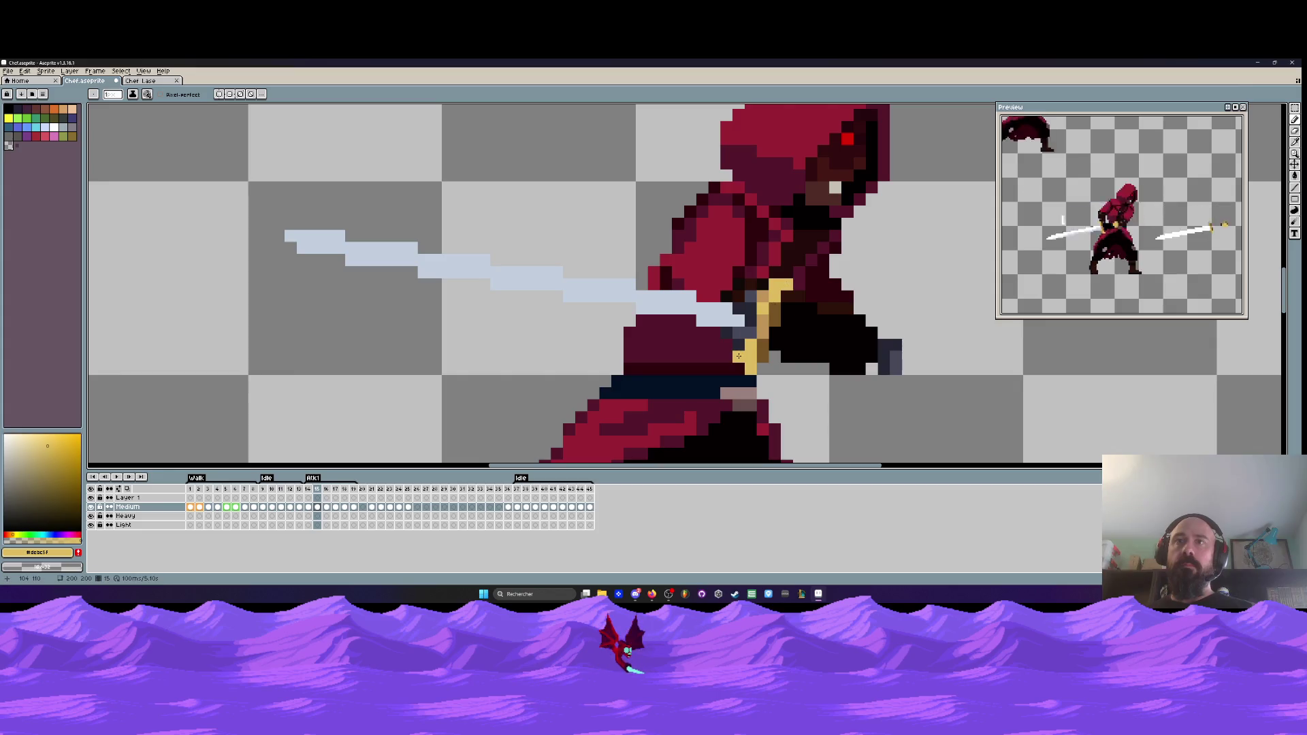
pyautogui.scroll(-3, 739, 356)
pyautogui.press('Left')
pyautogui.press('Right')
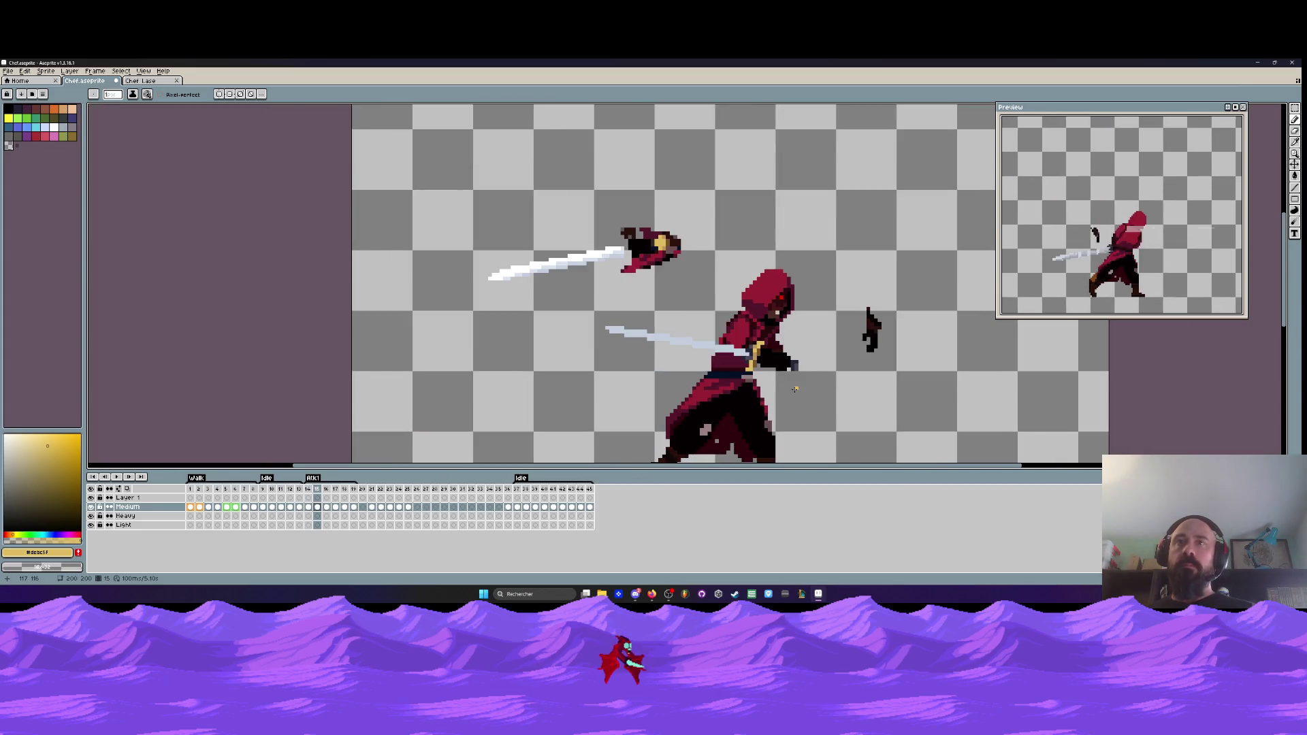
pyautogui.scroll(3, 729, 344)
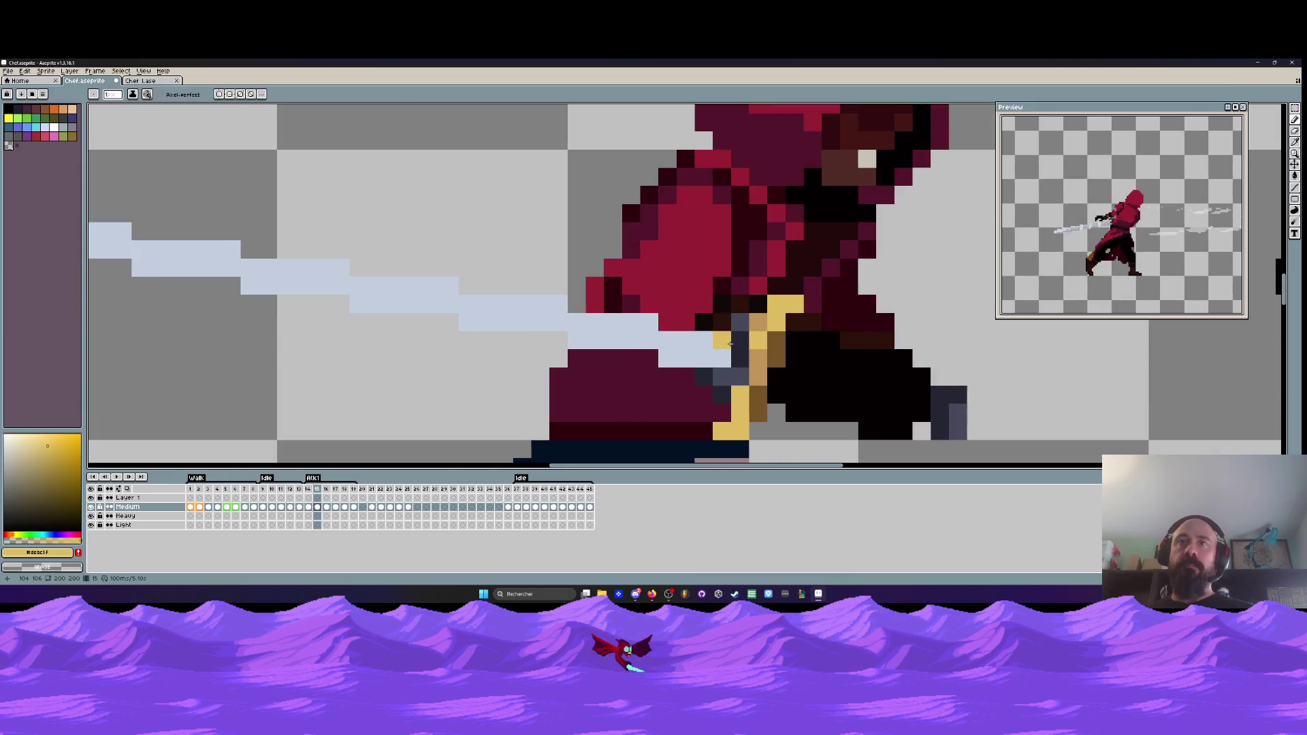
# - Sample the light blue blade colour and paint a blade pixel beside the hilt
pyautogui.keyDown('alt'); pyautogui.click(727, 348); pyautogui.keyUp('alt')
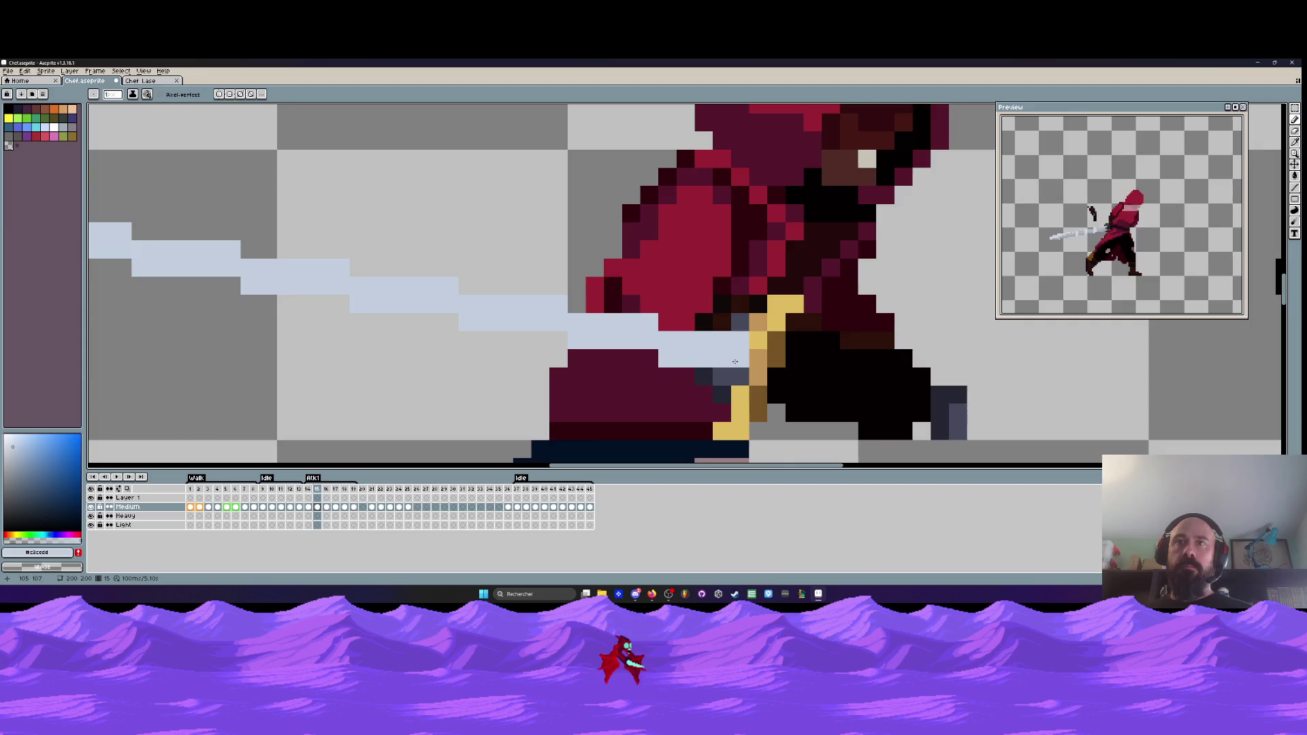
pyautogui.scroll(-3, 752, 371)
pyautogui.scroll(-1, 756, 373)
pyautogui.scroll(2, 763, 382)
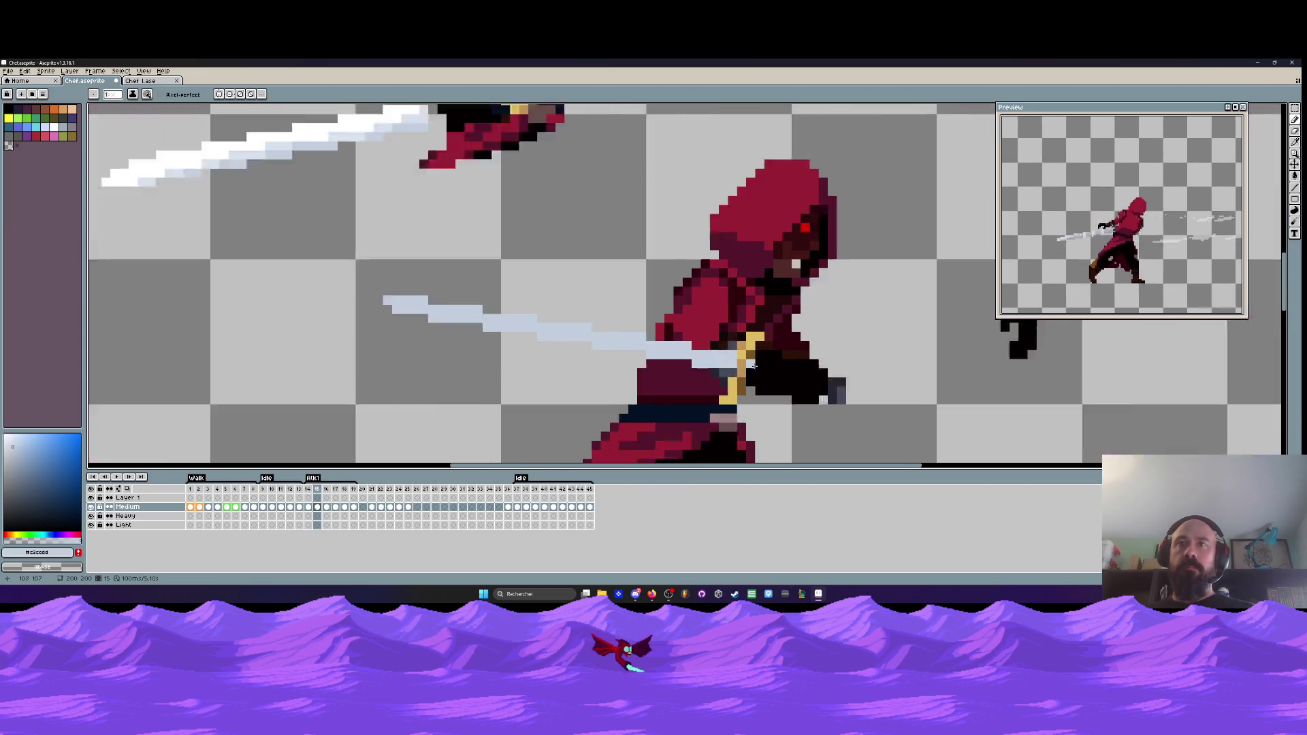
pyautogui.click(757, 330)
pyautogui.scroll(2, 756, 326)
# - Select the hilt pixels and nudge them one pixel left
pyautogui.press('m')
pyautogui.scroll(-1, 736, 381)
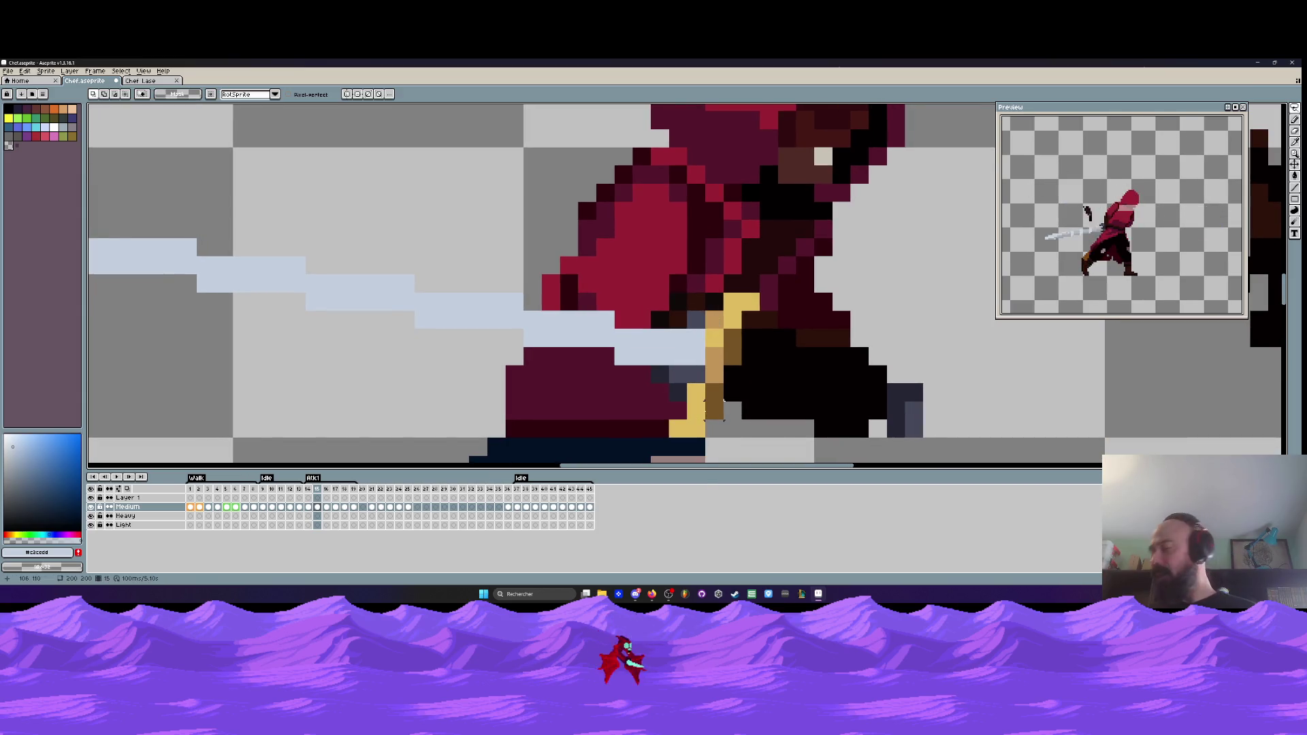
pyautogui.moveTo(704, 401); pyautogui.dragTo(687, 403)
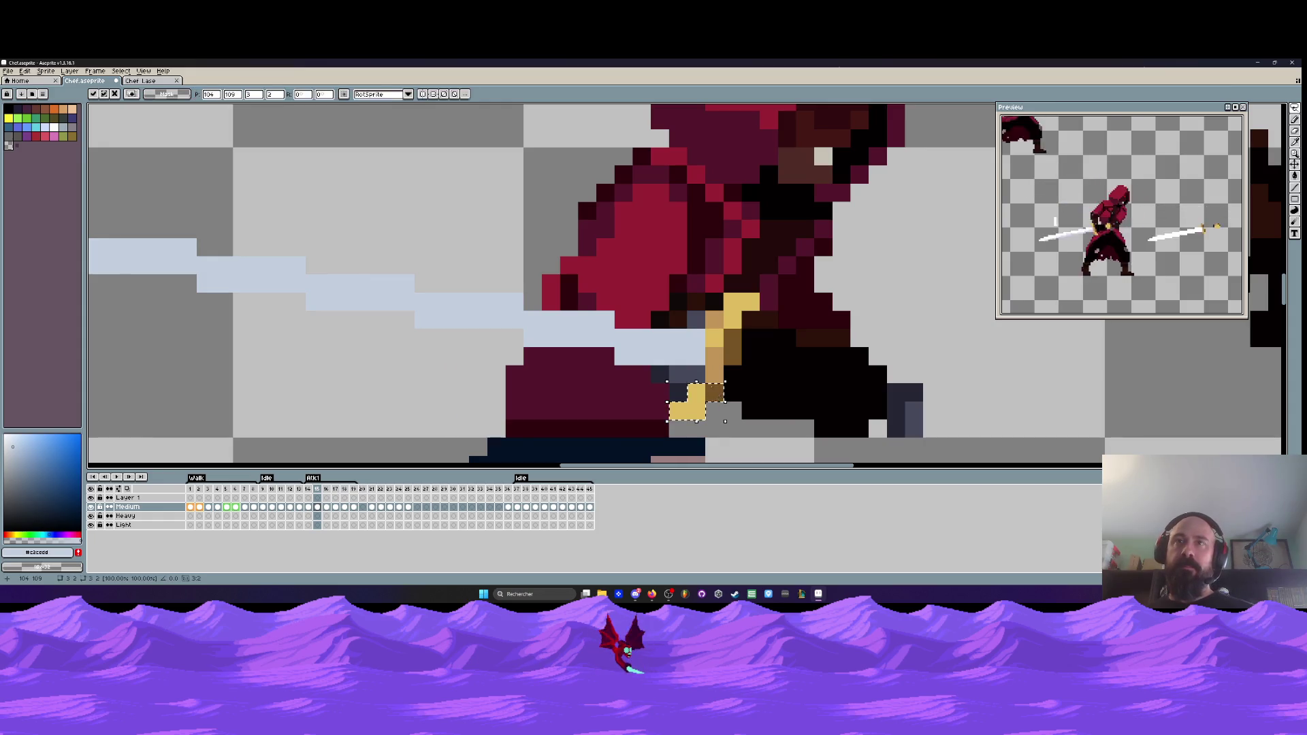
pyautogui.scroll(-5, 693, 429)
pyautogui.scroll(4, 708, 381)
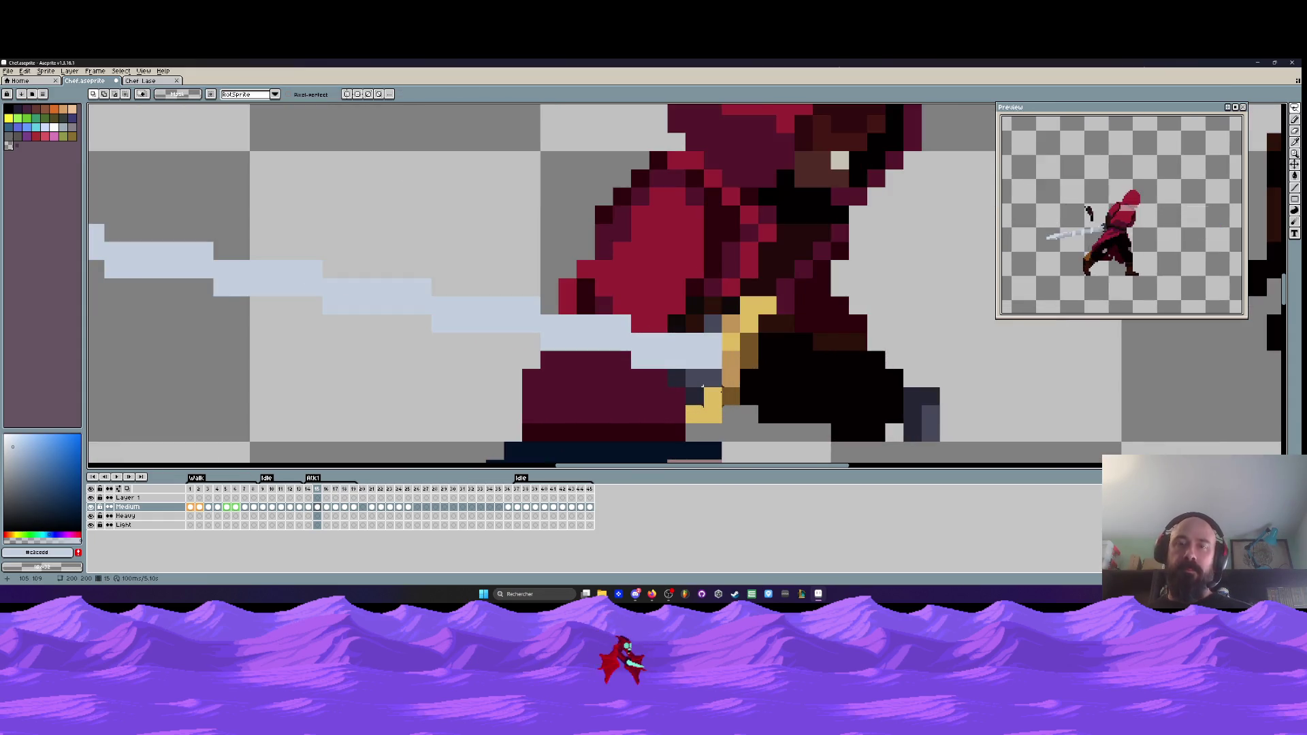
# - Pick the hilt's brown and repaint two hilt pixels lighter tan, checking frames 14 and 15
pyautogui.press('i')
pyautogui.click(738, 391)
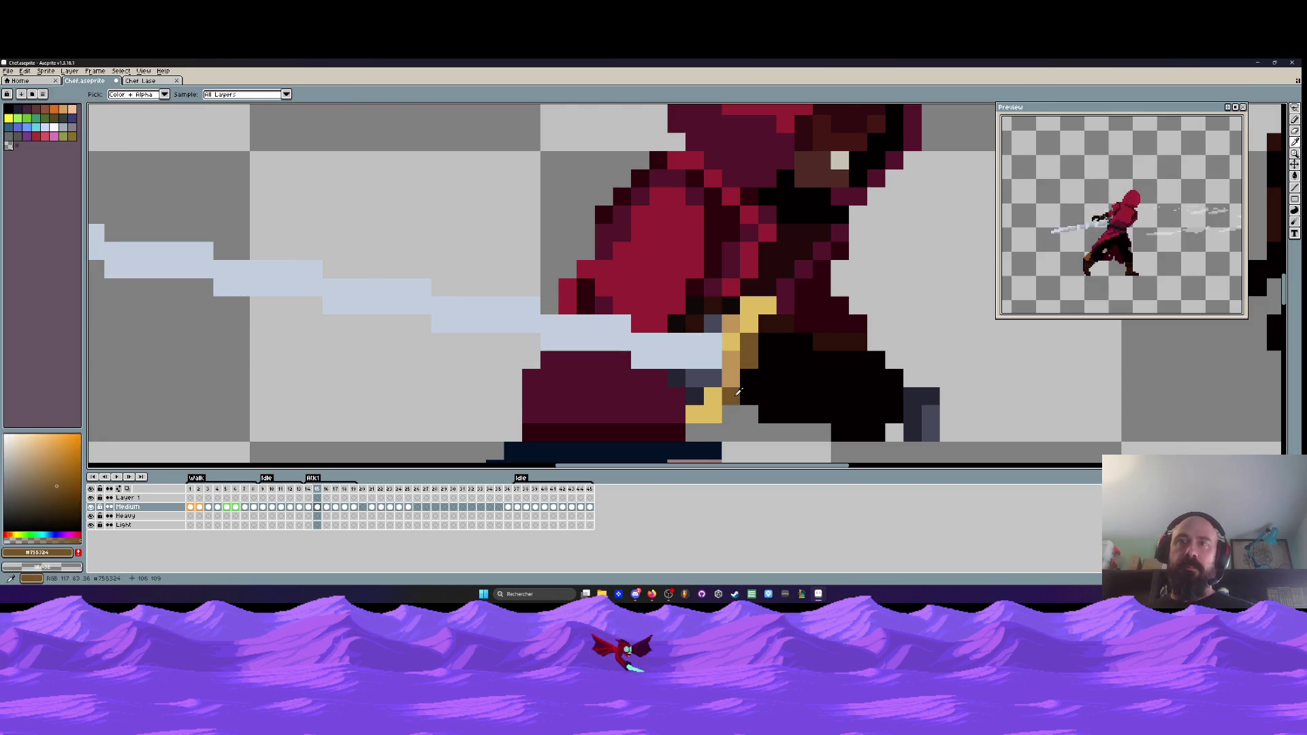
pyautogui.press('b')
pyautogui.keyDown('alt'); pyautogui.click(730, 340); pyautogui.keyUp('alt')
pyautogui.click(748, 323)
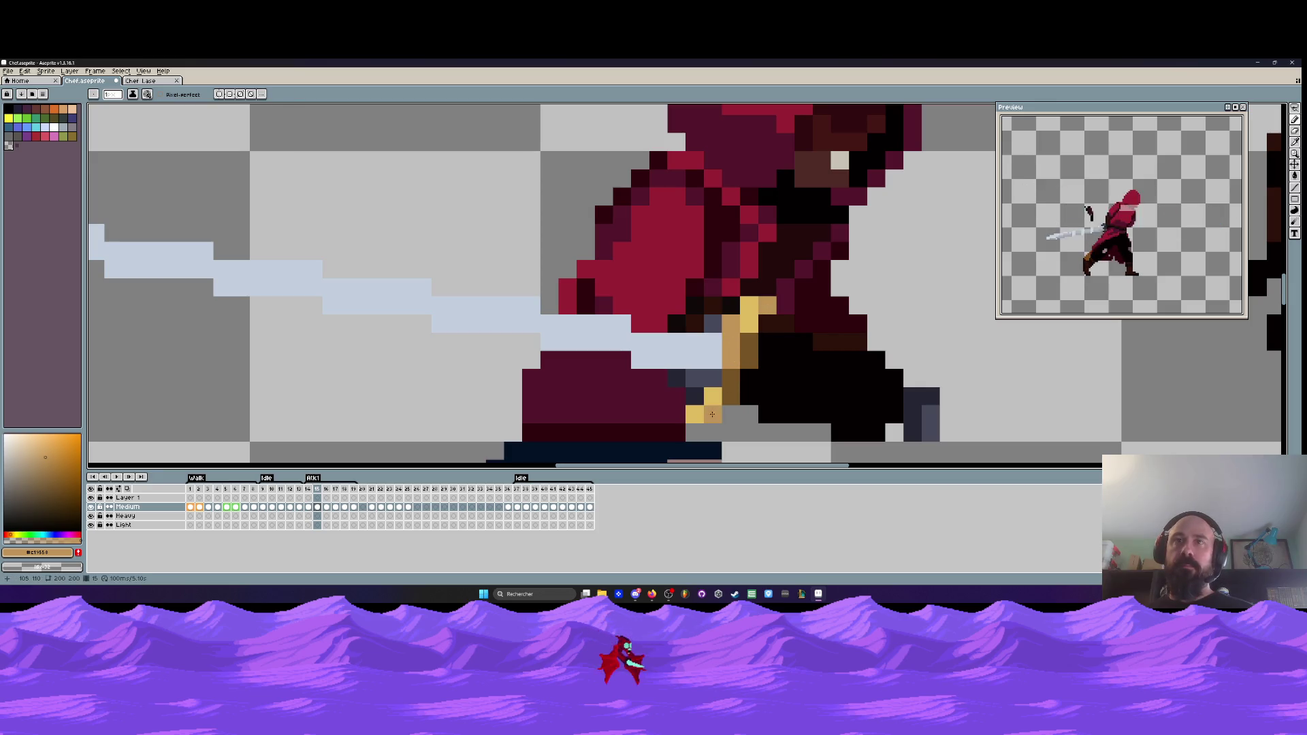
pyautogui.scroll(-4, 783, 354)
pyautogui.press(',')
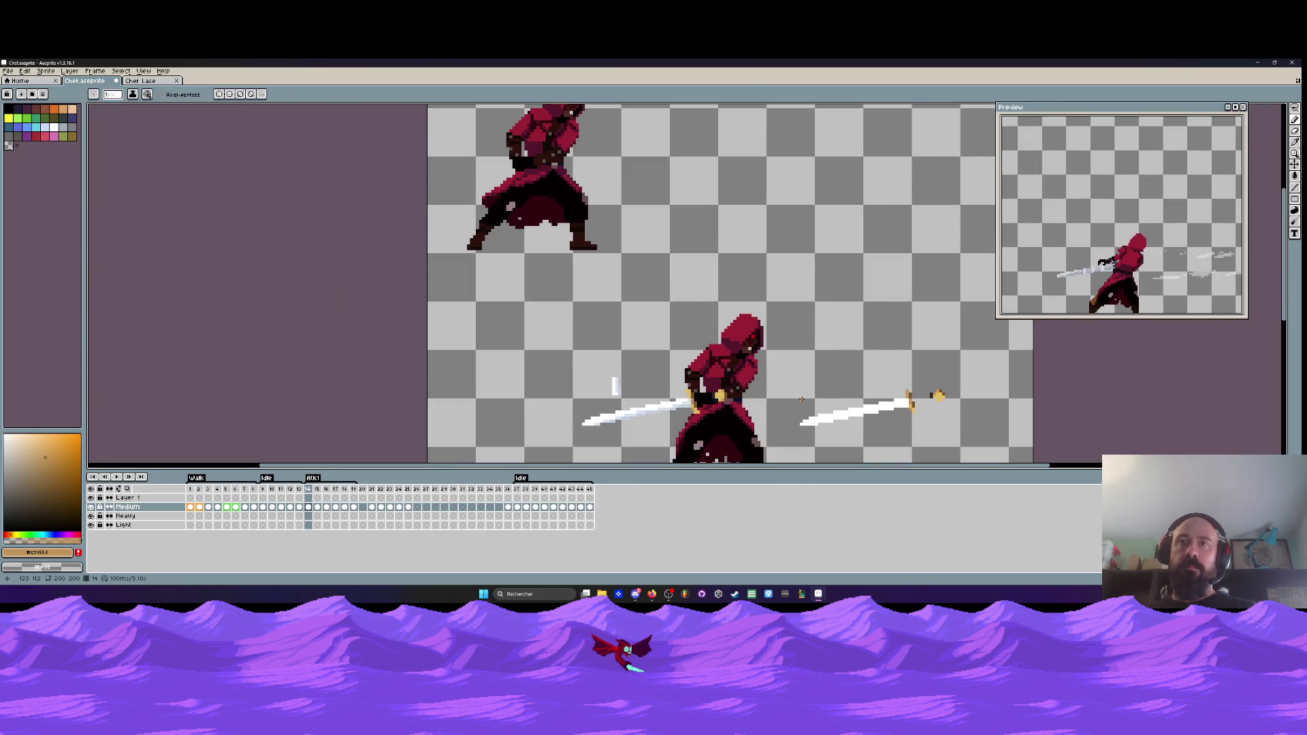
pyautogui.press('.')
pyautogui.scroll(-1, 790, 403)
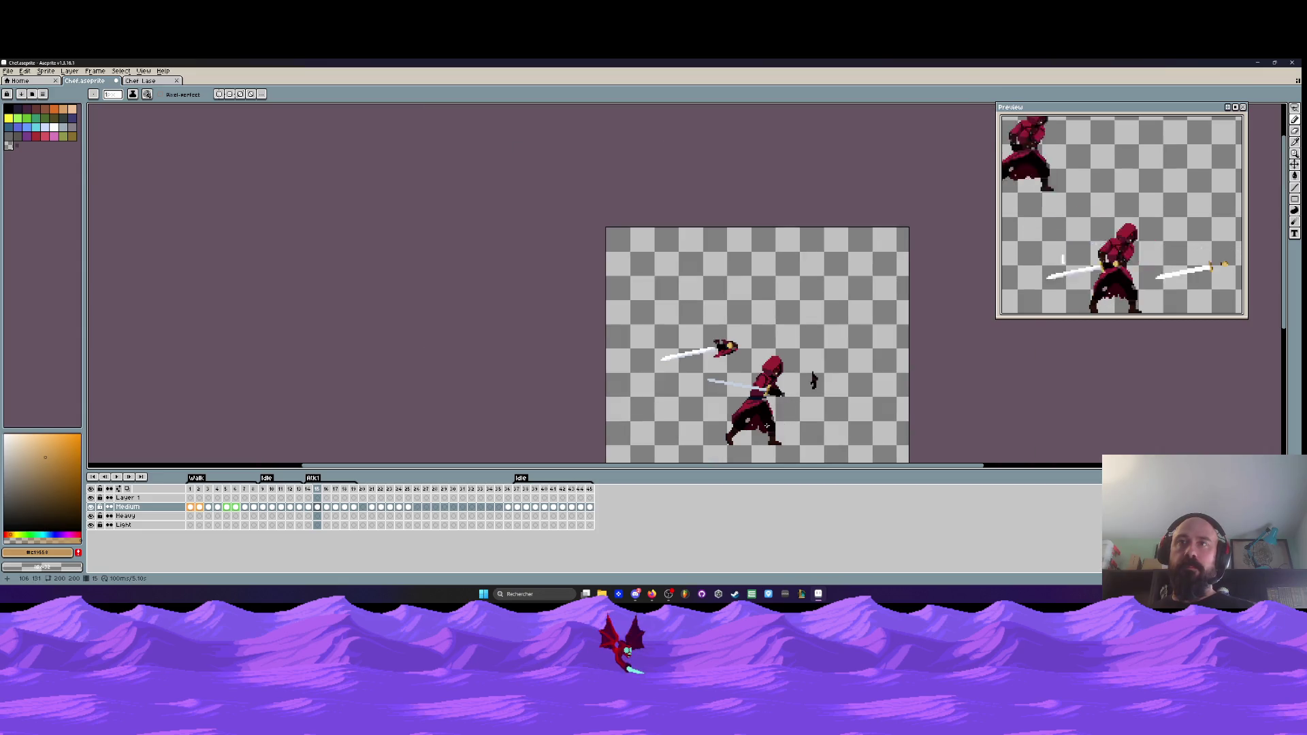
pyautogui.scroll(2, 723, 366)
pyautogui.scroll(1, 723, 365)
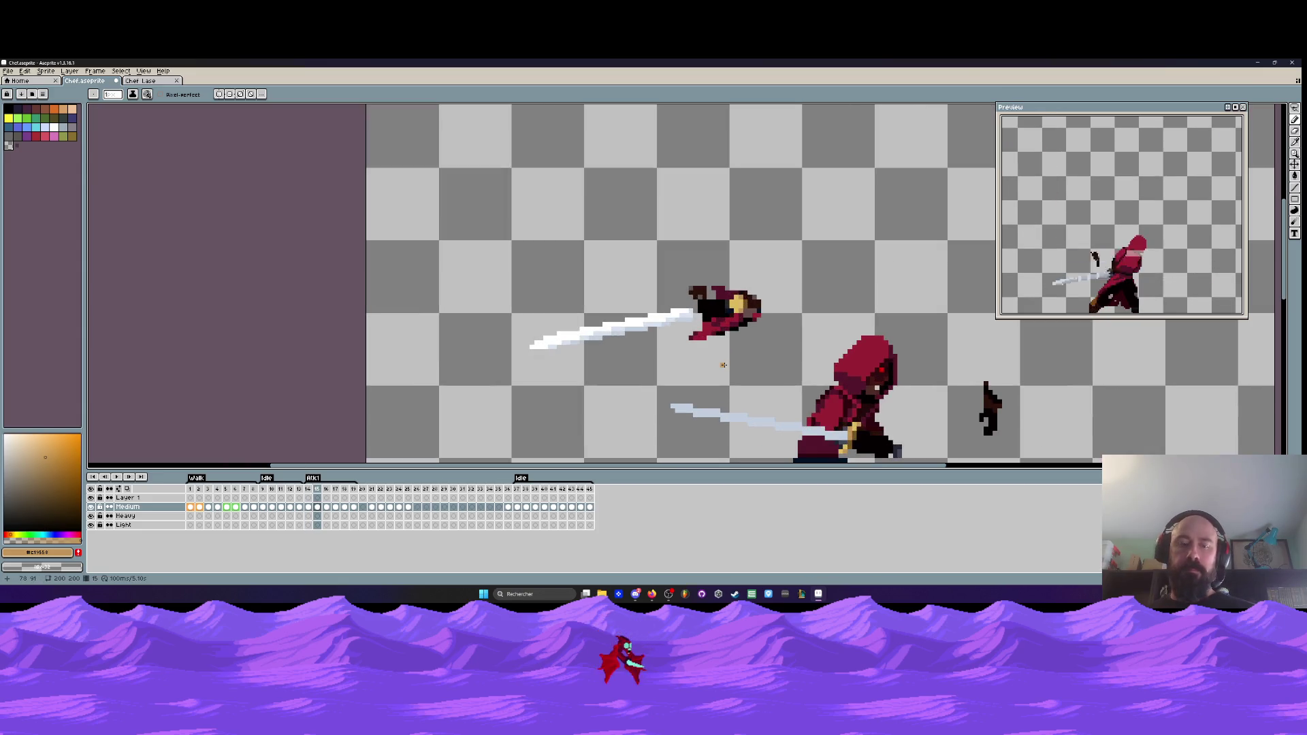
# - Sample white from the sword trail and paint white pixels along the trail
pyautogui.press('i')
pyautogui.click(664, 311)
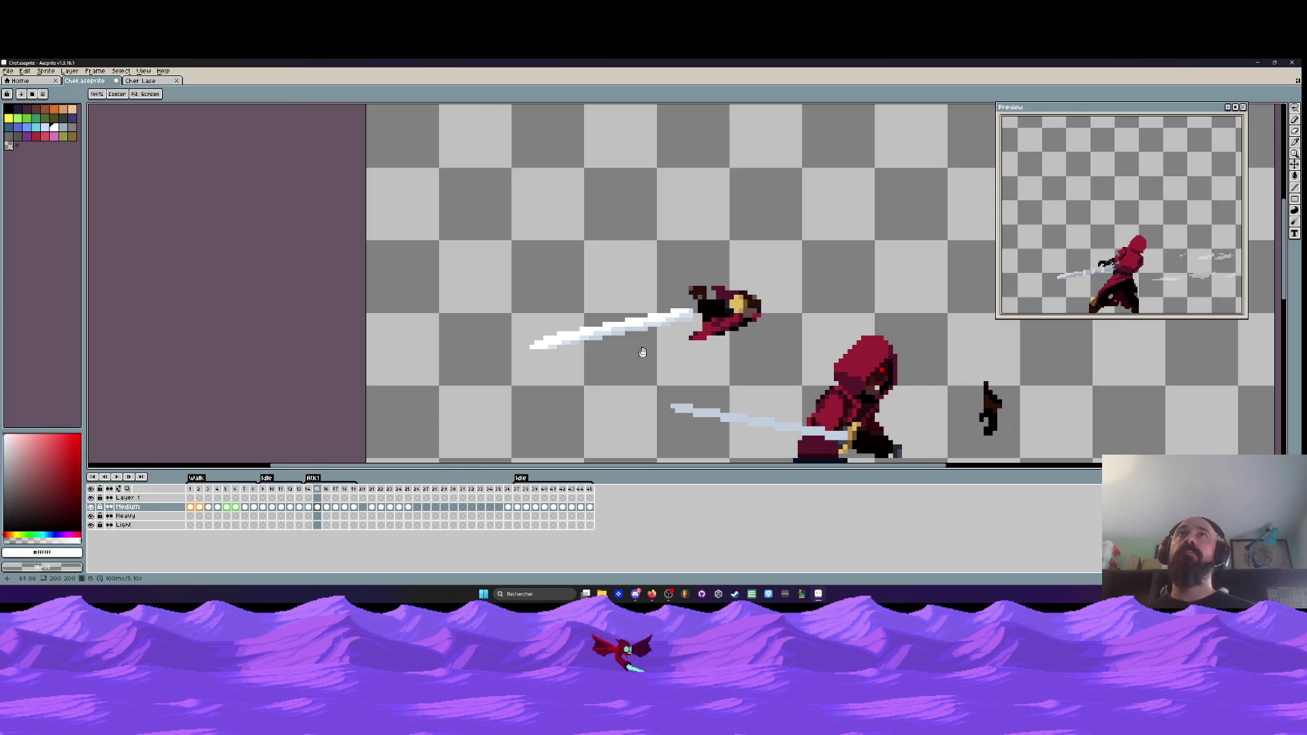
pyautogui.moveTo(664, 311); pyautogui.dragTo(690, 276)
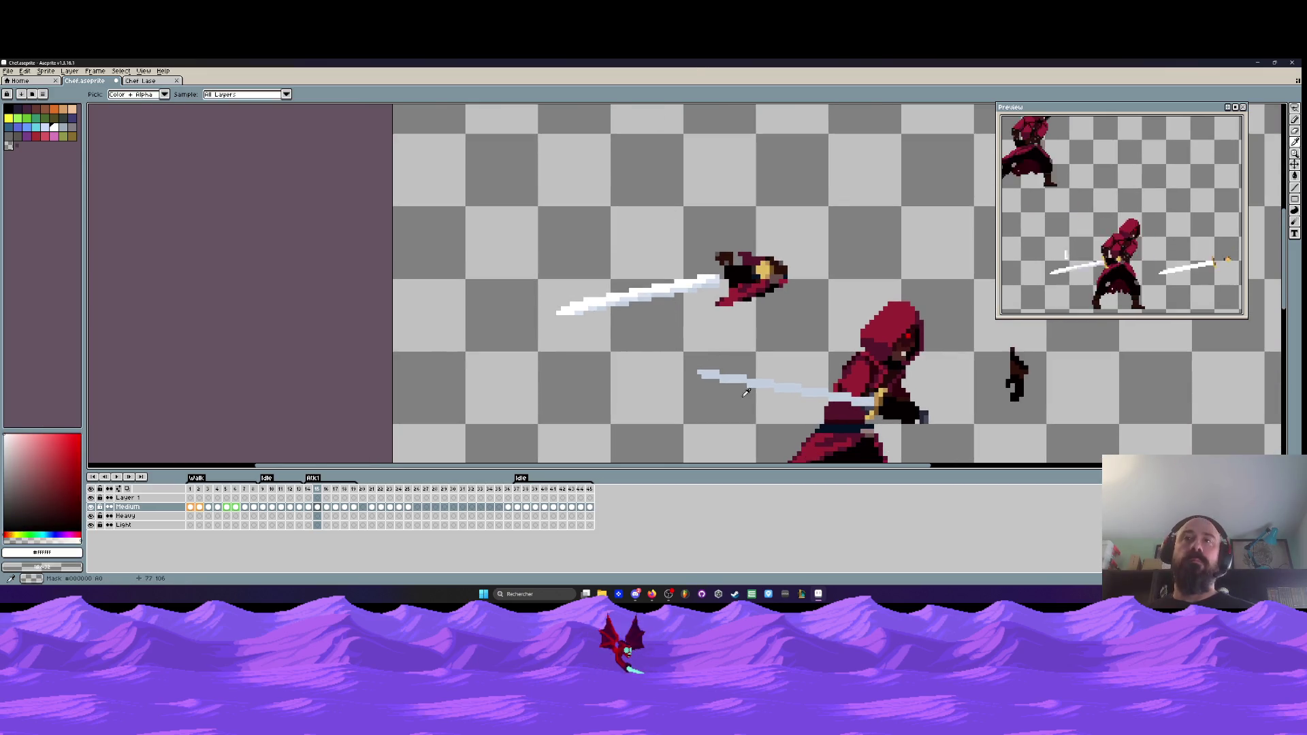
pyautogui.press('b')
pyautogui.scroll(4, 708, 367)
pyautogui.moveTo(645, 368)
pyautogui.mouseDown()
pyautogui.moveTo(746, 371)
pyautogui.moveTo(769, 394)
pyautogui.moveTo(878, 394)
pyautogui.mouseUp()
pyautogui.scroll(-4, 791, 363)
pyautogui.scroll(2, 791, 363)
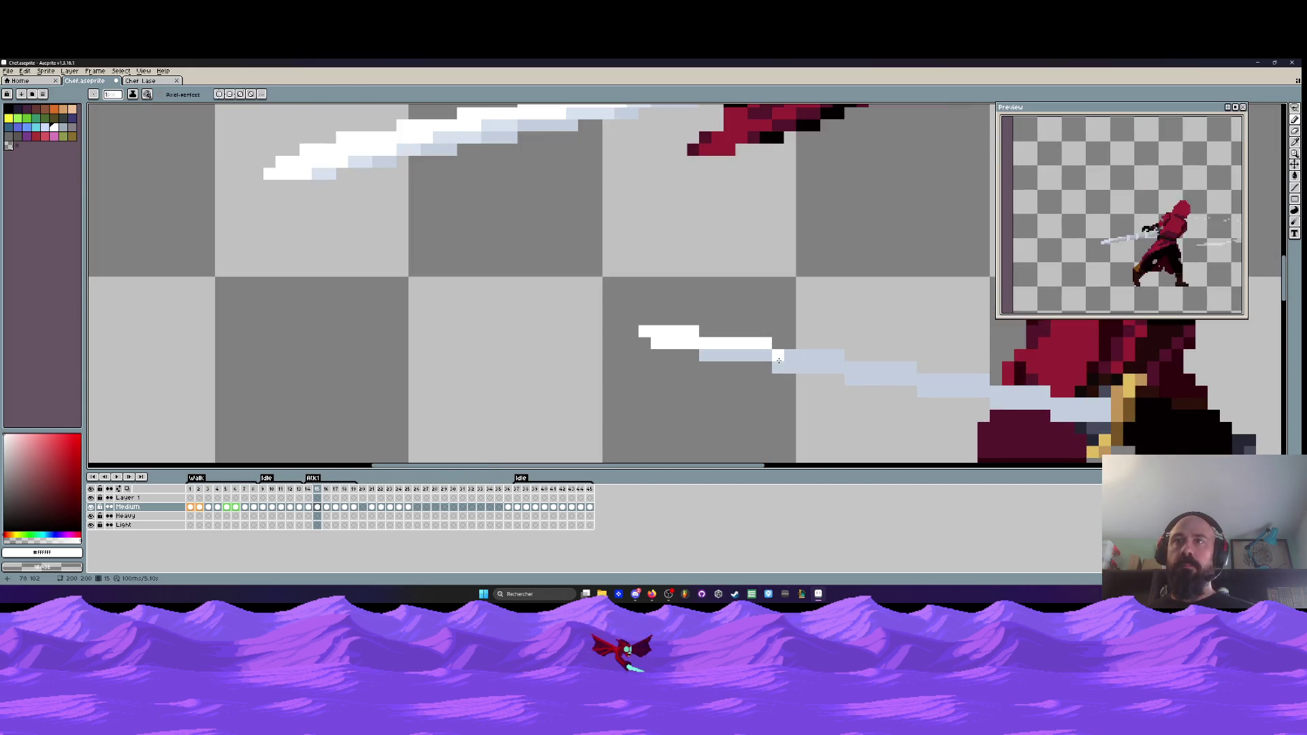
# - Paint the remaining light-blue trail rows and pixels white, then review the hooded figure and sword
pyautogui.moveTo(836, 356); pyautogui.dragTo(776, 355)
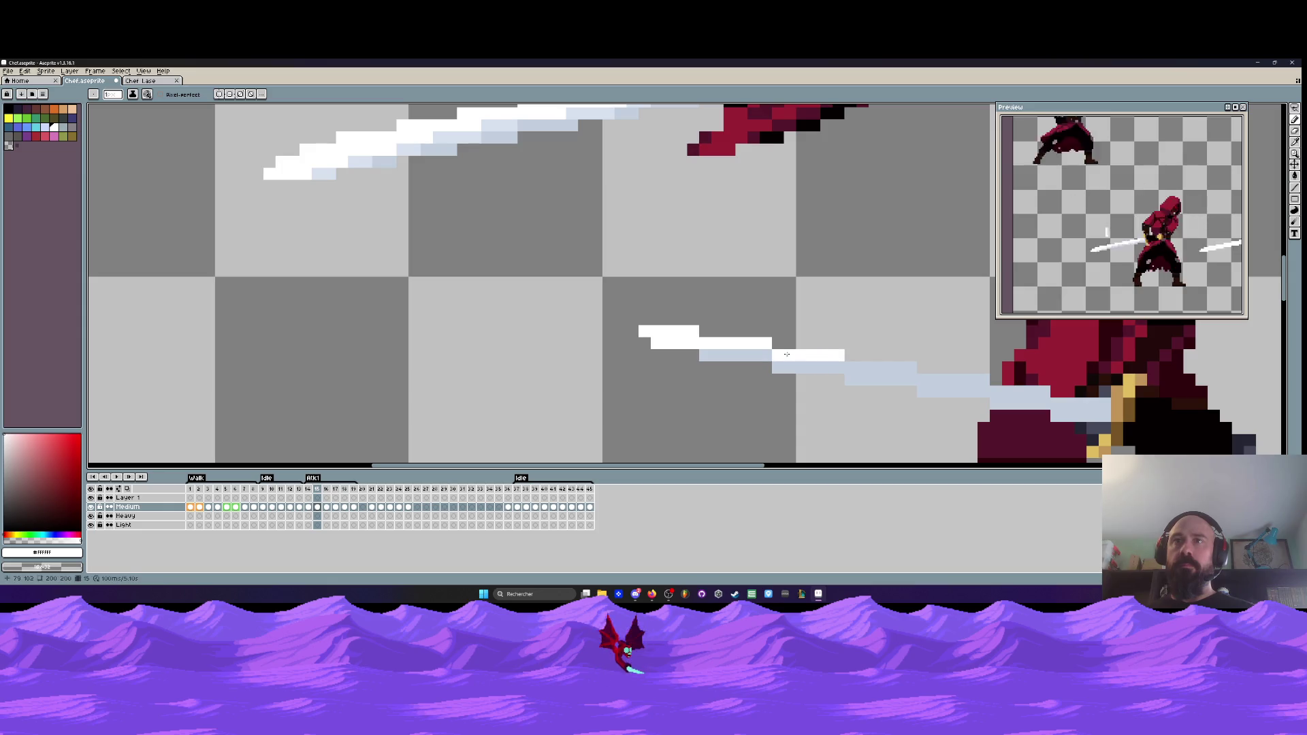
pyautogui.moveTo(934, 380); pyautogui.dragTo(984, 380)
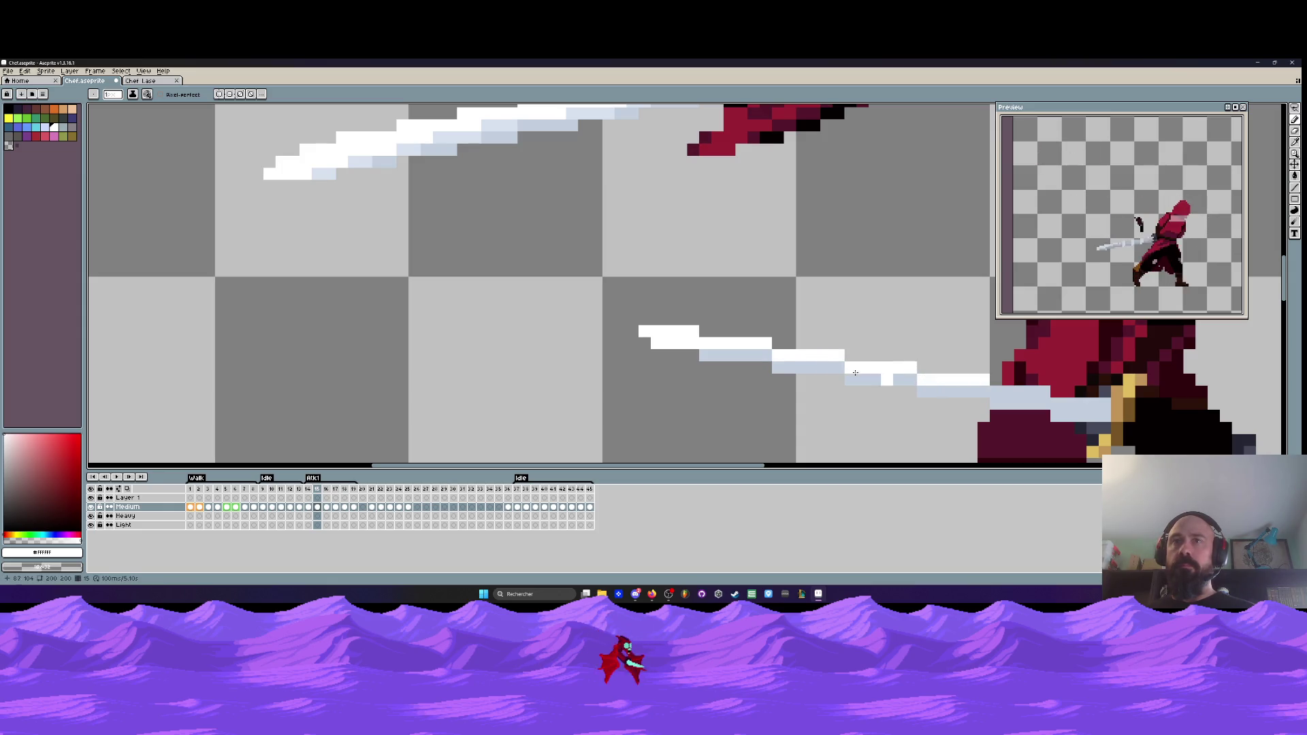
pyautogui.moveTo(705, 357); pyautogui.dragTo(716, 356)
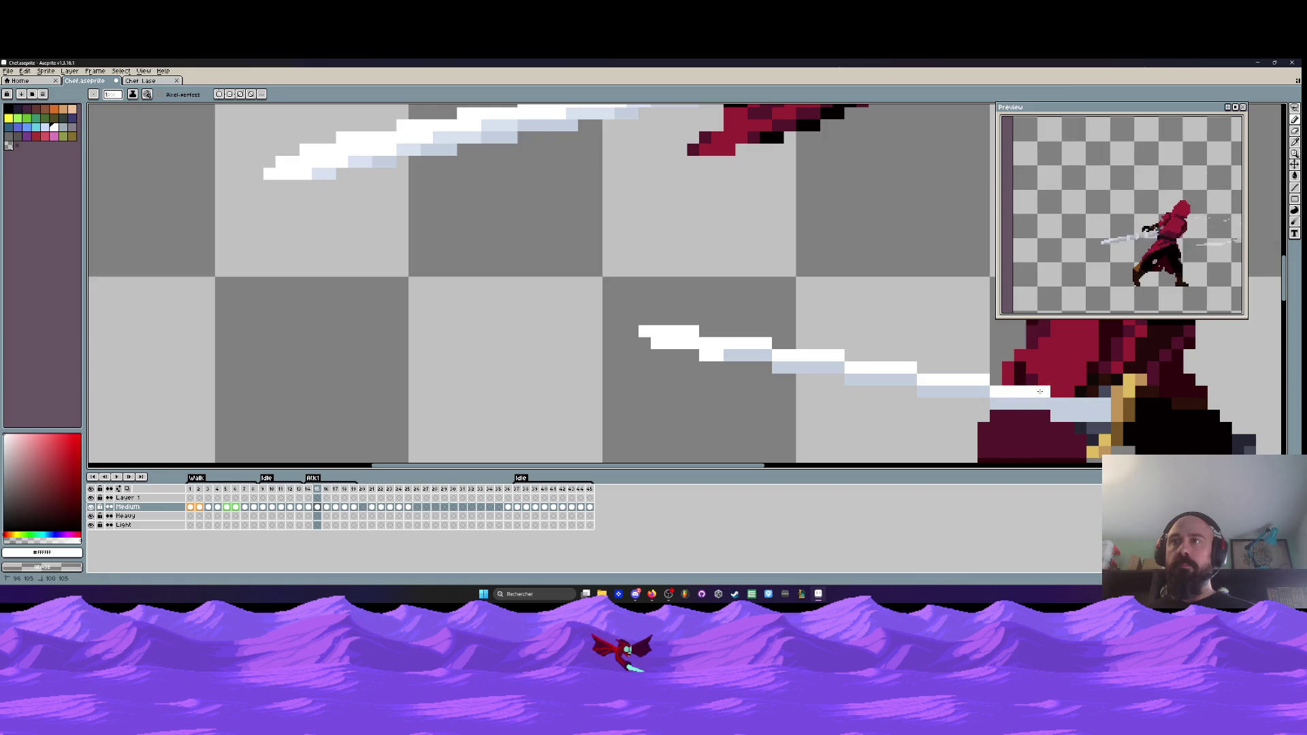
pyautogui.scroll(-3, 1040, 391)
pyautogui.scroll(2, 676, 294)
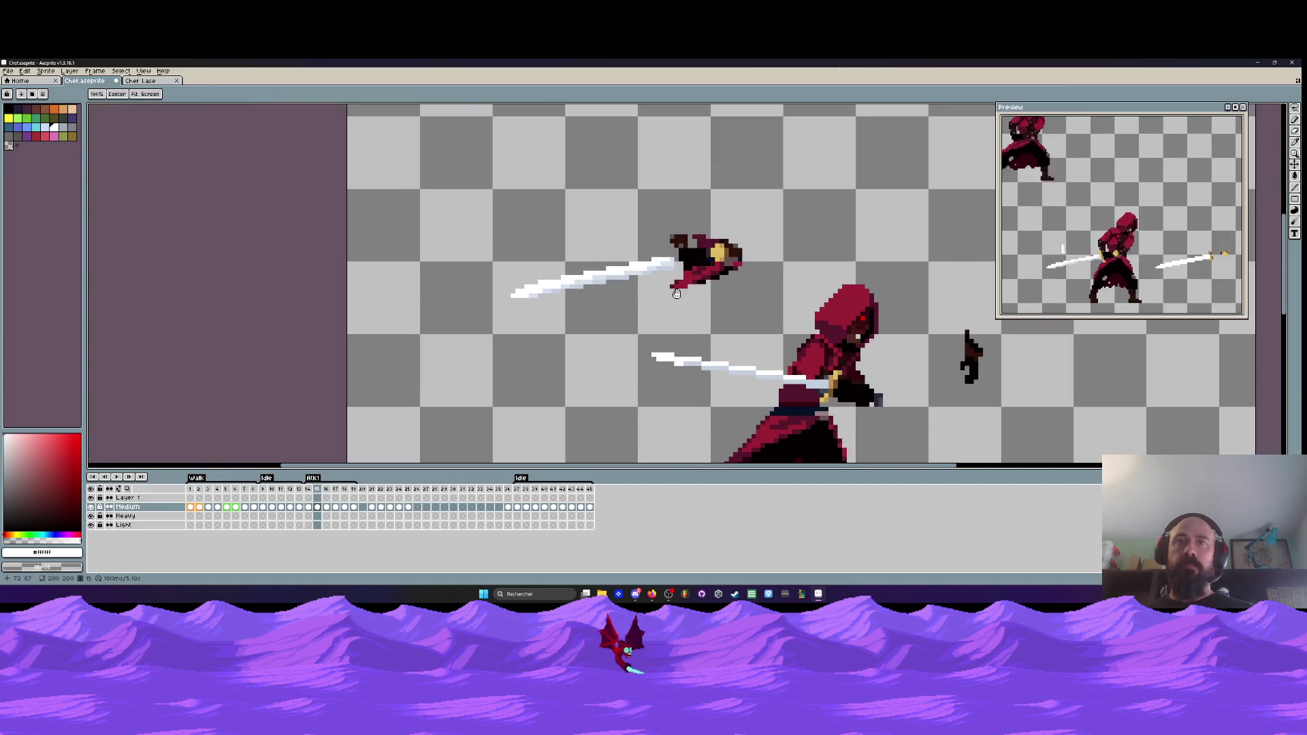
pyautogui.scroll(2, 675, 294)
pyautogui.press('b')
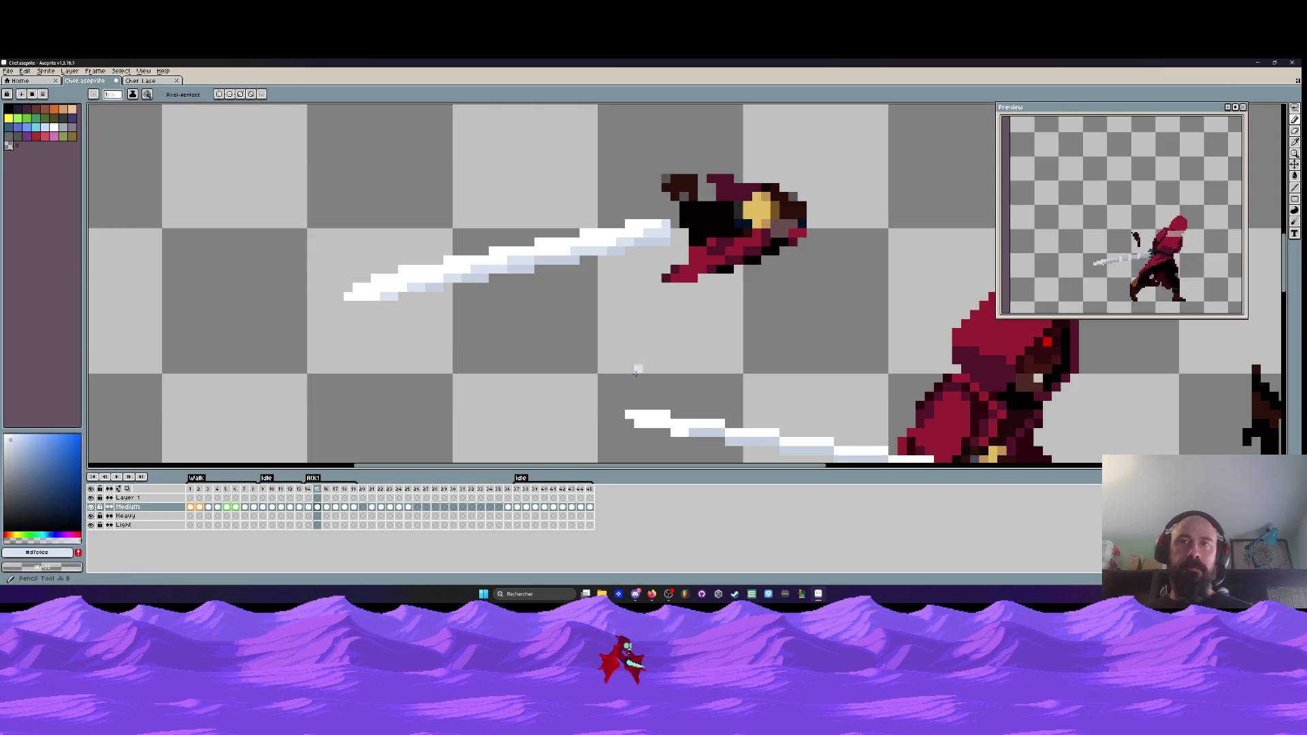
pyautogui.moveTo(732, 438); pyautogui.dragTo(686, 390)
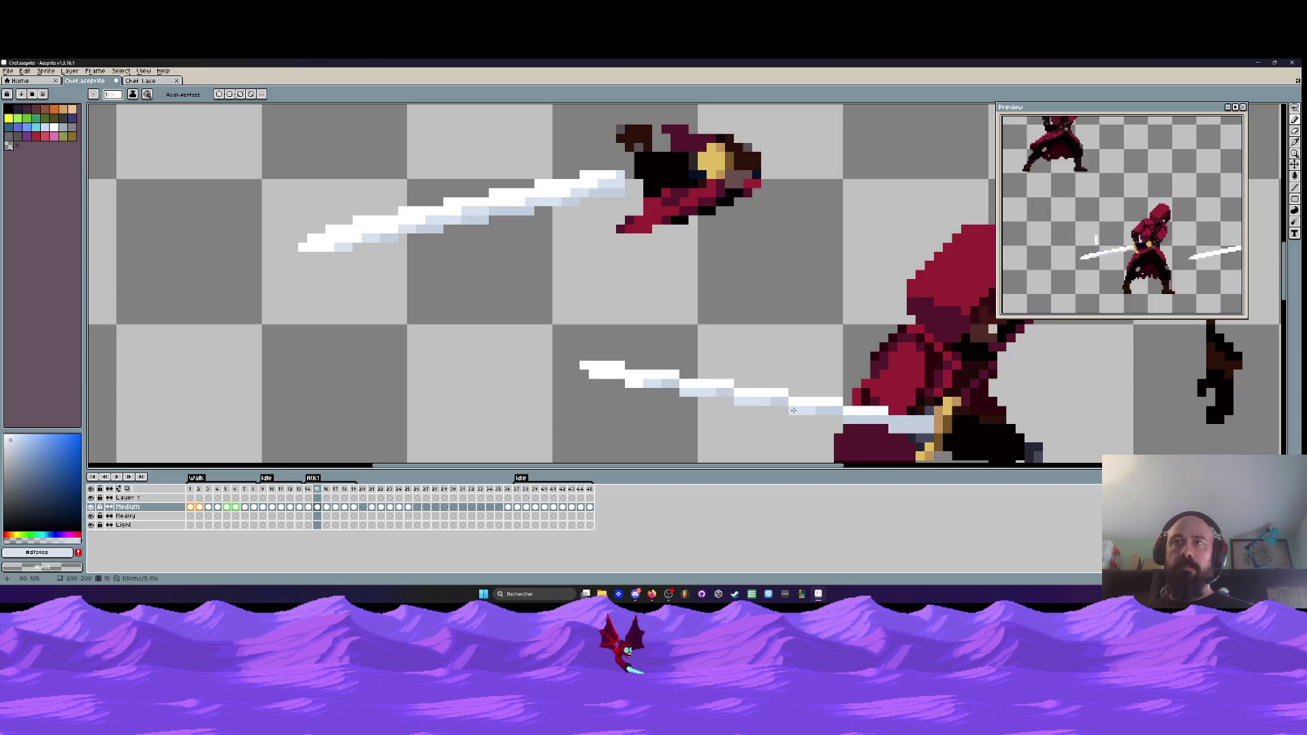
pyautogui.moveTo(840, 426); pyautogui.dragTo(737, 352)
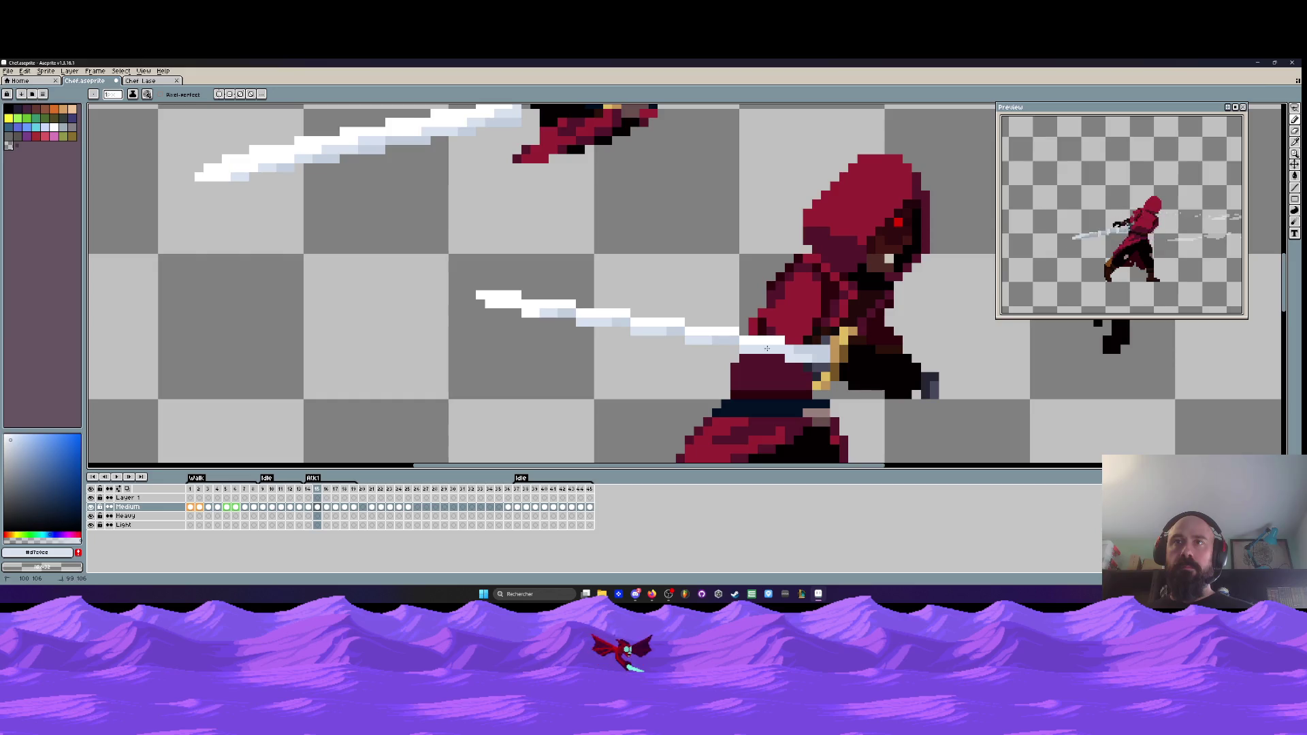
pyautogui.scroll(-5, 767, 349)
pyautogui.scroll(4, 788, 364)
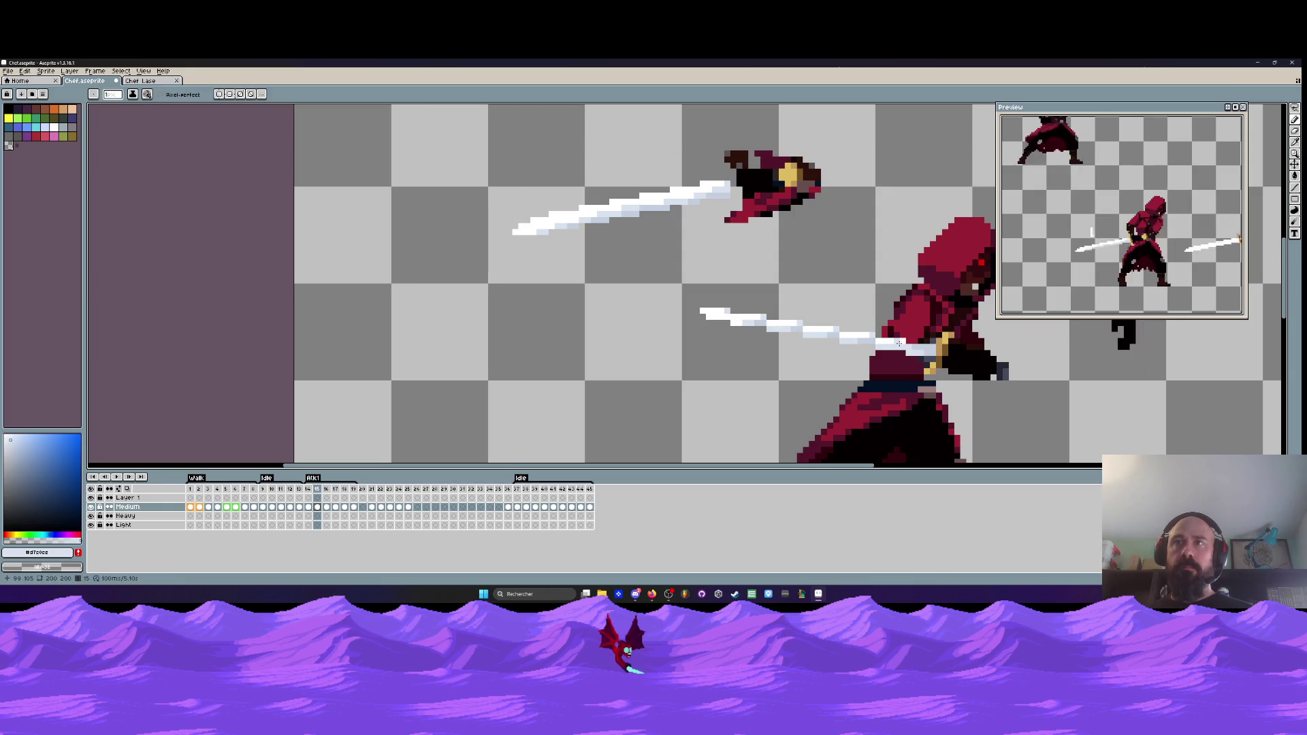
pyautogui.scroll(-5, 877, 295)
pyautogui.scroll(6, 877, 295)
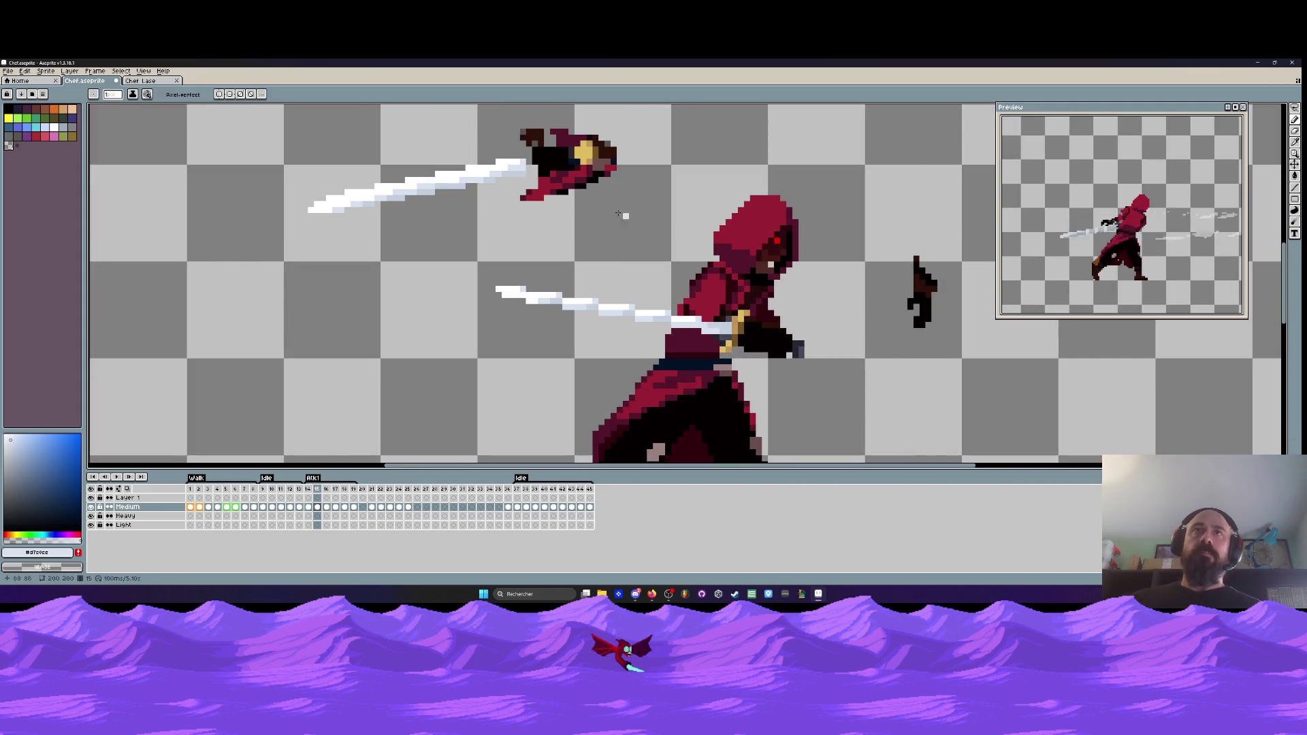
# - Lasso the yellow fist in frame 15 and move it up and to the left
pyautogui.keyDown('alt'); pyautogui.click(581, 155); pyautogui.keyUp('alt')
pyautogui.scroll(4, 584, 136)
pyautogui.press('q')
pyautogui.moveTo(584, 136)
pyautogui.mouseDown()
pyautogui.moveTo(539, 174)
pyautogui.moveTo(599, 170)
pyautogui.moveTo(556, 175)
pyautogui.mouseUp()
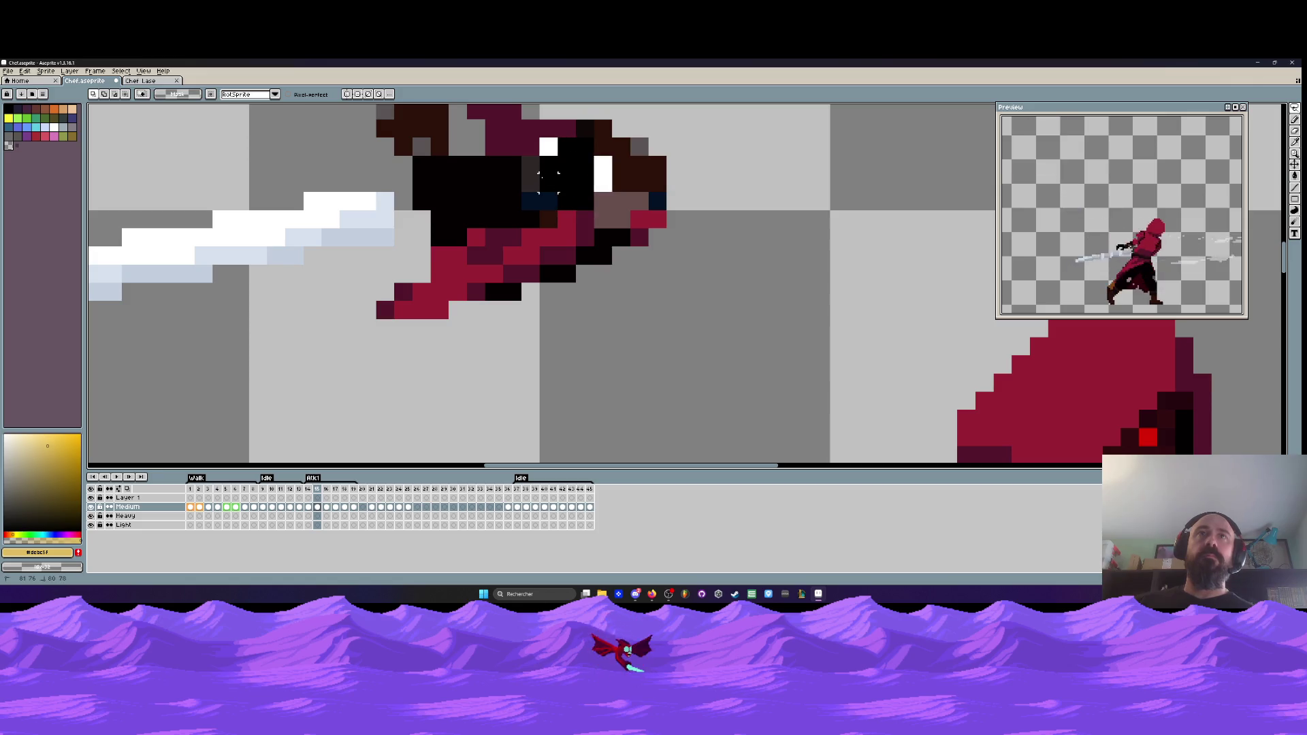
pyautogui.scroll(-4, 537, 172)
pyautogui.hotkey('ctrl', 'v')
pyautogui.scroll(4, 792, 379)
pyautogui.moveTo(786, 364); pyautogui.dragTo(750, 322)
pyautogui.press('Return')
# - Erase the dark and maroon stray pixels beside the fist and nudge it one pixel left
pyautogui.press('e')
pyautogui.click(695, 359)
pyautogui.click(716, 305)
pyautogui.scroll(-4, 720, 304)
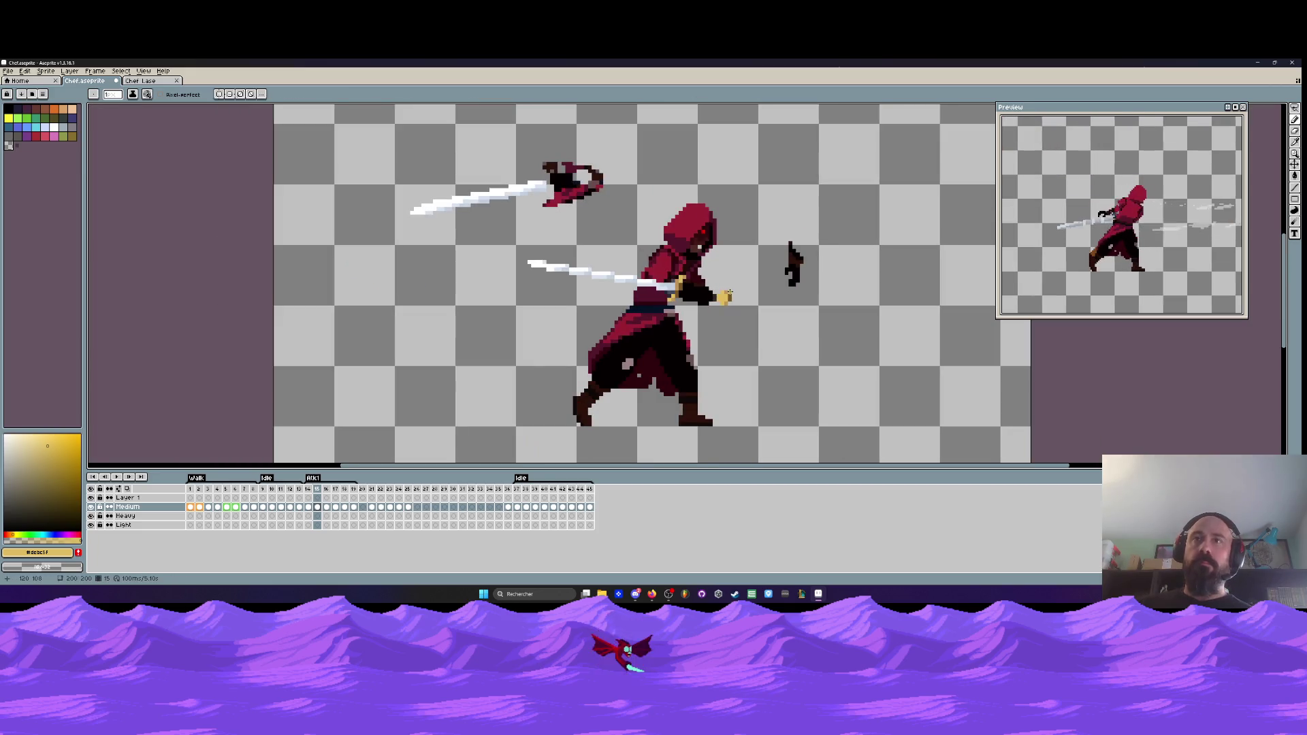
pyautogui.scroll(4, 702, 291)
pyautogui.press('m')
pyautogui.moveTo(670, 265); pyautogui.dragTo(761, 411)
pyautogui.moveTo(721, 354); pyautogui.dragTo(703, 354)
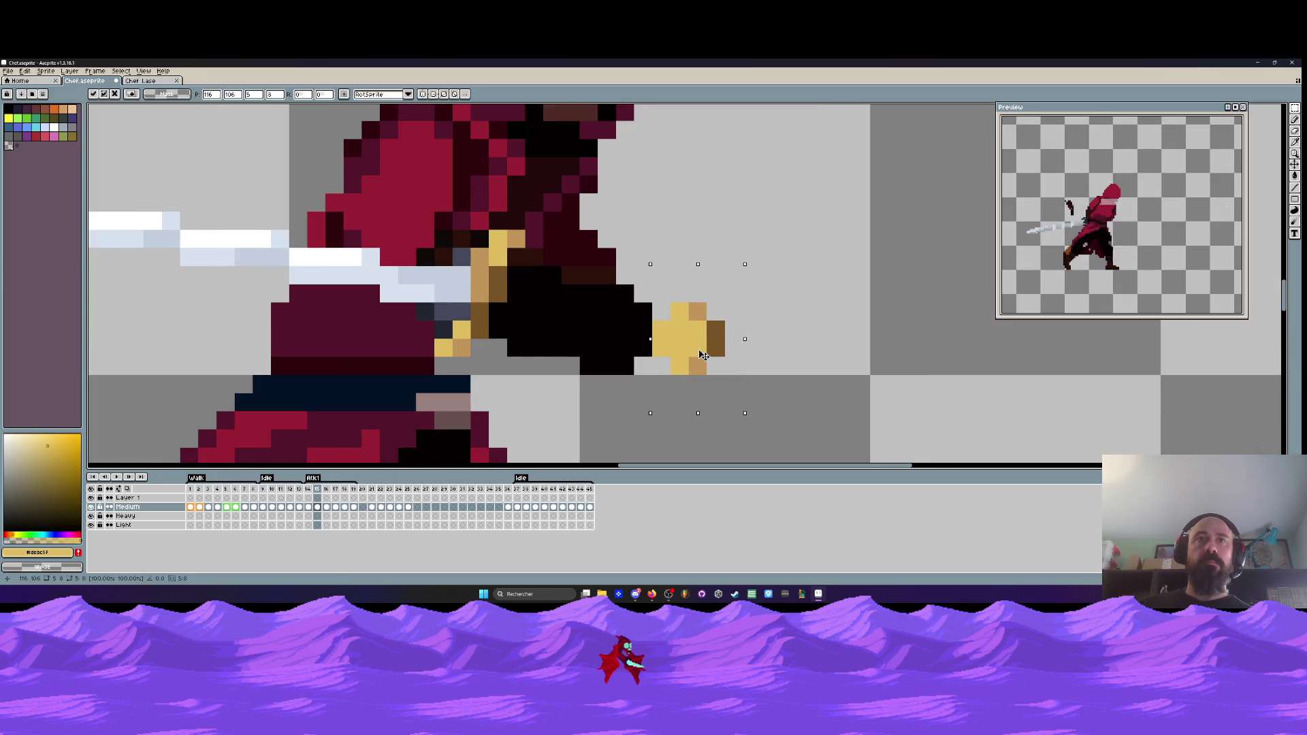
pyautogui.scroll(-4, 708, 340)
pyautogui.press('Return')
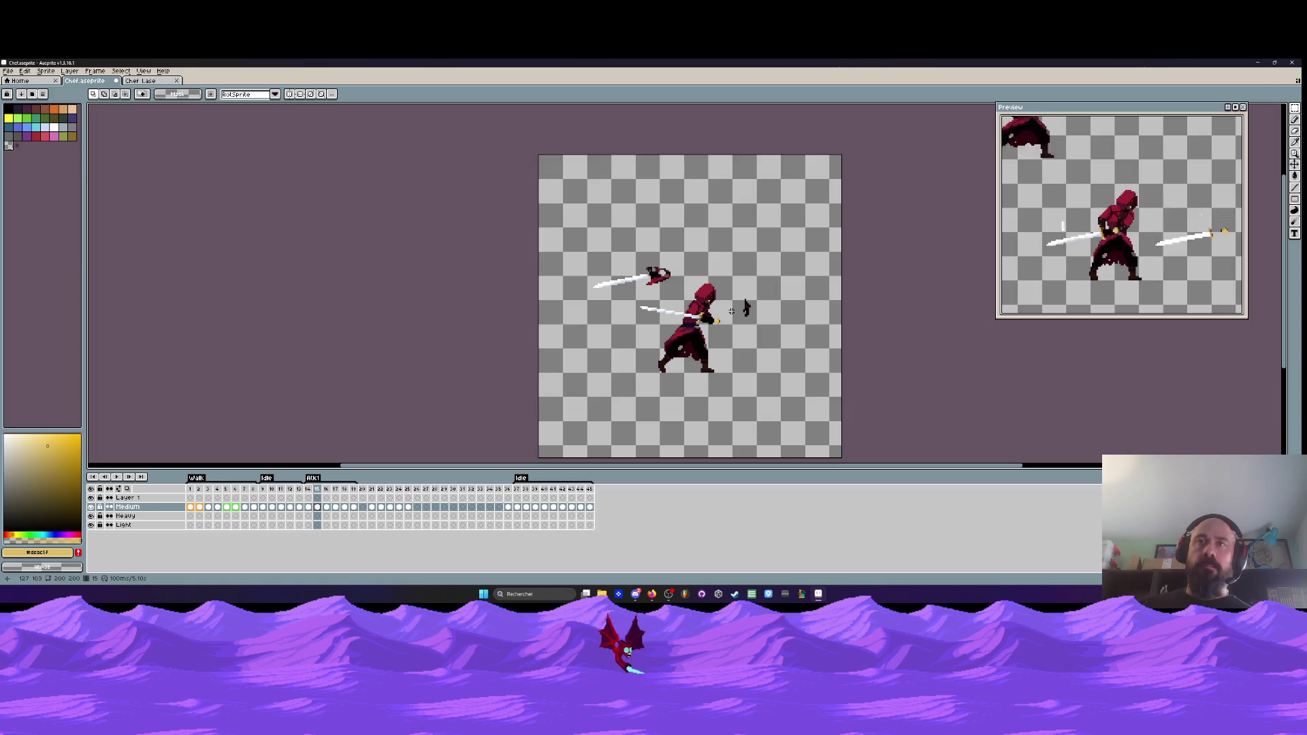
# - Undo the axe head changes and advance to frame 16
pyautogui.scroll(1, 663, 273)
pyautogui.hotkey('ctrl', 'z')
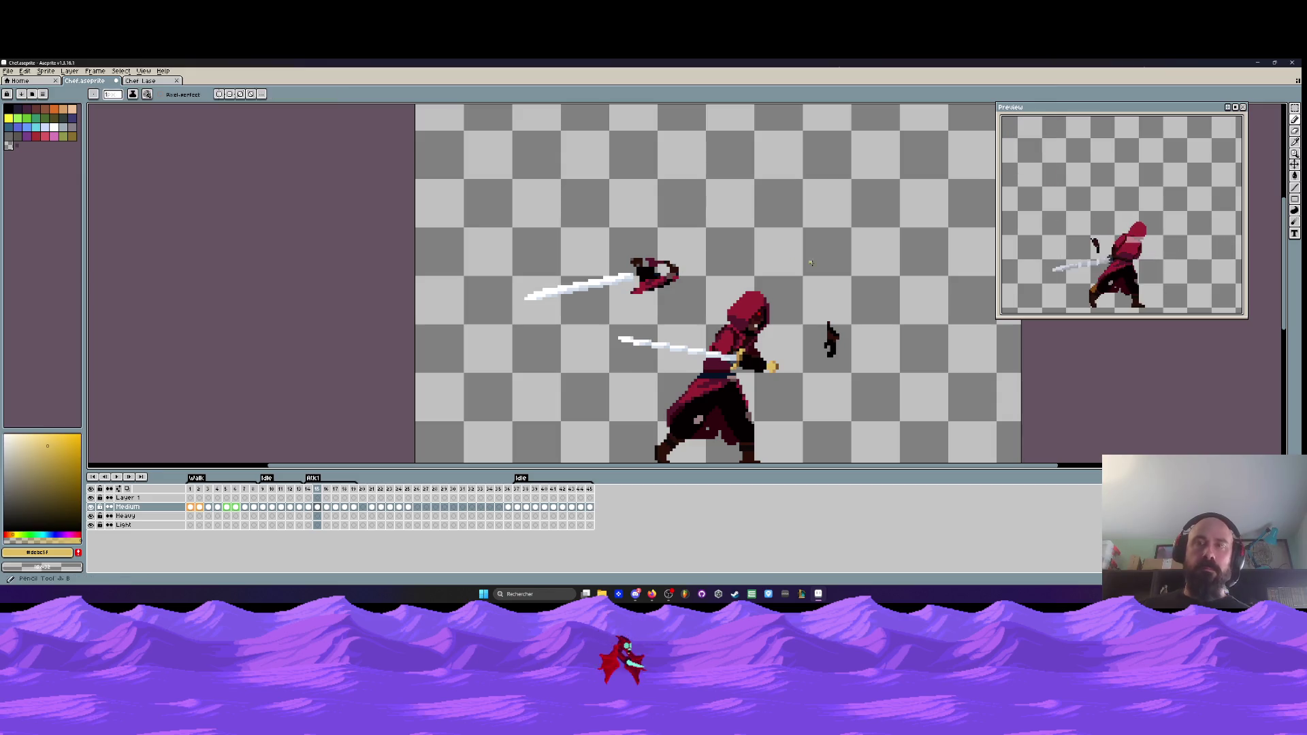
pyautogui.press('b')
pyautogui.hotkey('ctrl', 'z')
pyautogui.hotkey('ctrl', 'z')
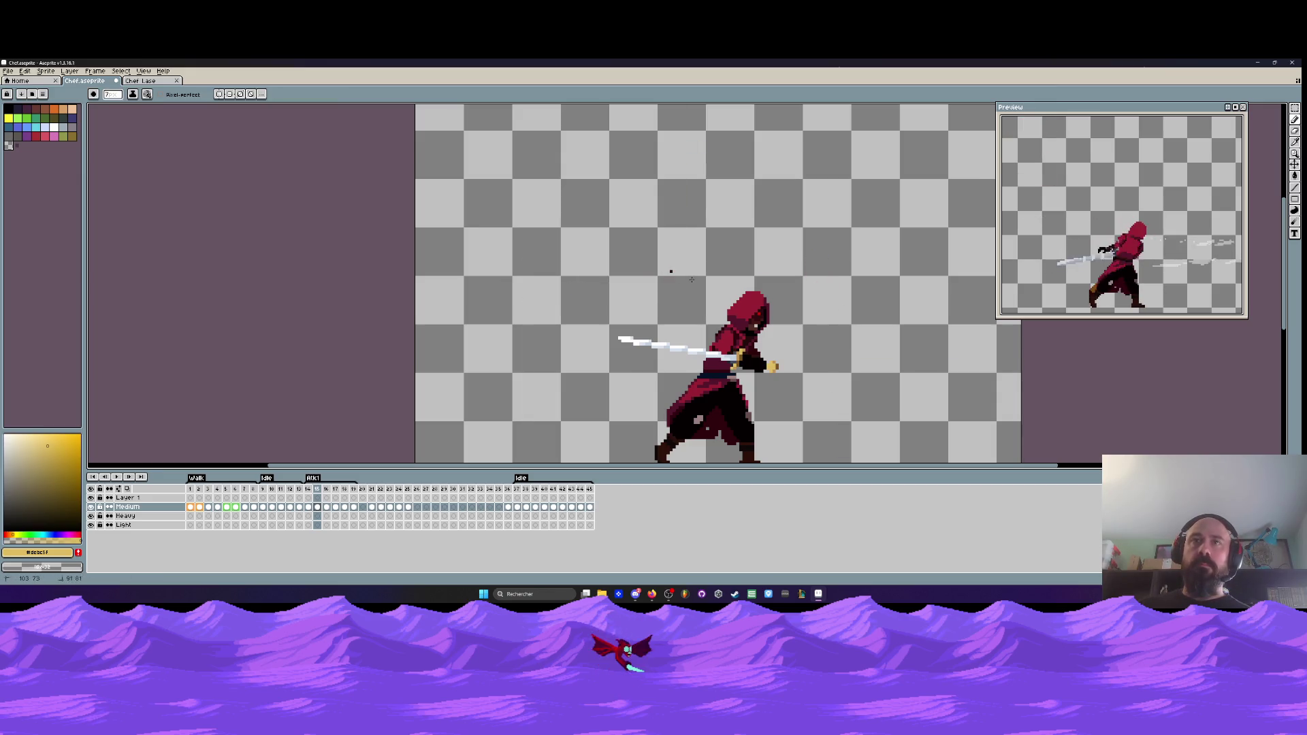
pyautogui.scroll(-2, 668, 283)
pyautogui.scroll(2, 650, 261)
pyautogui.press('Right')
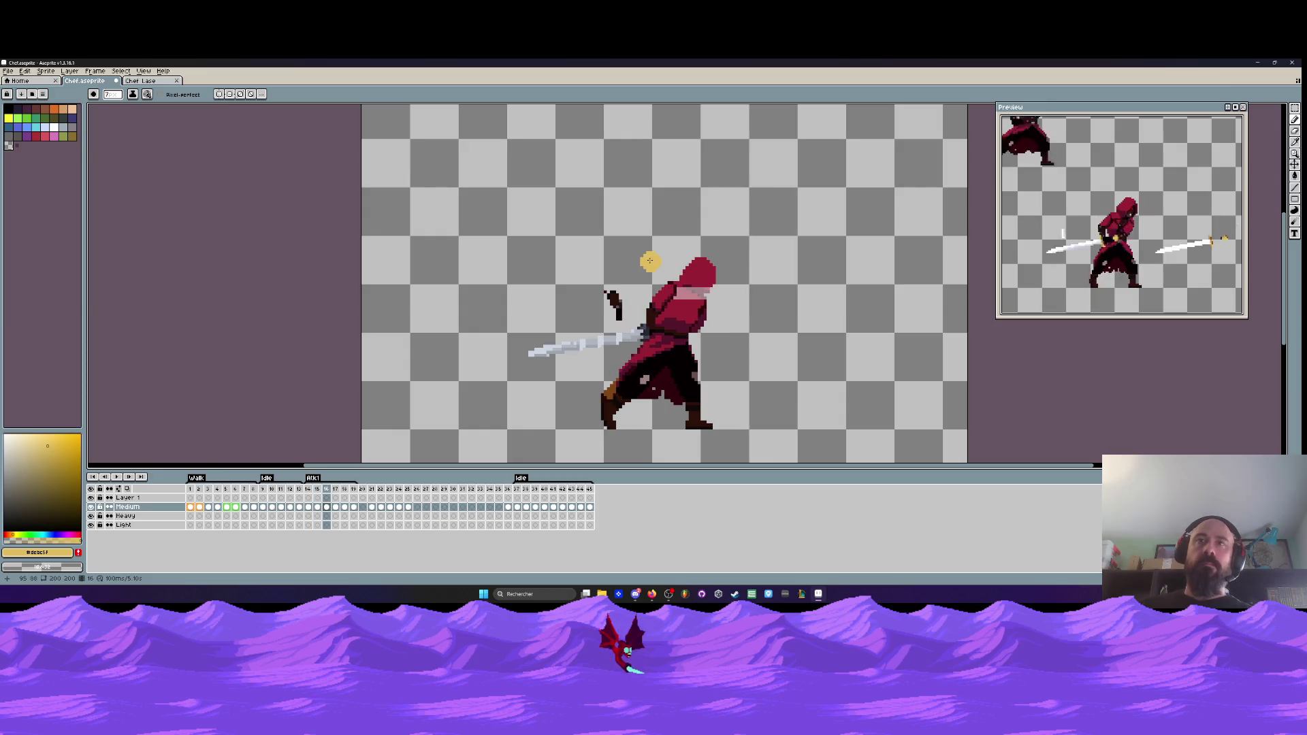
# - Compare with frame 15, remove the loose dark axe piece, and paint a brown vertical handle stroke
pyautogui.press('Left')
pyautogui.press('Right')
pyautogui.hotkey('ctrl', 'z')
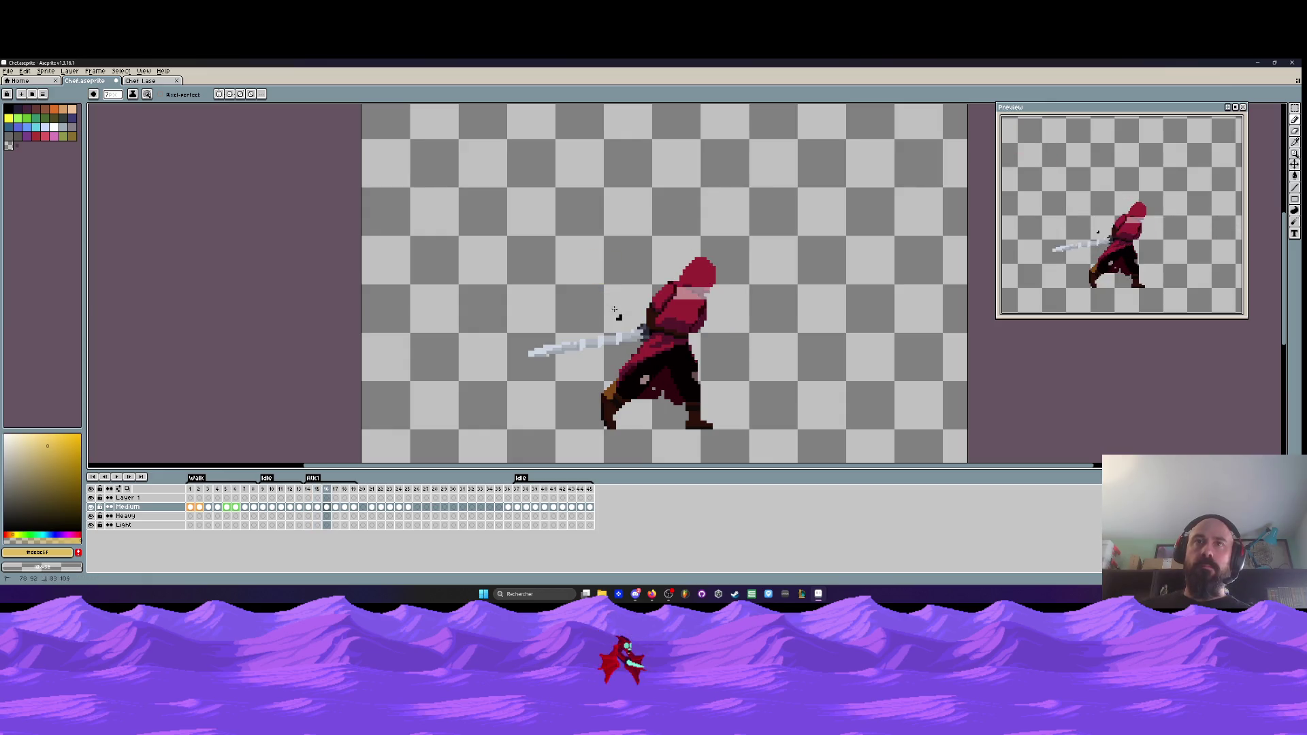
pyautogui.scroll(3, 599, 422)
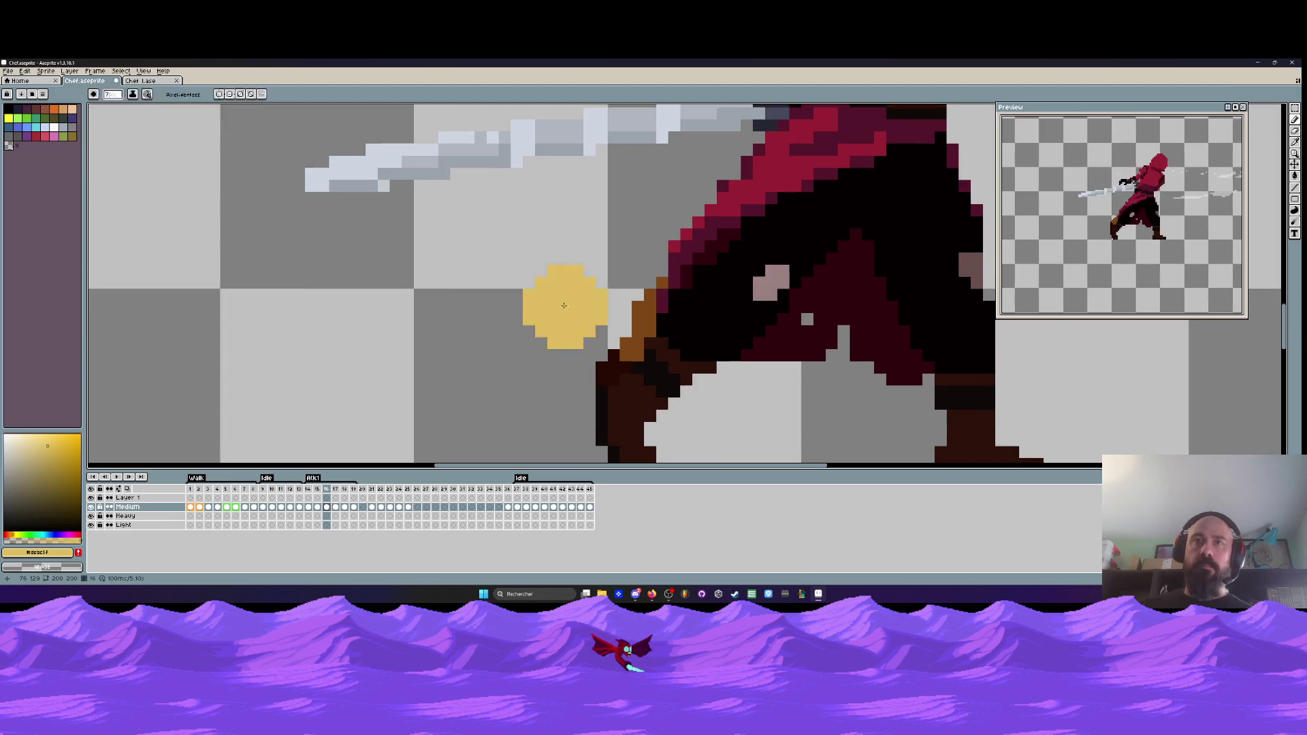
pyautogui.scroll(1, 560, 304)
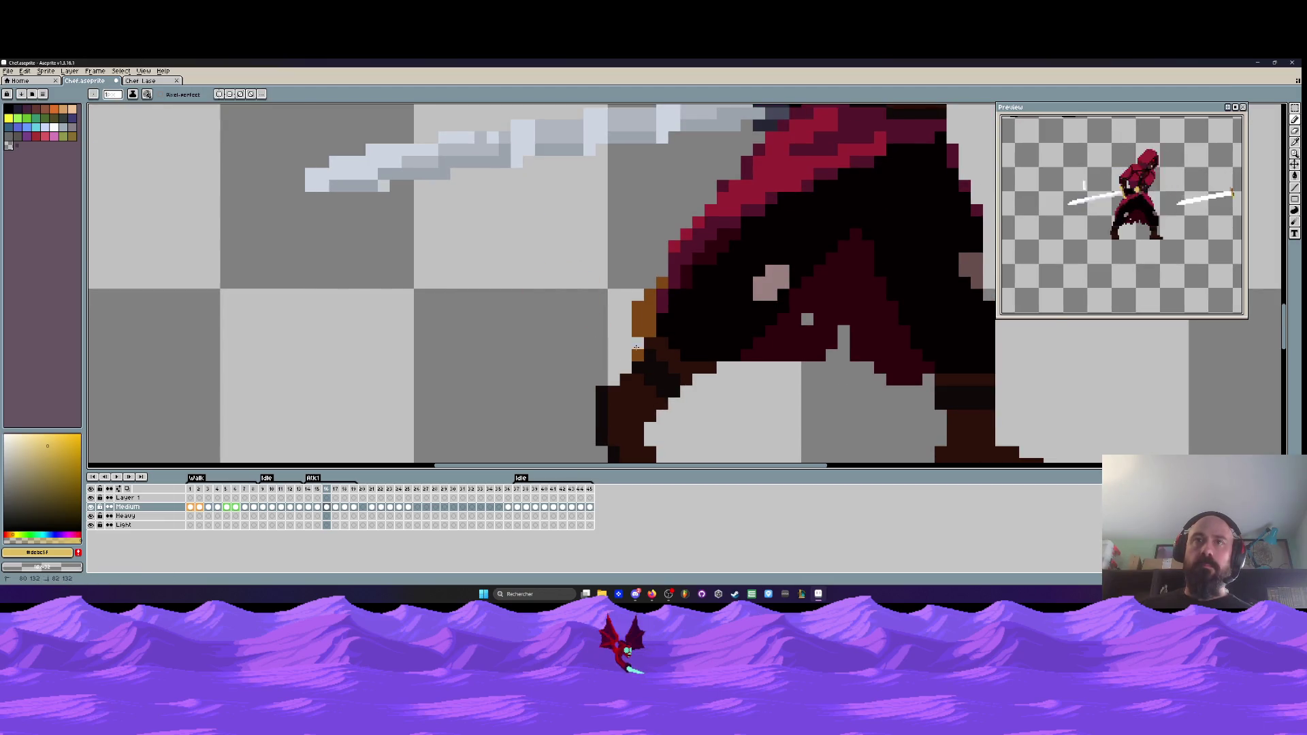
pyautogui.moveTo(638, 304); pyautogui.dragTo(633, 354)
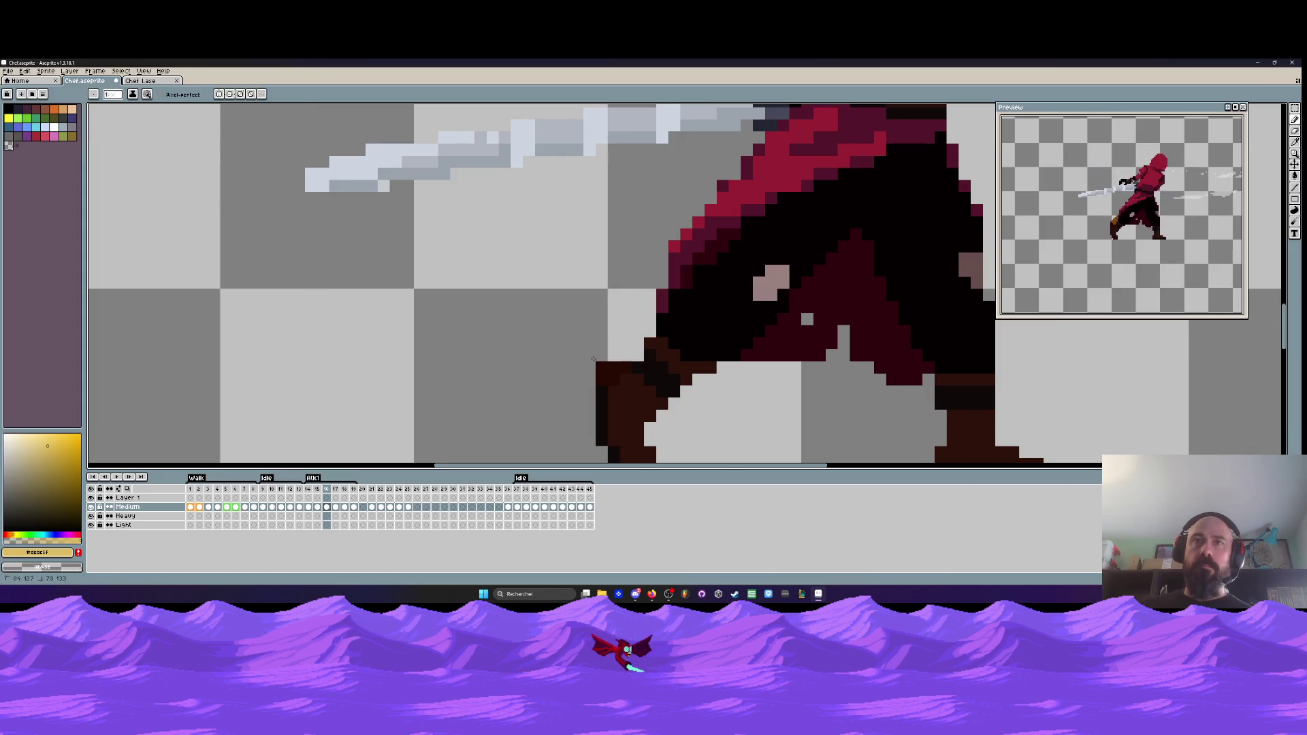
pyautogui.scroll(-4, 615, 332)
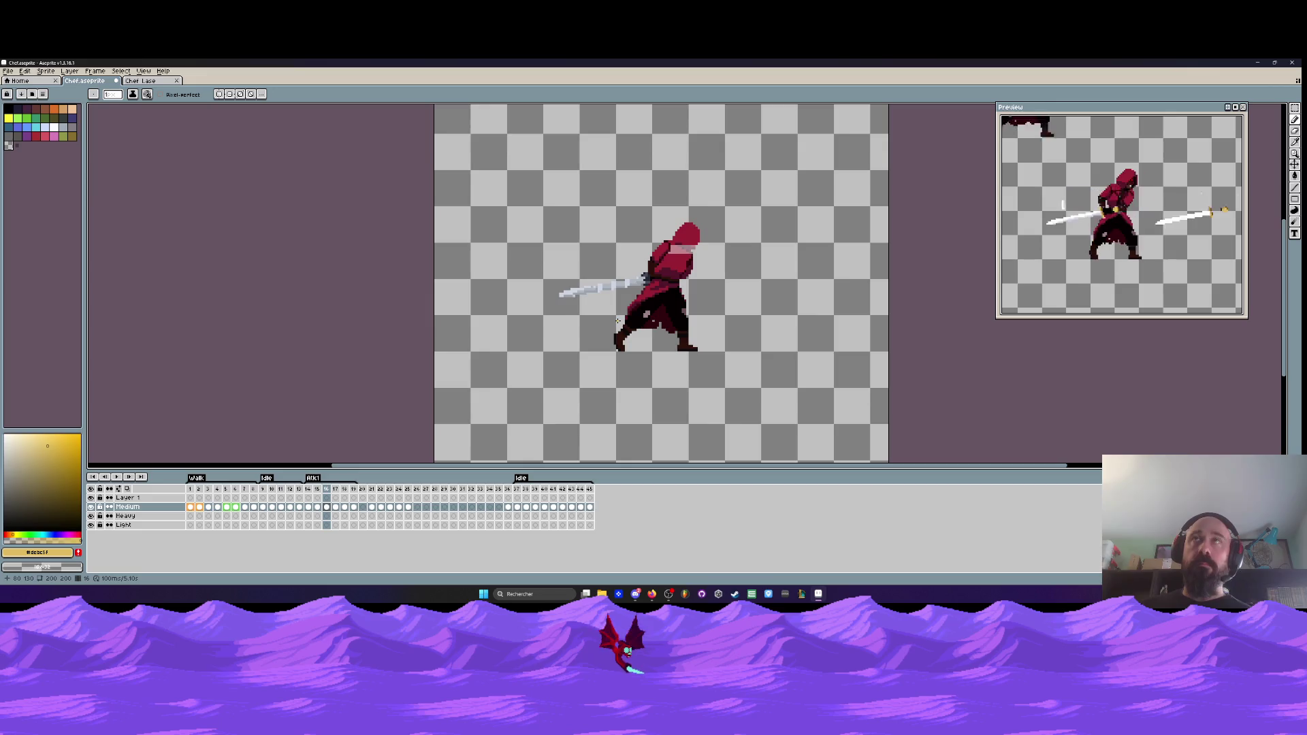
pyautogui.scroll(3, 676, 262)
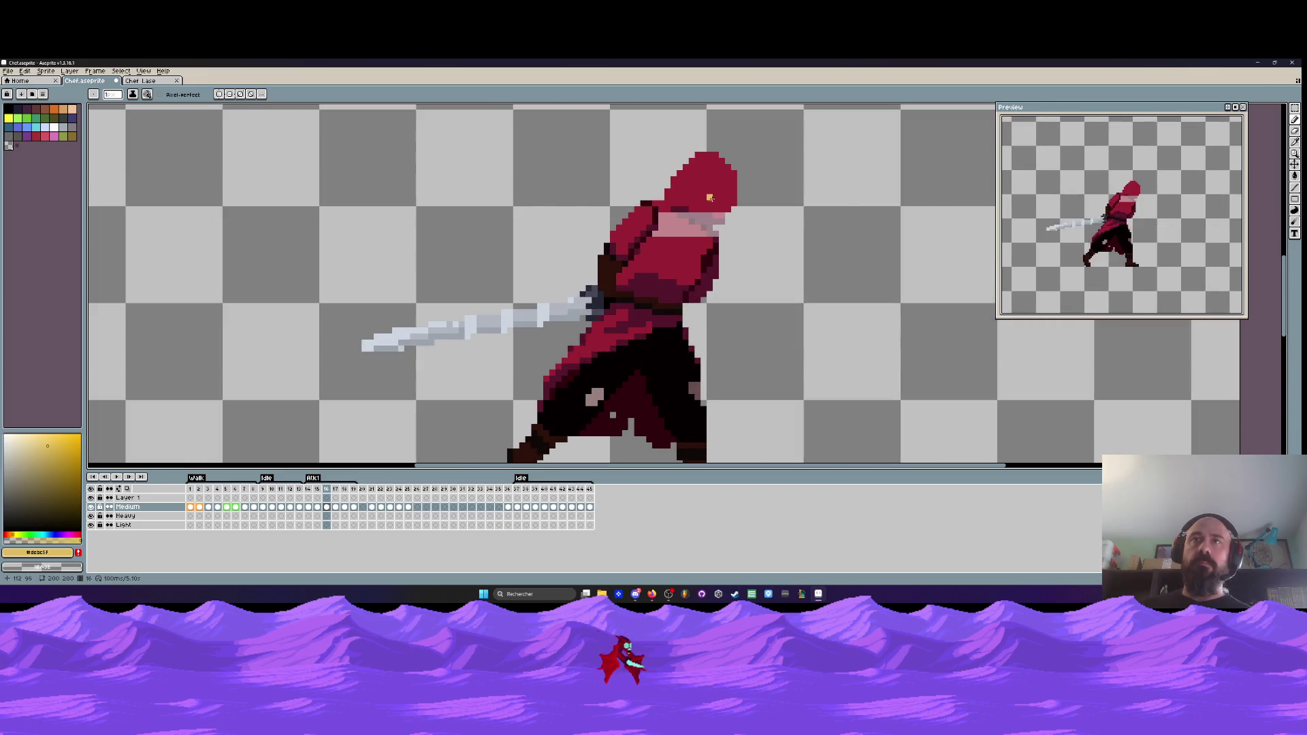
pyautogui.scroll(3, 712, 195)
# - Paint a row of dark crimson shading under the hood and beside the face
pyautogui.keyDown('alt'); pyautogui.click(613, 236); pyautogui.keyUp('alt')
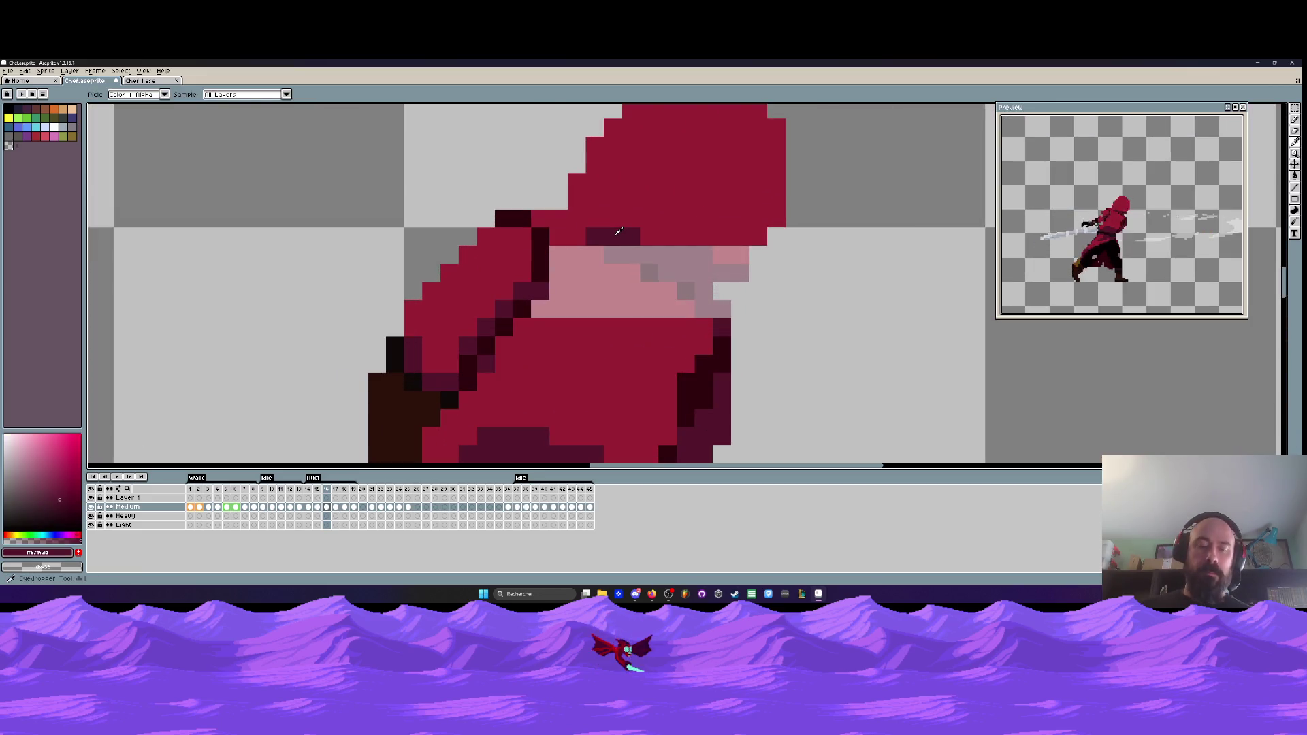
pyautogui.moveTo(612, 254)
pyautogui.mouseDown()
pyautogui.moveTo(740, 272)
pyautogui.moveTo(740, 255)
pyautogui.mouseUp()
pyautogui.click(706, 299)
pyautogui.scroll(-3, 741, 255)
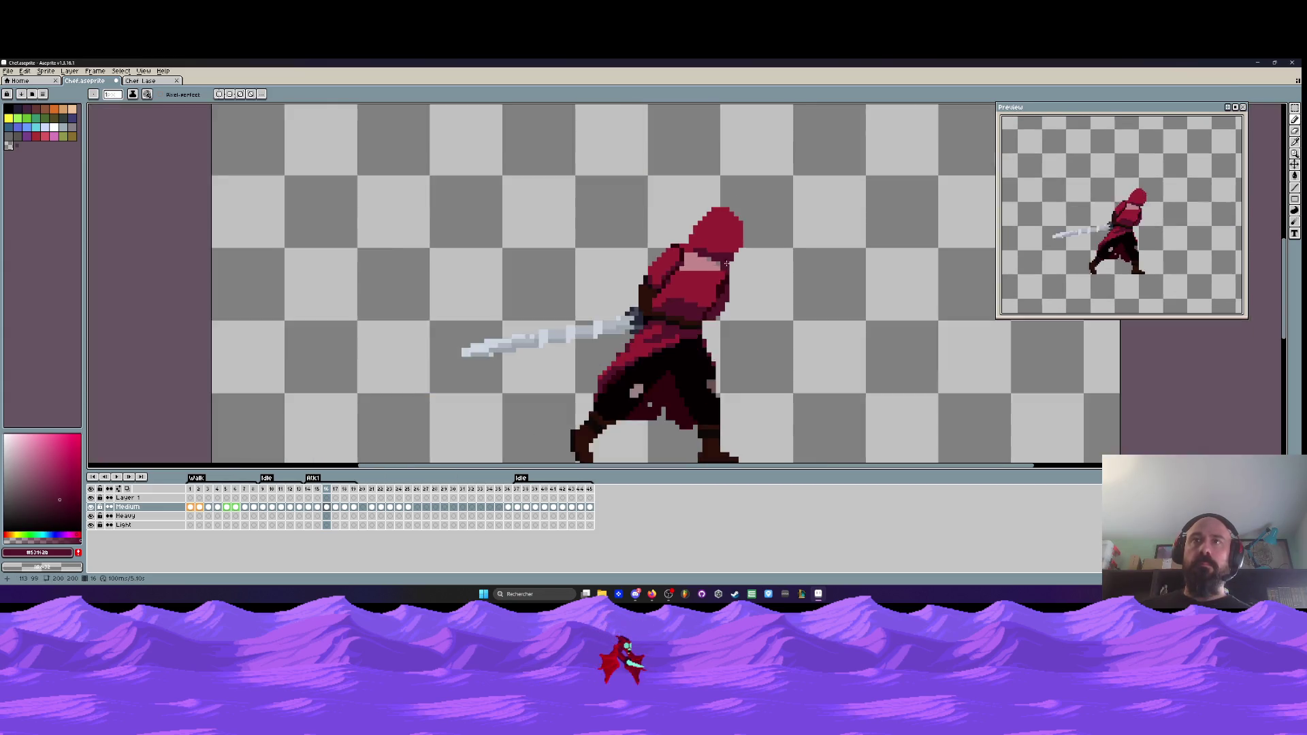
pyautogui.scroll(3, 745, 252)
pyautogui.scroll(-3, 749, 245)
pyautogui.scroll(2, 710, 273)
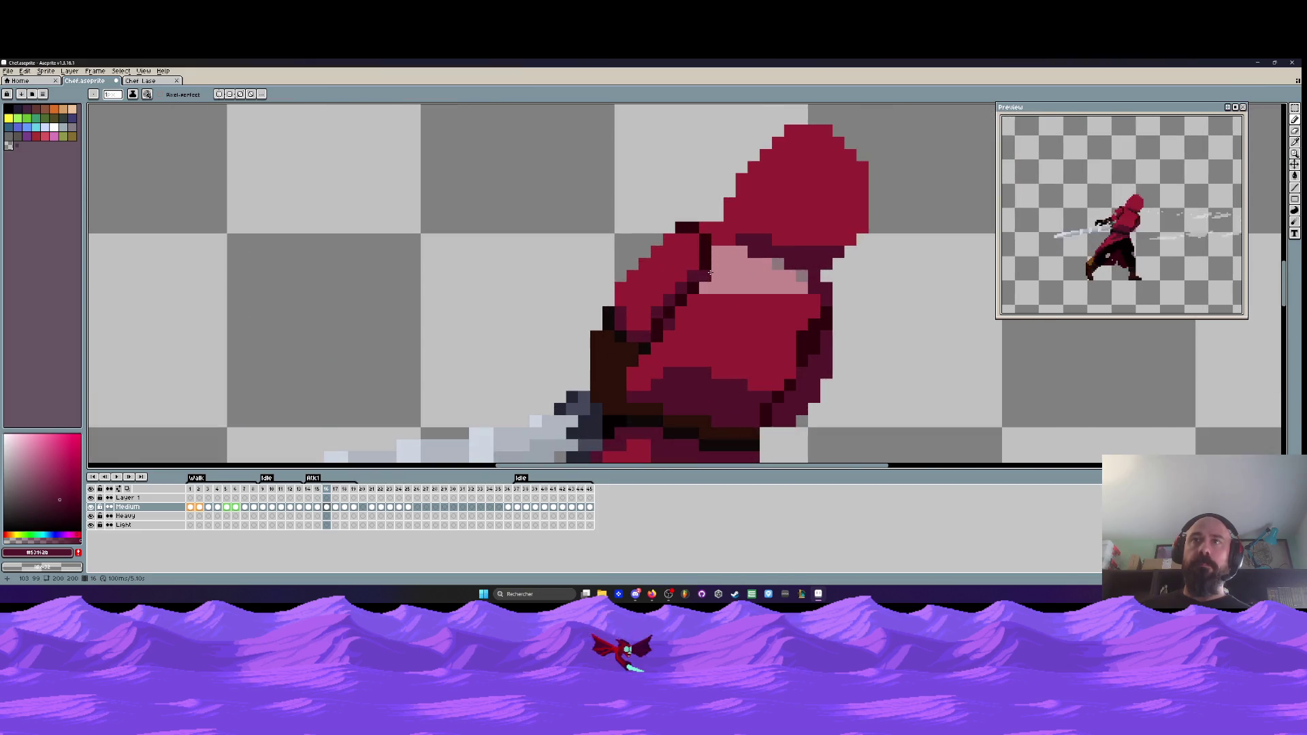
# - Fill the pink face with the hood's crimson and add dark red pixels on the hood
pyautogui.keyDown('alt'); pyautogui.click(736, 348); pyautogui.keyUp('alt')
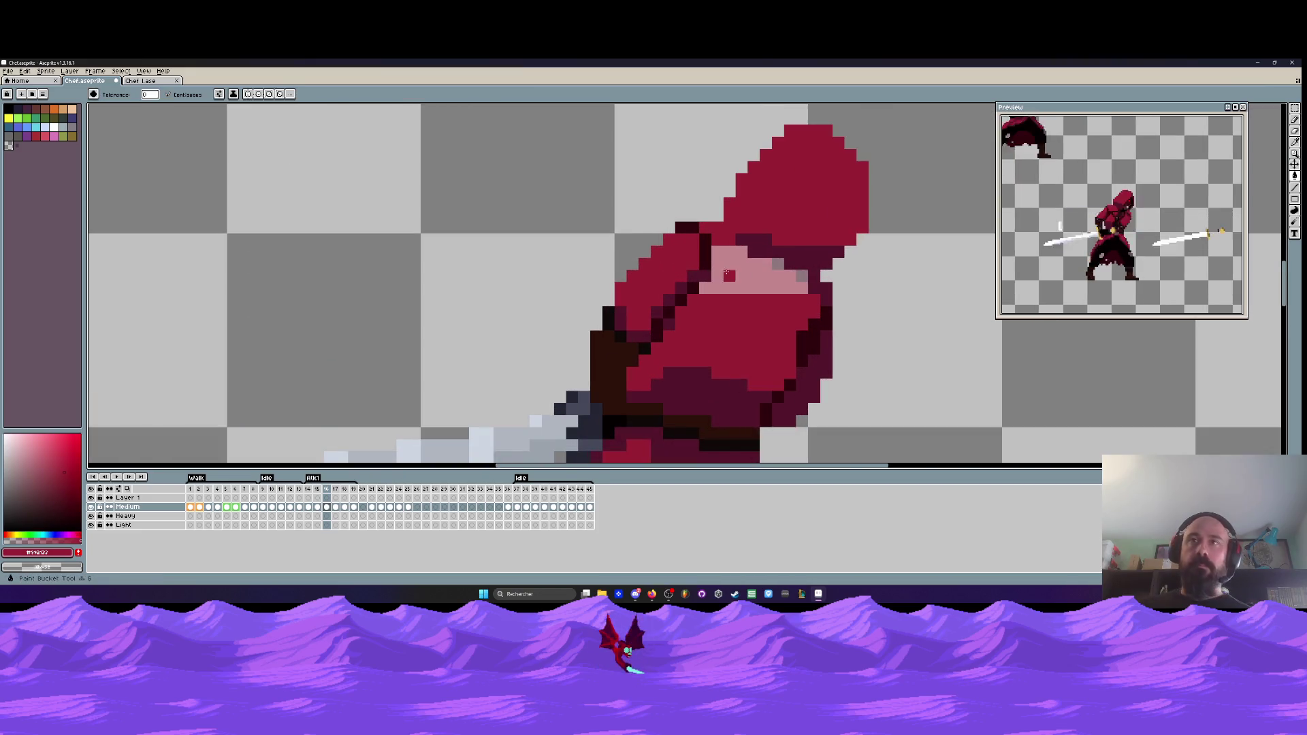
pyautogui.click(755, 272)
pyautogui.keyDown('alt'); pyautogui.click(821, 318); pyautogui.keyUp('alt')
pyautogui.scroll(-1, 821, 317)
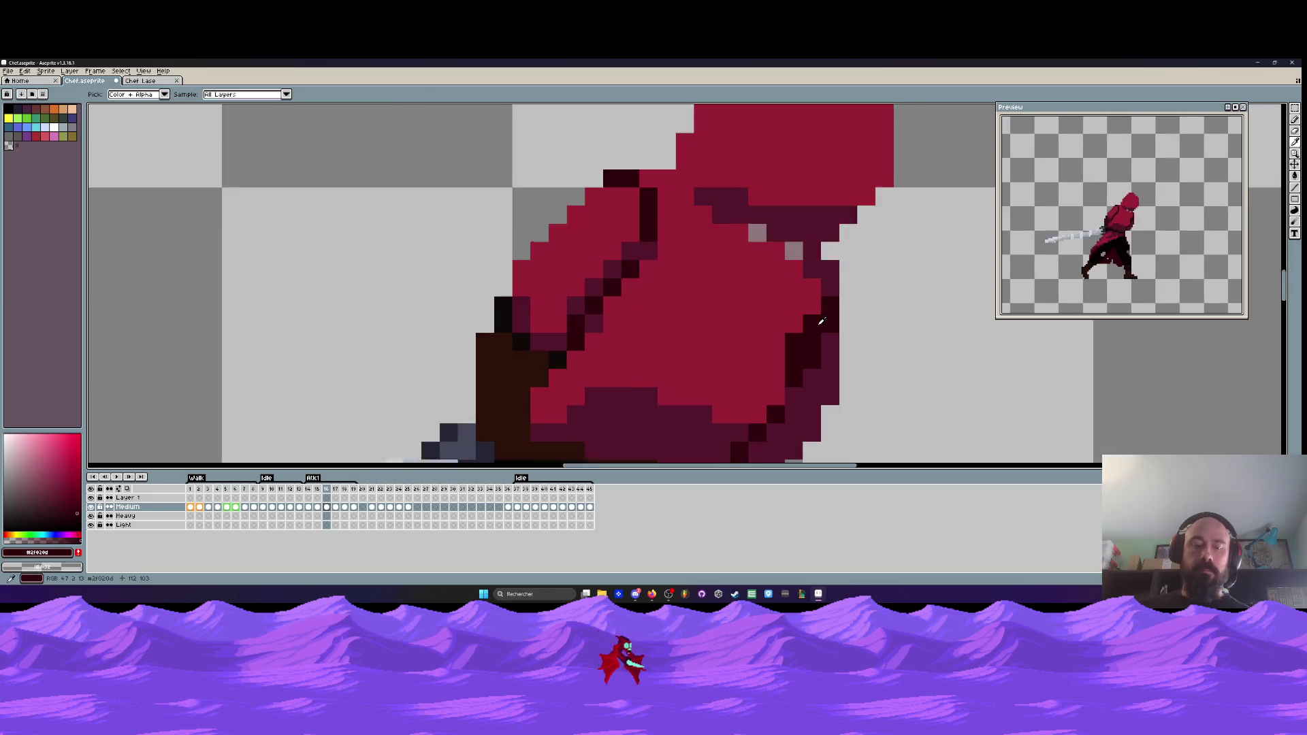
pyautogui.scroll(1, 783, 272)
pyautogui.click(786, 238)
pyautogui.scroll(-2, 737, 242)
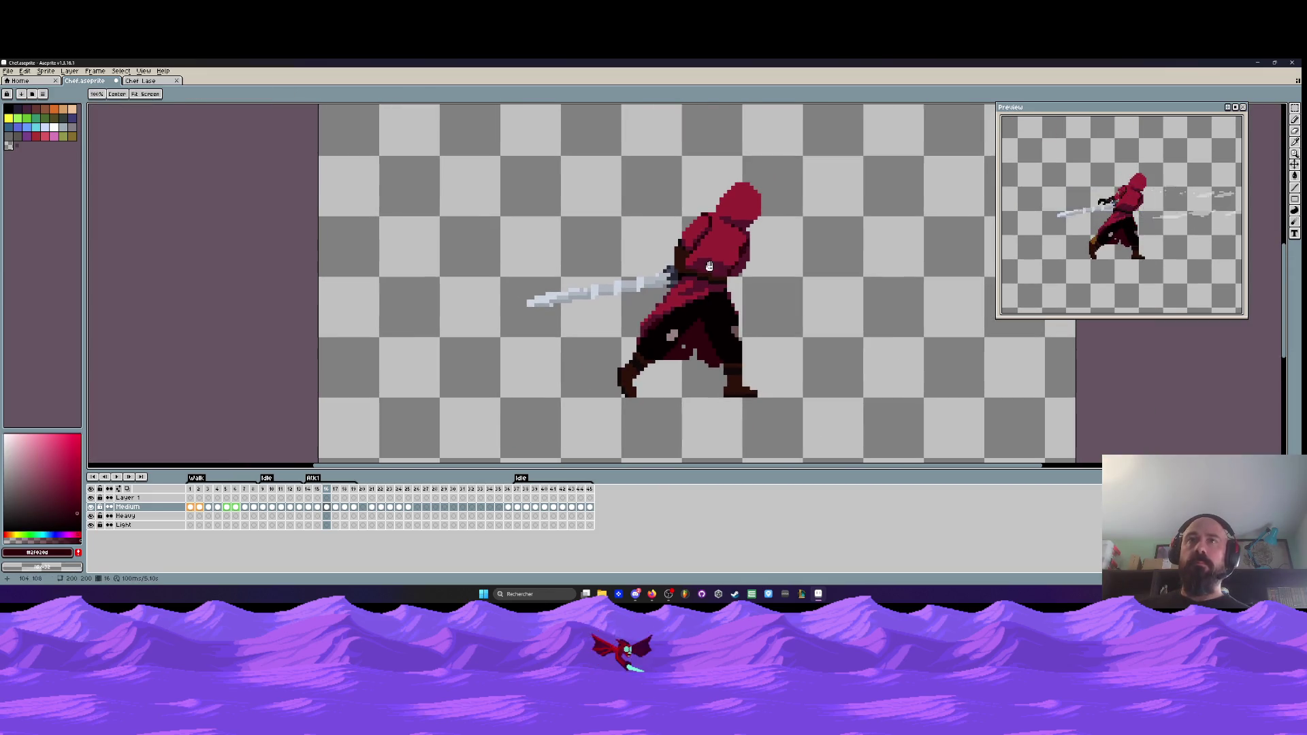
pyautogui.scroll(2, 687, 241)
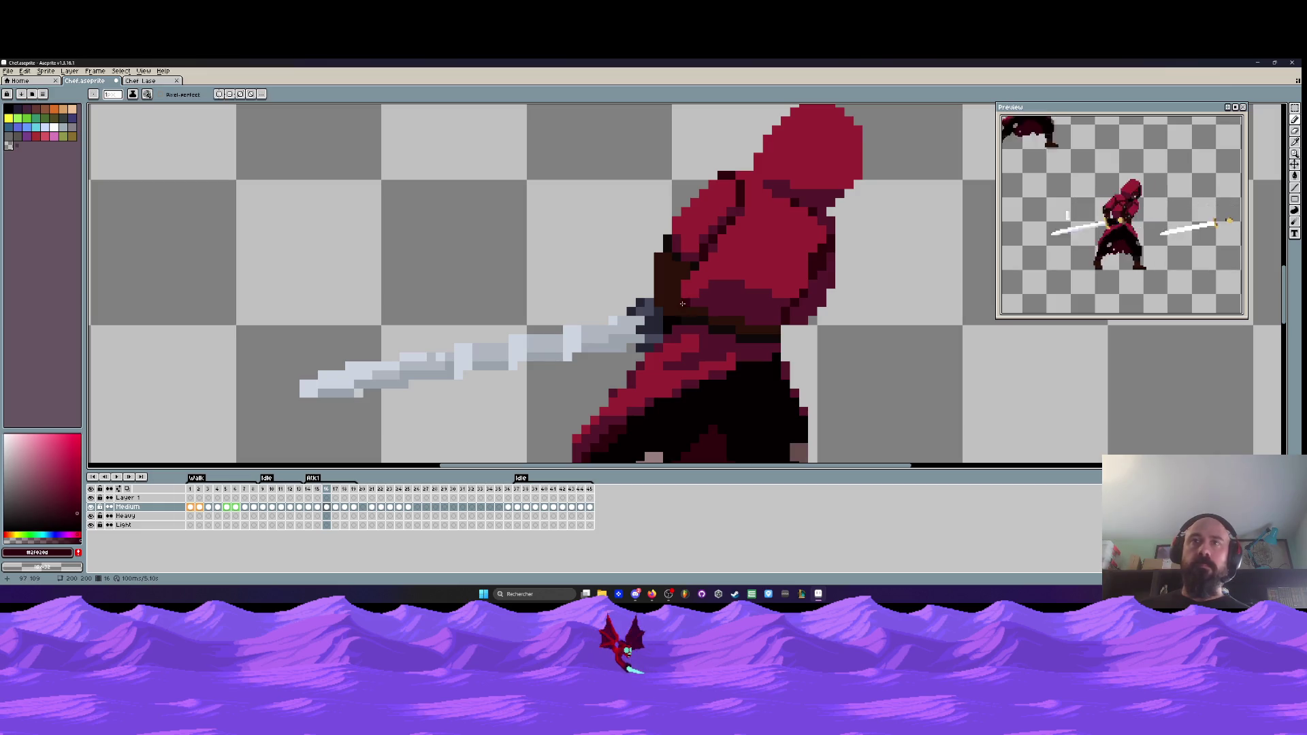
# - Sample the belt's dark navy from frame 15 and return to frame 16
pyautogui.press('Left')
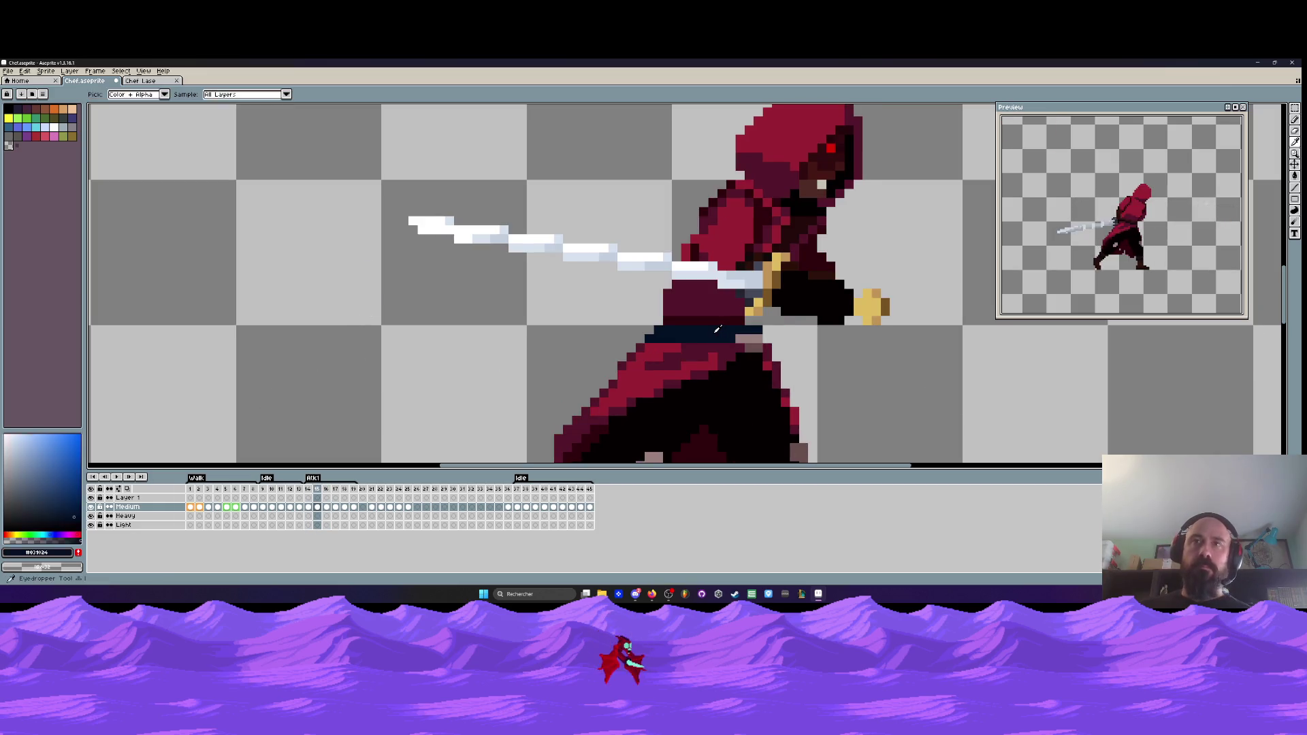
pyautogui.keyDown('alt'); pyautogui.click(722, 335); pyautogui.keyUp('alt')
pyautogui.press('Right')
pyautogui.scroll(2, 713, 336)
pyautogui.press('v')
pyautogui.press('p')
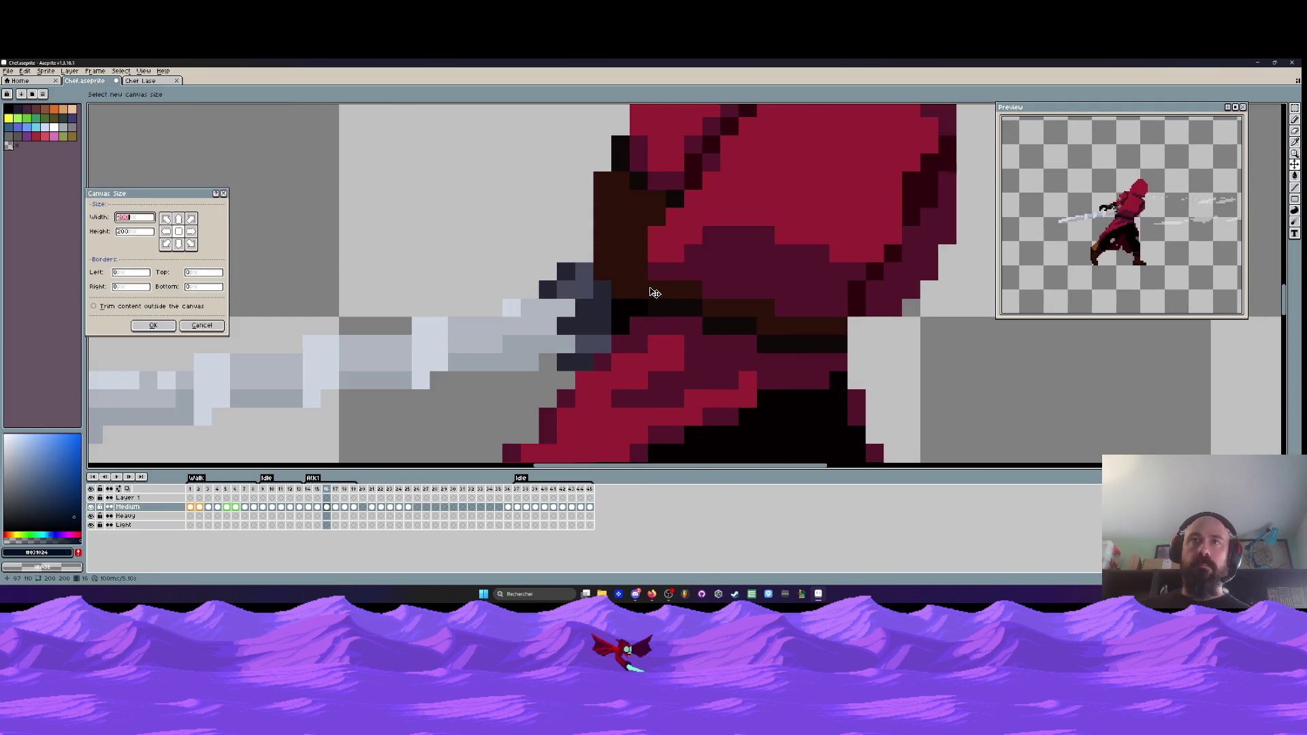
pyautogui.click(203, 328)
# - Draw the dark navy belt across the swordsman's waist in frame 16
pyautogui.press('b')
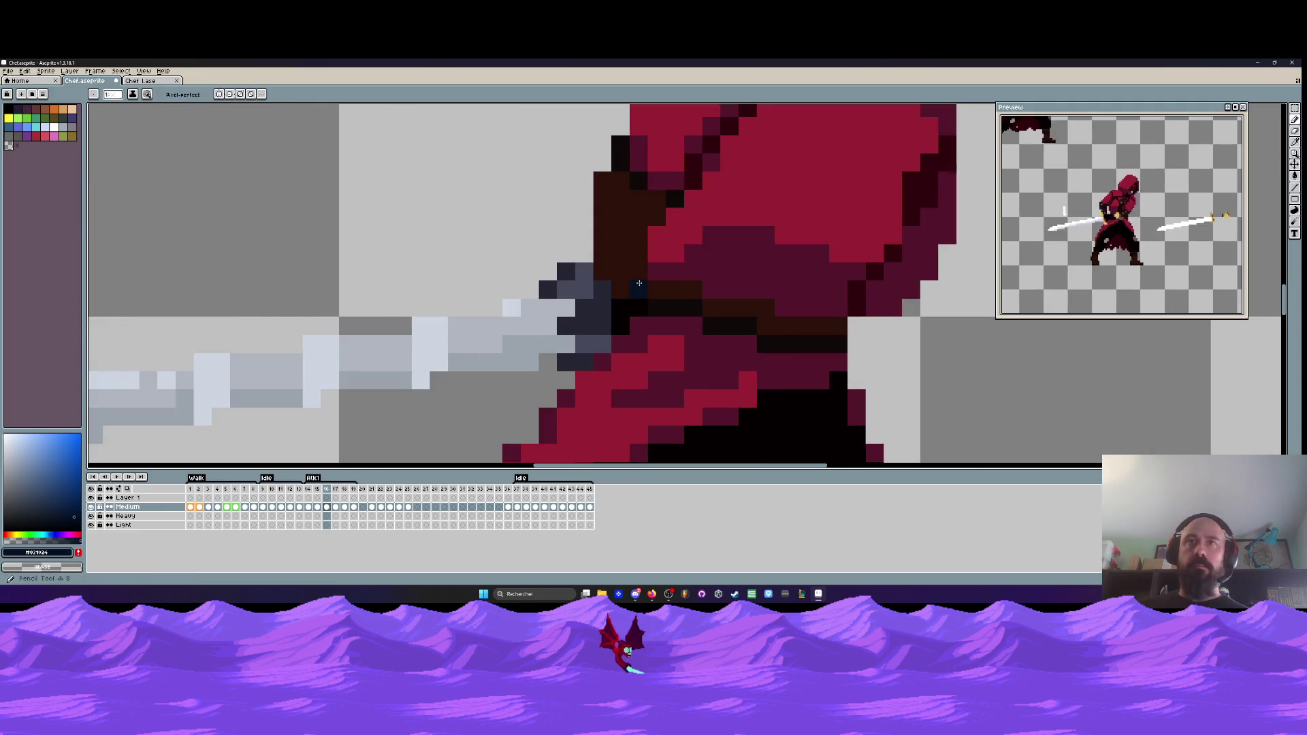
pyautogui.click(656, 303)
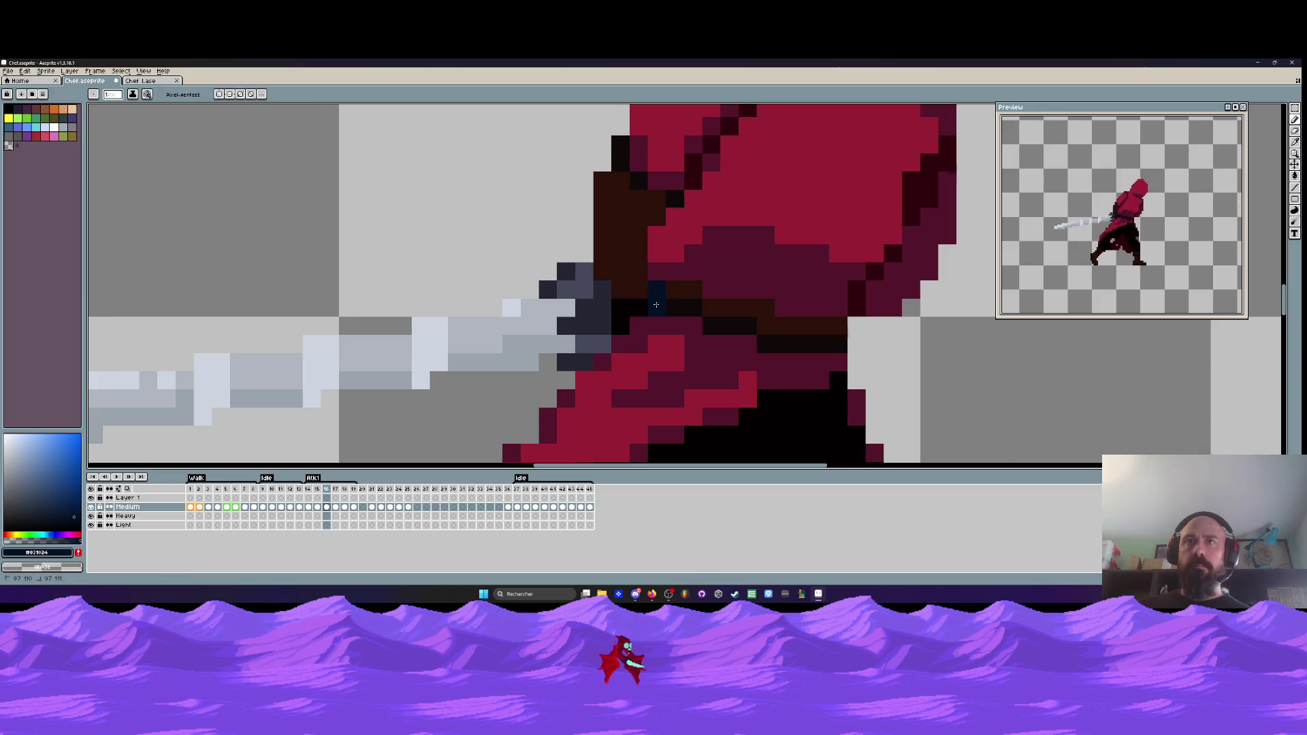
pyautogui.moveTo(690, 307); pyautogui.dragTo(827, 335)
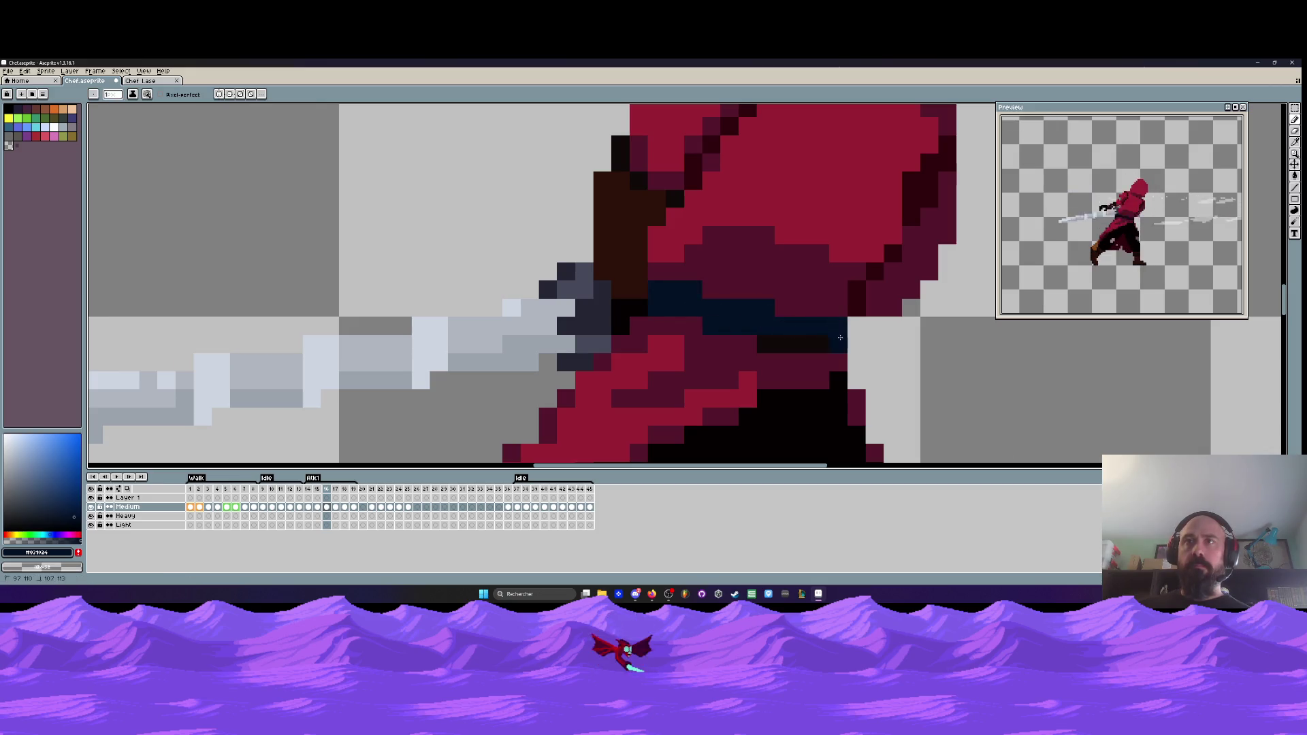
pyautogui.scroll(-4, 771, 337)
pyautogui.scroll(2, 720, 301)
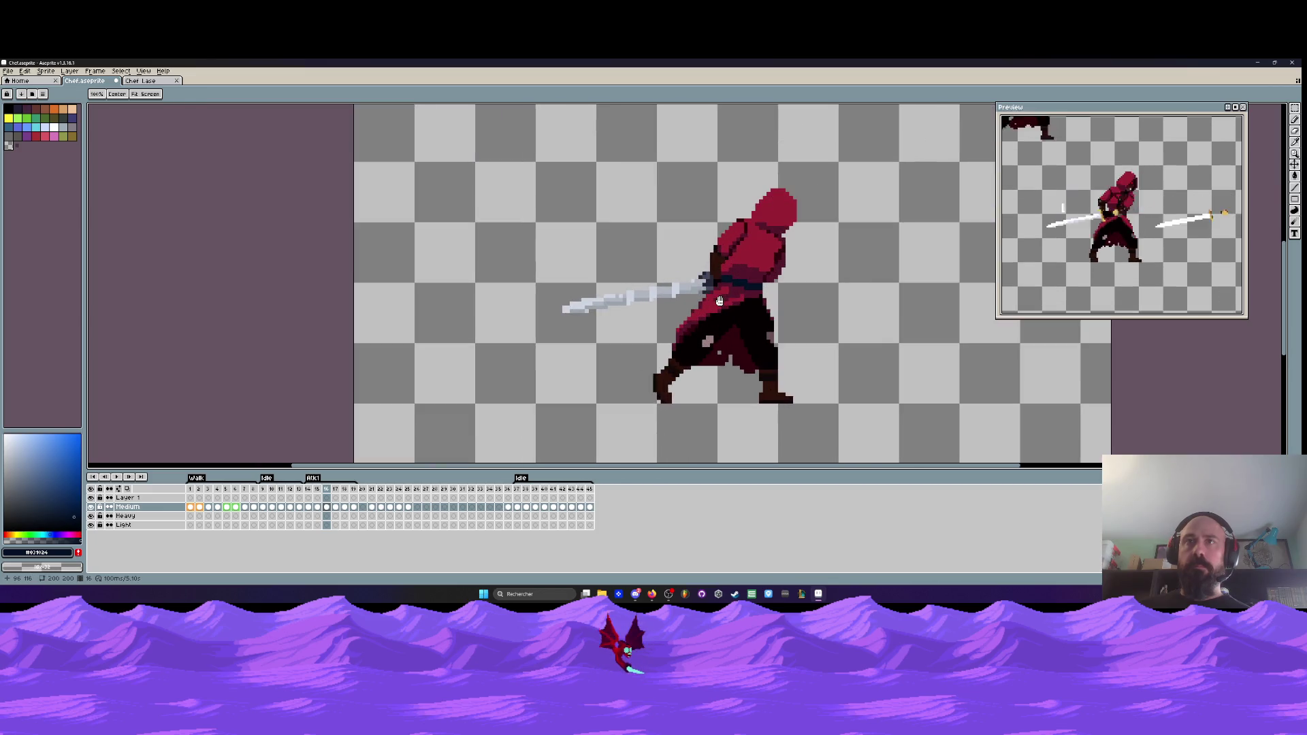
pyautogui.press('space')
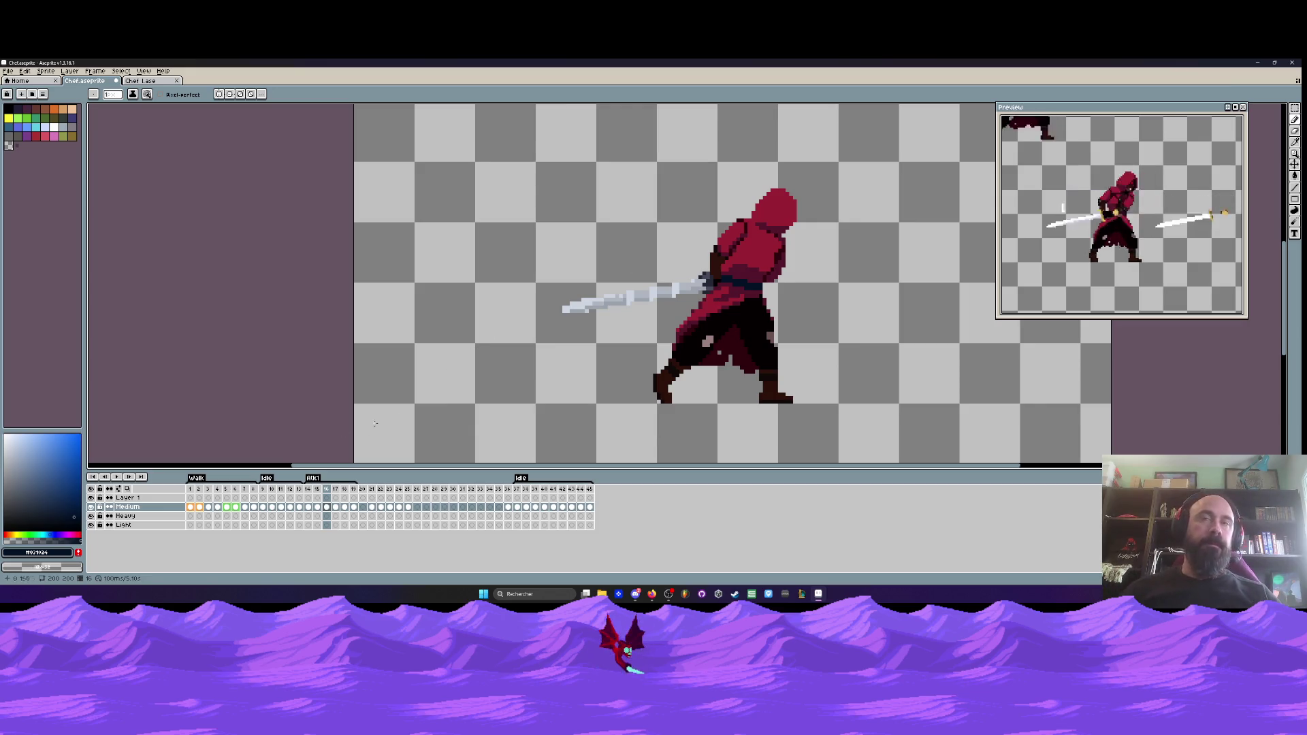
pyautogui.scroll(-1, 742, 279)
pyautogui.moveTo(732, 265); pyautogui.dragTo(542, 302)
pyautogui.scroll(1, 500, 340)
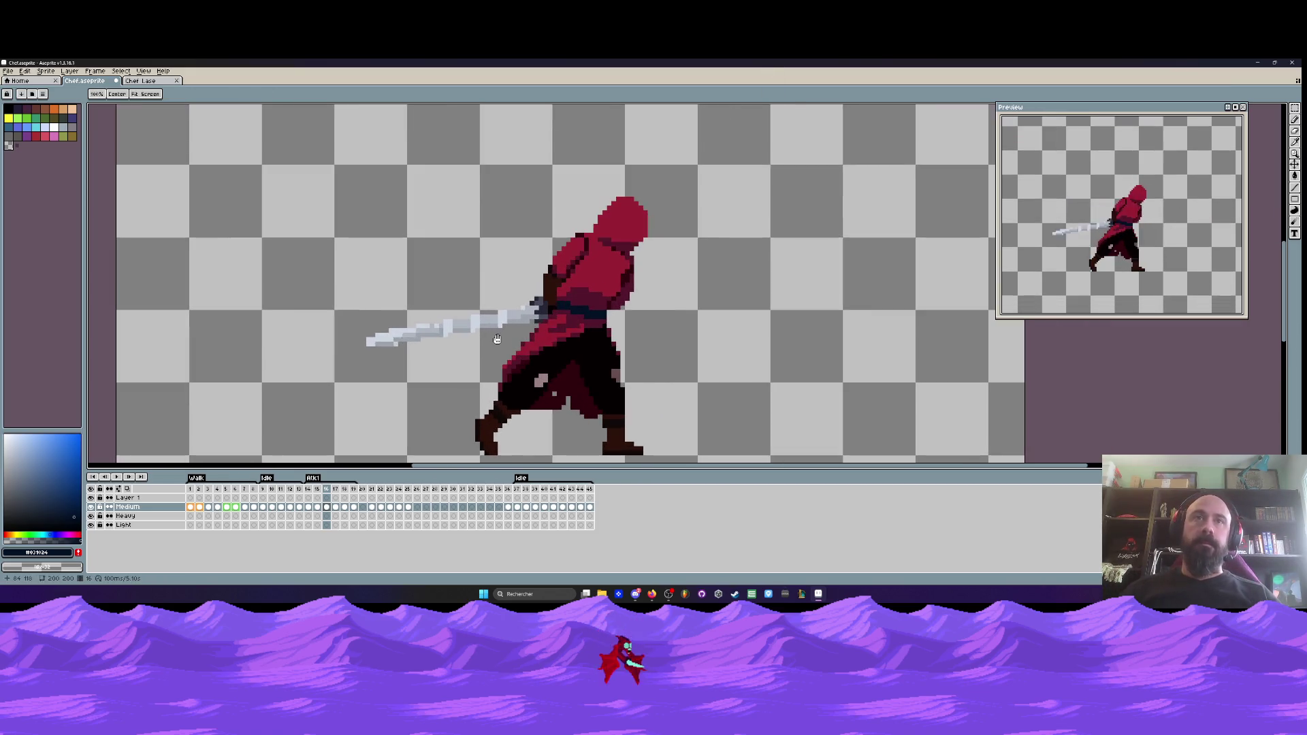
# - Select the gold-hilted left sword in frame 14's two-sword pose
pyautogui.click(317, 507)
pyautogui.click(308, 507)
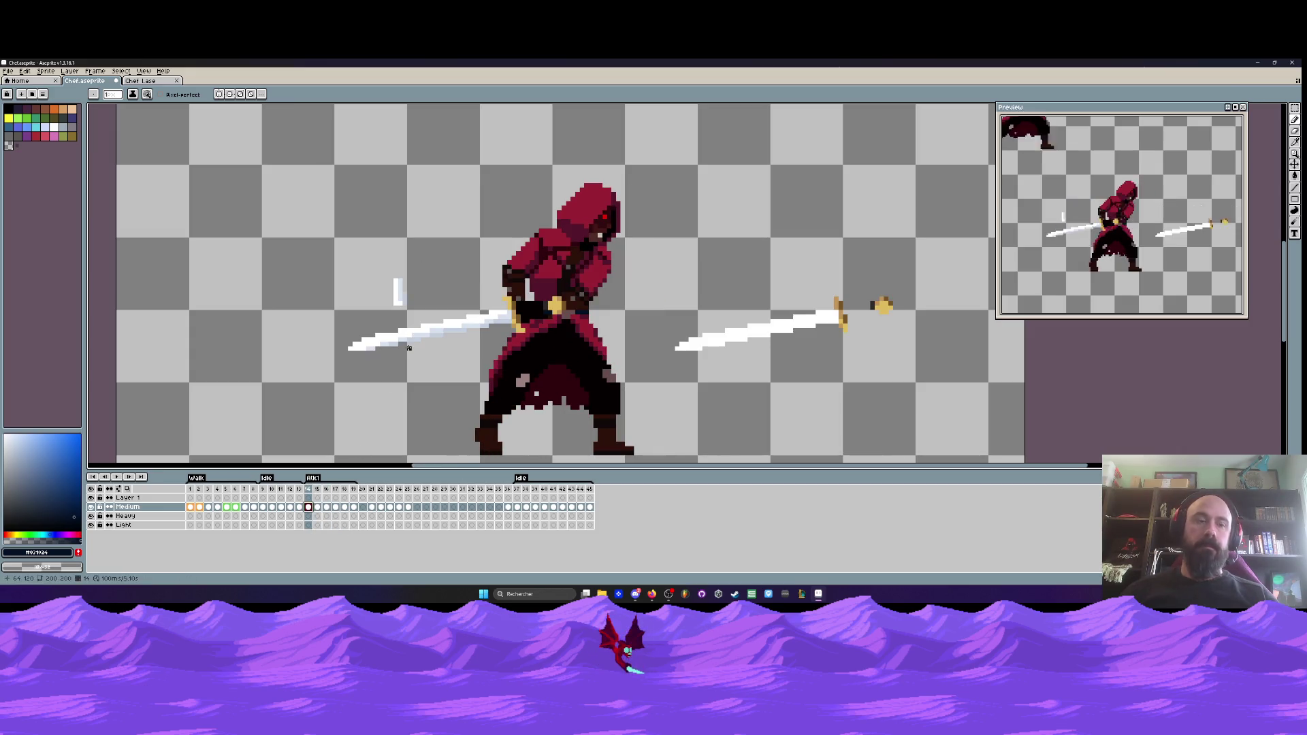
pyautogui.press('m')
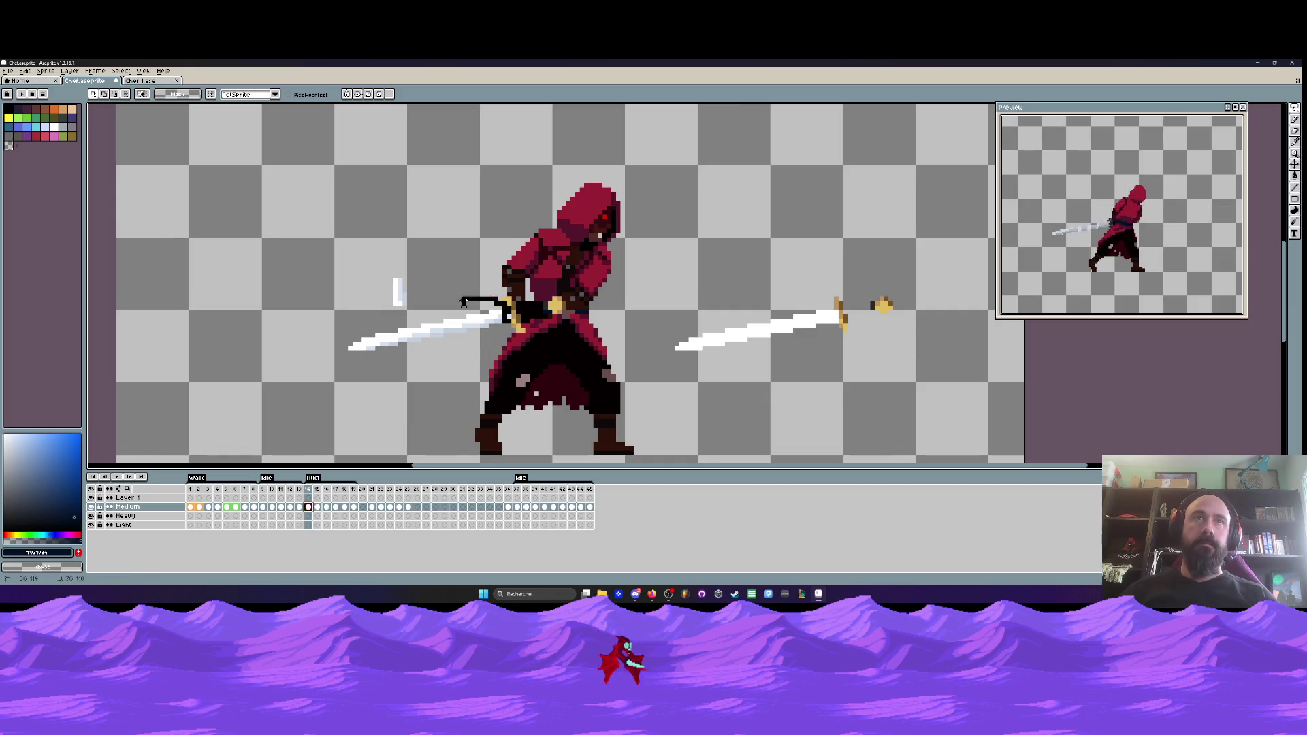
pyautogui.scroll(1, 542, 307)
pyautogui.moveTo(491, 289)
pyautogui.mouseDown()
pyautogui.moveTo(567, 292)
pyautogui.moveTo(477, 354)
pyautogui.moveTo(221, 364)
pyautogui.moveTo(493, 292)
pyautogui.mouseUp()
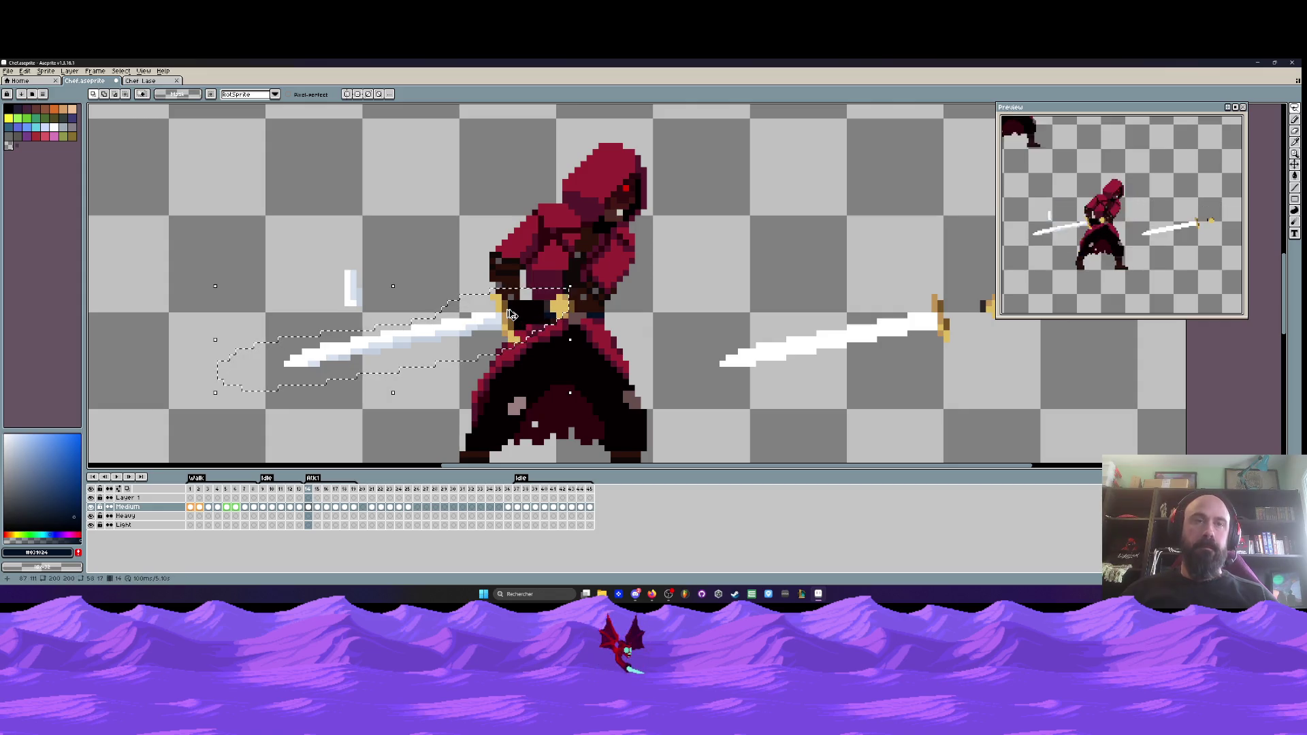
# - Paste the sword into frame 16 above and left of the existing blade, then erase stray pixels below it
pyautogui.click(317, 508)
pyautogui.click(327, 508)
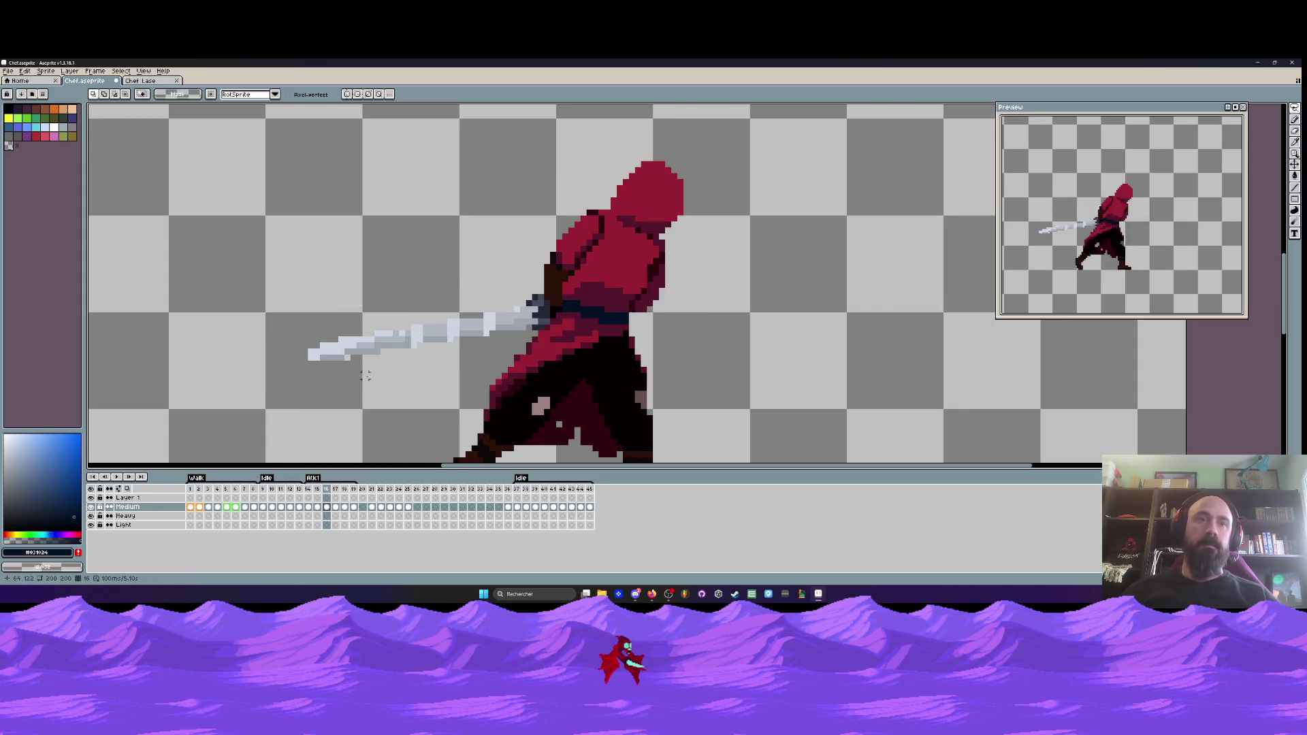
pyautogui.hotkey('ctrl', 'v')
pyautogui.moveTo(479, 334); pyautogui.dragTo(363, 284)
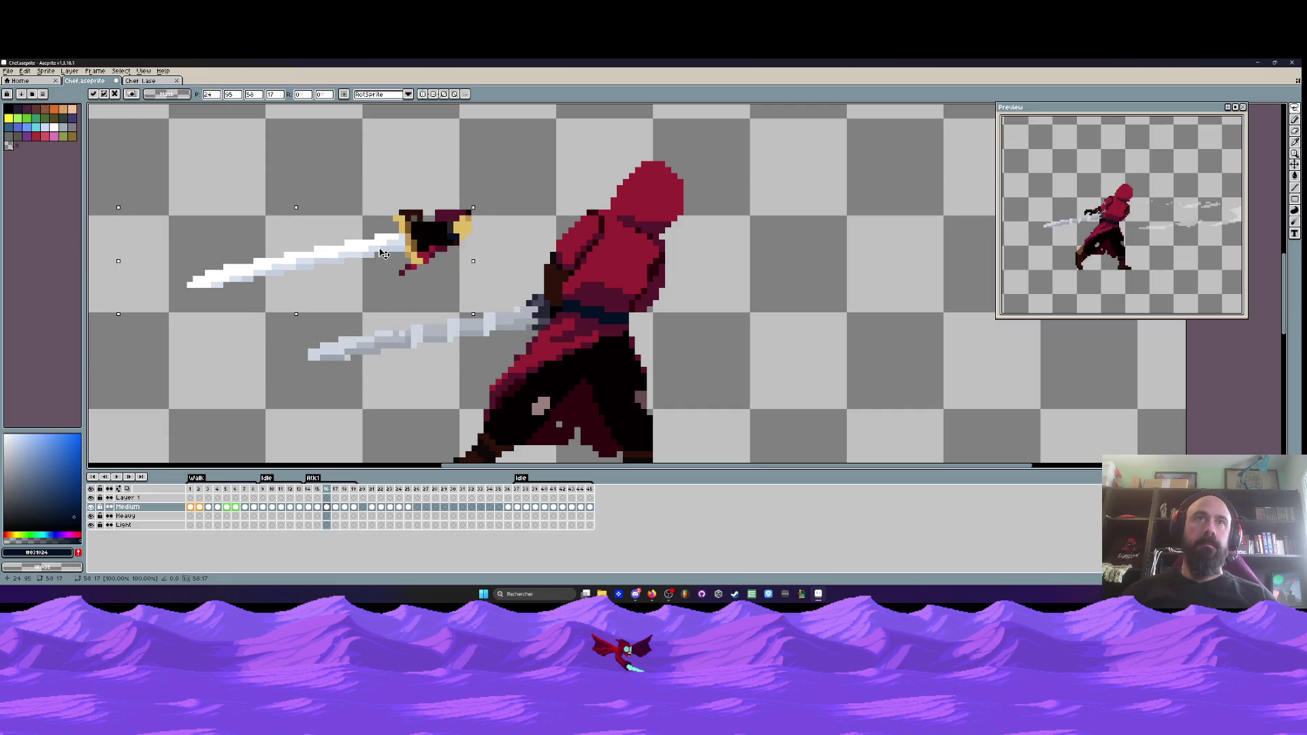
pyautogui.press('Return')
pyautogui.scroll(2, 422, 241)
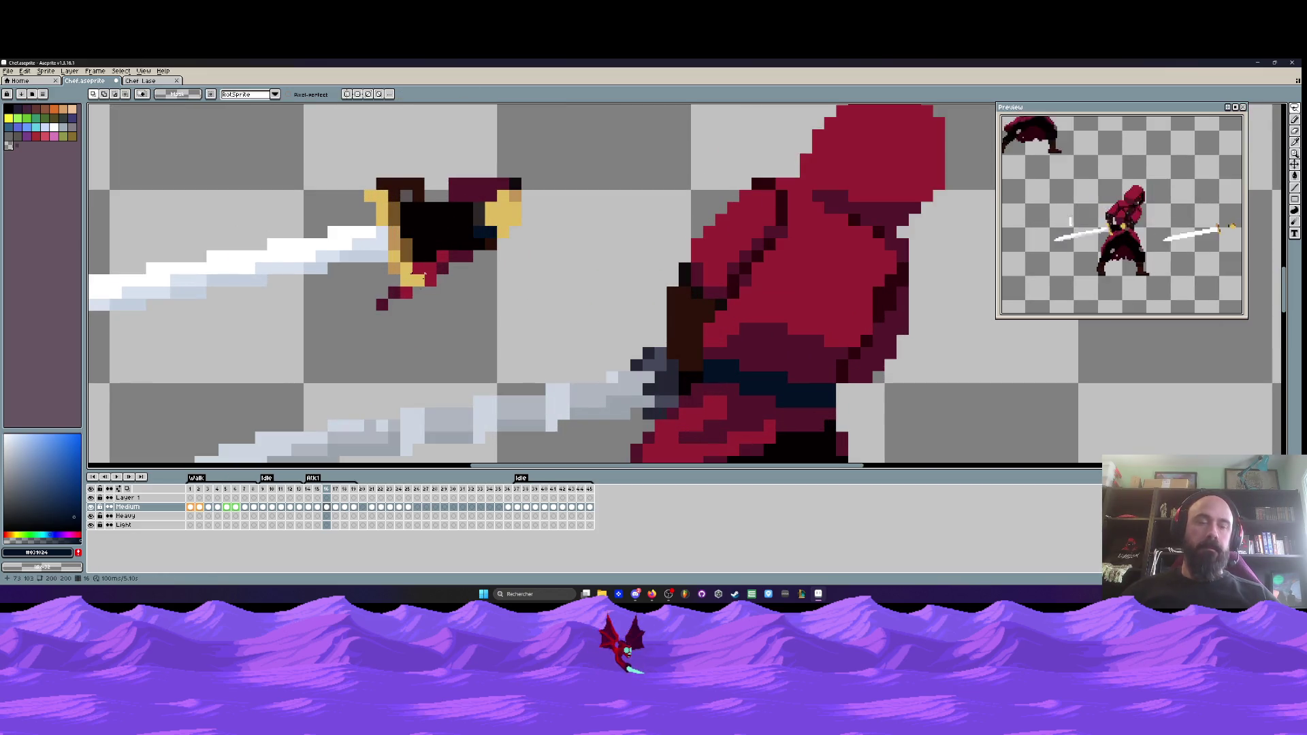
pyautogui.press('e')
pyautogui.moveTo(399, 303)
pyautogui.mouseDown()
pyautogui.moveTo(381, 307)
pyautogui.moveTo(432, 281)
pyautogui.moveTo(436, 257)
pyautogui.moveTo(507, 189)
pyautogui.moveTo(384, 188)
pyautogui.mouseUp()
# - Clean stray red and brown pixels off the pasted hilt, leaving a gold guard and black grip
pyautogui.click(420, 270)
pyautogui.press('b')
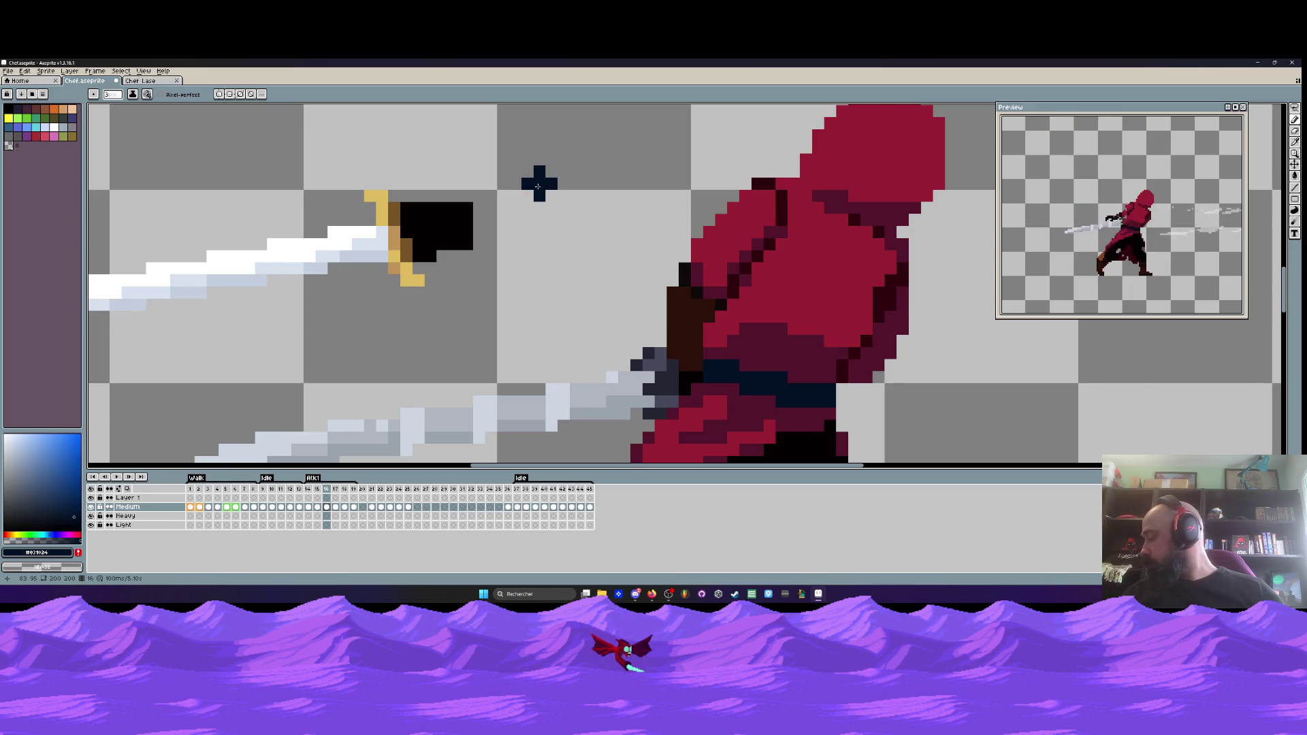
pyautogui.scroll(-2, 490, 180)
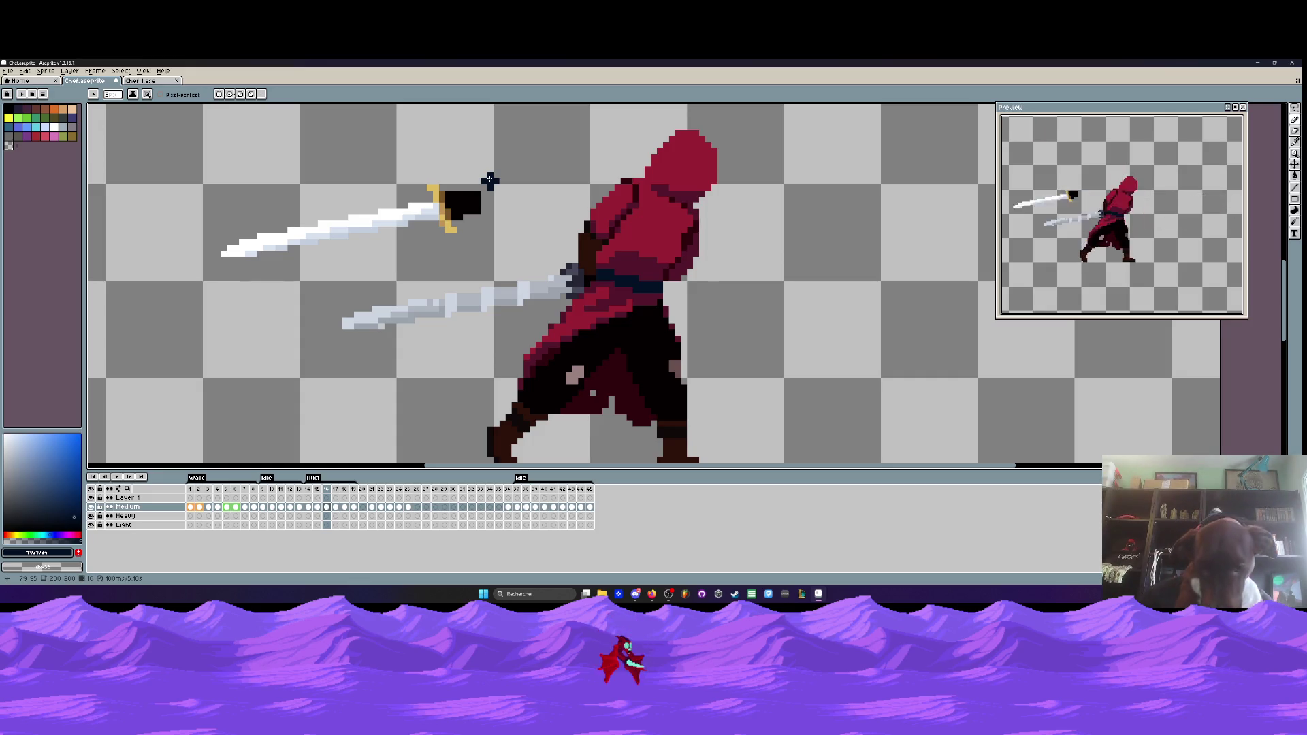
pyautogui.scroll(-2, 570, 262)
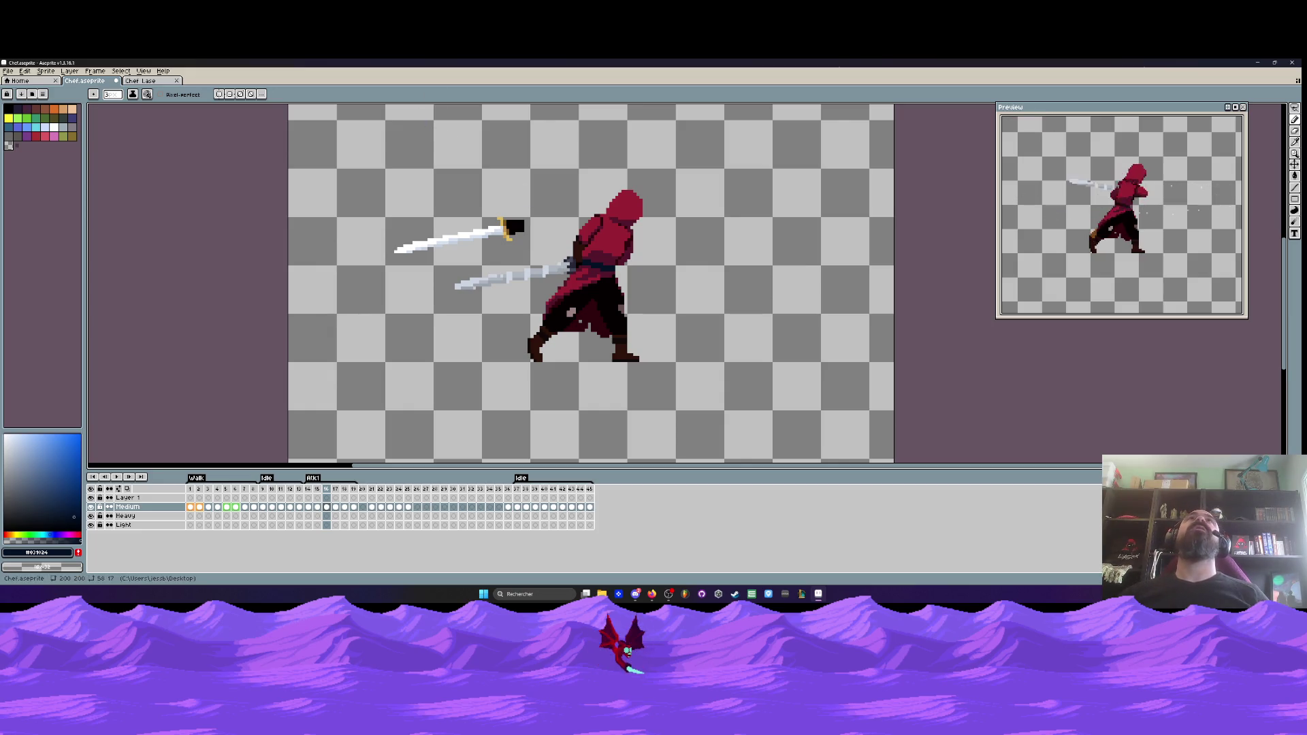
# - Minimize the Aseprite window from its title bar to reach the desktop
pyautogui.moveTo(633, 597)
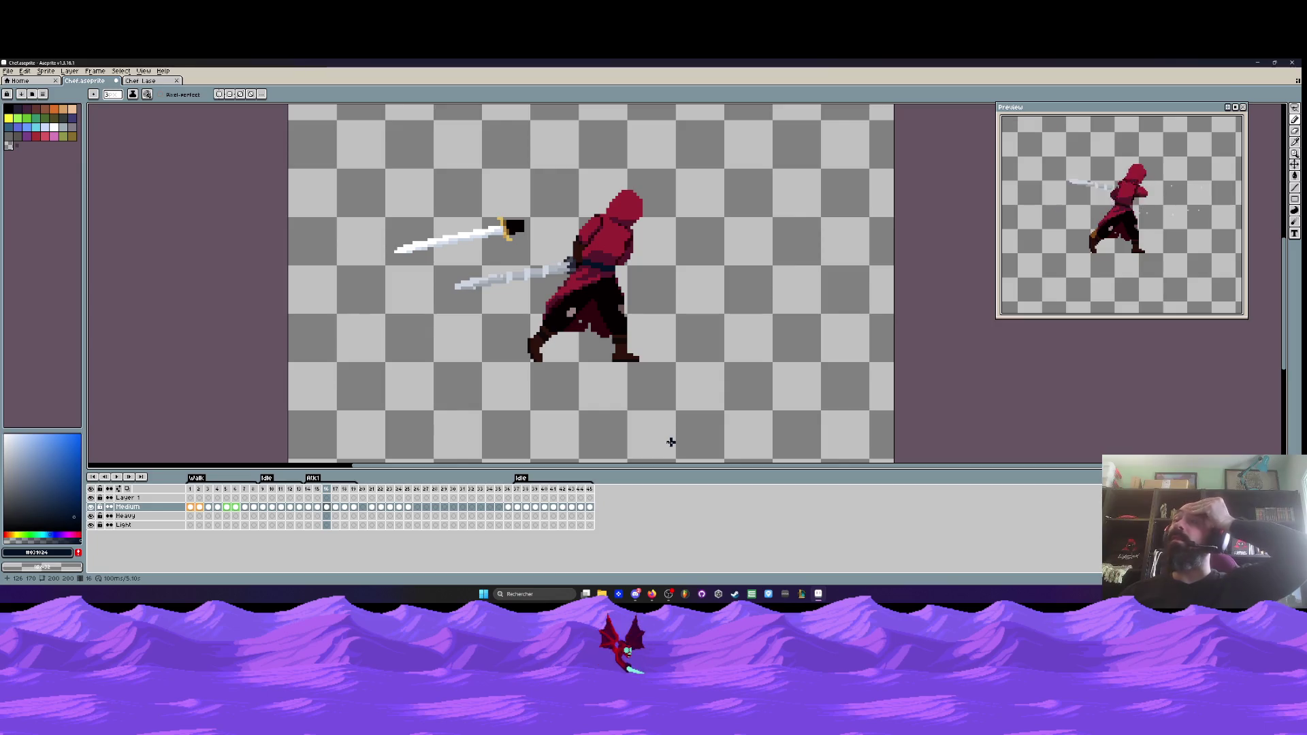
pyautogui.click(1258, 63)
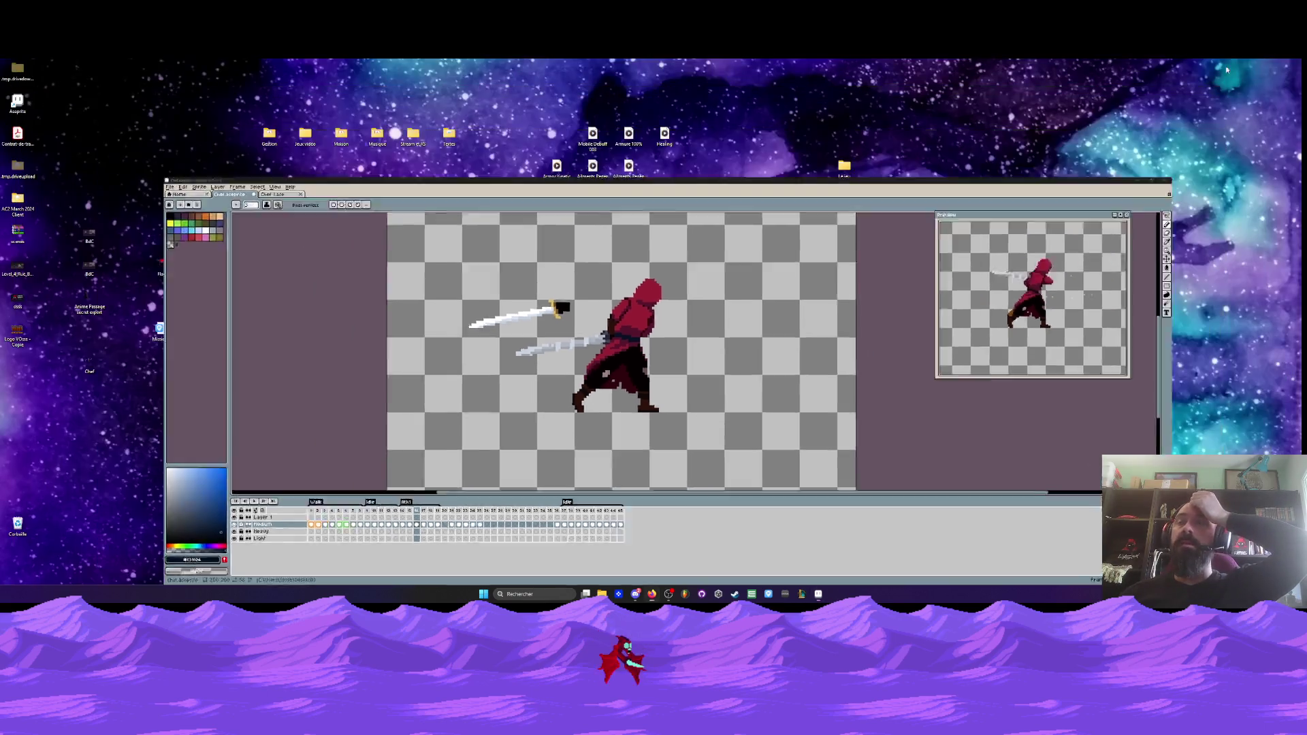
# - Reposition the Explorer window, go back twice to the SCENES folder, and launch Unity Hub
pyautogui.moveTo(606, 183); pyautogui.dragTo(640, 162)
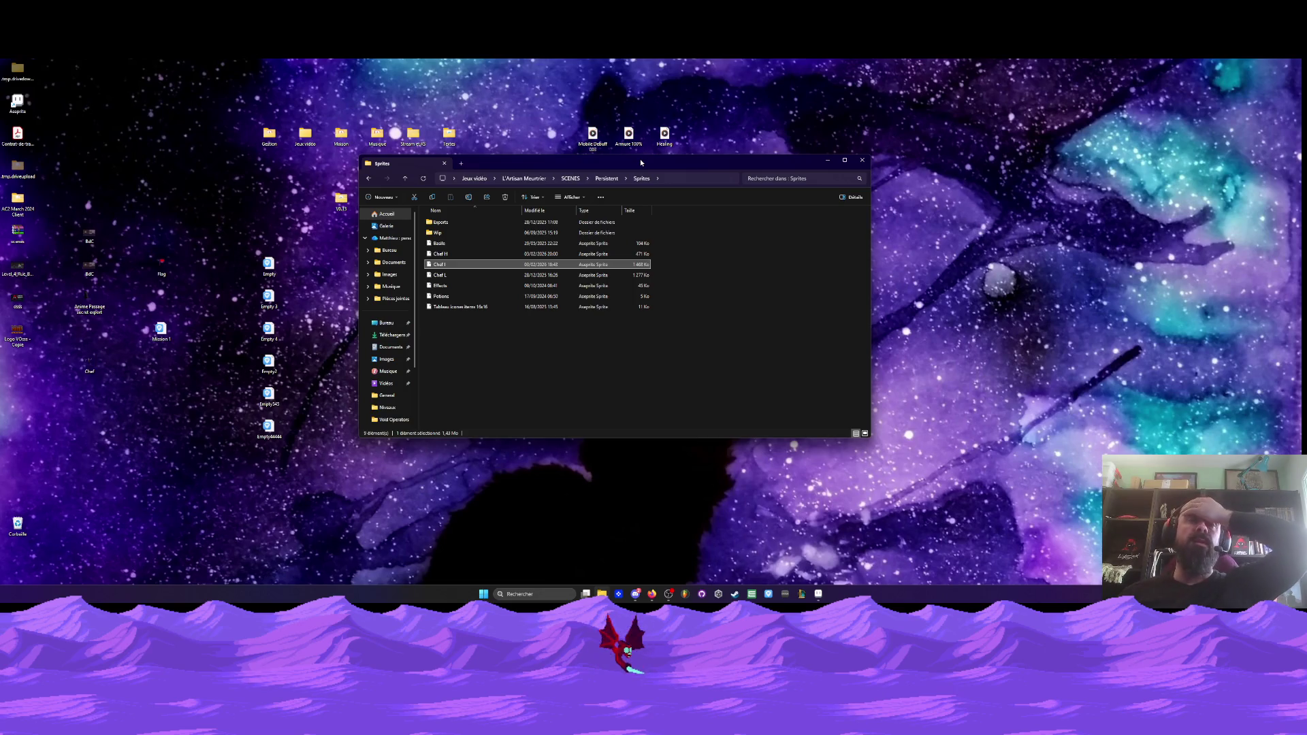
pyautogui.click(369, 178)
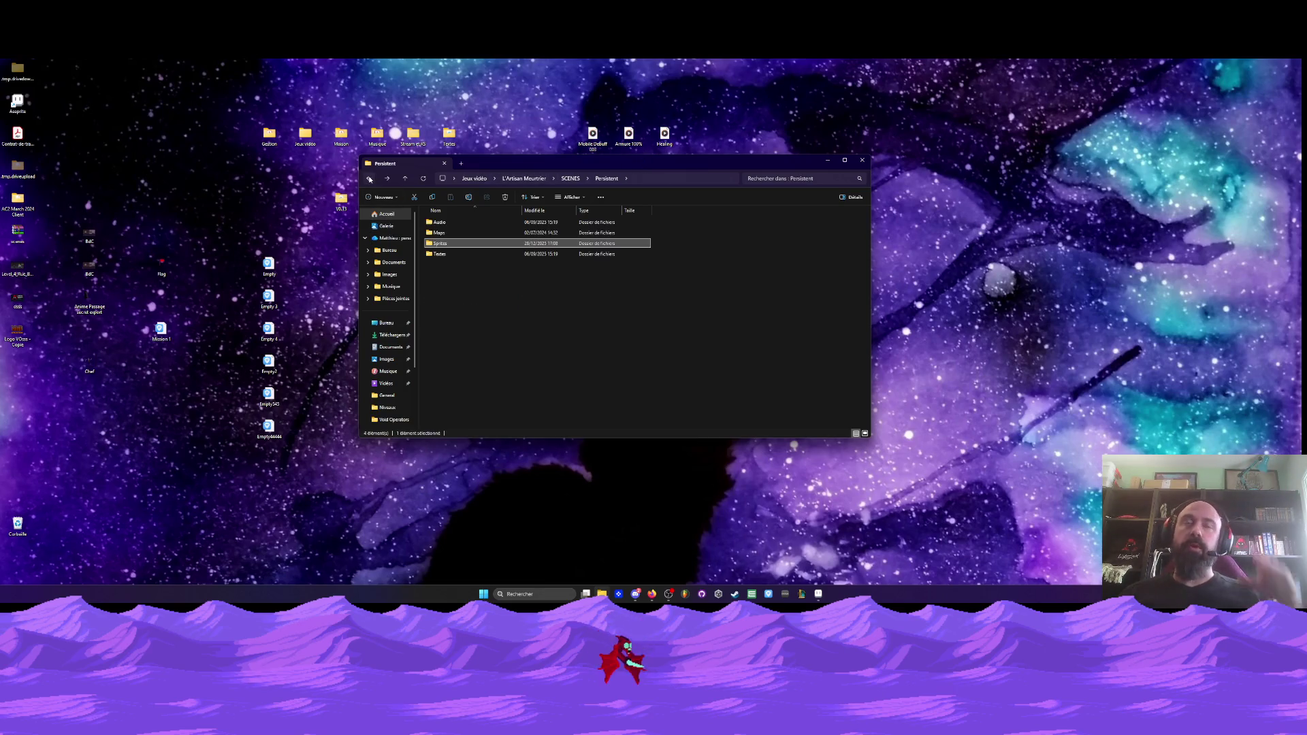
pyautogui.click(369, 178)
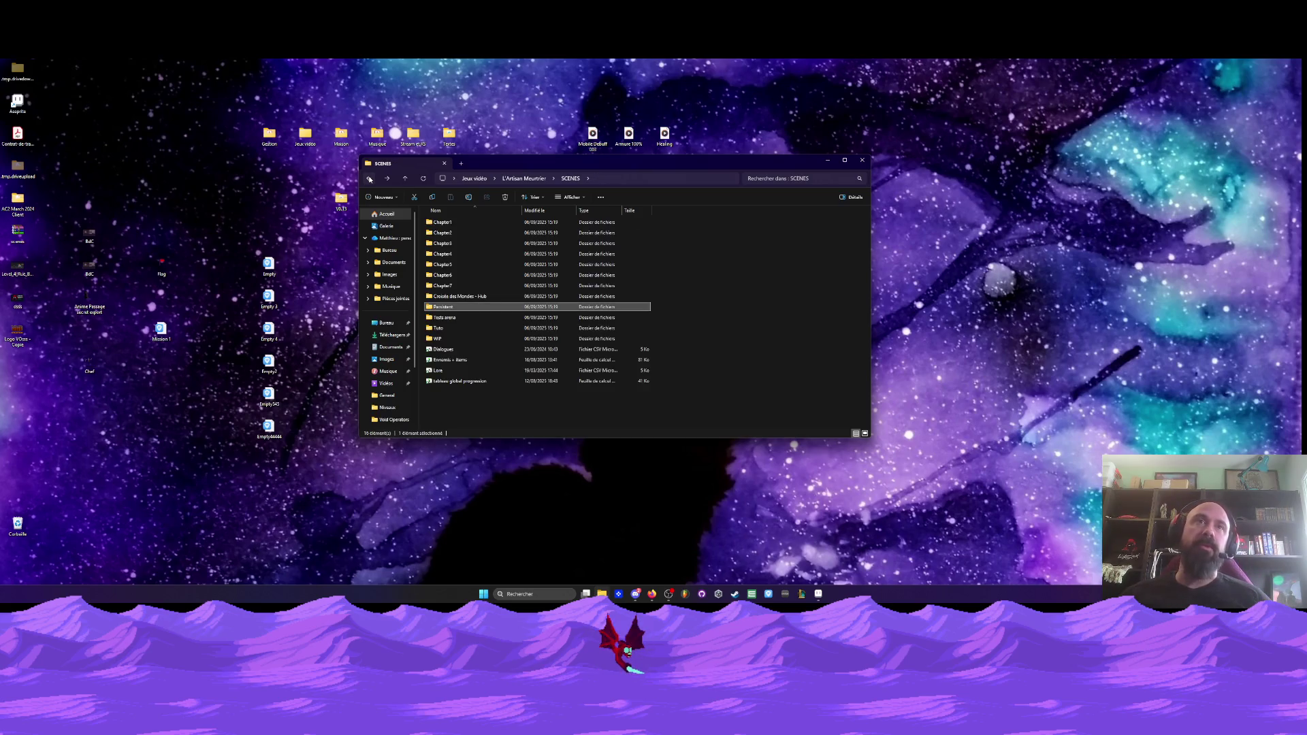
pyautogui.click(723, 592)
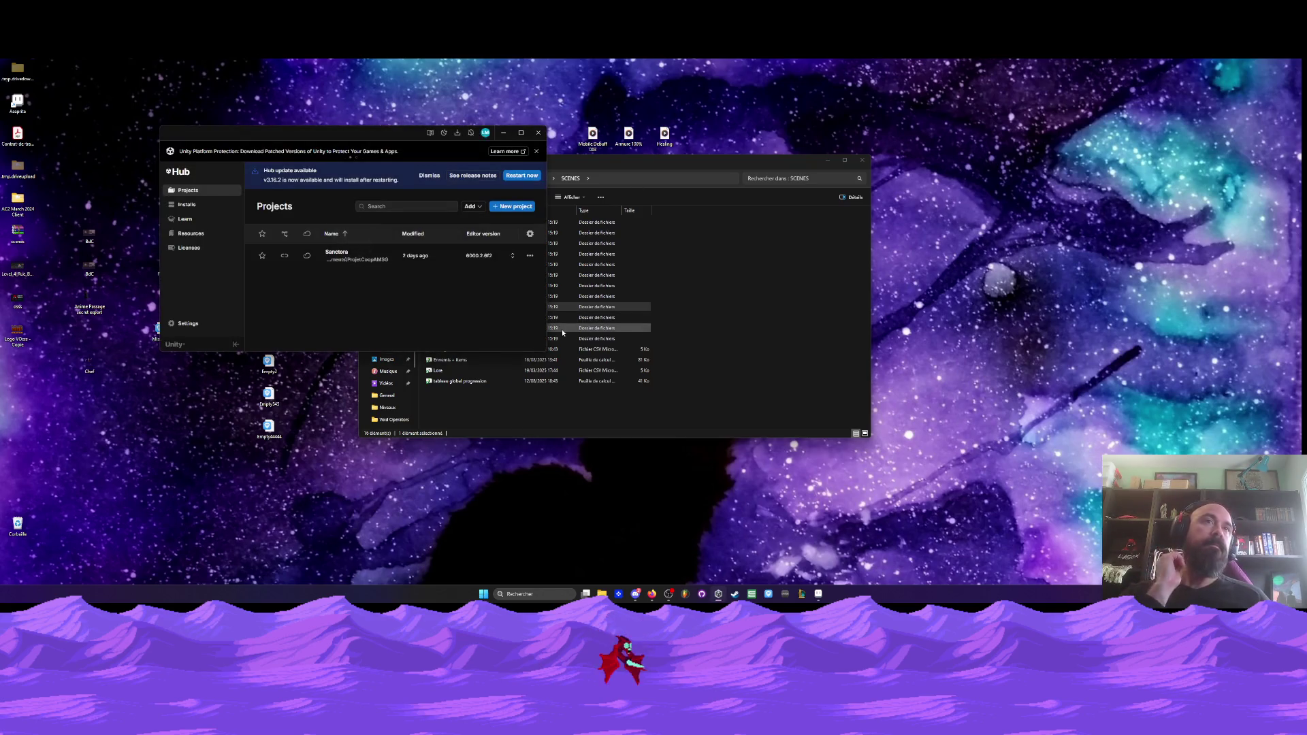
# - Open the Sanctora project from Unity Hub and start Play mode once the editor loads
pyautogui.click(374, 256)
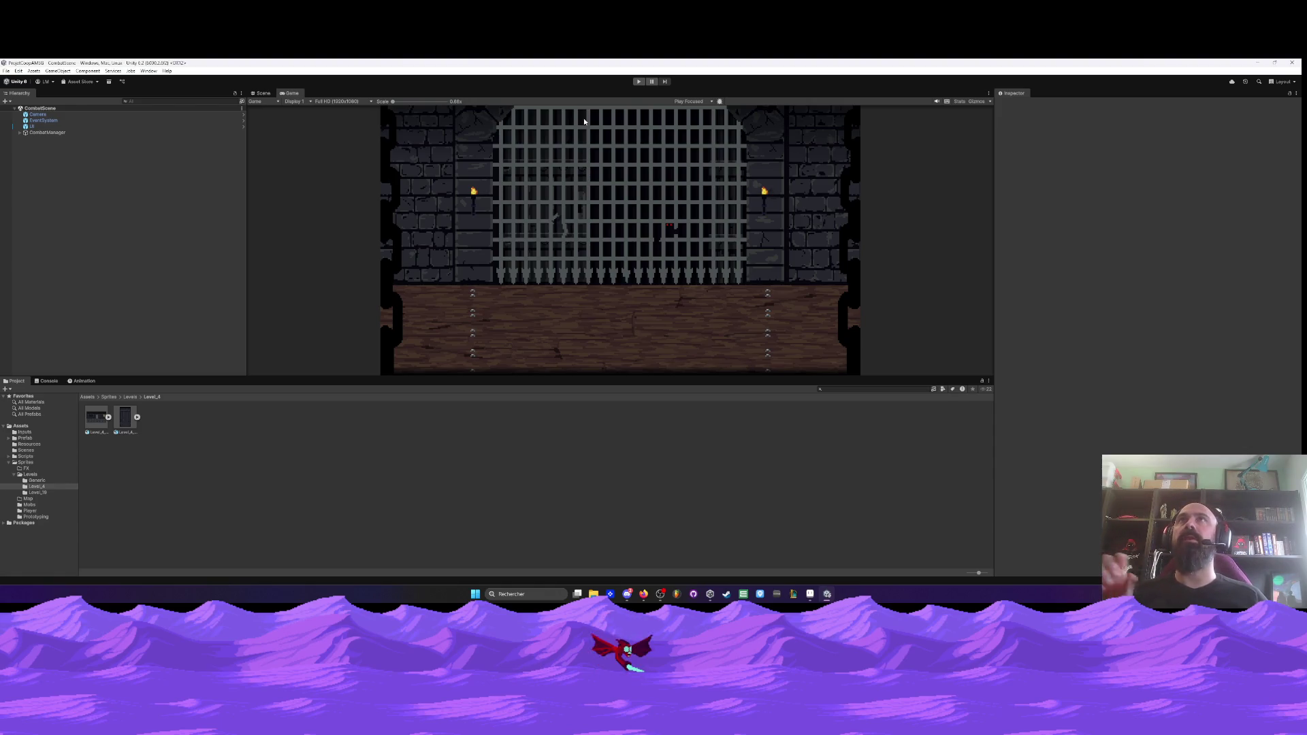
pyautogui.click(638, 82)
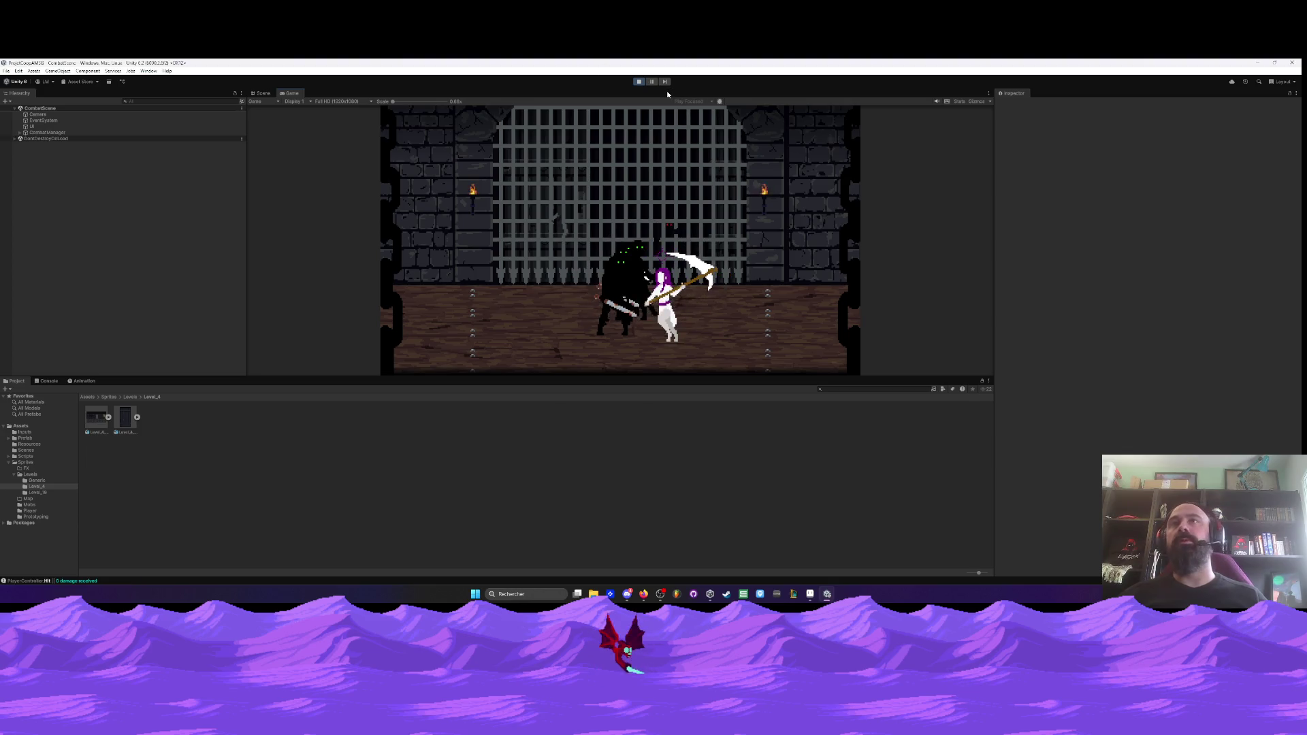
# - Close the Unity editor after watching the dungeon fight play out
pyautogui.click(1290, 64)
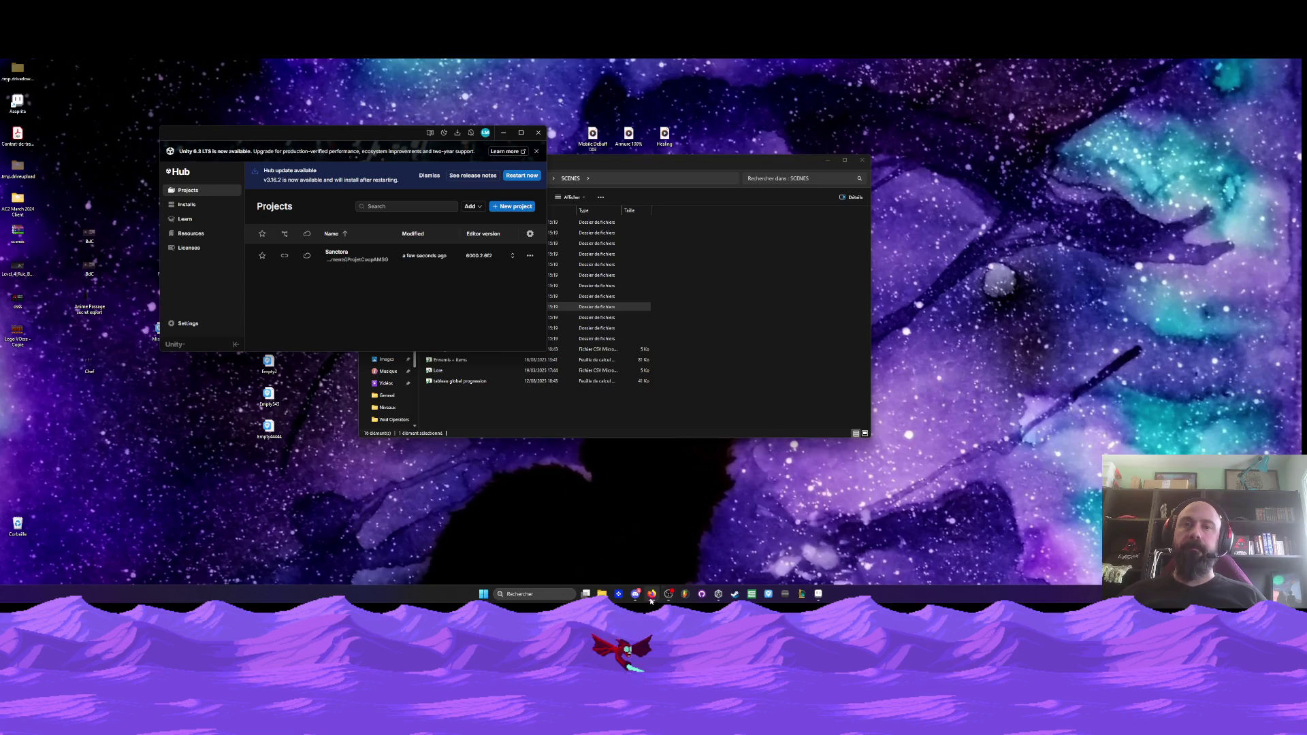
# - Browse into Chapter1 > Sprites in File Explorer and pick the Boss Homme-lion export file
pyautogui.click(663, 167)
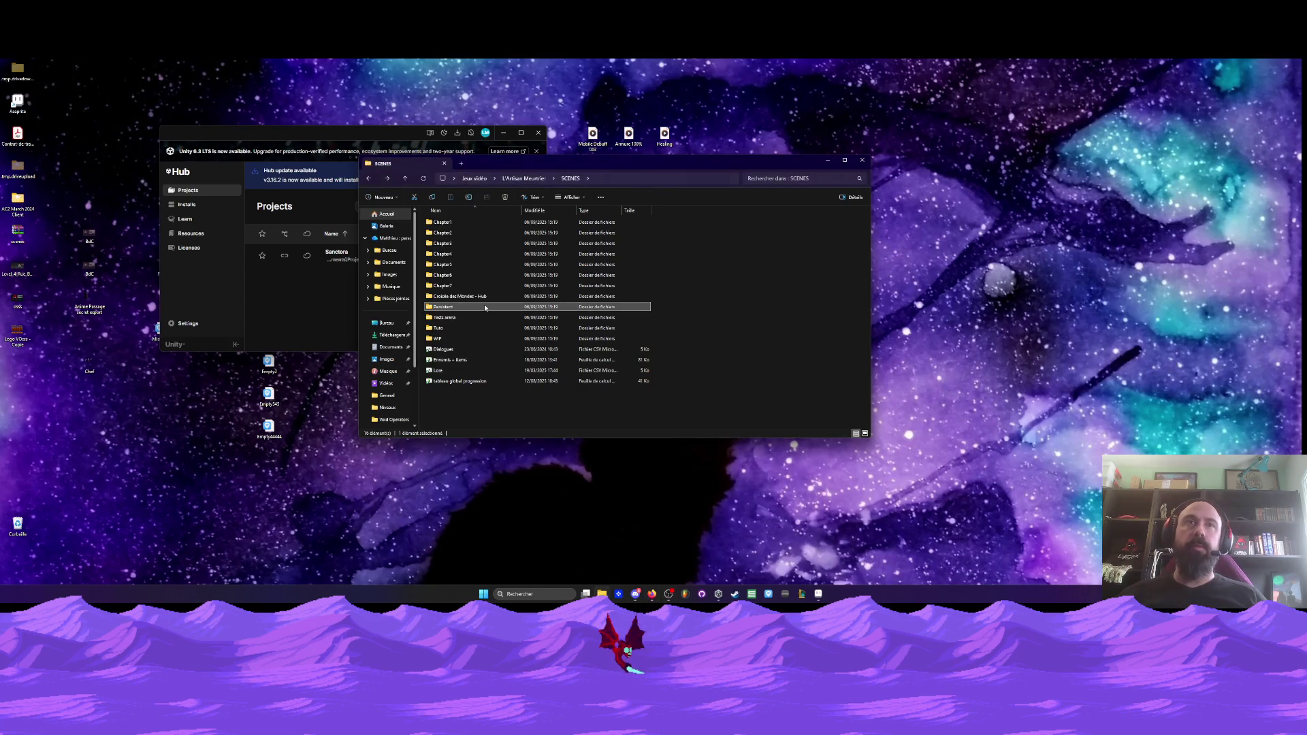
pyautogui.doubleClick(443, 223)
pyautogui.doubleClick(449, 264)
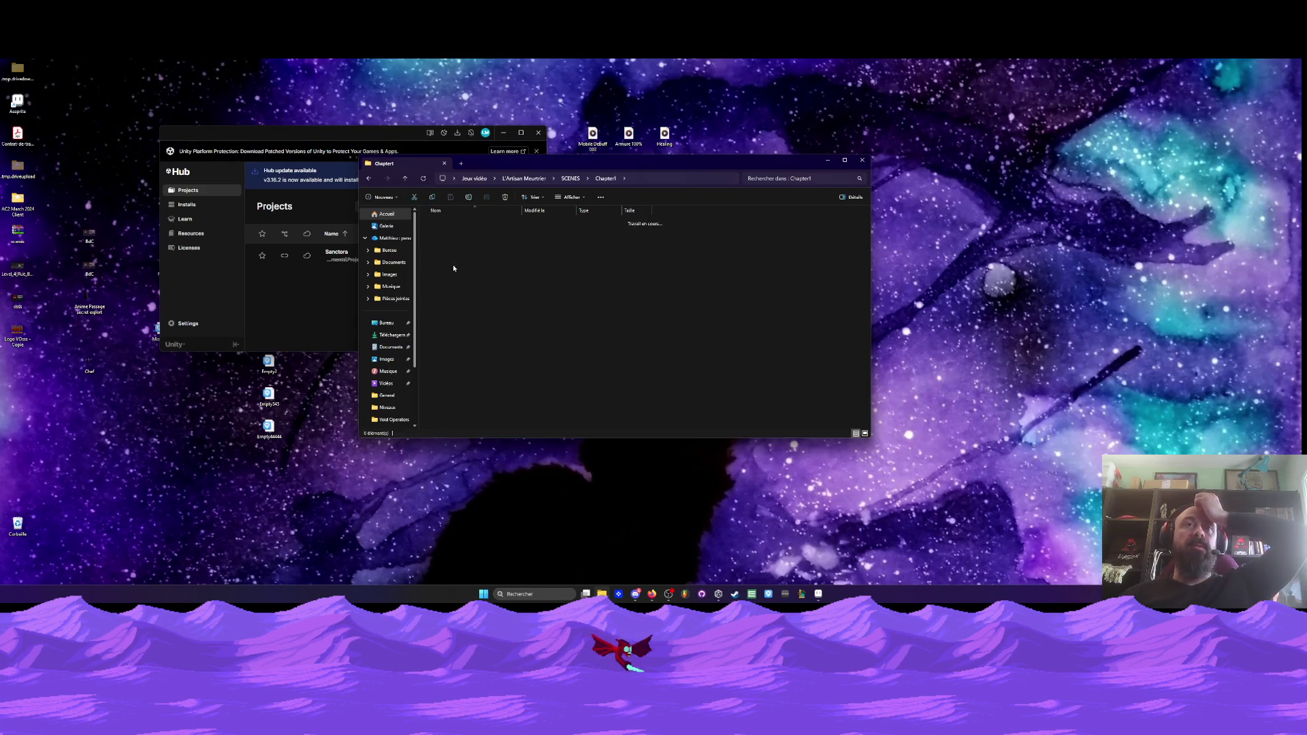
pyautogui.click(470, 264)
# - Review the Boss Homme-lion sprite at frames 38, 53 and 26, then close it
pyautogui.click(803, 594)
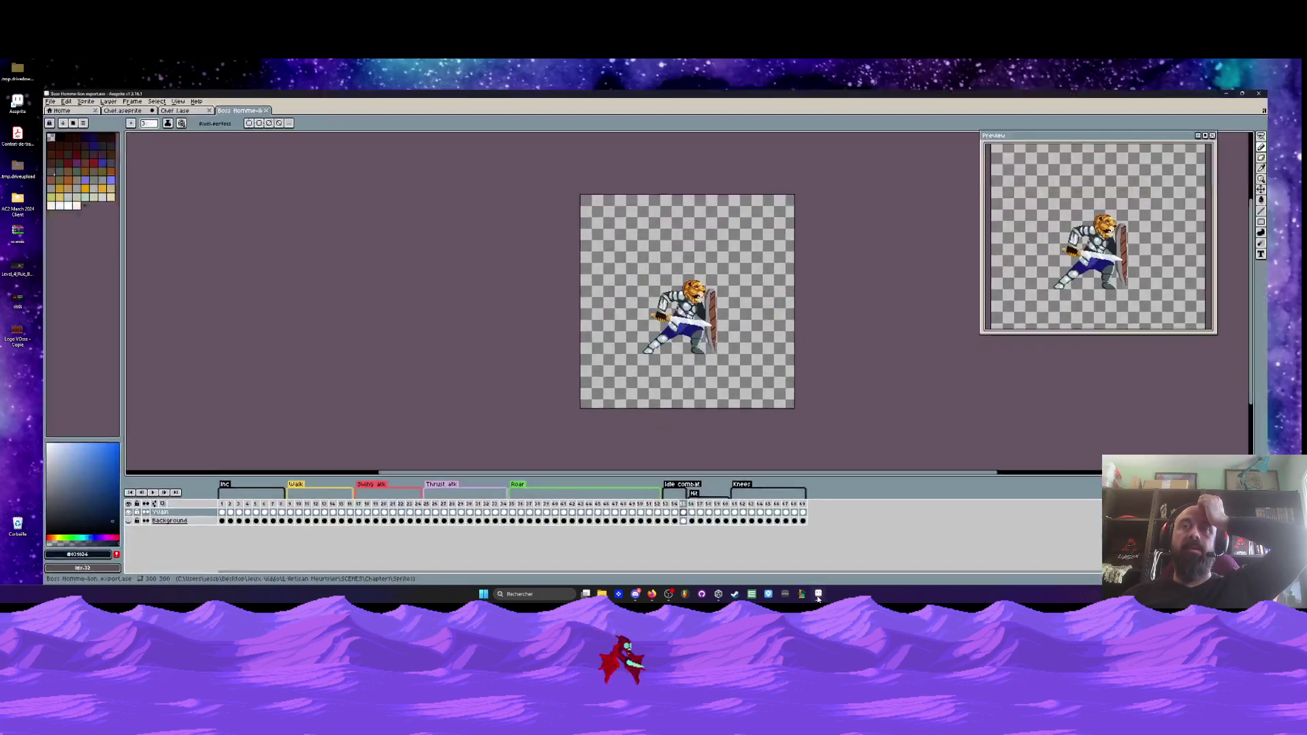
pyautogui.scroll(-1, 681, 381)
pyautogui.click(526, 507)
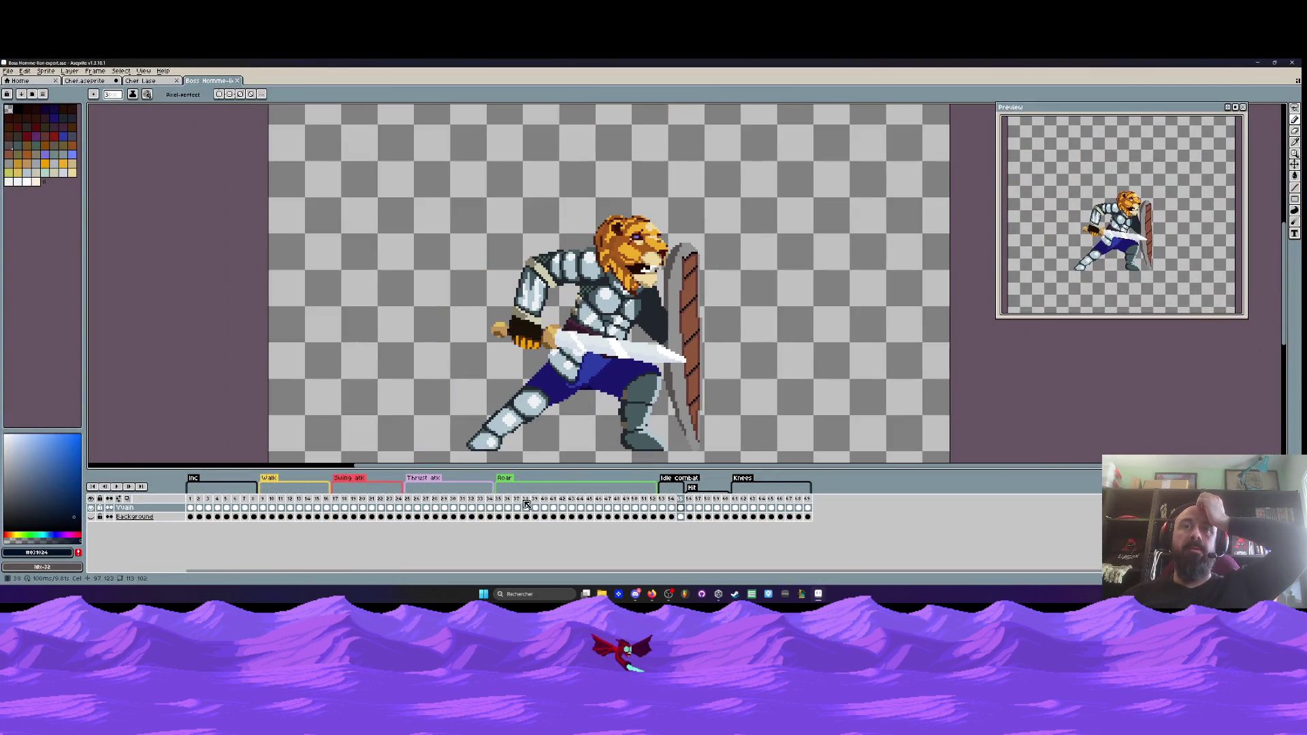
pyautogui.click(662, 507)
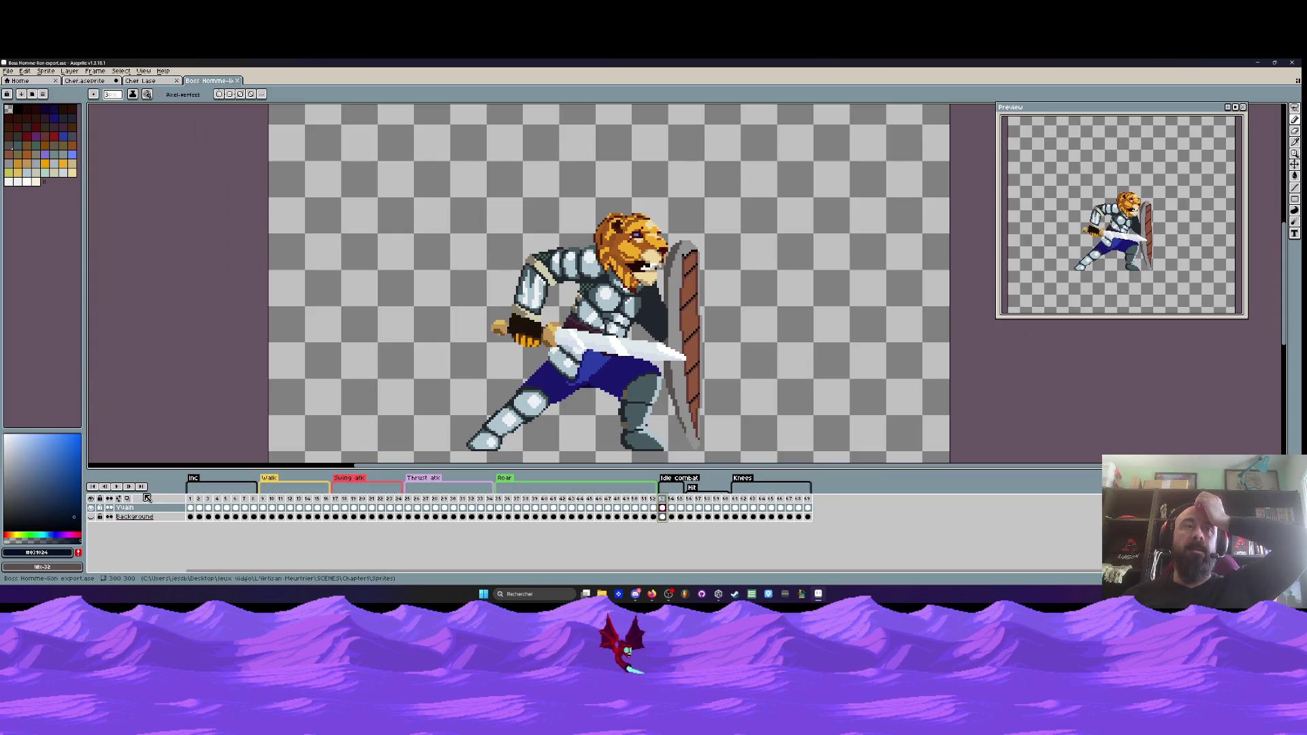
pyautogui.scroll(-1, 581, 300)
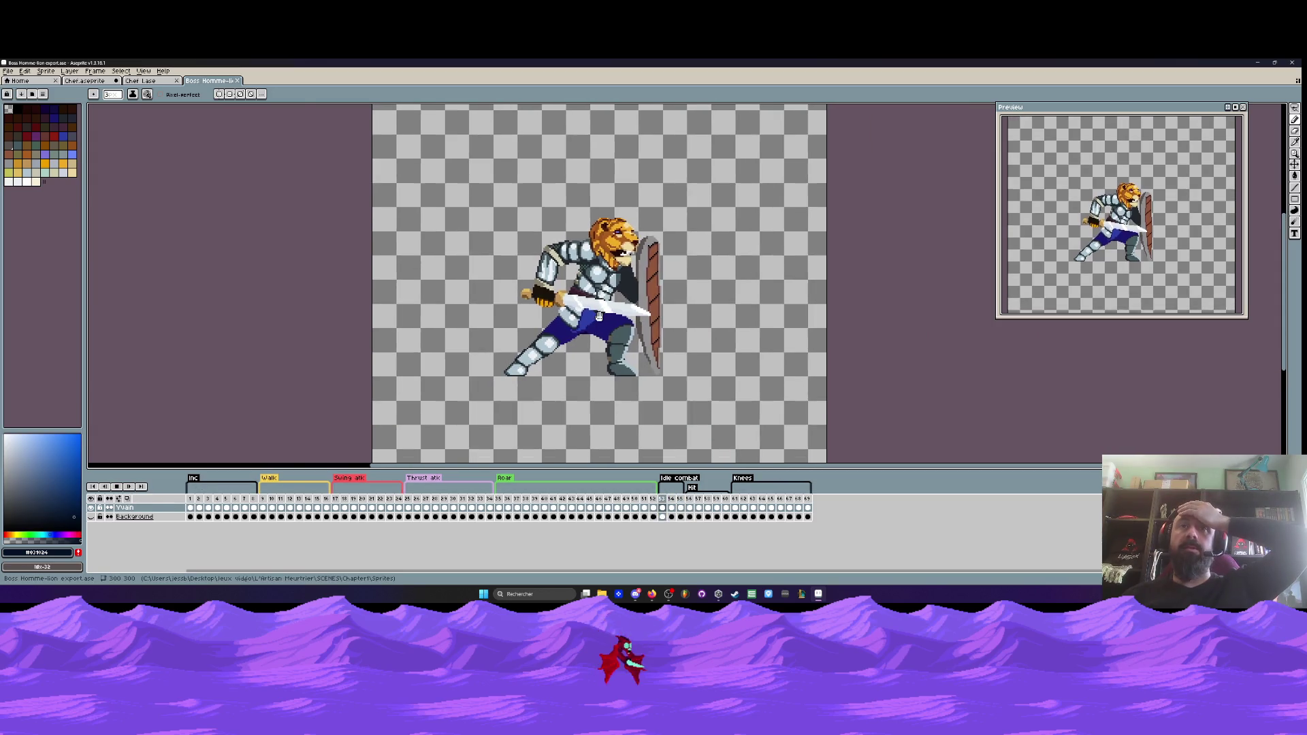
pyautogui.scroll(1, 599, 308)
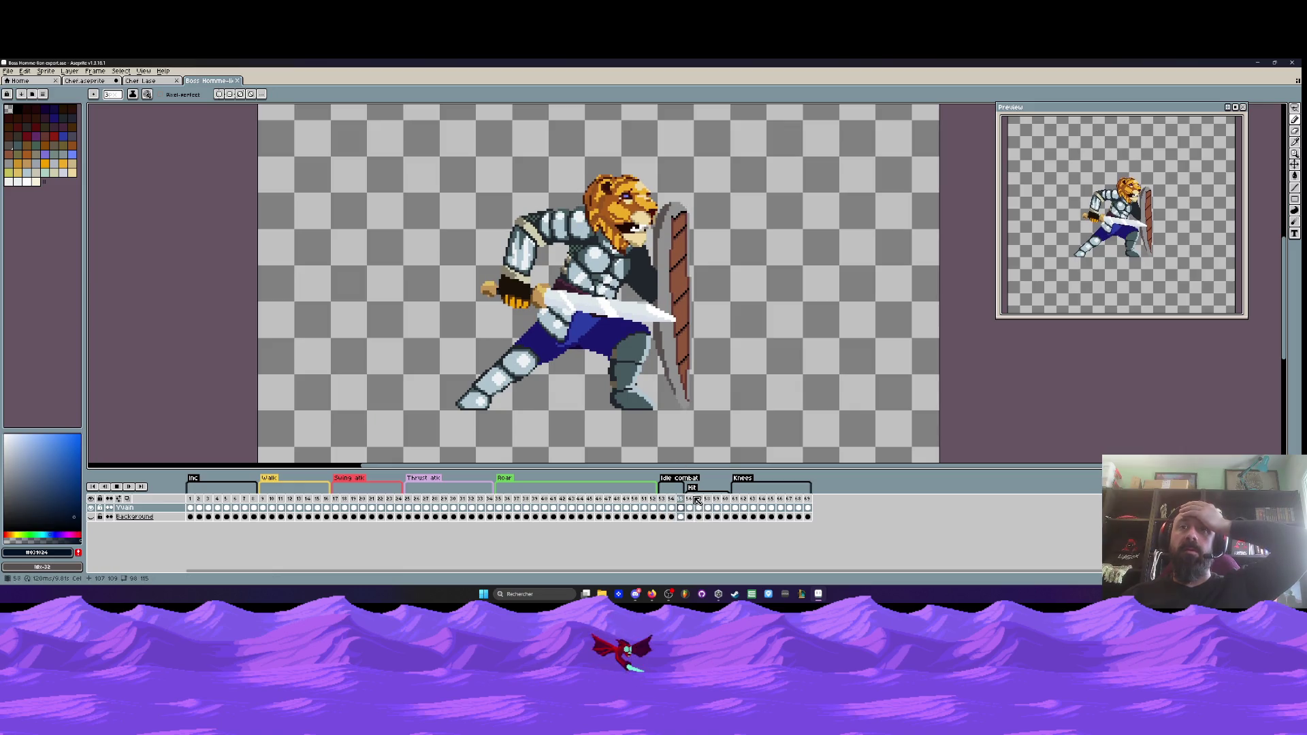
pyautogui.click(417, 501)
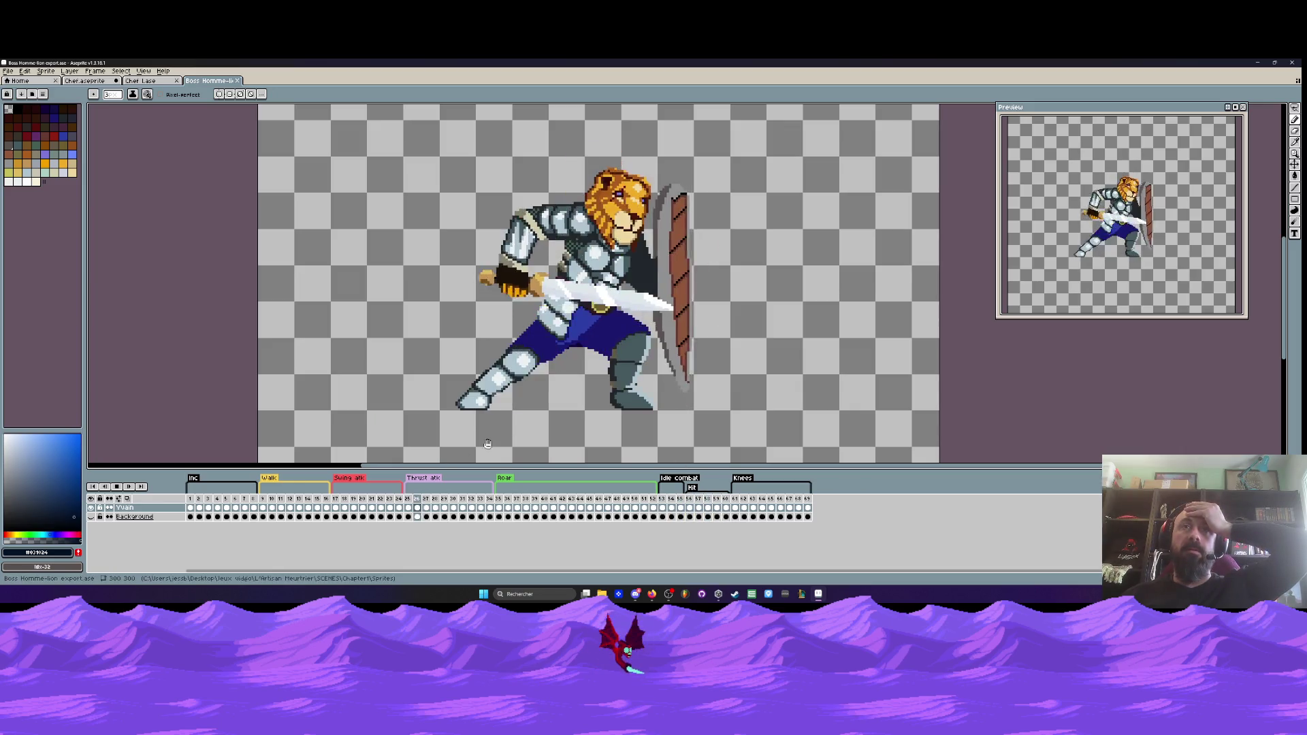
pyautogui.scroll(-1, 745, 266)
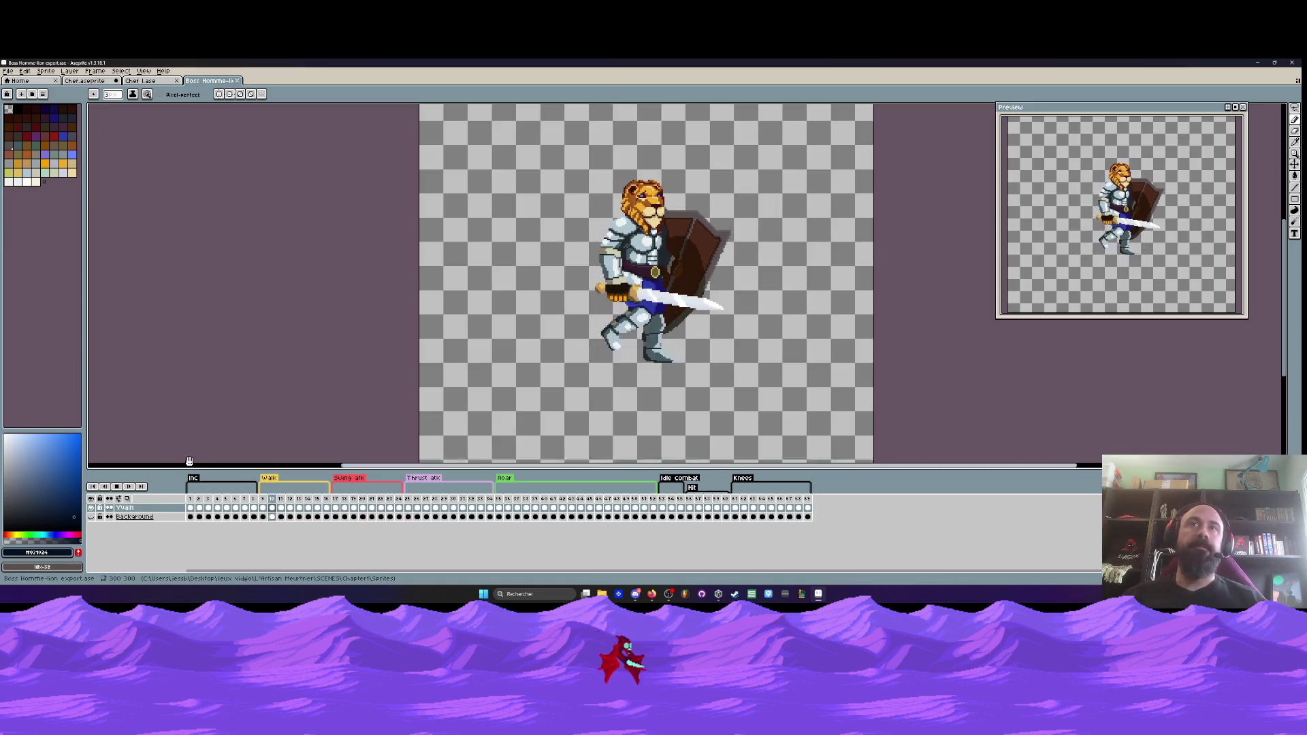
pyautogui.click(237, 81)
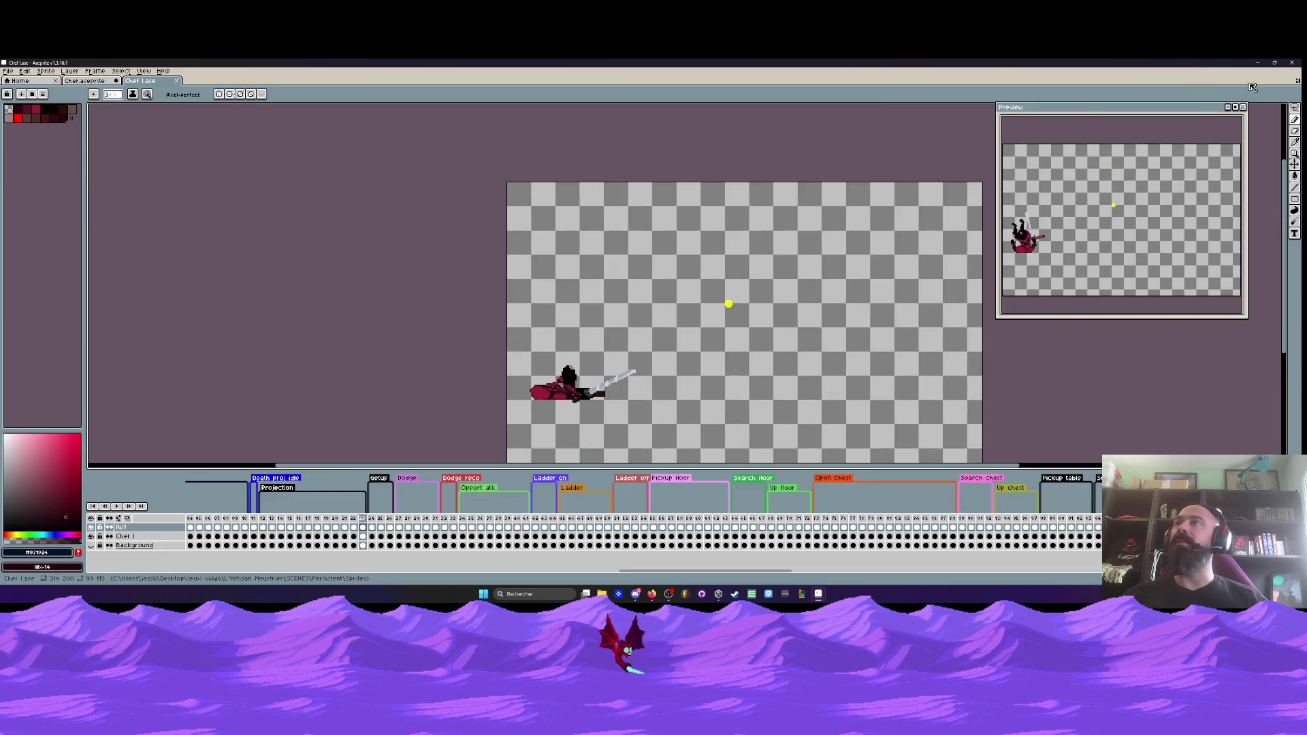
# - Open the Fradet sprite from SCENES > Chapter2 > Sprites in Aseprite
pyautogui.click(1258, 62)
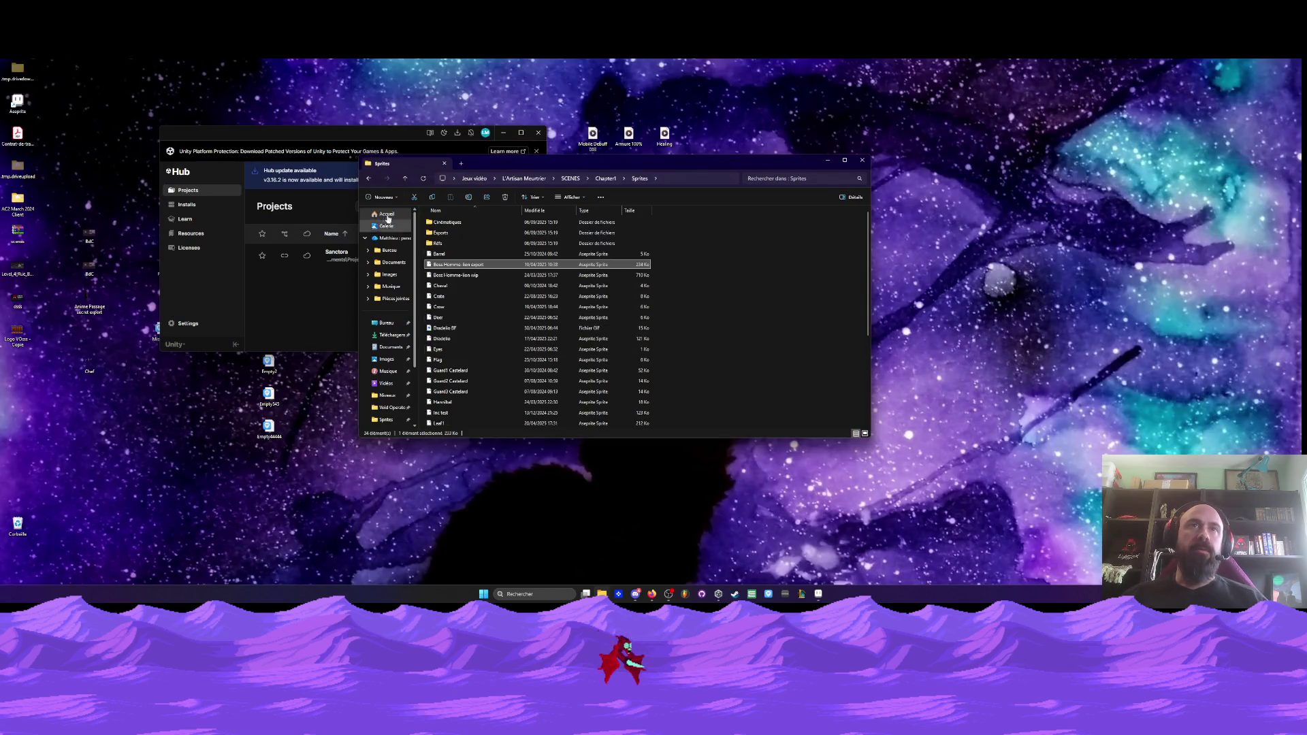
pyautogui.click(369, 179)
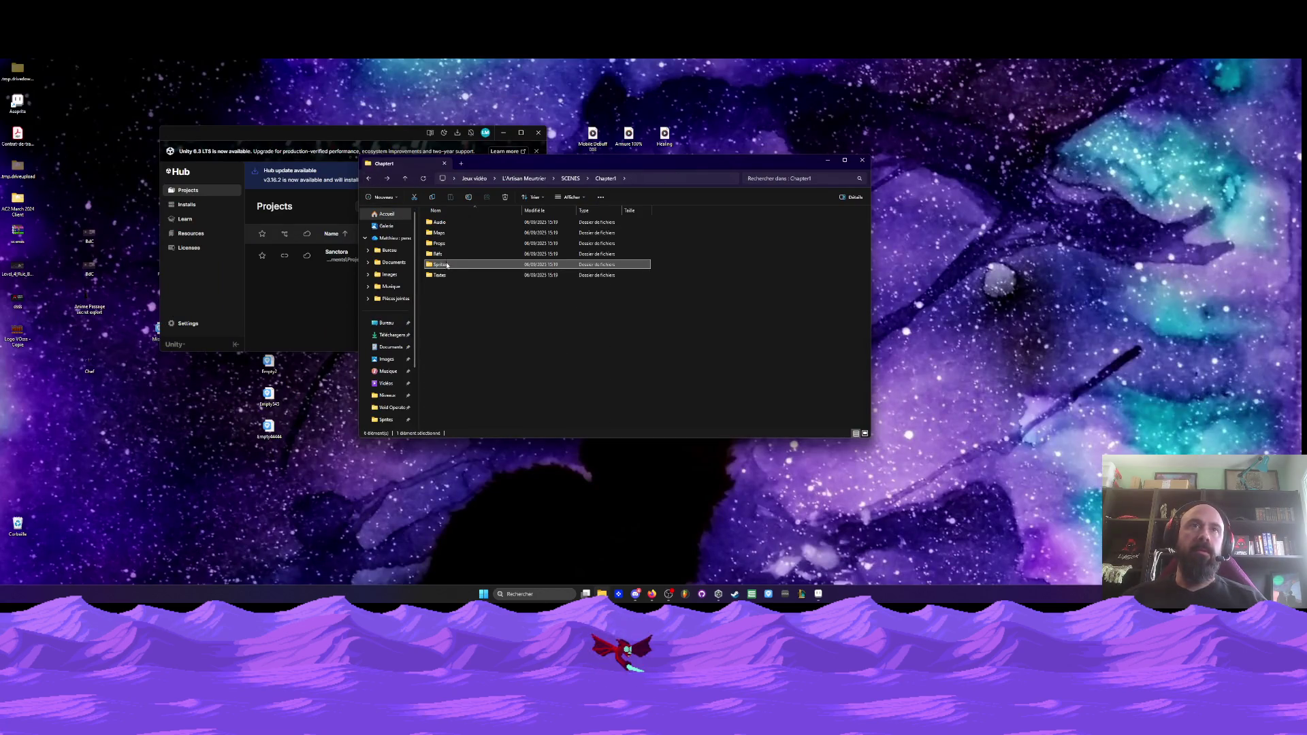
pyautogui.click(368, 179)
pyautogui.doubleClick(462, 233)
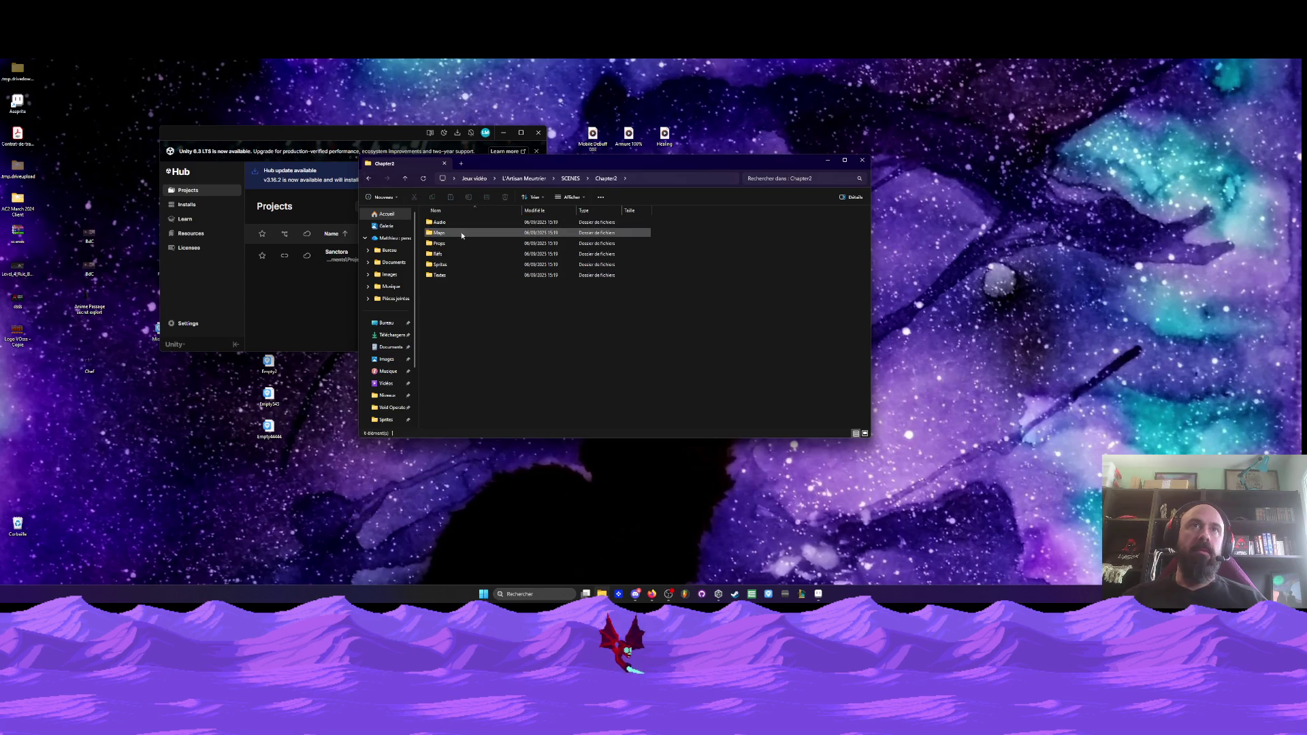
pyautogui.doubleClick(456, 265)
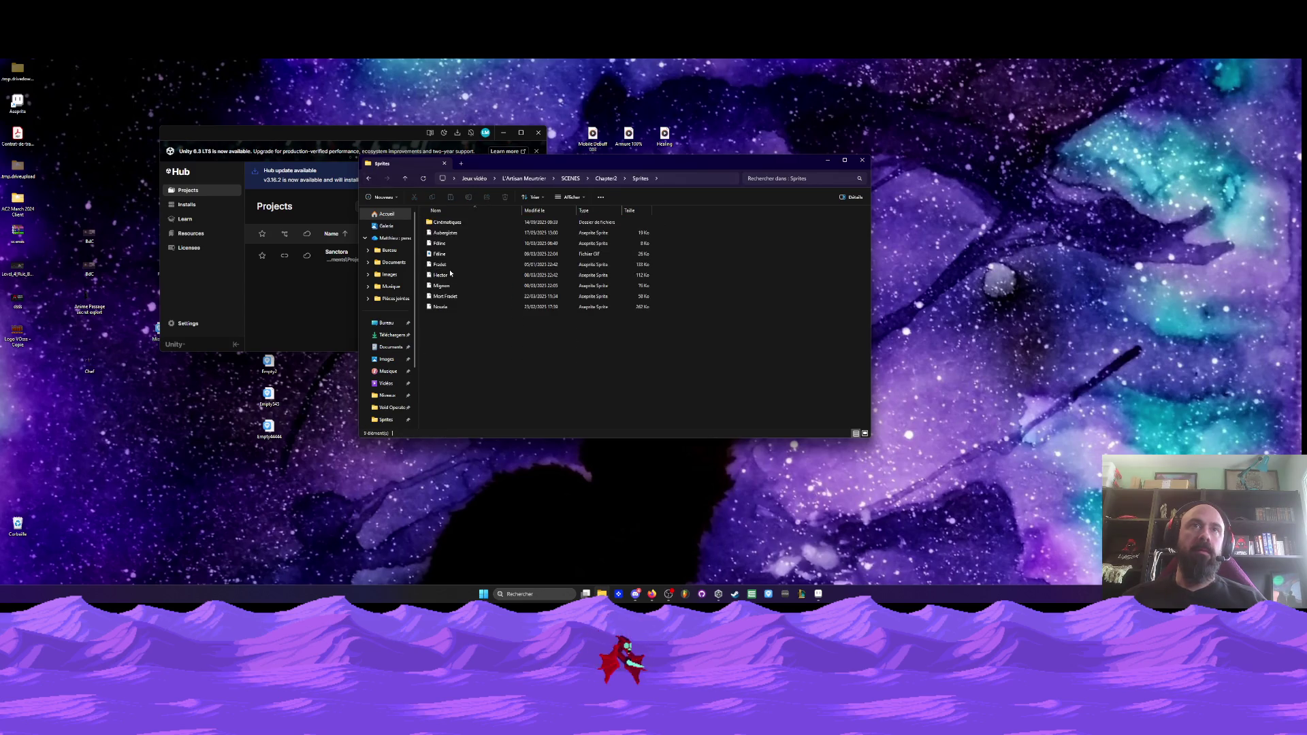
pyautogui.doubleClick(456, 266)
pyautogui.click(818, 594)
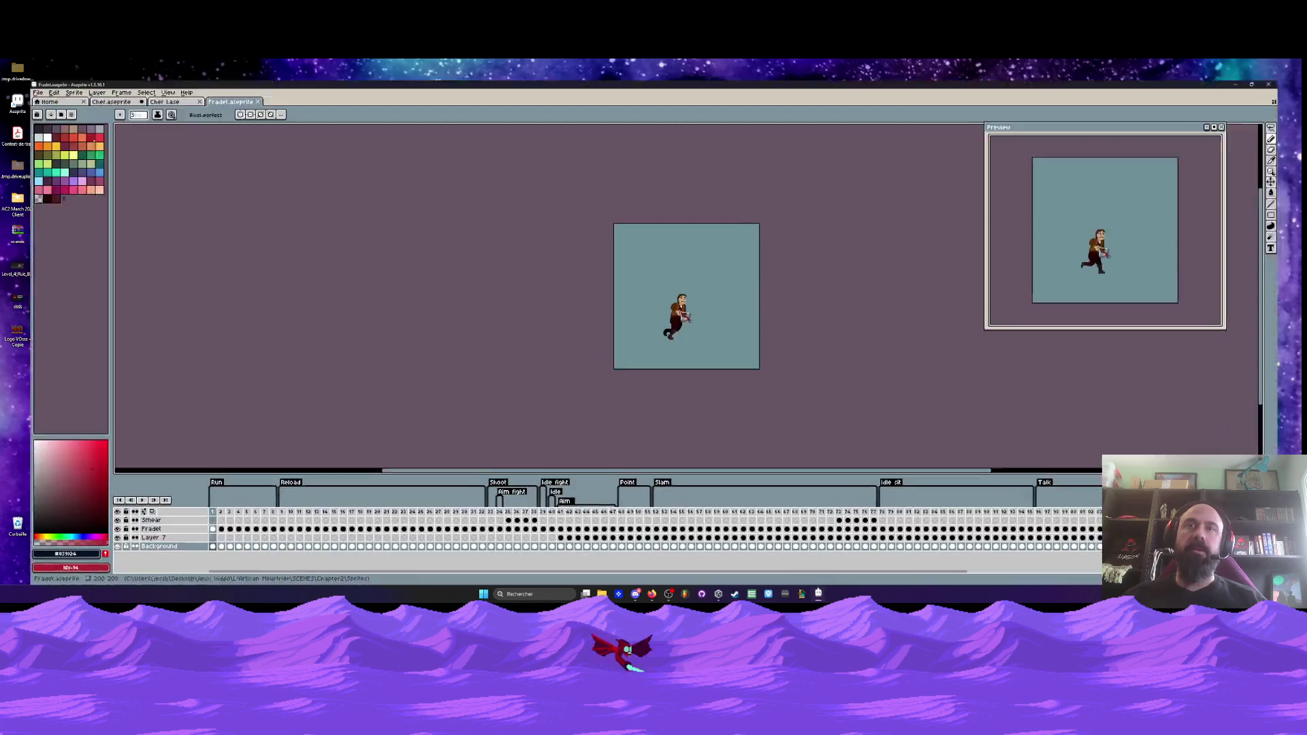
# - Play Fradet's animation, jump to the Idle sit and Shoot tags, then close the Fradet tab
pyautogui.press('Return')
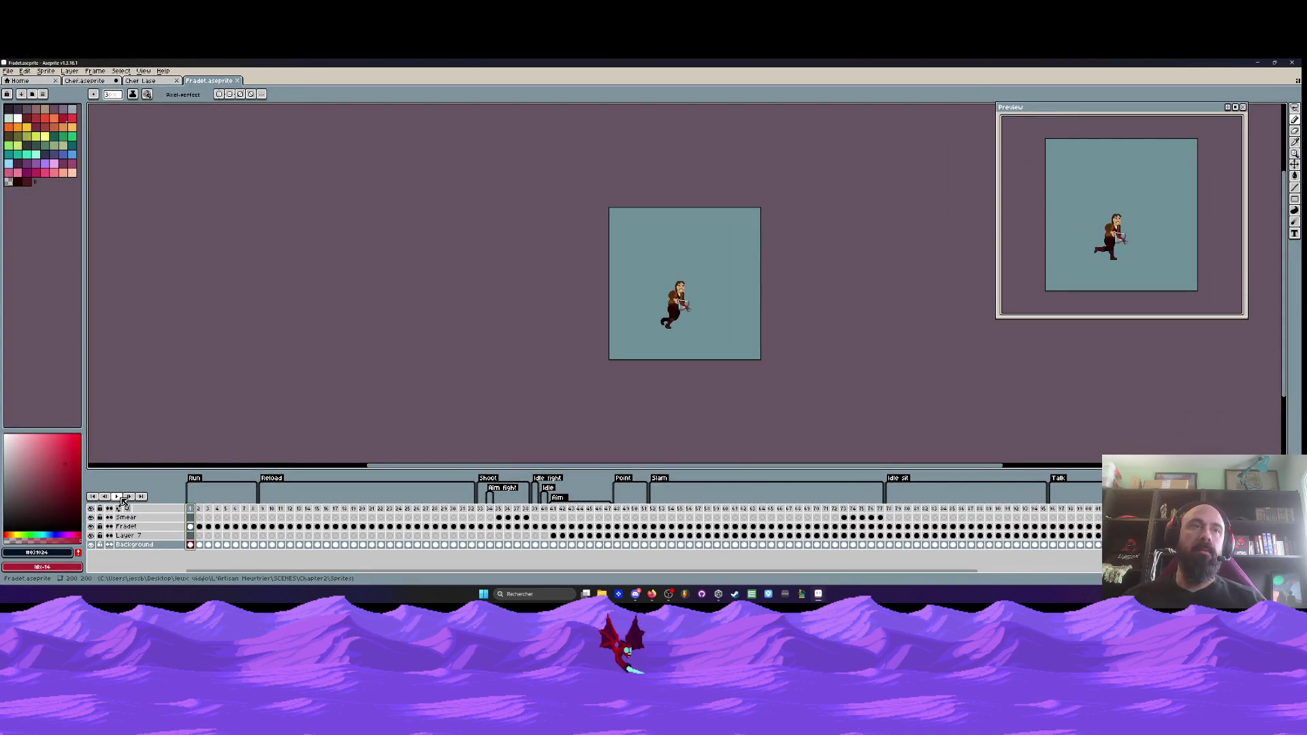
pyautogui.scroll(2, 688, 326)
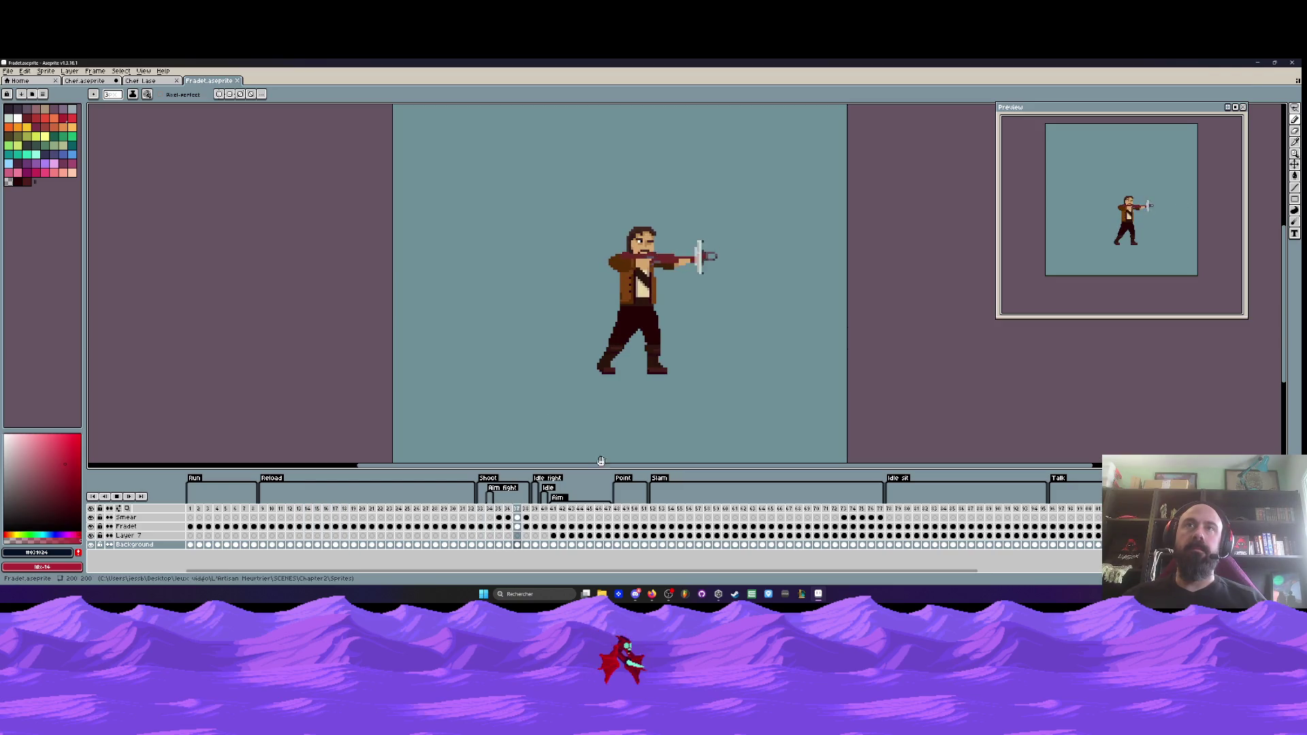
pyautogui.click(899, 517)
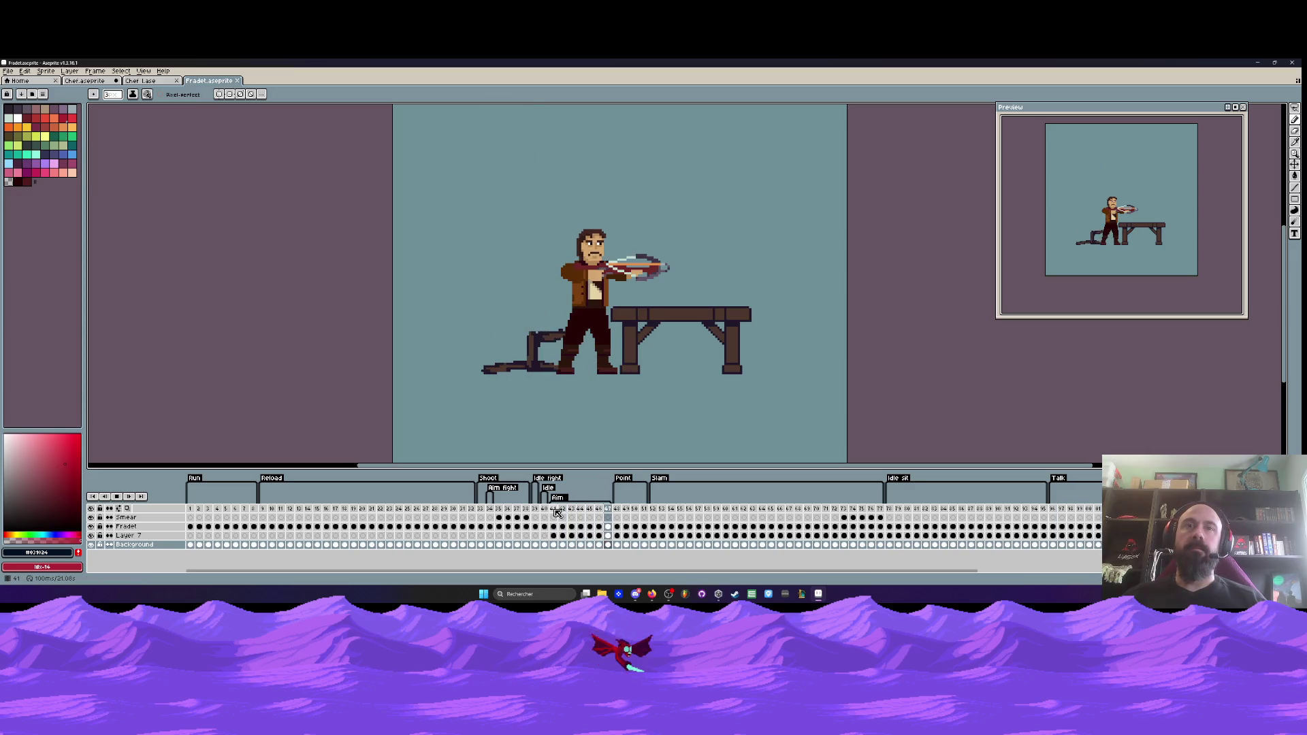
pyautogui.click(517, 510)
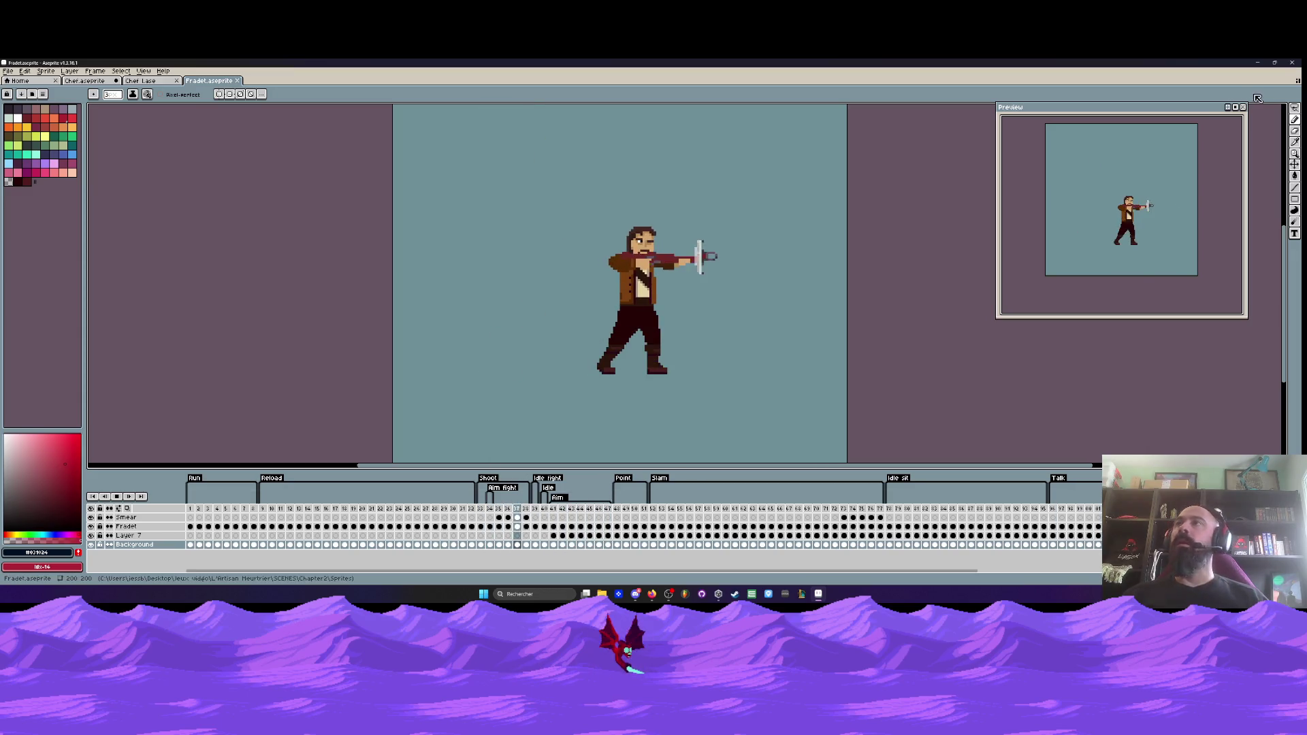
pyautogui.hotkey('ctrl', 'w')
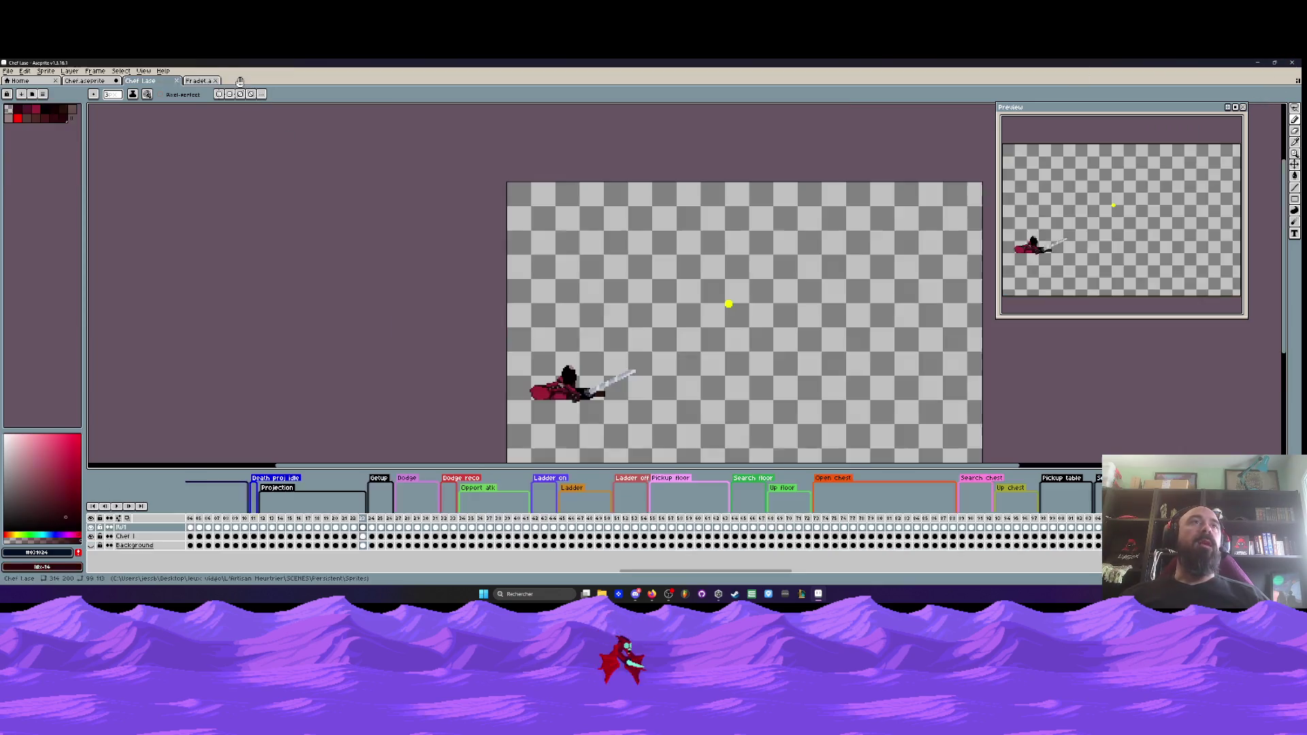
# - Minimize Aseprite, return Explorer to the SCENES folder, and minimize Explorer and Unity Hub
pyautogui.click(1258, 62)
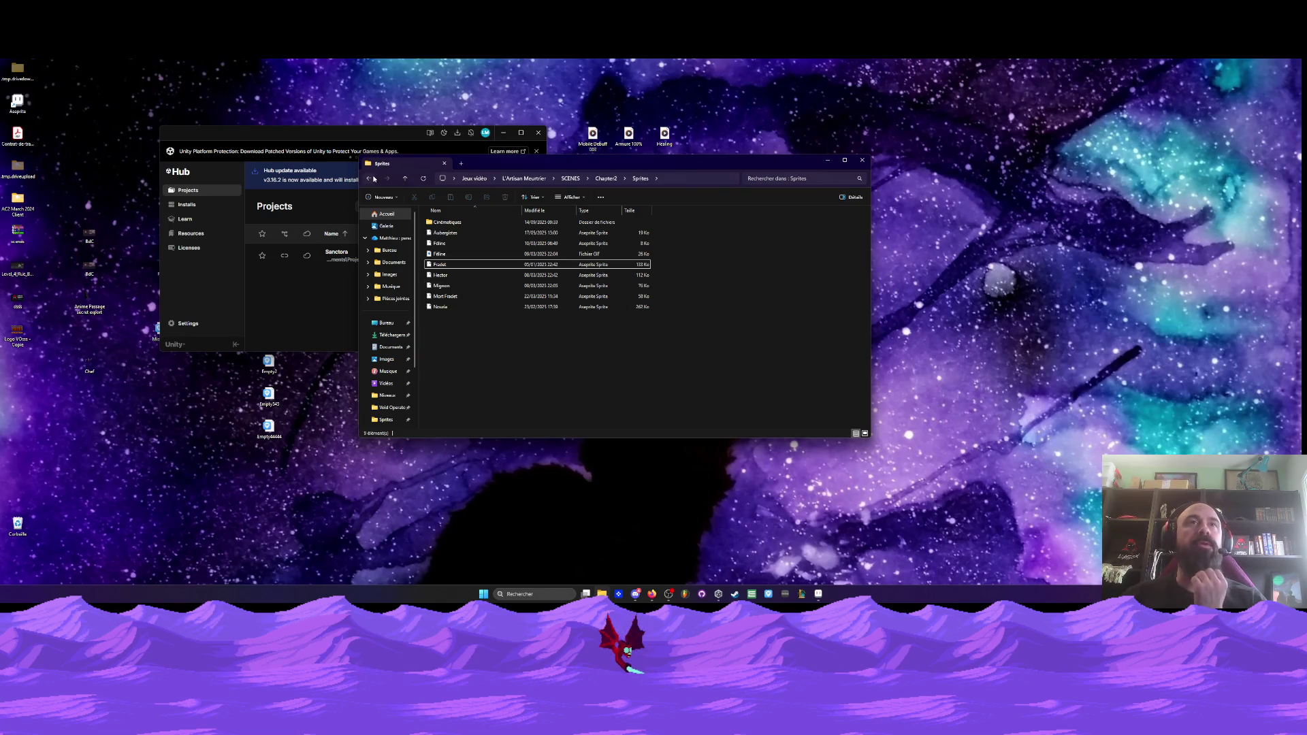
pyautogui.click(368, 178)
pyautogui.click(370, 178)
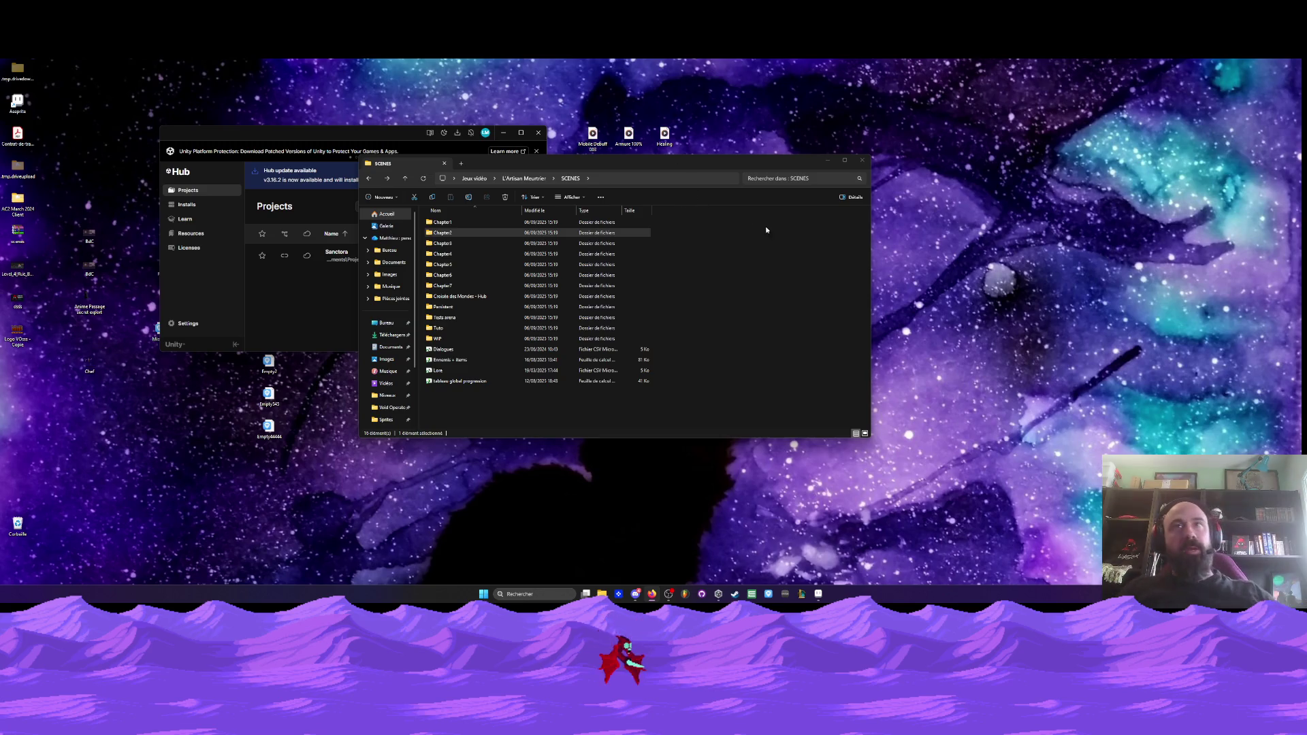
pyautogui.click(829, 161)
pyautogui.click(501, 132)
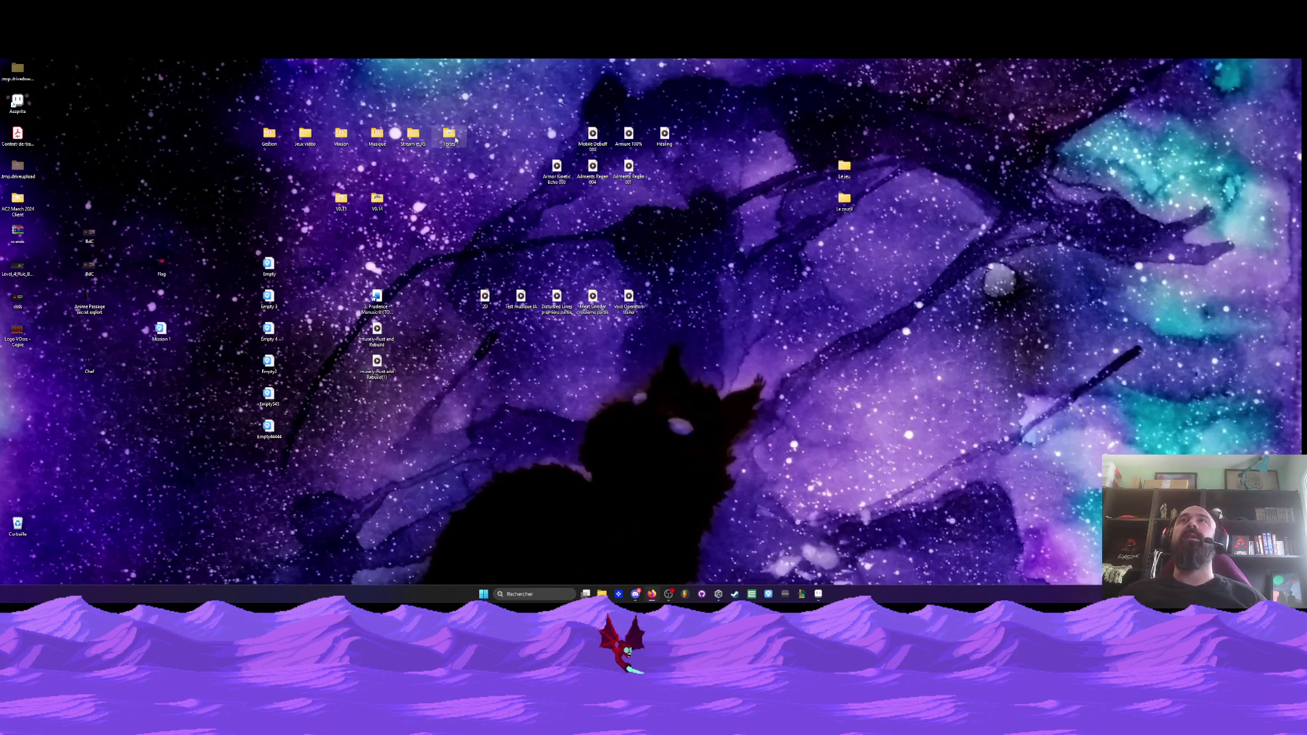
# - Launch VoidOperators from the V0.14 build folder and start a NEW GAME from the title menu
pyautogui.doubleClick(378, 200)
pyautogui.doubleClick(466, 297)
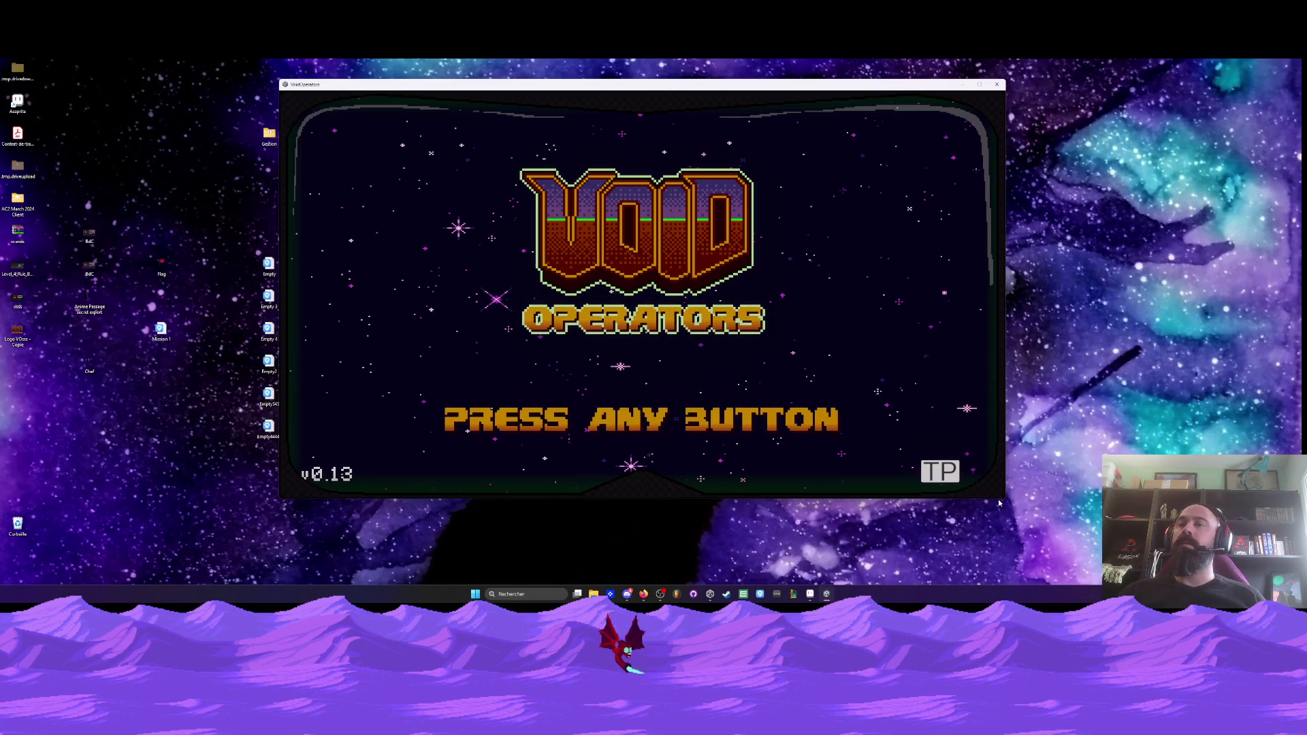
pyautogui.press('Return')
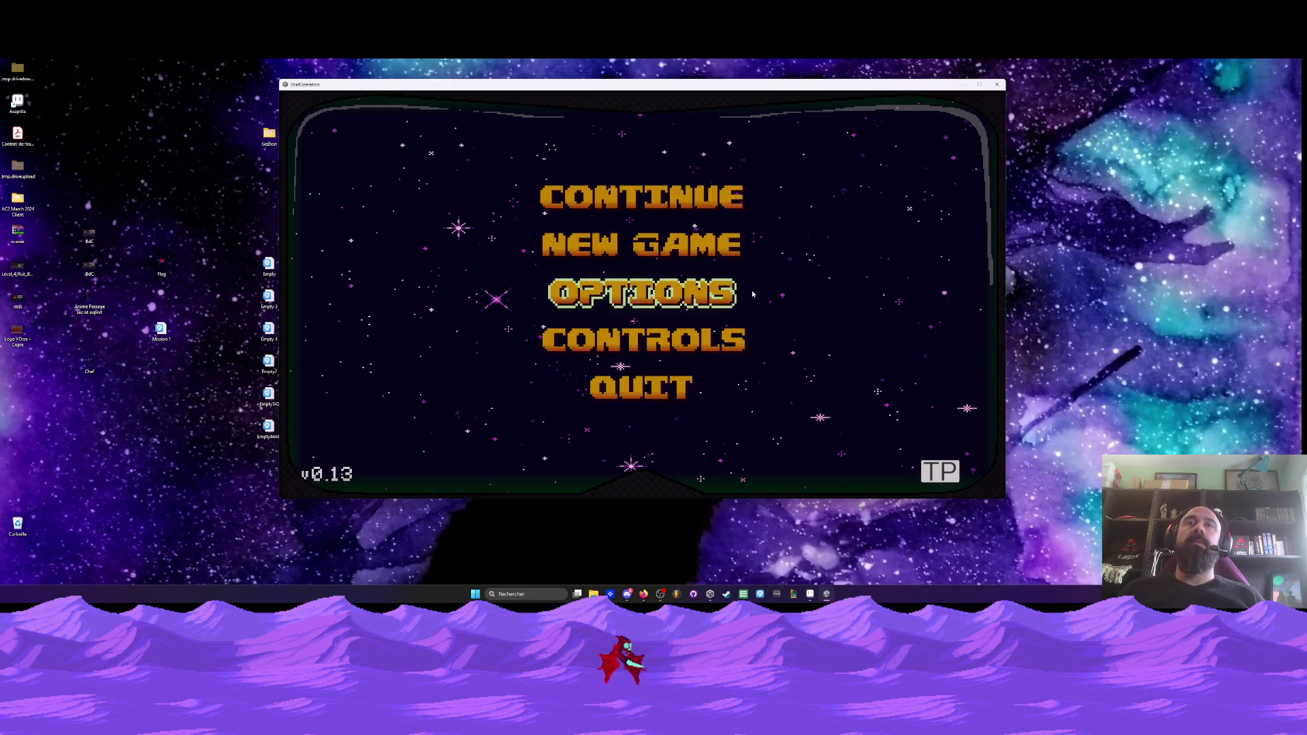
pyautogui.press('Up')
pyautogui.press('Up')
pyautogui.press('Down')
pyautogui.press('Return')
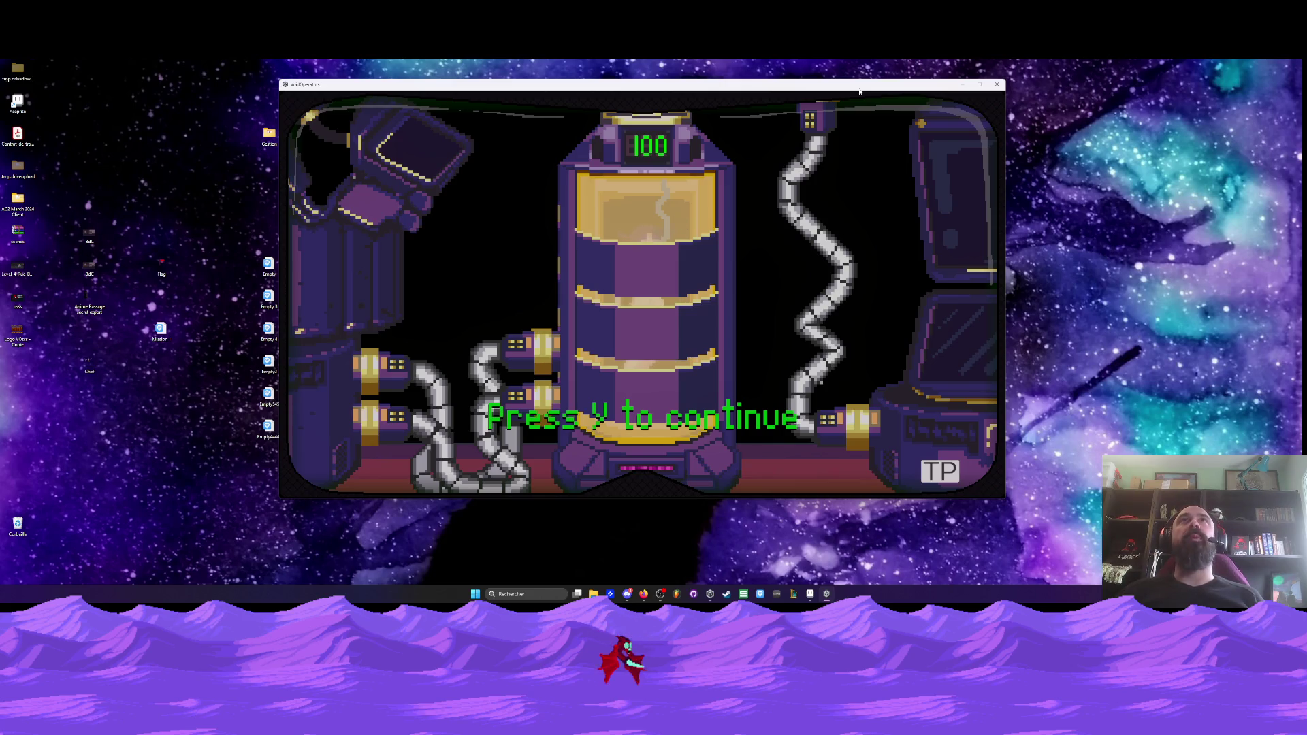
# - Continue past the prompt, skip Boss-y's dialogue and walk right through the lab to the first level
pyautogui.press('y')
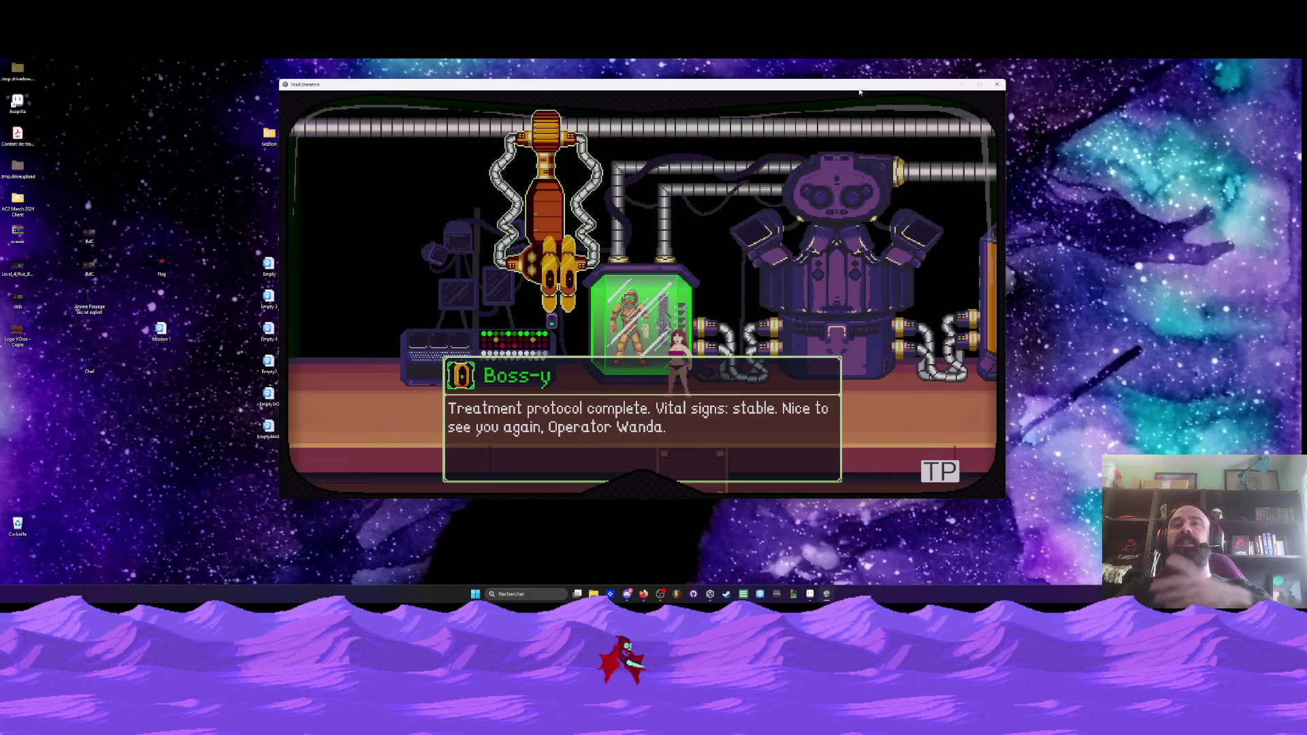
pyautogui.press('Right')
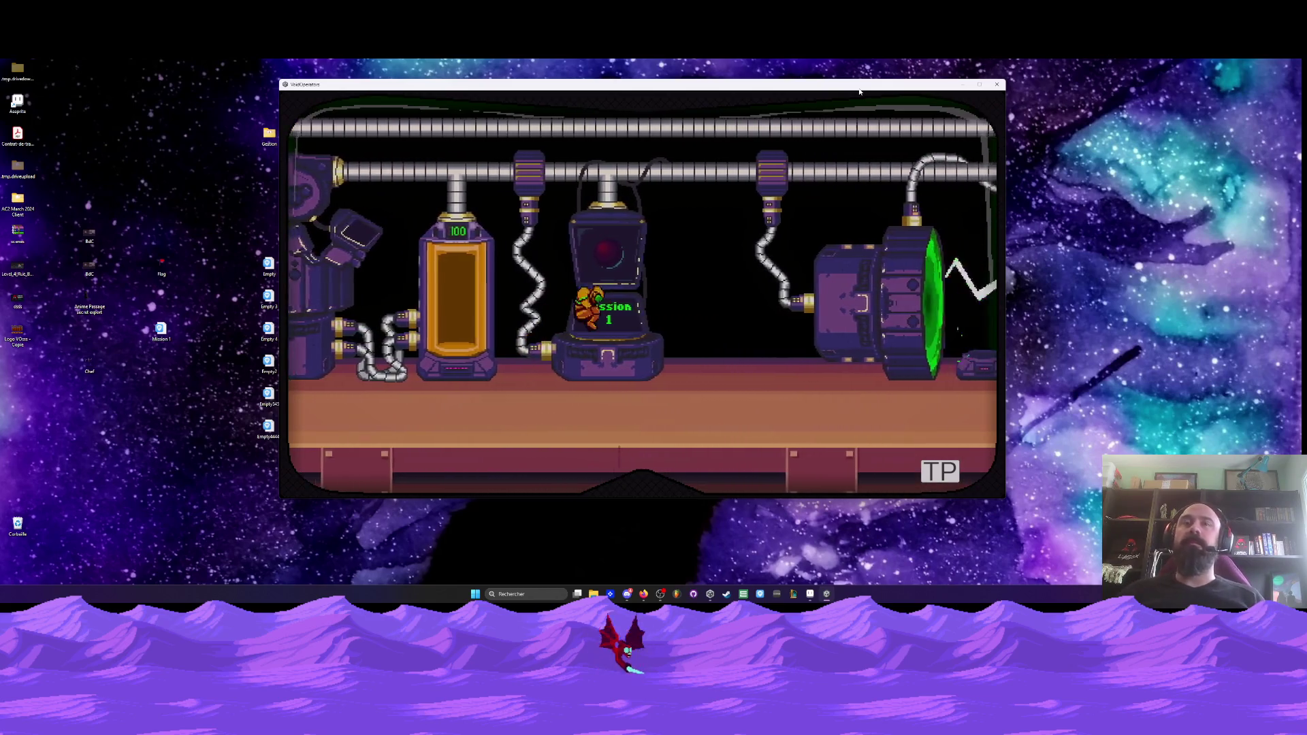
pyautogui.press('space')
pyautogui.press('Right')
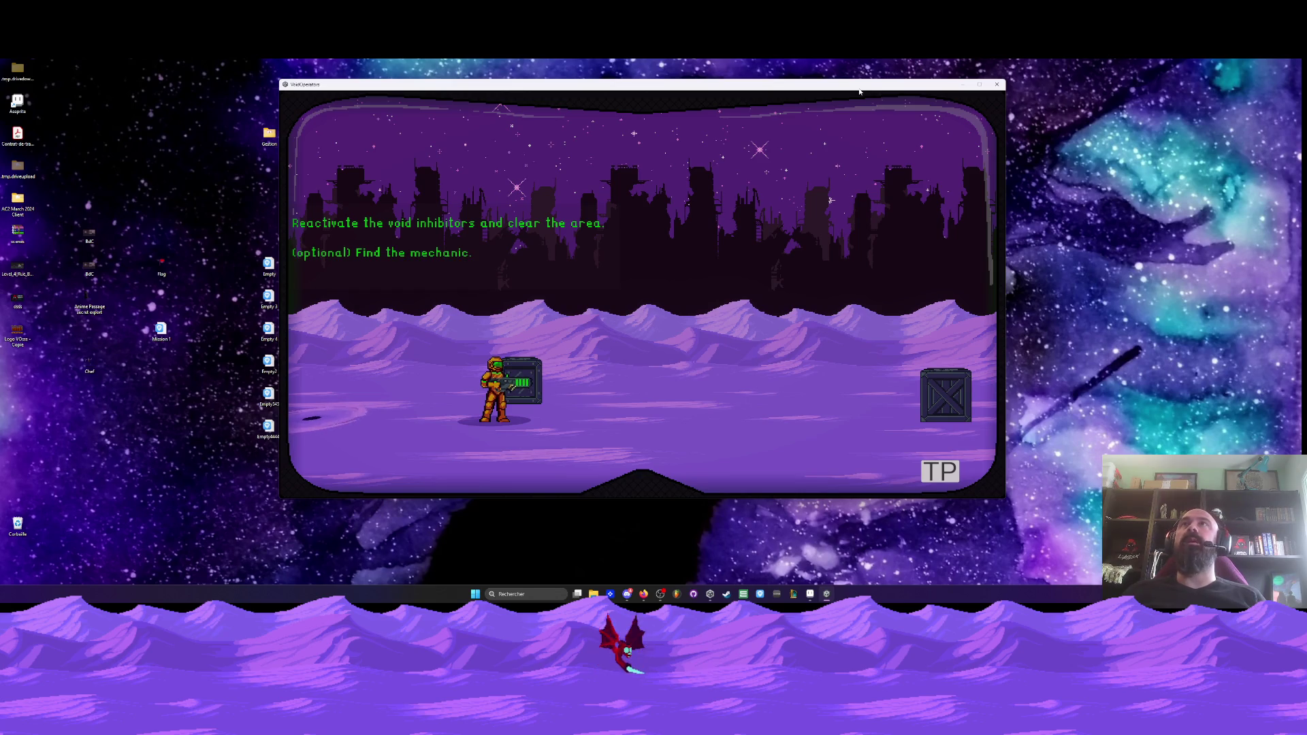
# - Walk right into the level and shoot the right-hand crate
pyautogui.press('d')
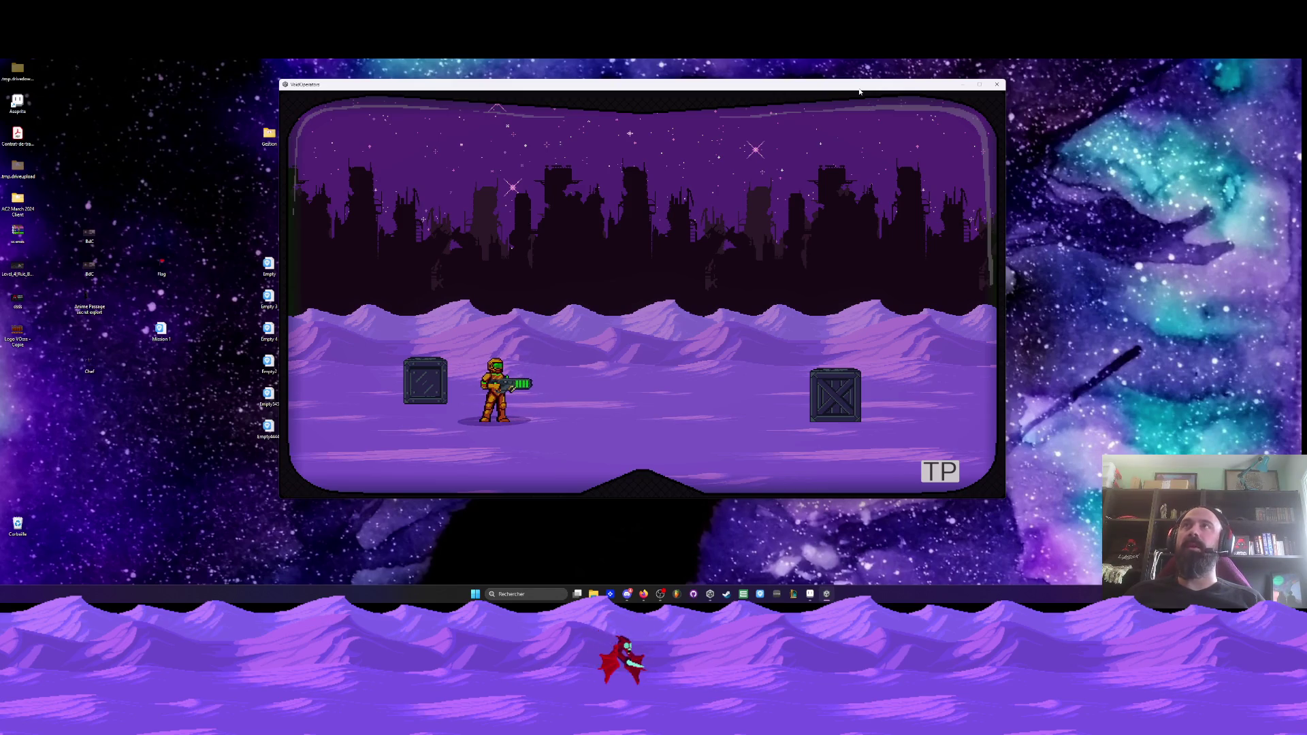
pyautogui.press('Right')
pyautogui.press('Left')
pyautogui.press('x')
# - Pause, adjust the Sound level in OPTIONS, and resume play
pyautogui.press('Escape')
pyautogui.press('Down')
pyautogui.press('Down')
pyautogui.press('Up')
pyautogui.press('Down')
pyautogui.press('Up')
pyautogui.press('Return')
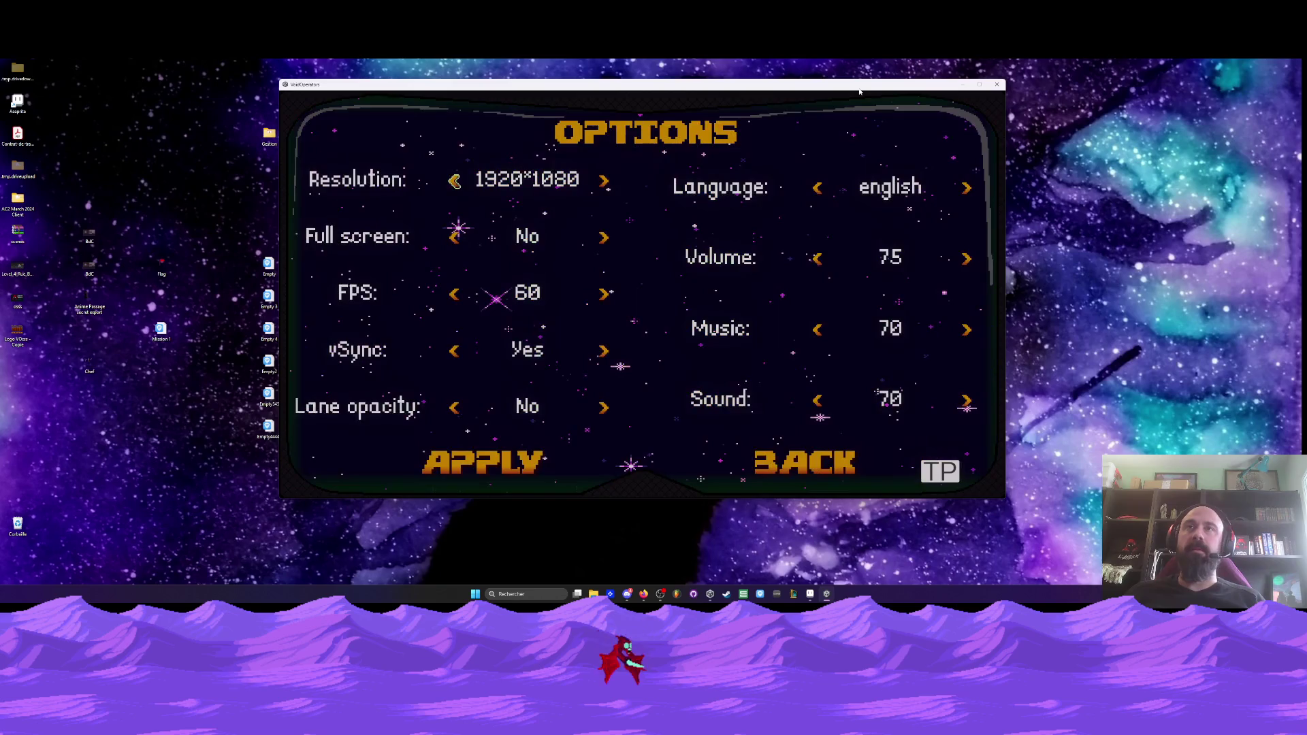
pyautogui.press('Down')
pyautogui.press('Down')
pyautogui.press('Down')
pyautogui.press('Right')
pyautogui.press('Up')
pyautogui.press('Right')
pyautogui.press('Right')
pyautogui.press('Right')
pyautogui.press('Down')
pyautogui.press('Return')
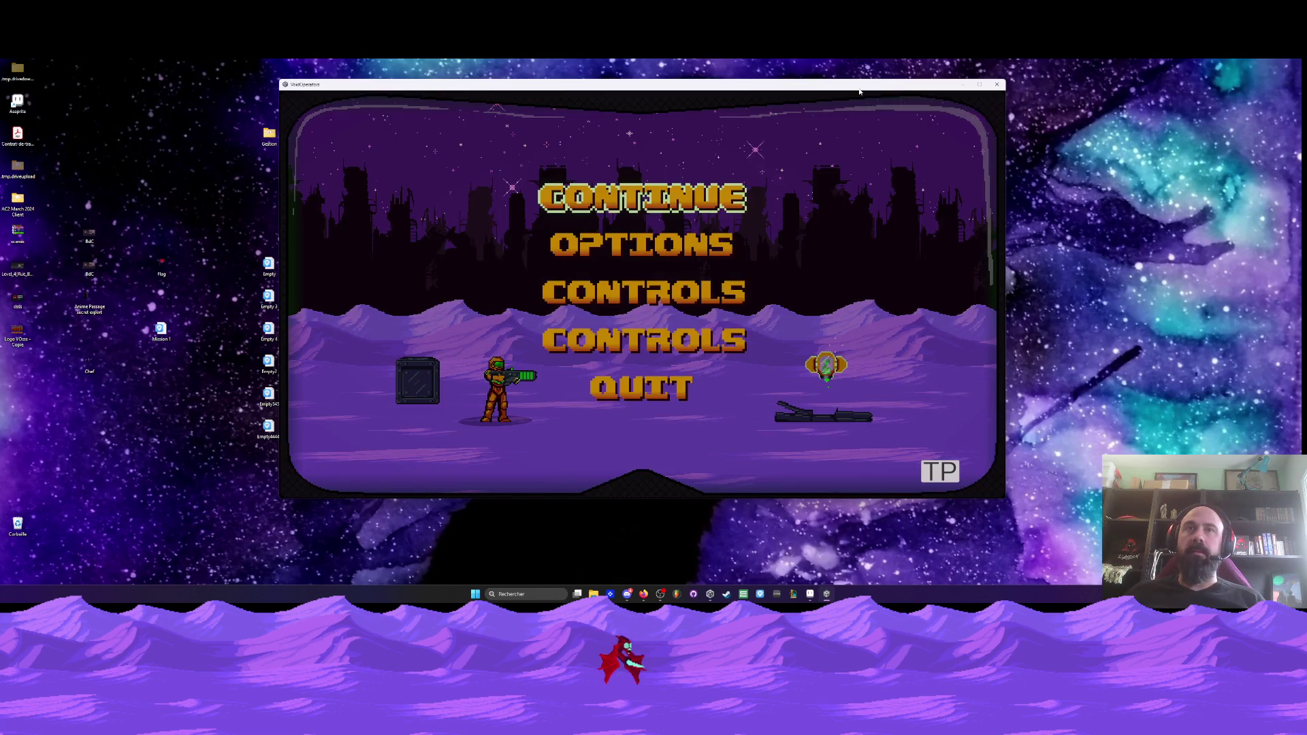
pyautogui.press('Return')
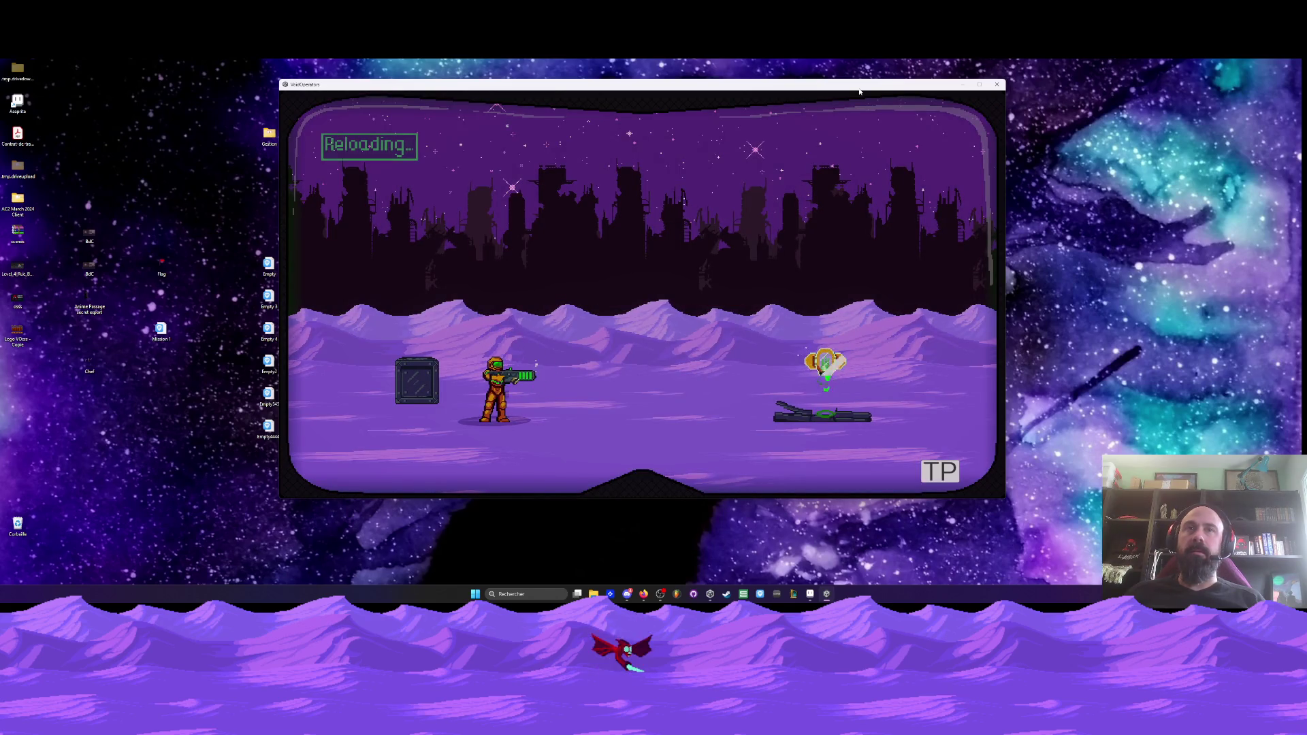
# - Pause again, lower Sound to 65 in OPTIONS, apply it and return to the game
pyautogui.press('Escape')
pyautogui.press('Down')
pyautogui.press('Down')
pyautogui.press('Up')
pyautogui.press('Down')
pyautogui.press('Up')
pyautogui.press('Return')
pyautogui.press('Down')
pyautogui.press('Down')
pyautogui.press('Down')
pyautogui.press('Right')
pyautogui.press('Right')
pyautogui.press('Left')
pyautogui.press('Left')
pyautogui.press('Left')
pyautogui.press('Left')
pyautogui.press('Up')
pyautogui.press('Up')
pyautogui.press('Down')
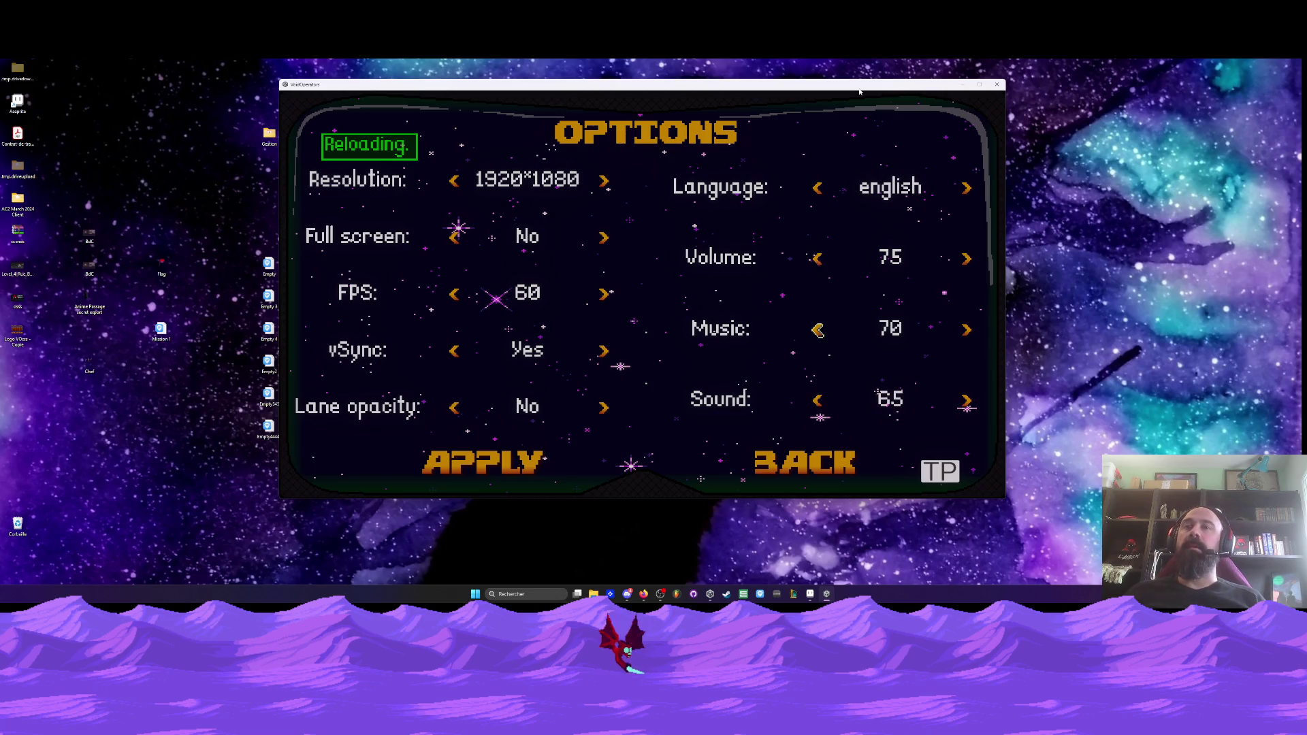
pyautogui.press('Down')
pyautogui.press('Down')
pyautogui.press('Left')
pyautogui.press('Return')
pyautogui.press('Return')
pyautogui.press('space')
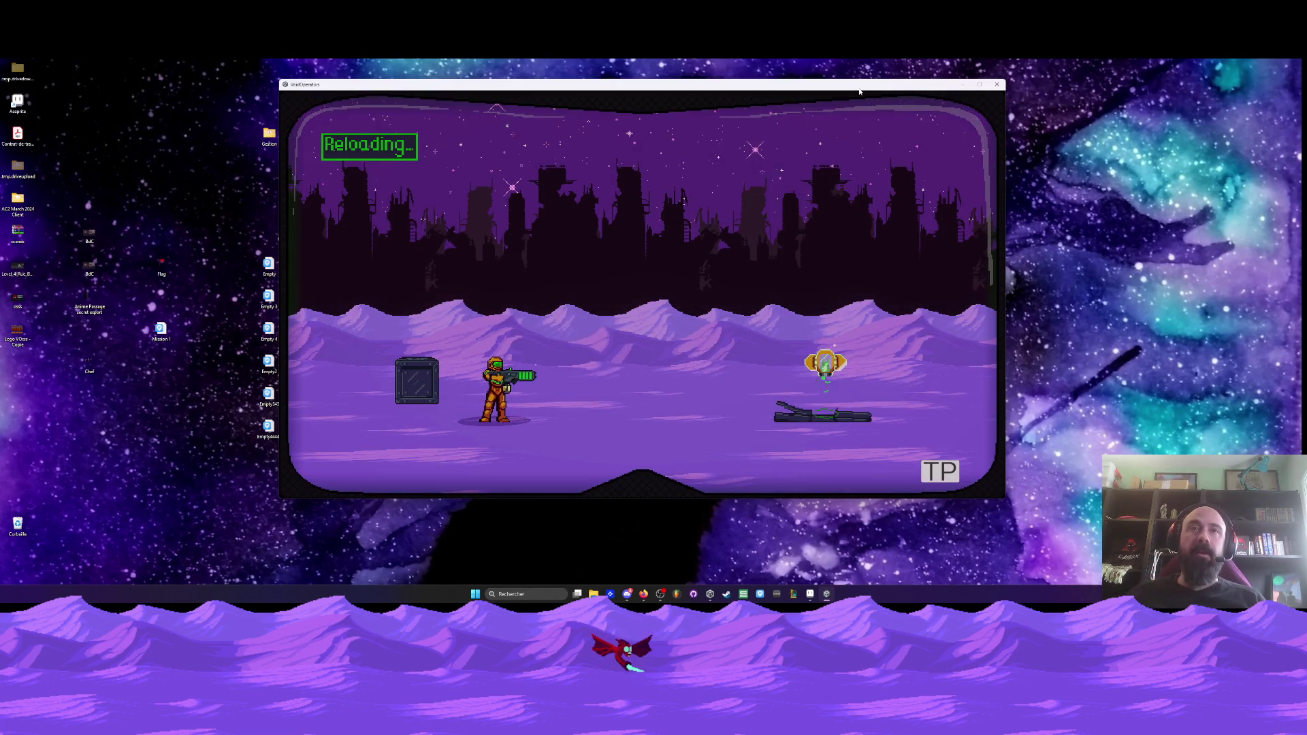
# - Fire at the first enemy, advance past the crate and slash nearby foes with the blade
pyautogui.press('x')
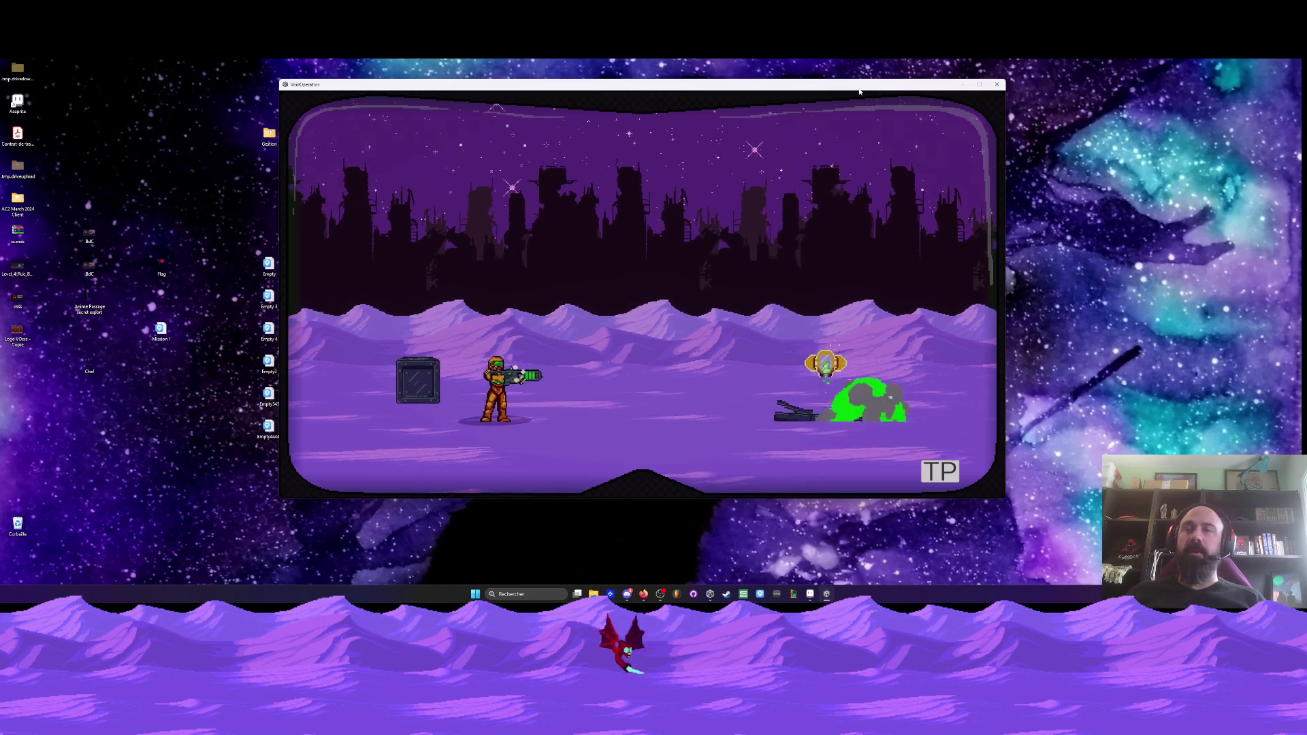
pyautogui.press('Right')
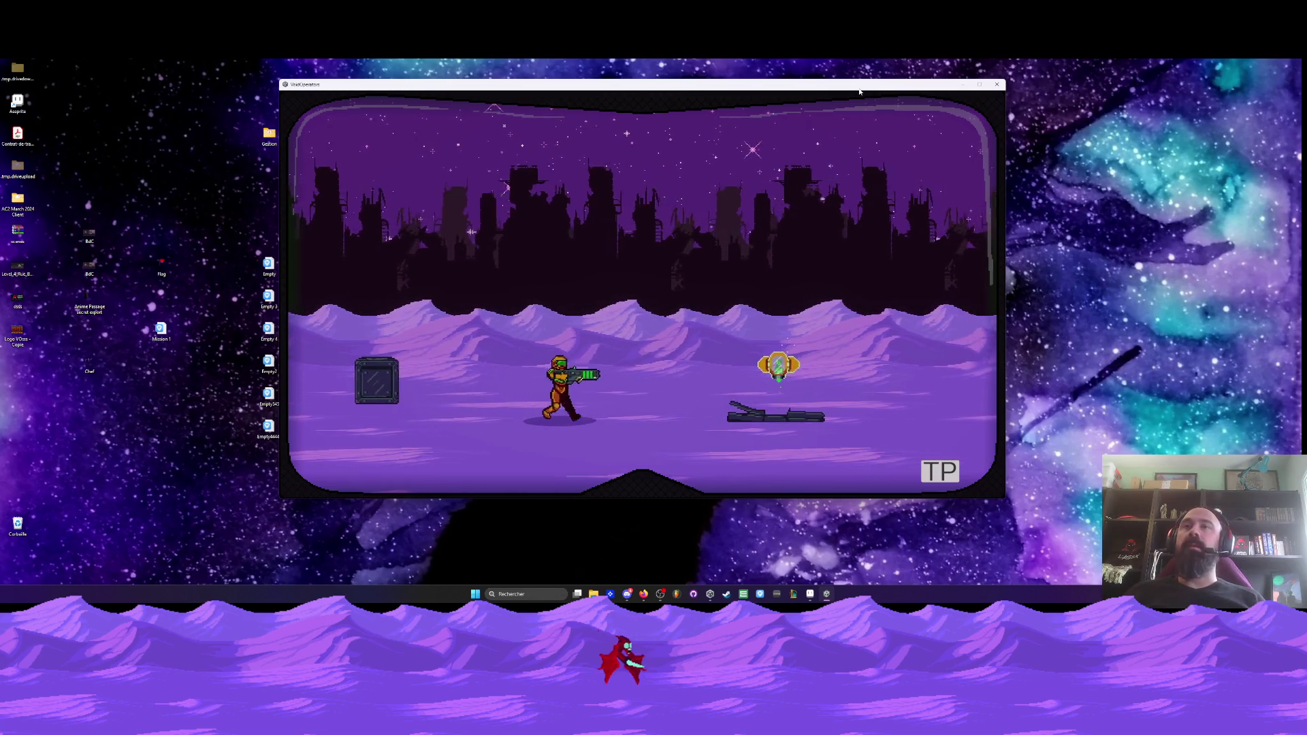
pyautogui.press('Right')
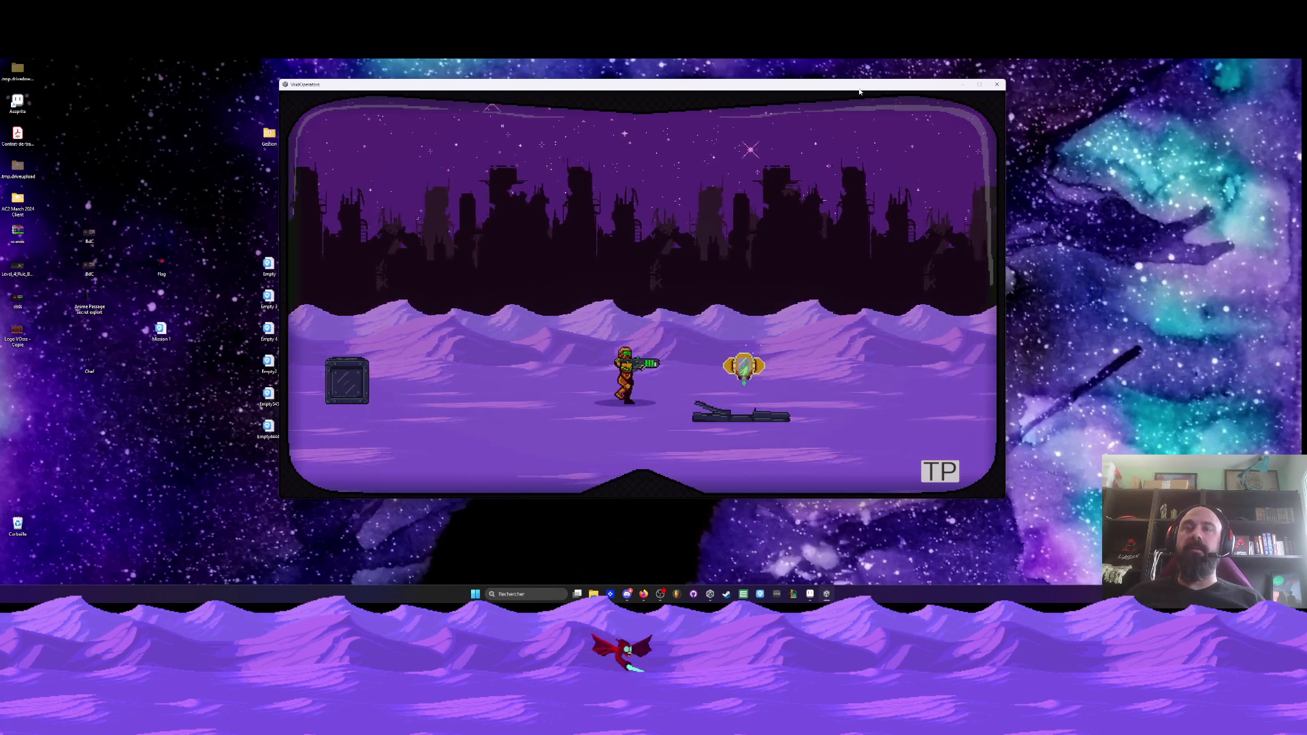
pyautogui.press('Right')
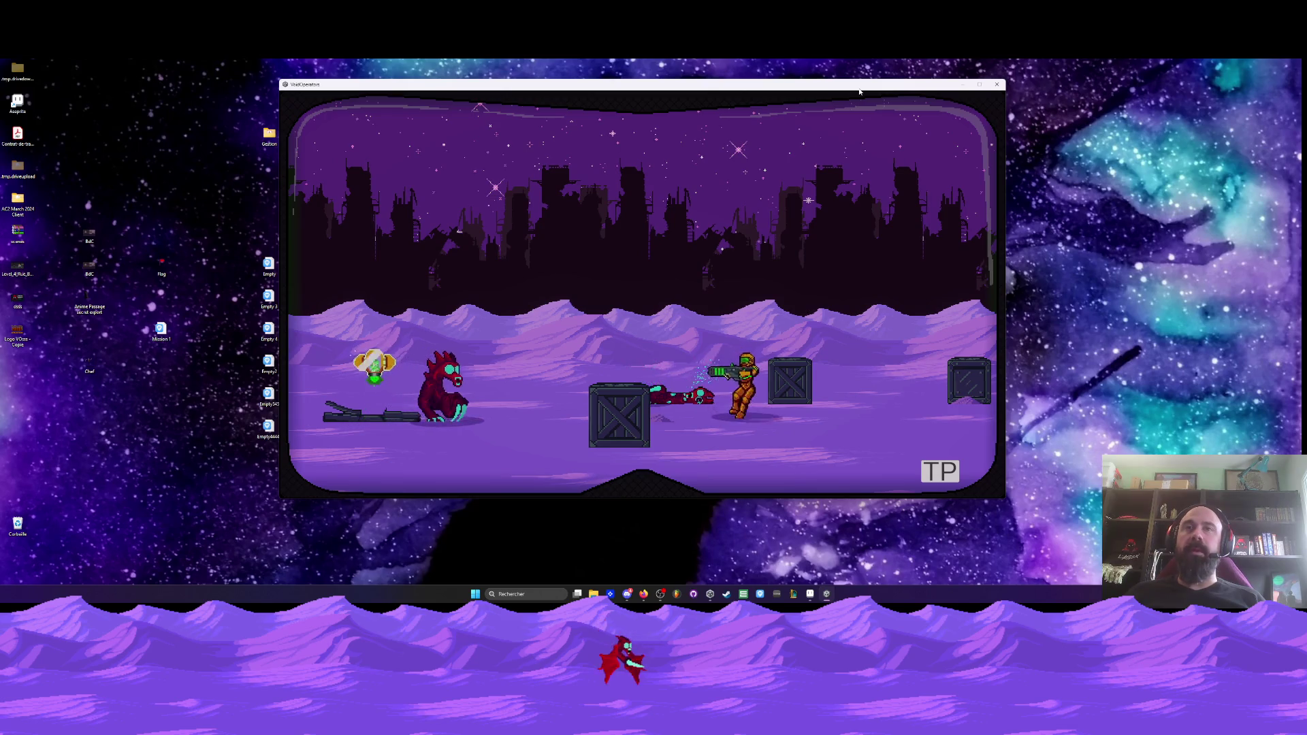
pyautogui.press('Right')
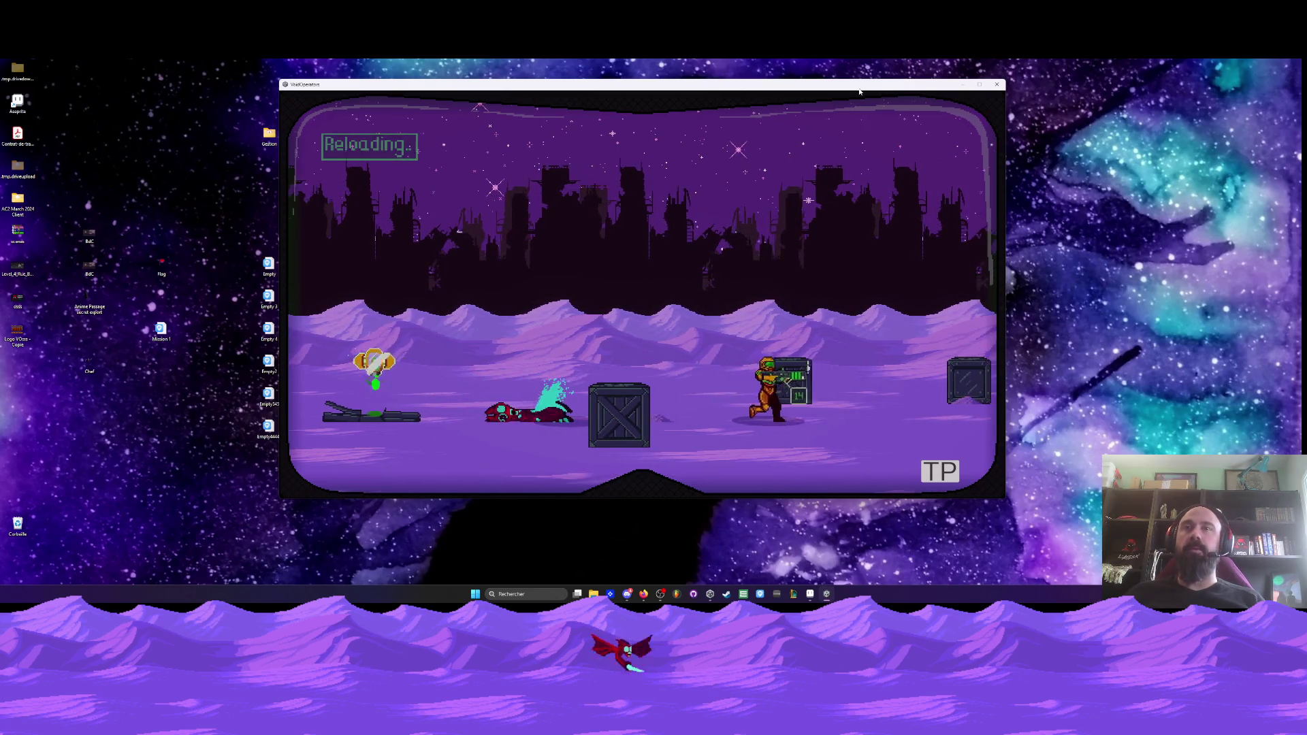
pyautogui.press('e')
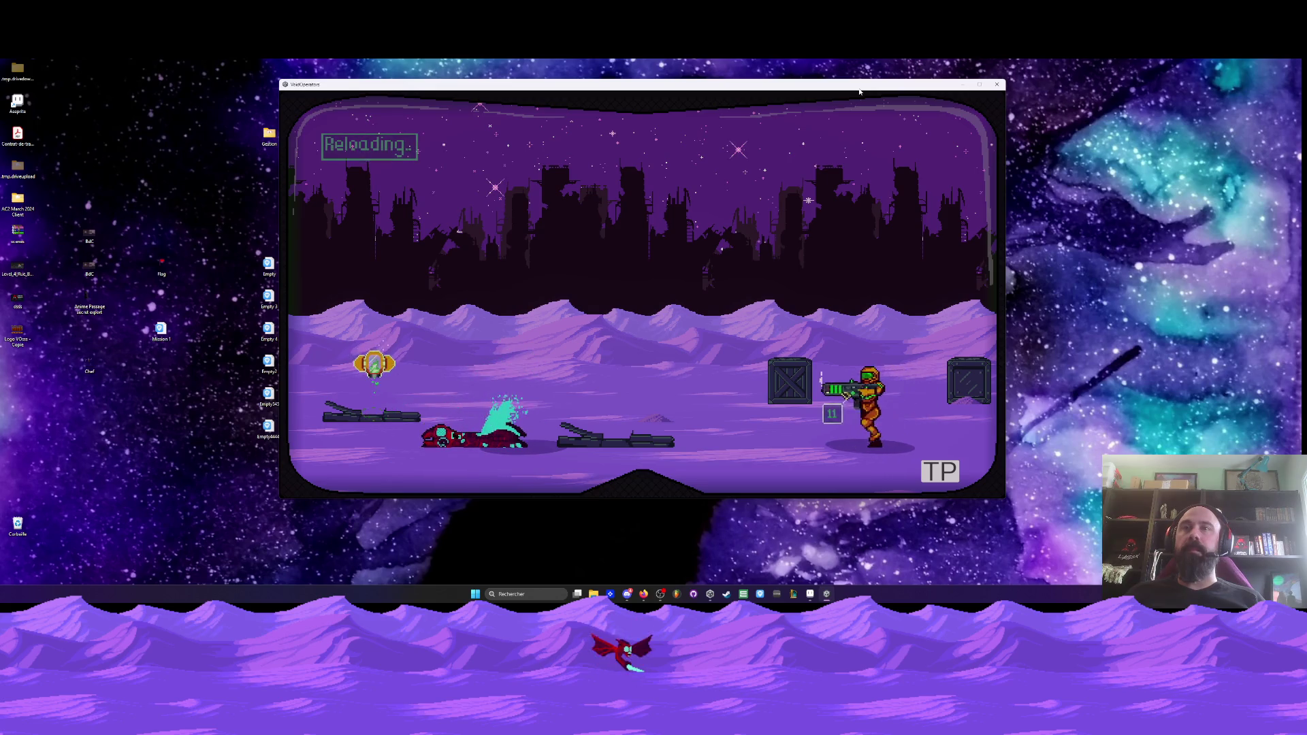
pyautogui.press('Left')
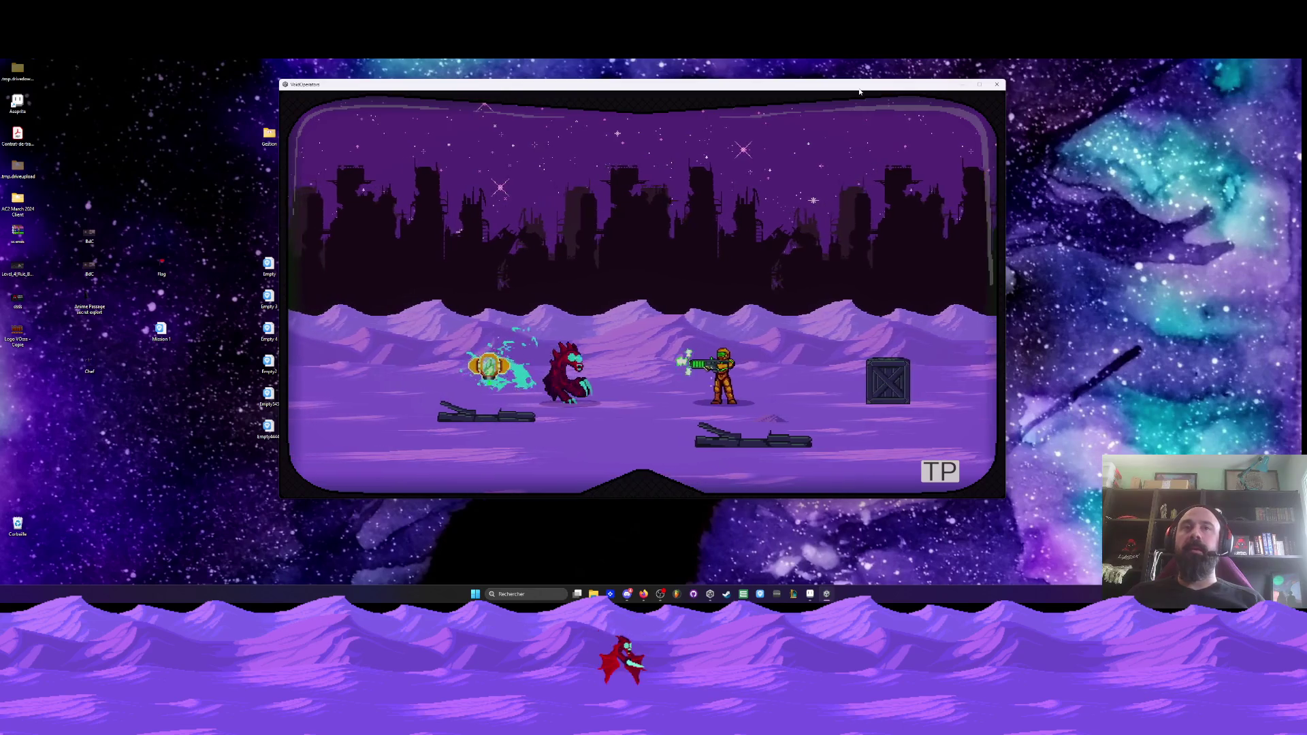
pyautogui.press('Right')
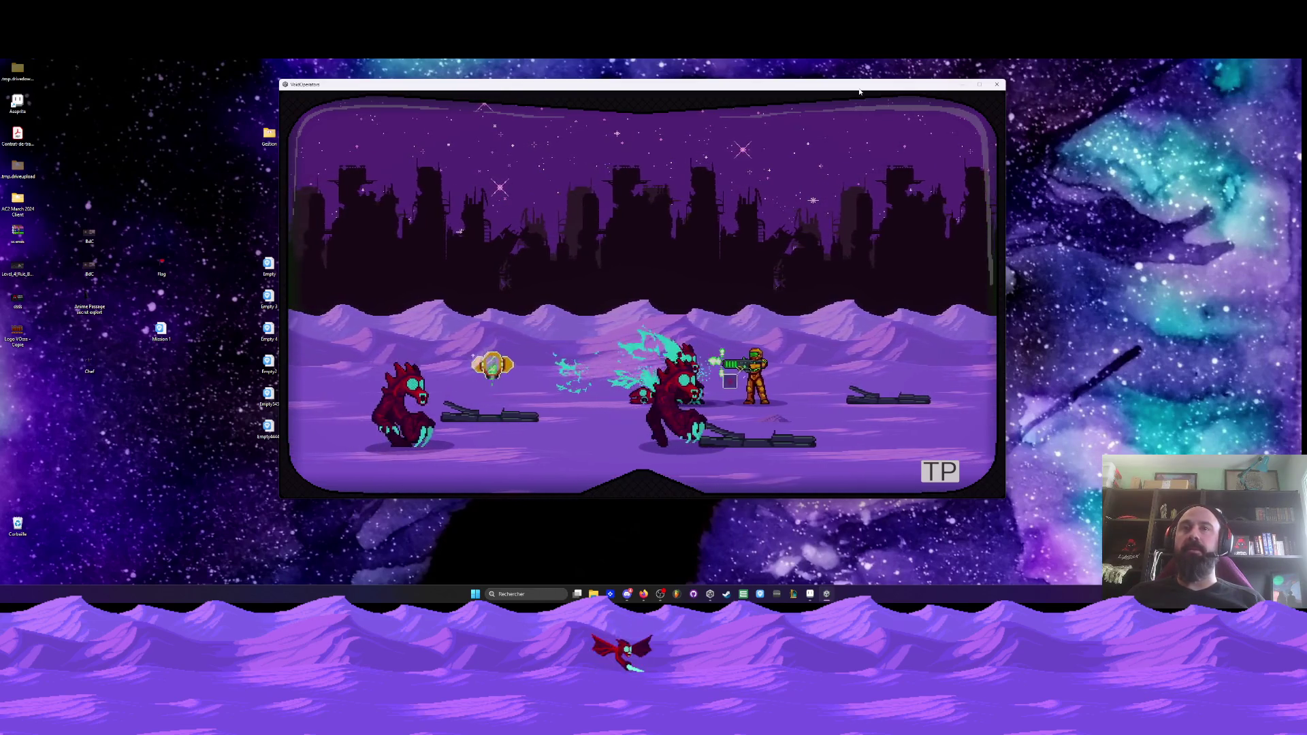
pyautogui.press('Right')
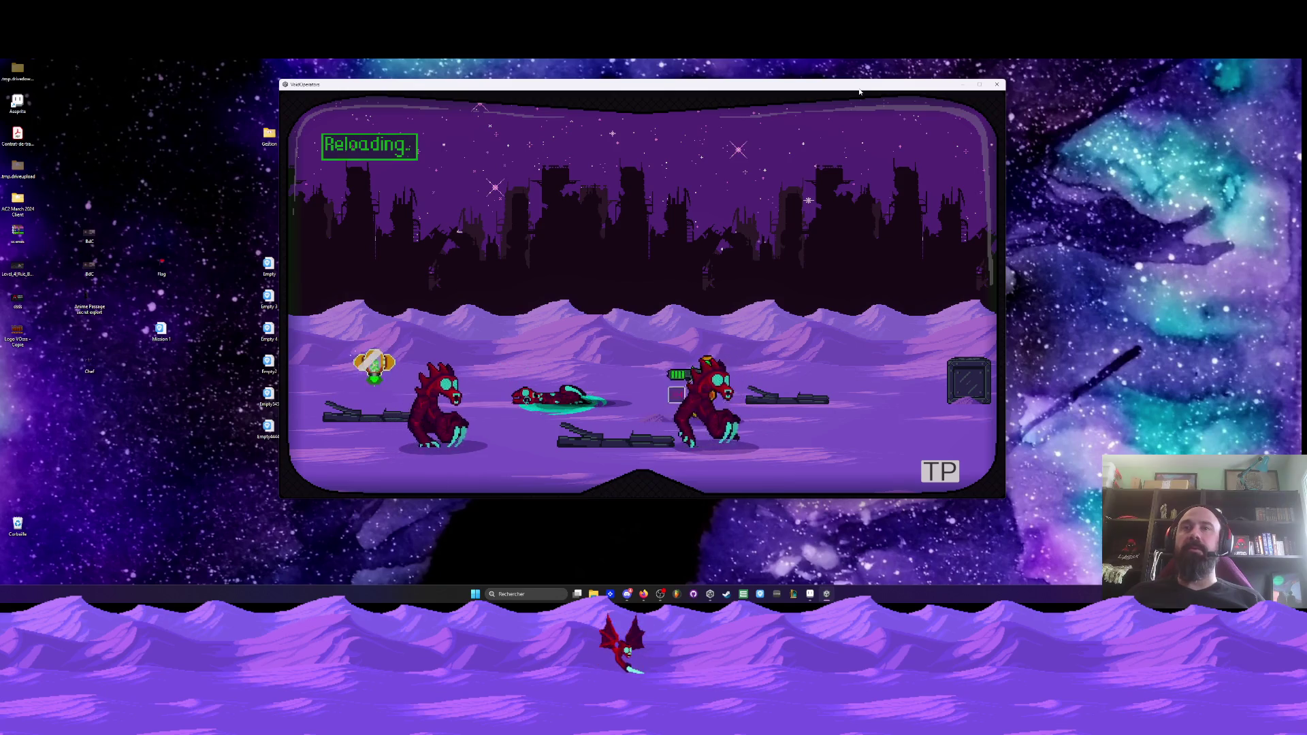
pyautogui.press('Left')
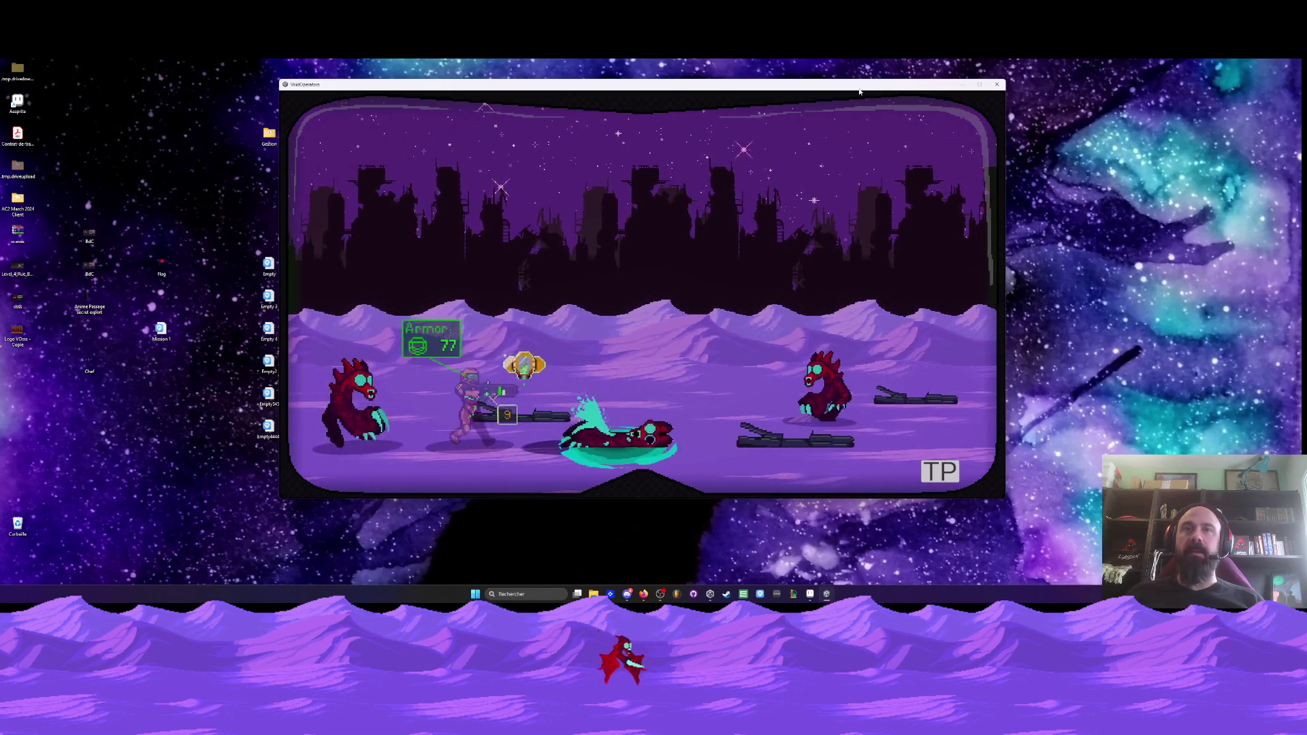
pyautogui.press('Right')
pyautogui.press('Right')
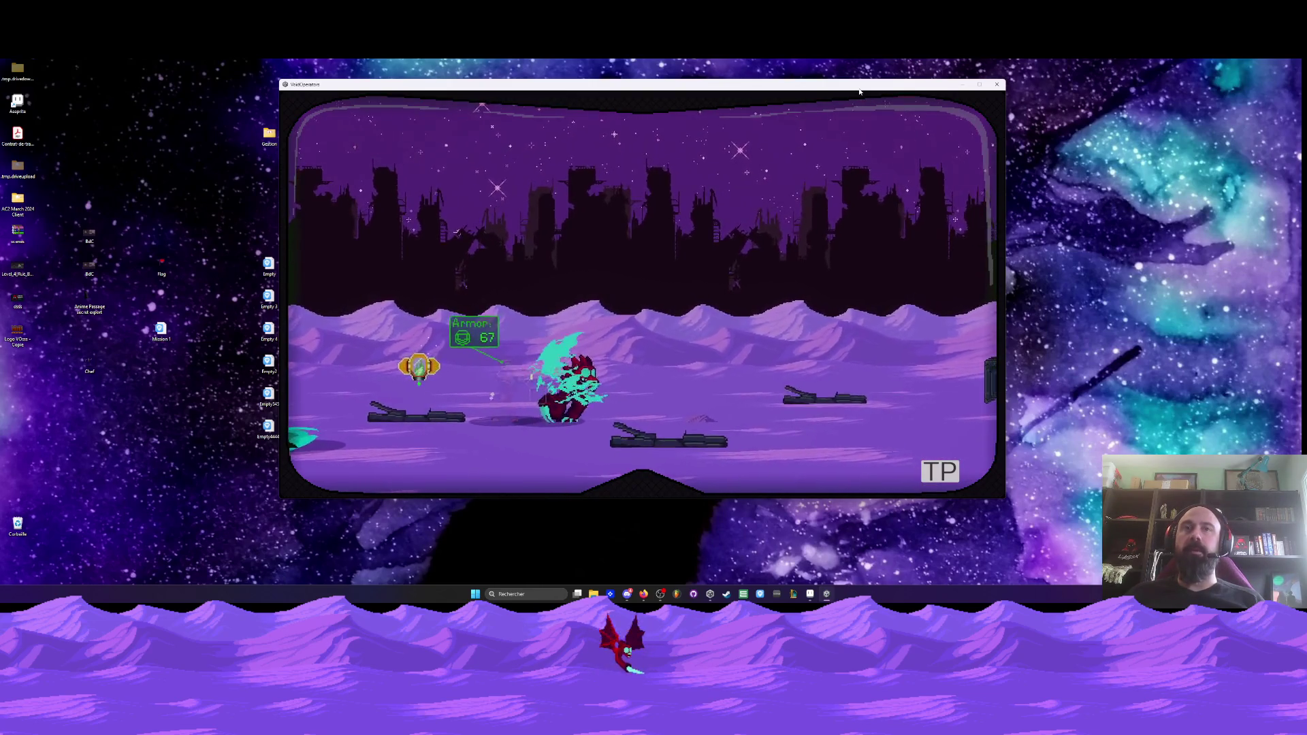
# - Run right over the crate, crouch-shoot the portal monster and reload
pyautogui.press('Right')
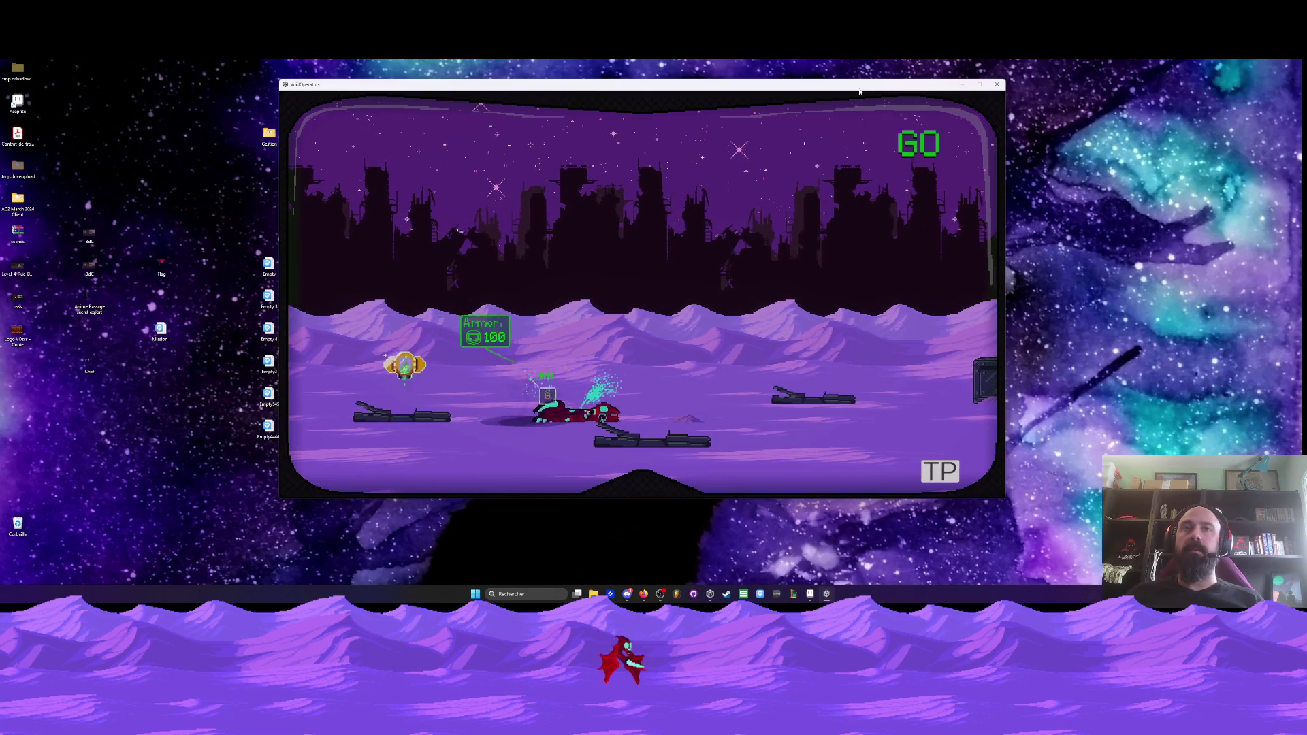
pyautogui.press('Right')
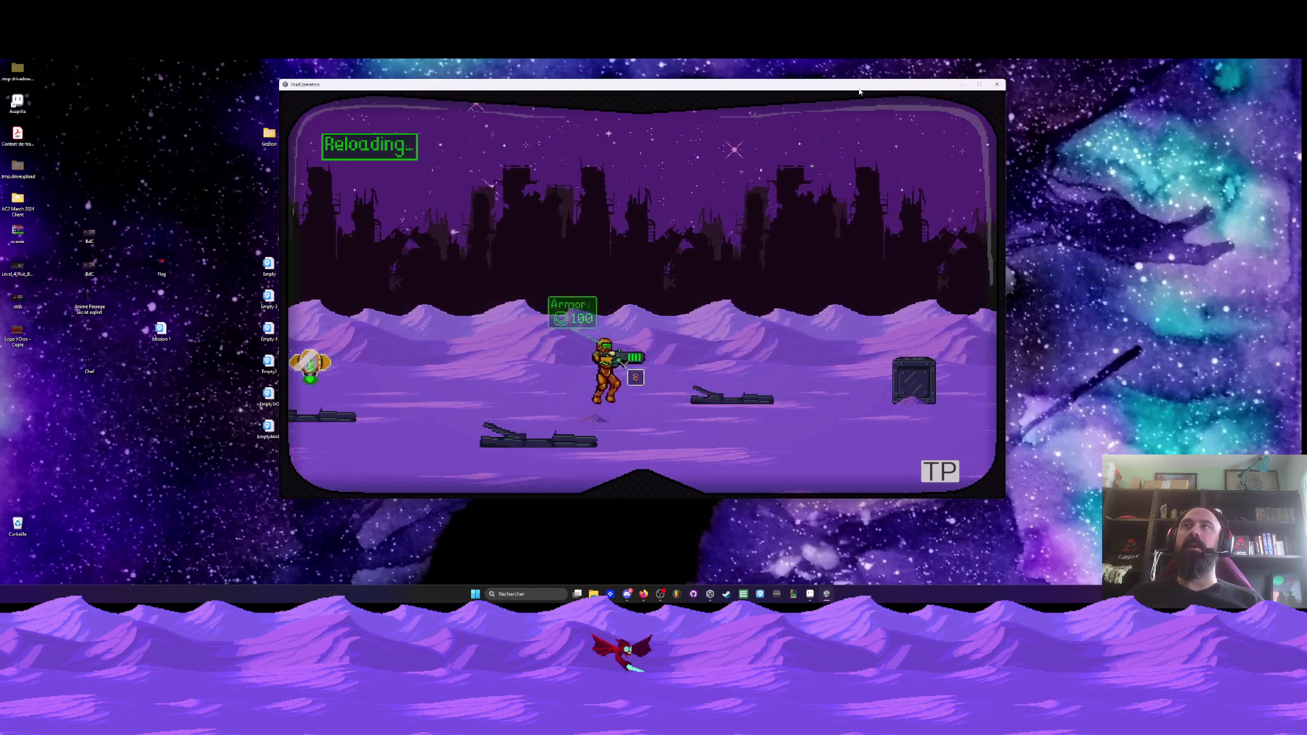
pyautogui.press('Right')
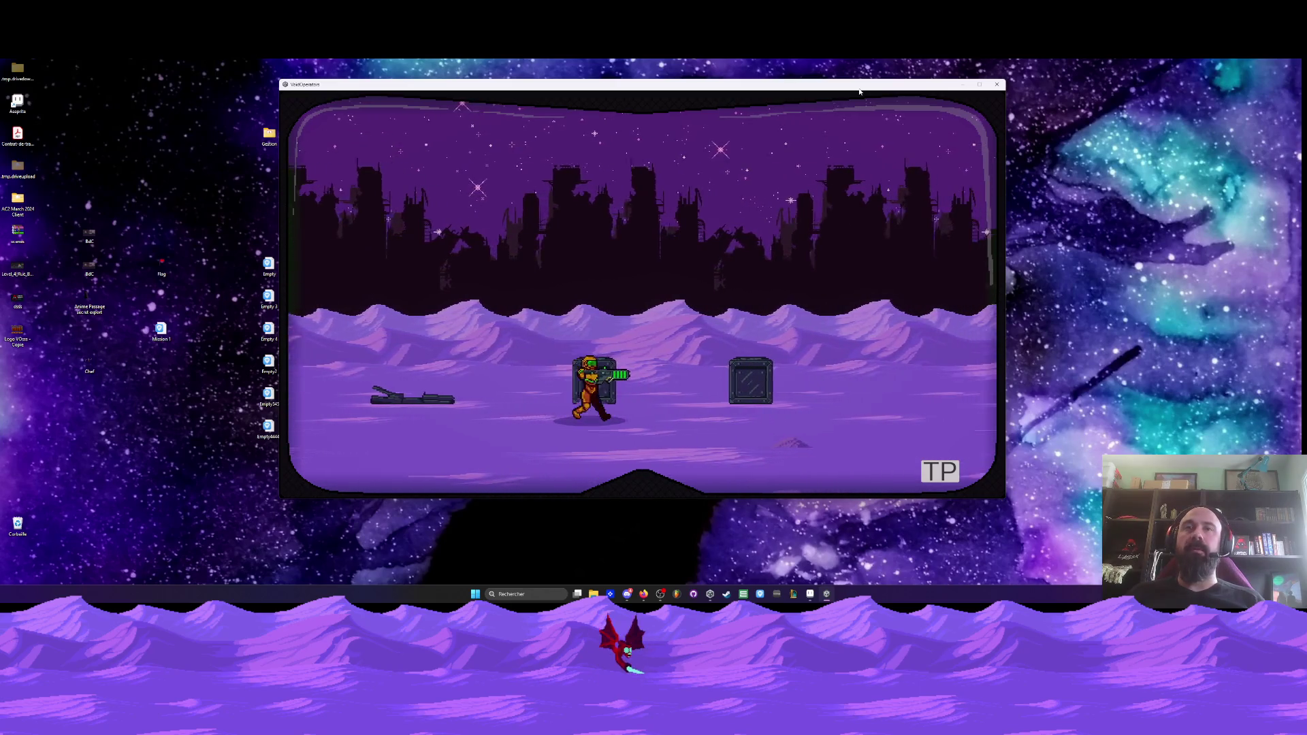
pyautogui.press('Right')
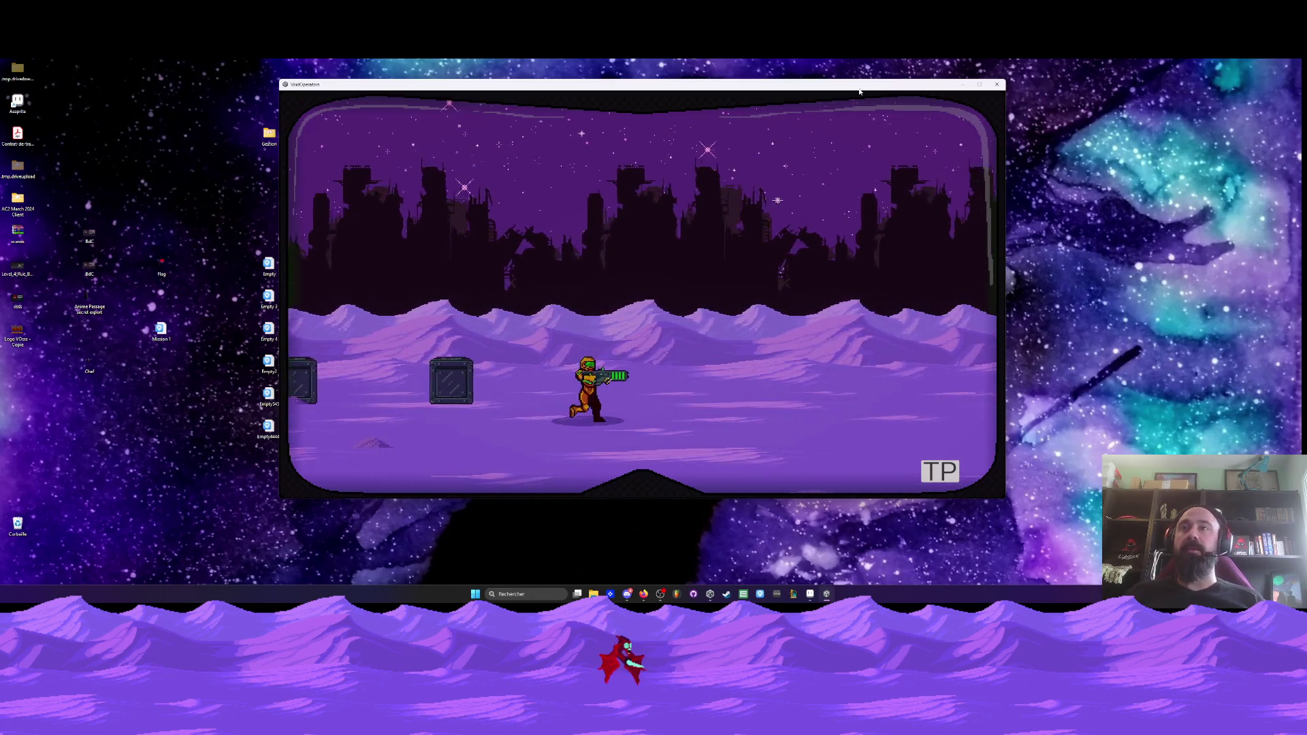
pyautogui.press('Right')
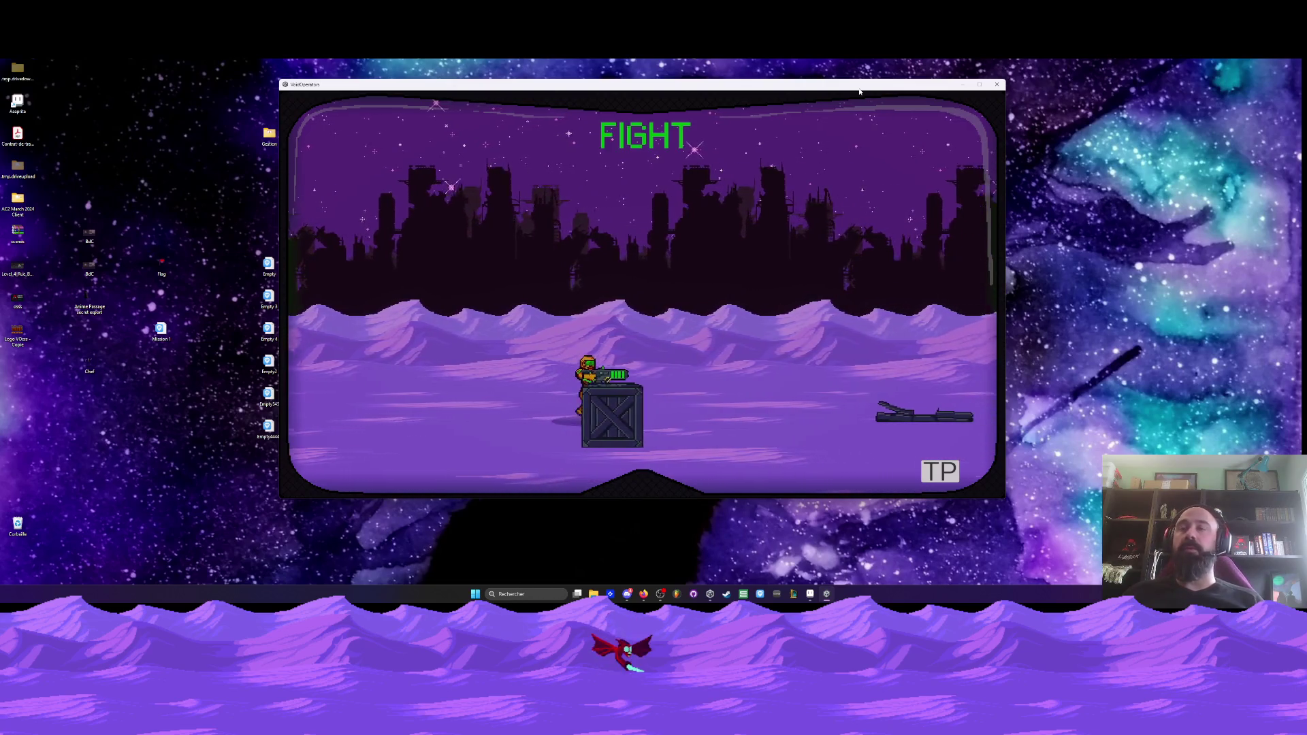
pyautogui.press('Right')
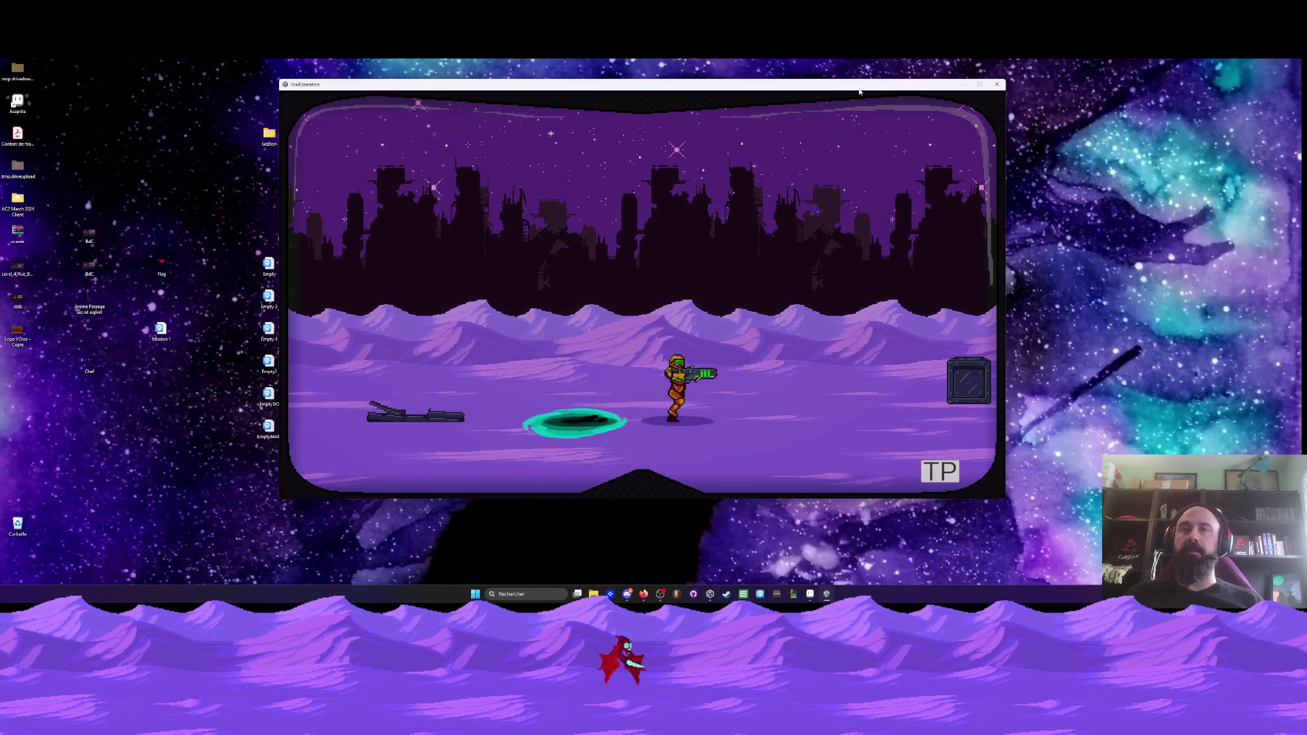
pyautogui.press('Left')
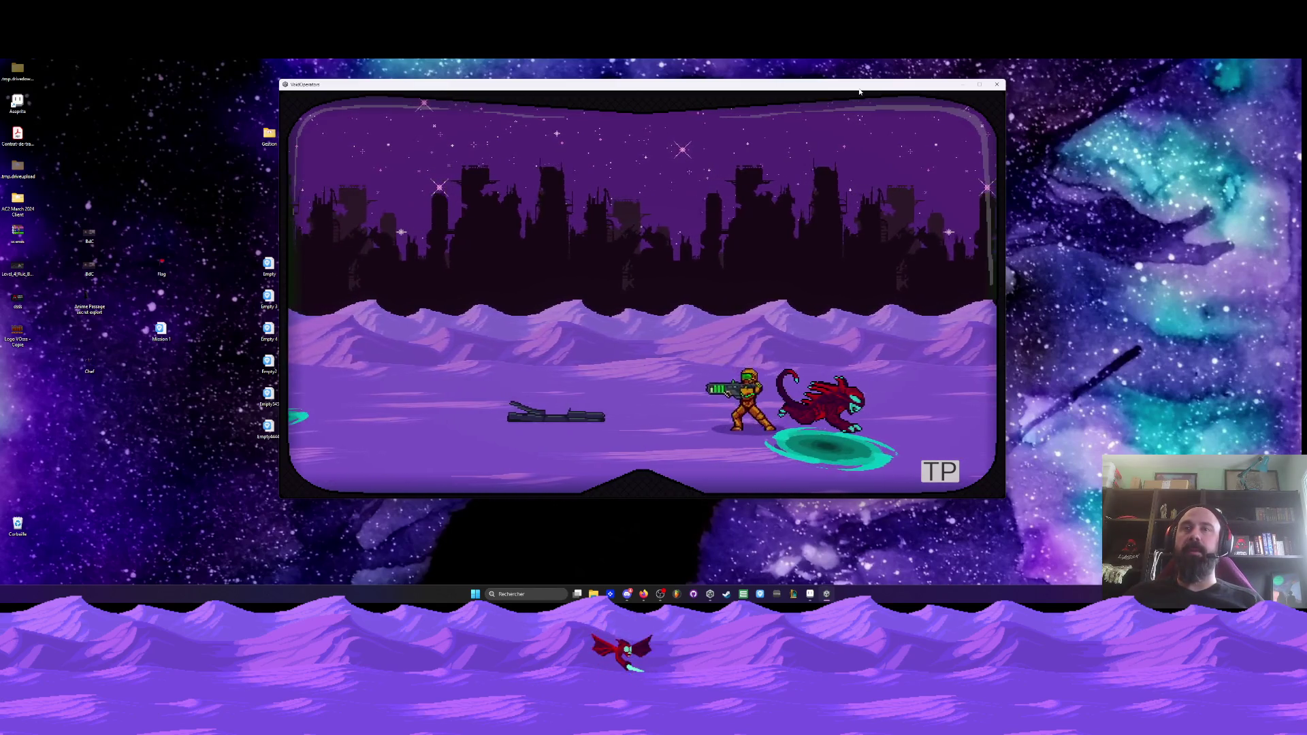
pyautogui.press('Left')
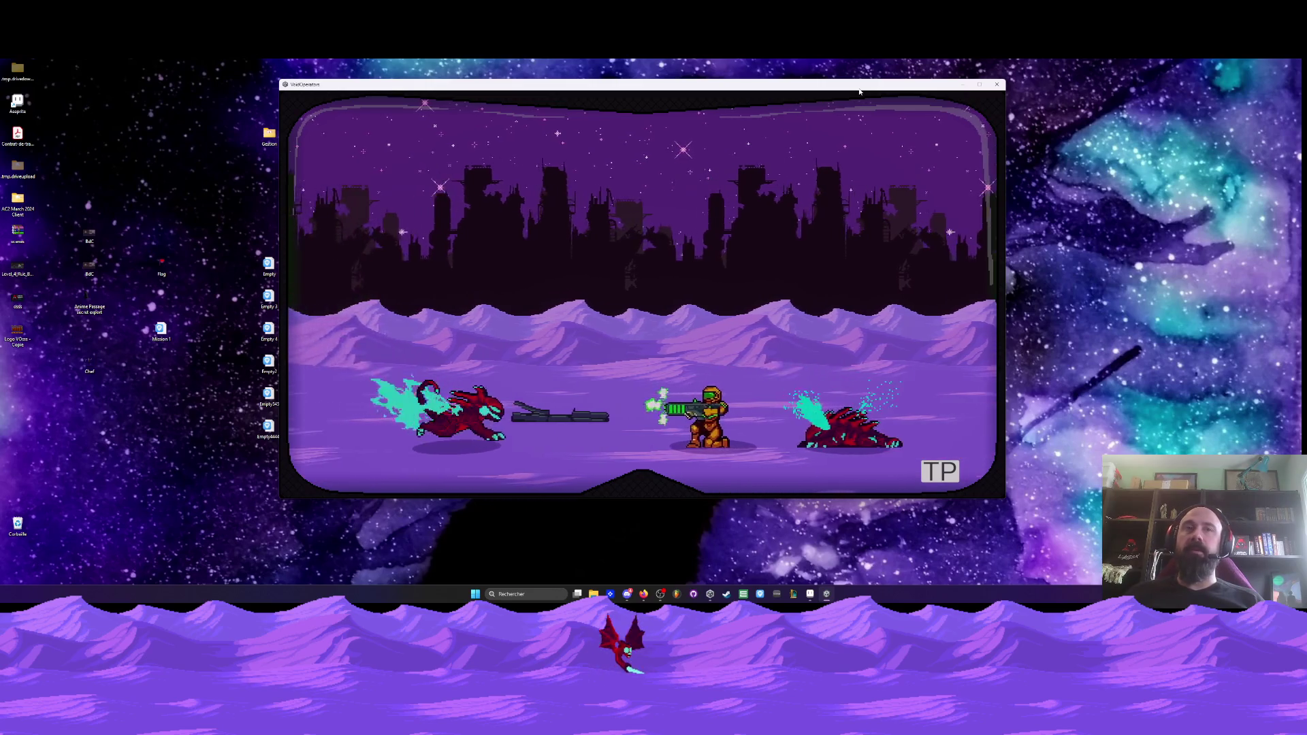
pyautogui.press('r')
pyautogui.press('Left')
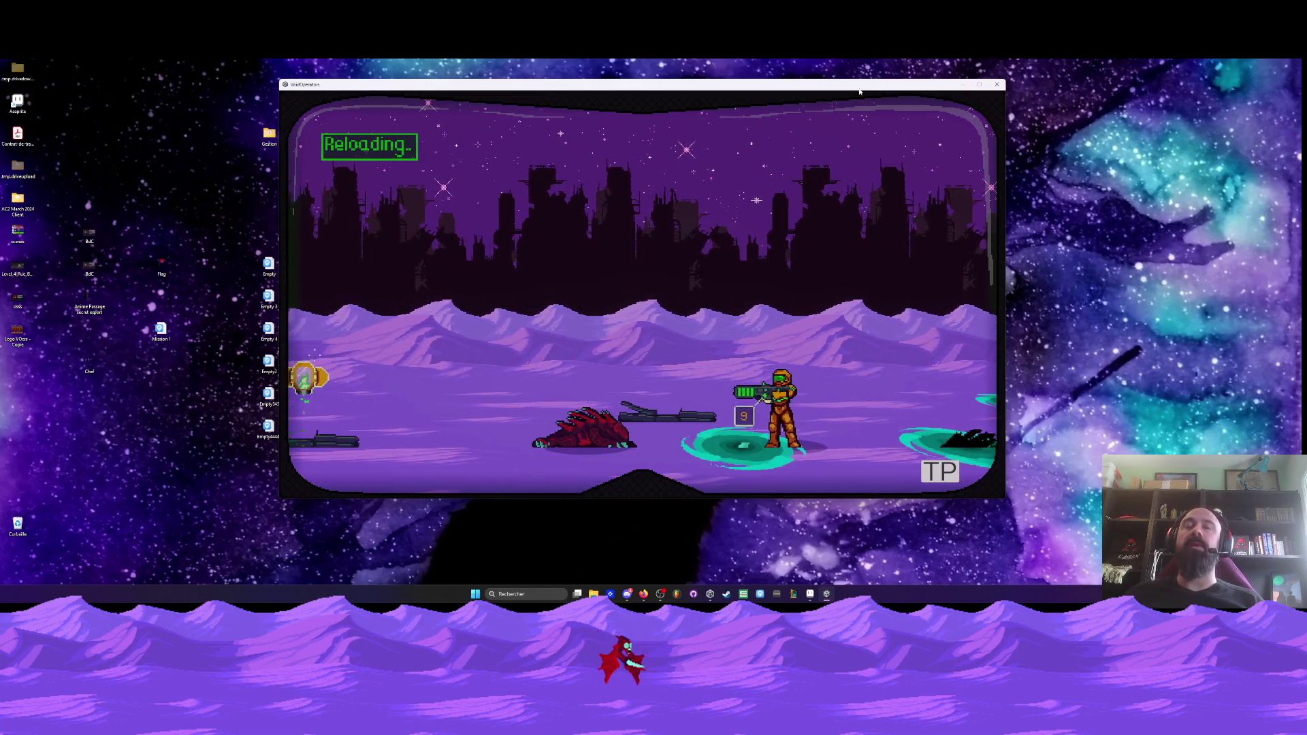
# - Kill the leaping red monsters, crouching and firing in both directions
pyautogui.press('Right')
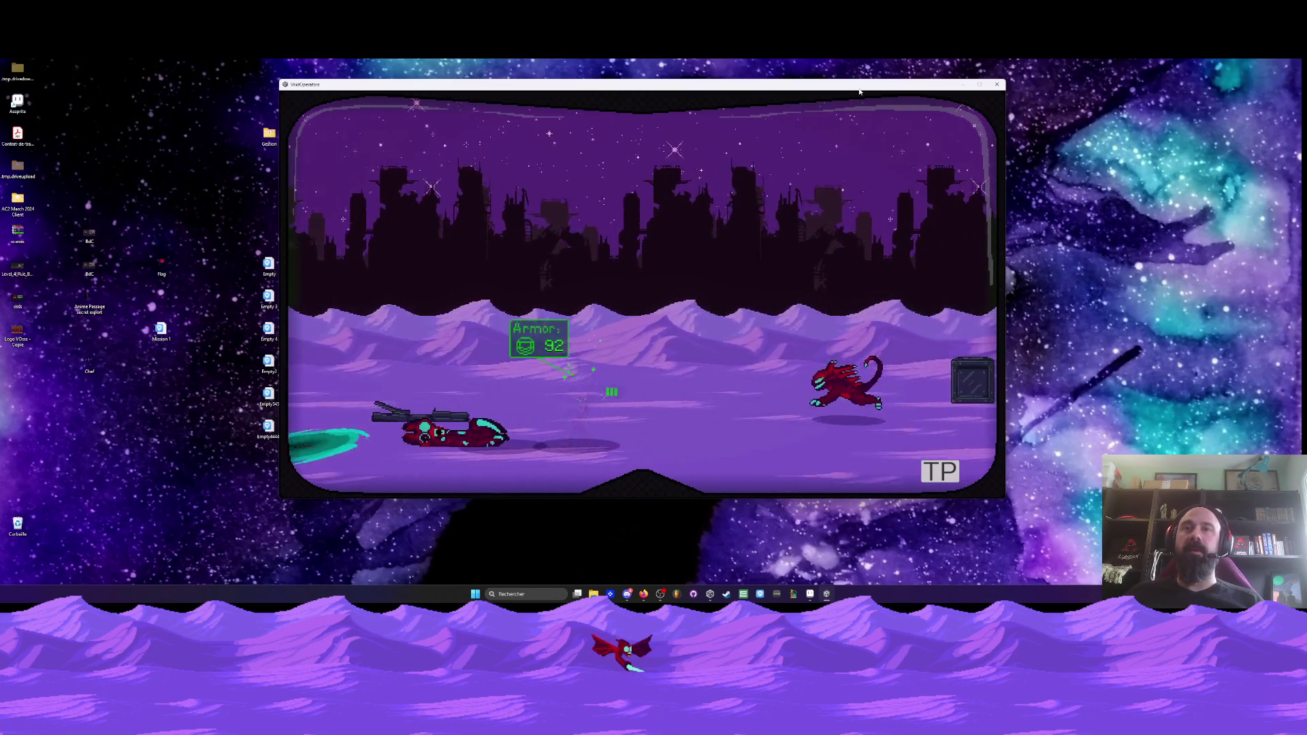
pyautogui.press('Left')
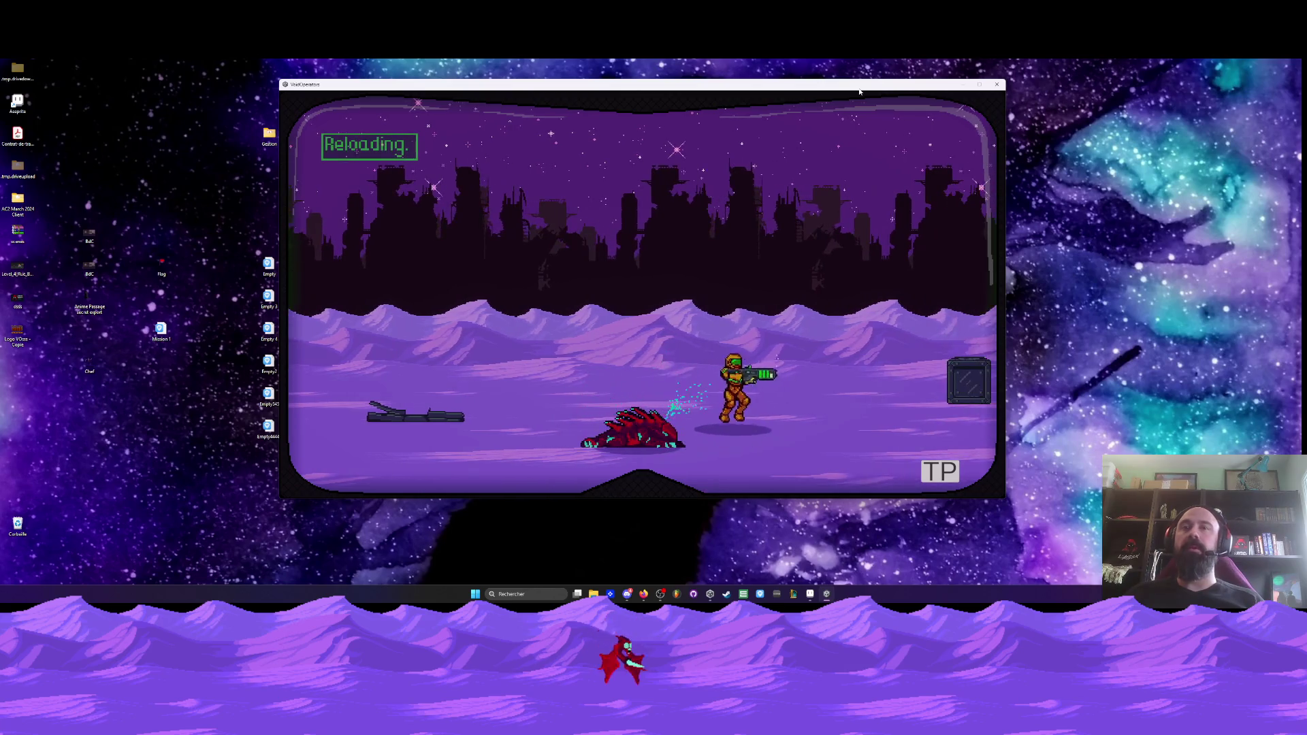
pyautogui.press('Right')
pyautogui.press('Left')
pyautogui.press('Down')
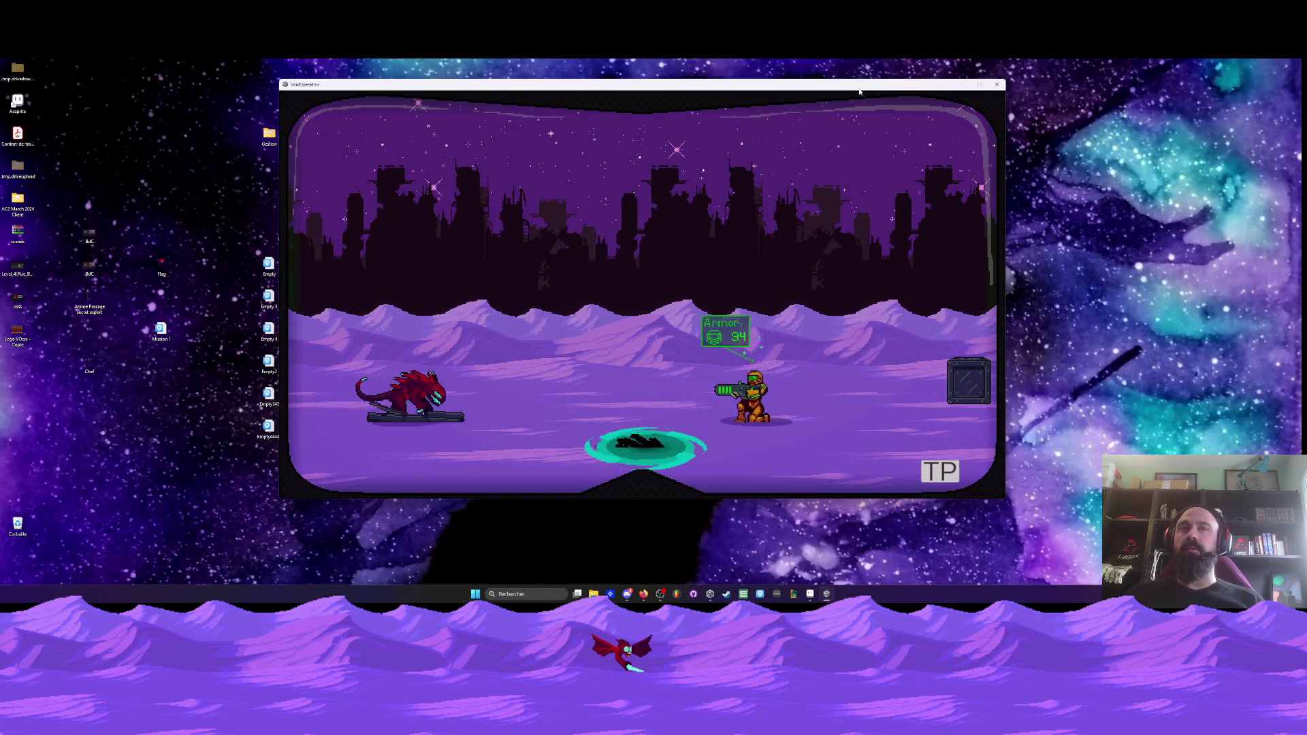
pyautogui.press('Right')
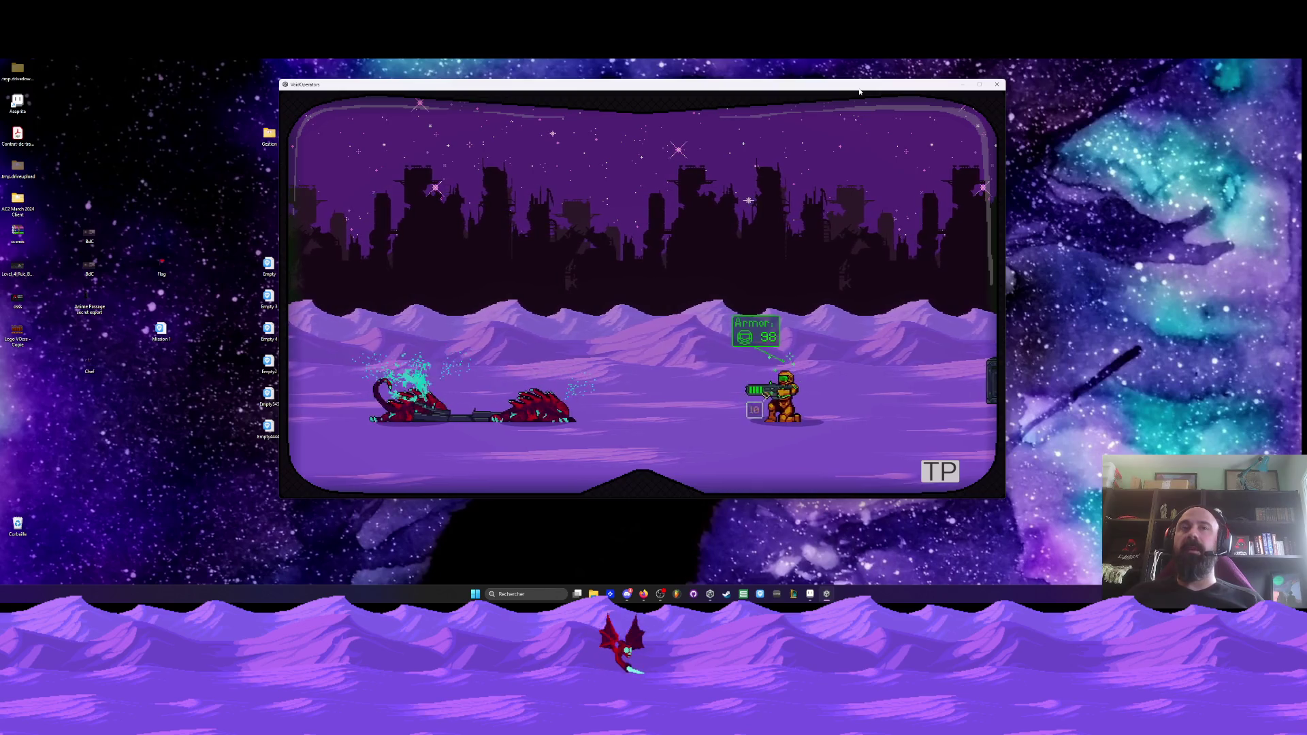
pyautogui.press('Right')
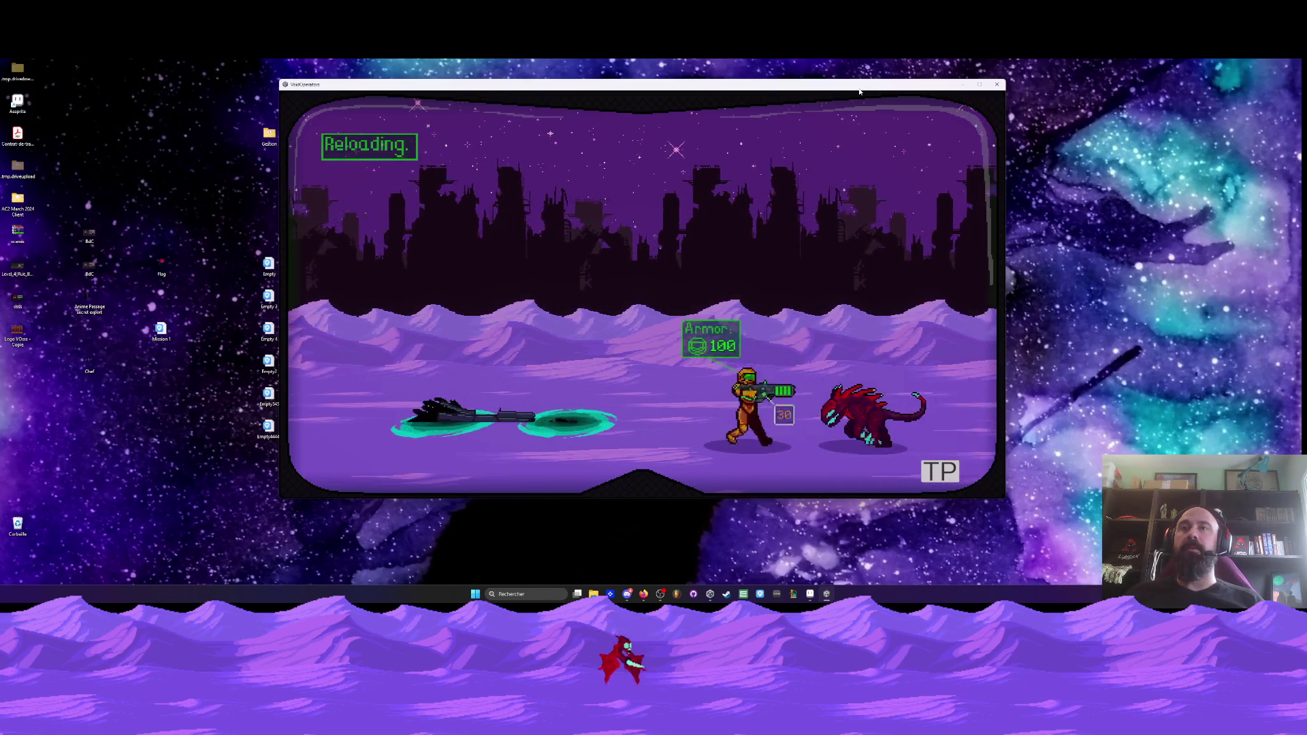
pyautogui.press('Left')
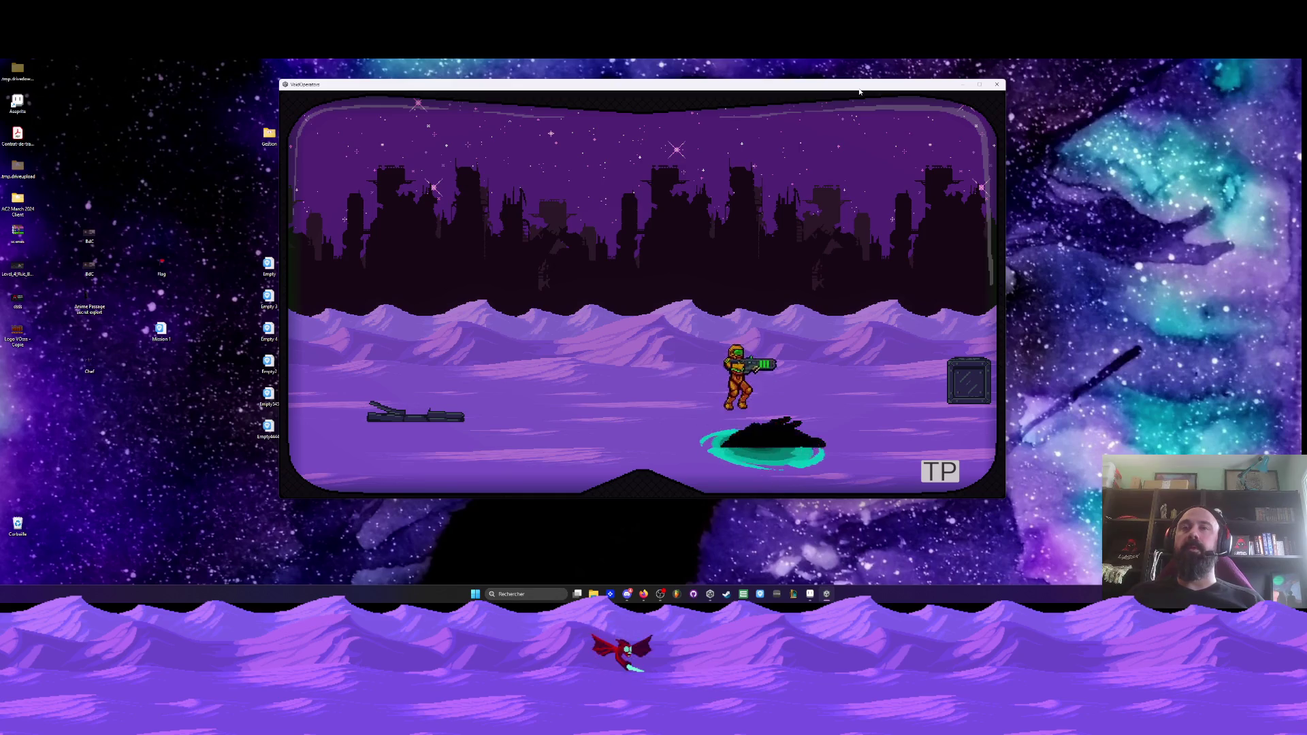
pyautogui.press('Left')
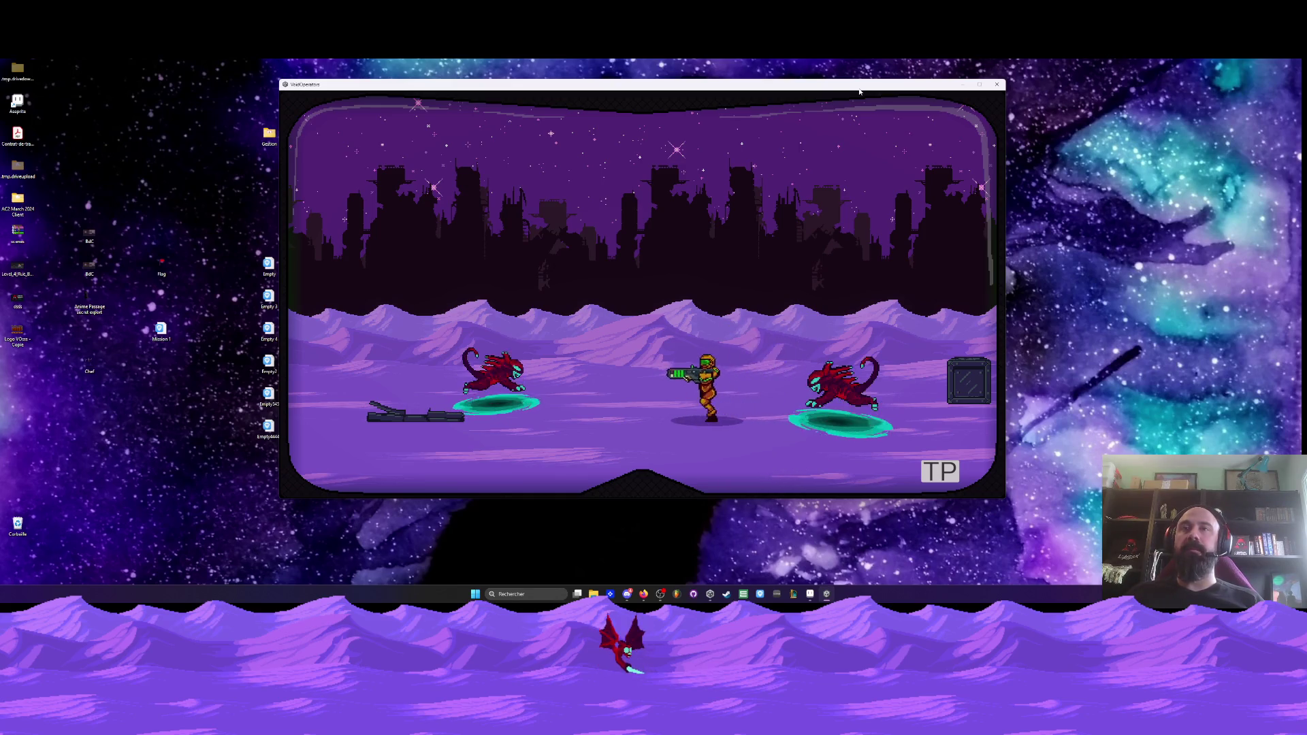
pyautogui.press('Left')
pyautogui.press('Right')
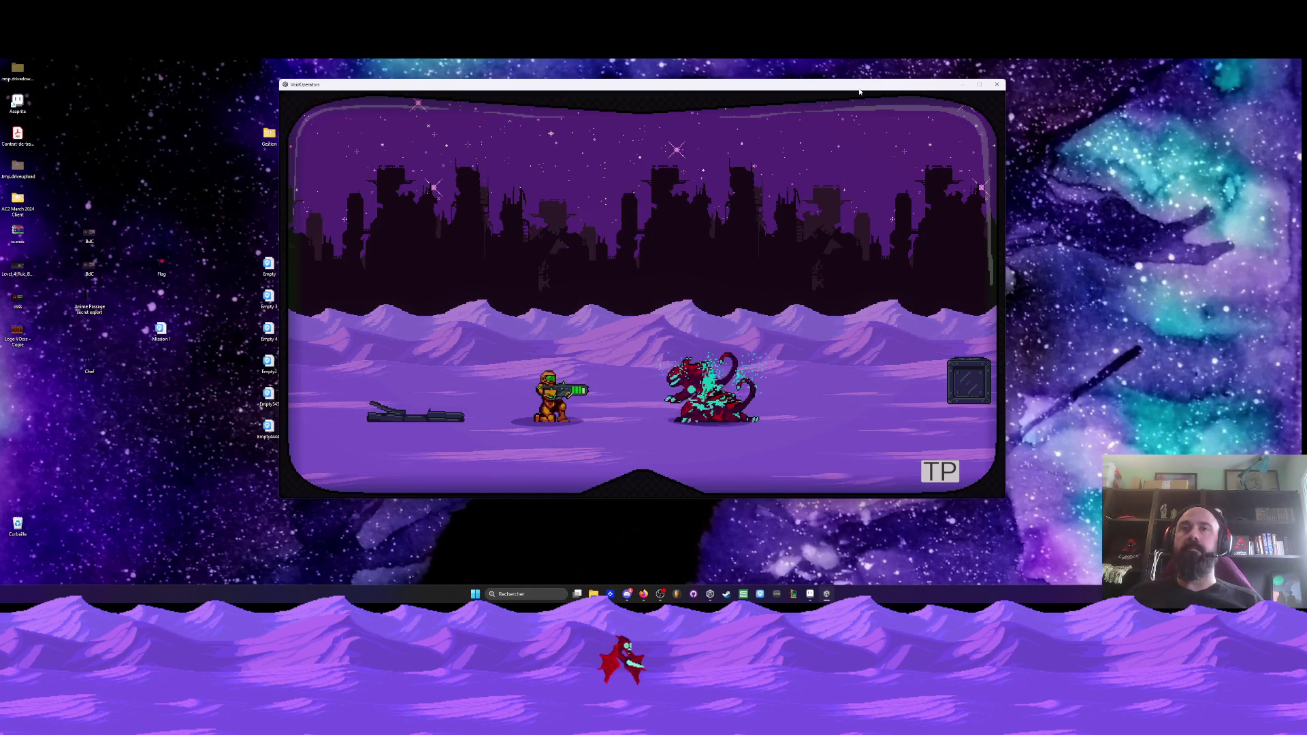
pyautogui.press('r')
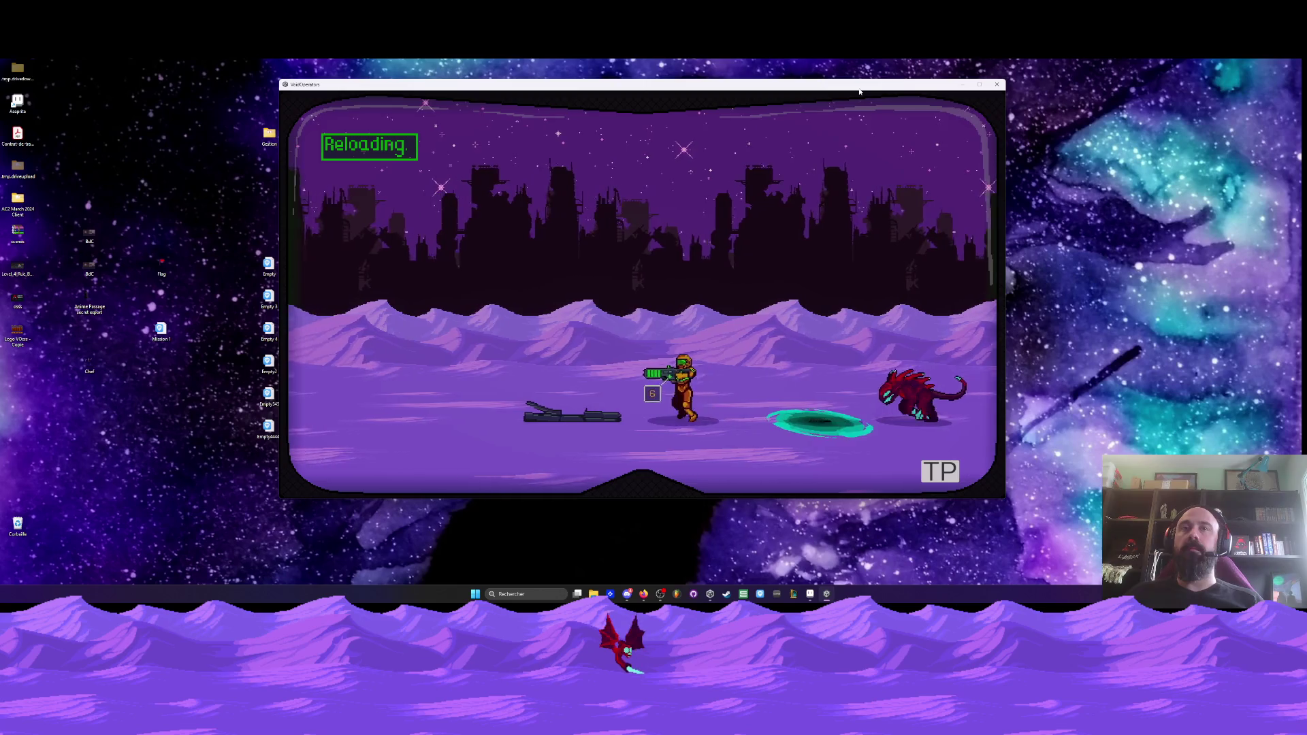
pyautogui.press('Right')
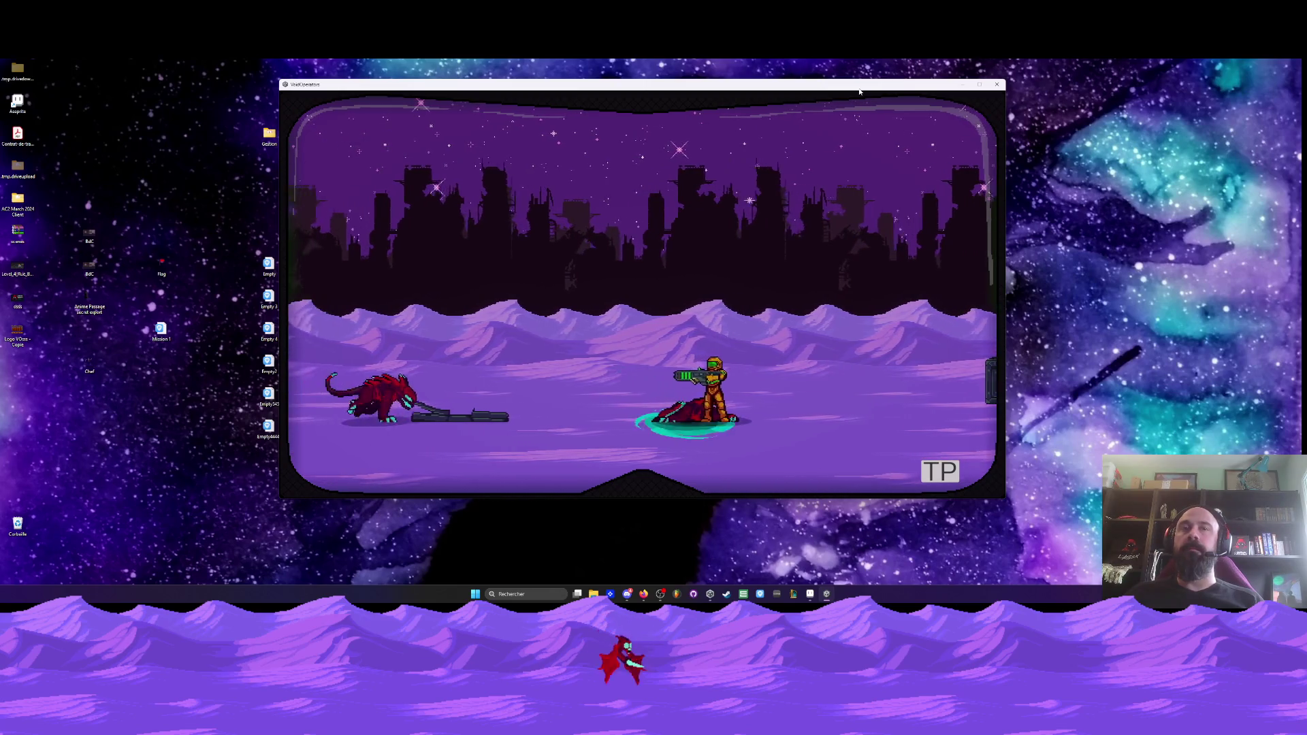
pyautogui.press('Right')
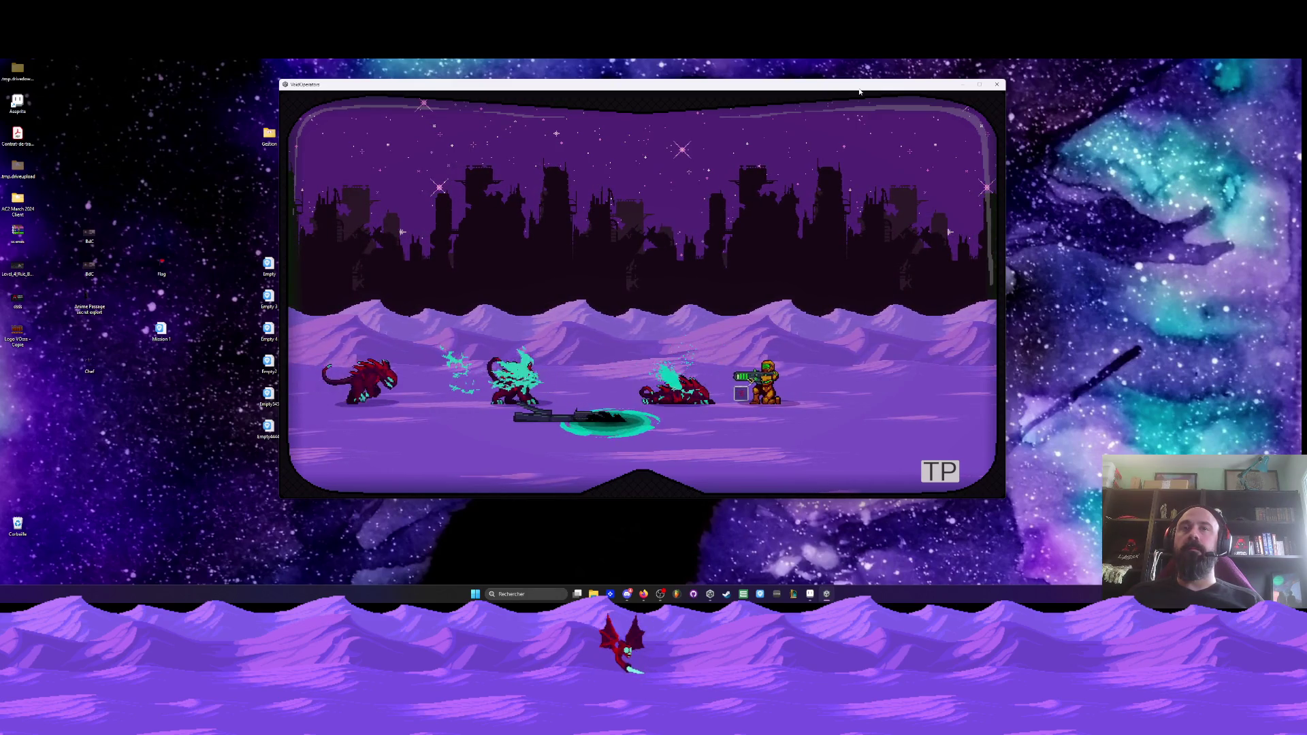
pyautogui.press('Right')
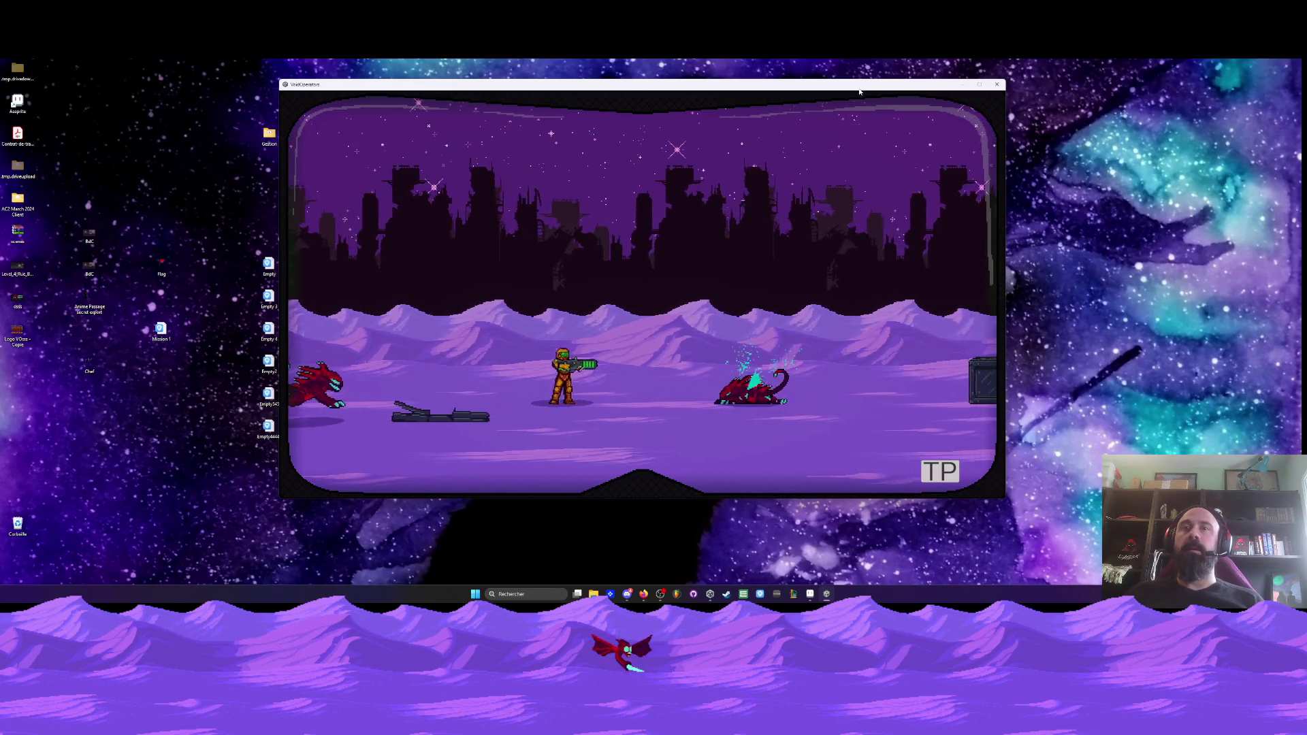
pyautogui.press('Left')
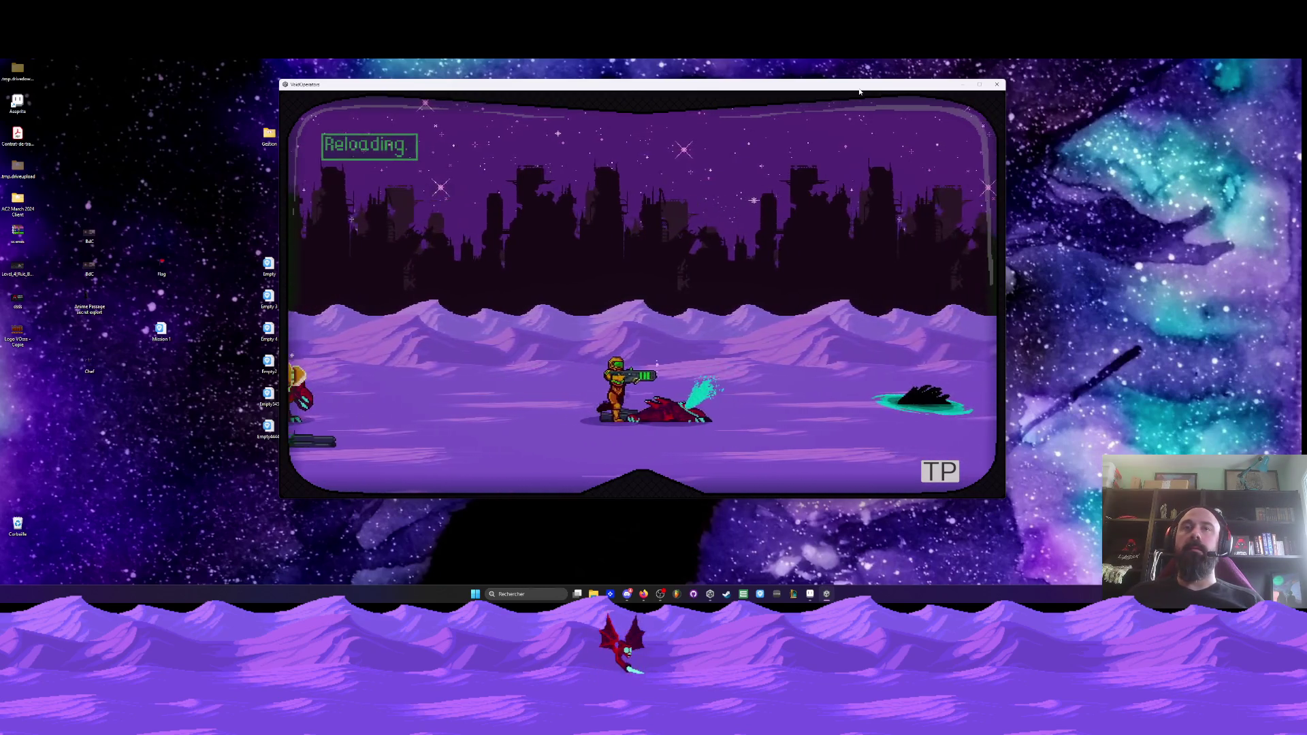
pyautogui.press('Left')
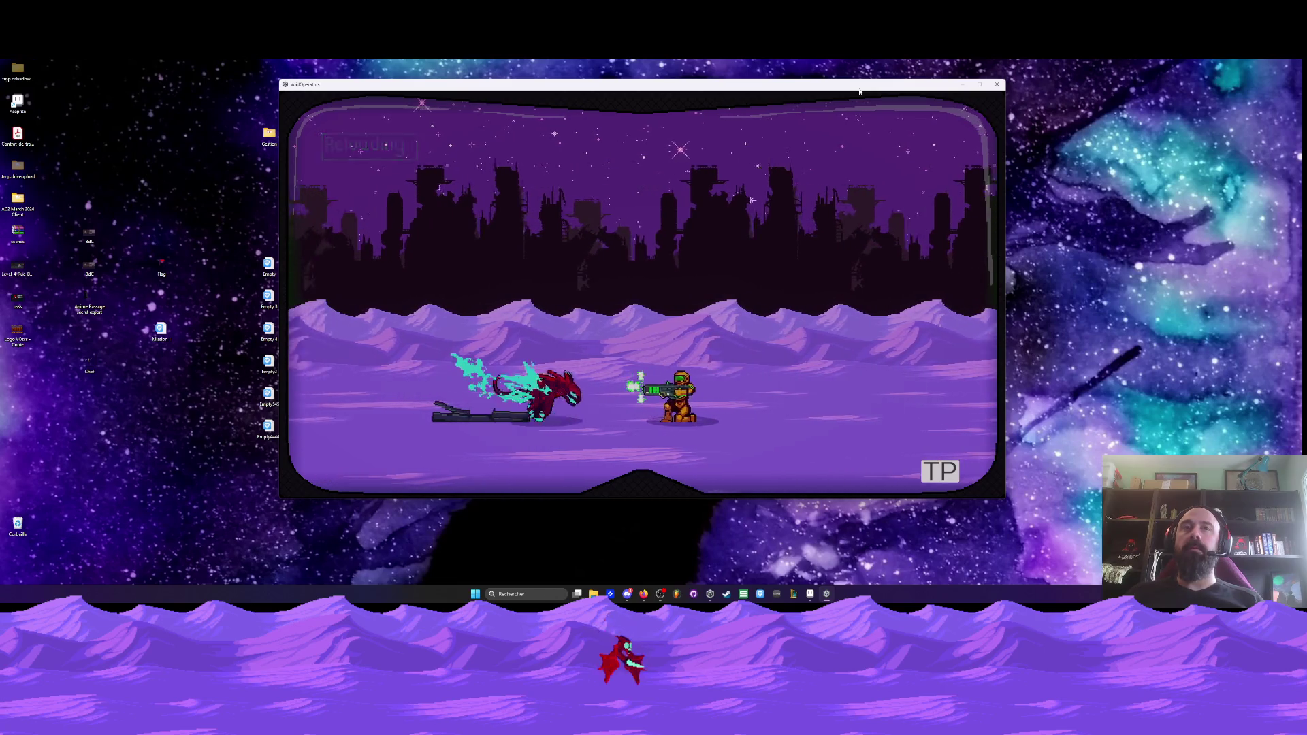
# - Walk right across the cleared plain toward the ruined building, spin-slashing the red creature
pyautogui.press('Right')
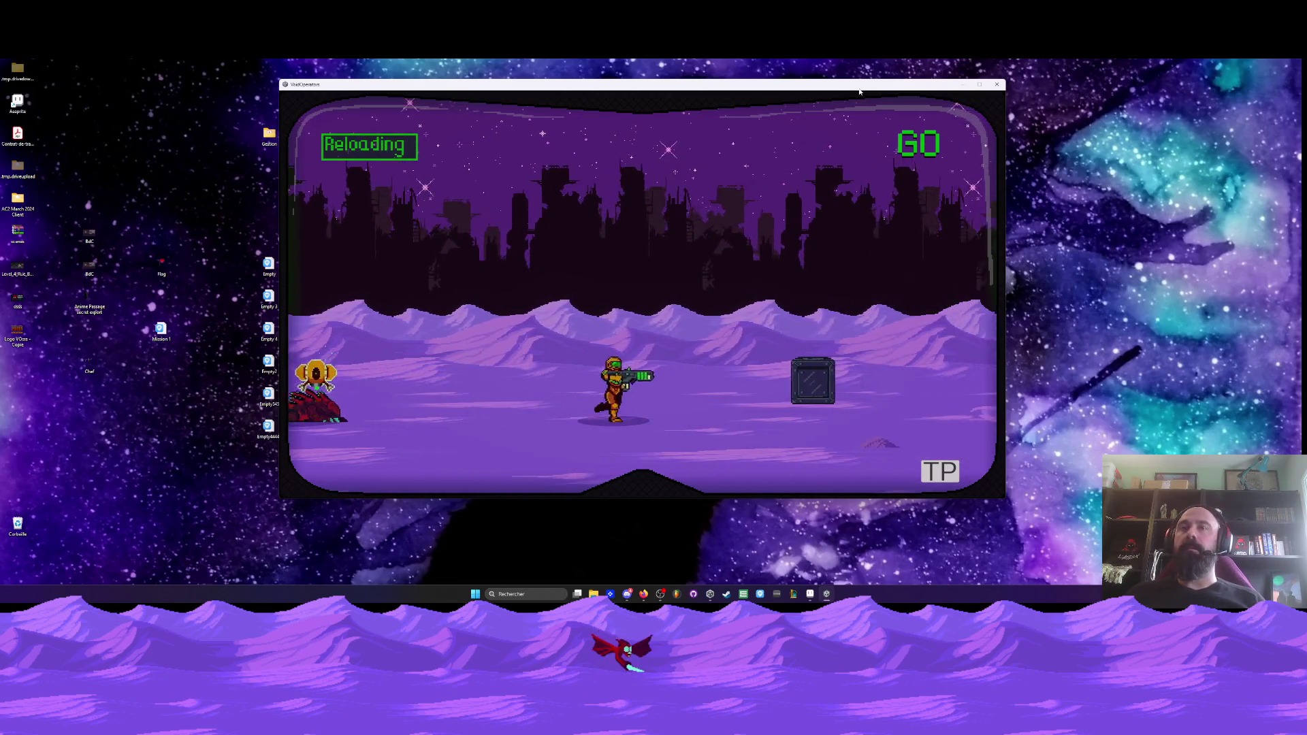
pyautogui.press('Right')
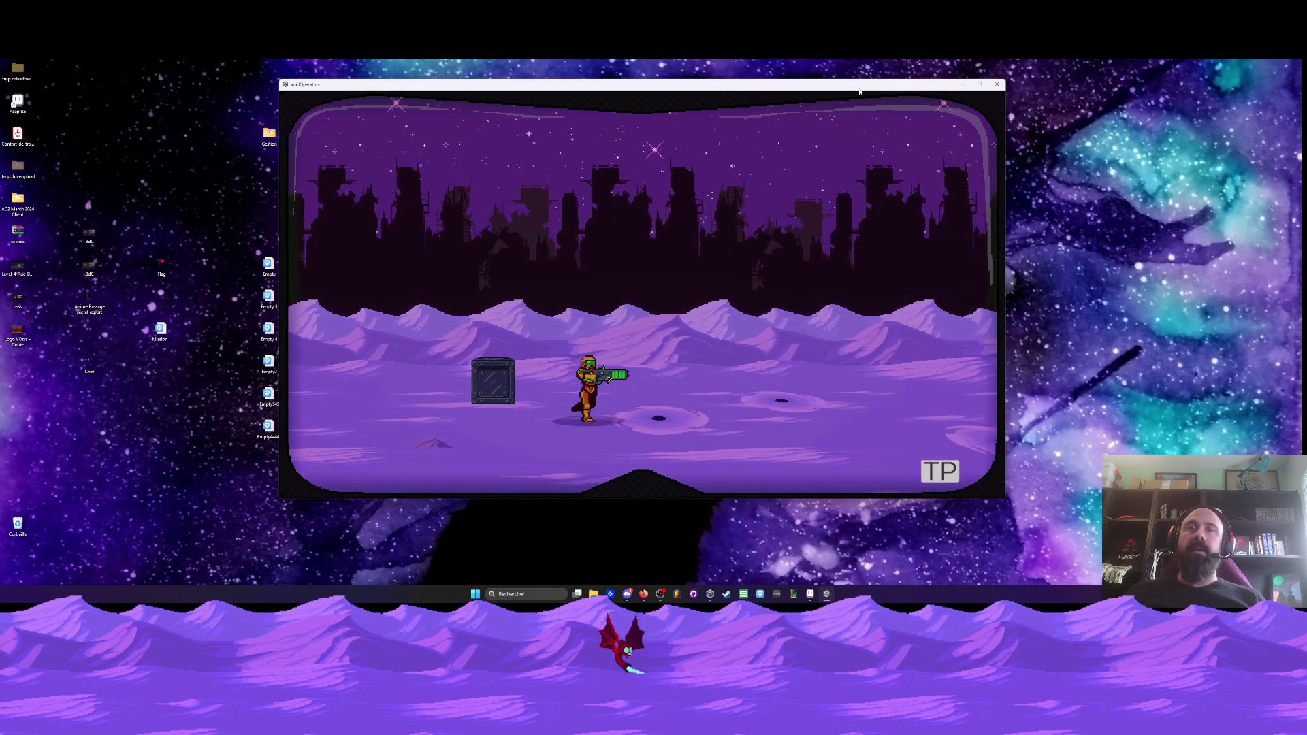
pyautogui.press('Right')
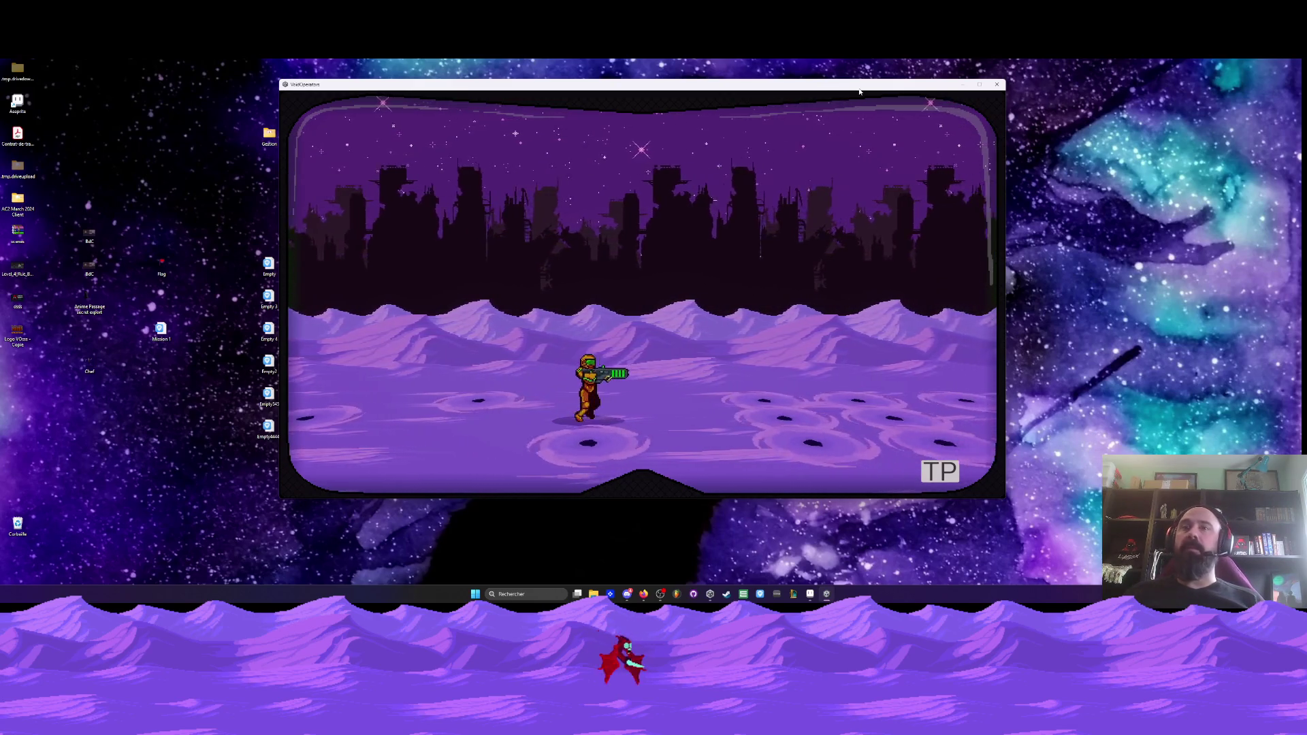
pyautogui.press('Right')
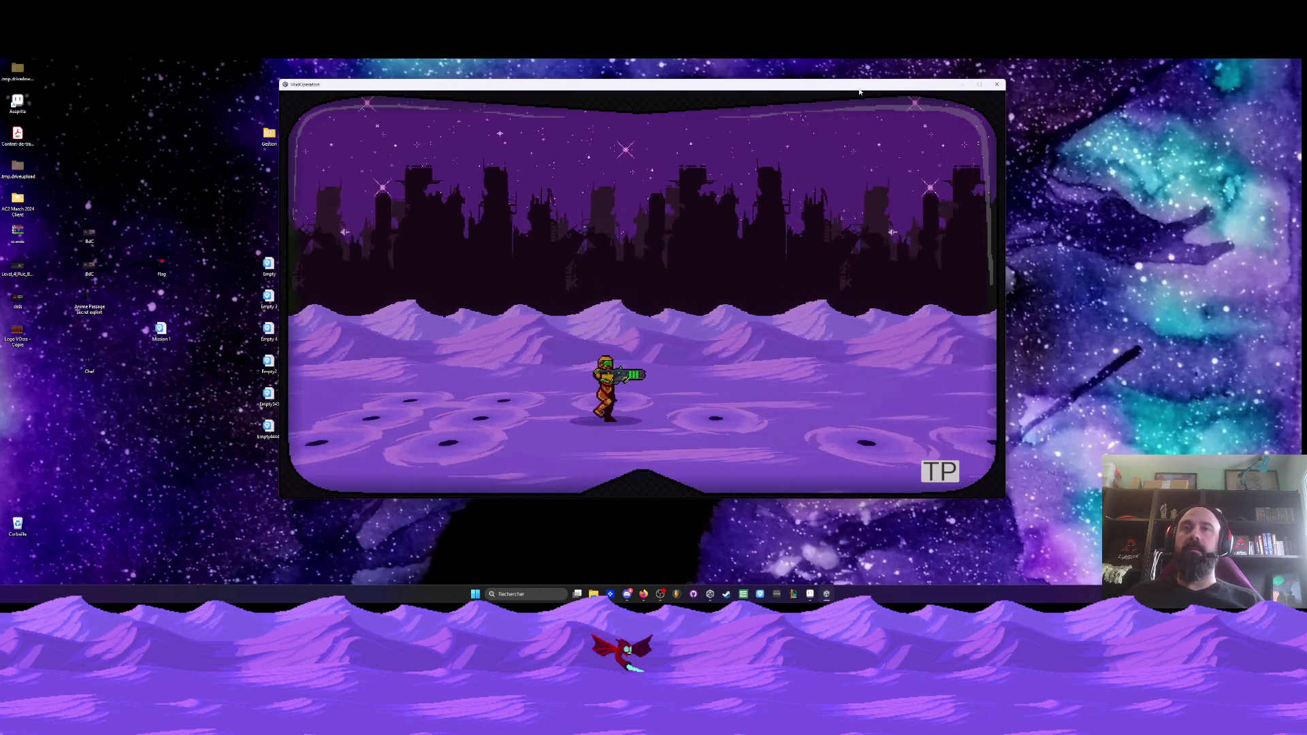
pyautogui.press('Right')
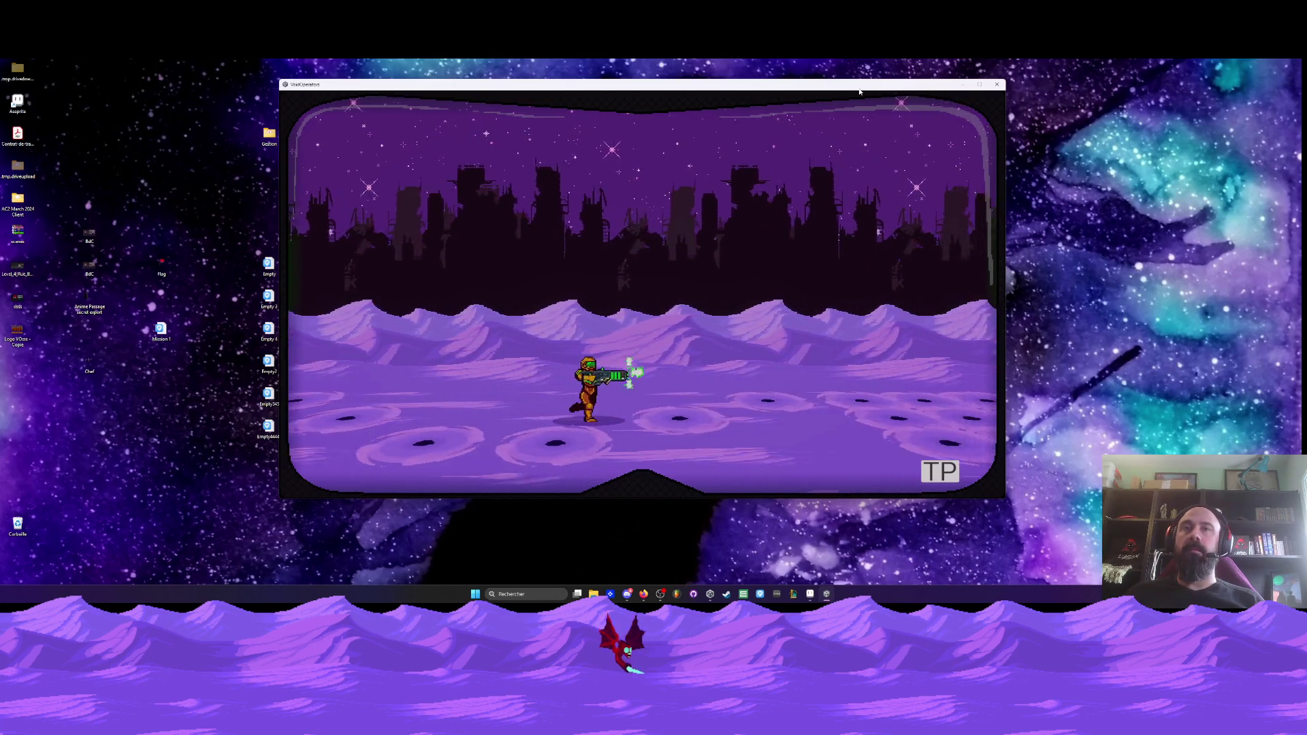
pyautogui.press('Right')
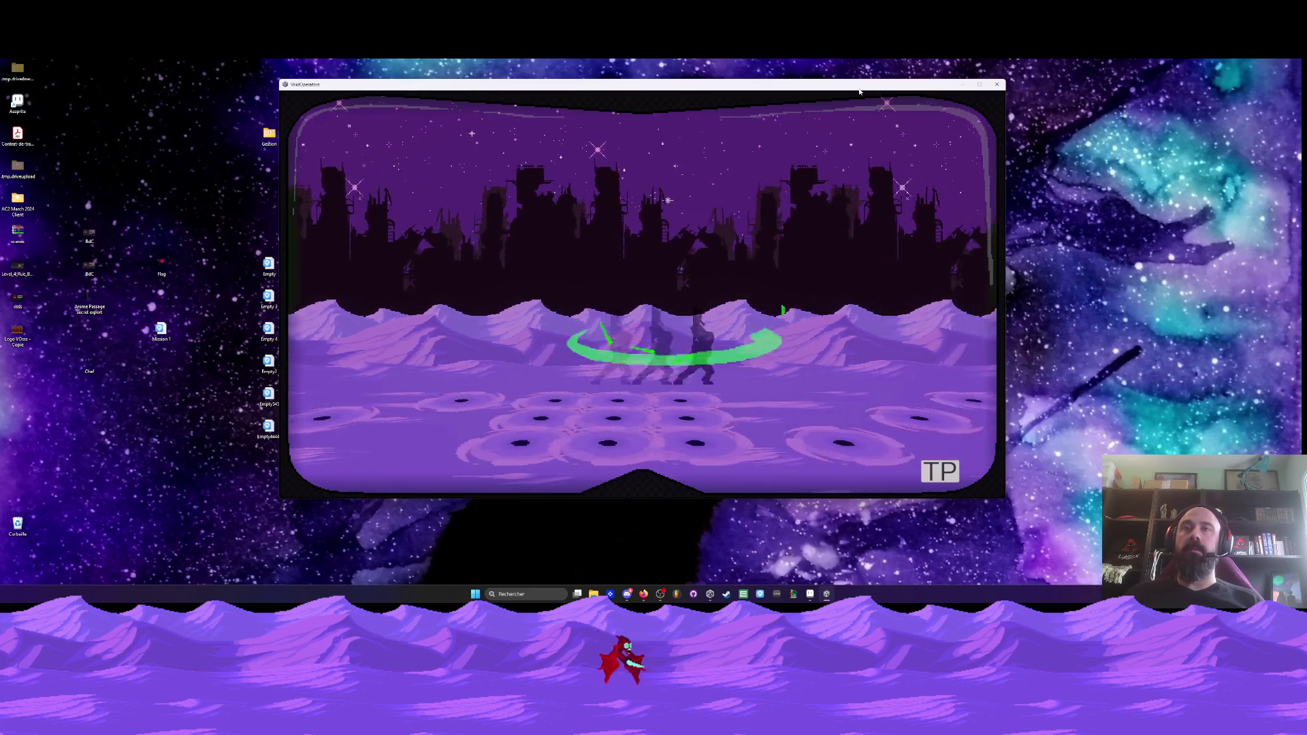
pyautogui.press('Right')
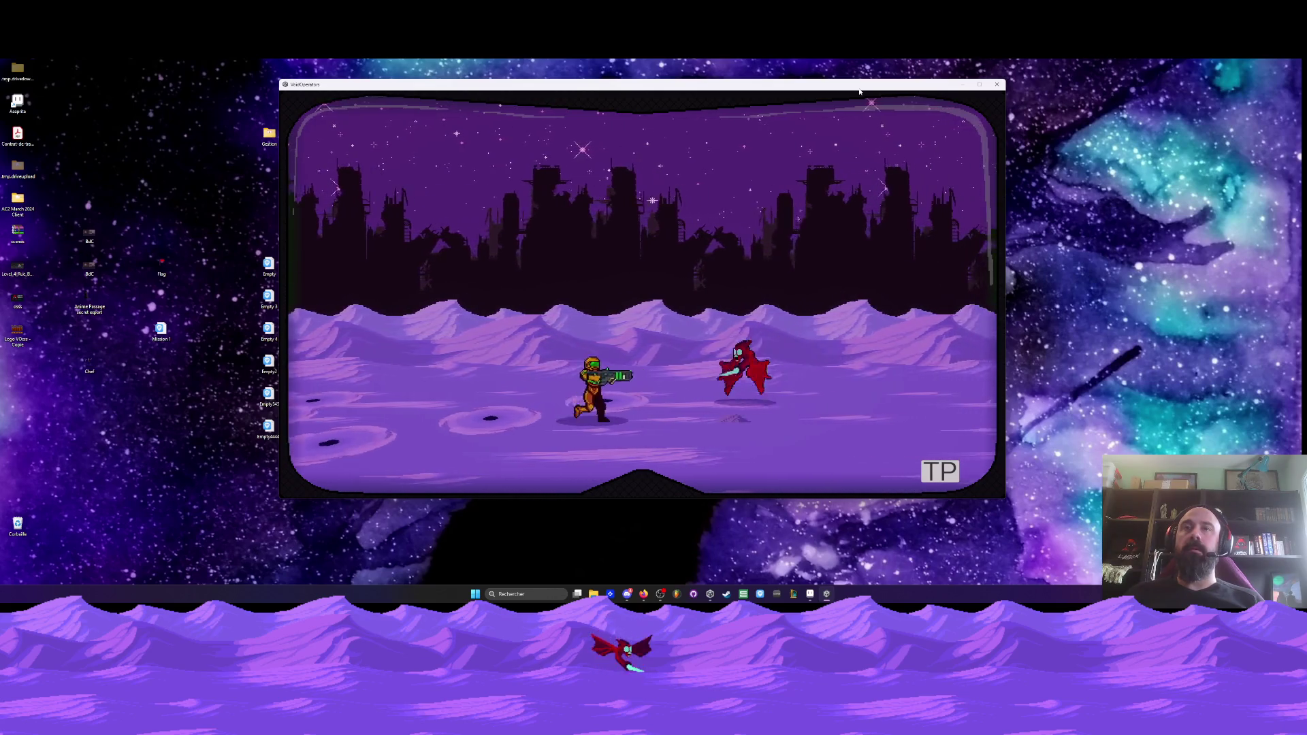
pyautogui.press('Right')
pyautogui.press('Right')
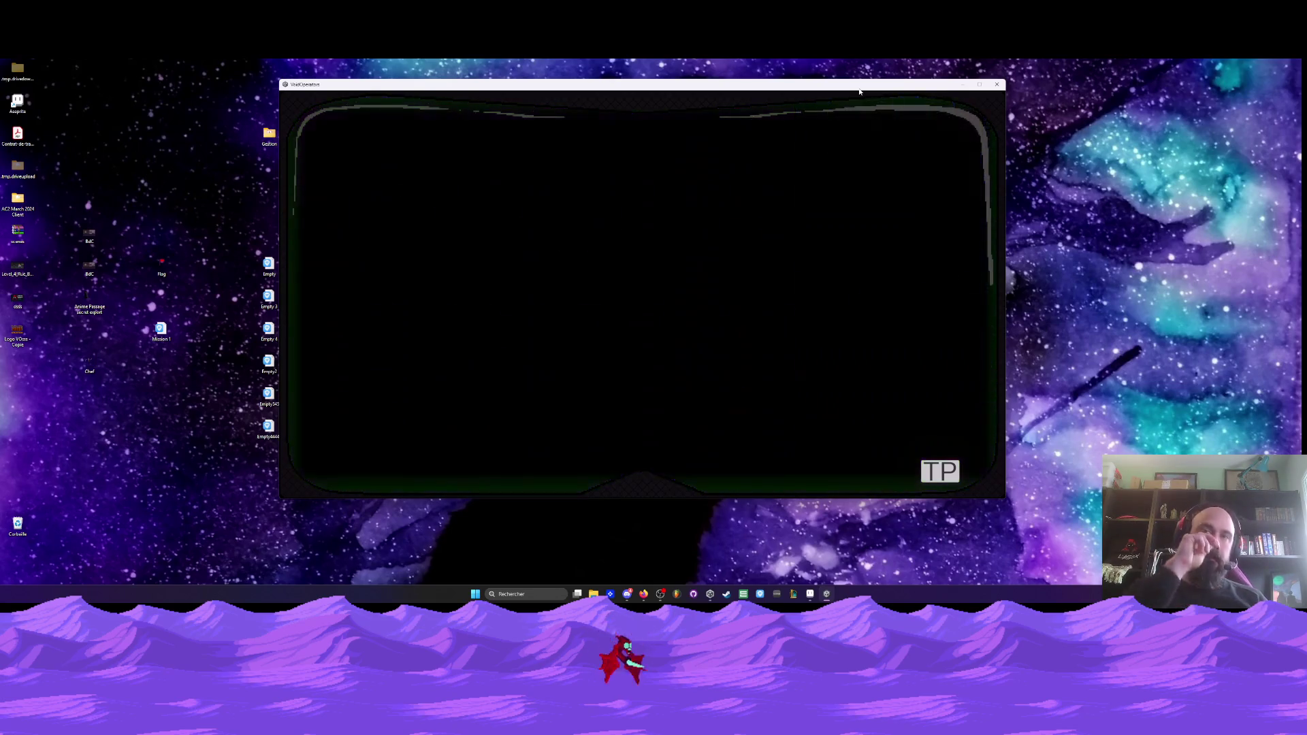
# - Move through the room firing, jump over the stacked crates and destroy the nearby enemy
pyautogui.press('Left')
pyautogui.press('Right')
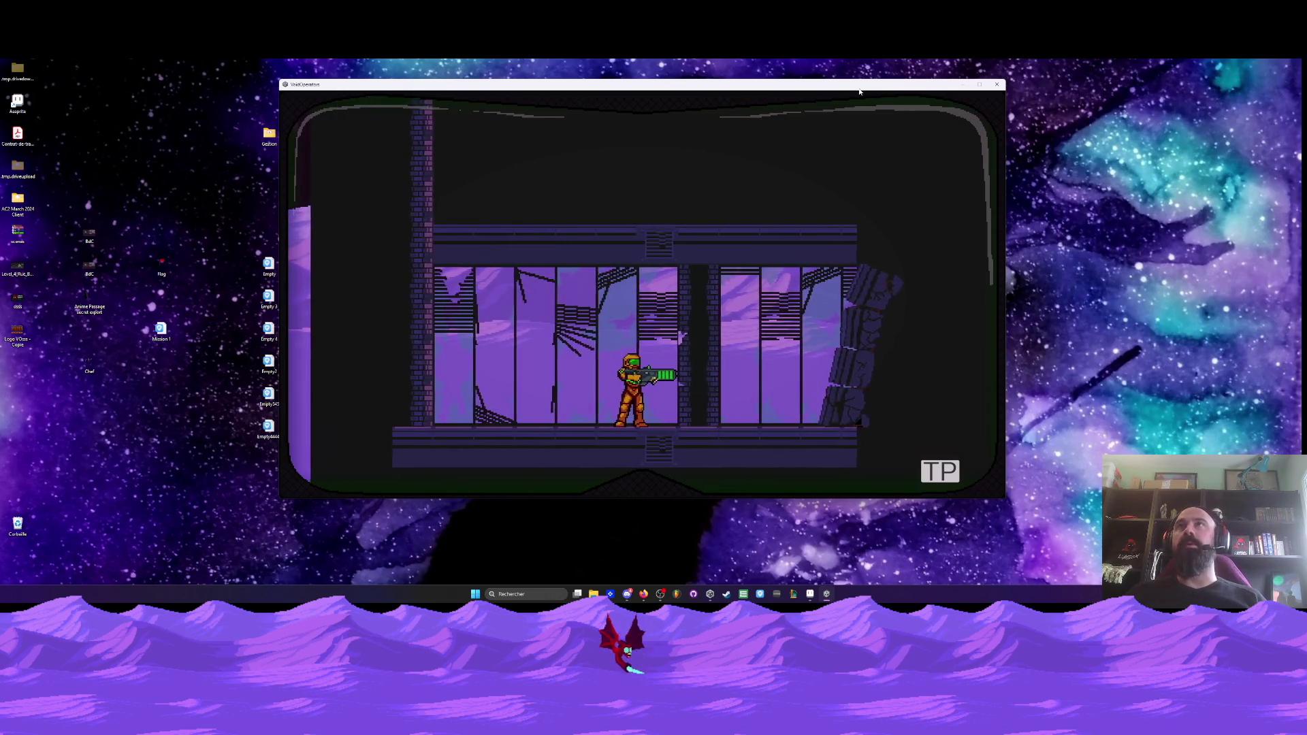
pyautogui.press('Right')
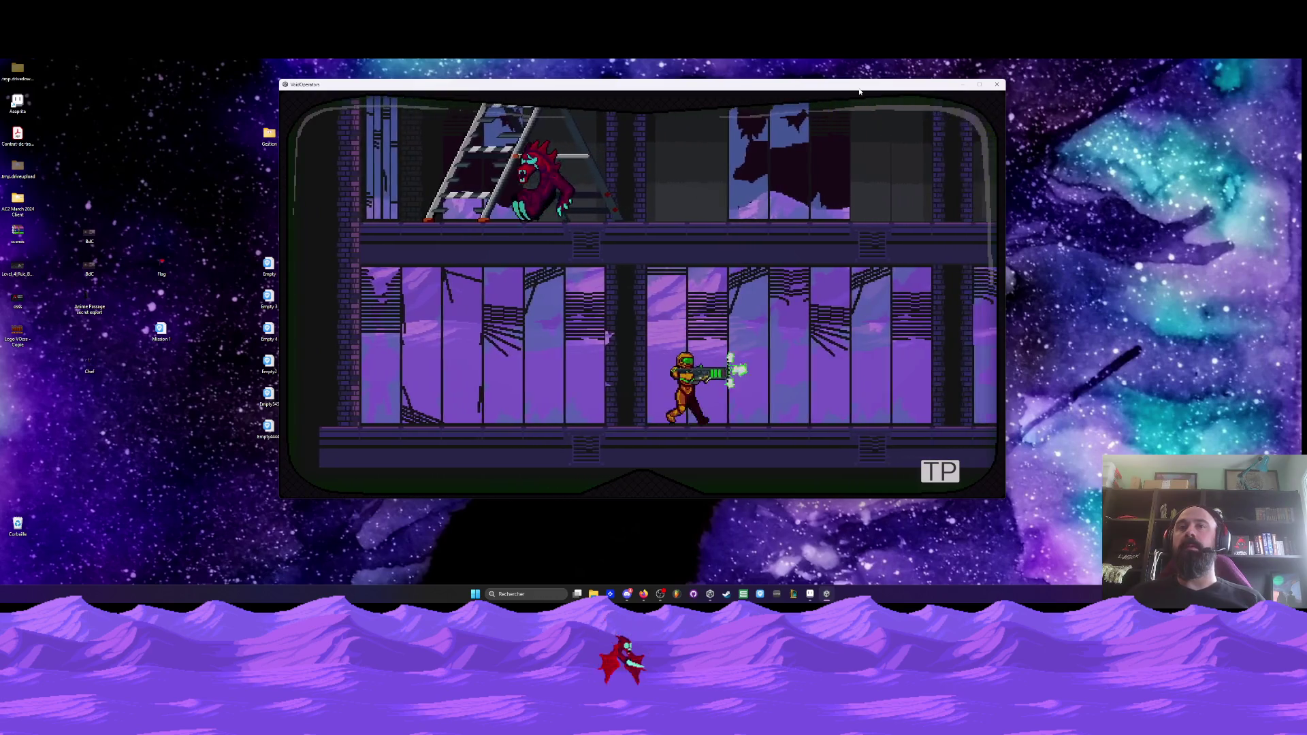
pyautogui.press('Right')
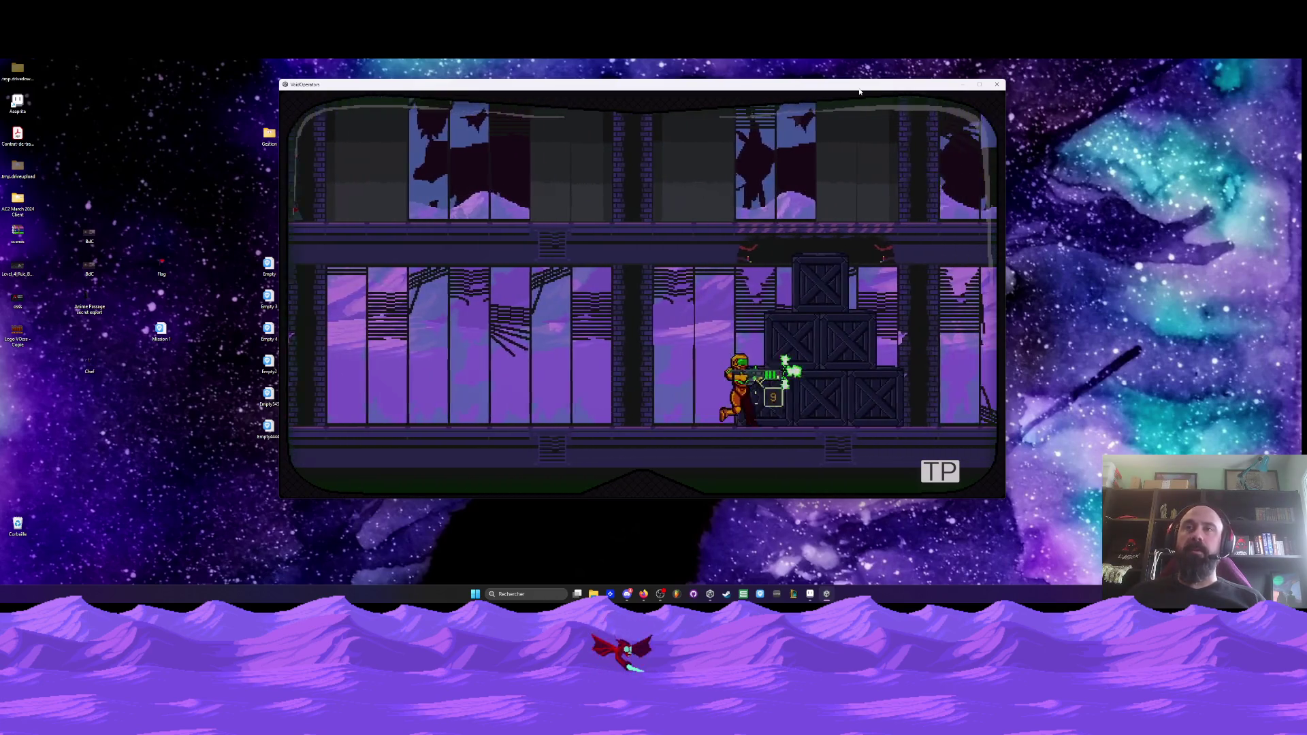
pyautogui.press('Left')
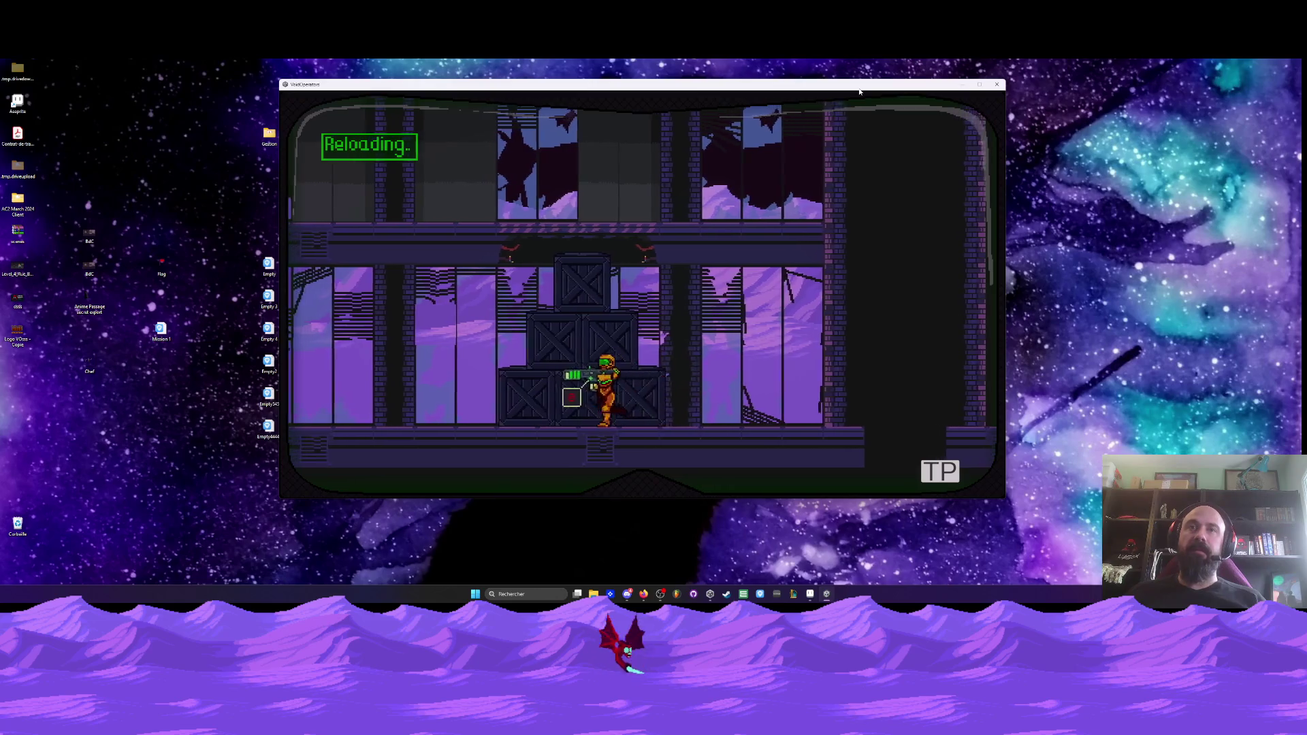
pyautogui.press('space')
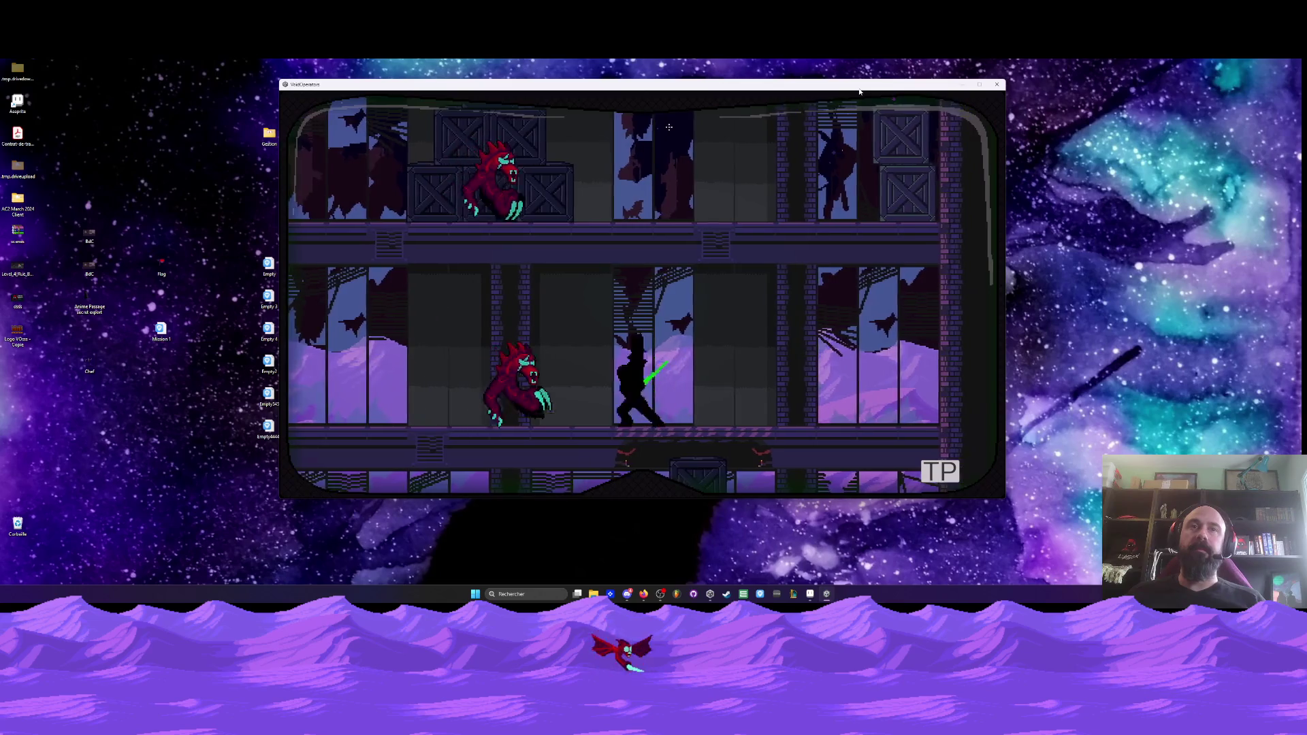
pyautogui.press('Left')
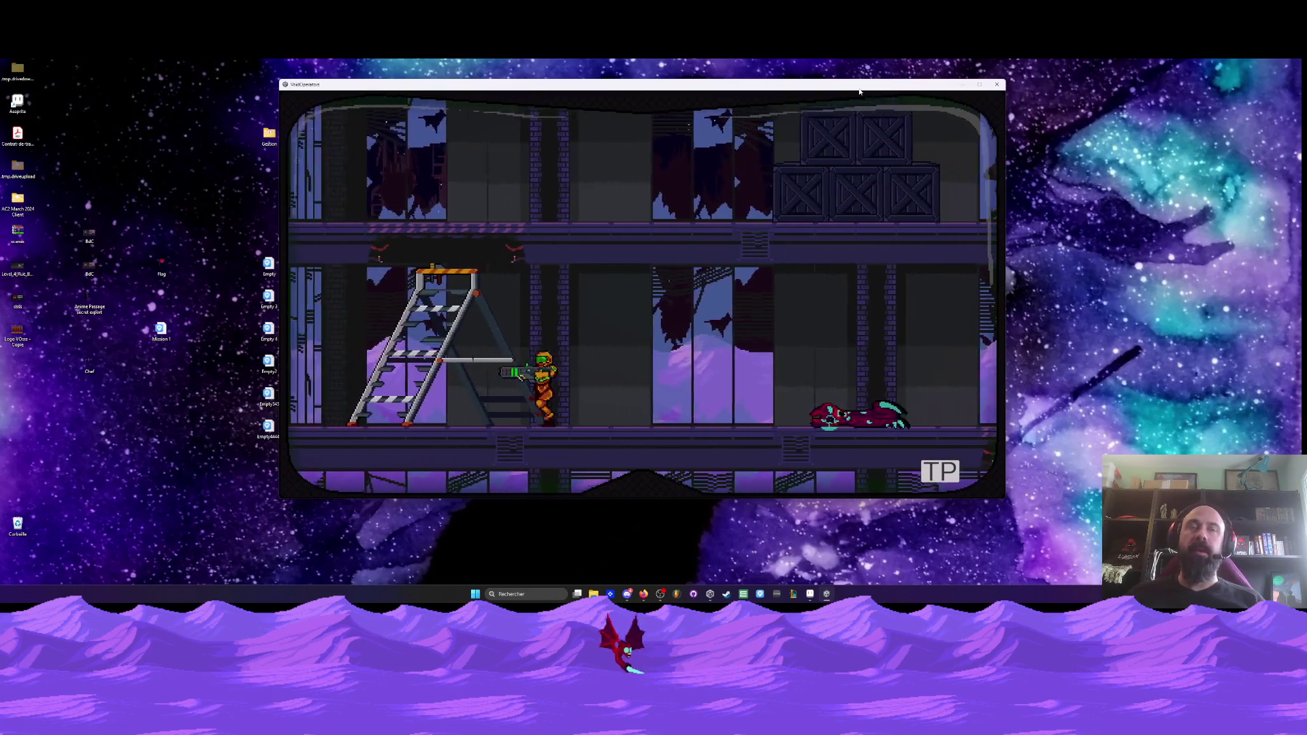
pyautogui.press('space')
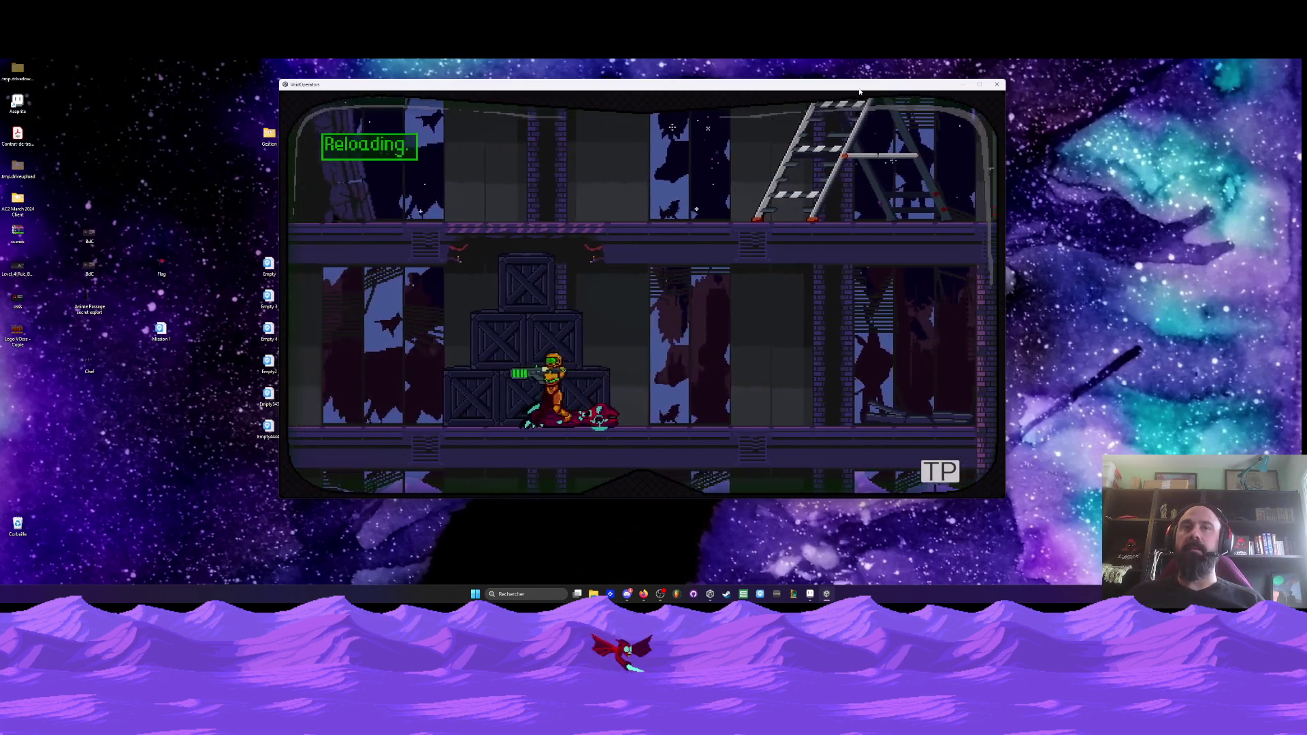
# - Walk along the lower floor to the ladder and climb to the upper walkway
pyautogui.press('Left')
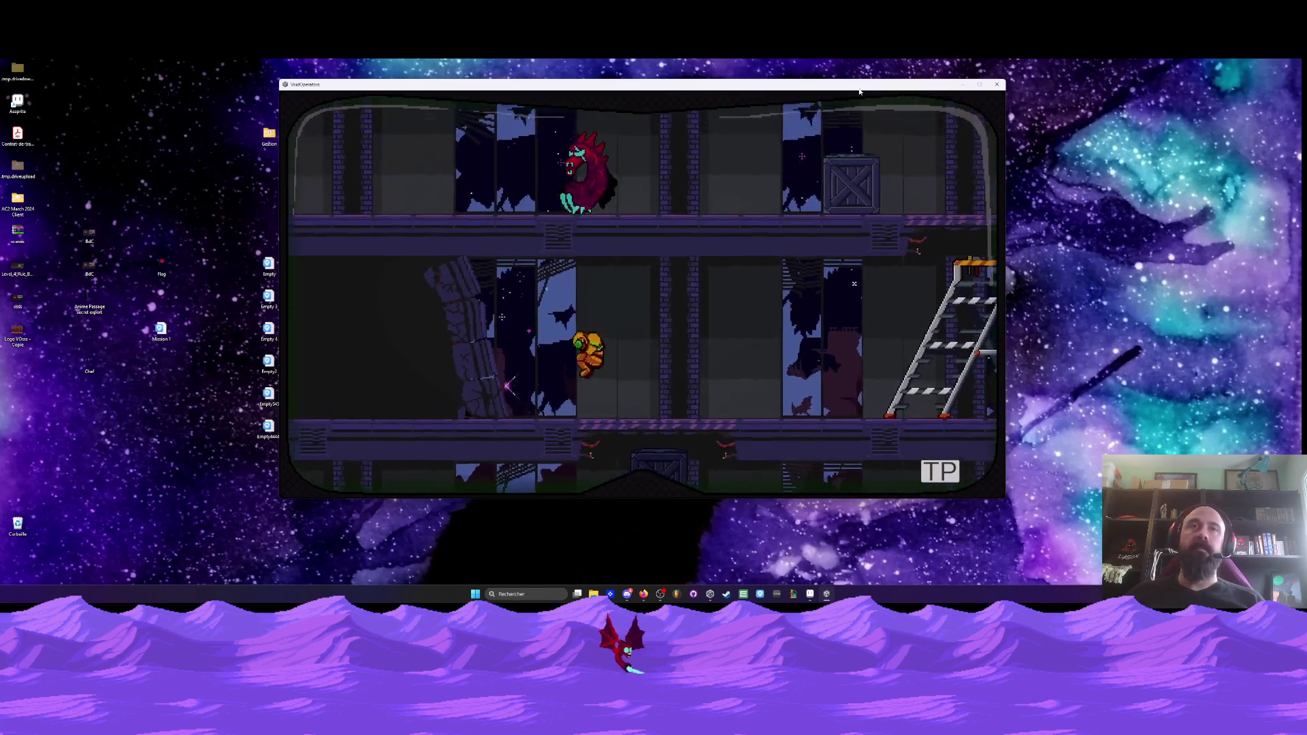
pyautogui.press('Right')
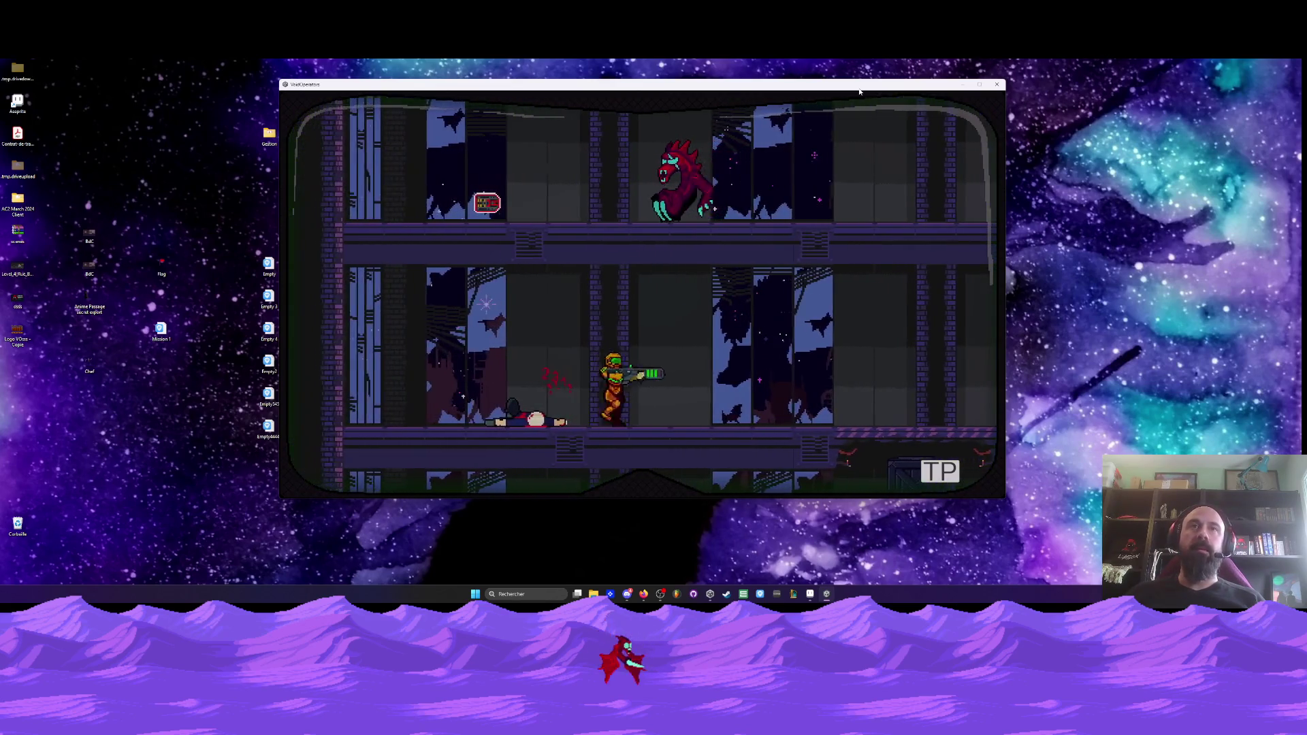
pyautogui.press('Left')
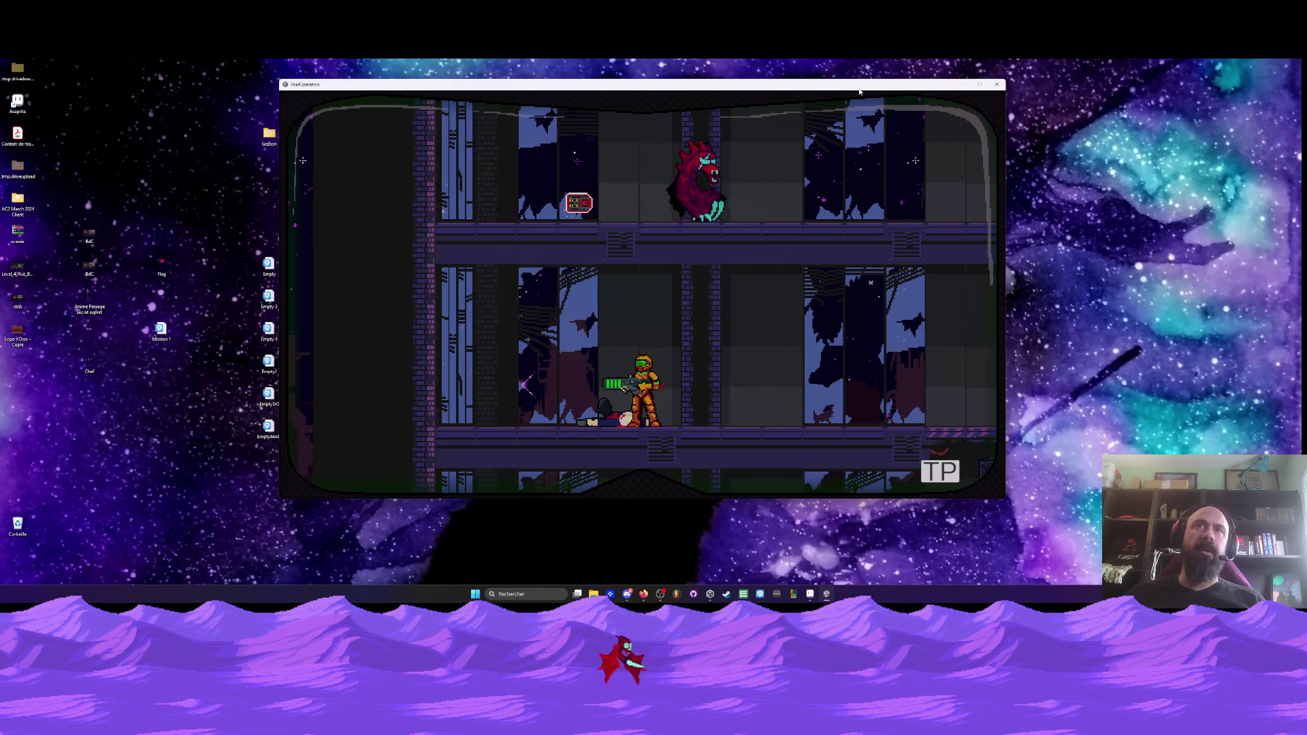
pyautogui.press('Right')
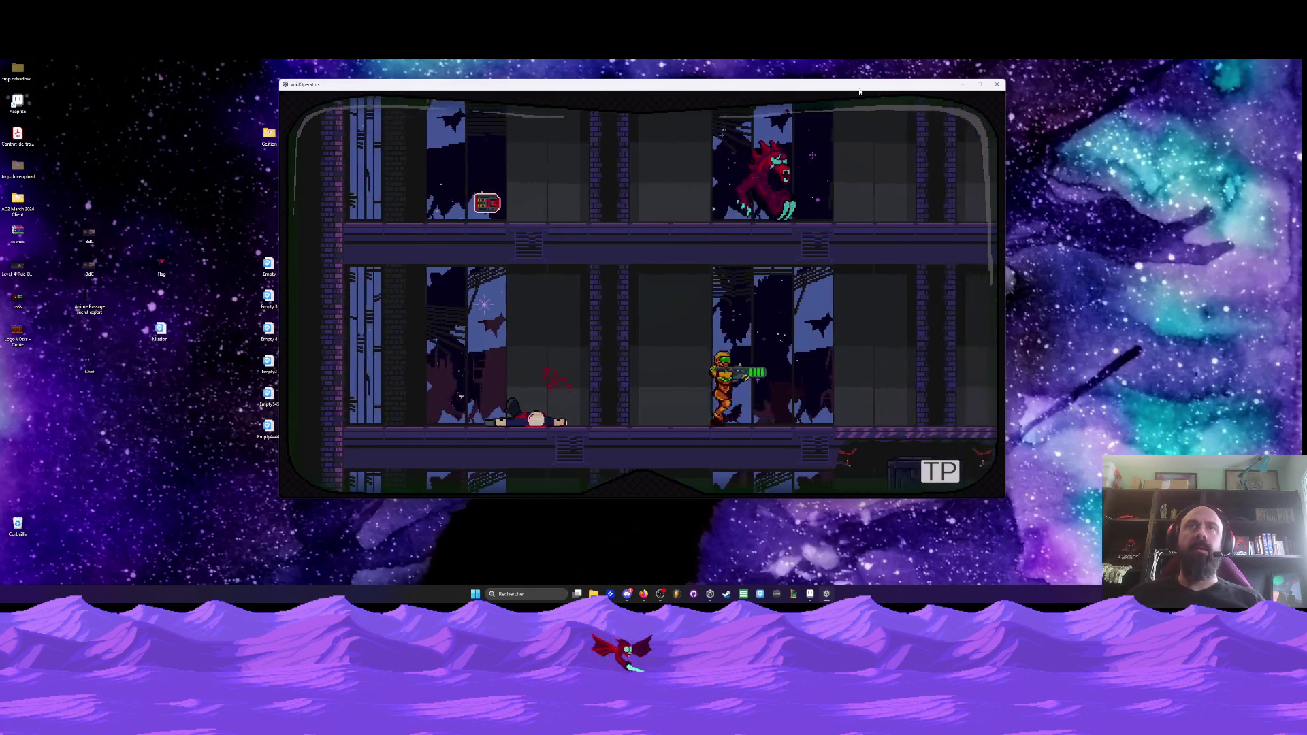
pyautogui.press('Right')
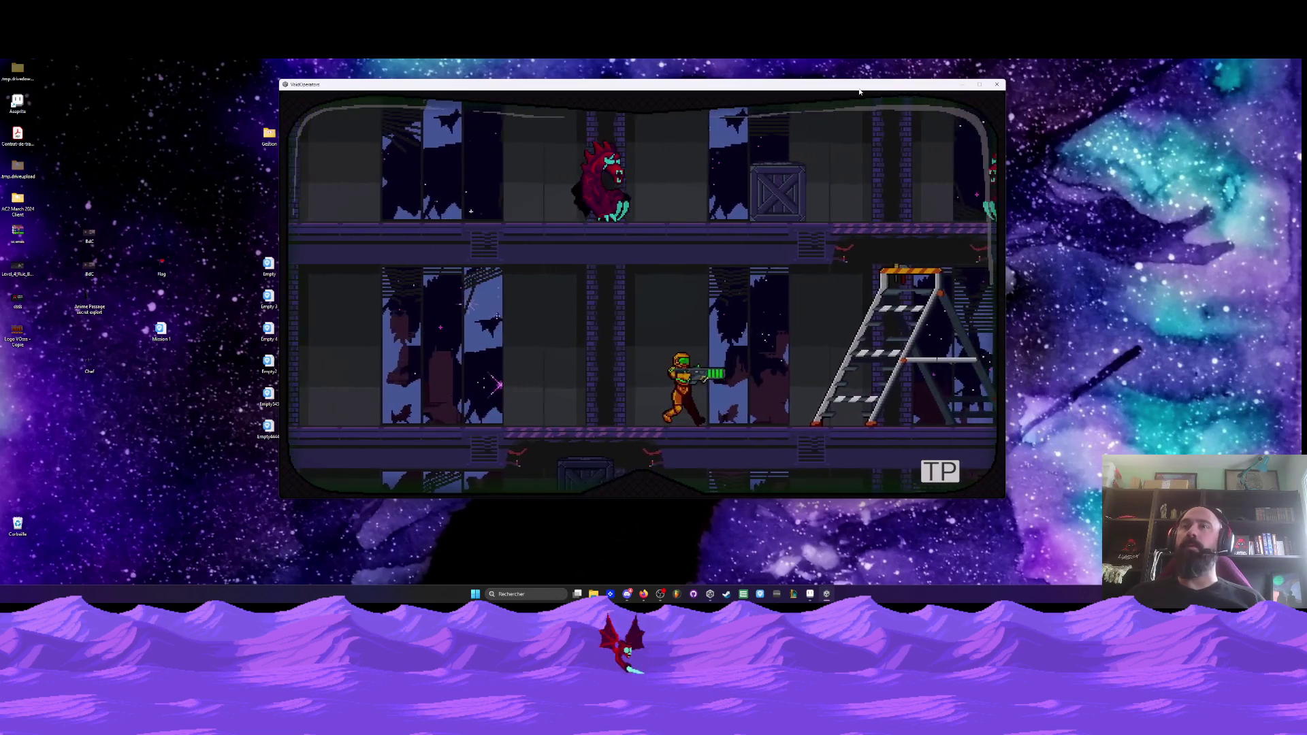
pyautogui.press('Up')
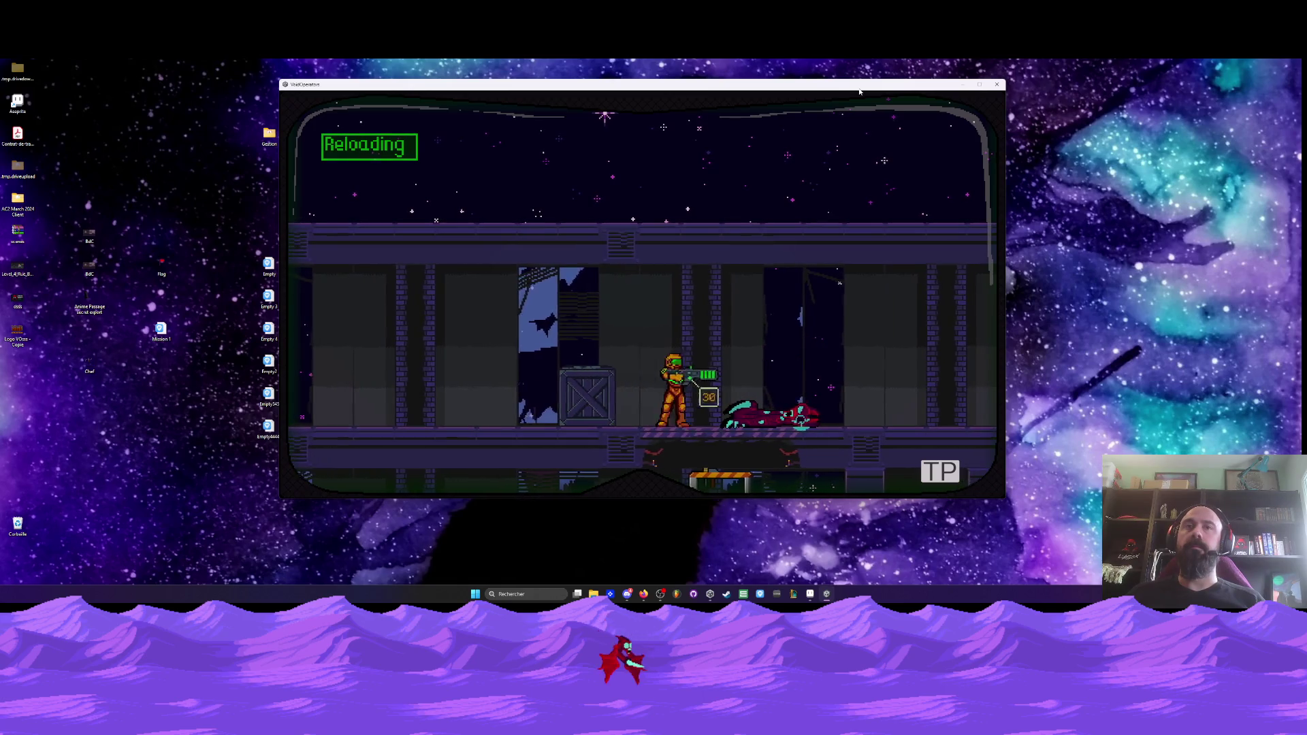
# - Back away firing at the enemy, then run right and drop down two floors
pyautogui.press('Left')
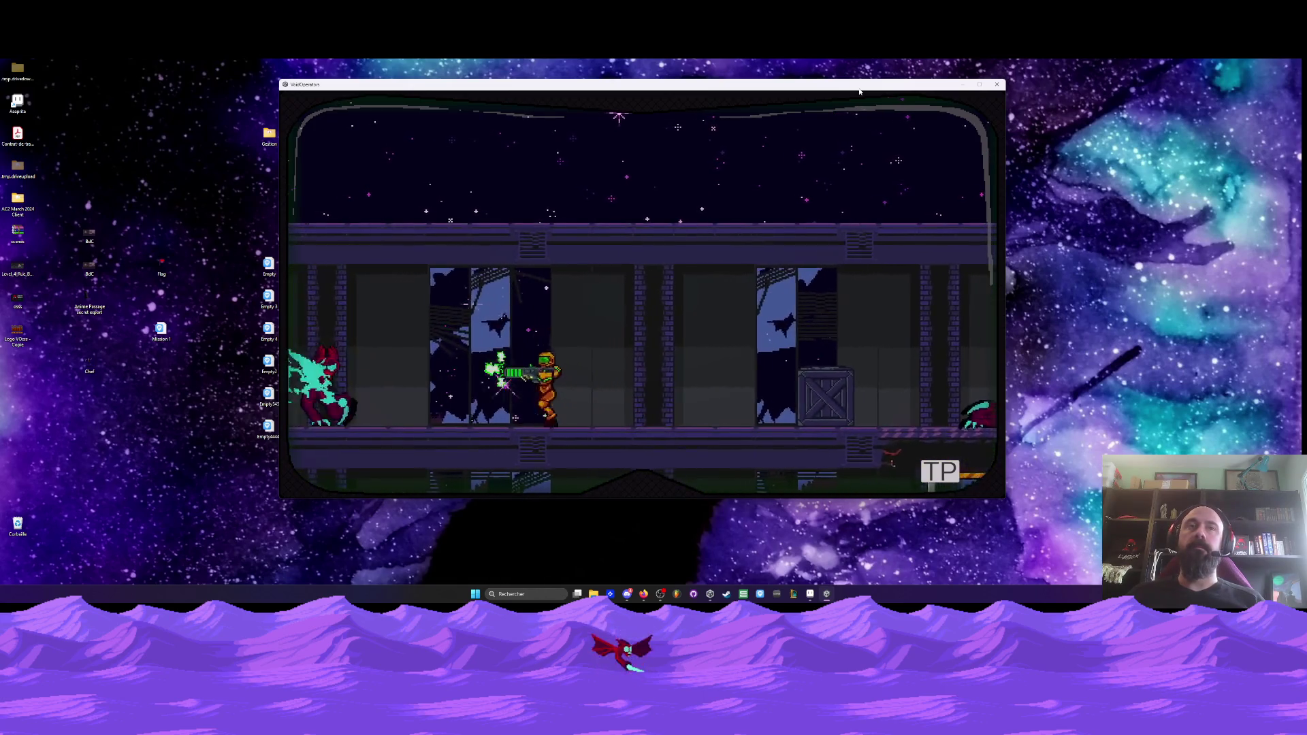
pyautogui.press('Left')
pyautogui.press('r')
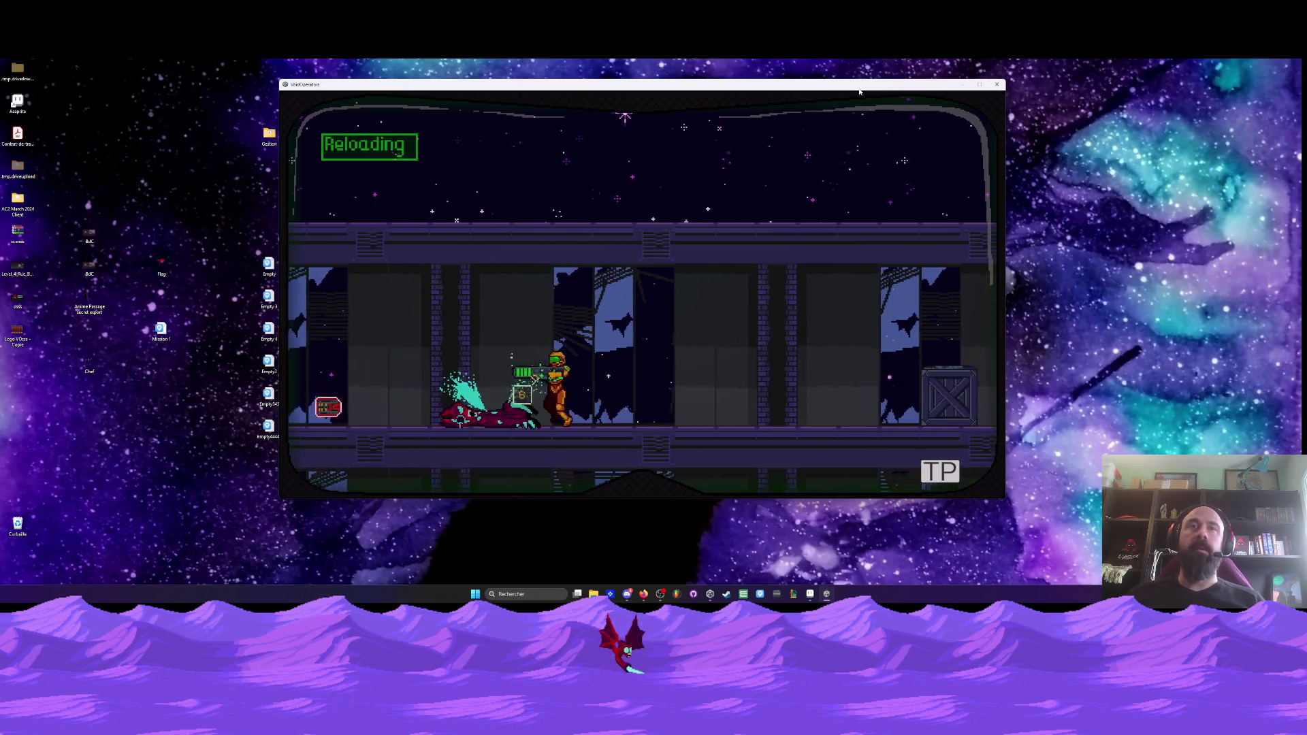
pyautogui.press('Right')
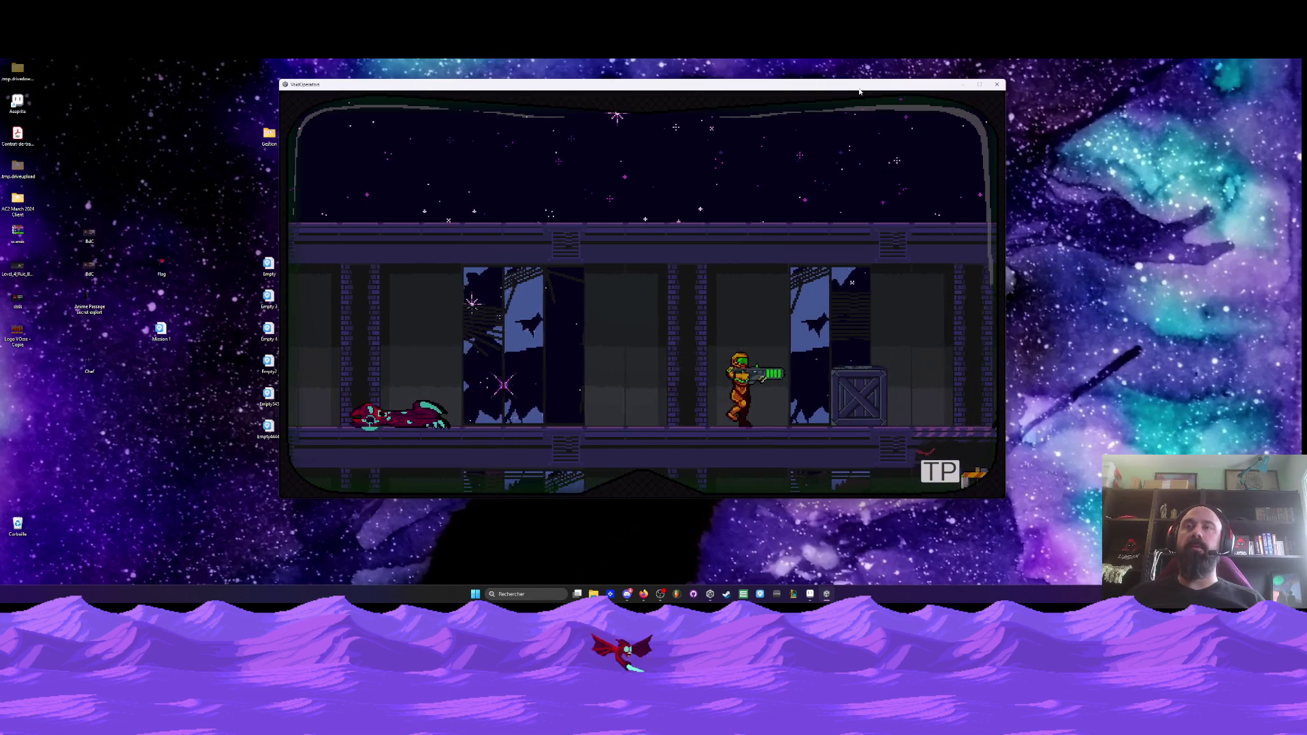
pyautogui.press('Down')
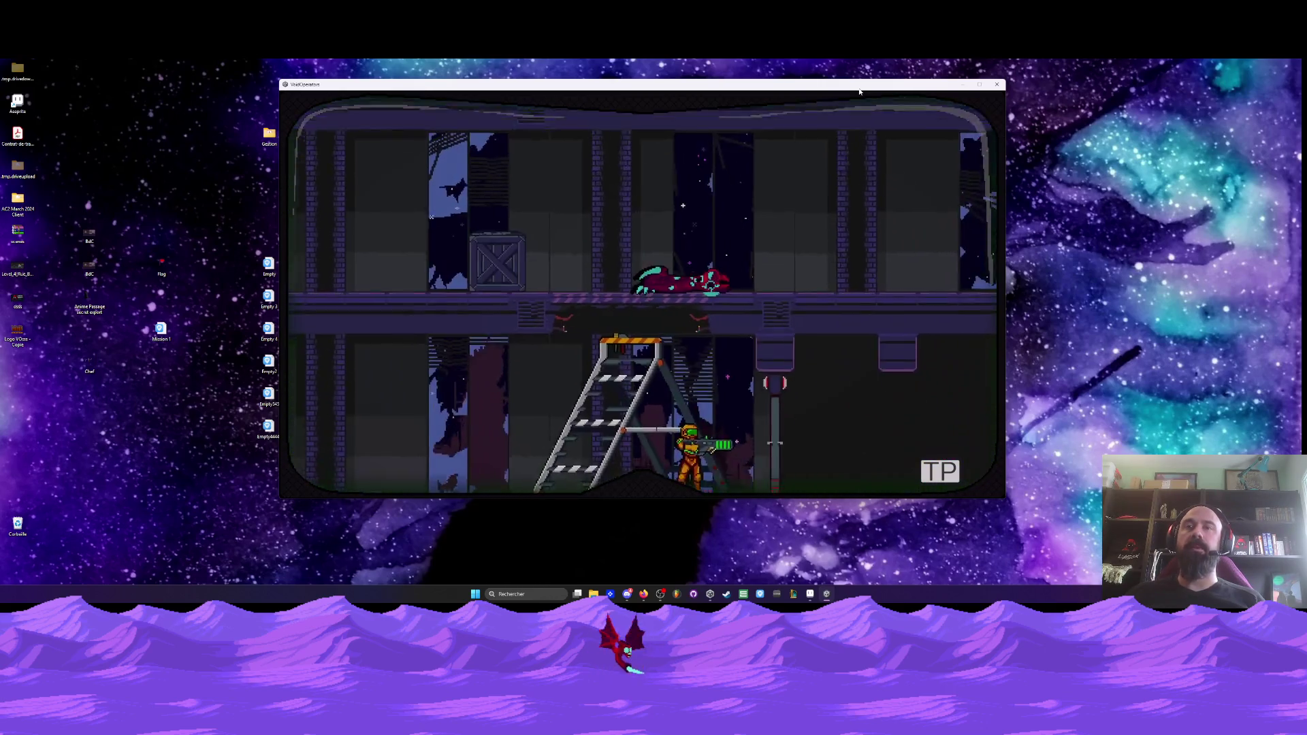
pyautogui.press('Right')
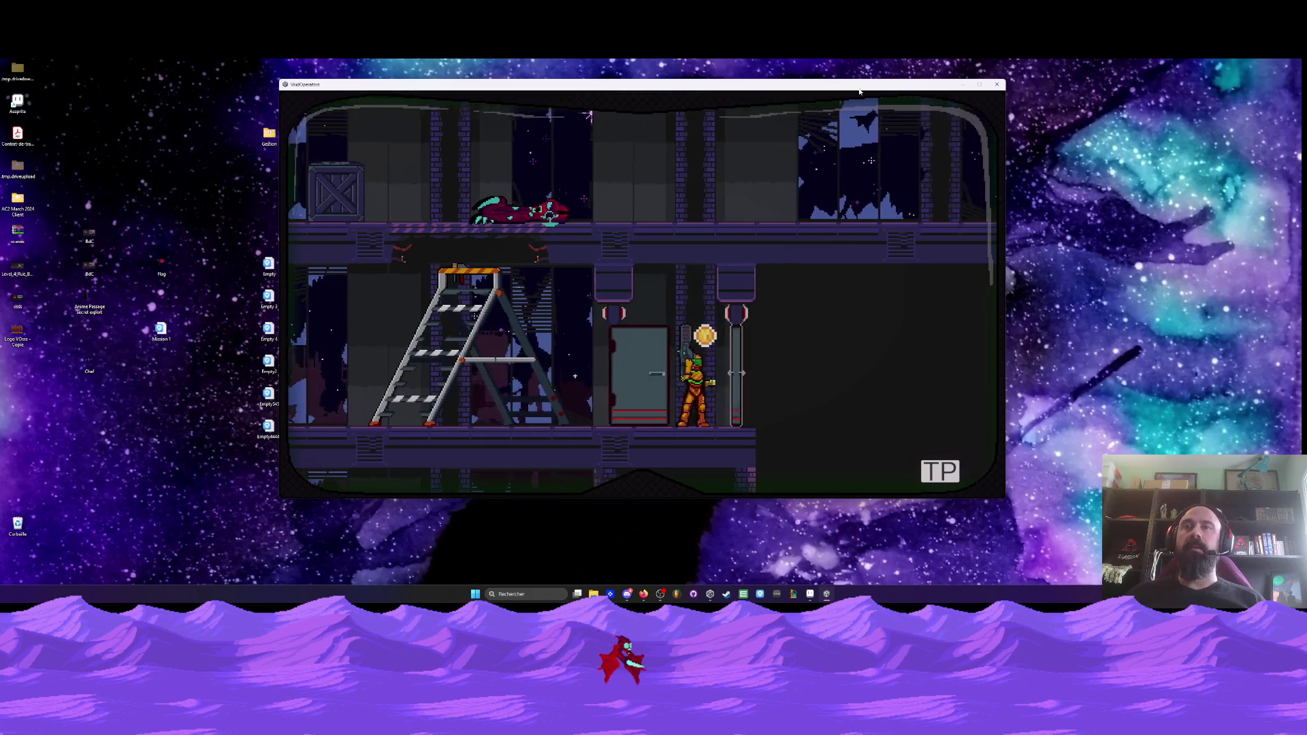
pyautogui.press('Right')
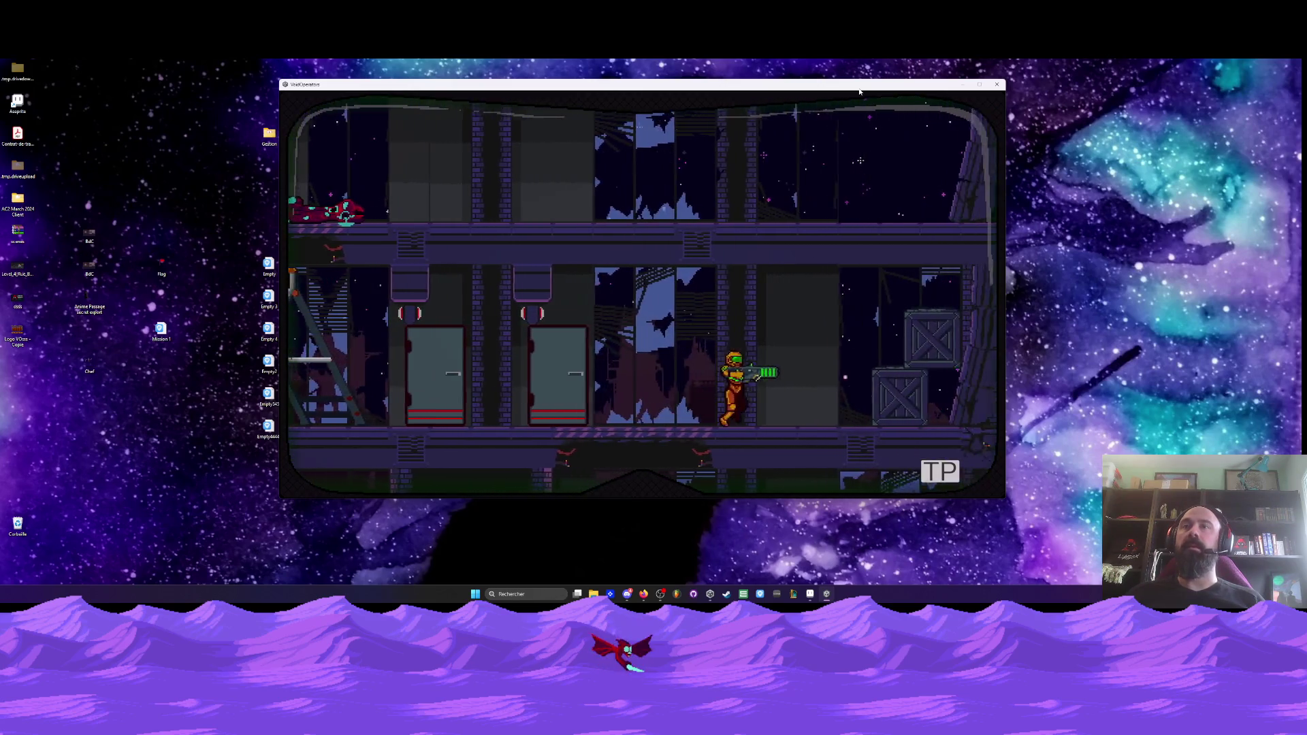
pyautogui.press('Left')
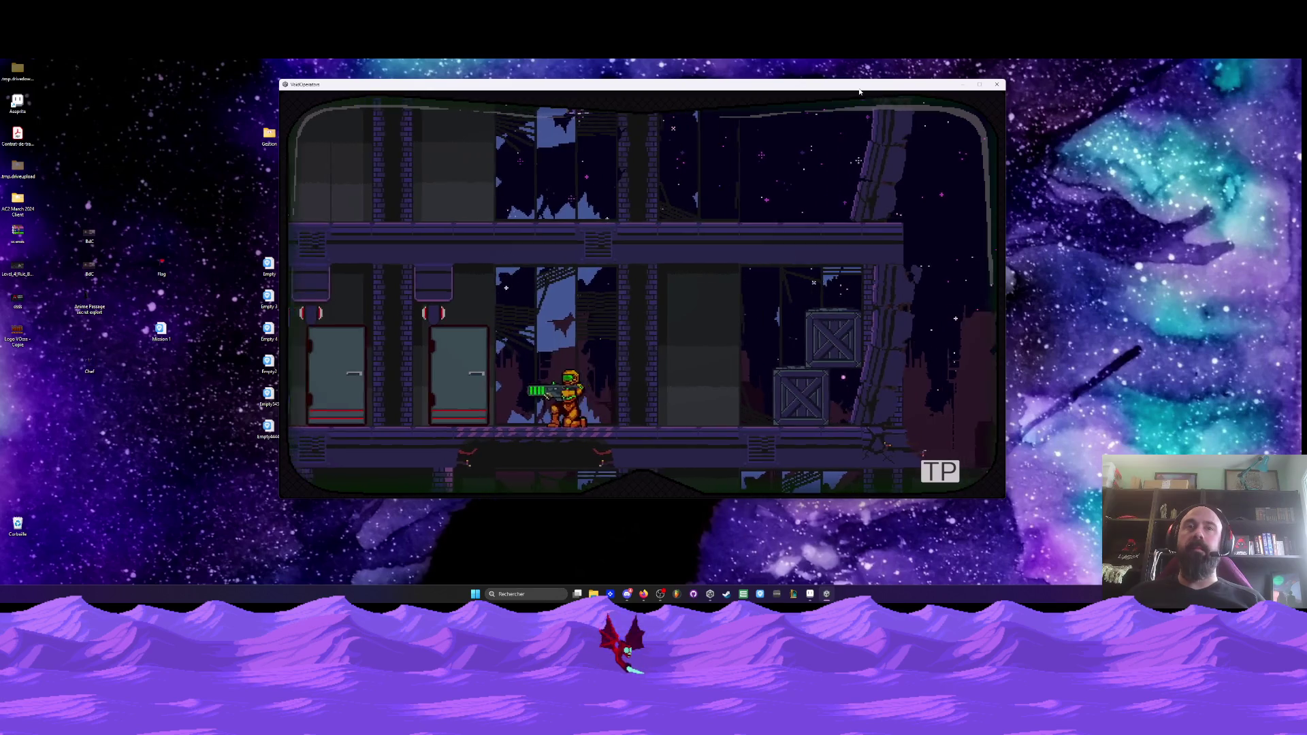
pyautogui.press('Down')
pyautogui.press('Right')
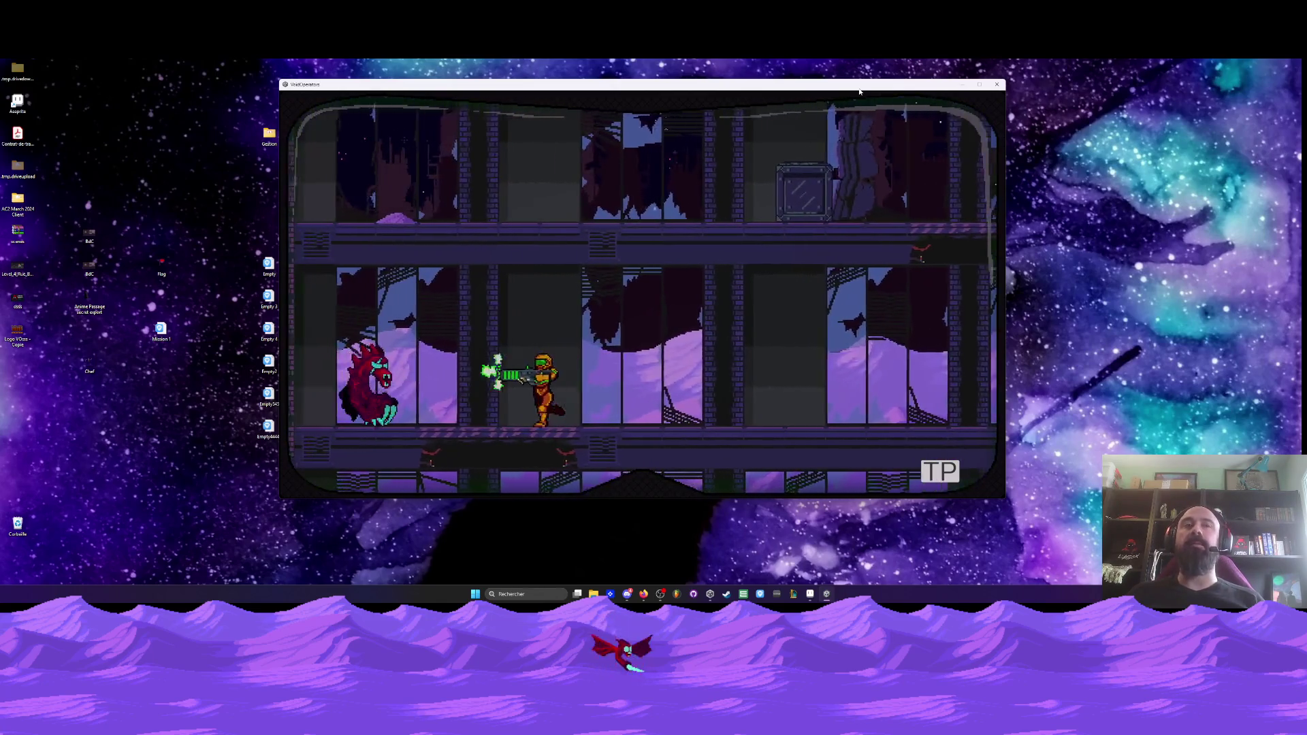
# - Shoot down the enemy, crouch to break the crate, reload and walk right out
pyautogui.press('a')
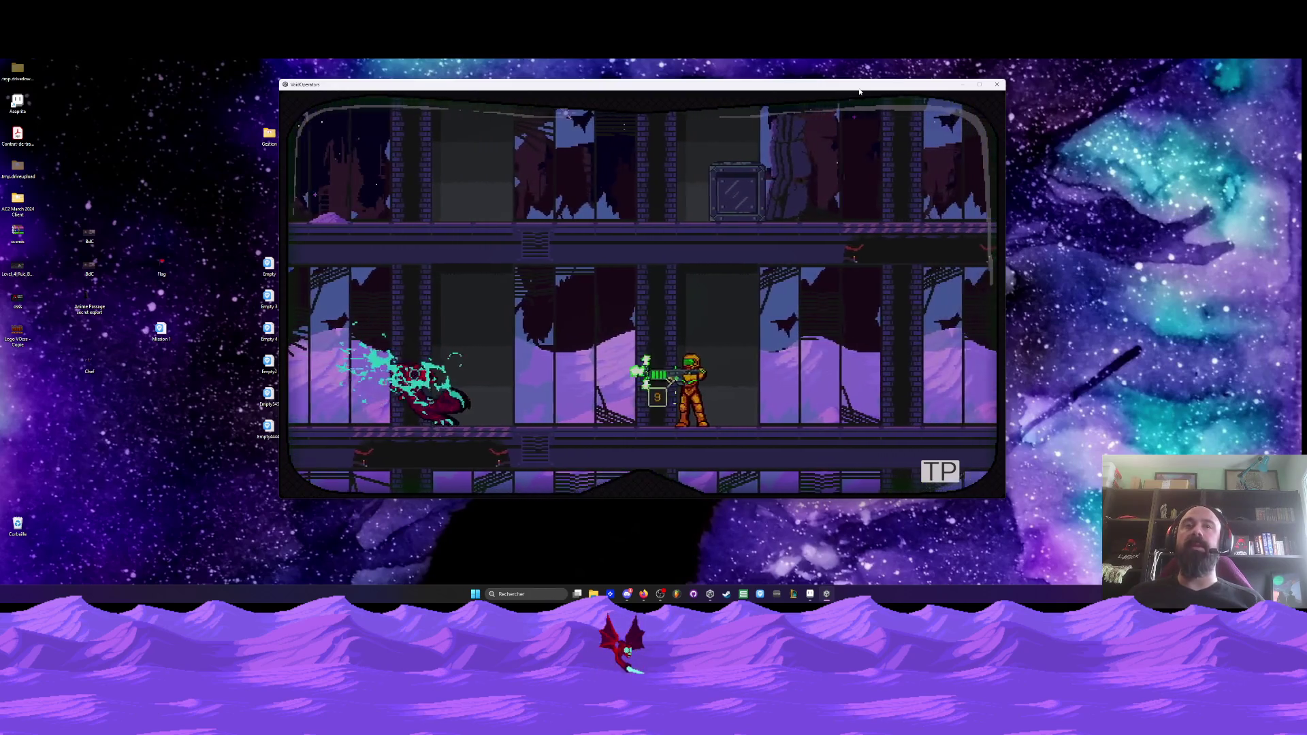
pyautogui.press('s')
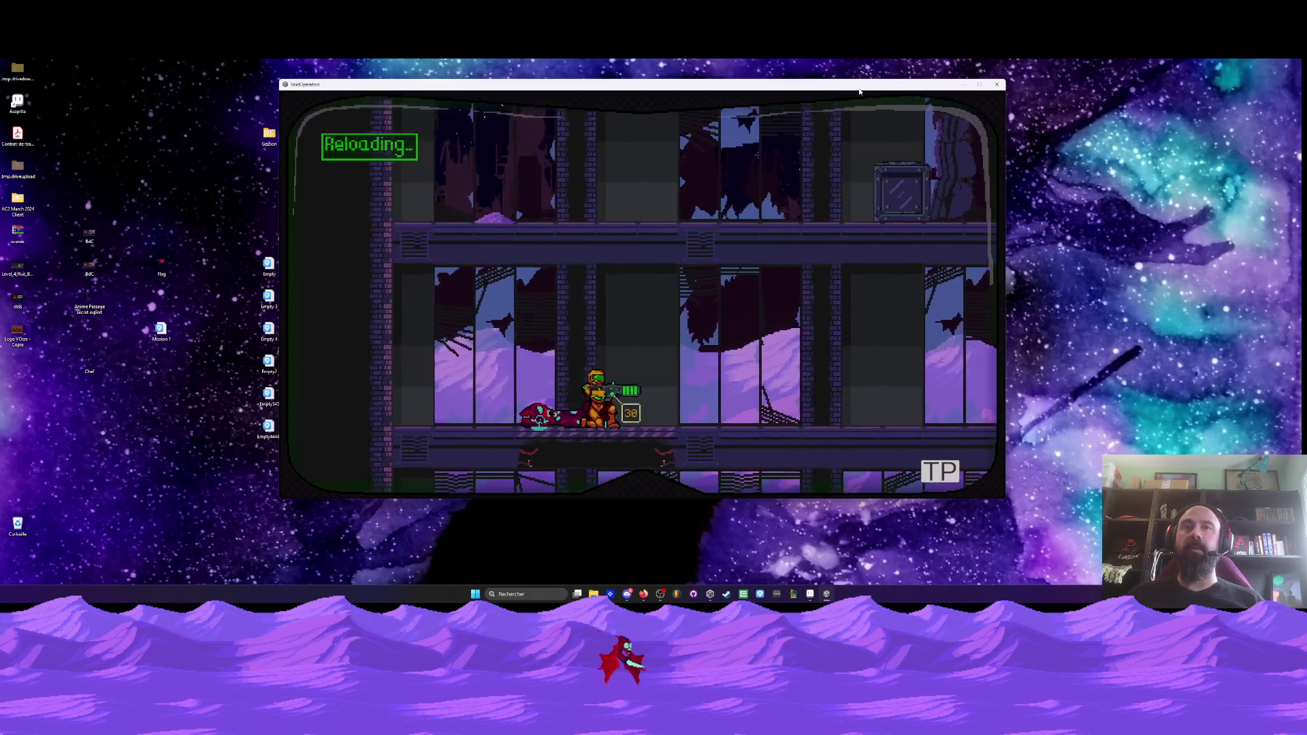
pyautogui.press('d')
pyautogui.press('s')
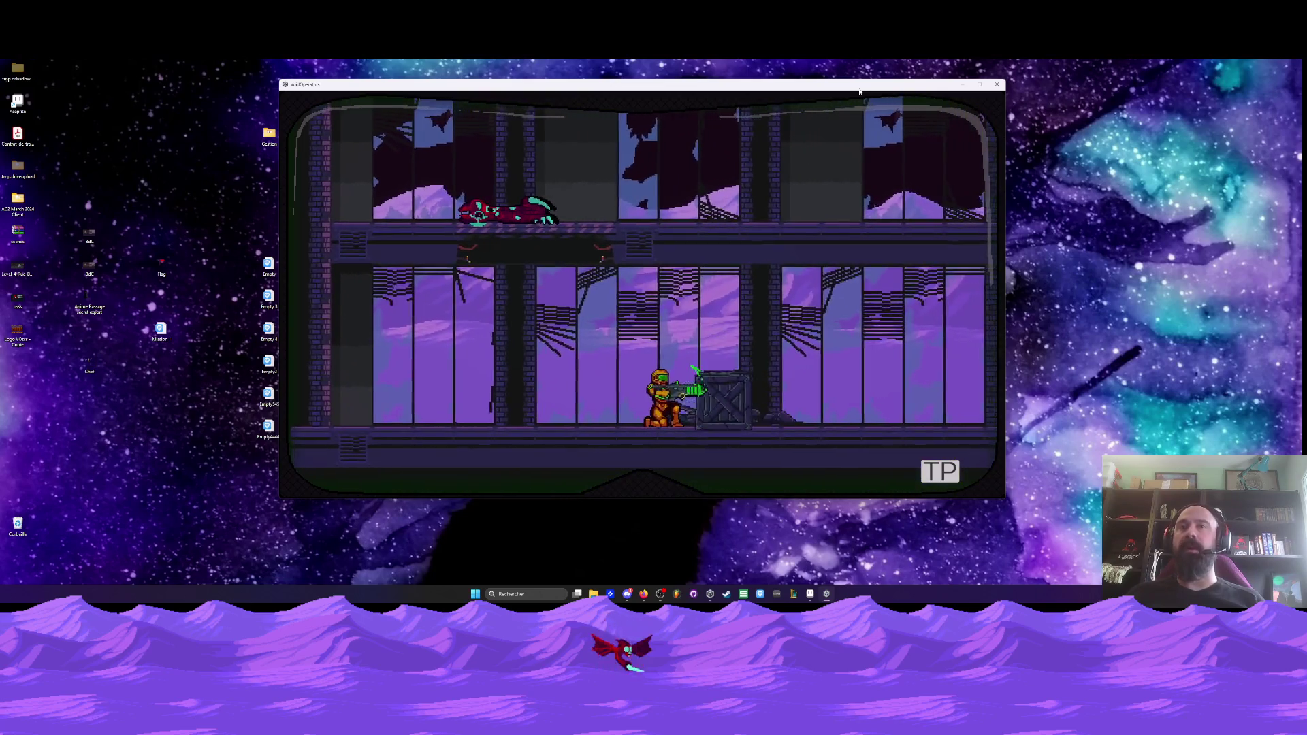
pyautogui.press('r')
pyautogui.press('d')
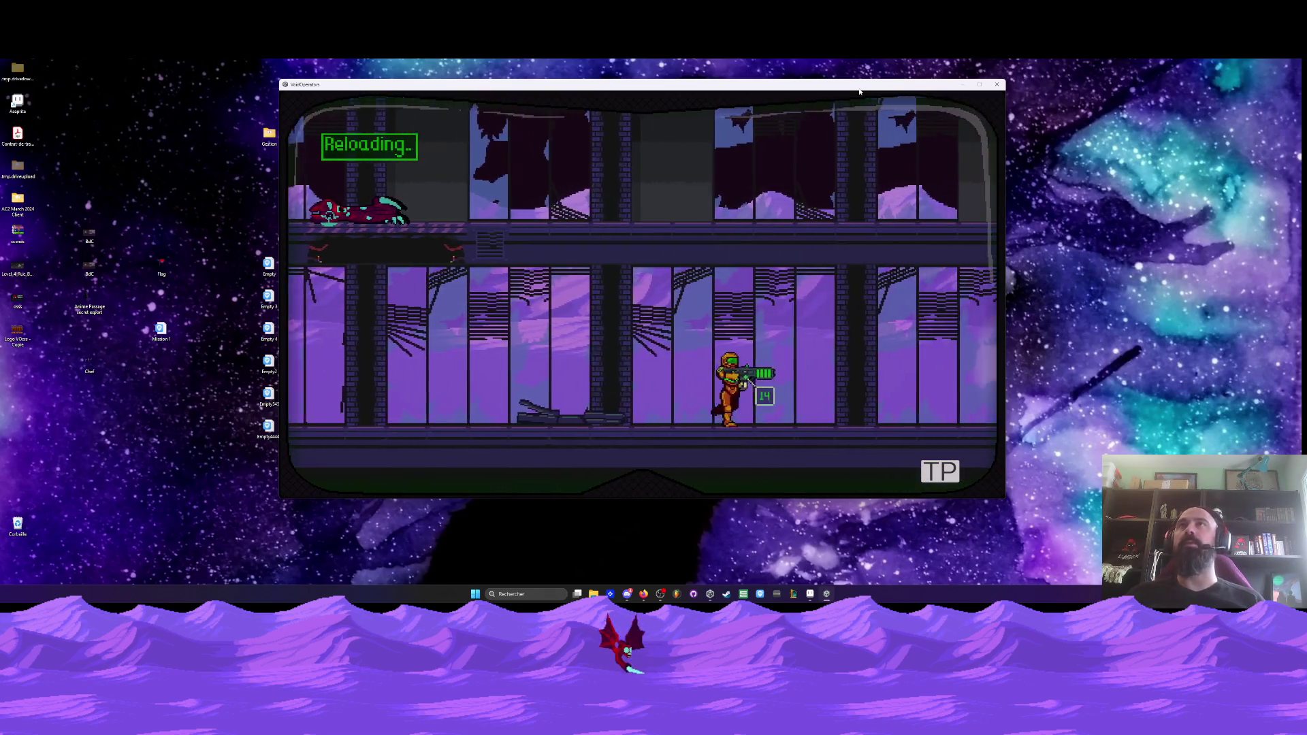
pyautogui.press('d')
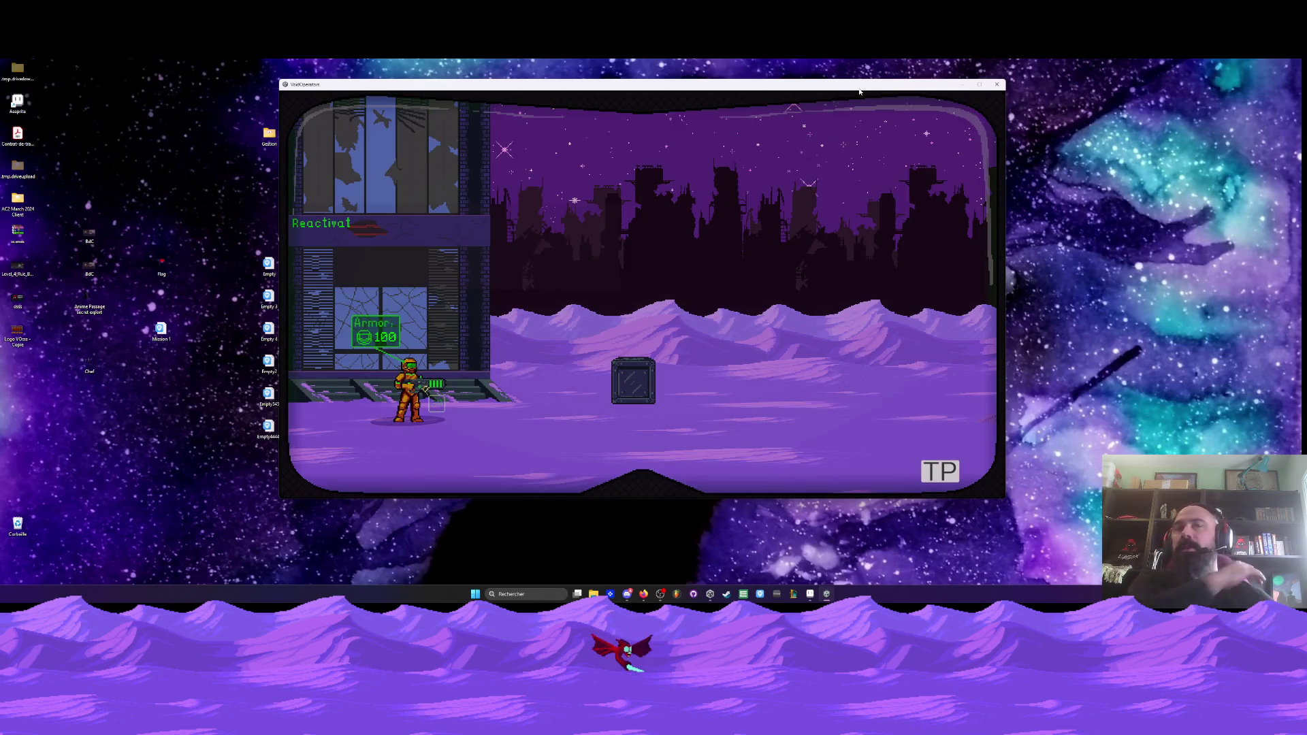
# - Play Mission 1 level 2D-2 briefly, then pause and quit Void Operators
pyautogui.click(945, 469)
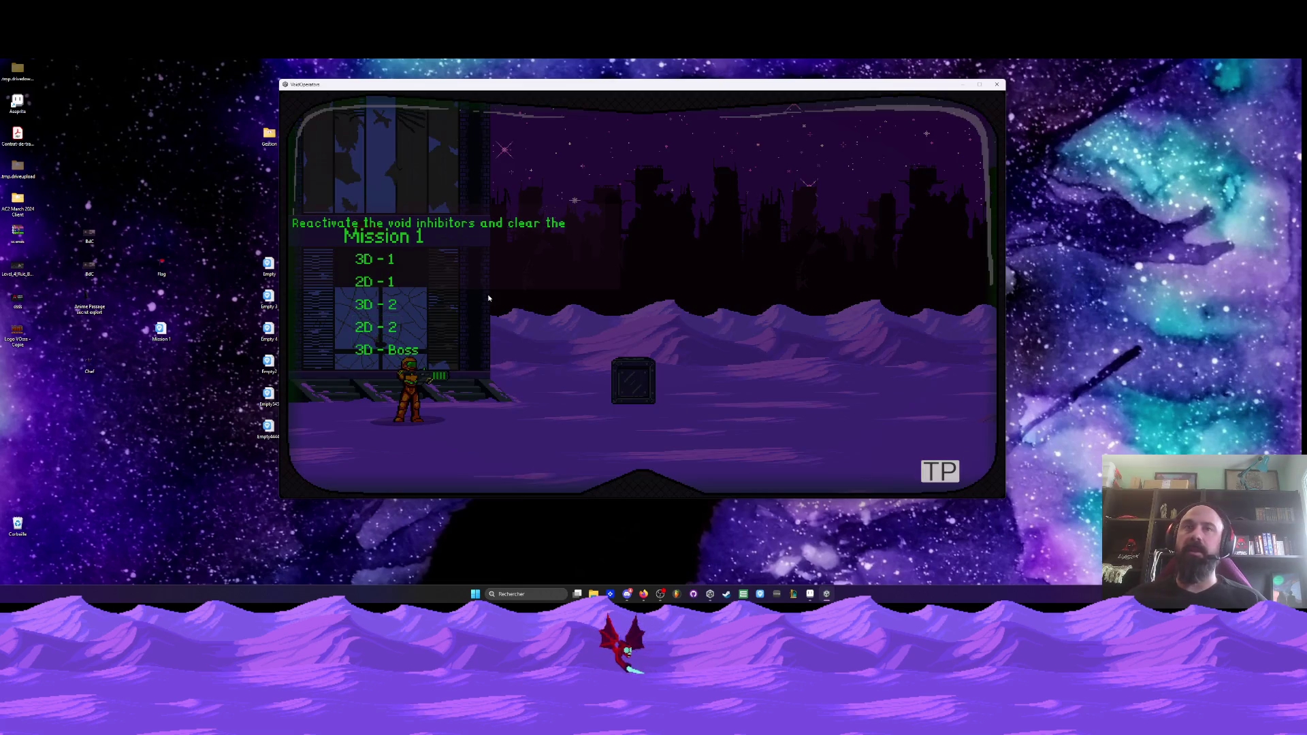
pyautogui.click(378, 327)
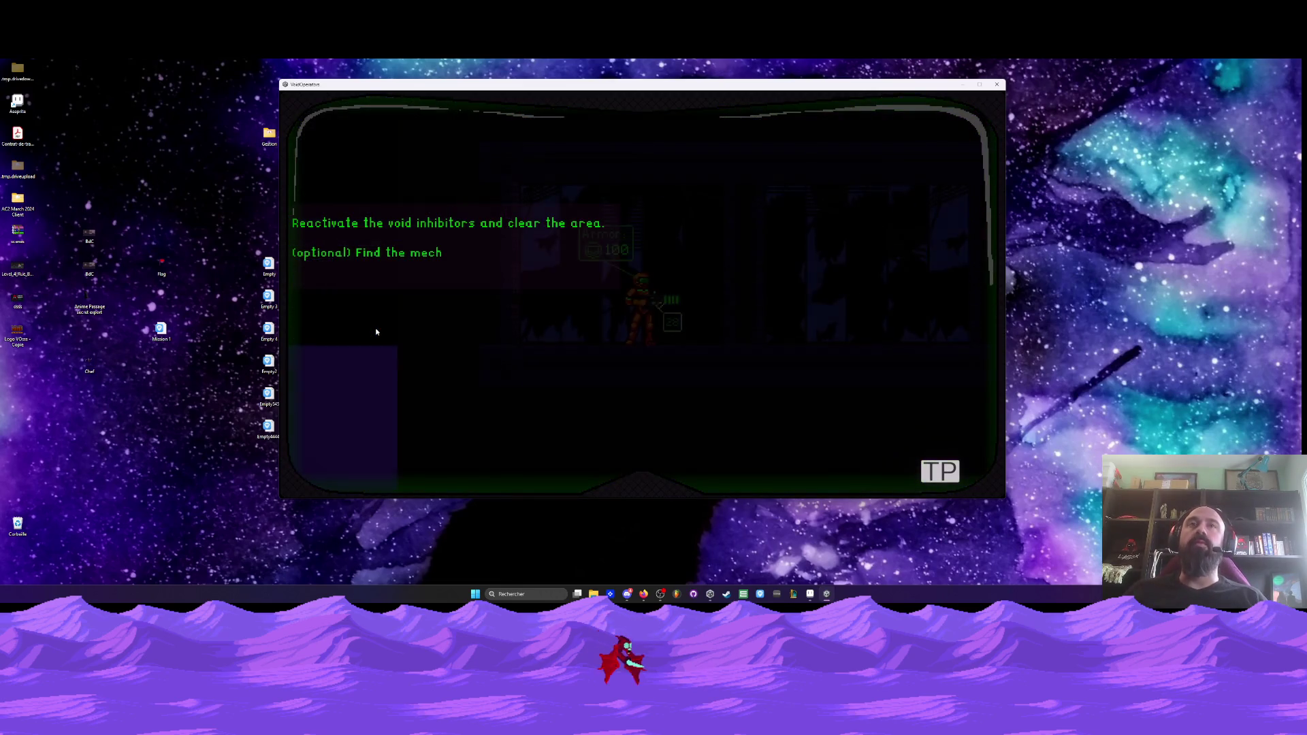
pyautogui.press('d')
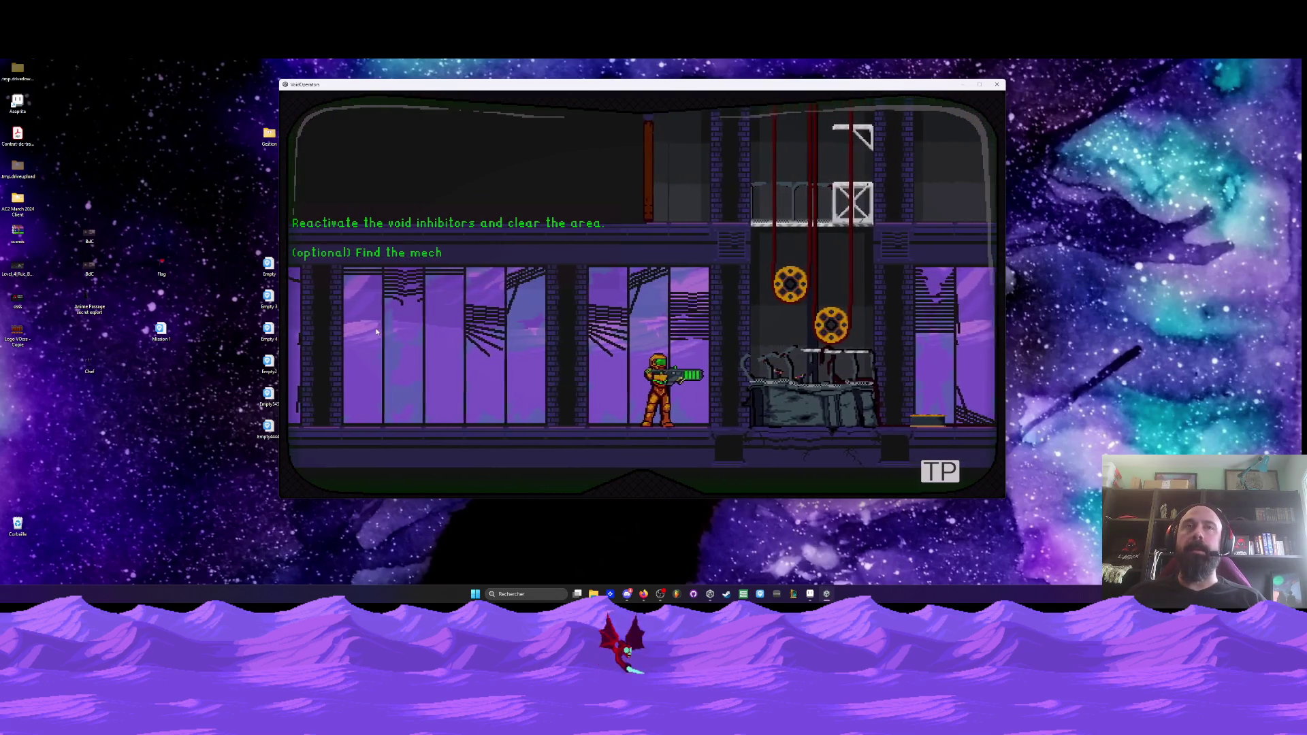
pyautogui.press('Escape')
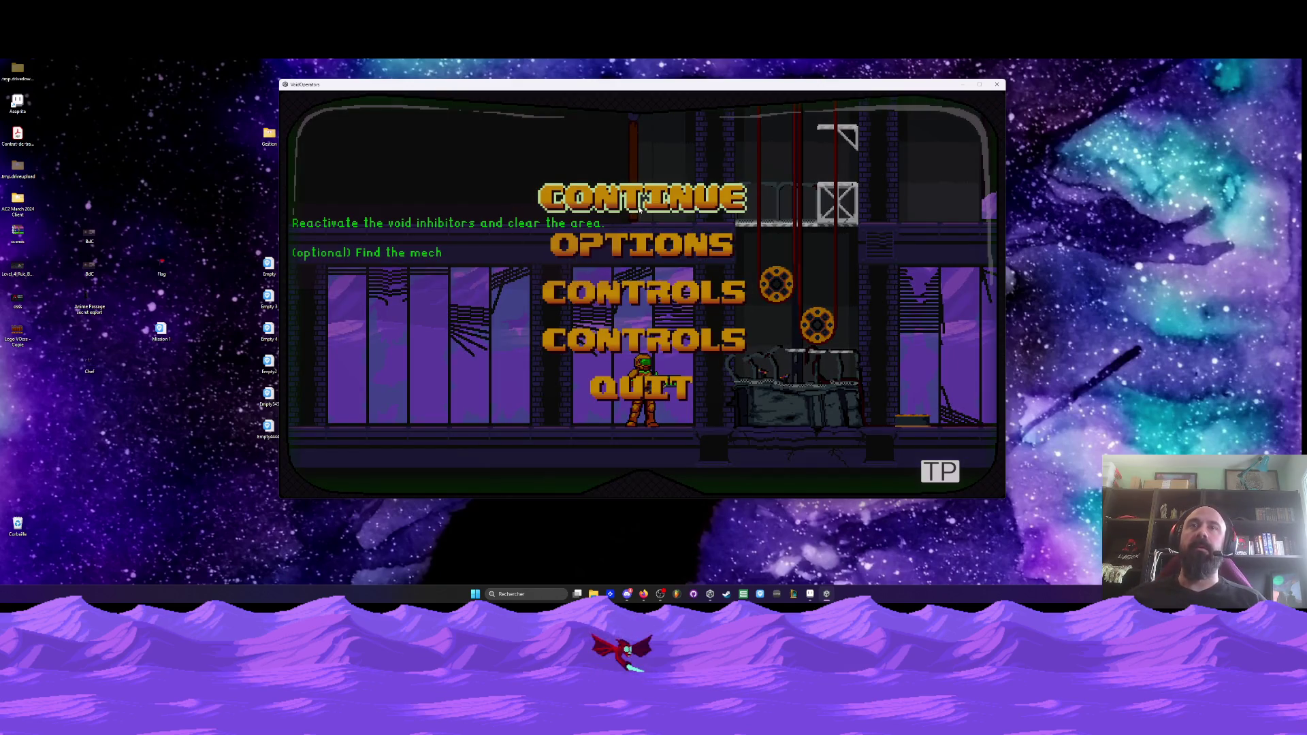
pyautogui.click(998, 85)
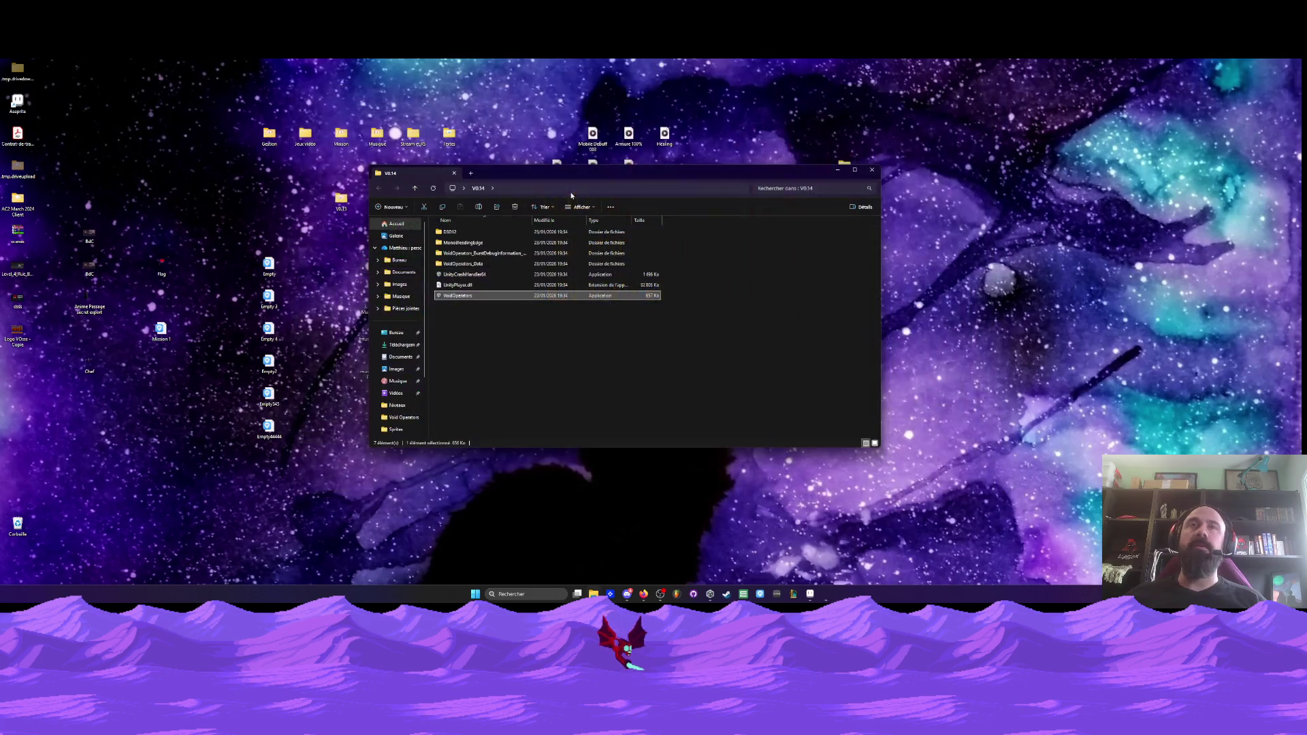
# - Launch the VoidOperators application from the V0.14 build folder
pyautogui.doubleClick(452, 295)
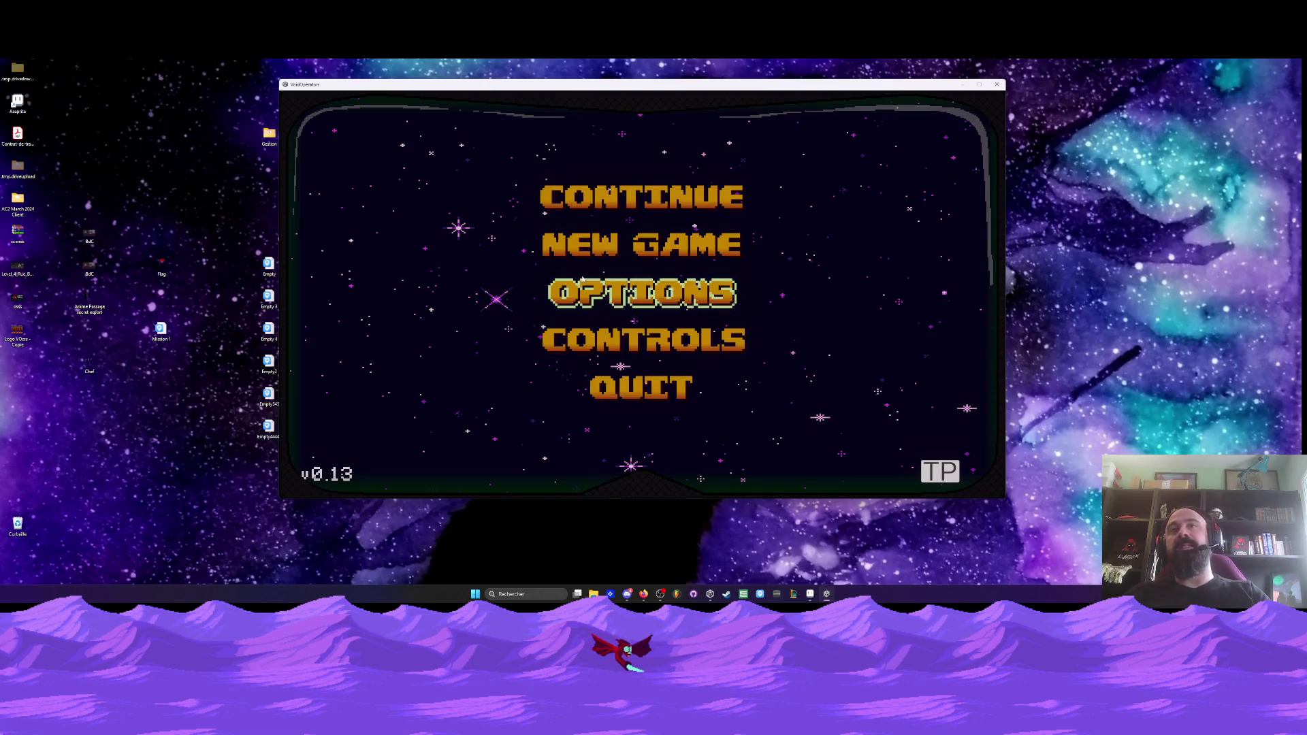
# - Start a new game, confirm the intro with Y, and play to the ladder
pyautogui.press('Return')
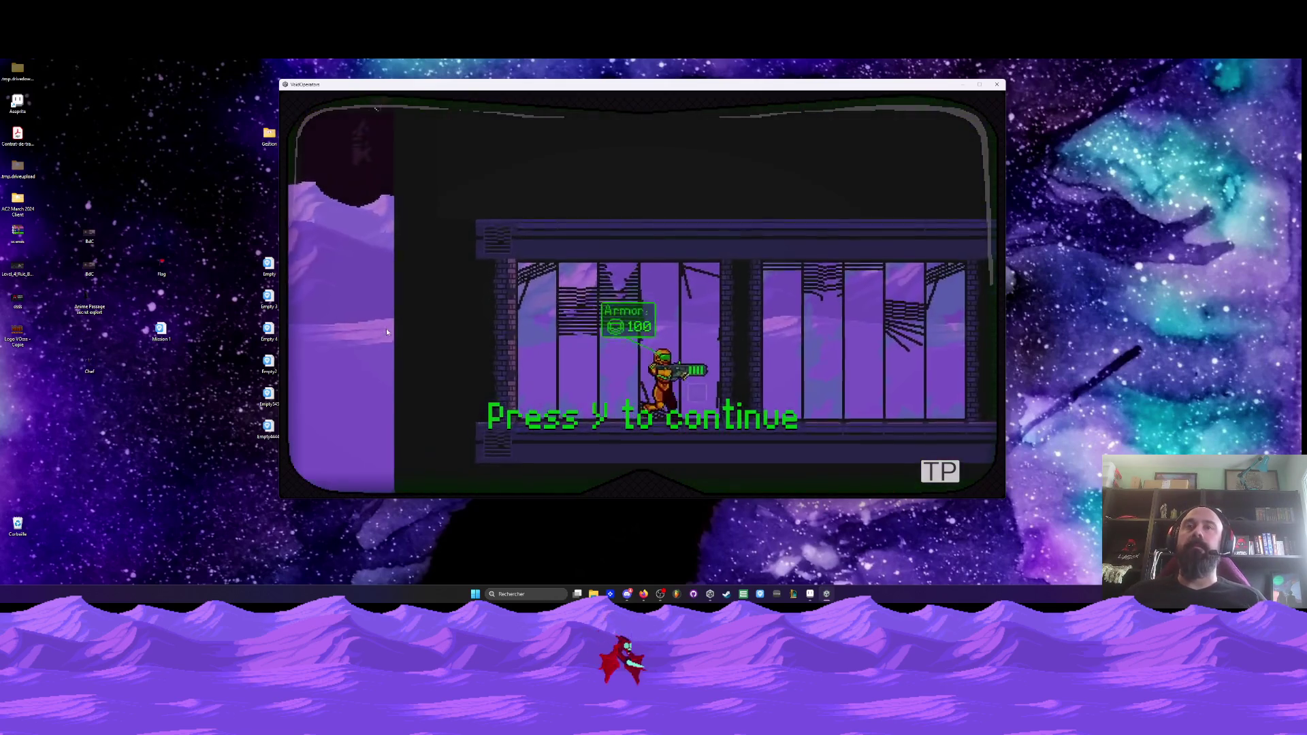
pyautogui.press('y')
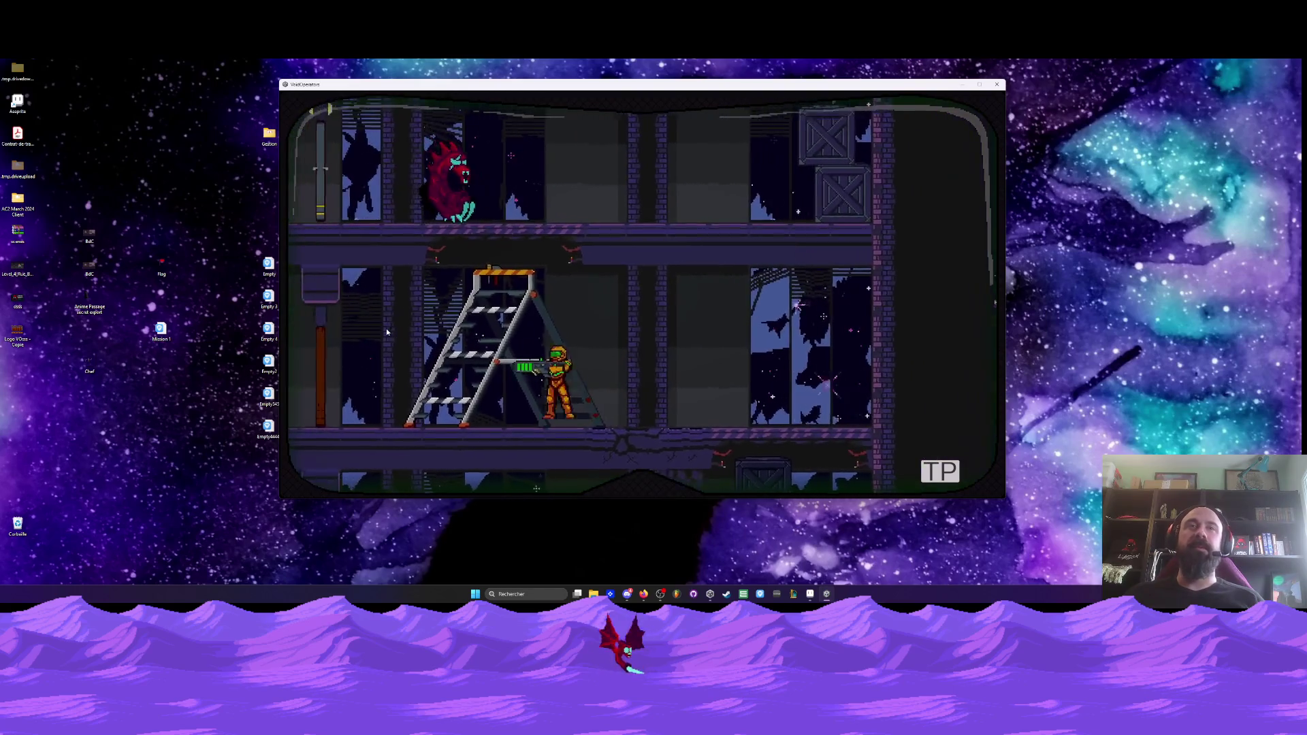
pyautogui.press('Up')
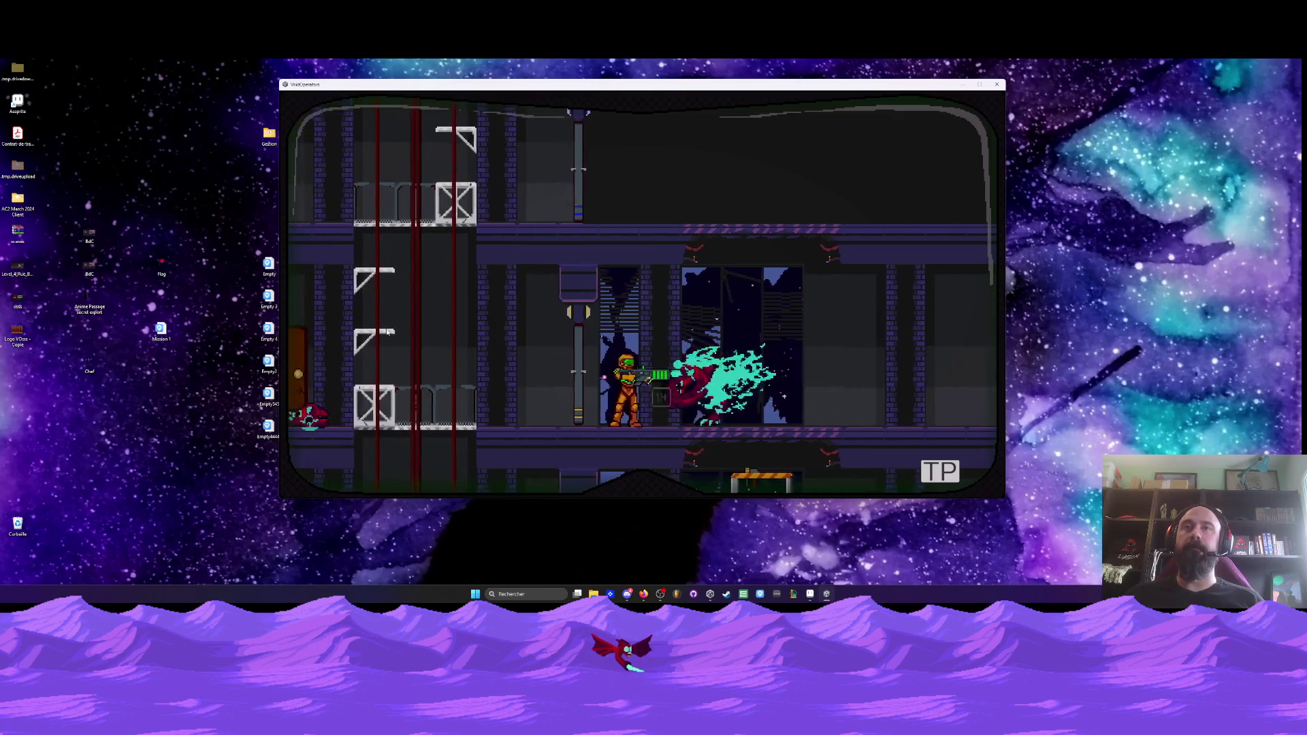
# - Shoot the monster, then climb the shaft ladder to the crate platform
pyautogui.press('Right')
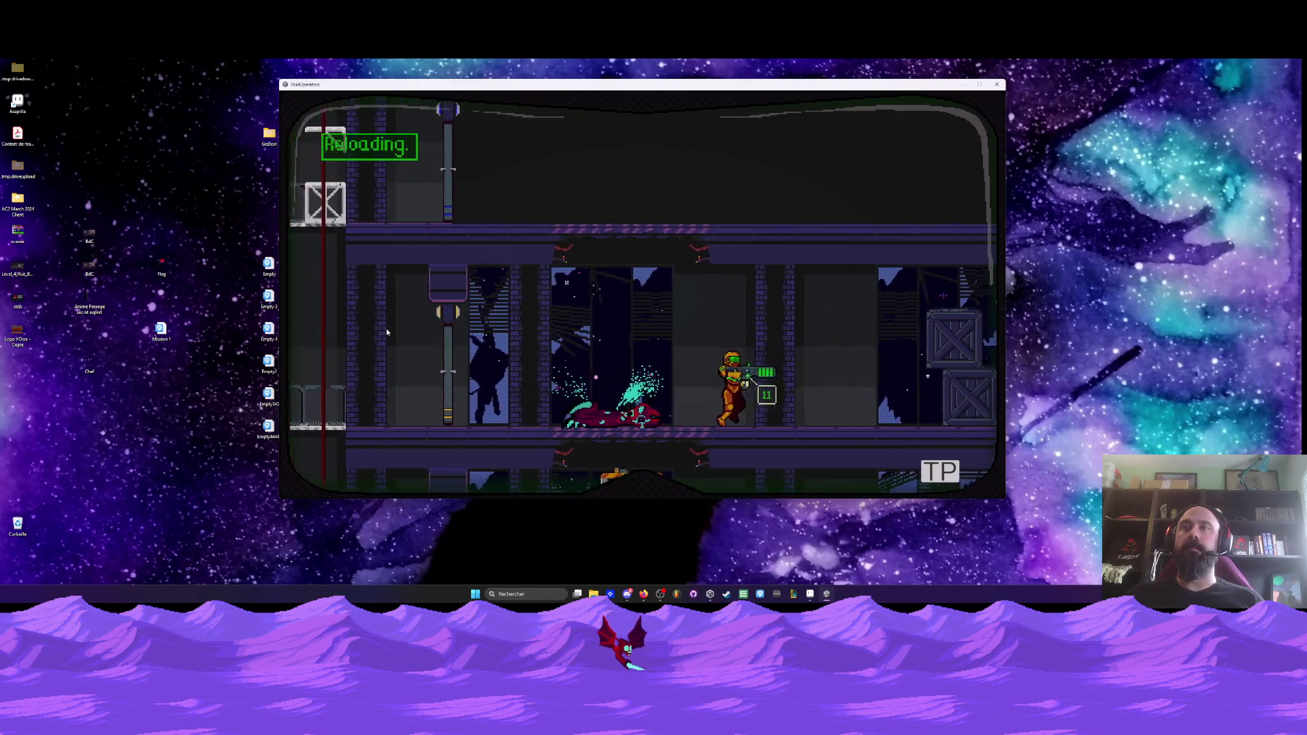
pyautogui.press('Left')
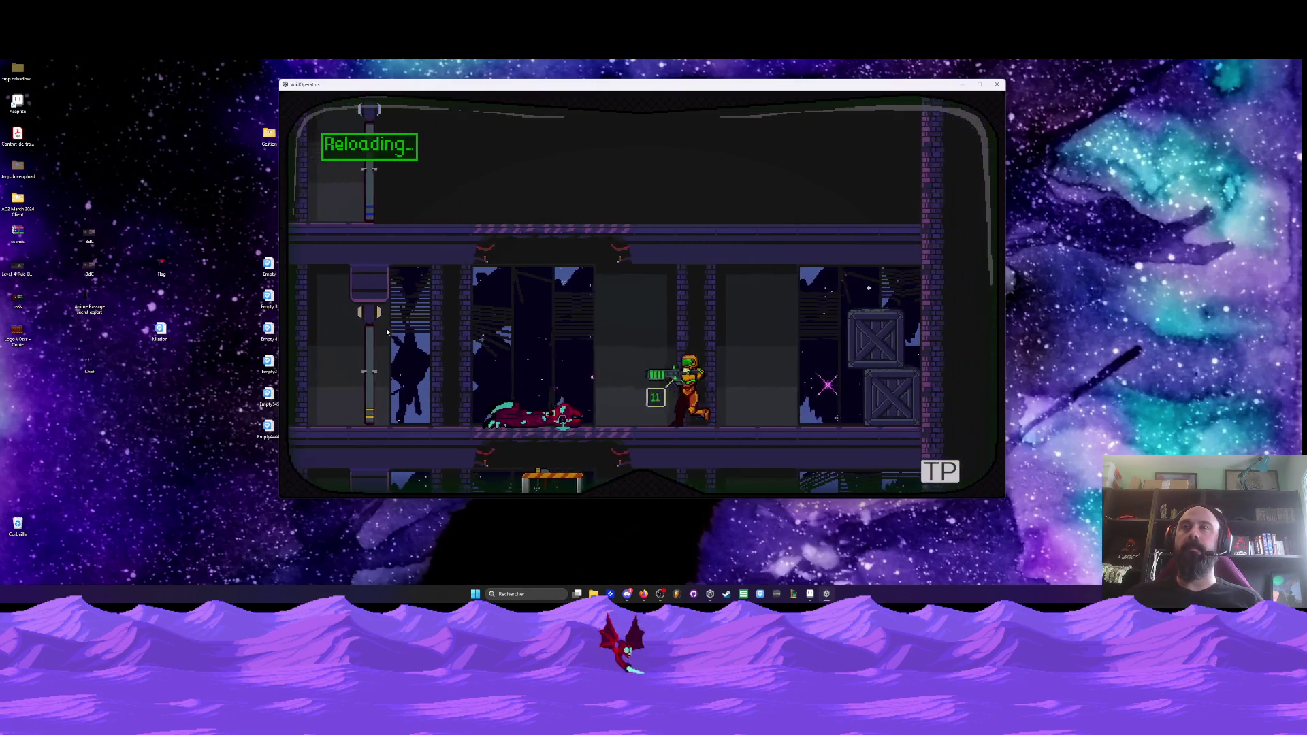
pyautogui.press('Left')
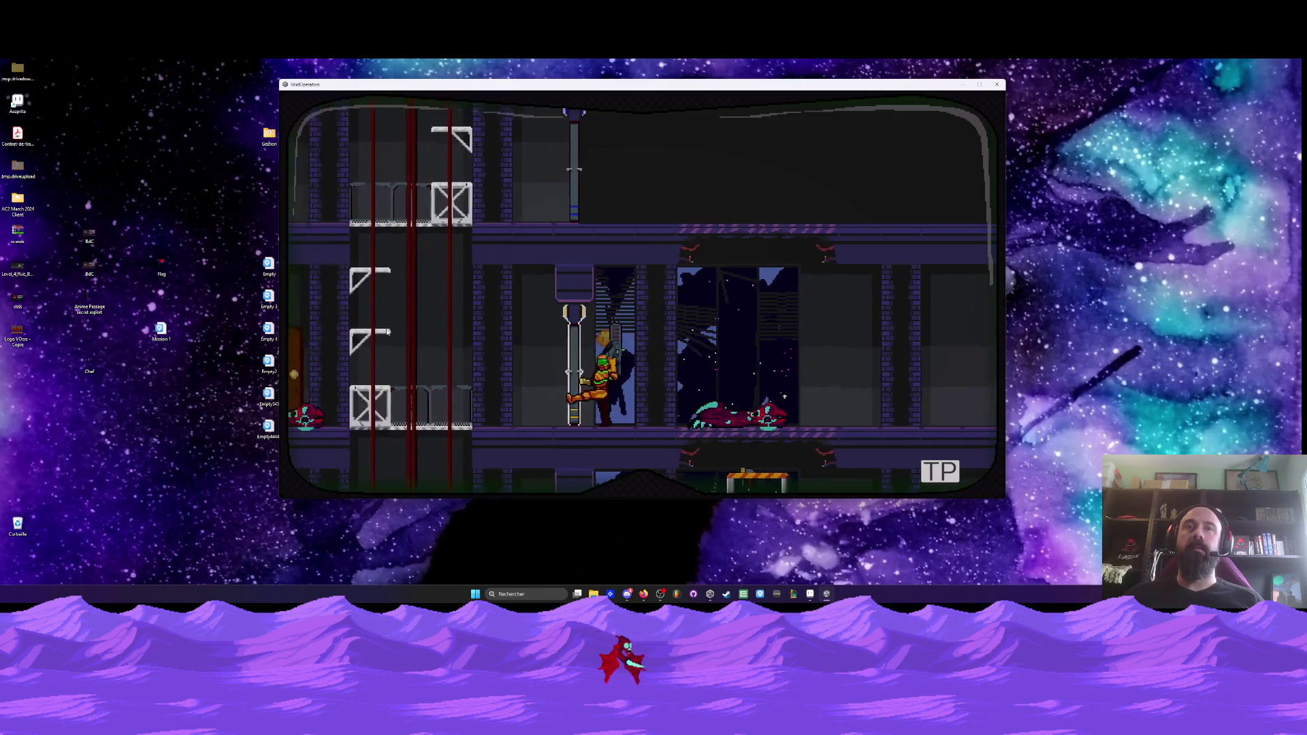
pyautogui.press('Up')
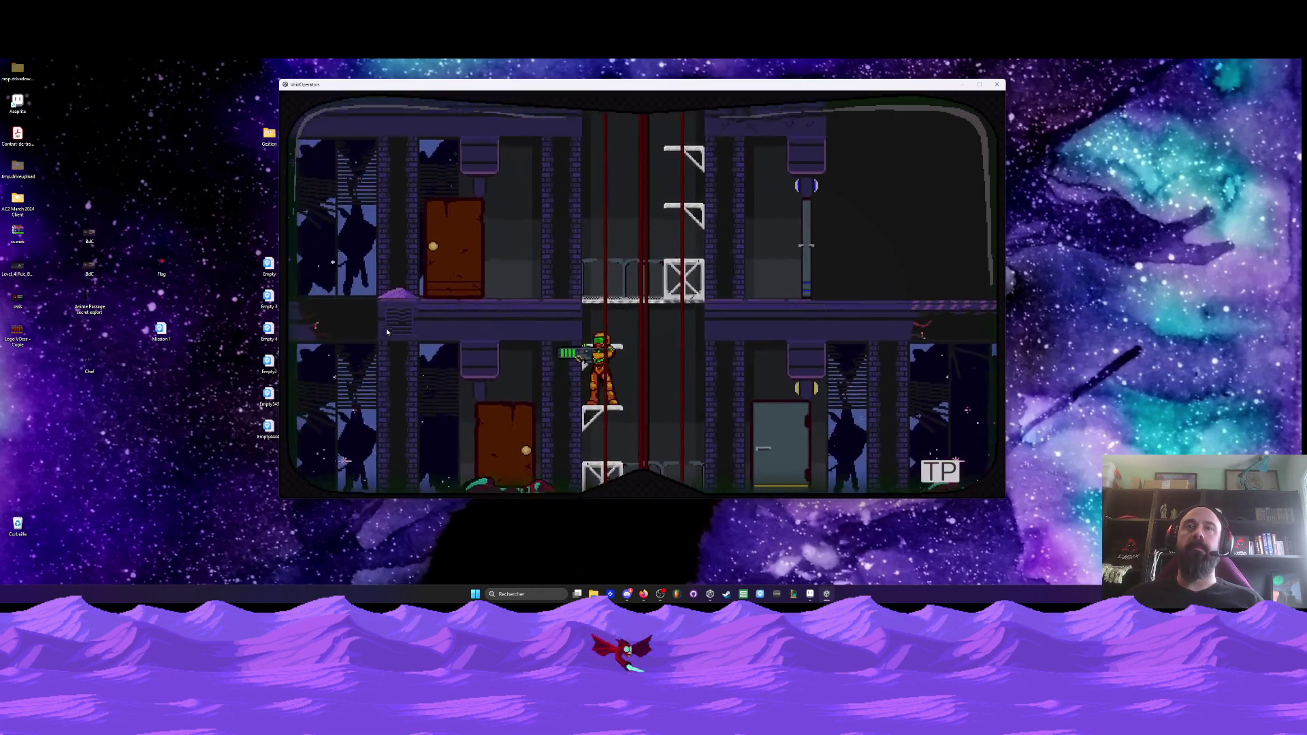
pyautogui.press('Up')
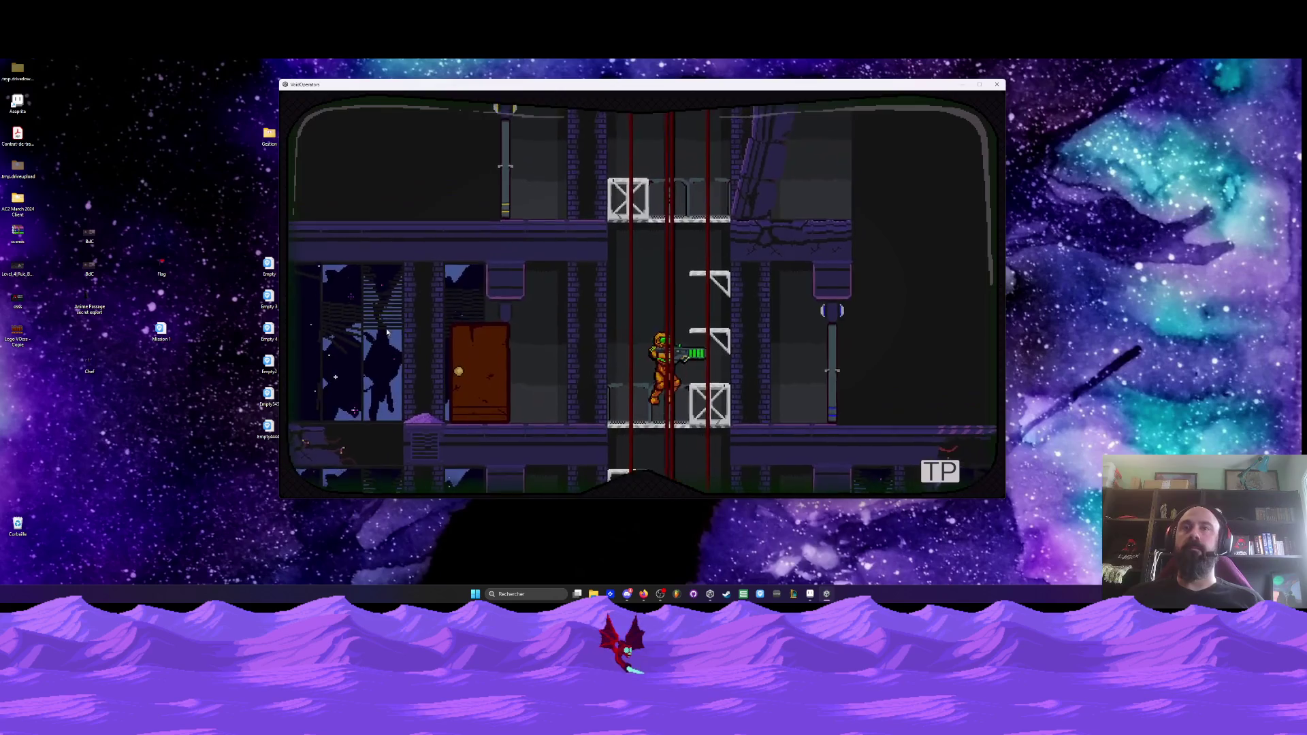
pyautogui.press('Up')
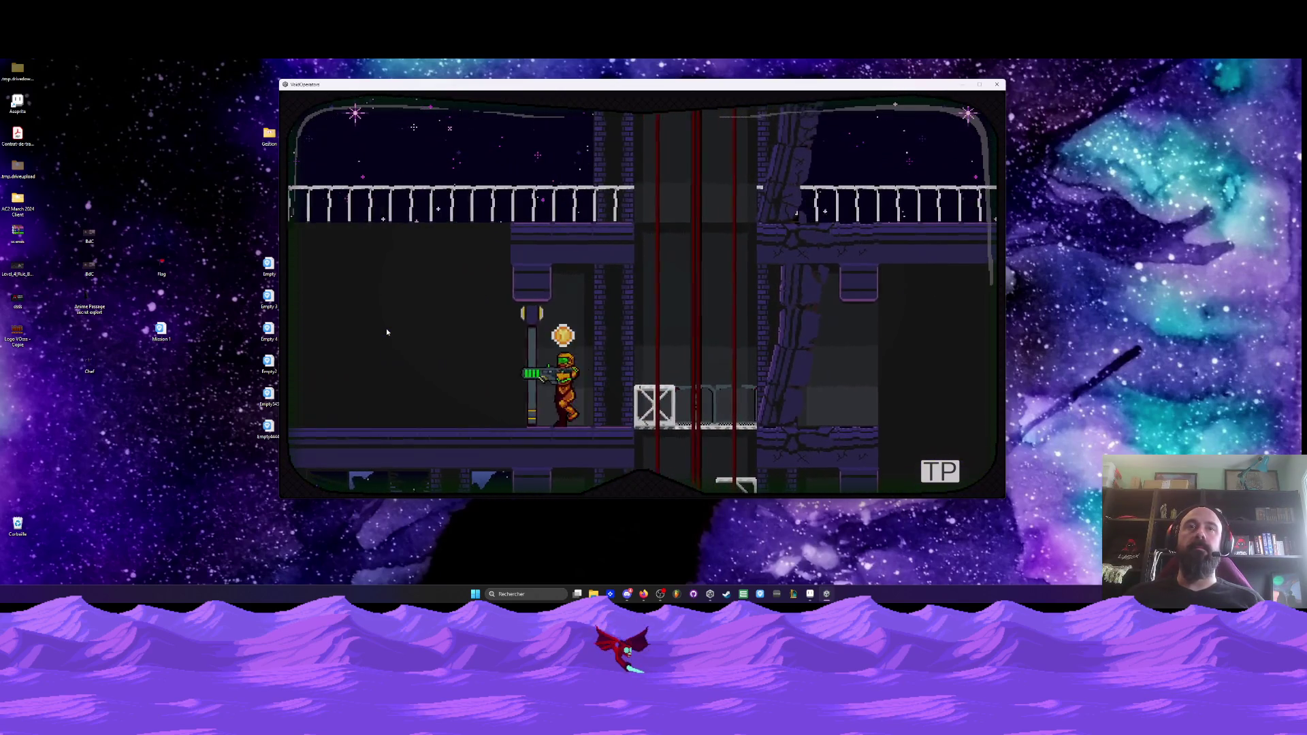
# - Jump to the upper balcony and slash past the tower
pyautogui.press('Left')
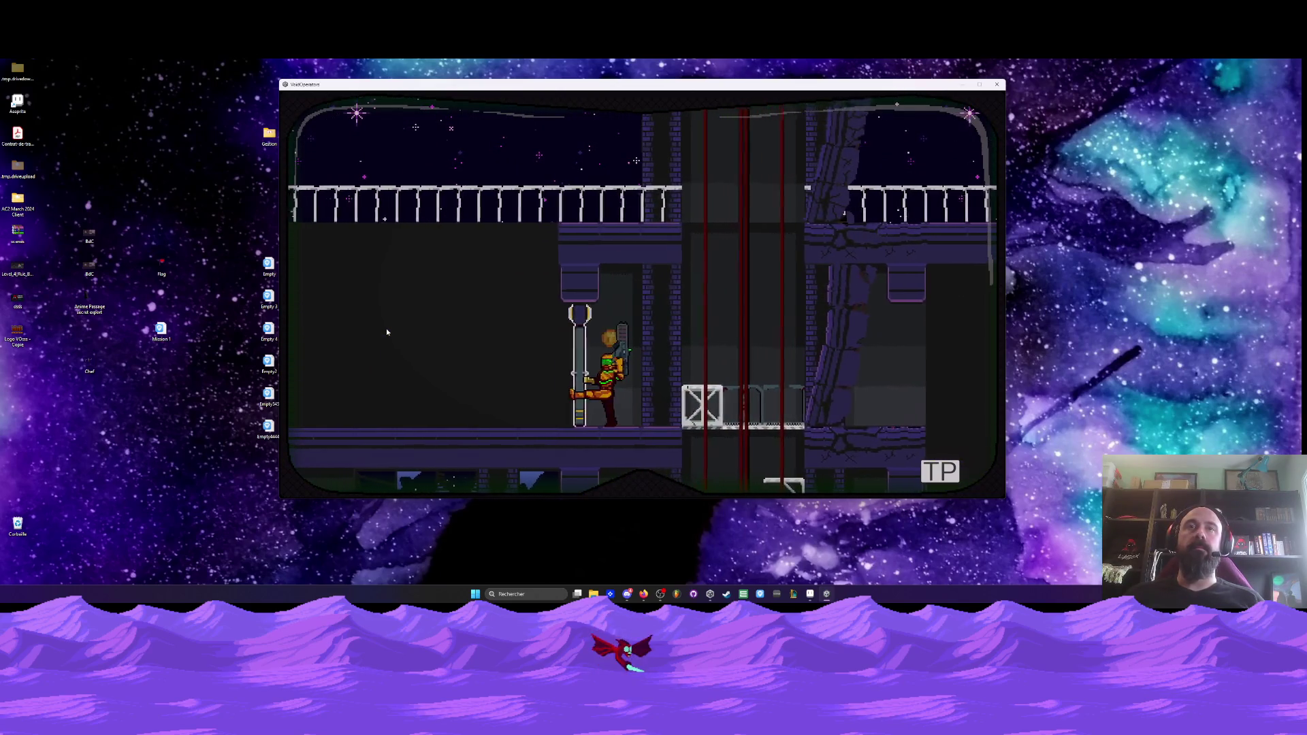
pyautogui.press('space')
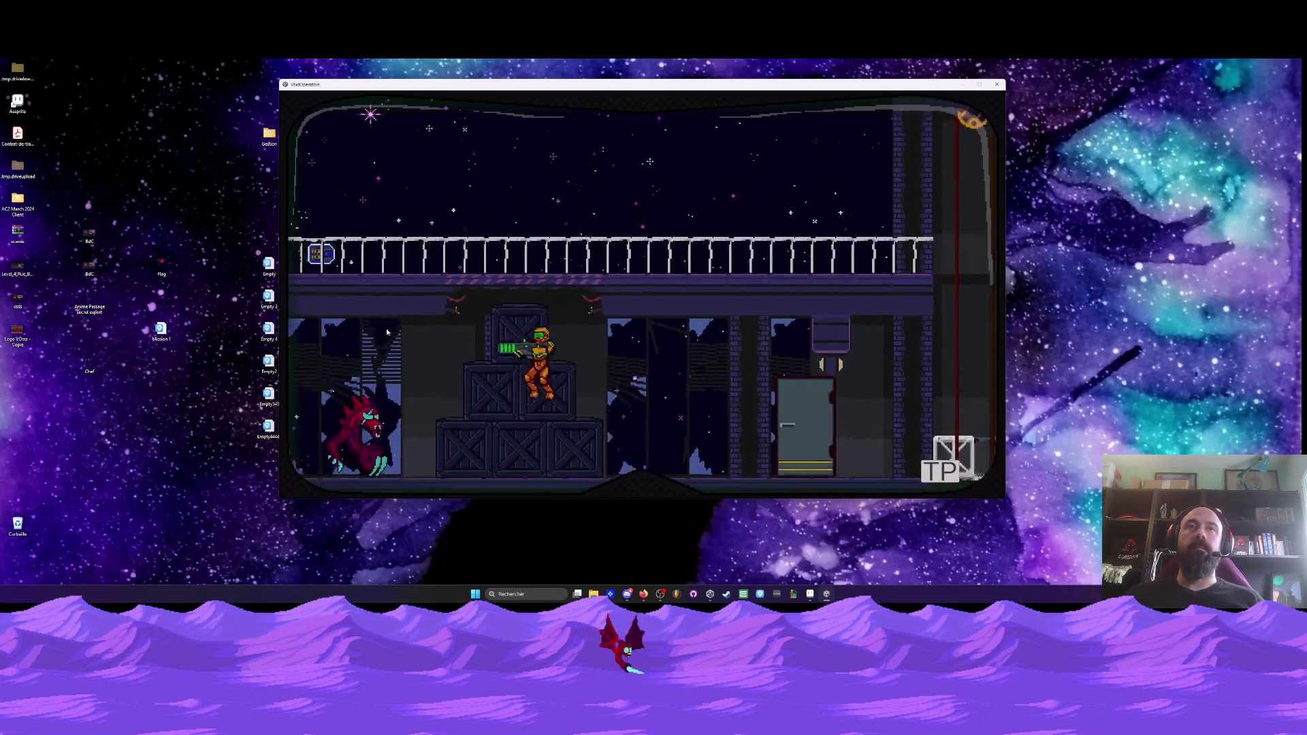
pyautogui.press('Right')
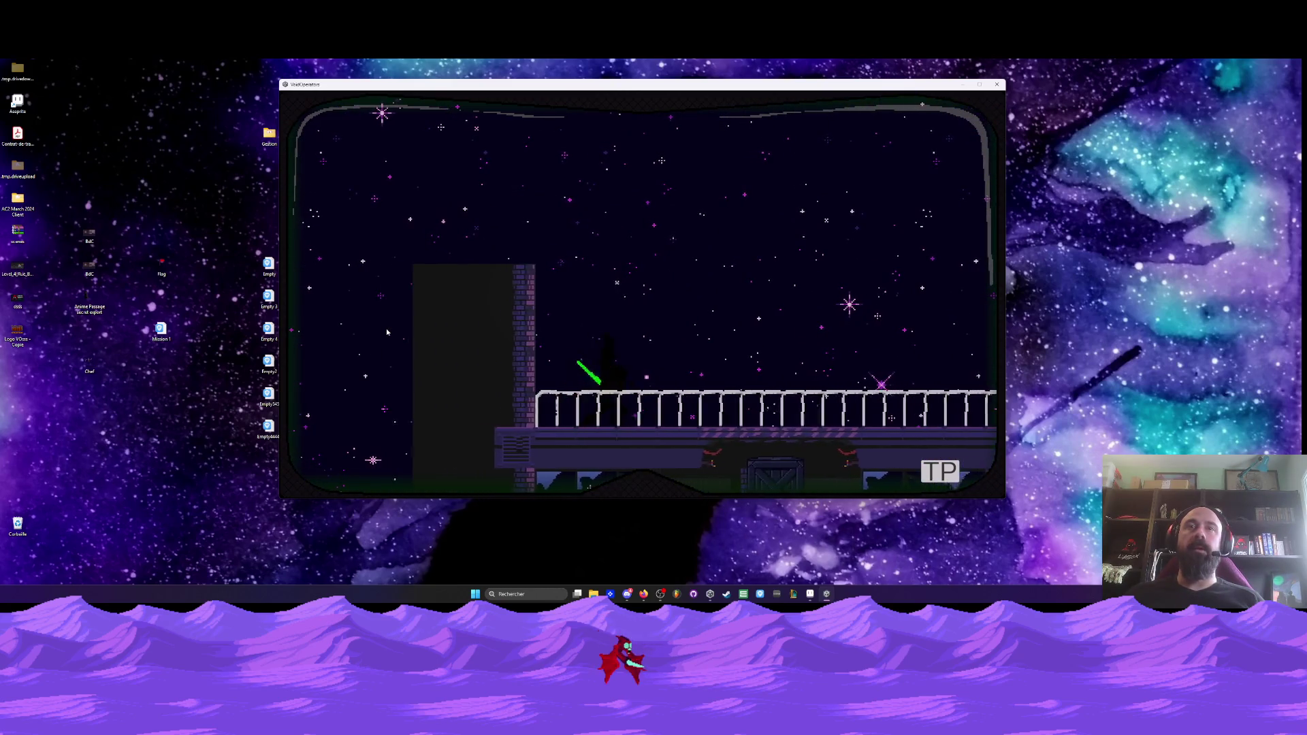
pyautogui.press('Right')
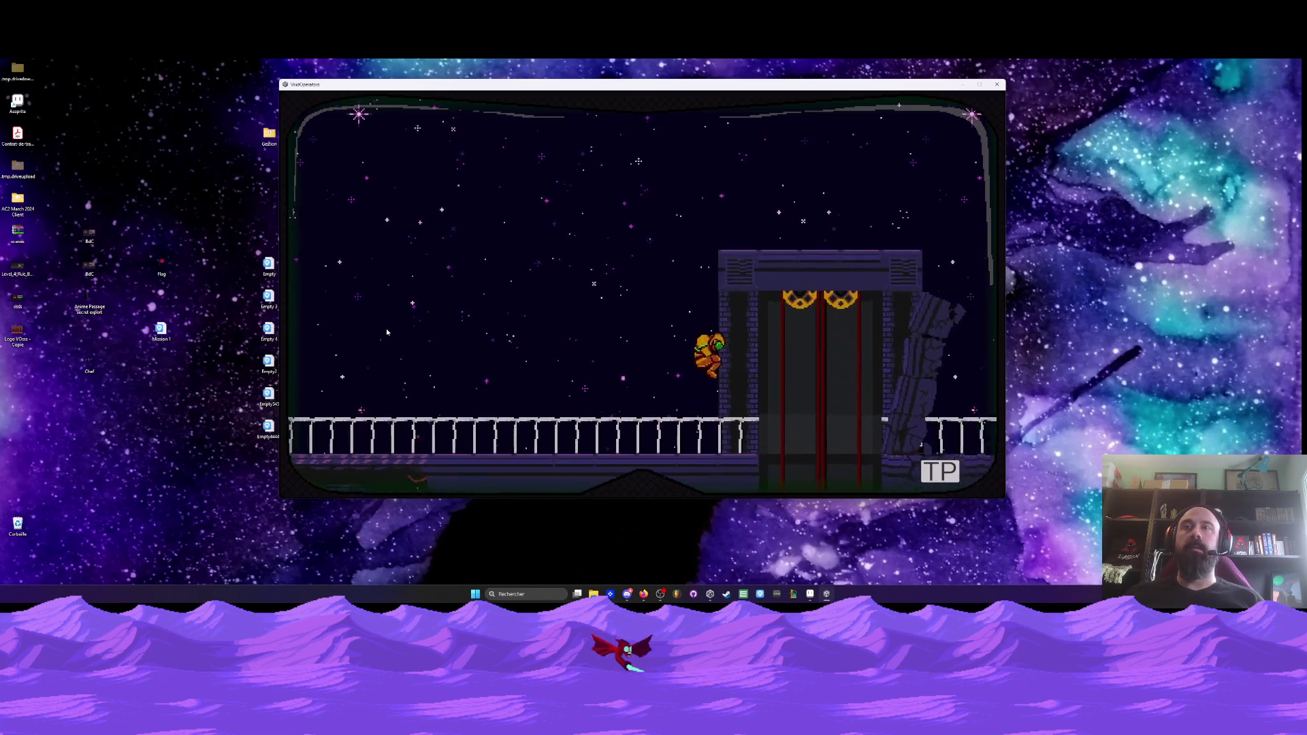
pyautogui.press('x')
pyautogui.press('Right')
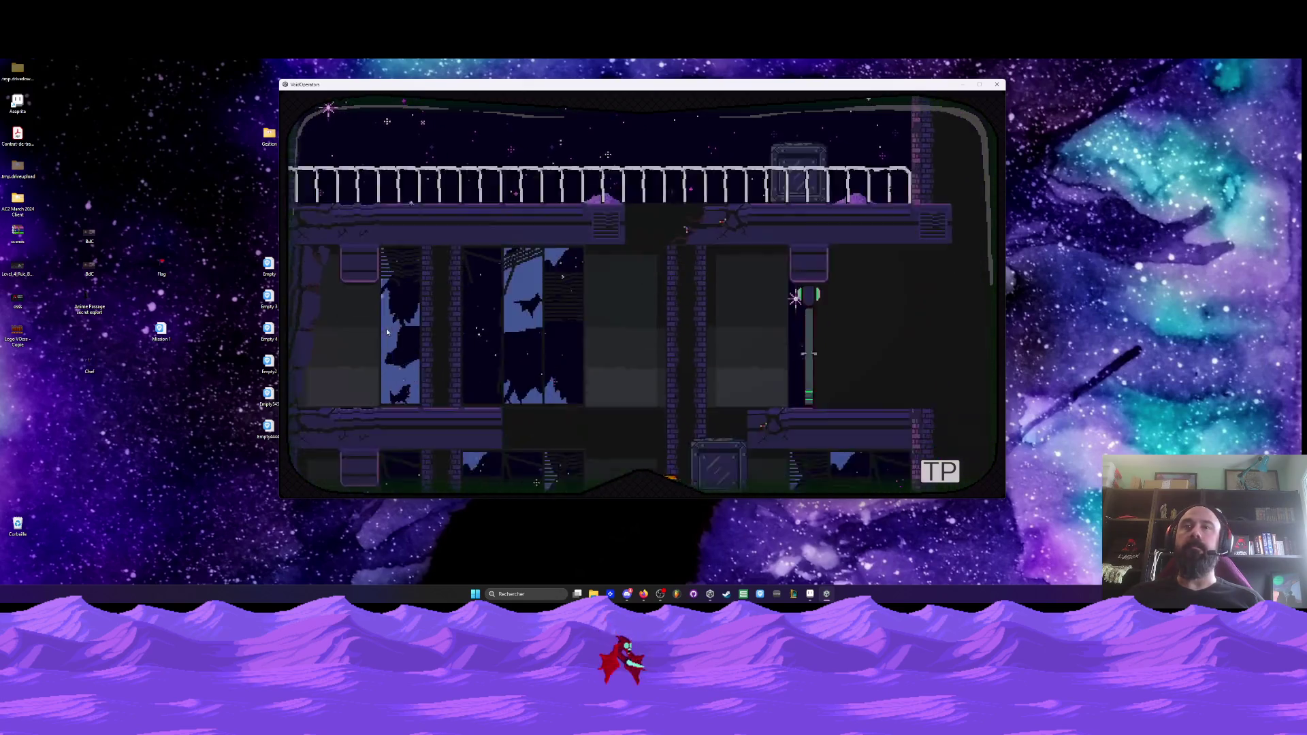
# - Work down and back up the central shaft, dropping floors and turning
pyautogui.press('Left')
pyautogui.press('Left')
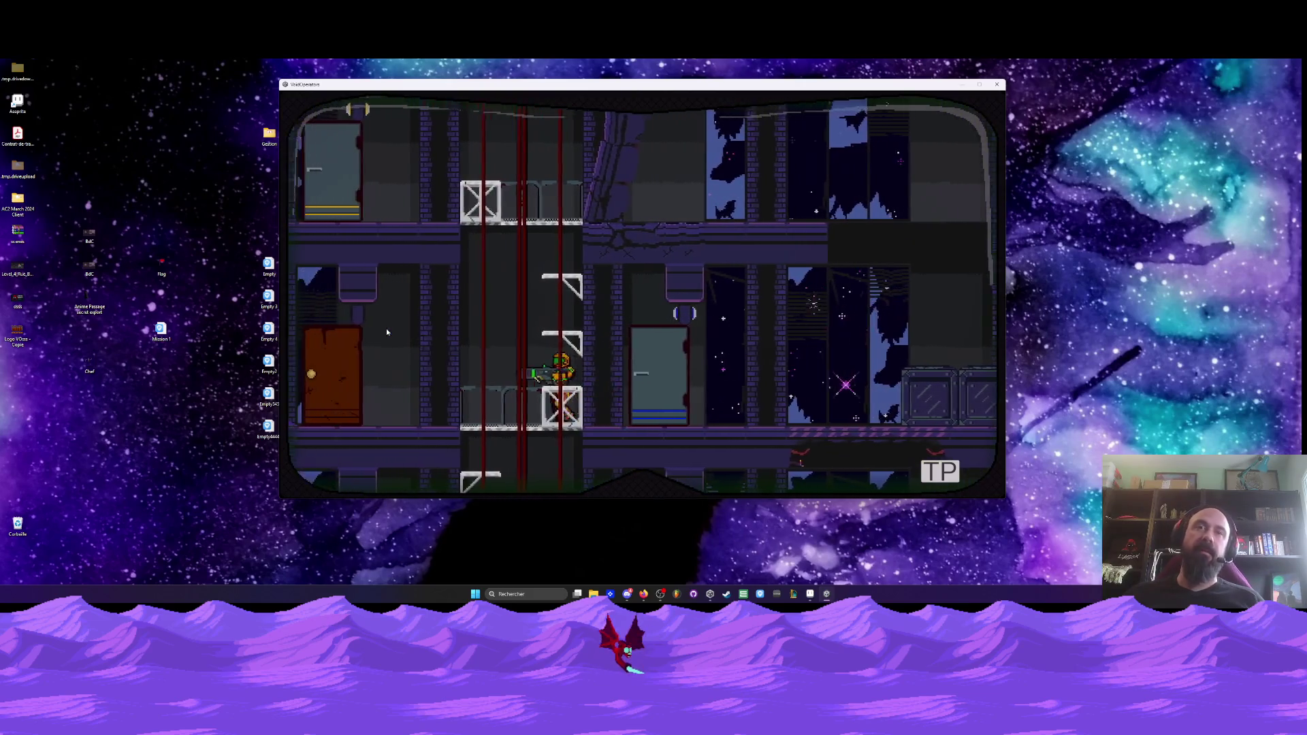
pyautogui.press('Right')
pyautogui.press('Left')
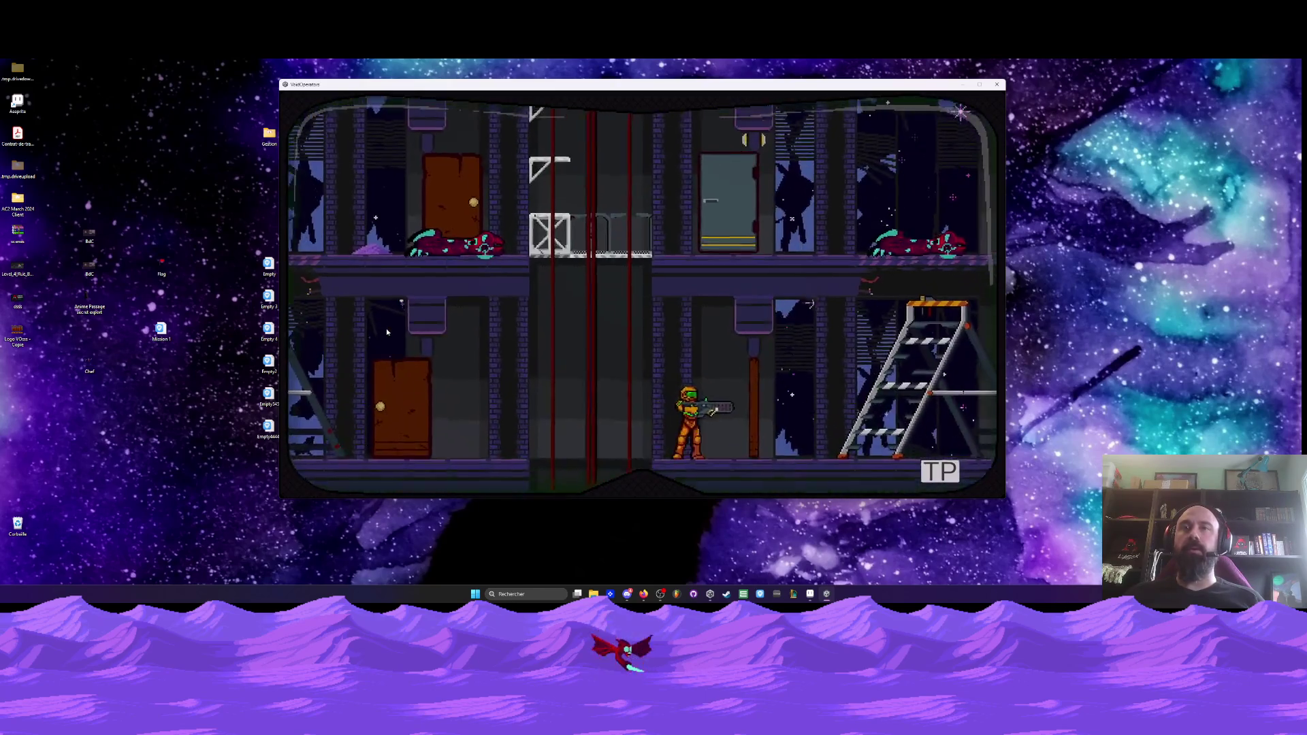
pyautogui.press('Left')
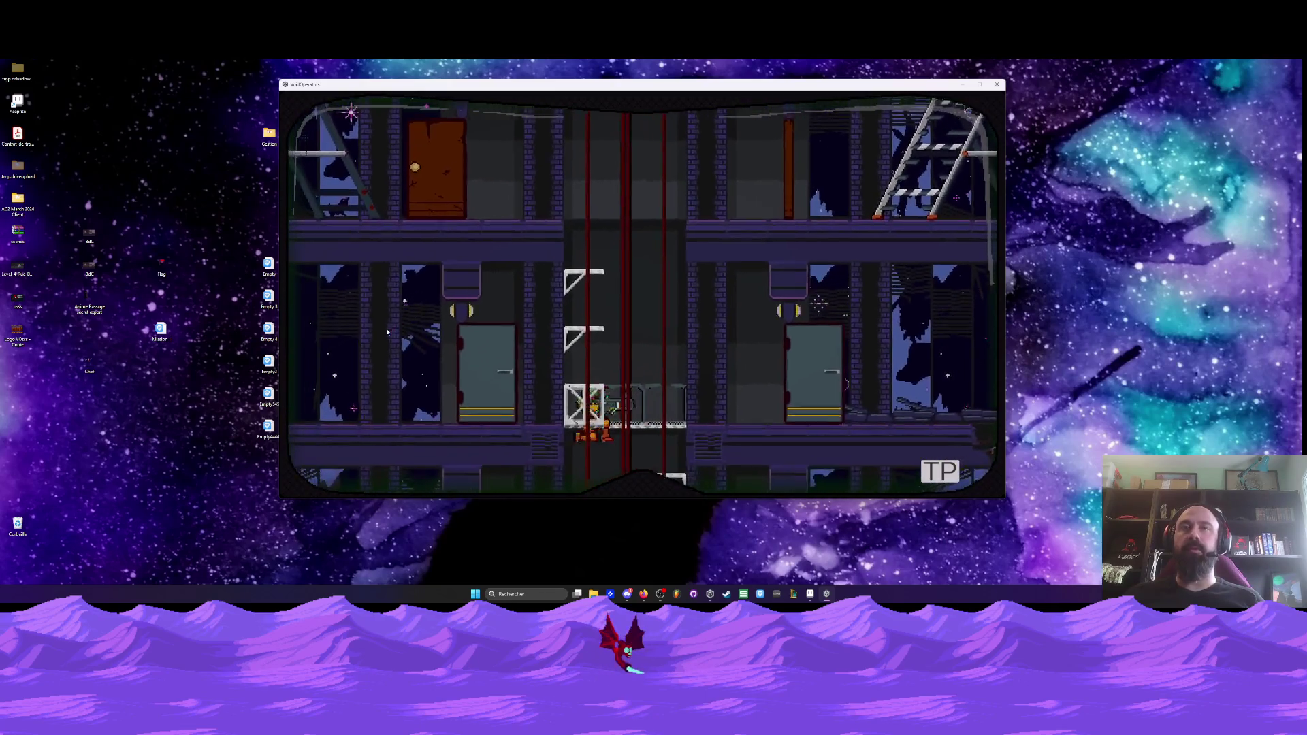
pyautogui.press('Right')
pyautogui.press('Left')
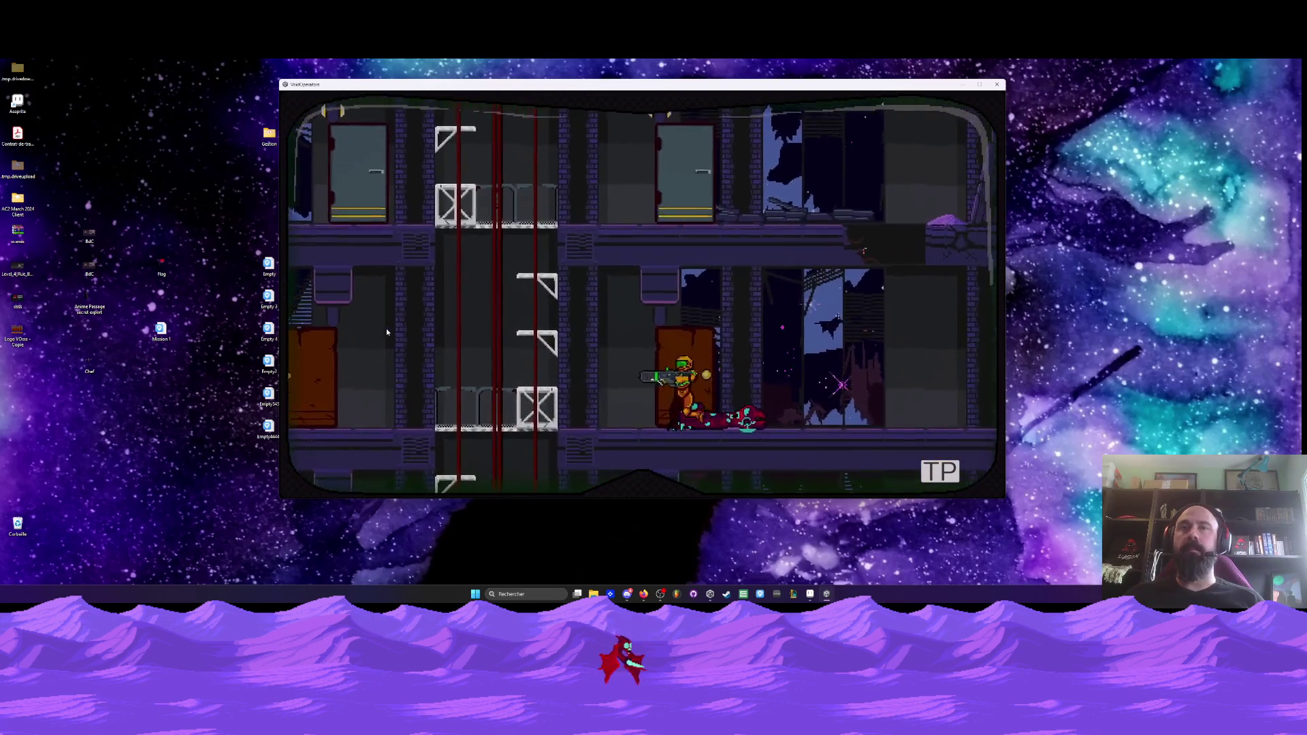
pyautogui.press('Right')
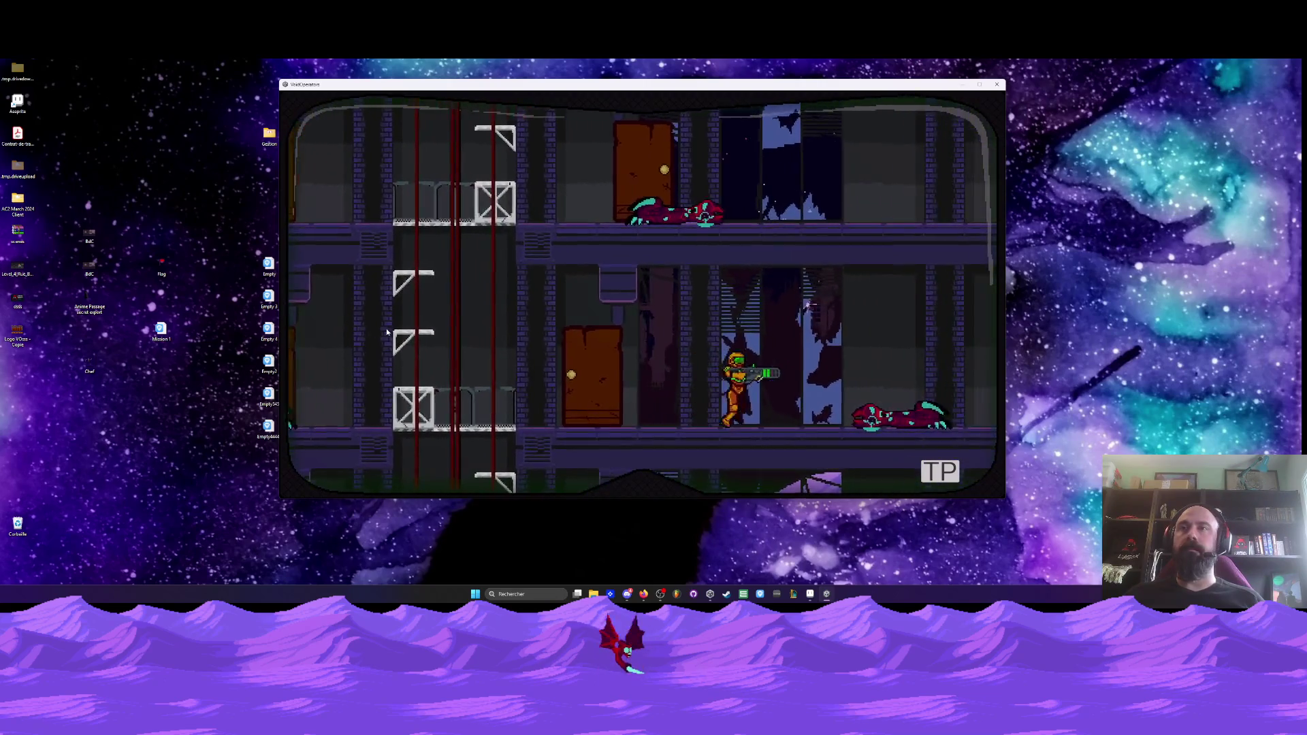
# - Drop the remaining floors and run right out onto the purple plain
pyautogui.press('Left')
pyautogui.press('Right')
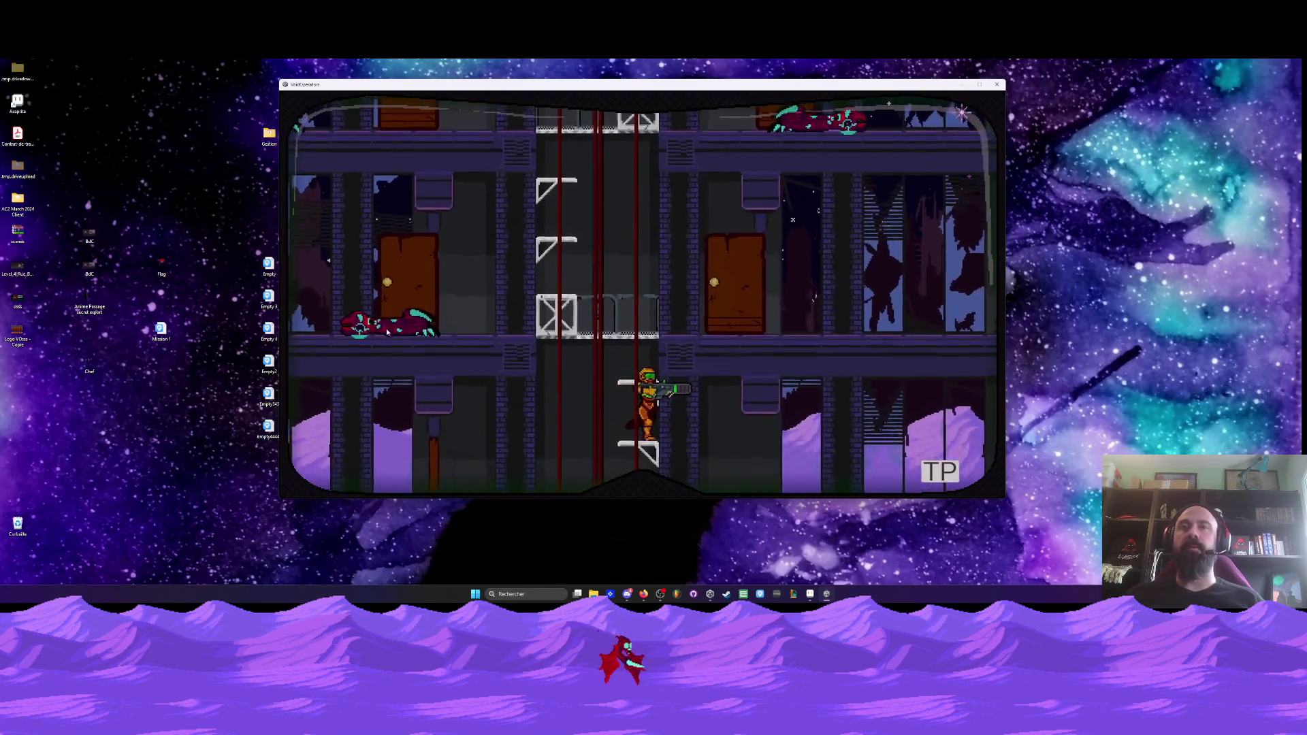
pyautogui.press('Right')
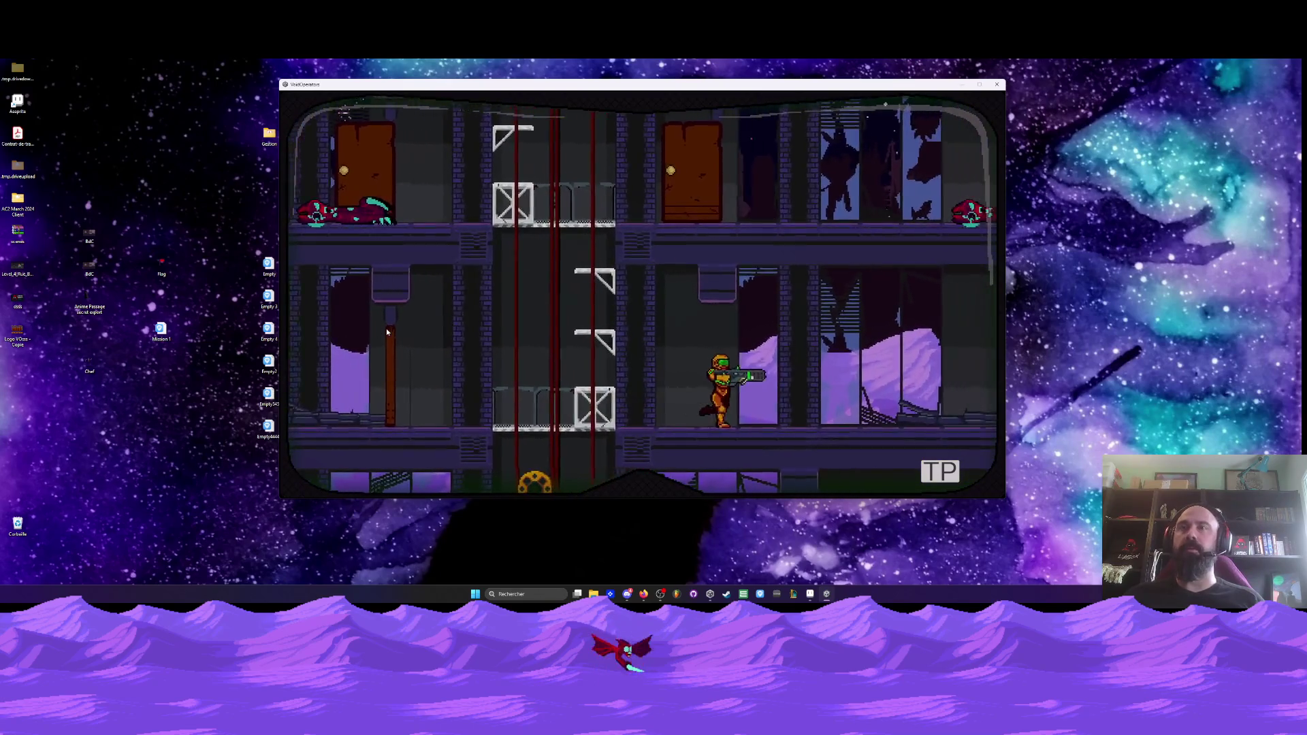
pyautogui.press('Left')
pyautogui.press('Right')
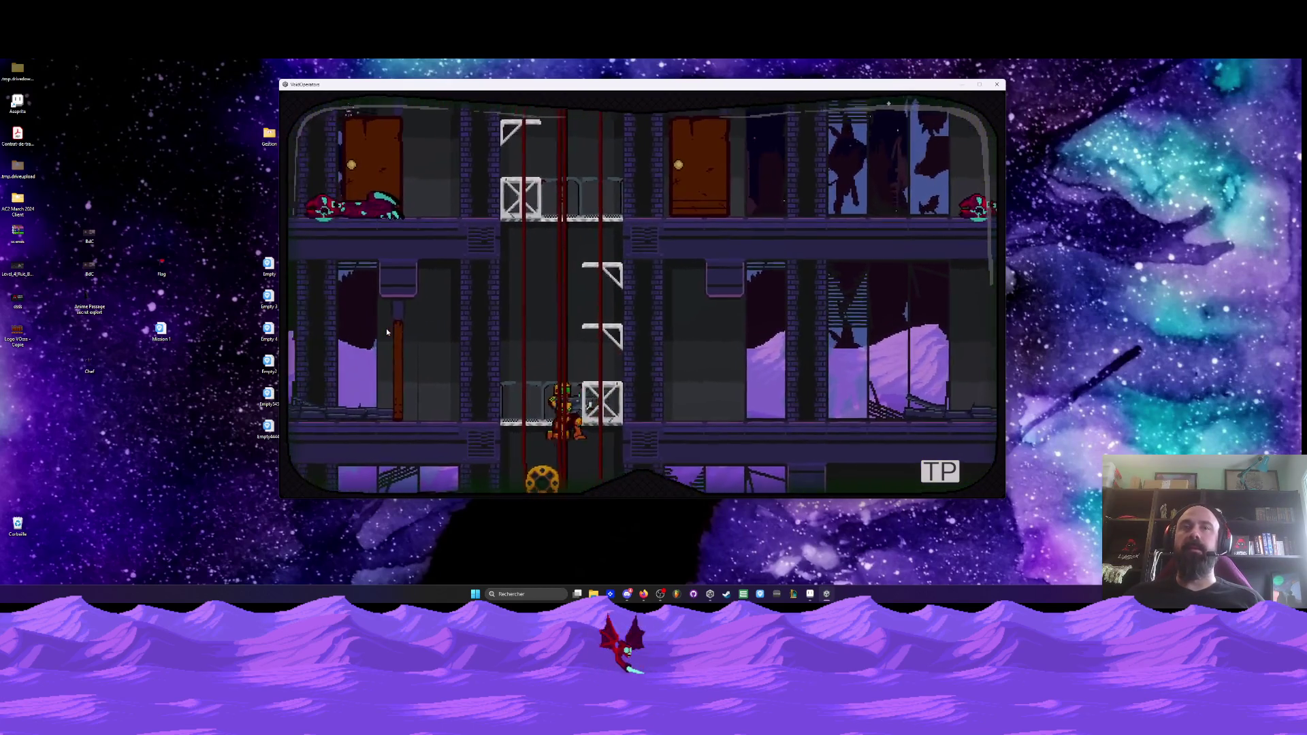
pyautogui.press('Right')
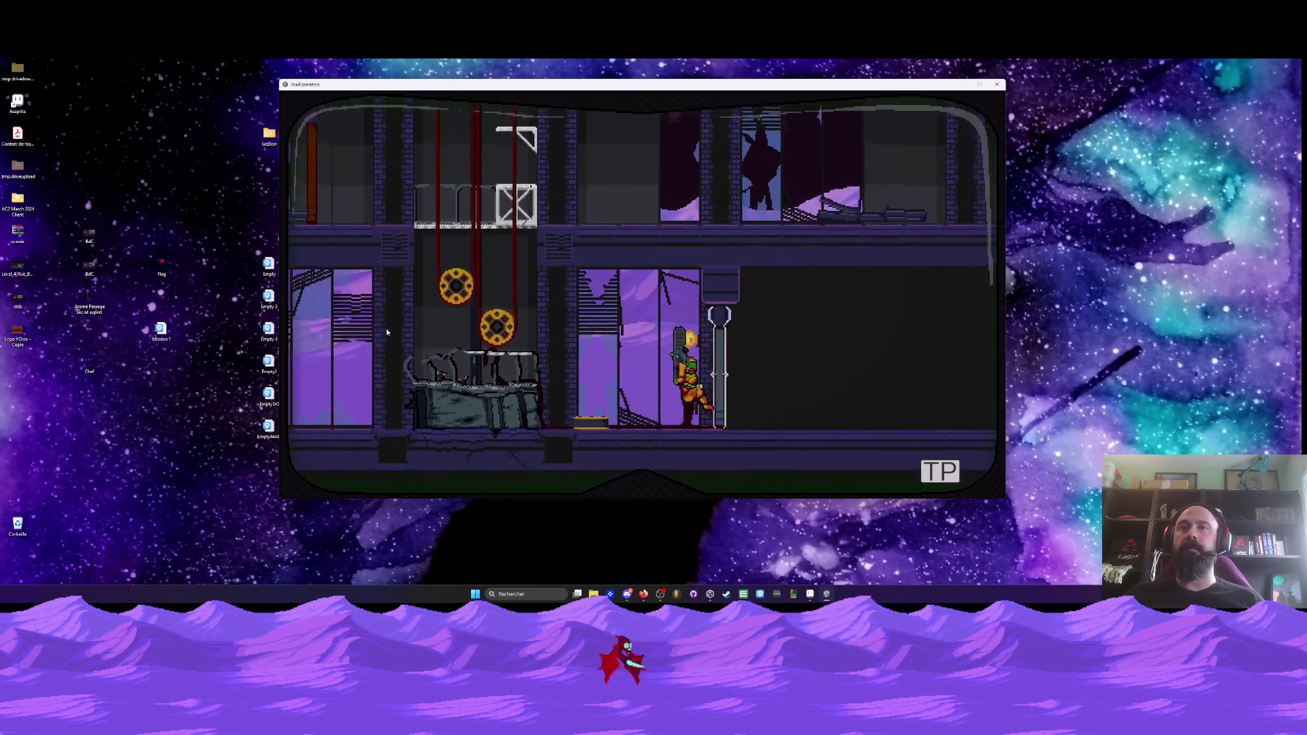
pyautogui.press('Right')
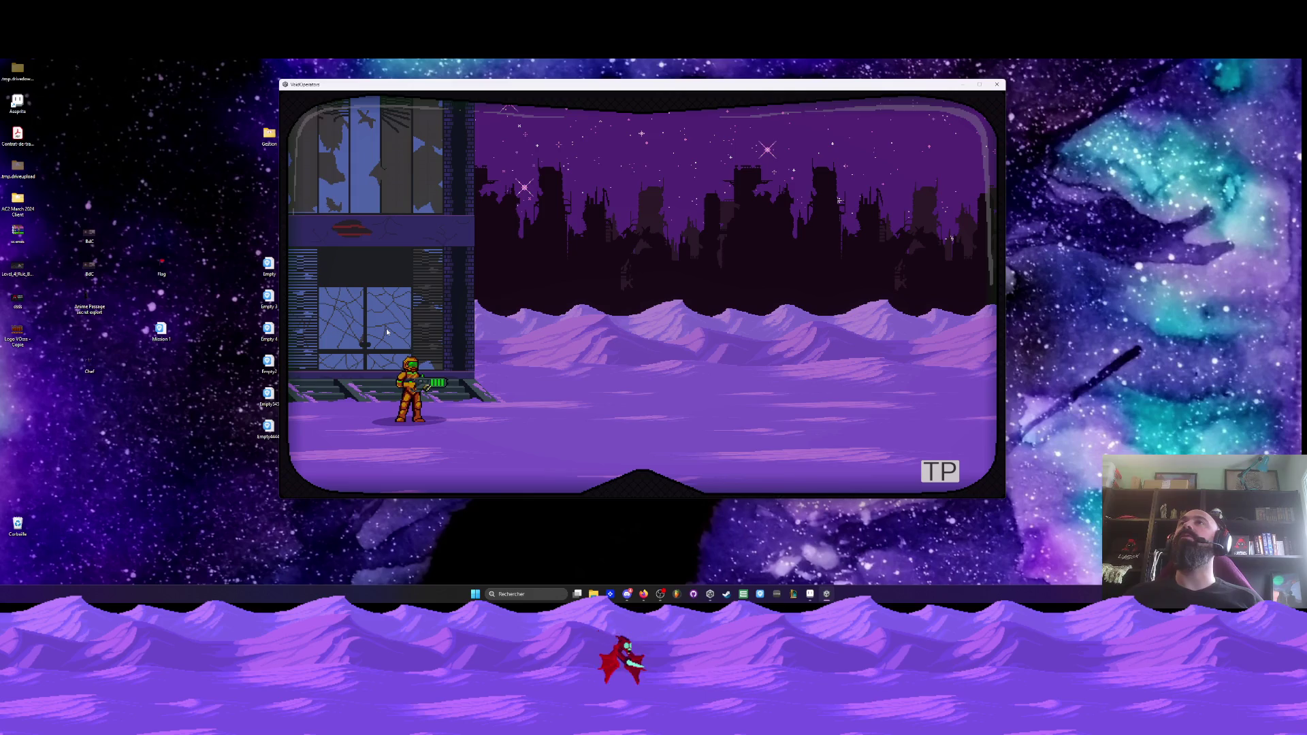
# - Run across the plain and fire at the red scorpion until reloading
pyautogui.press('Right')
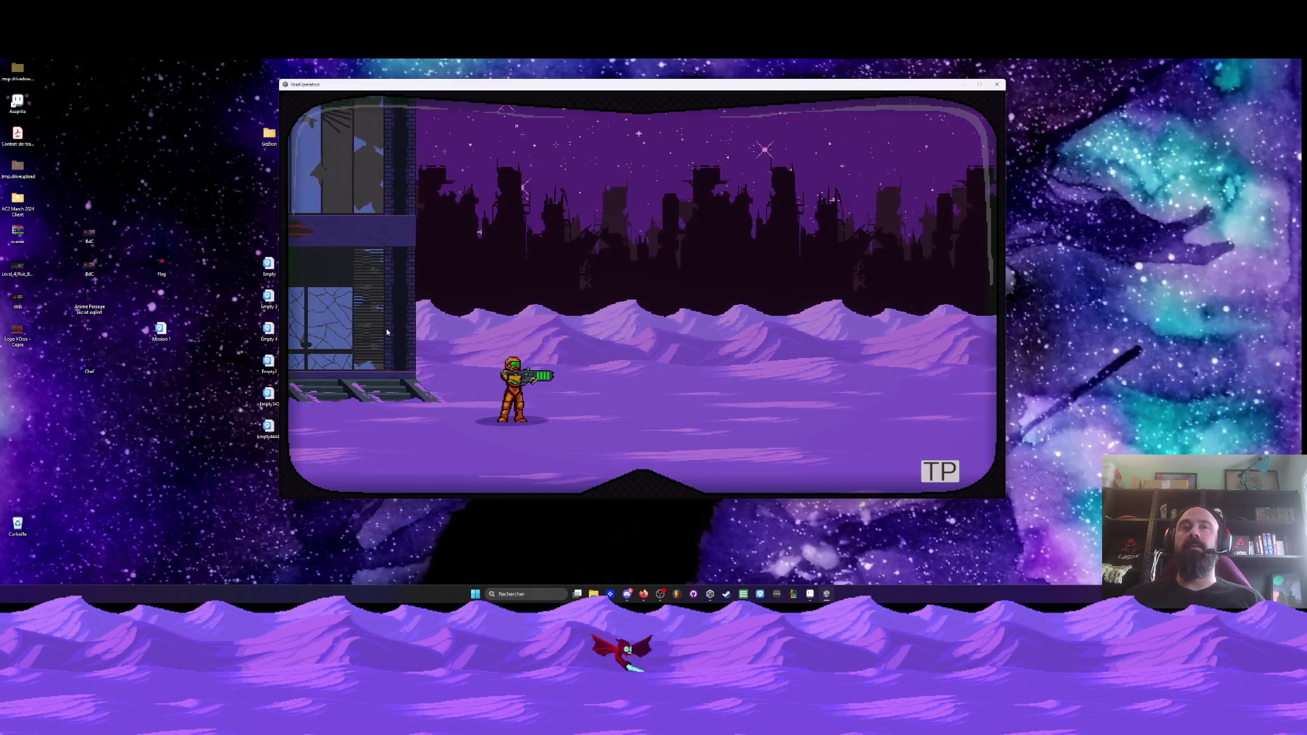
pyautogui.press('Left')
pyautogui.press('Right')
pyautogui.press('Right')
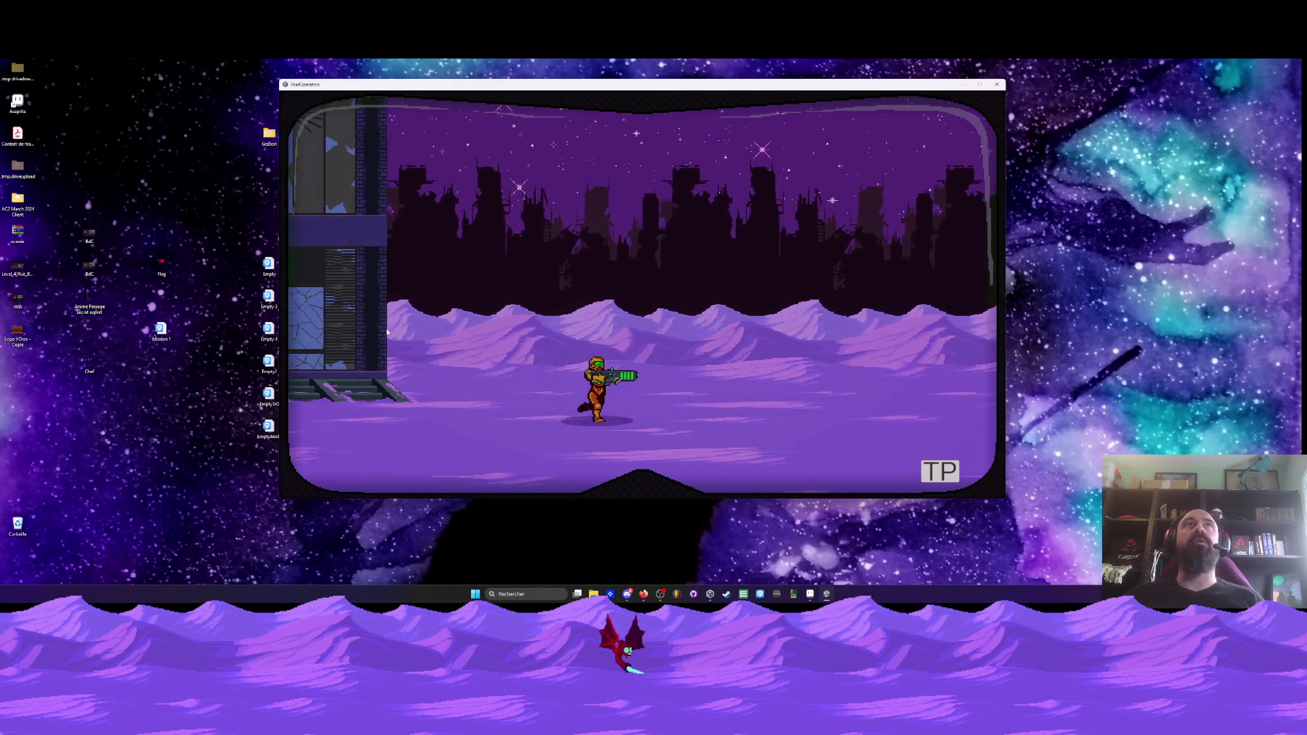
pyautogui.press('Right')
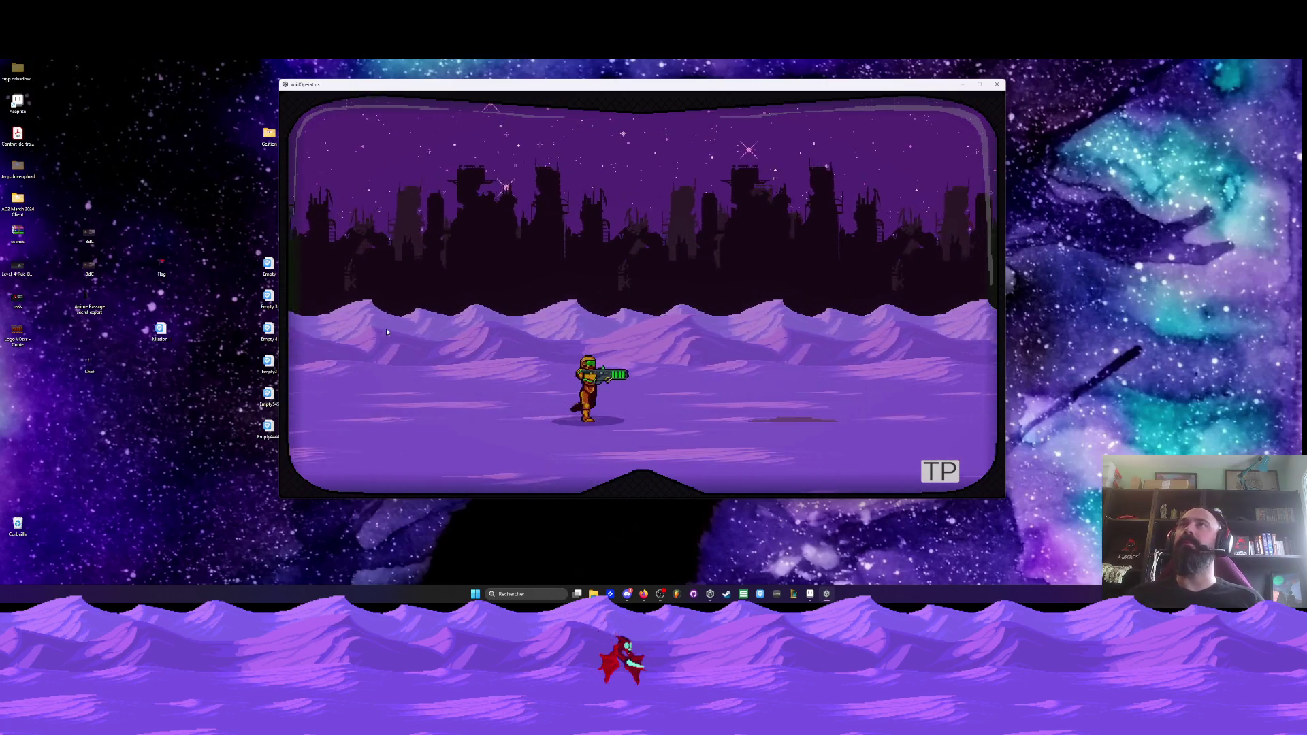
pyautogui.press('Left')
pyautogui.press('Right')
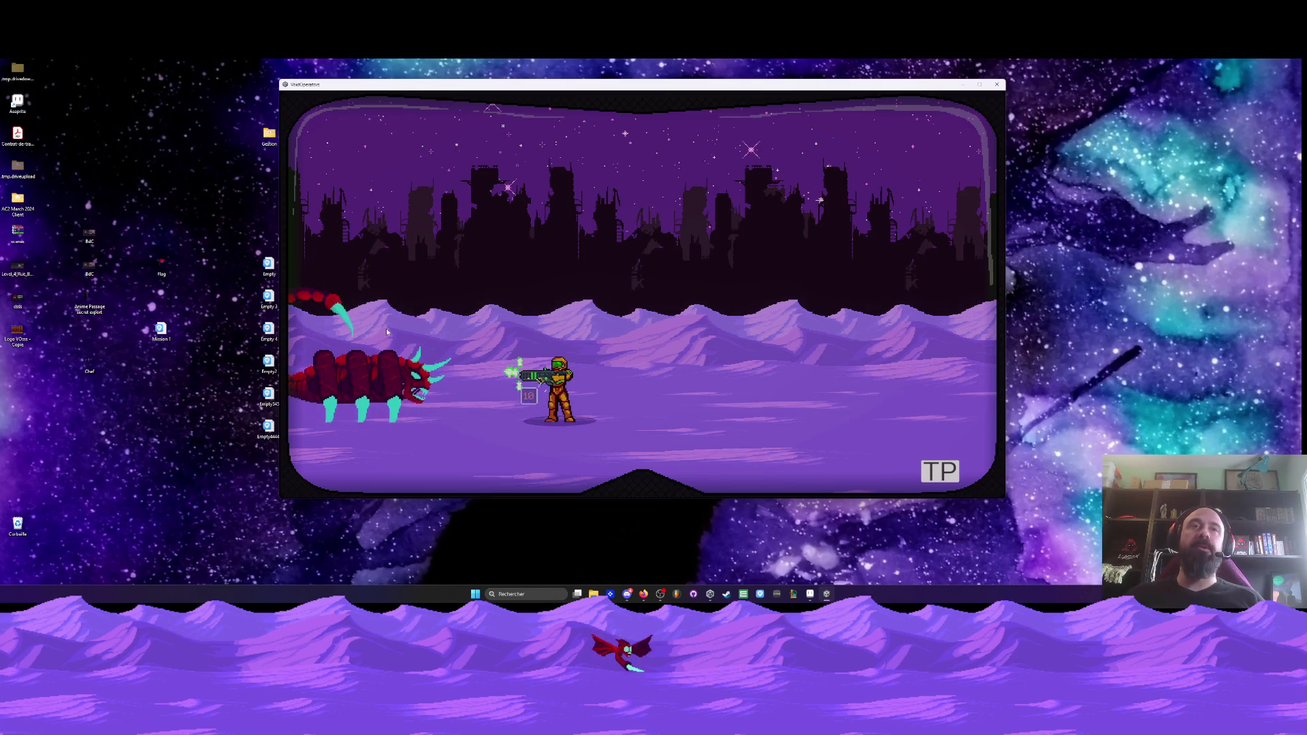
pyautogui.press('Right')
pyautogui.press('Right')
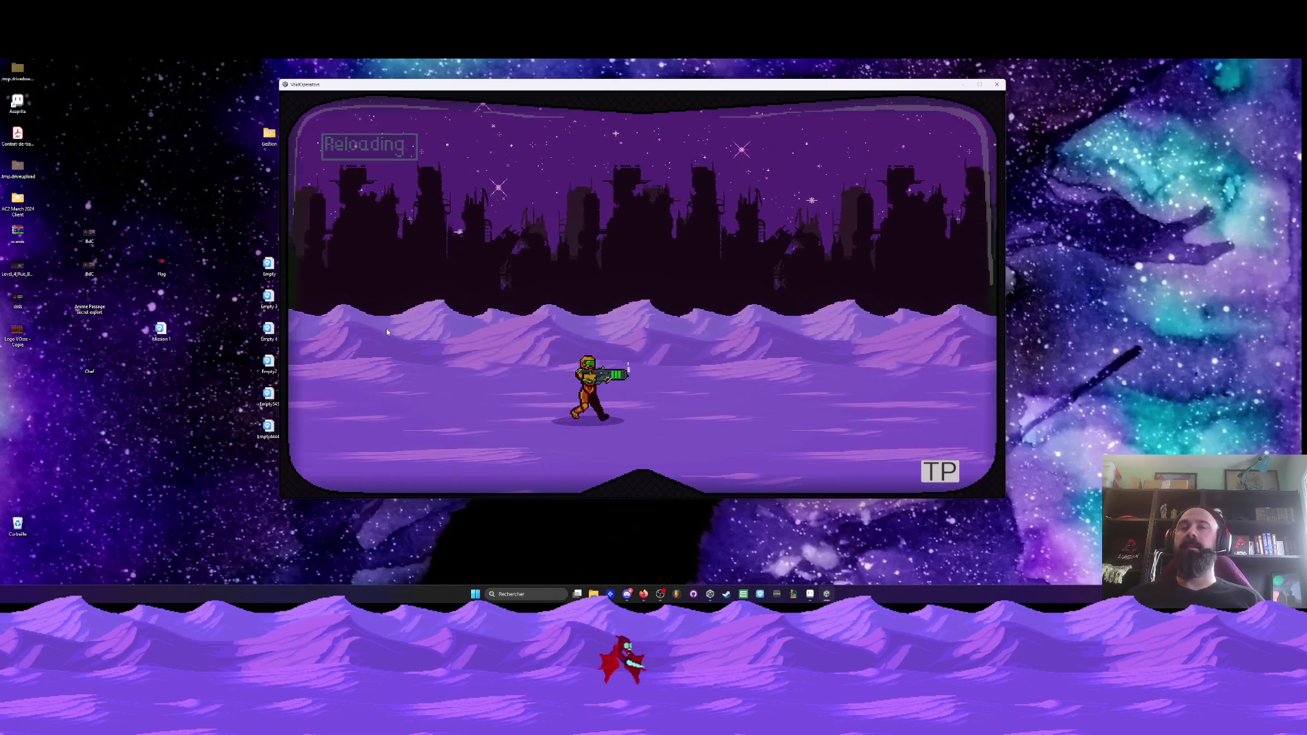
pyautogui.press('Left')
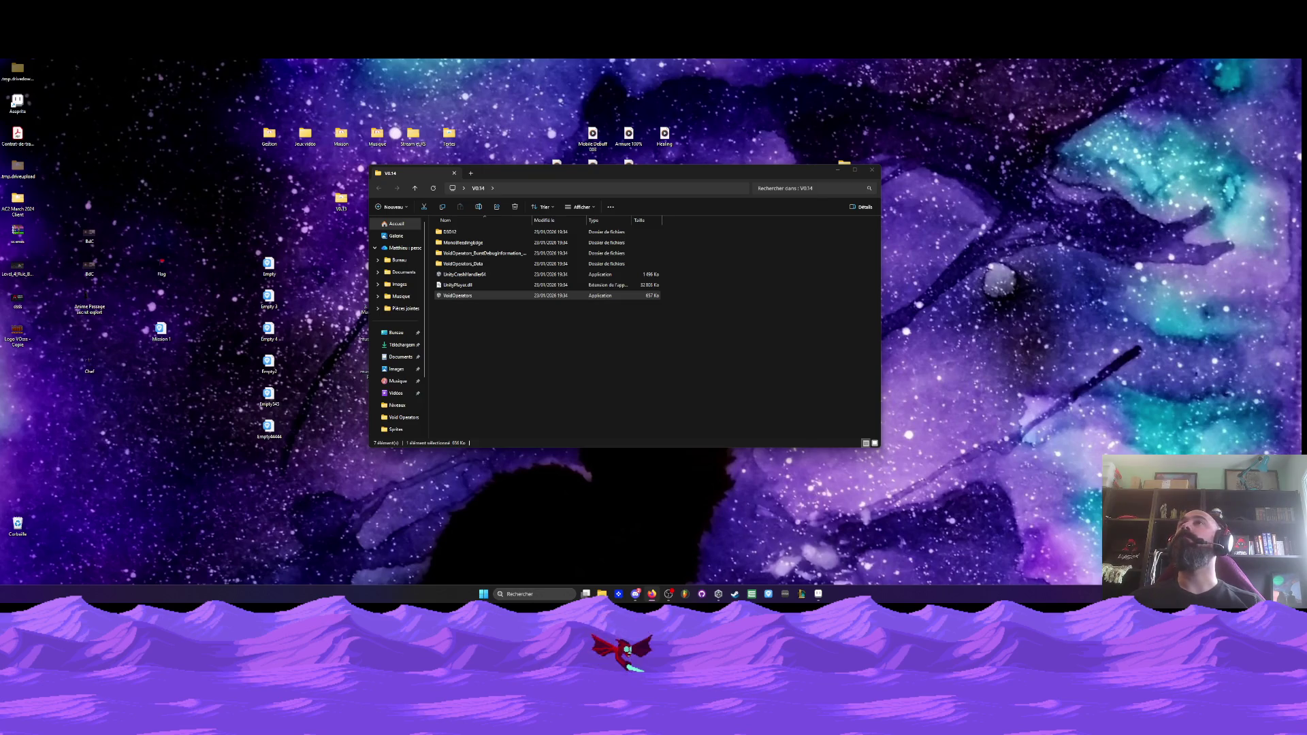
# - Show Chef.aseprite at attack frame 14, zoomed in on the swordsman
pyautogui.click(819, 594)
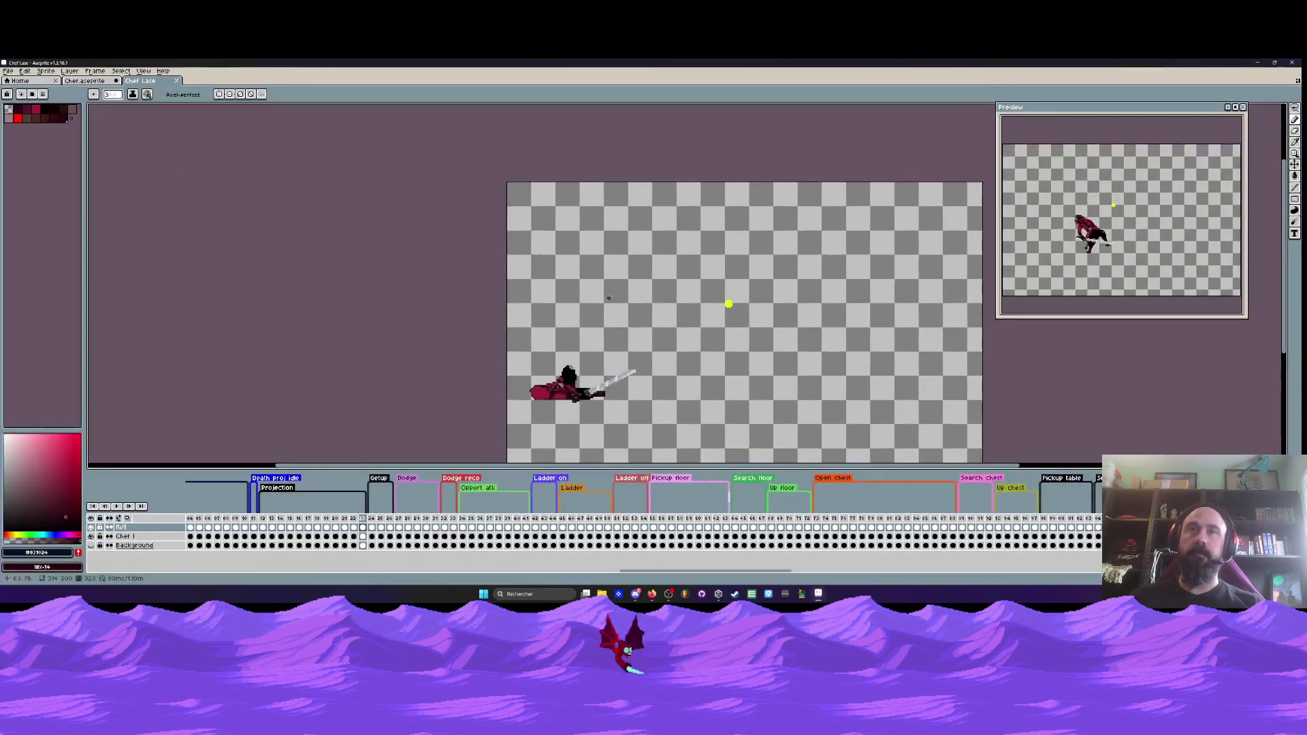
pyautogui.click(86, 80)
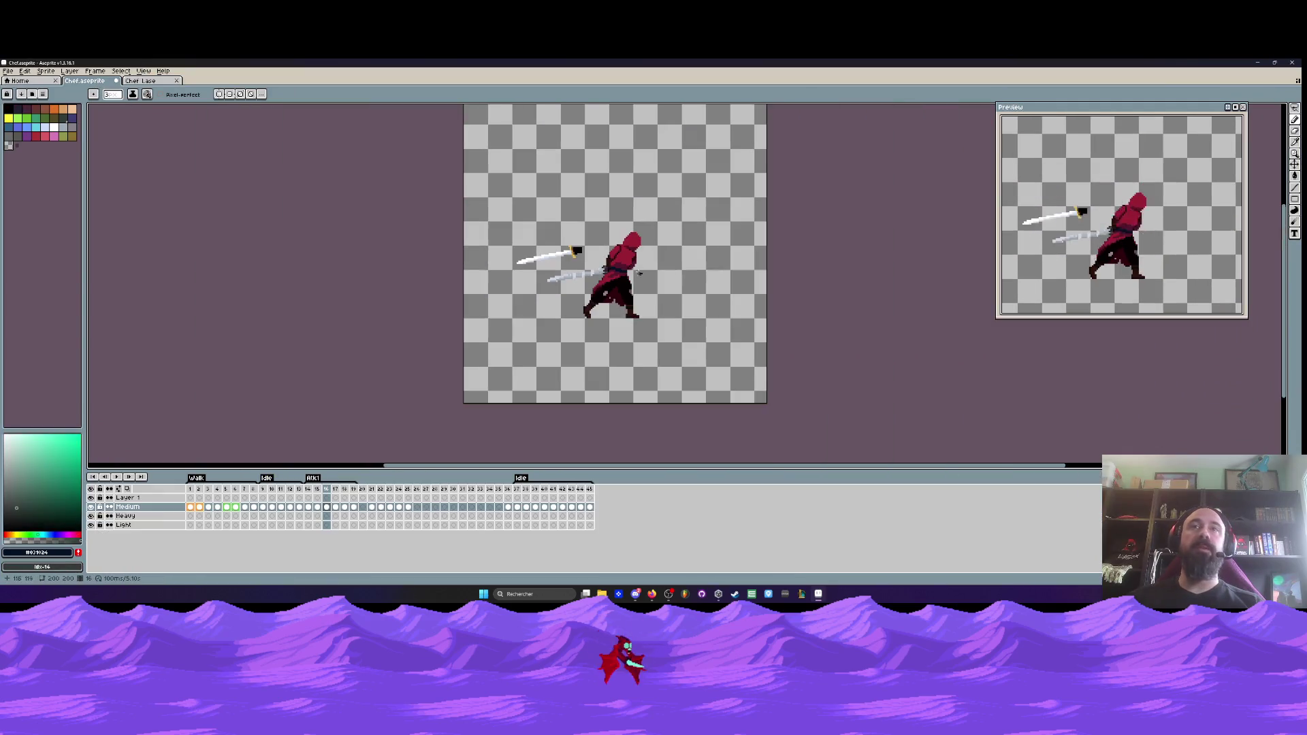
pyautogui.press('Left')
pyautogui.press('Left')
pyautogui.scroll(2, 602, 263)
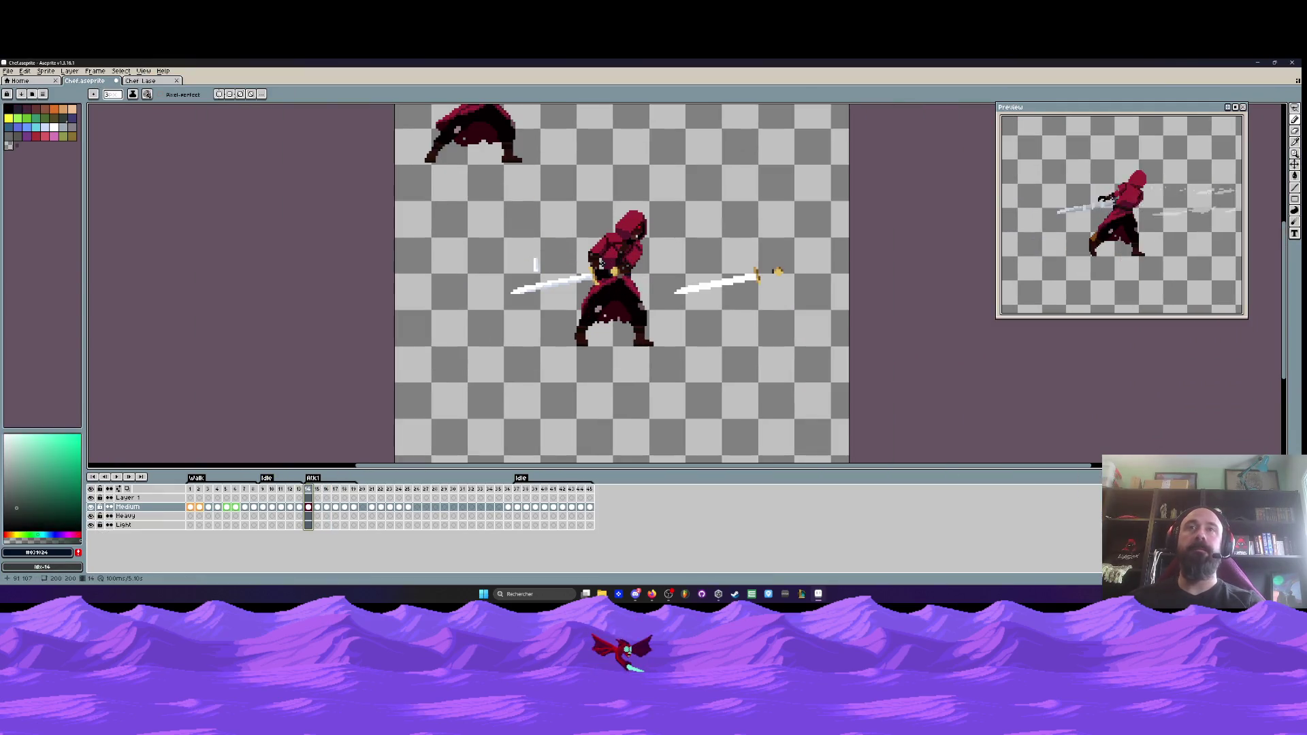